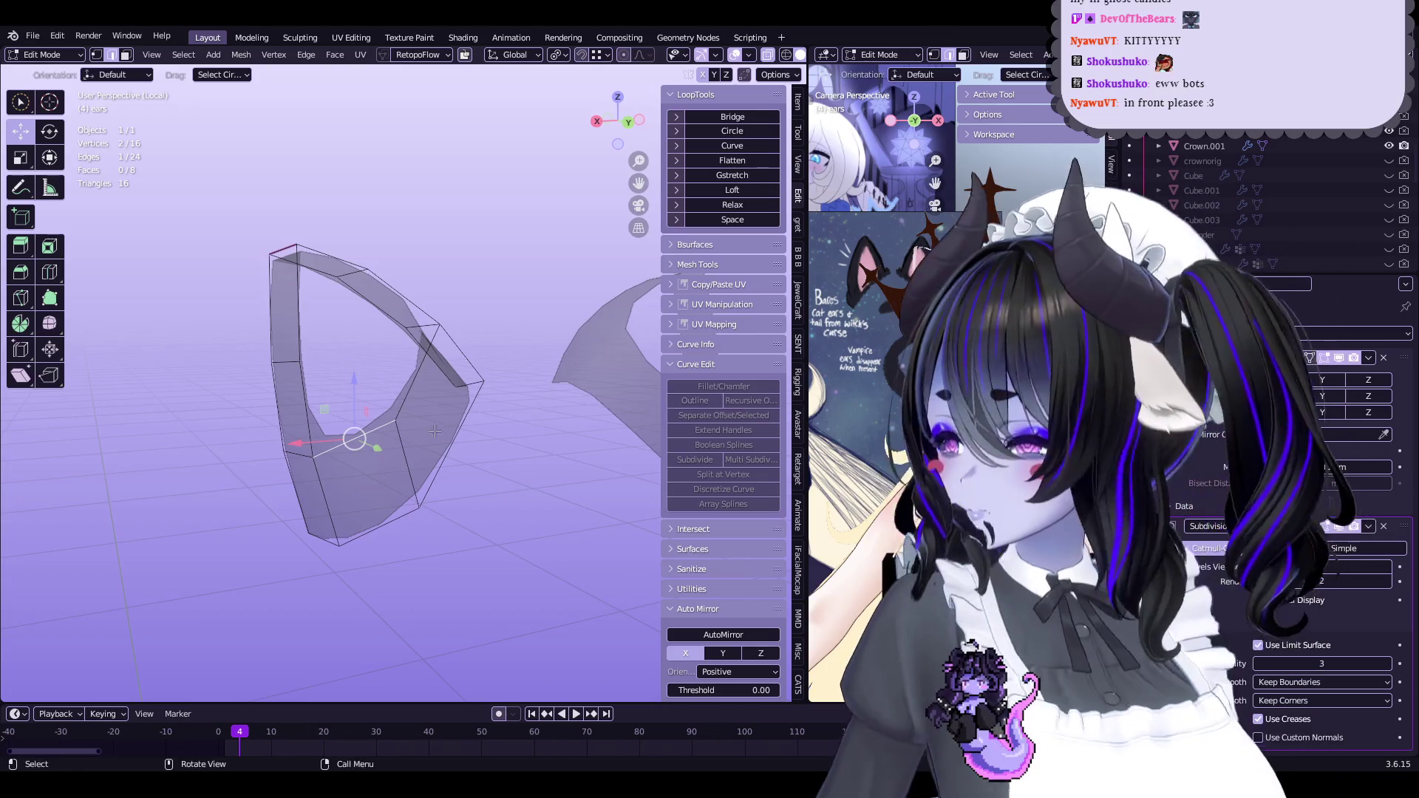
Extend the ear with a new vertex and fill the remaining gaps with faces
{"action": "middle_click_drag", "start_coordinate": [436, 432], "coordinate": [505, 438]}
{"action": "key", "text": "f"}
{"action": "left_click", "coordinate": [462, 437]}
{"action": "key", "text": "2"}
{"action": "left_click", "coordinate": [462, 437]}
{"action": "key", "text": "f"}
Preview the smoothed ear outside Edit Mode from another angle
{"action": "mouse_move", "coordinate": [465, 380]}
{"action": "middle_mouse_down"}
{"action": "mouse_move", "coordinate": [399, 402]}
{"action": "mouse_move", "coordinate": [618, 396]}
{"action": "mouse_move", "coordinate": [373, 400]}
{"action": "mouse_move", "coordinate": [367, 321]}
{"action": "middle_mouse_up"}
{"action": "key", "text": "Tab"}
{"action": "key", "text": "Tab"}
{"action": "middle_click_drag", "start_coordinate": [488, 295], "coordinate": [420, 366]}
Crease the selected ear edges with Shift+E
{"action": "key", "text": "shift+e"}
{"action": "left_click", "coordinate": [261, 614]}
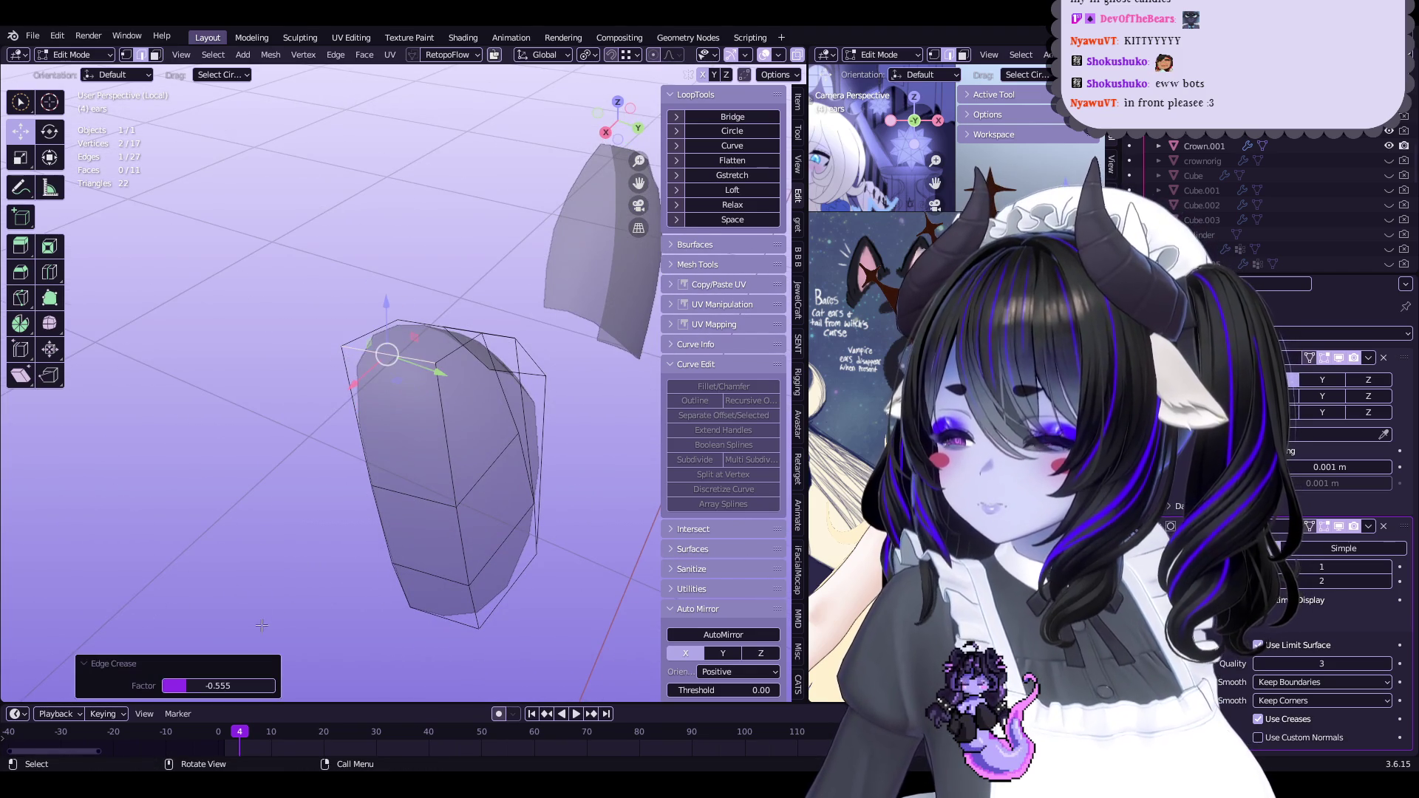
{"action": "middle_click_drag", "start_coordinate": [235, 498], "coordinate": [517, 390]}
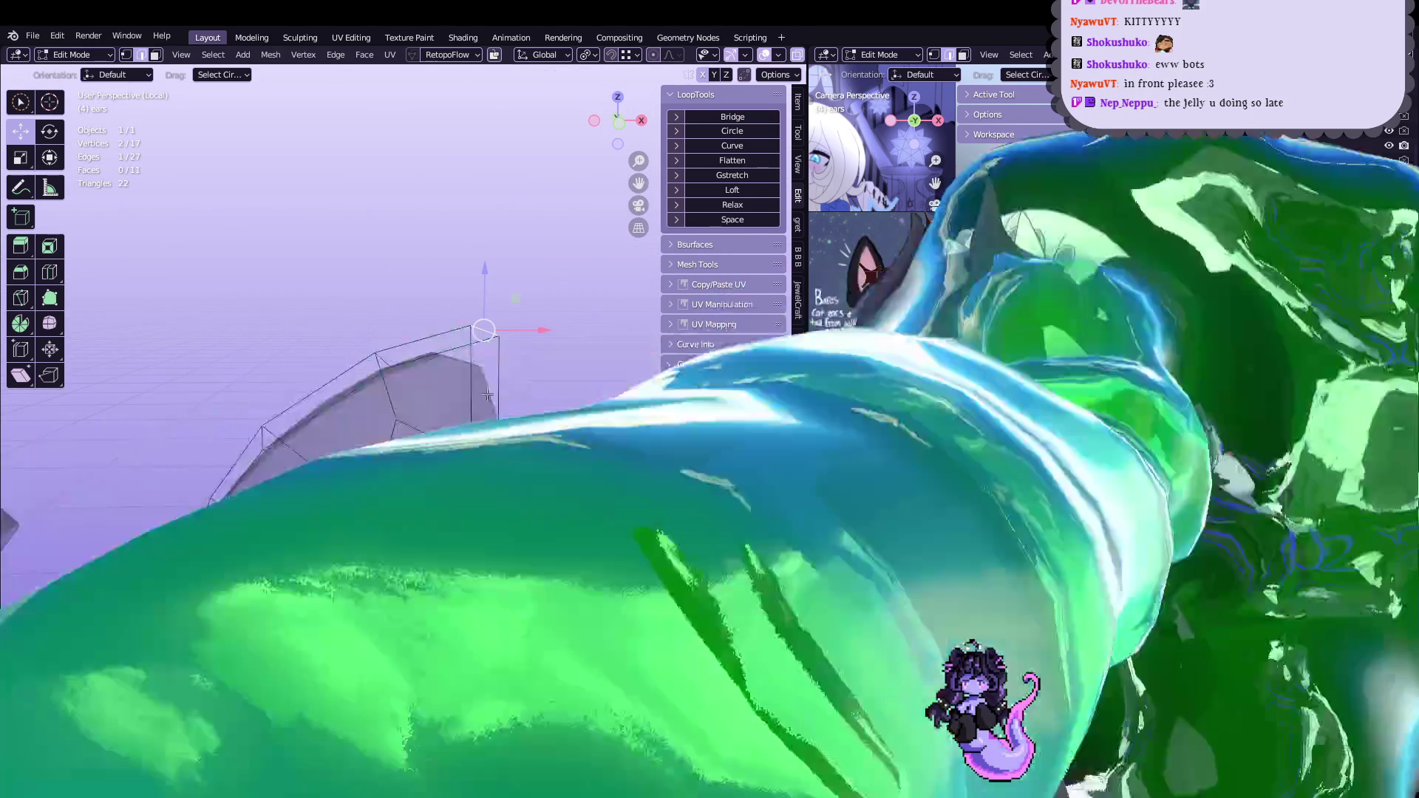
{"action": "key", "text": "KP_Divide"}
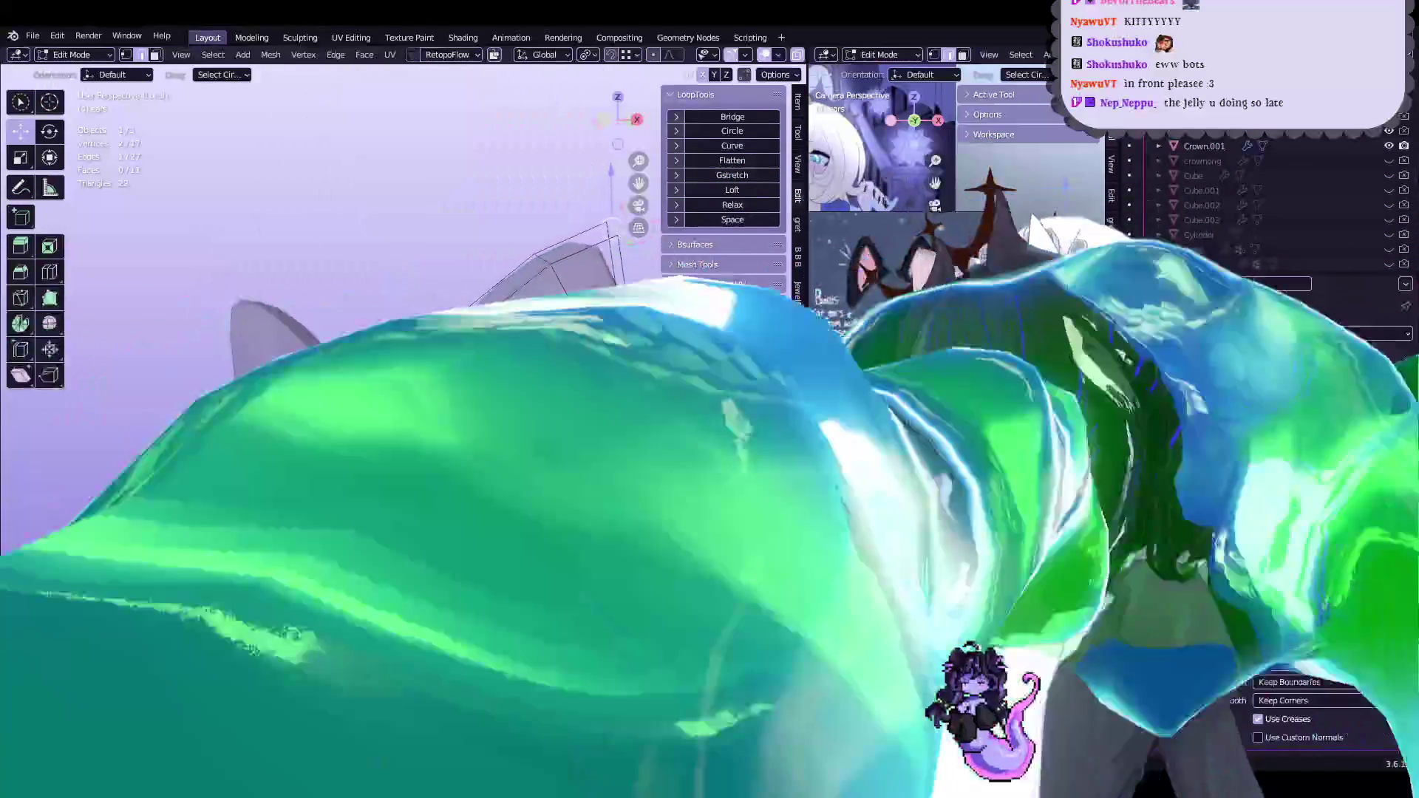
{"action": "key", "text": "KP_Divide"}
{"action": "mouse_move", "coordinate": [496, 385]}
{"action": "middle_mouse_down"}
{"action": "mouse_move", "coordinate": [533, 373]}
{"action": "mouse_move", "coordinate": [491, 352]}
{"action": "middle_mouse_up"}
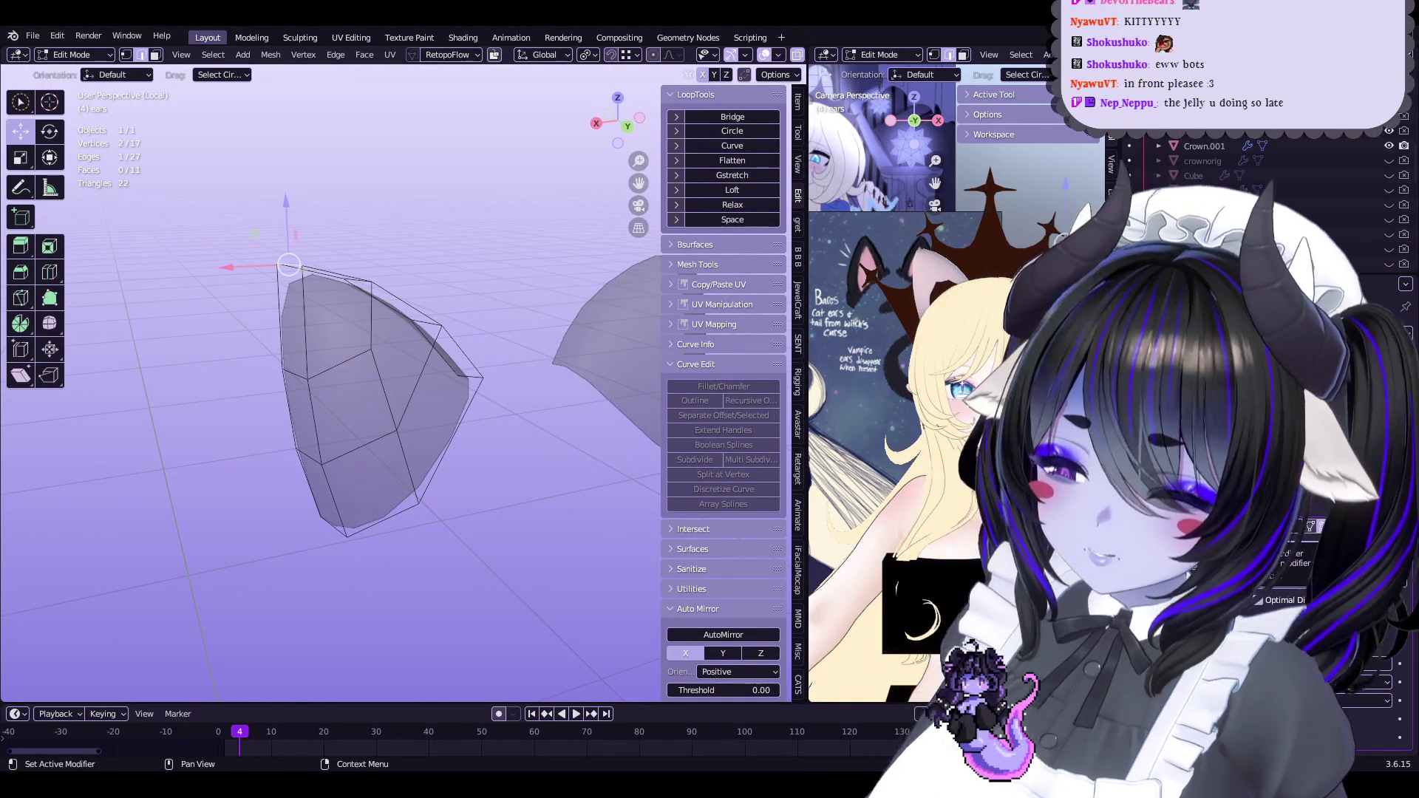
{"action": "middle_click_drag", "start_coordinate": [403, 314], "coordinate": [406, 323]}
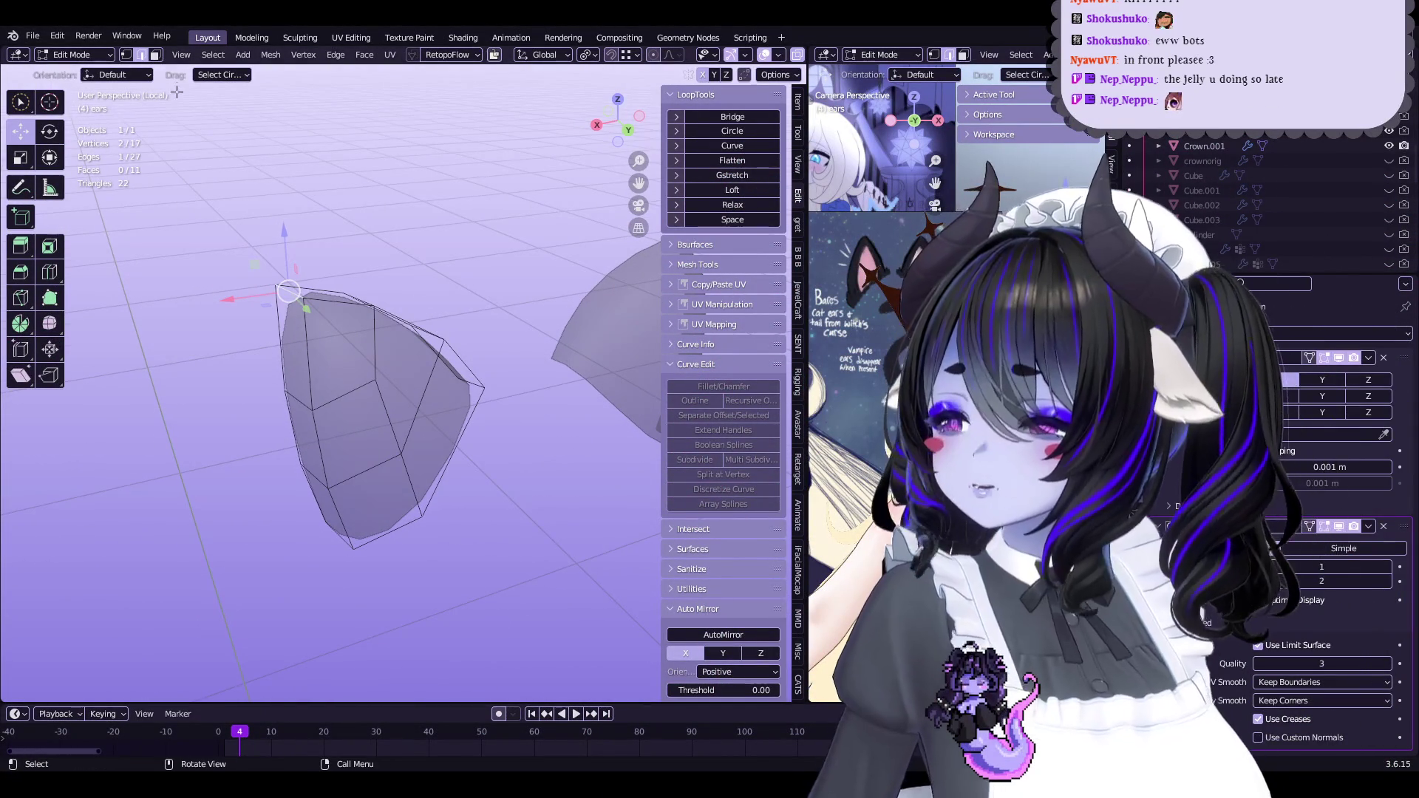
Select four ear faces and try shrinking them with Alt+S, then undo it
{"action": "left_click", "coordinate": [153, 56]}
{"action": "mouse_move", "coordinate": [355, 370]}
{"action": "middle_mouse_down"}
{"action": "mouse_move", "coordinate": [340, 355]}
{"action": "mouse_move", "coordinate": [362, 355]}
{"action": "middle_mouse_up"}
{"action": "left_click", "coordinate": [362, 355]}
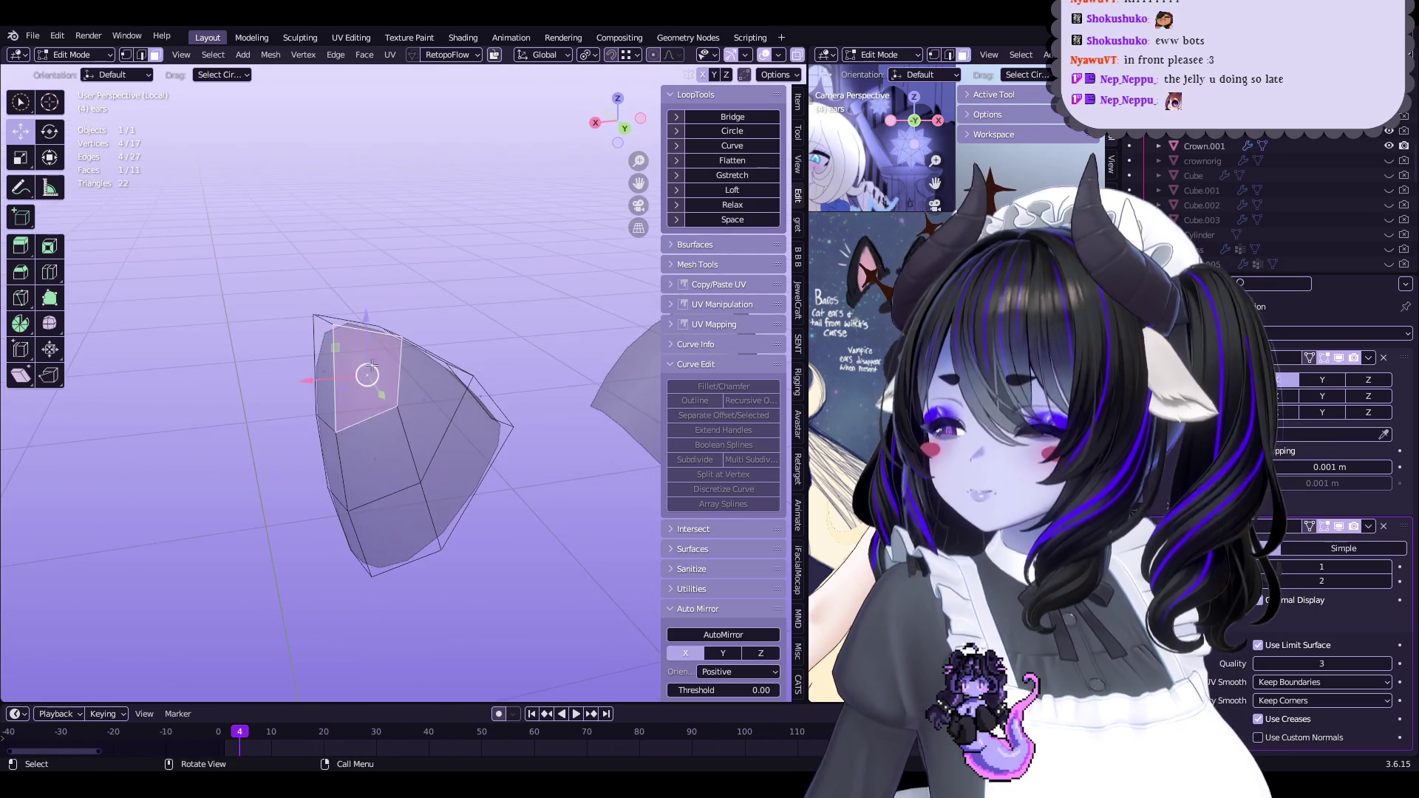
{"action": "left_click", "coordinate": [401, 440], "text": "shift"}
{"action": "left_click", "coordinate": [425, 403], "text": "shift"}
{"action": "left_click", "coordinate": [455, 444], "text": "shift"}
{"action": "mouse_move", "coordinate": [473, 414]}
{"action": "middle_mouse_down"}
{"action": "mouse_move", "coordinate": [488, 403]}
{"action": "mouse_move", "coordinate": [477, 392]}
{"action": "mouse_move", "coordinate": [425, 386]}
{"action": "mouse_move", "coordinate": [515, 284]}
{"action": "mouse_move", "coordinate": [466, 264]}
{"action": "middle_mouse_up"}
{"action": "key", "text": "alt+s"}
{"action": "left_click", "coordinate": [495, 396]}
{"action": "key", "text": "ctrl+z"}
{"action": "key", "text": "ctrl+z"}
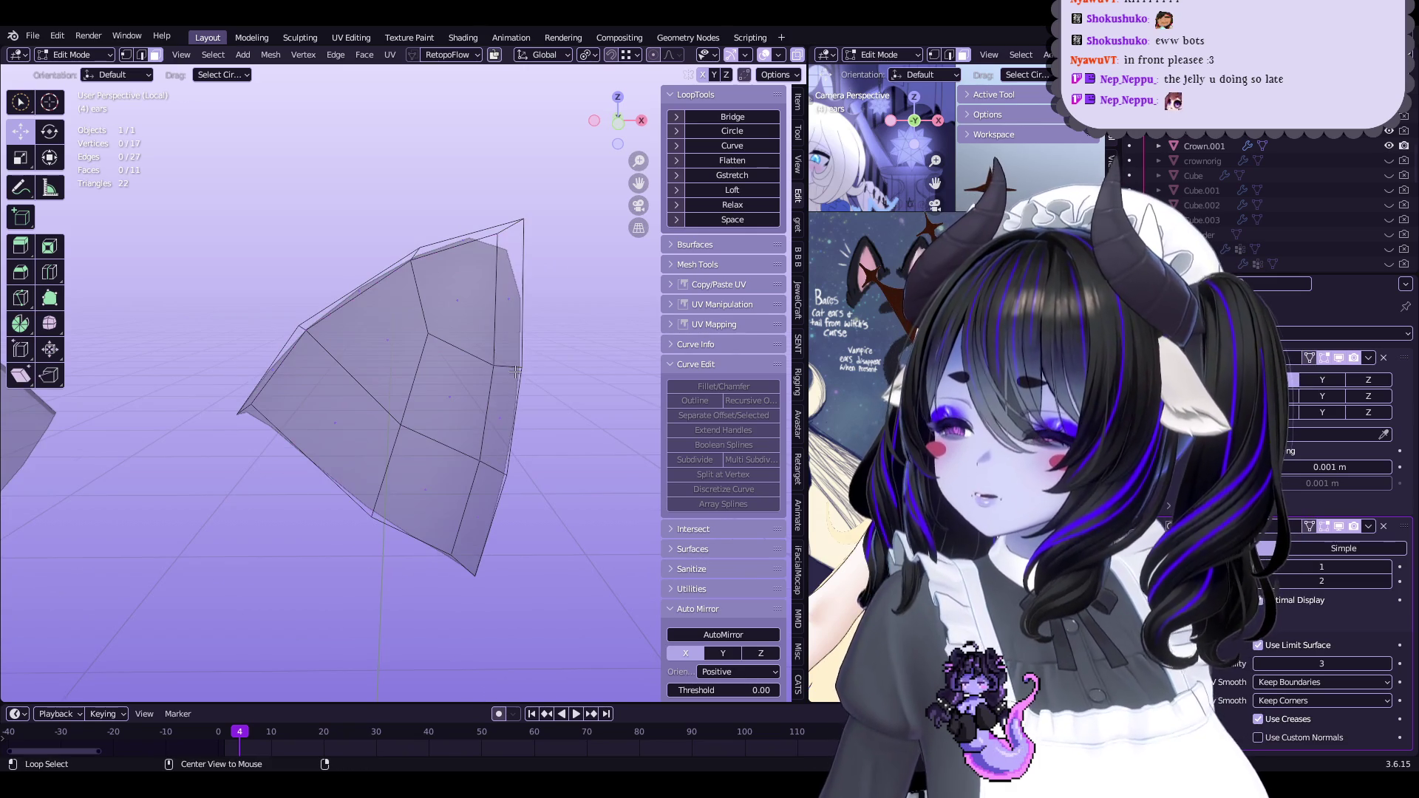
Extrude the ear's boundary loop in place and scale it into a rim
{"action": "left_click", "coordinate": [505, 365], "text": "alt"}
{"action": "mouse_move", "coordinate": [505, 365]}
{"action": "middle_mouse_down"}
{"action": "mouse_move", "coordinate": [547, 336]}
{"action": "mouse_move", "coordinate": [377, 375]}
{"action": "middle_mouse_up"}
{"action": "key", "text": "e"}
{"action": "right_click", "coordinate": [551, 335]}
{"action": "key", "text": "s"}
{"action": "left_click", "coordinate": [540, 320]}
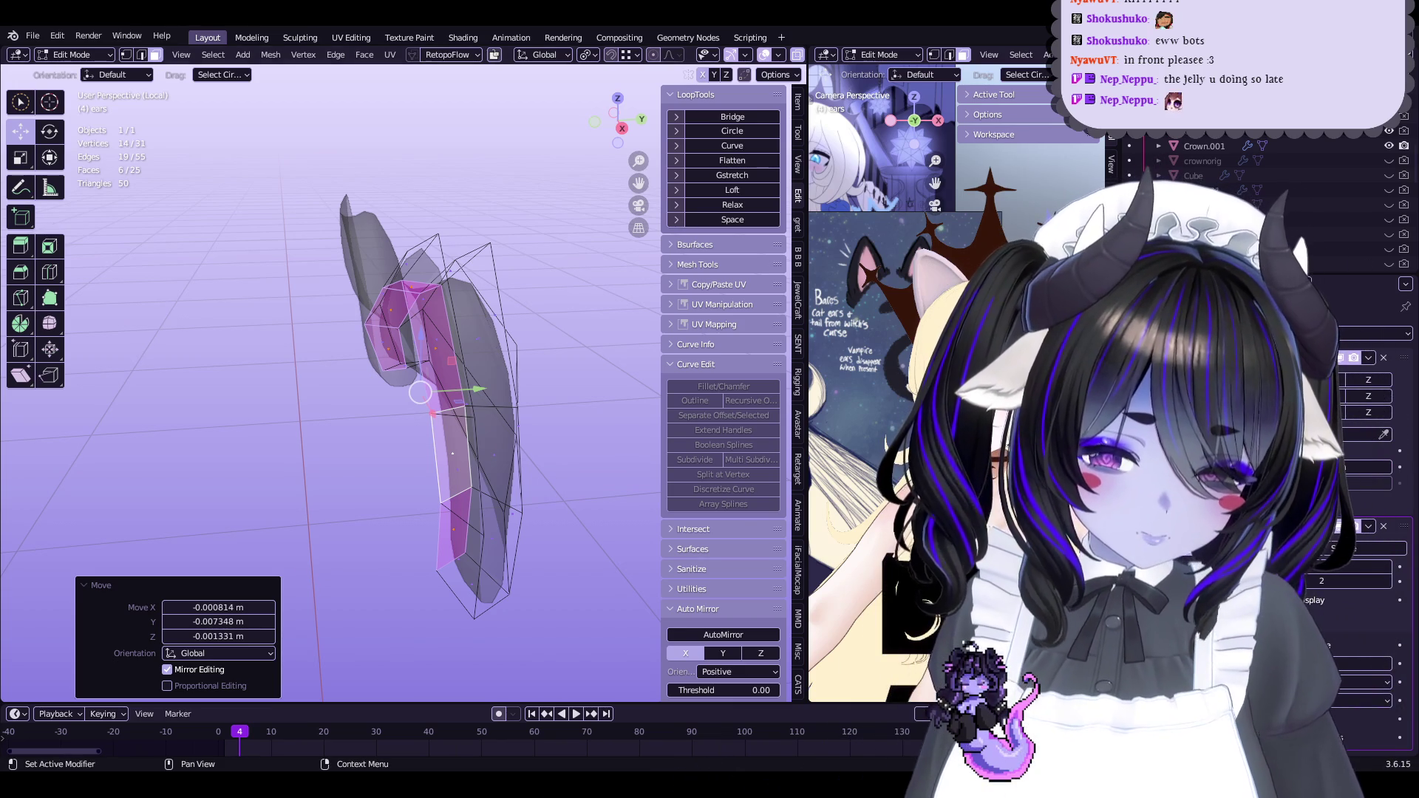
Save the file, then try extruding the ear faces at 0.785 scale and undo it
{"action": "mouse_move", "coordinate": [419, 389]}
{"action": "middle_mouse_down"}
{"action": "mouse_move", "coordinate": [537, 326]}
{"action": "mouse_move", "coordinate": [522, 346]}
{"action": "mouse_move", "coordinate": [429, 253]}
{"action": "mouse_move", "coordinate": [492, 255]}
{"action": "mouse_move", "coordinate": [446, 290]}
{"action": "mouse_move", "coordinate": [465, 276]}
{"action": "mouse_move", "coordinate": [557, 285]}
{"action": "mouse_move", "coordinate": [496, 279]}
{"action": "mouse_move", "coordinate": [551, 251]}
{"action": "middle_mouse_up"}
{"action": "key", "text": "ctrl+s"}
{"action": "key", "text": "e"}
{"action": "right_click", "coordinate": [491, 255]}
{"action": "key", "text": "s"}
{"action": "left_click", "coordinate": [473, 286]}
{"action": "key", "text": "g"}
{"action": "left_click", "coordinate": [453, 285]}
{"action": "key", "text": "ctrl+z"}
{"action": "key", "text": "ctrl+z"}
{"action": "key", "text": "ctrl+z"}
{"action": "key", "text": "ctrl+z"}
Duplicate the ear, scale the copy to 0.821 and move it inside the original
{"action": "key", "text": "shift+d"}
{"action": "key", "text": "s"}
{"action": "left_click", "coordinate": [481, 333]}
{"action": "key", "text": "g"}
{"action": "left_click", "coordinate": [493, 293]}
{"action": "middle_click_drag", "start_coordinate": [495, 295], "coordinate": [550, 328]}
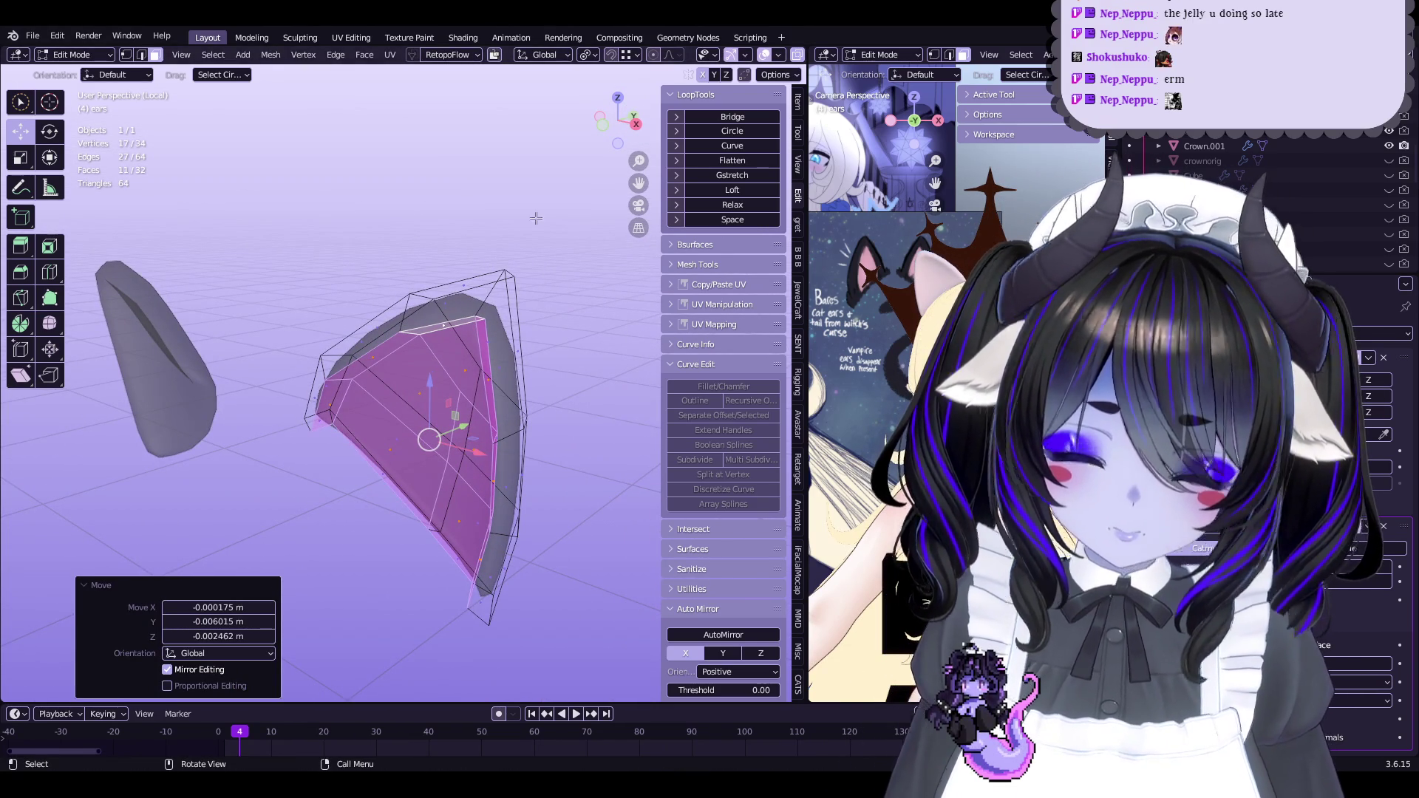
{"action": "scroll", "coordinate": [765, 58], "scroll_direction": "down", "scroll_amount": 2}
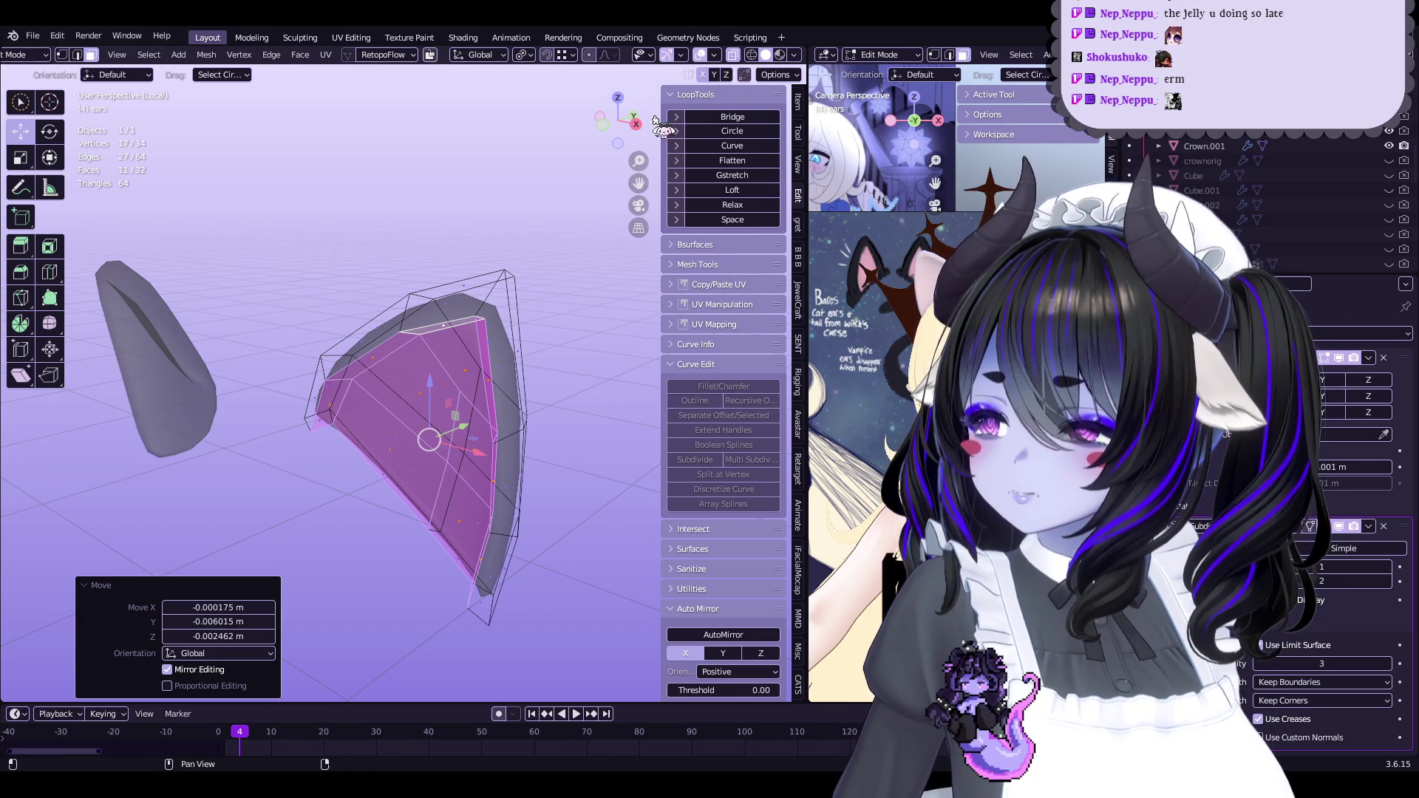
{"action": "key", "text": "KP_Divide"}
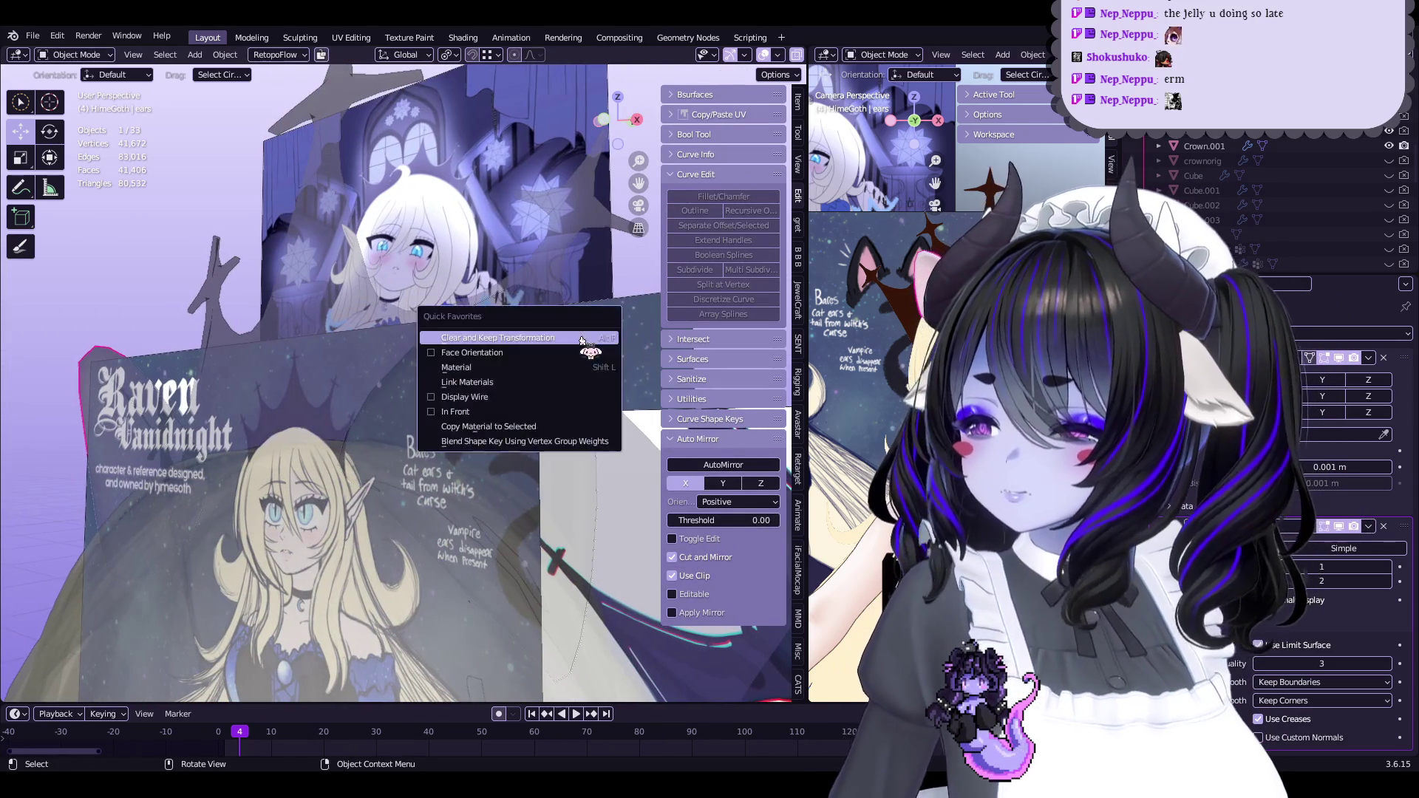
Frame the ear and turn on Face Orientation display
{"action": "key", "text": "Tab"}
{"action": "key", "text": "KP_Decimal"}
{"action": "key", "text": "Tab"}
{"action": "key", "text": "q"}
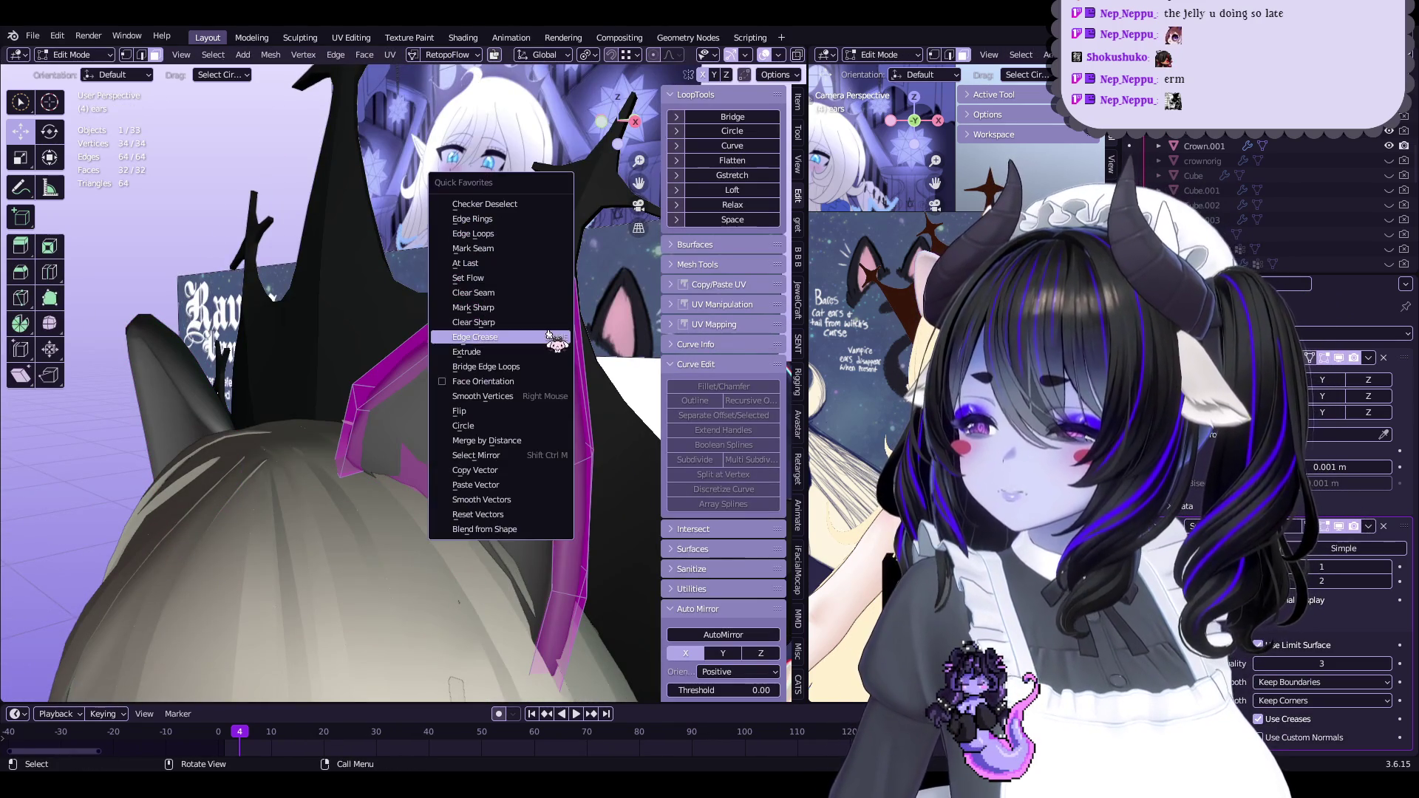
{"action": "left_click", "coordinate": [521, 382]}
Flip the ear's reversed faces so they point outward
{"action": "key", "text": "q"}
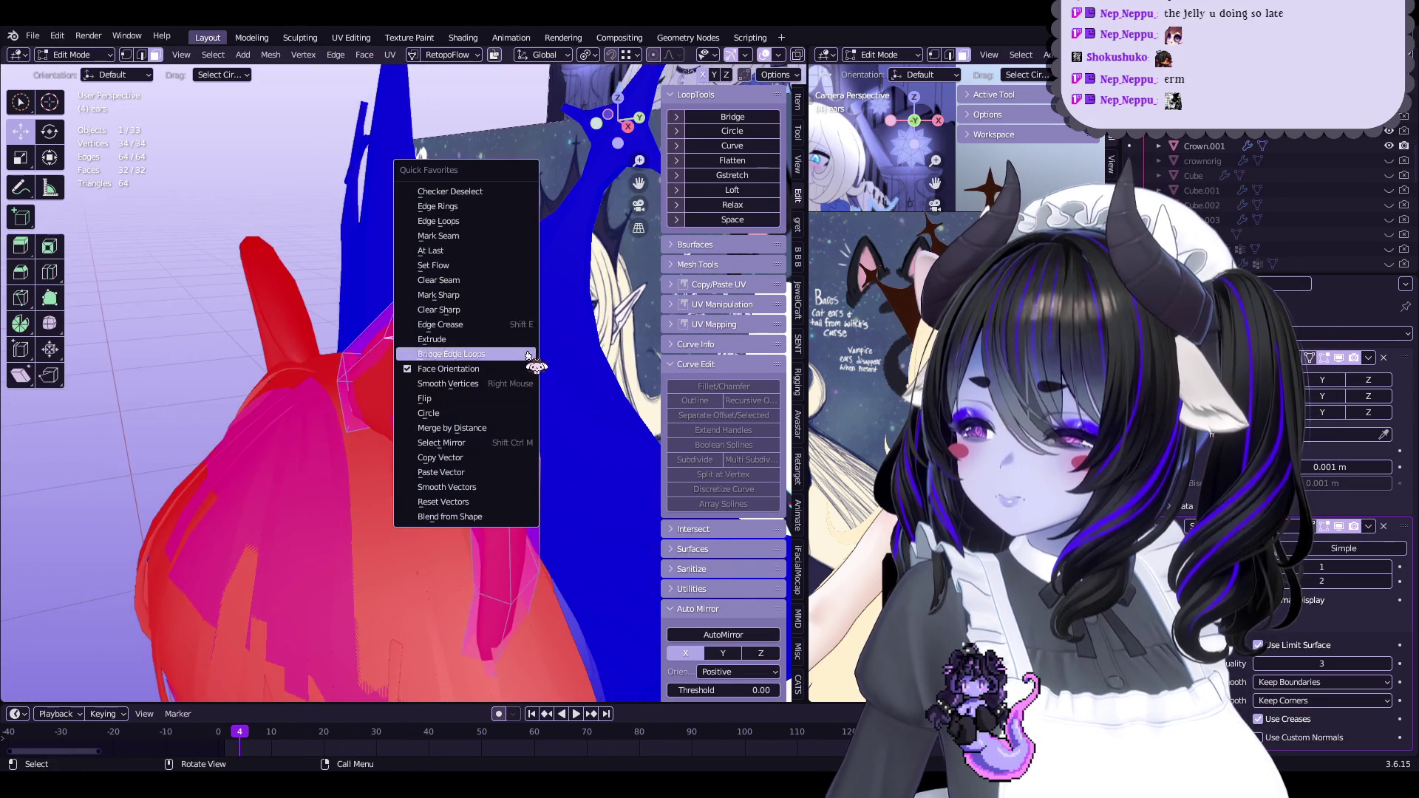
{"action": "left_click", "coordinate": [469, 399]}
{"action": "scroll", "coordinate": [510, 399], "scroll_direction": "down", "scroll_amount": 4}
{"action": "key", "text": "Tab"}
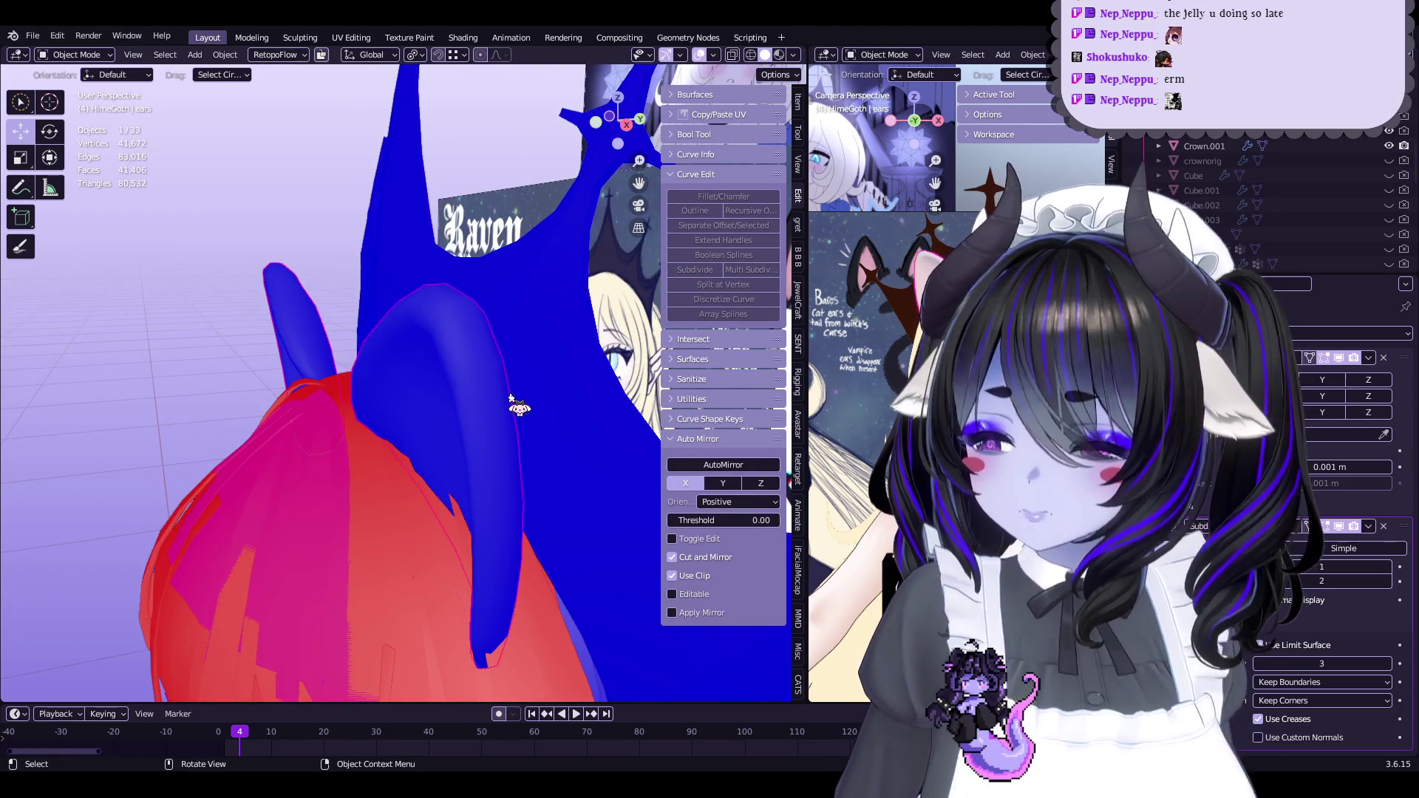
Isolate the ears in local view and select an edge loop around the ear
{"action": "key", "text": "KP_Divide"}
{"action": "key", "text": "Tab"}
{"action": "mouse_move", "coordinate": [475, 406]}
{"action": "middle_mouse_down"}
{"action": "mouse_move", "coordinate": [459, 370]}
{"action": "mouse_move", "coordinate": [444, 384]}
{"action": "mouse_move", "coordinate": [503, 409]}
{"action": "mouse_move", "coordinate": [449, 349]}
{"action": "middle_mouse_up"}
{"action": "middle_click_drag", "start_coordinate": [370, 414], "coordinate": [333, 429]}
{"action": "scroll", "coordinate": [318, 443], "scroll_direction": "up", "scroll_amount": 5}
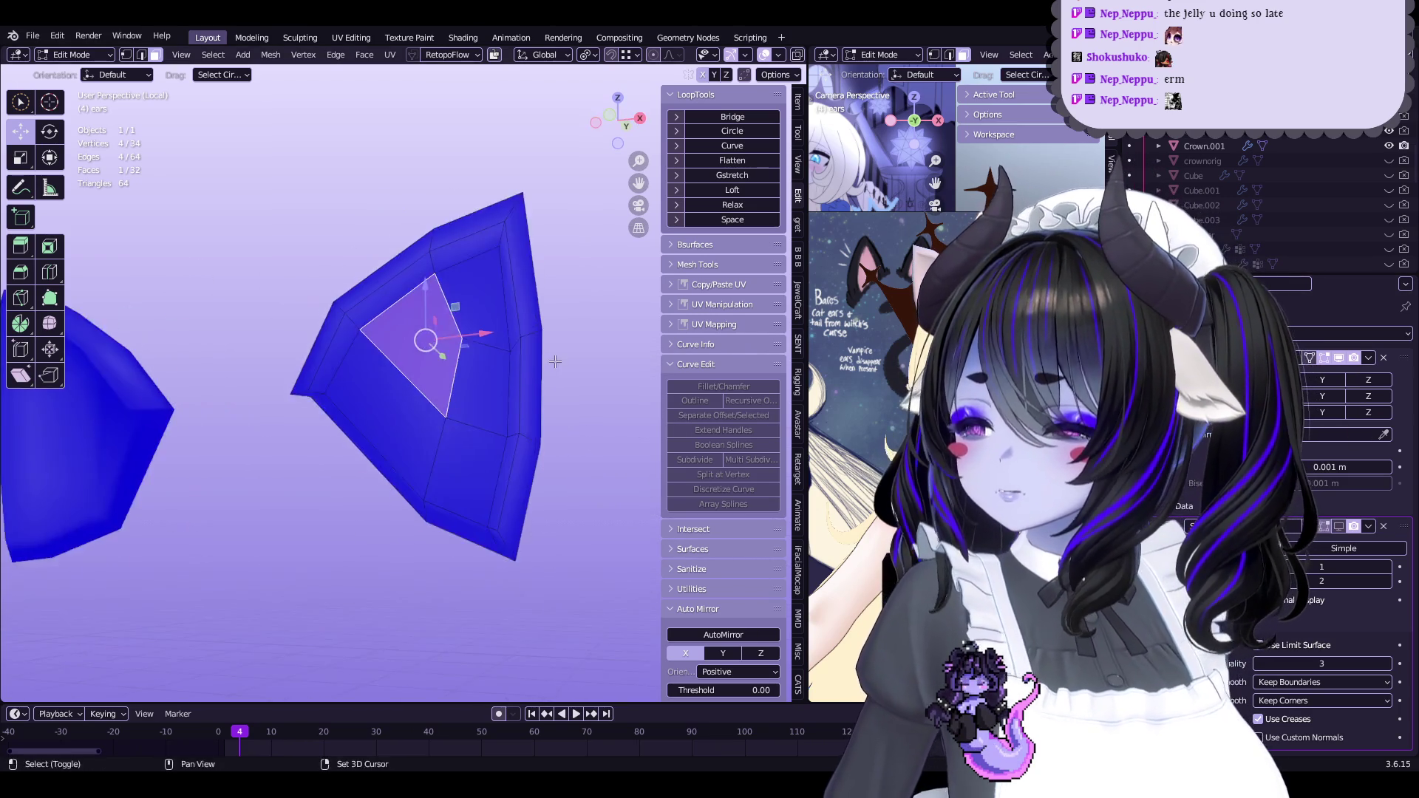
{"action": "scroll", "coordinate": [305, 446], "scroll_direction": "up", "scroll_amount": 2}
{"action": "left_click", "coordinate": [263, 466], "text": "alt"}
{"action": "mouse_move", "coordinate": [247, 497]}
{"action": "middle_mouse_down"}
{"action": "mouse_move", "coordinate": [384, 399]}
{"action": "mouse_move", "coordinate": [521, 377]}
{"action": "middle_mouse_up"}
Crease the selected loop and mark it sharp
{"action": "key", "text": "shift+e"}
{"action": "left_click", "coordinate": [521, 354]}
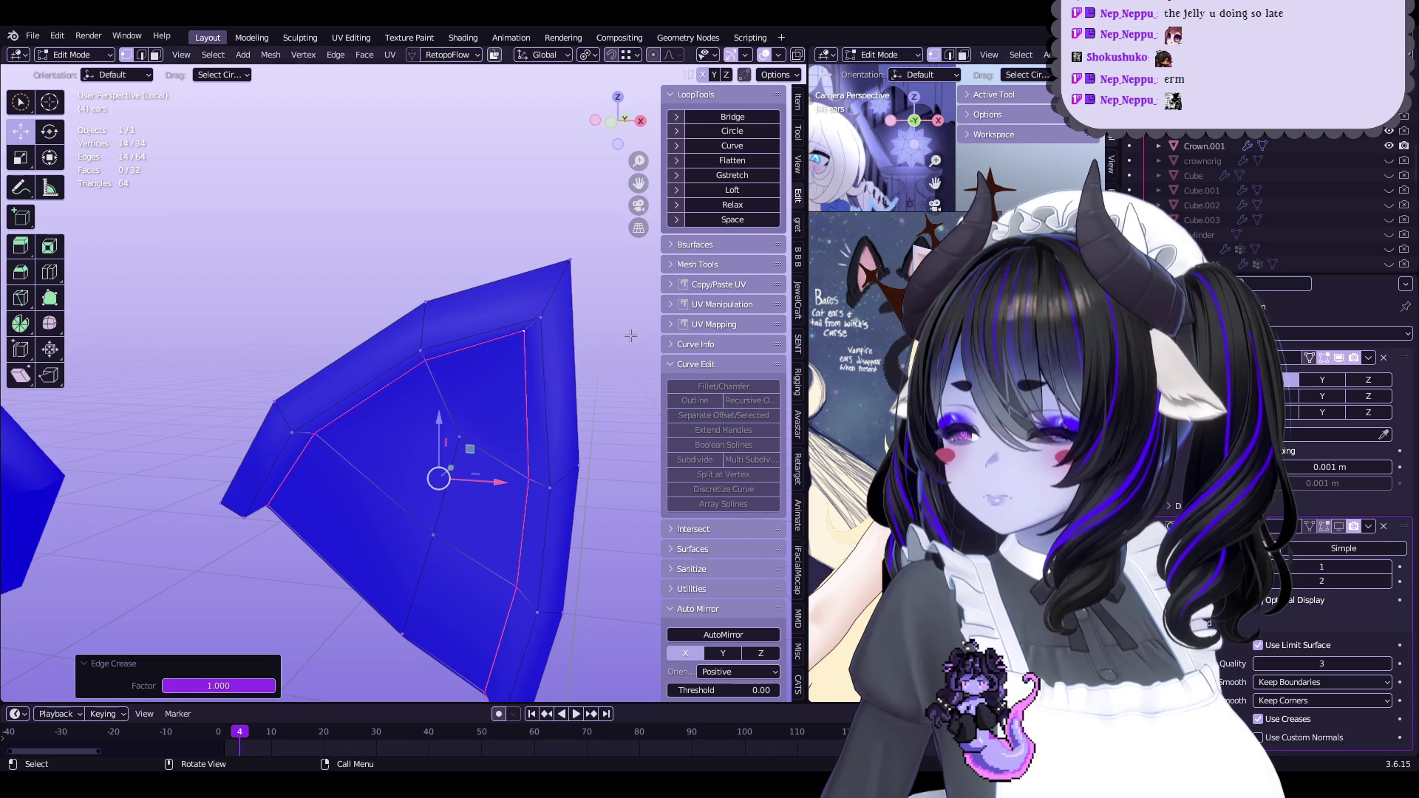
{"action": "key", "text": "q"}
{"action": "left_click", "coordinate": [567, 242]}
Switch to face selection and re-enter Edit Mode with the whole scene visible
{"action": "mouse_move", "coordinate": [518, 333]}
{"action": "middle_mouse_down"}
{"action": "mouse_move", "coordinate": [536, 394]}
{"action": "mouse_move", "coordinate": [520, 341]}
{"action": "middle_mouse_up"}
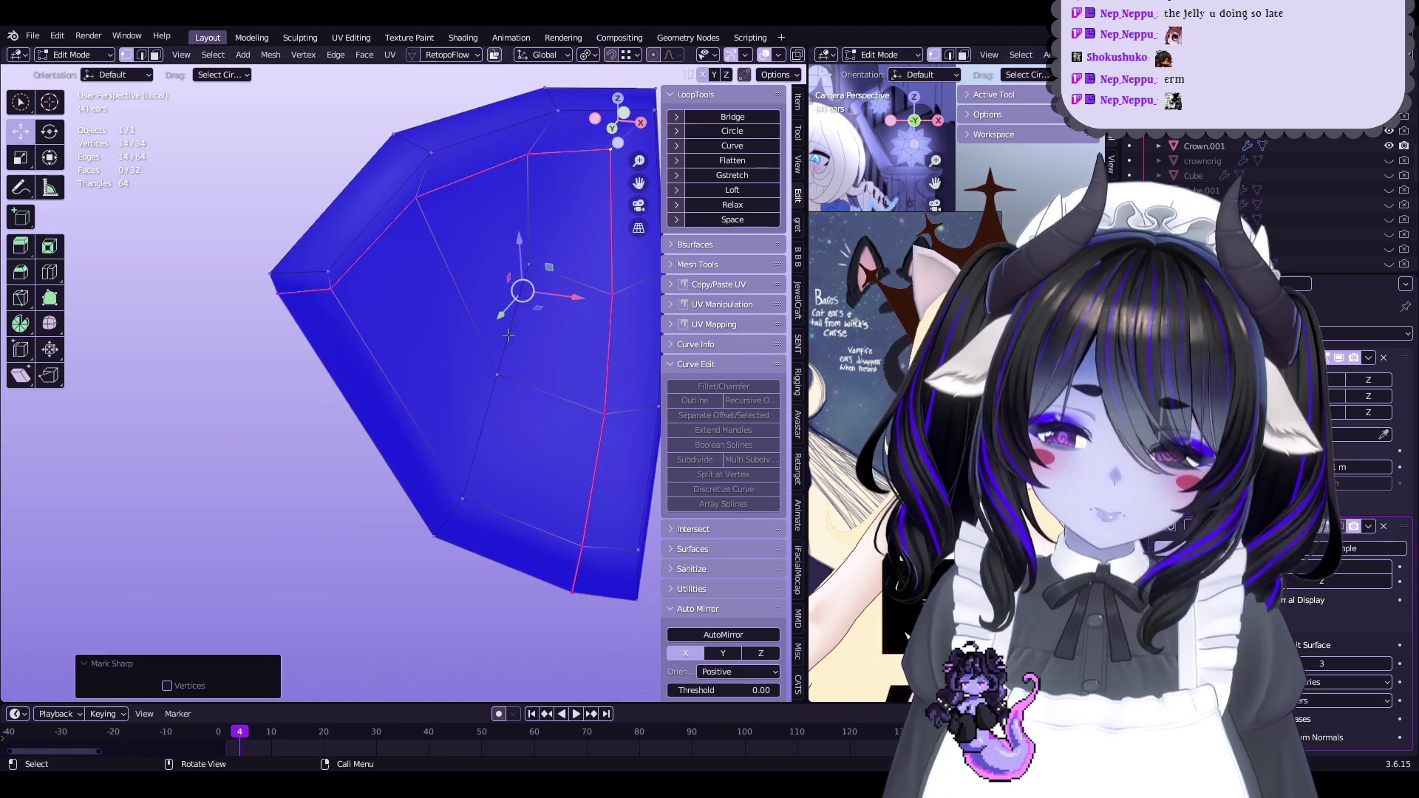
{"action": "left_click", "coordinate": [156, 55]}
{"action": "middle_click_drag", "start_coordinate": [473, 436], "coordinate": [516, 479]}
{"action": "key", "text": "Tab"}
{"action": "key", "text": "KP_Divide"}
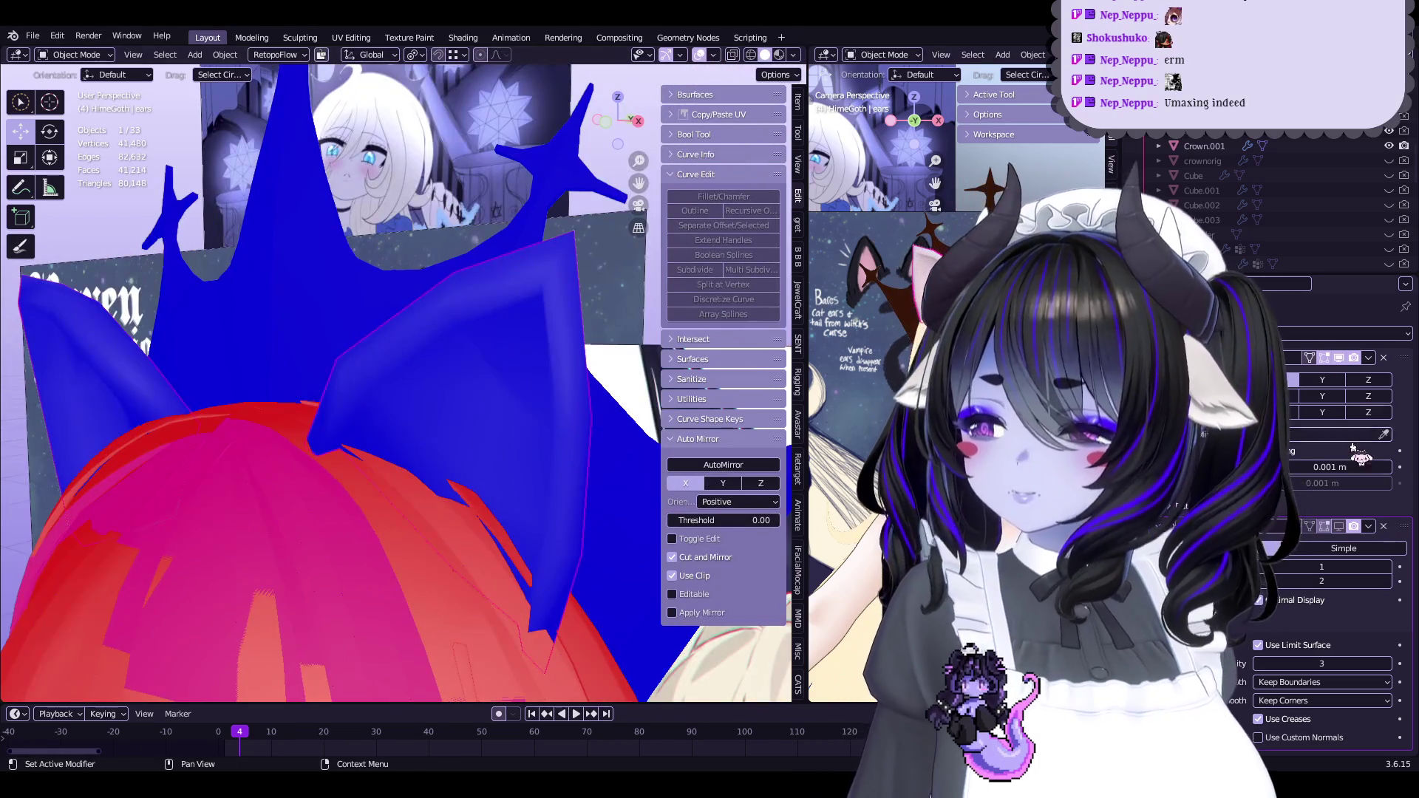
{"action": "key", "text": "Tab"}
{"action": "mouse_move", "coordinate": [599, 355]}
{"action": "middle_mouse_down"}
{"action": "mouse_move", "coordinate": [512, 414]}
{"action": "mouse_move", "coordinate": [342, 416]}
{"action": "middle_mouse_up"}
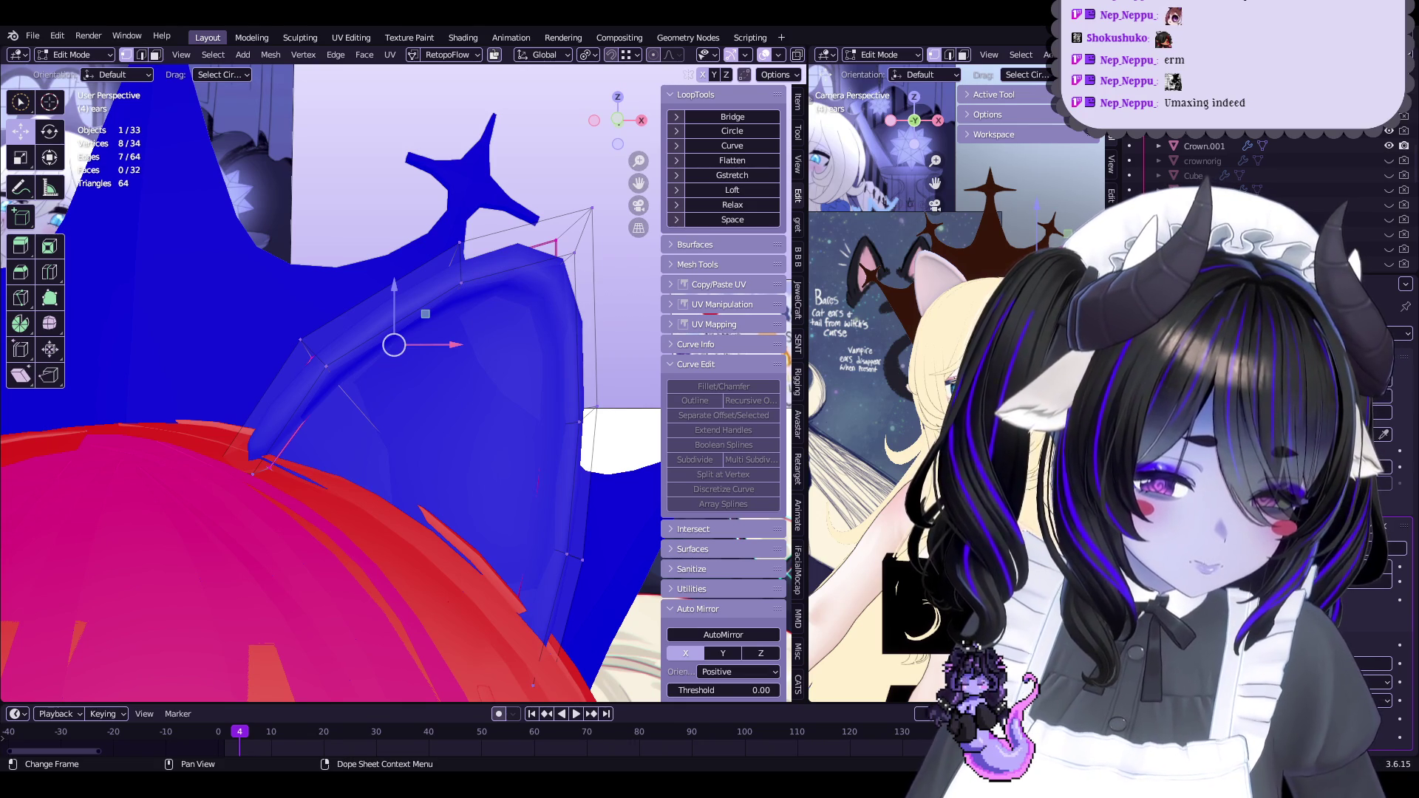
Nudge the selected loop vertices slightly, then deselect everything
{"action": "middle_click_drag", "start_coordinate": [465, 450], "coordinate": [470, 461]}
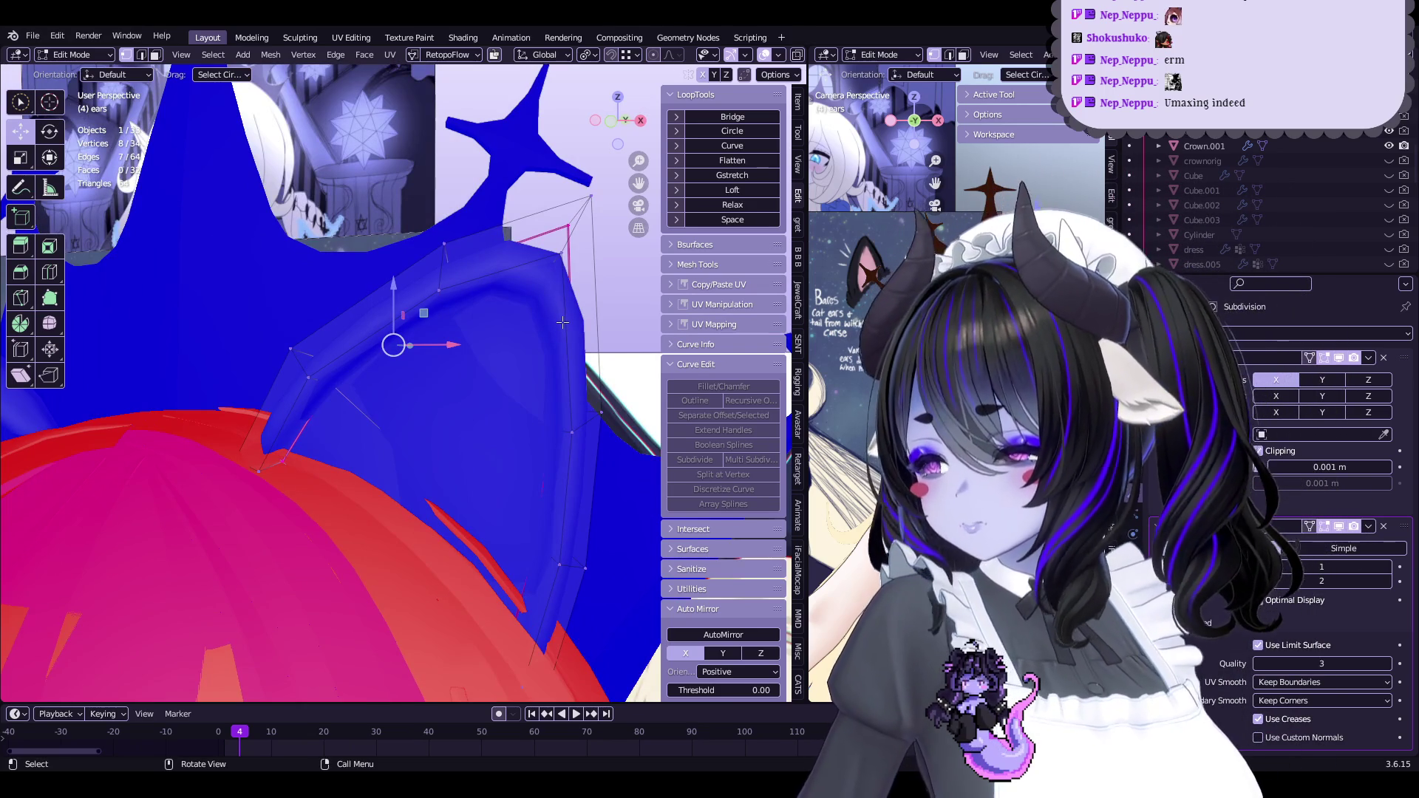
{"action": "mouse_move", "coordinate": [518, 414]}
{"action": "middle_mouse_down"}
{"action": "mouse_move", "coordinate": [540, 396]}
{"action": "mouse_move", "coordinate": [500, 428]}
{"action": "mouse_move", "coordinate": [358, 423]}
{"action": "mouse_move", "coordinate": [417, 433]}
{"action": "middle_mouse_up"}
{"action": "key", "text": "g"}
{"action": "left_click", "coordinate": [532, 403]}
{"action": "key", "text": "alt+a"}
In local view, give four outline edges a negative crease and mark them sharp
{"action": "key", "text": "KP_Divide"}
{"action": "mouse_move", "coordinate": [464, 475]}
{"action": "middle_mouse_down"}
{"action": "mouse_move", "coordinate": [406, 444]}
{"action": "mouse_move", "coordinate": [235, 458]}
{"action": "mouse_move", "coordinate": [250, 441]}
{"action": "middle_mouse_up"}
{"action": "left_click", "coordinate": [235, 459]}
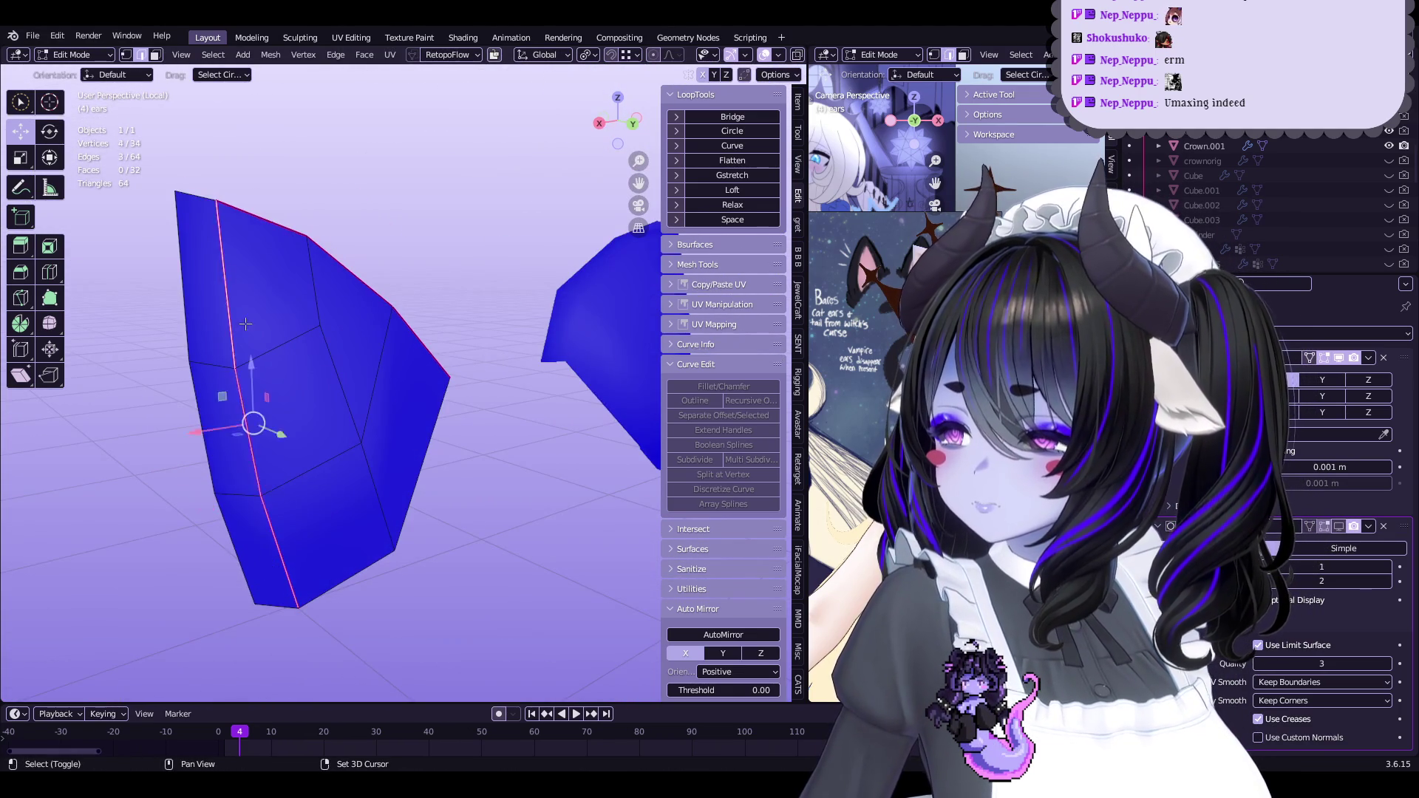
{"action": "middle_click_drag", "start_coordinate": [244, 323], "coordinate": [244, 539]}
{"action": "left_click", "coordinate": [244, 540], "text": "shift"}
{"action": "left_click", "coordinate": [228, 362], "text": "shift"}
{"action": "left_click", "coordinate": [414, 382], "text": "shift"}
{"action": "key", "text": "shift+e"}
{"action": "left_click", "coordinate": [469, 406]}
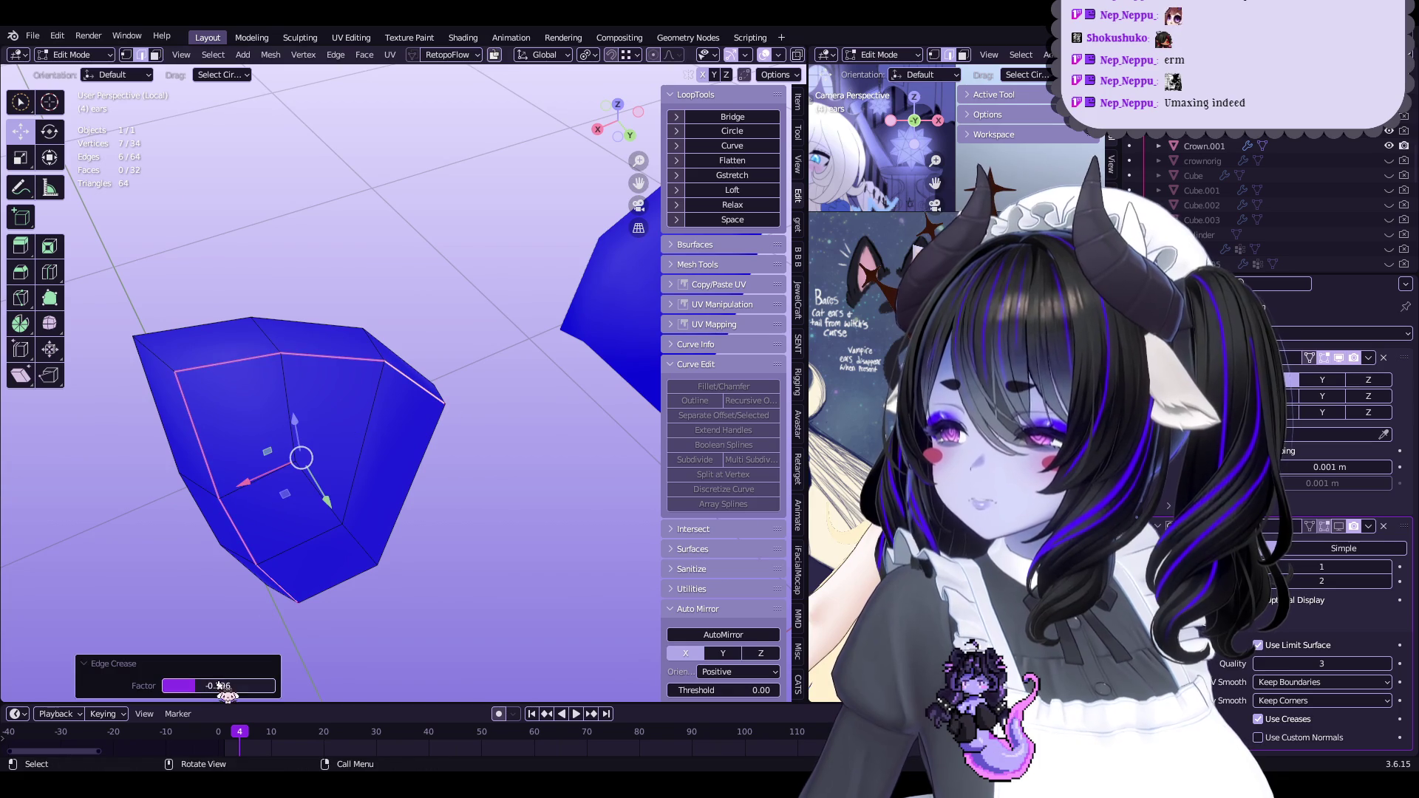
{"action": "key", "text": "q"}
{"action": "left_click", "coordinate": [353, 427]}
Crease the top-left and bottom ear edges by 0.276 and mark them sharp
{"action": "mouse_move", "coordinate": [353, 427]}
{"action": "middle_mouse_down"}
{"action": "mouse_move", "coordinate": [479, 397]}
{"action": "mouse_move", "coordinate": [336, 354]}
{"action": "middle_mouse_up"}
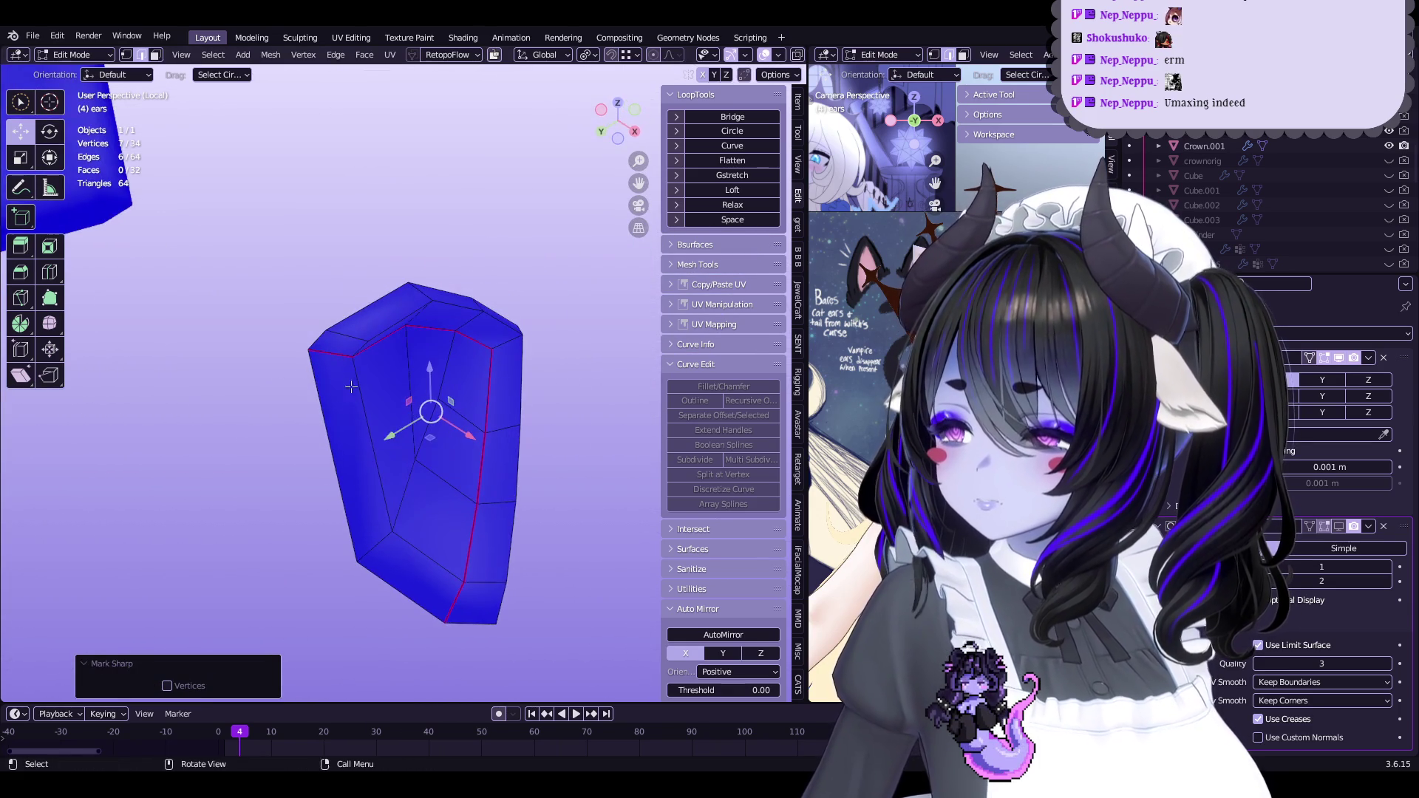
{"action": "left_click", "coordinate": [336, 353]}
{"action": "left_click", "coordinate": [436, 593]}
{"action": "left_click", "coordinate": [336, 352], "text": "shift"}
{"action": "key", "text": "shift+e"}
{"action": "left_click", "coordinate": [445, 422]}
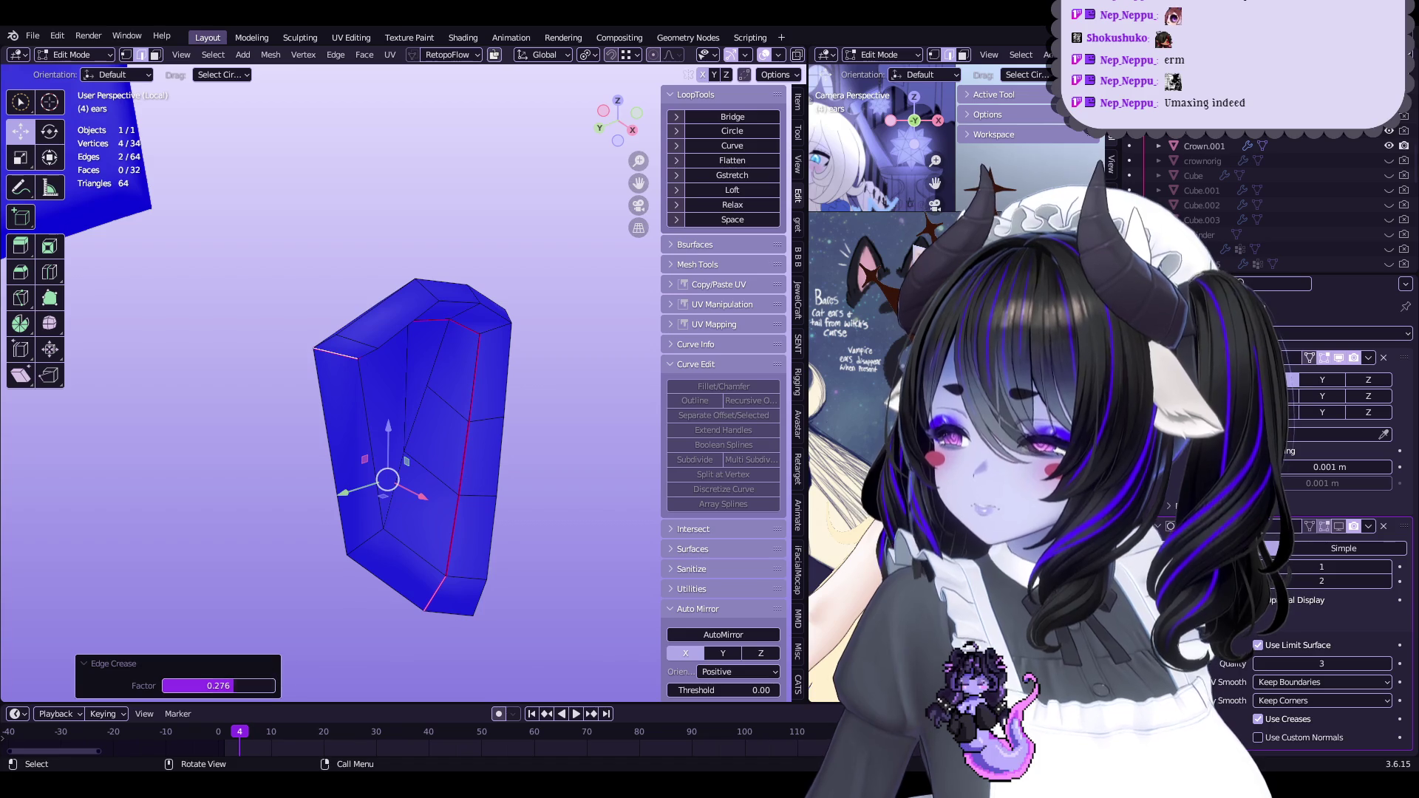
{"action": "right_click", "coordinate": [515, 457]}
{"action": "left_click", "coordinate": [515, 457]}
Enable the modifier On Cage, inspect the smoothed ear, then return to Object Mode
{"action": "middle_click_drag", "start_coordinate": [516, 457], "coordinate": [414, 467]}
{"action": "left_click", "coordinate": [1357, 526]}
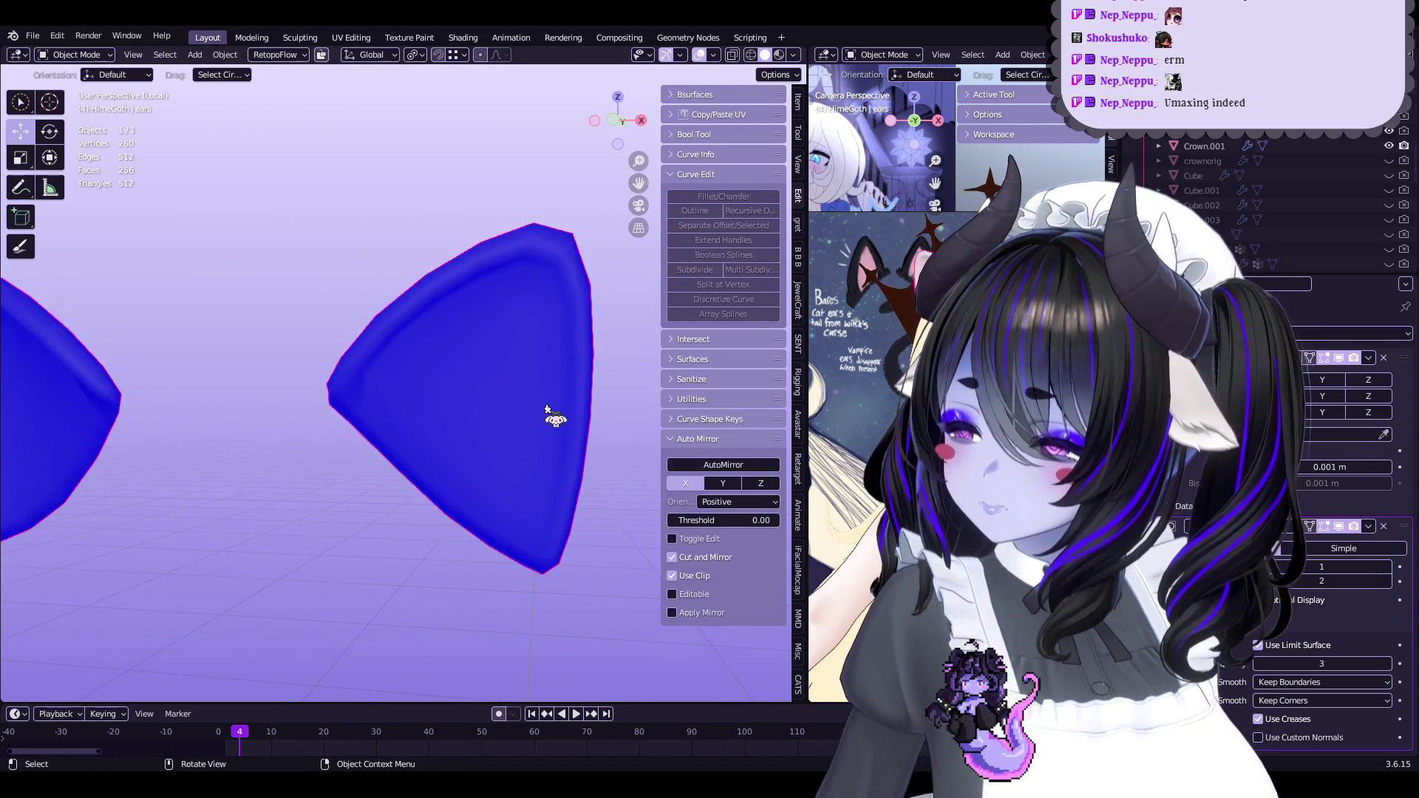
{"action": "scroll", "coordinate": [428, 448], "scroll_direction": "up", "scroll_amount": 2}
{"action": "middle_click_drag", "start_coordinate": [279, 447], "coordinate": [273, 452]}
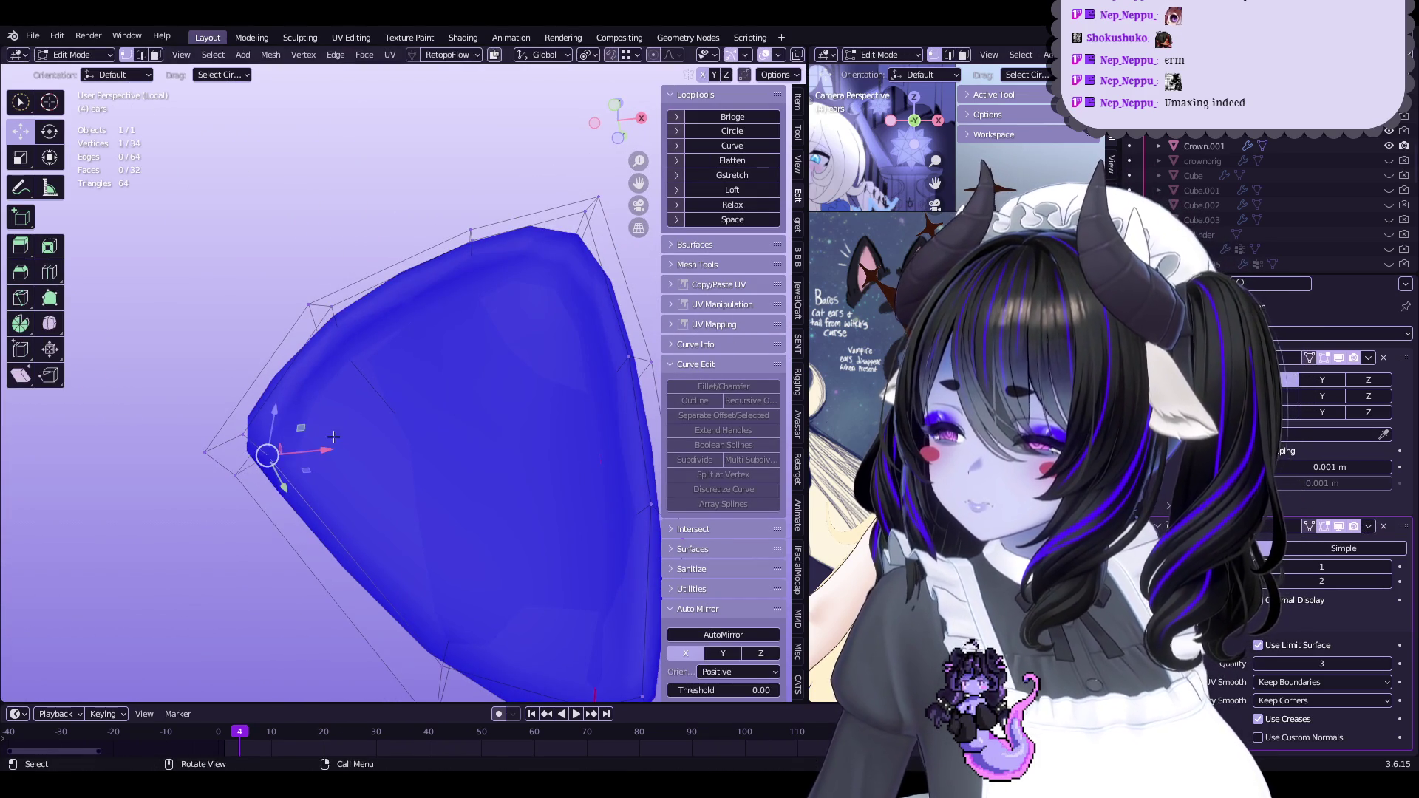
{"action": "mouse_move", "coordinate": [508, 314]}
{"action": "middle_mouse_down"}
{"action": "mouse_move", "coordinate": [485, 399]}
{"action": "mouse_move", "coordinate": [436, 444]}
{"action": "mouse_move", "coordinate": [473, 451]}
{"action": "mouse_move", "coordinate": [384, 330]}
{"action": "mouse_move", "coordinate": [491, 349]}
{"action": "mouse_move", "coordinate": [539, 325]}
{"action": "mouse_move", "coordinate": [483, 362]}
{"action": "middle_mouse_up"}
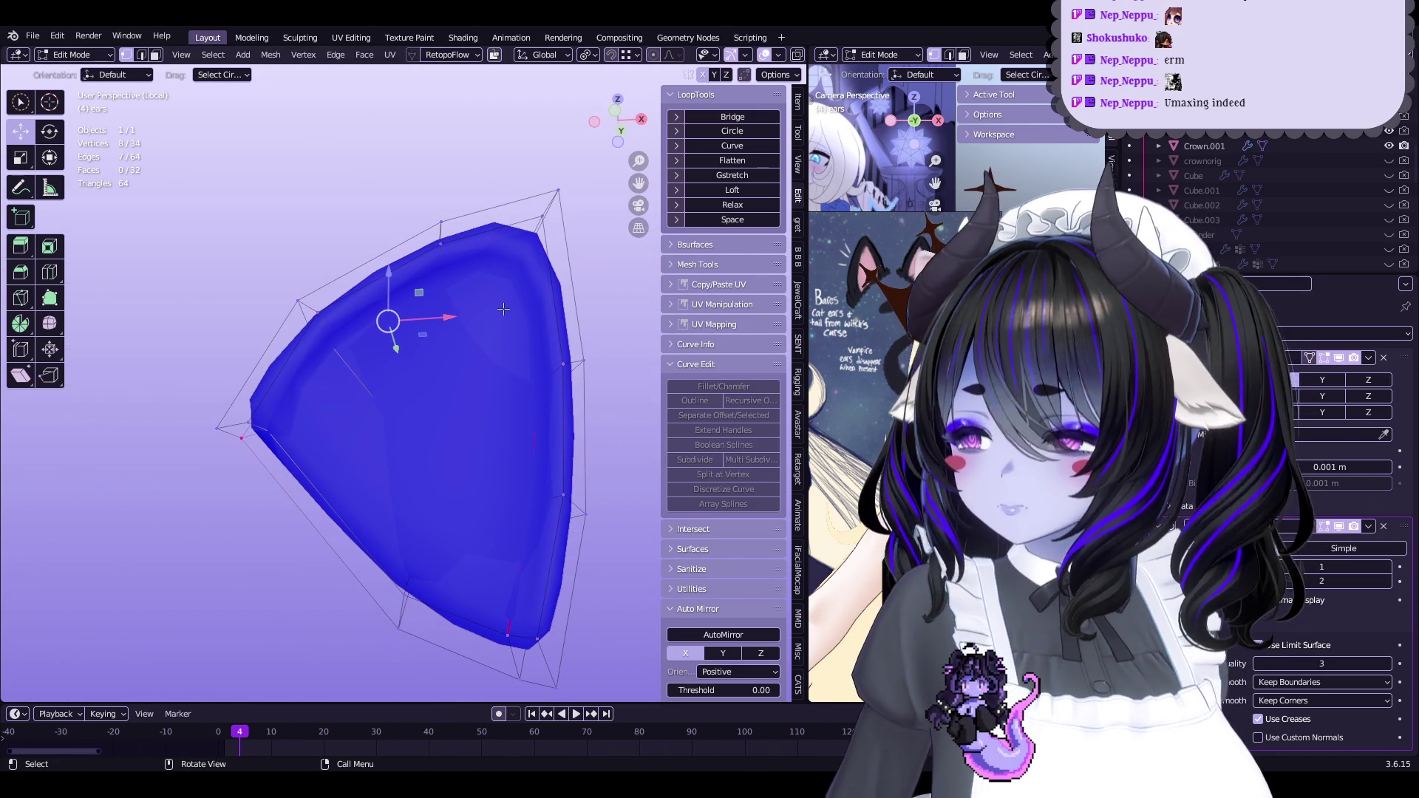
{"action": "key", "text": "KP_Divide"}
{"action": "key", "text": "Tab"}
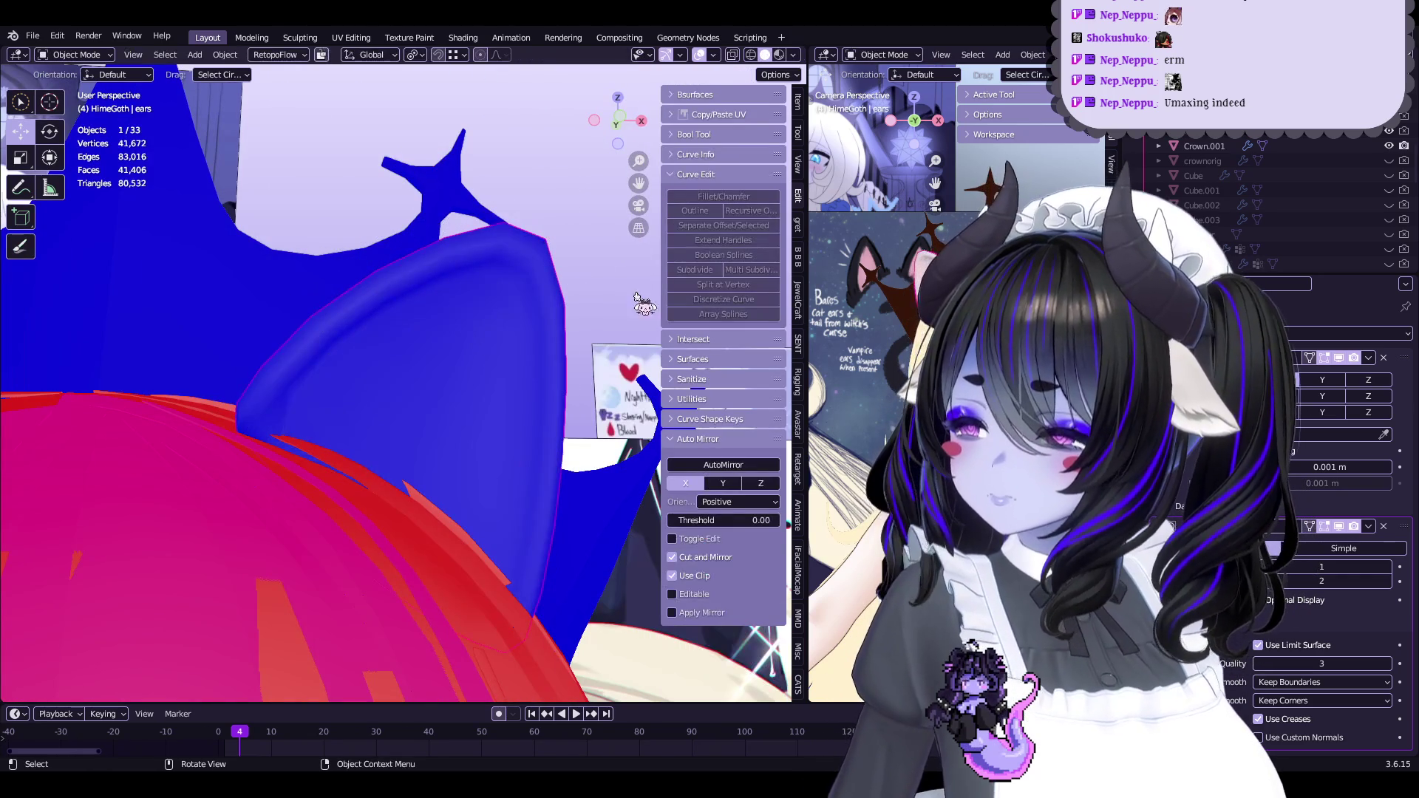
Inset five selected faces inside the ear
{"action": "key", "text": "Tab"}
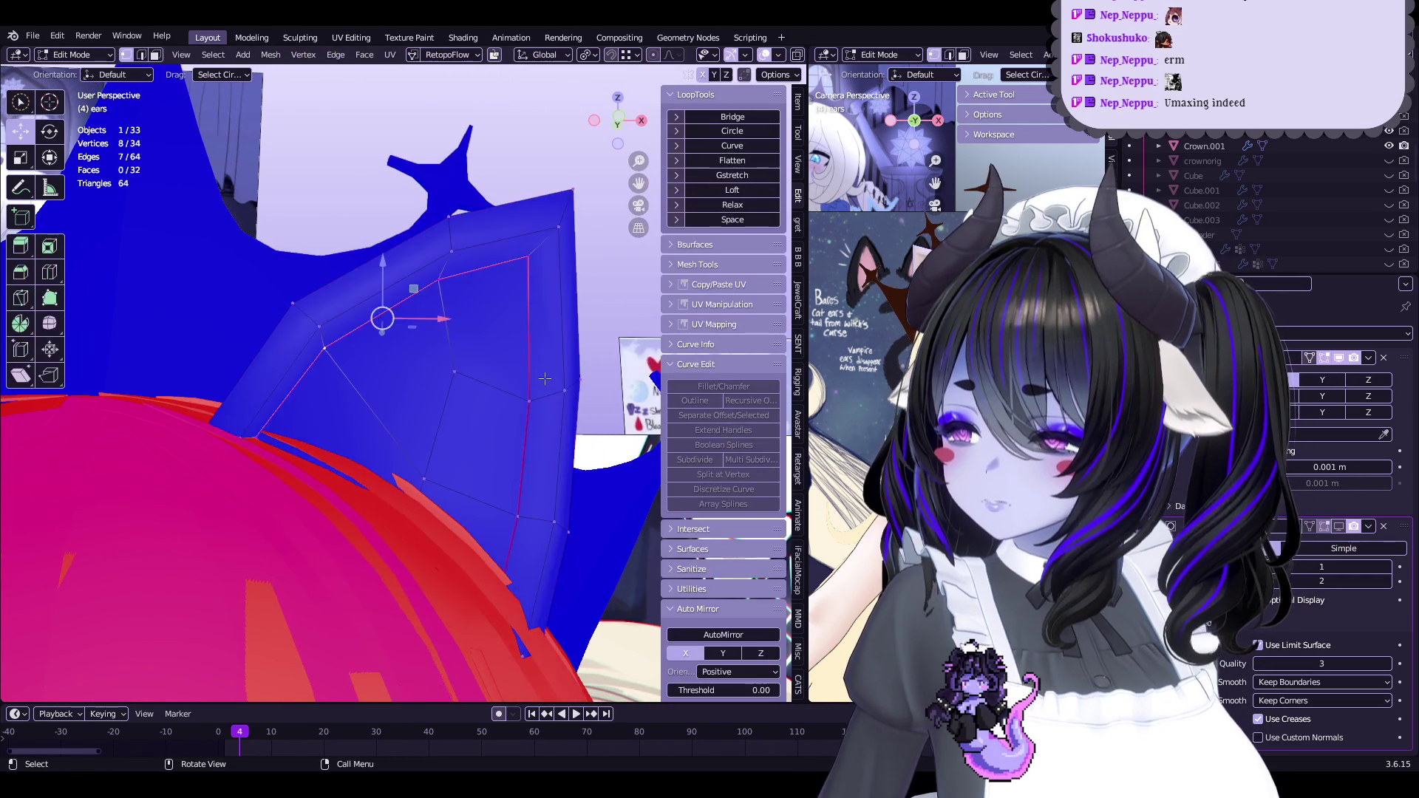
{"action": "middle_click_drag", "start_coordinate": [507, 387], "coordinate": [478, 304]}
{"action": "mouse_move", "coordinate": [448, 323]}
{"action": "left_mouse_down"}
{"action": "mouse_move", "coordinate": [430, 368]}
{"action": "mouse_move", "coordinate": [482, 330]}
{"action": "mouse_move", "coordinate": [492, 350]}
{"action": "left_mouse_up"}
{"action": "middle_click_drag", "start_coordinate": [493, 350], "coordinate": [87, 261]}
{"action": "left_click", "coordinate": [49, 246]}
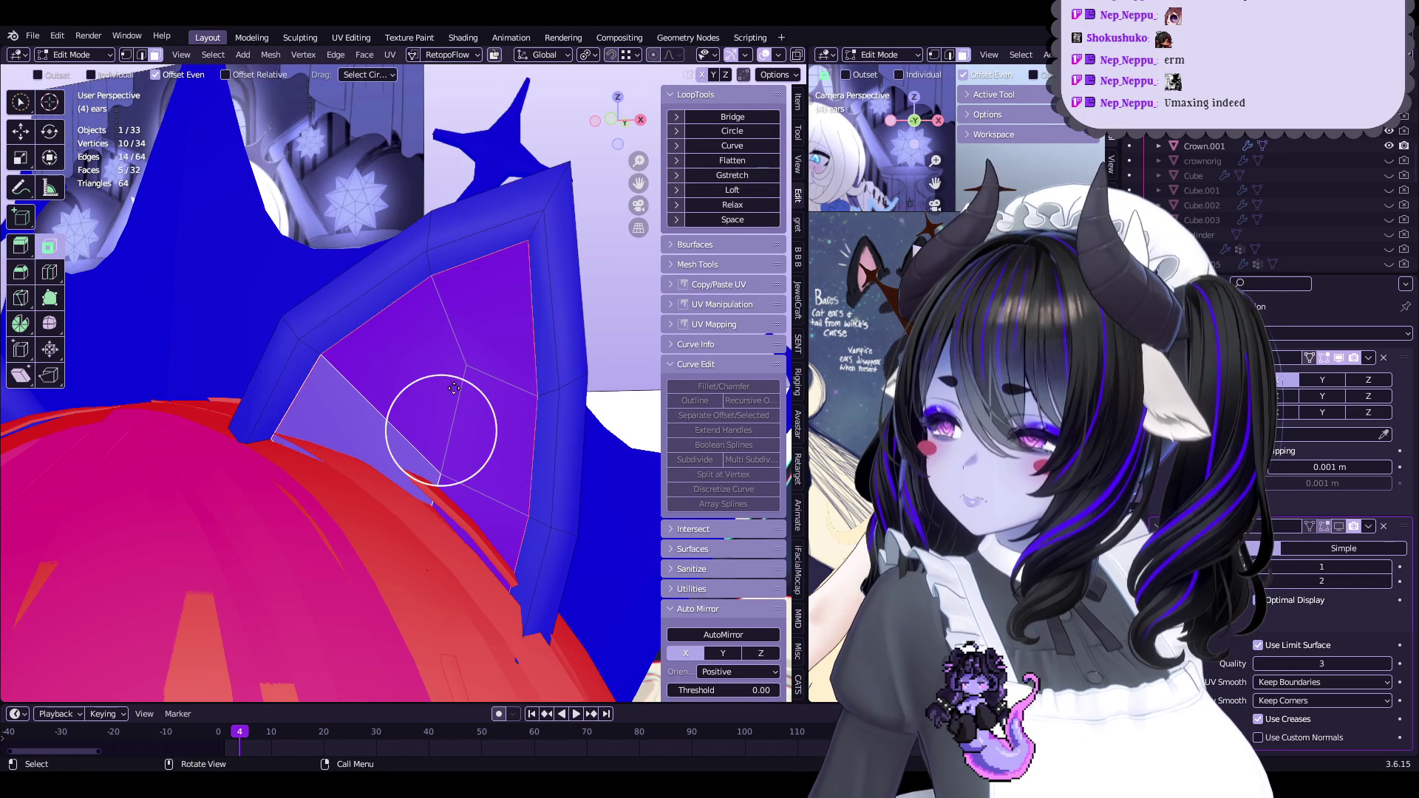
{"action": "left_click_drag", "start_coordinate": [480, 407], "coordinate": [474, 403]}
{"action": "mouse_move", "coordinate": [473, 404]}
{"action": "middle_mouse_down"}
{"action": "mouse_move", "coordinate": [532, 355]}
{"action": "mouse_move", "coordinate": [448, 304]}
{"action": "middle_mouse_up"}
Slightly fatten an edge loop around the ear with Alt+S, then leave Edit Mode
{"action": "key", "text": "1"}
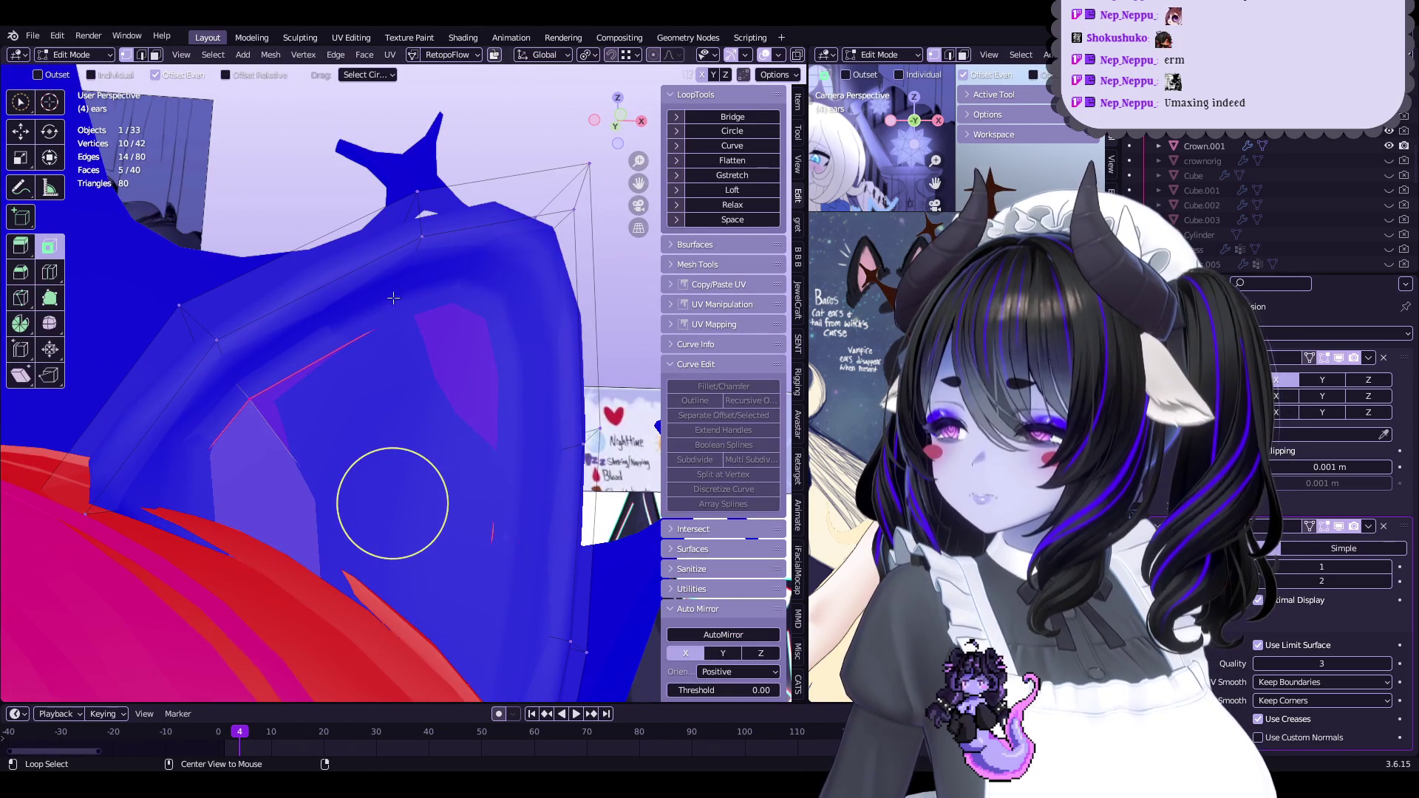
{"action": "left_click", "coordinate": [360, 295], "text": "alt"}
{"action": "key", "text": "alt+s"}
{"action": "left_click", "coordinate": [492, 292]}
{"action": "key", "text": "q"}
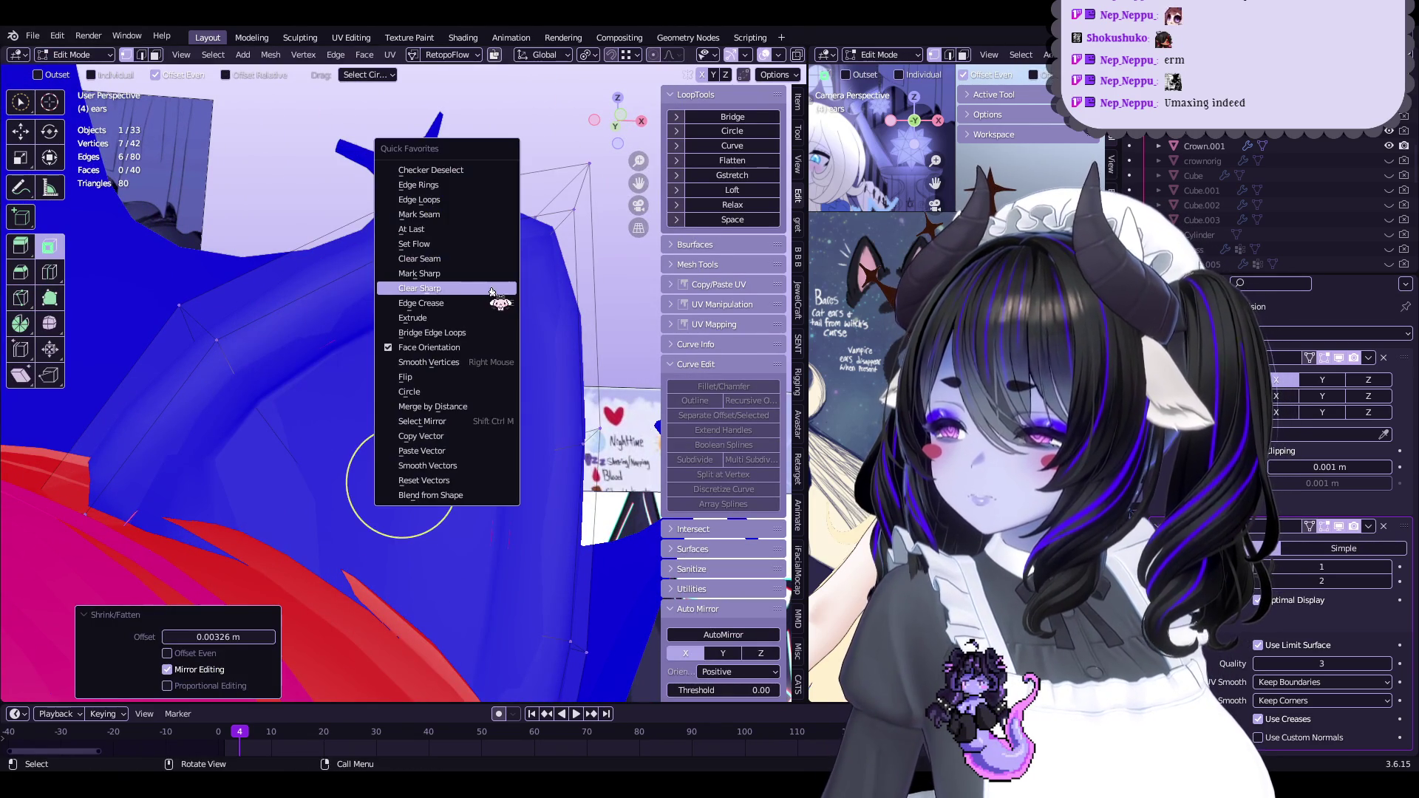
{"action": "key", "text": "Escape"}
{"action": "key", "text": "Tab"}
{"action": "mouse_move", "coordinate": [486, 296]}
{"action": "middle_mouse_down"}
{"action": "mouse_move", "coordinate": [547, 319]}
{"action": "mouse_move", "coordinate": [475, 357]}
{"action": "middle_mouse_up"}
Select the whole ear and rotate and nudge it slightly into place
{"action": "key", "text": "Tab"}
{"action": "key", "text": "a"}
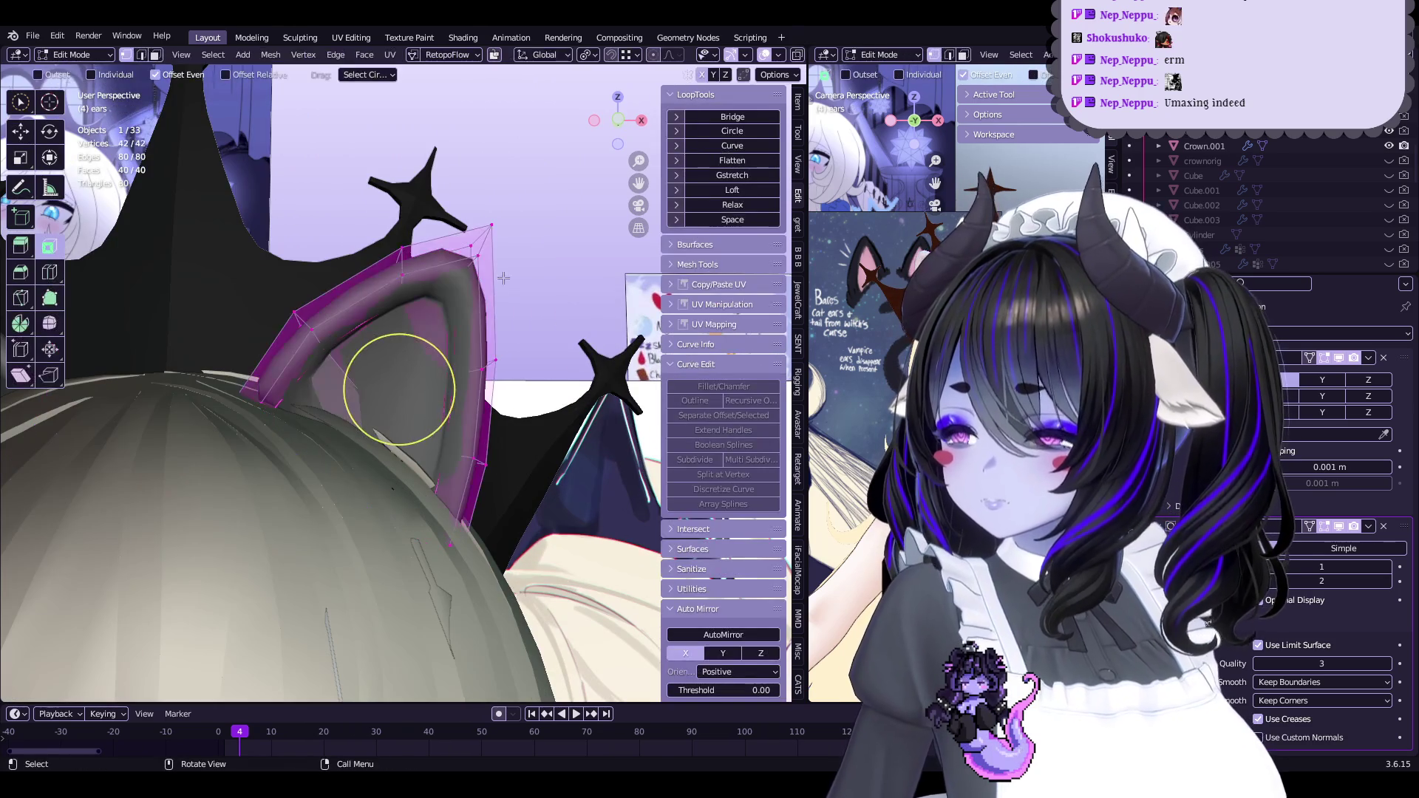
{"action": "key", "text": "r"}
{"action": "key", "text": "g"}
{"action": "left_click", "coordinate": [580, 290]}
{"action": "mouse_move", "coordinate": [580, 290]}
{"action": "middle_mouse_down"}
{"action": "mouse_move", "coordinate": [412, 411]}
{"action": "mouse_move", "coordinate": [380, 412]}
{"action": "mouse_move", "coordinate": [442, 401]}
{"action": "mouse_move", "coordinate": [443, 380]}
{"action": "mouse_move", "coordinate": [466, 396]}
{"action": "mouse_move", "coordinate": [477, 313]}
{"action": "mouse_move", "coordinate": [421, 349]}
{"action": "middle_mouse_up"}
{"action": "key", "text": "Tab"}
{"action": "key", "text": "Tab"}
Enter Sculpt Mode on the ears with the Grab brush
{"action": "key", "text": "ctrl+Tab"}
{"action": "left_click", "coordinate": [440, 478]}
{"action": "mouse_move", "coordinate": [459, 400]}
{"action": "middle_mouse_down"}
{"action": "mouse_move", "coordinate": [404, 383]}
{"action": "mouse_move", "coordinate": [399, 314]}
{"action": "mouse_move", "coordinate": [364, 311]}
{"action": "mouse_move", "coordinate": [418, 313]}
{"action": "middle_mouse_up"}
Pull the ear tip out to a point with the Snake Hook sculpt brush
{"action": "scroll", "coordinate": [425, 320], "scroll_direction": "up", "scroll_amount": 8}
{"action": "key", "text": "s"}
{"action": "key", "text": "g"}
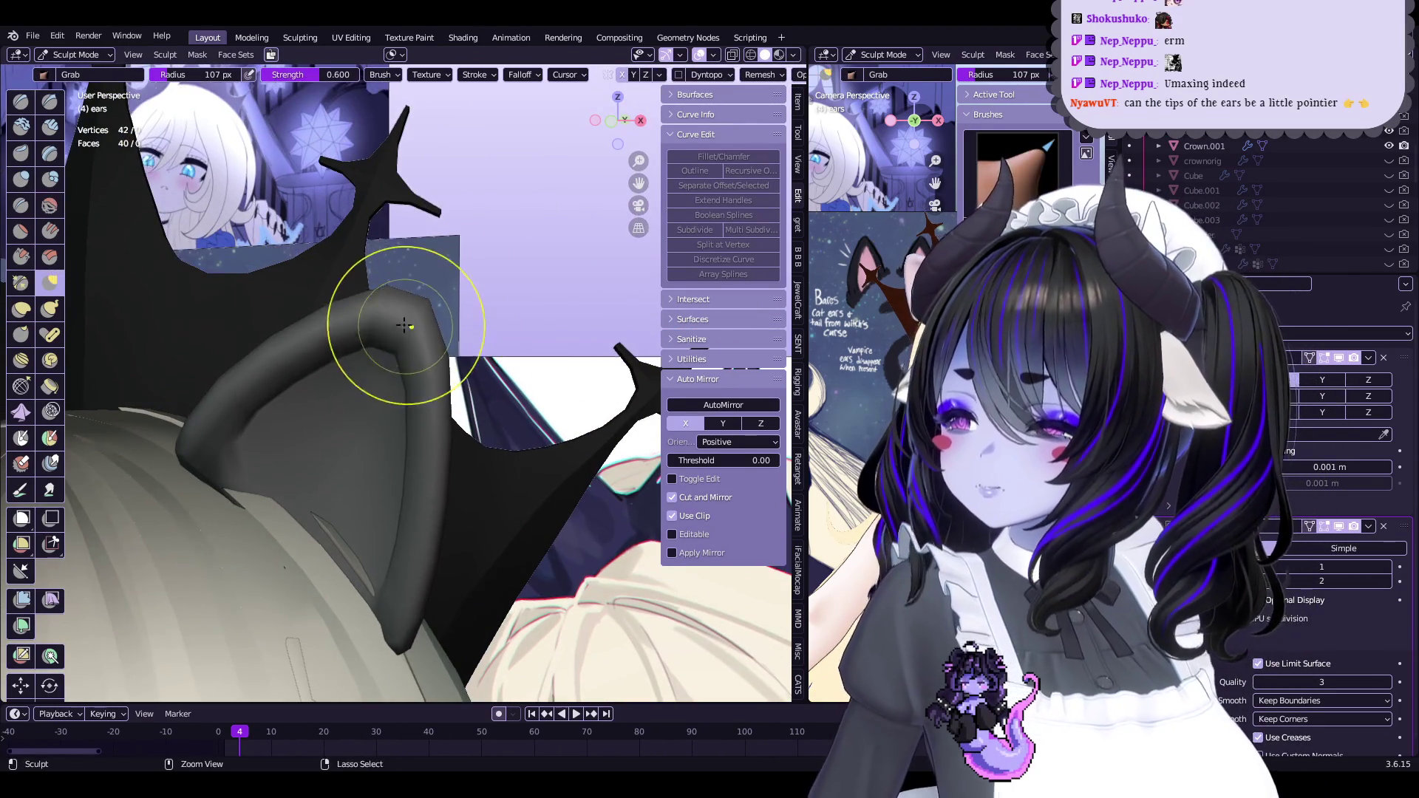
{"action": "left_click", "coordinate": [50, 309]}
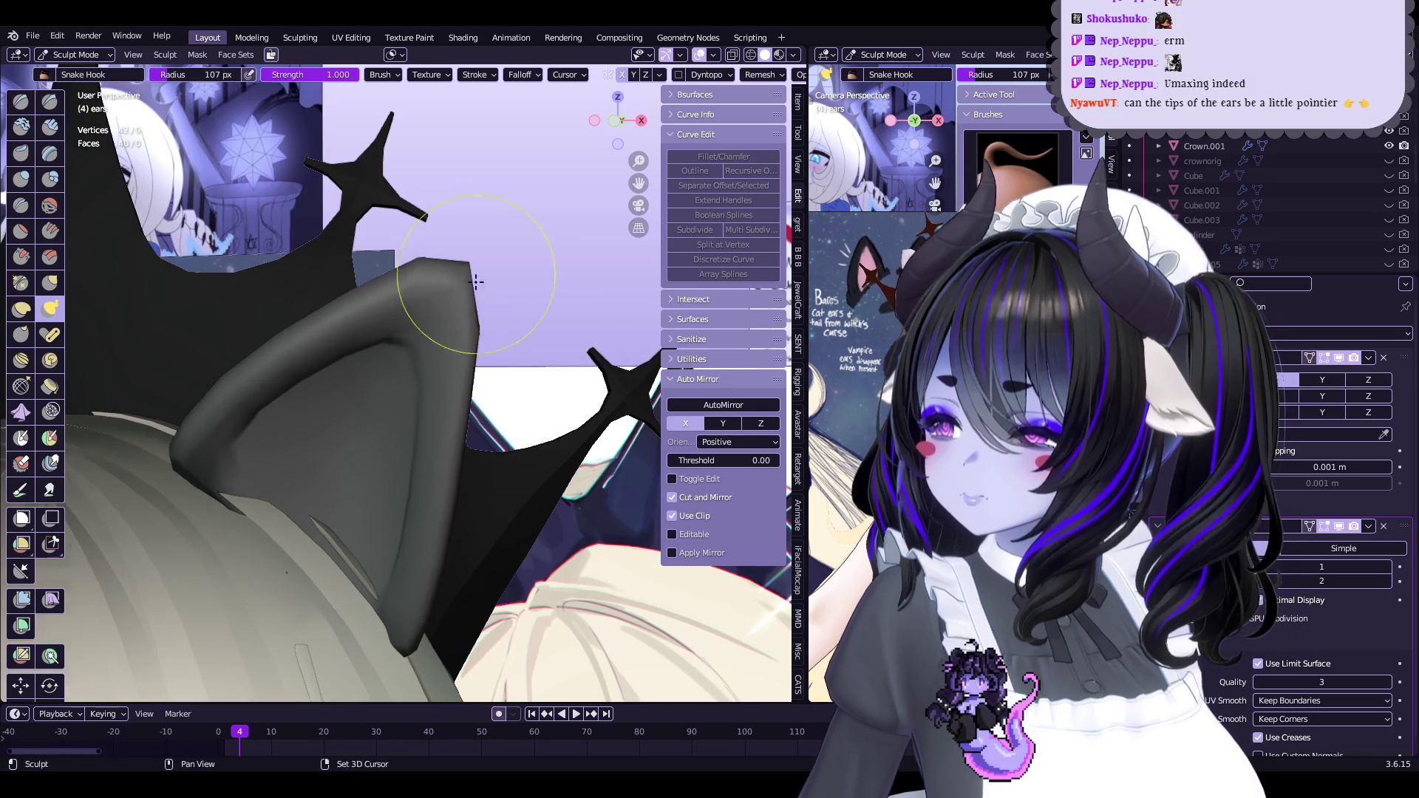
{"action": "middle_click_drag", "start_coordinate": [476, 266], "coordinate": [440, 326], "text": "shift"}
Scale the ear-tip vertices inward and save the project as Start5Hime.blend
{"action": "key", "text": "Tab"}
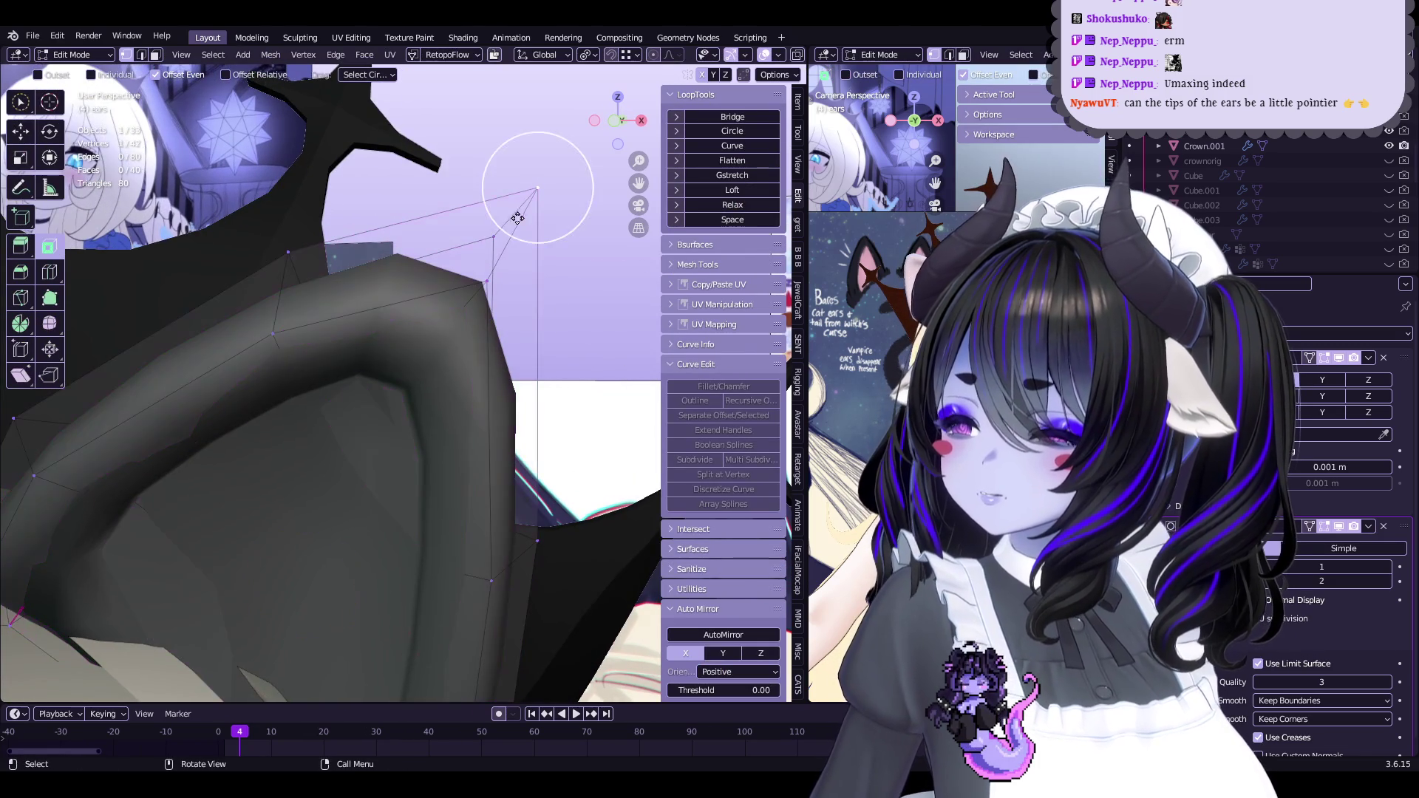
{"action": "left_click", "coordinate": [501, 254], "text": "shift"}
{"action": "mouse_move", "coordinate": [539, 196]}
{"action": "middle_mouse_down"}
{"action": "mouse_move", "coordinate": [222, 301]}
{"action": "mouse_move", "coordinate": [429, 288]}
{"action": "mouse_move", "coordinate": [498, 304]}
{"action": "mouse_move", "coordinate": [394, 355]}
{"action": "mouse_move", "coordinate": [395, 380]}
{"action": "mouse_move", "coordinate": [412, 374]}
{"action": "mouse_move", "coordinate": [402, 387]}
{"action": "mouse_move", "coordinate": [304, 394]}
{"action": "mouse_move", "coordinate": [409, 317]}
{"action": "mouse_move", "coordinate": [489, 360]}
{"action": "middle_mouse_up"}
{"action": "key", "text": "s"}
{"action": "left_click", "coordinate": [506, 247]}
{"action": "key", "text": "Tab"}
{"action": "key", "text": "ctrl+s"}
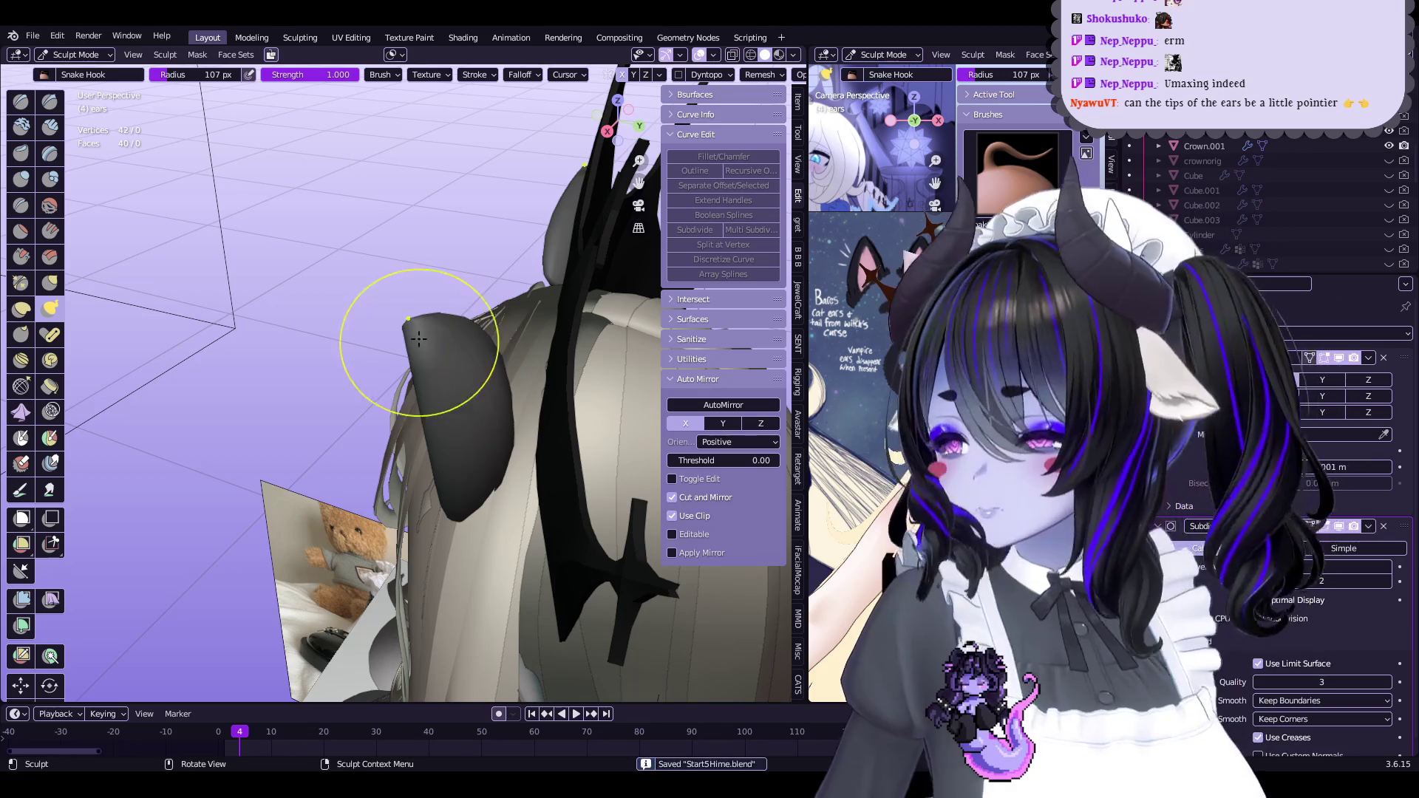
Try beveling the ear-tip edge, then undo the bevel
{"action": "mouse_move", "coordinate": [407, 318]}
{"action": "middle_mouse_down"}
{"action": "mouse_move", "coordinate": [383, 332]}
{"action": "mouse_move", "coordinate": [478, 347]}
{"action": "mouse_move", "coordinate": [444, 286]}
{"action": "mouse_move", "coordinate": [453, 298]}
{"action": "mouse_move", "coordinate": [572, 297]}
{"action": "middle_mouse_up"}
{"action": "key", "text": "Tab"}
{"action": "key", "text": "ctrl+b"}
{"action": "left_click", "coordinate": [451, 297]}
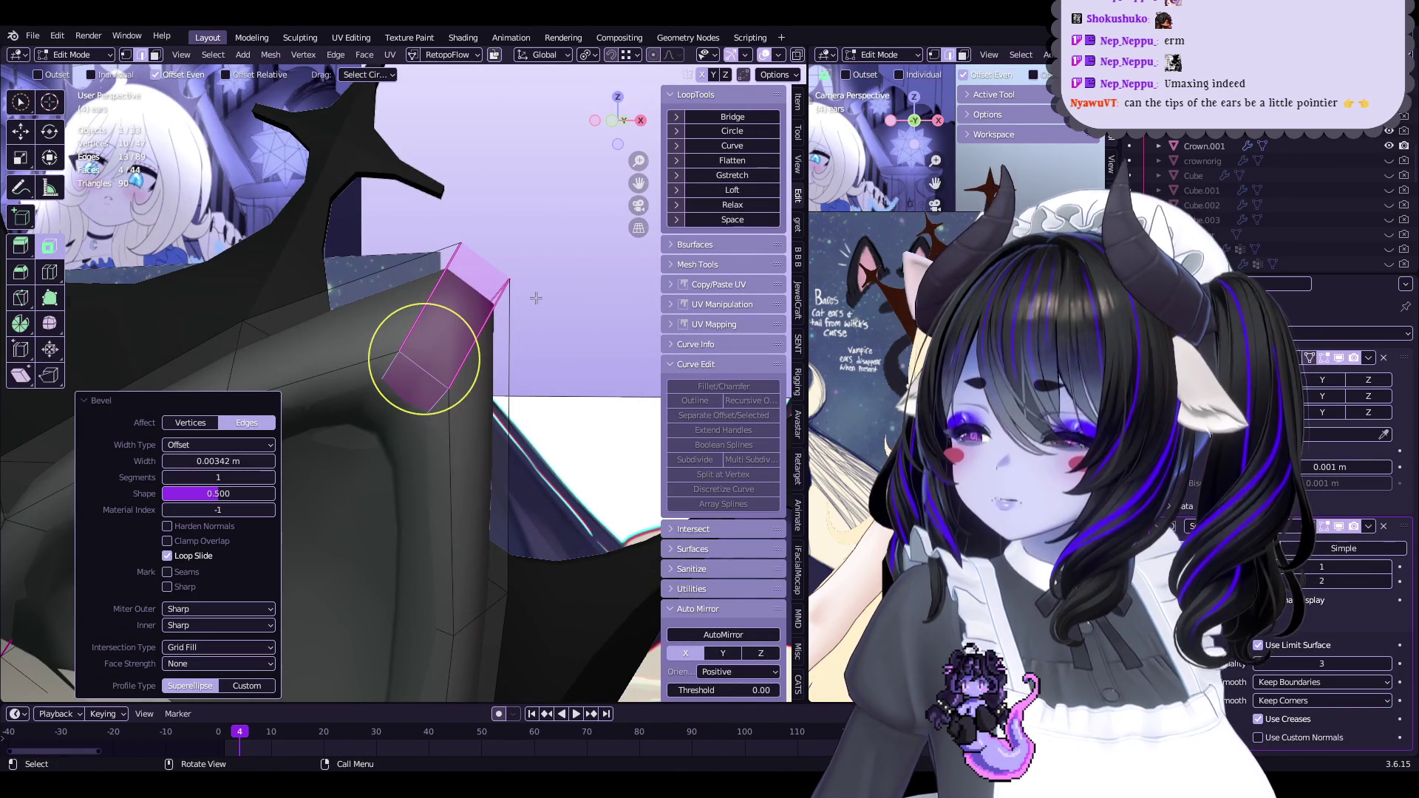
{"action": "left_click", "coordinate": [480, 332]}
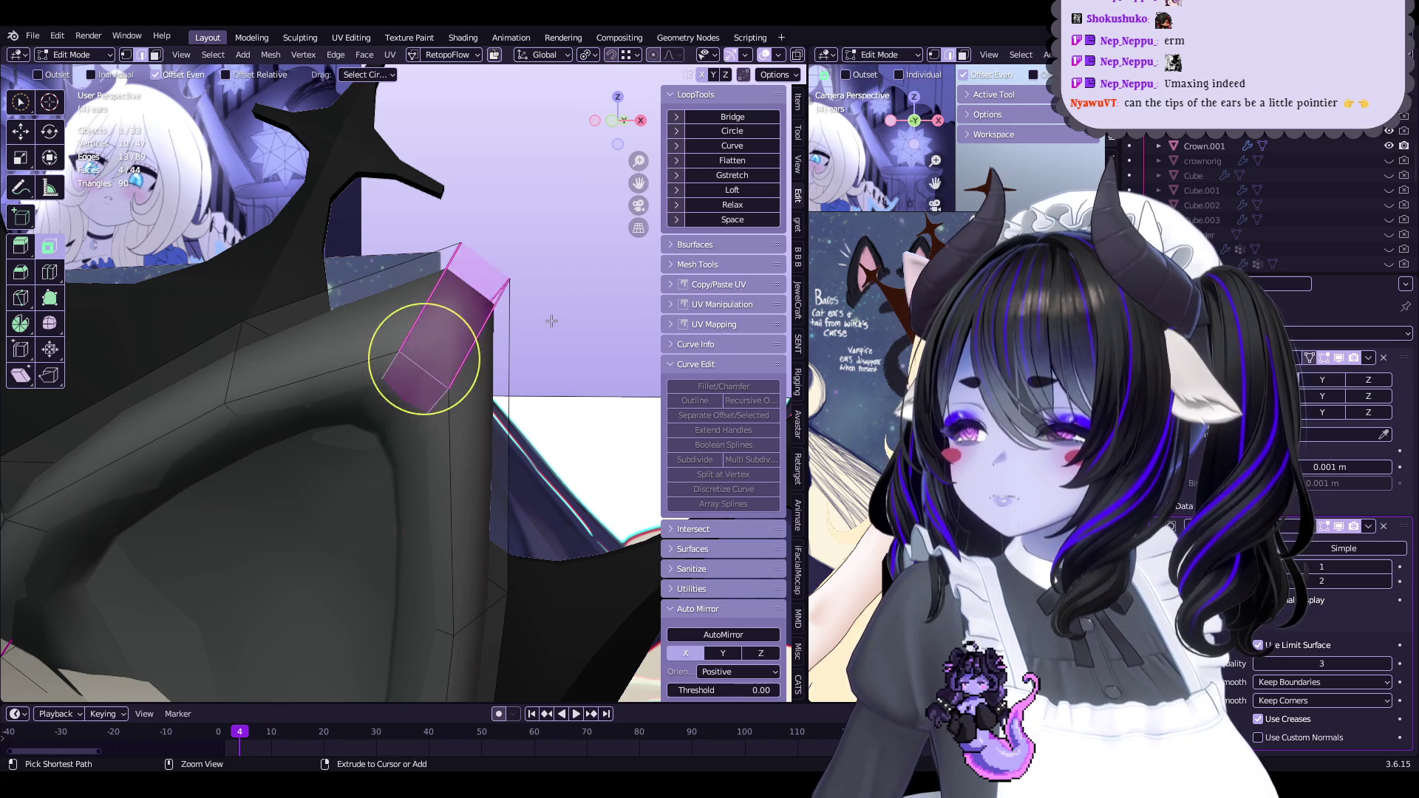
{"action": "key", "text": "ctrl+z"}
{"action": "middle_click_drag", "start_coordinate": [552, 320], "coordinate": [311, 502]}
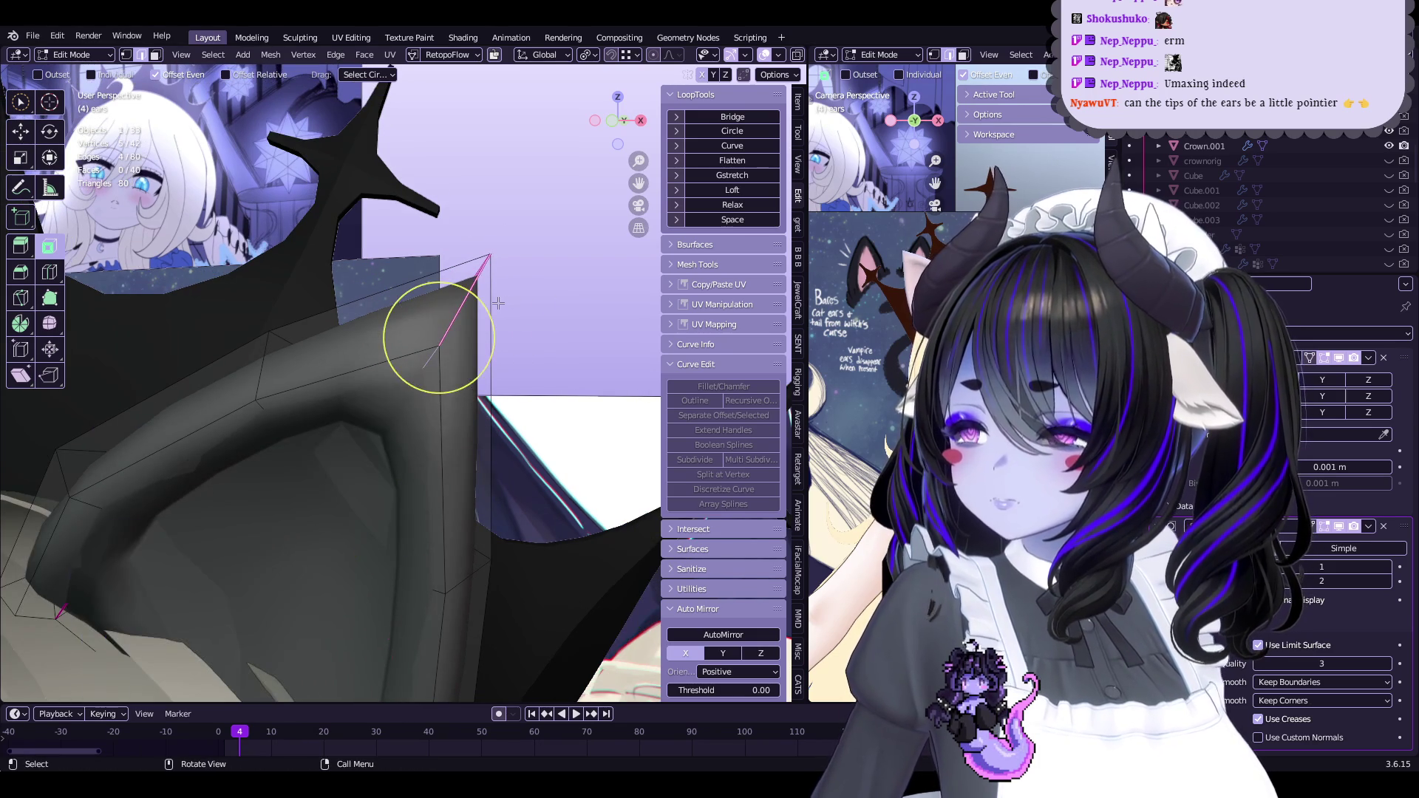
Crease the selected ear-tip edges with a factor of -1.000
{"action": "key", "text": "ctrl+Tab"}
{"action": "scroll", "coordinate": [514, 317], "scroll_direction": "up", "scroll_amount": 2}
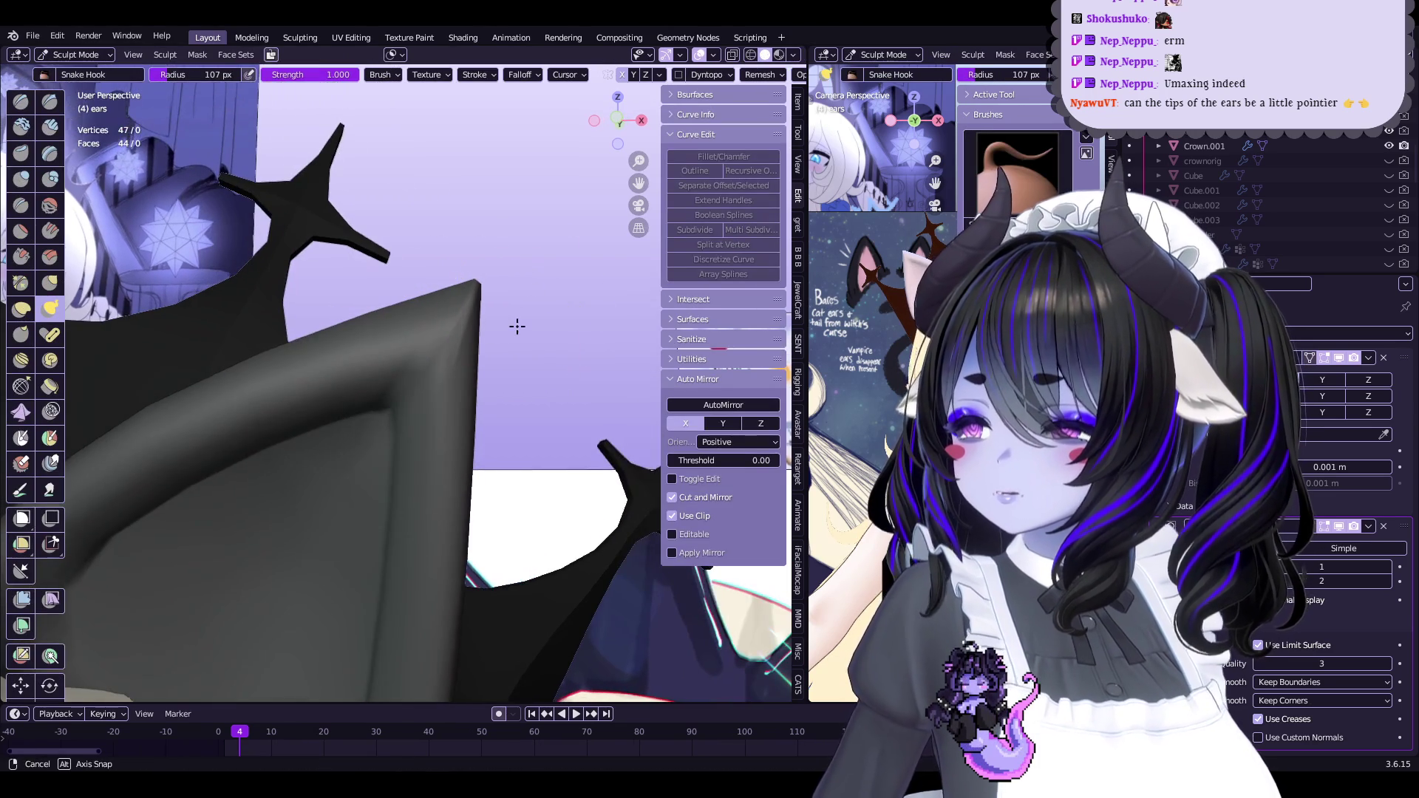
{"action": "key", "text": "Tab"}
{"action": "mouse_move", "coordinate": [429, 342]}
{"action": "middle_mouse_down"}
{"action": "mouse_move", "coordinate": [523, 336]}
{"action": "mouse_move", "coordinate": [459, 307]}
{"action": "middle_mouse_up"}
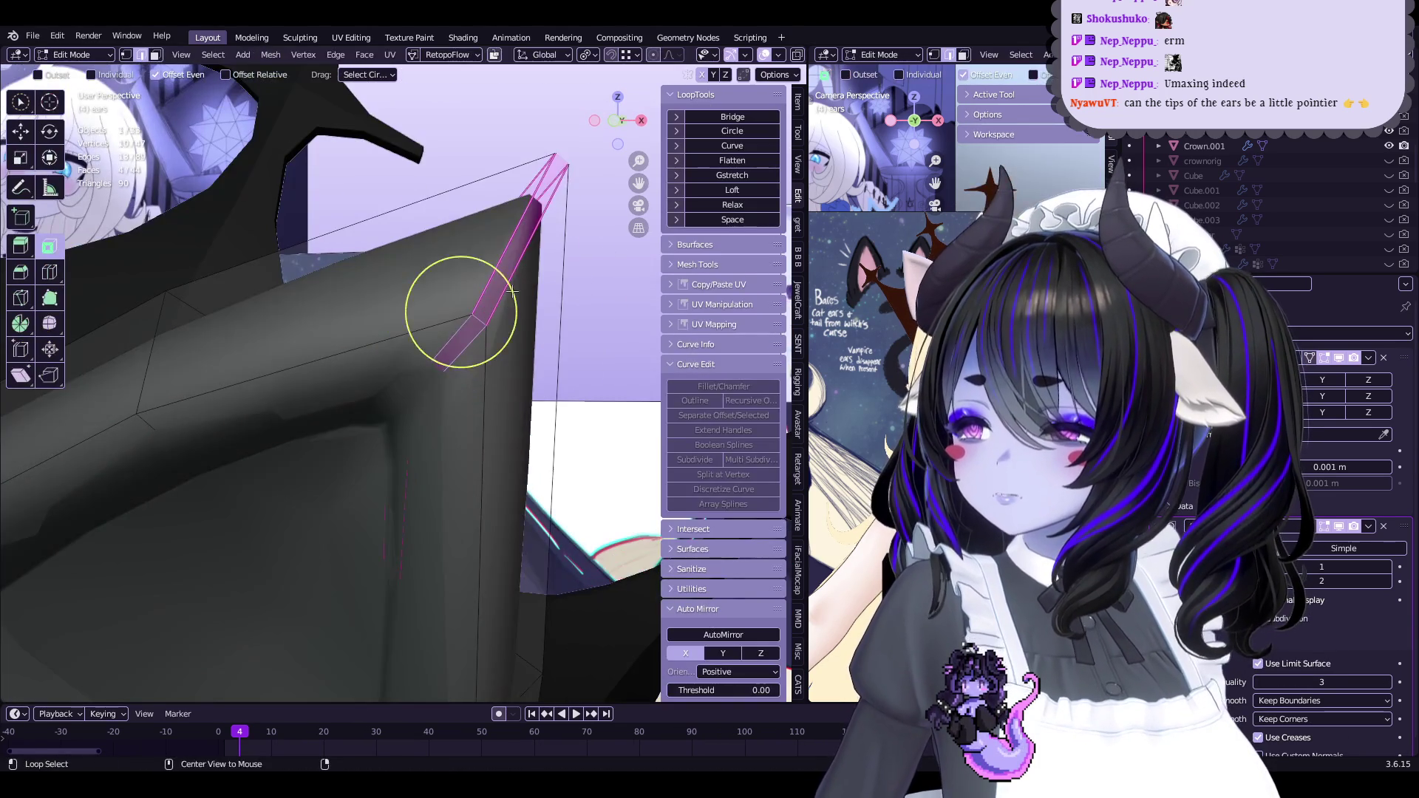
{"action": "key", "text": "shift+e"}
{"action": "left_click", "coordinate": [501, 265]}
{"action": "left_click_drag", "start_coordinate": [221, 668], "coordinate": [163, 684]}
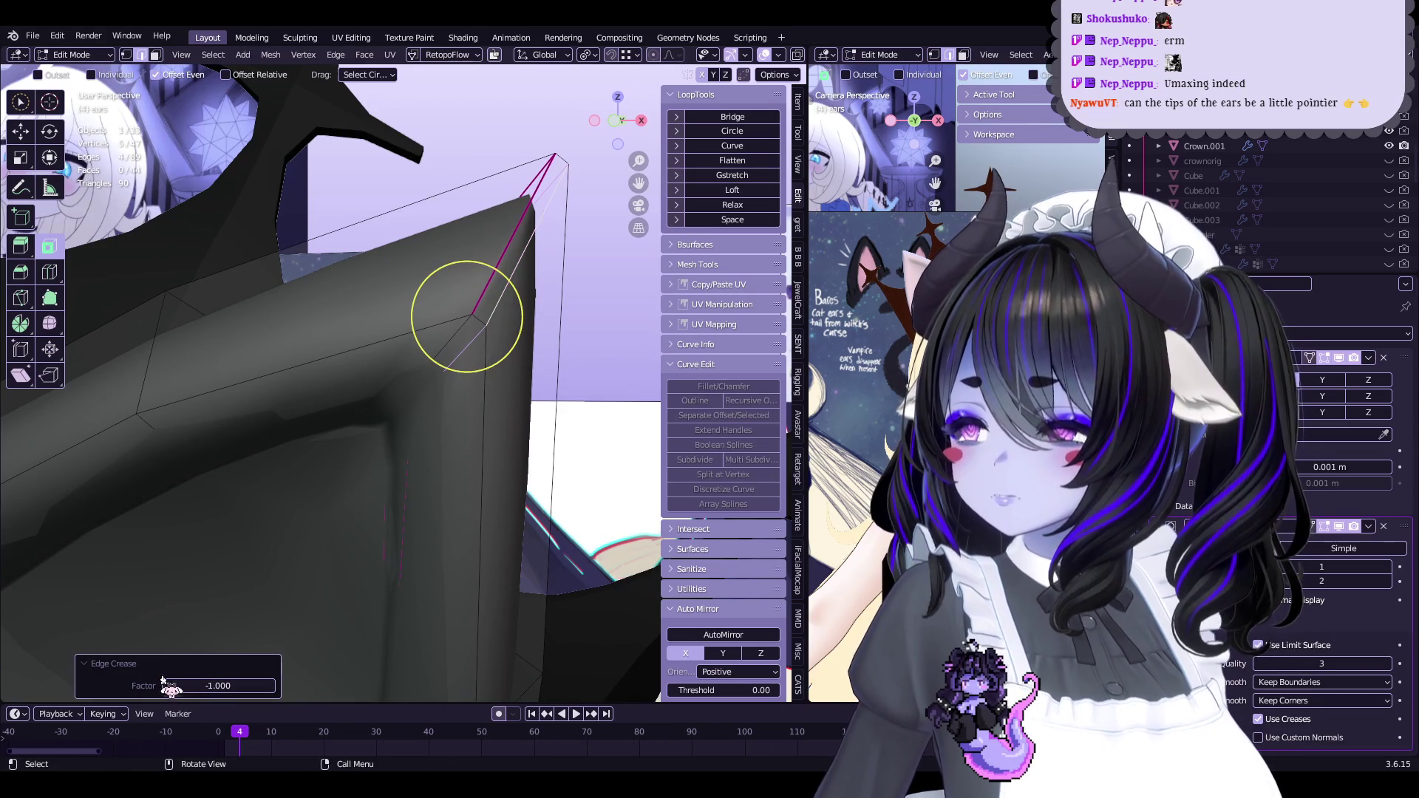
Crease the tip edges again from a new angle, then undo that change
{"action": "middle_click_drag", "start_coordinate": [534, 384], "coordinate": [530, 416], "text": "shift"}
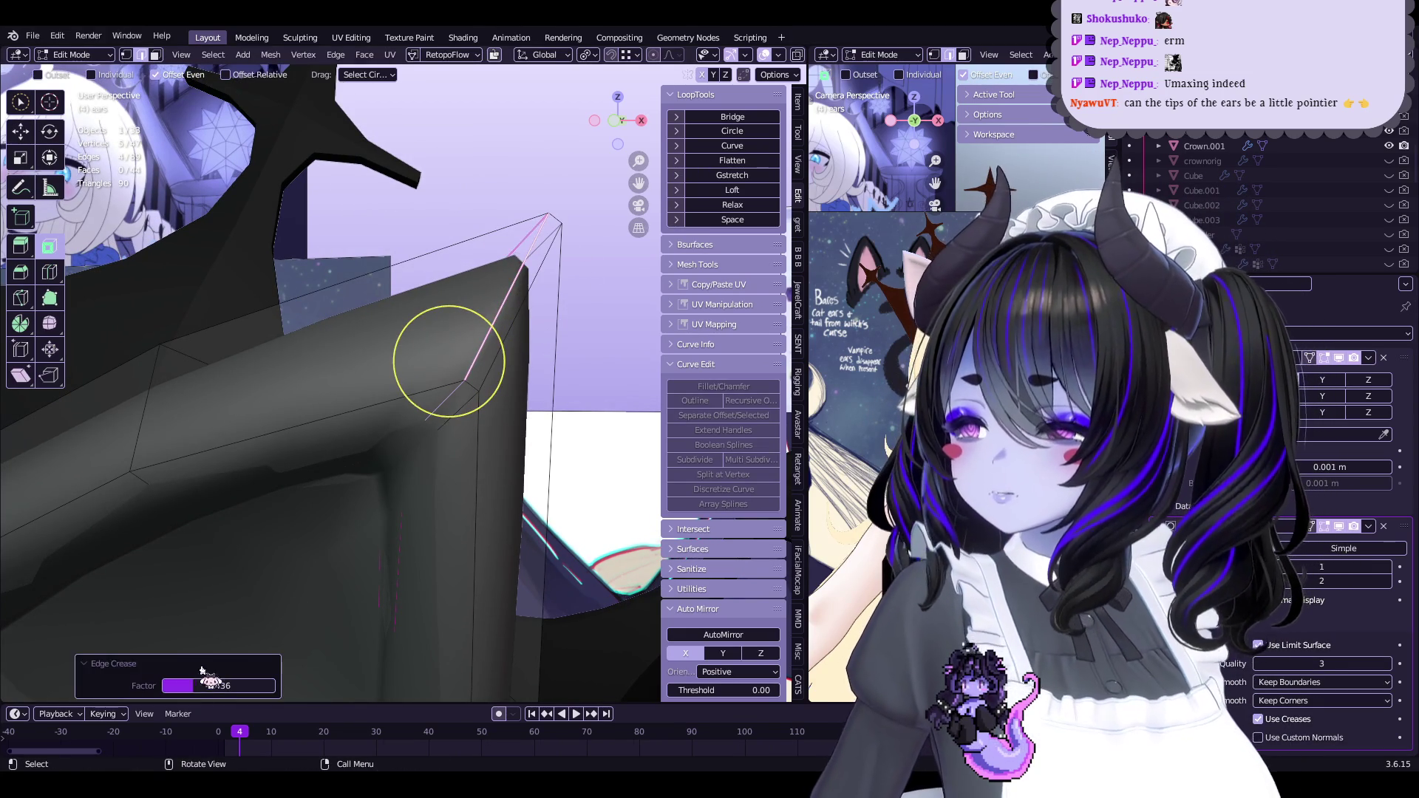
{"action": "key", "text": "ctrl+Tab"}
{"action": "mouse_move", "coordinate": [387, 360]}
{"action": "middle_mouse_down"}
{"action": "mouse_move", "coordinate": [443, 370]}
{"action": "mouse_move", "coordinate": [414, 380]}
{"action": "mouse_move", "coordinate": [545, 407]}
{"action": "mouse_move", "coordinate": [479, 310]}
{"action": "middle_mouse_up"}
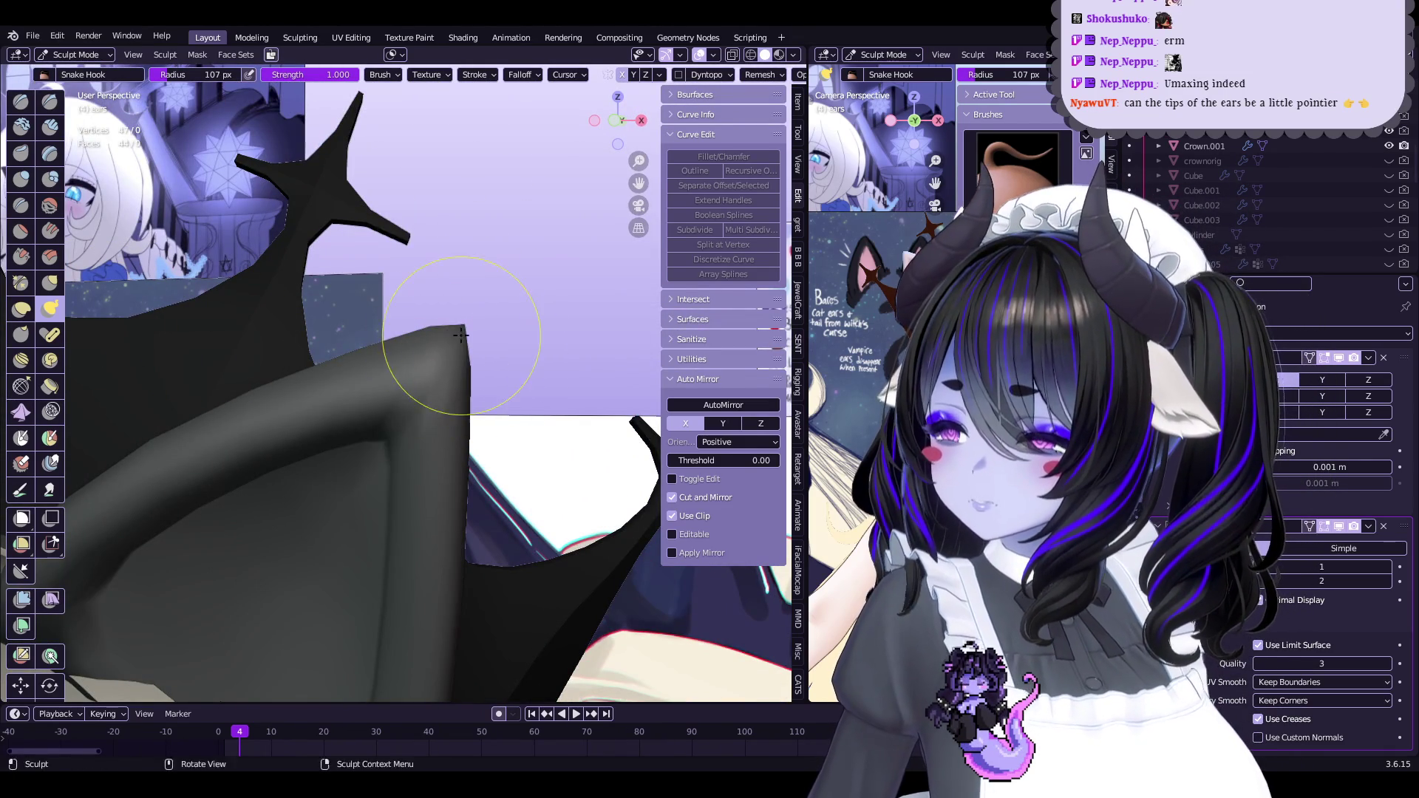
{"action": "key", "text": "q"}
{"action": "middle_click_drag", "start_coordinate": [482, 366], "coordinate": [460, 317]}
{"action": "key", "text": "Tab"}
{"action": "mouse_move", "coordinate": [426, 383]}
{"action": "middle_mouse_down"}
{"action": "mouse_move", "coordinate": [479, 373]}
{"action": "mouse_move", "coordinate": [412, 374]}
{"action": "middle_mouse_up"}
{"action": "key", "text": "shift+e"}
{"action": "left_click", "coordinate": [552, 326]}
{"action": "mouse_move", "coordinate": [552, 326]}
{"action": "middle_mouse_down"}
{"action": "mouse_move", "coordinate": [503, 342]}
{"action": "mouse_move", "coordinate": [491, 402]}
{"action": "mouse_move", "coordinate": [400, 386]}
{"action": "middle_mouse_up"}
{"action": "key", "text": "ctrl+z"}
Select the vertices along the ear tip and crease those edges
{"action": "mouse_move", "coordinate": [507, 397]}
{"action": "middle_mouse_down"}
{"action": "mouse_move", "coordinate": [473, 399]}
{"action": "mouse_move", "coordinate": [522, 390]}
{"action": "mouse_move", "coordinate": [485, 397]}
{"action": "mouse_move", "coordinate": [491, 345]}
{"action": "mouse_move", "coordinate": [321, 306]}
{"action": "mouse_move", "coordinate": [519, 358]}
{"action": "mouse_move", "coordinate": [507, 308]}
{"action": "mouse_move", "coordinate": [500, 384]}
{"action": "mouse_move", "coordinate": [548, 317]}
{"action": "middle_mouse_up"}
{"action": "key", "text": "ctrl+Tab"}
{"action": "key", "text": "k"}
{"action": "key", "text": "Tab"}
{"action": "middle_click_drag", "start_coordinate": [513, 271], "coordinate": [475, 286]}
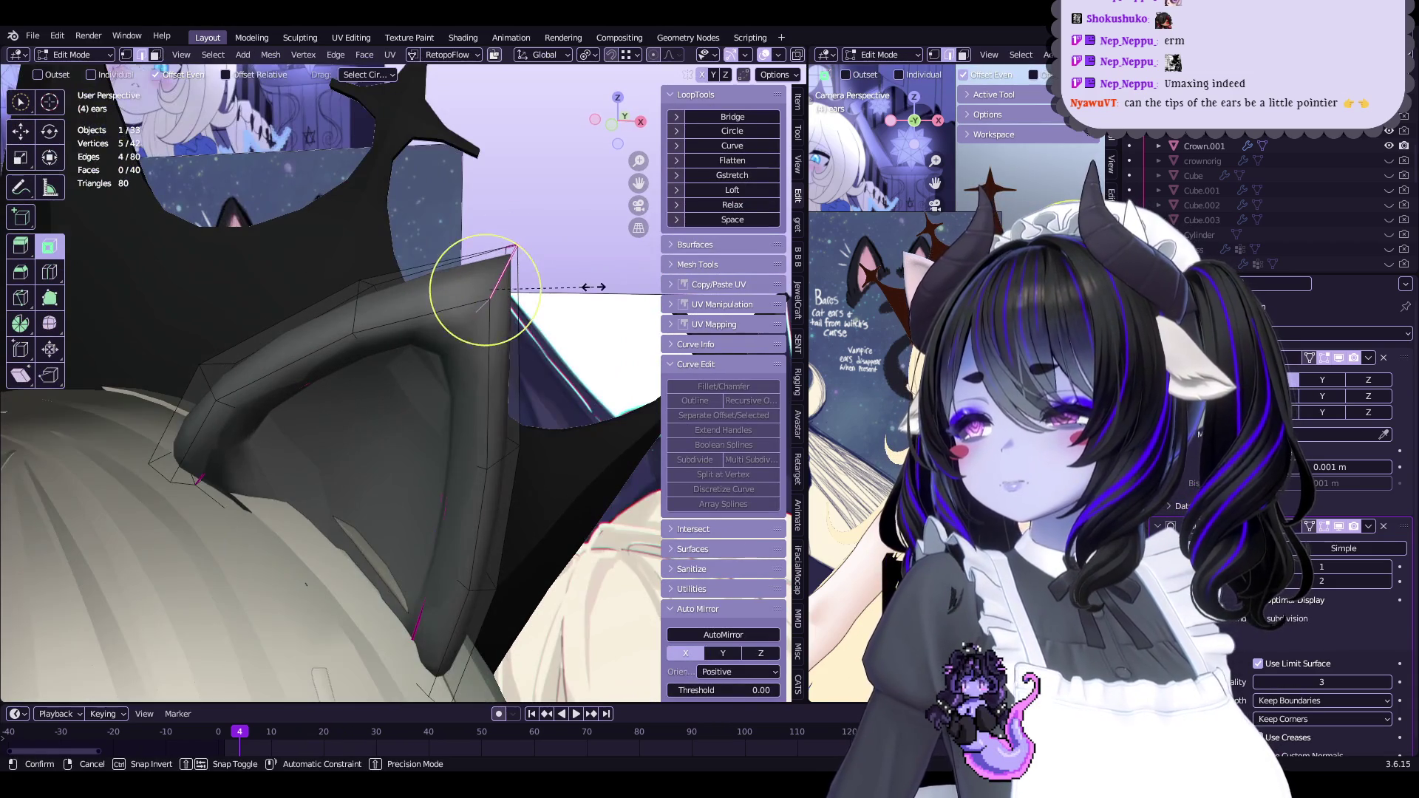
{"action": "key", "text": "shift+e"}
{"action": "left_click", "coordinate": [567, 293]}
{"action": "mouse_move", "coordinate": [566, 293]}
{"action": "middle_mouse_down"}
{"action": "mouse_move", "coordinate": [466, 308]}
{"action": "mouse_move", "coordinate": [396, 375]}
{"action": "mouse_move", "coordinate": [345, 378]}
{"action": "middle_mouse_up"}
Set the crease factor to -1.000 and reselect the ear-tip vertices
{"action": "left_click_drag", "start_coordinate": [222, 686], "coordinate": [170, 686]}
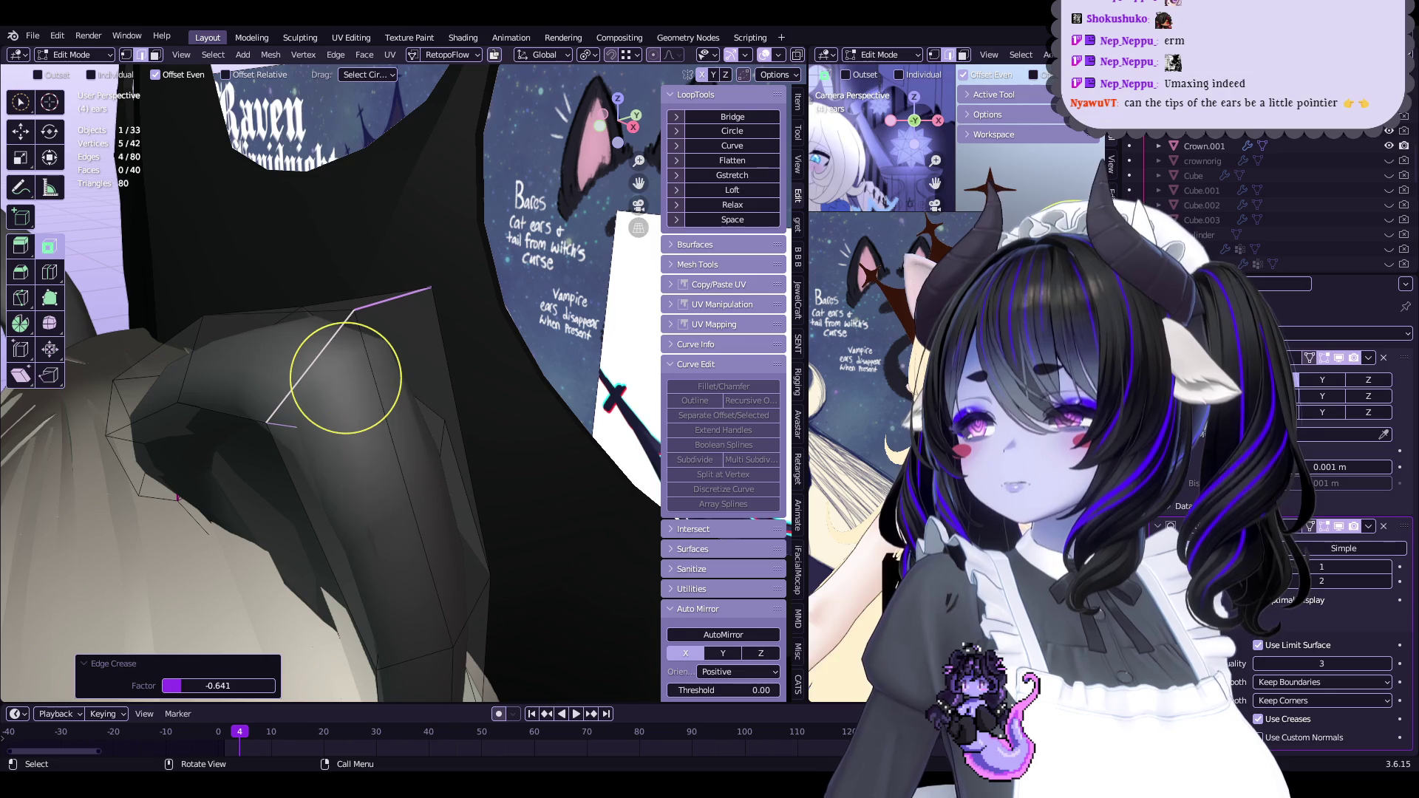
{"action": "mouse_move", "coordinate": [345, 377]}
{"action": "middle_mouse_down"}
{"action": "mouse_move", "coordinate": [444, 342]}
{"action": "mouse_move", "coordinate": [564, 269]}
{"action": "mouse_move", "coordinate": [596, 223]}
{"action": "mouse_move", "coordinate": [443, 332]}
{"action": "mouse_move", "coordinate": [445, 367]}
{"action": "middle_mouse_up"}
{"action": "key", "text": "ctrl+Tab"}
{"action": "key", "text": "Tab"}
{"action": "left_click", "coordinate": [445, 368]}
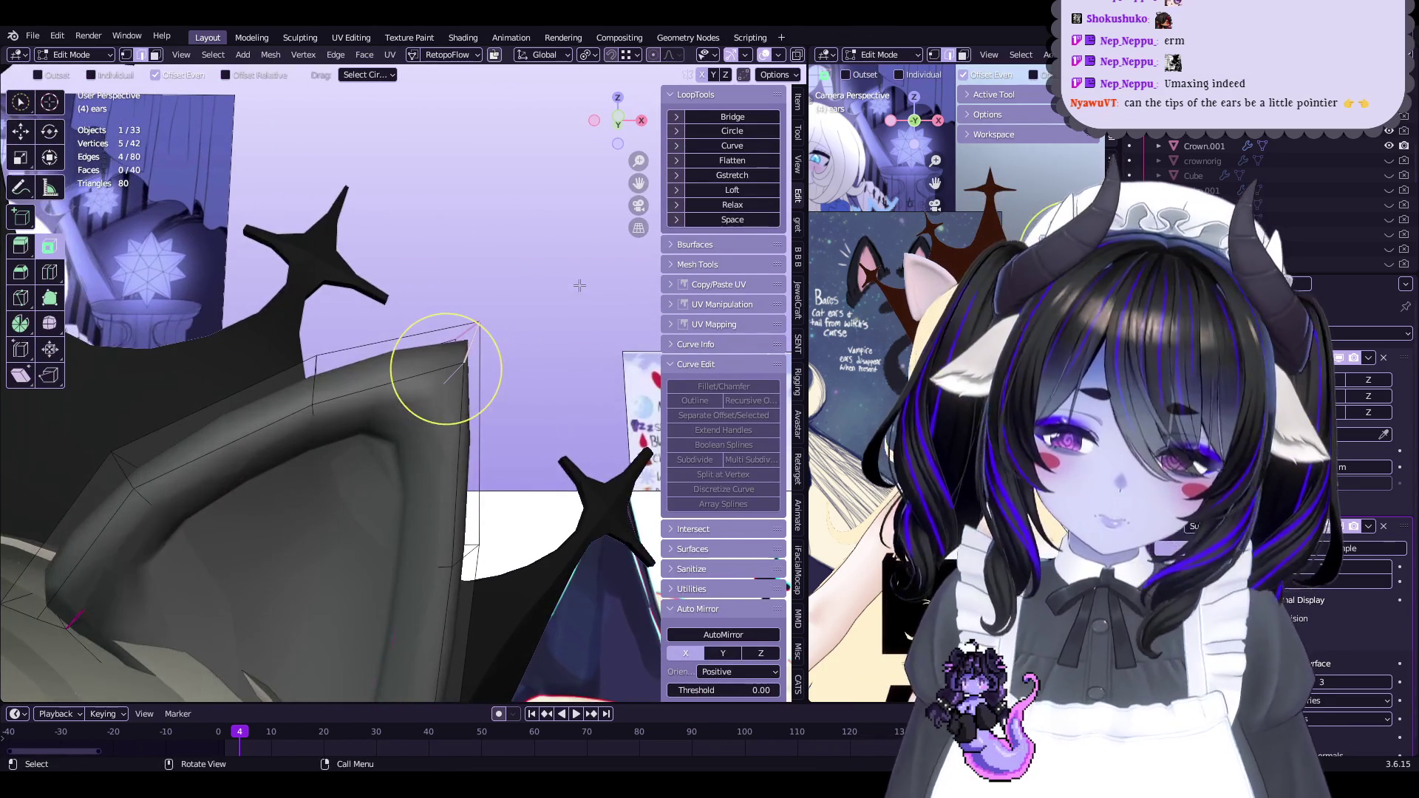
{"action": "key", "text": "Tab"}
{"action": "mouse_move", "coordinate": [577, 294]}
{"action": "middle_mouse_down"}
{"action": "mouse_move", "coordinate": [384, 308]}
{"action": "mouse_move", "coordinate": [392, 340]}
{"action": "mouse_move", "coordinate": [460, 279]}
{"action": "mouse_move", "coordinate": [441, 358]}
{"action": "mouse_move", "coordinate": [504, 320]}
{"action": "mouse_move", "coordinate": [475, 320]}
{"action": "mouse_move", "coordinate": [548, 370]}
{"action": "mouse_move", "coordinate": [458, 281]}
{"action": "mouse_move", "coordinate": [489, 326]}
{"action": "mouse_move", "coordinate": [412, 348]}
{"action": "mouse_move", "coordinate": [570, 341]}
{"action": "middle_mouse_up"}
{"action": "key", "text": "Tab"}
Give the ear-tip edges a light crease of about 0.13
{"action": "key", "text": "shift+e"}
{"action": "left_click", "coordinate": [460, 279]}
{"action": "key", "text": "Tab"}
{"action": "key", "text": "Tab"}
{"action": "key", "text": "shift+e"}
{"action": "left_click", "coordinate": [570, 341]}
Strengthen the tip-edge crease slightly and switch to the Grab sculpt brush
{"action": "key", "text": "Tab"}
{"action": "mouse_move", "coordinate": [516, 383]}
{"action": "middle_mouse_down"}
{"action": "mouse_move", "coordinate": [563, 343]}
{"action": "mouse_move", "coordinate": [491, 307]}
{"action": "mouse_move", "coordinate": [349, 364]}
{"action": "mouse_move", "coordinate": [515, 355]}
{"action": "mouse_move", "coordinate": [366, 378]}
{"action": "mouse_move", "coordinate": [542, 198]}
{"action": "middle_mouse_up"}
{"action": "key", "text": "Tab"}
{"action": "key", "text": "shift+e"}
{"action": "left_click", "coordinate": [563, 343]}
{"action": "key", "text": "Tab"}
{"action": "key", "text": "g"}
{"action": "key", "text": "Tab"}
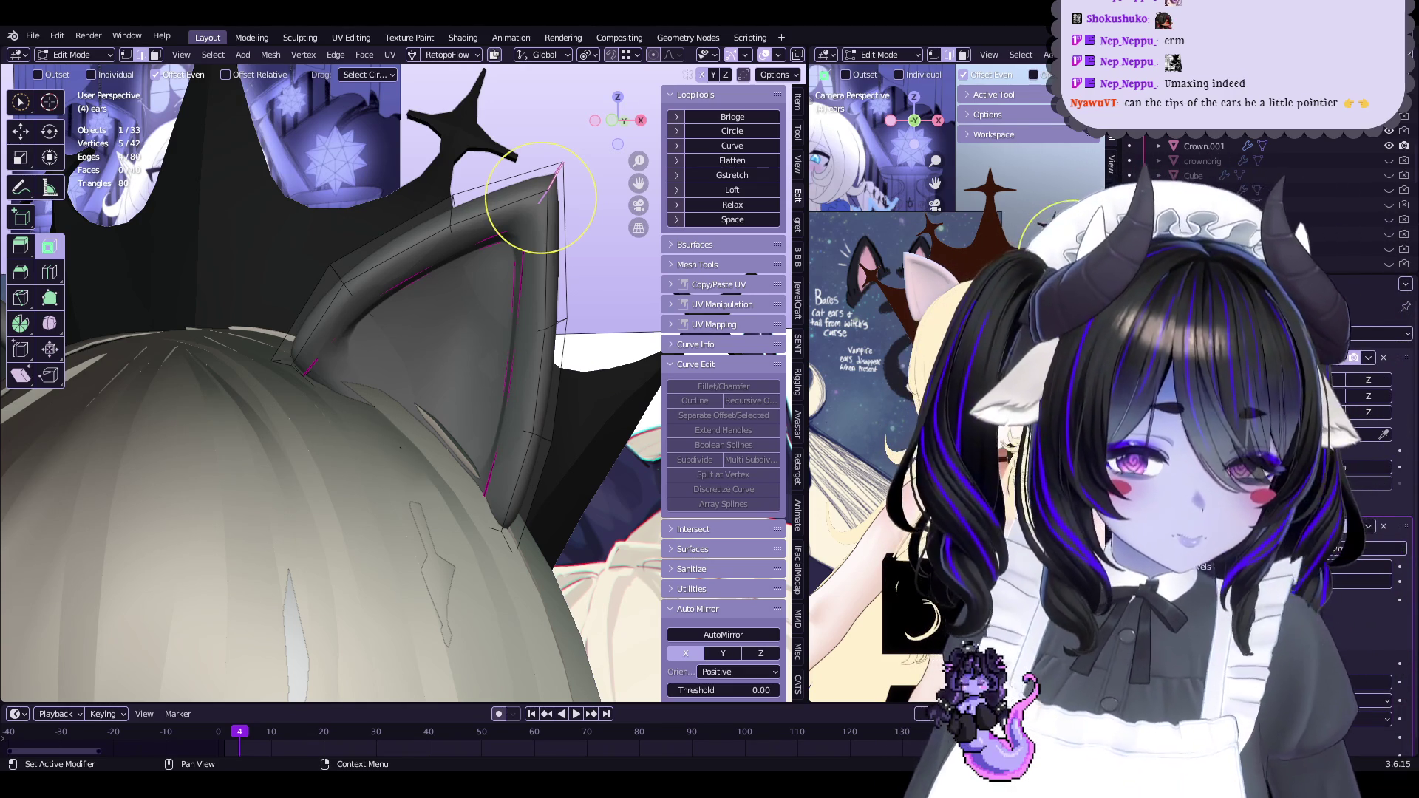
Scroll the view to show the creased, pointed ear tip up close
{"action": "scroll", "coordinate": [407, 54], "scroll_direction": "right", "scroll_amount": 2}
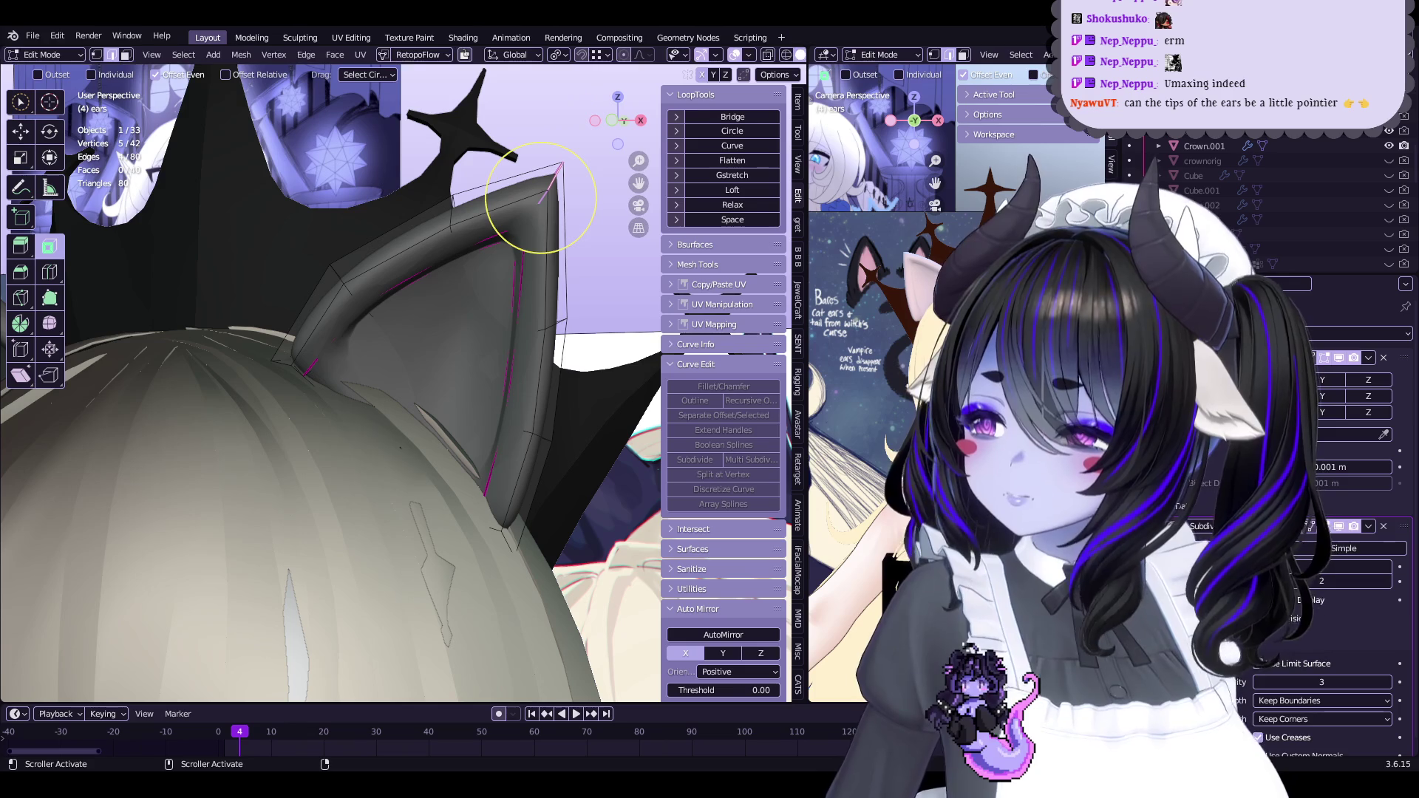
Switch the avatar from Sculpt Mode back to Object Mode
{"action": "middle_click_drag", "start_coordinate": [540, 198], "coordinate": [348, 491]}
{"action": "scroll", "coordinate": [320, 558], "scroll_direction": "up", "scroll_amount": 3}
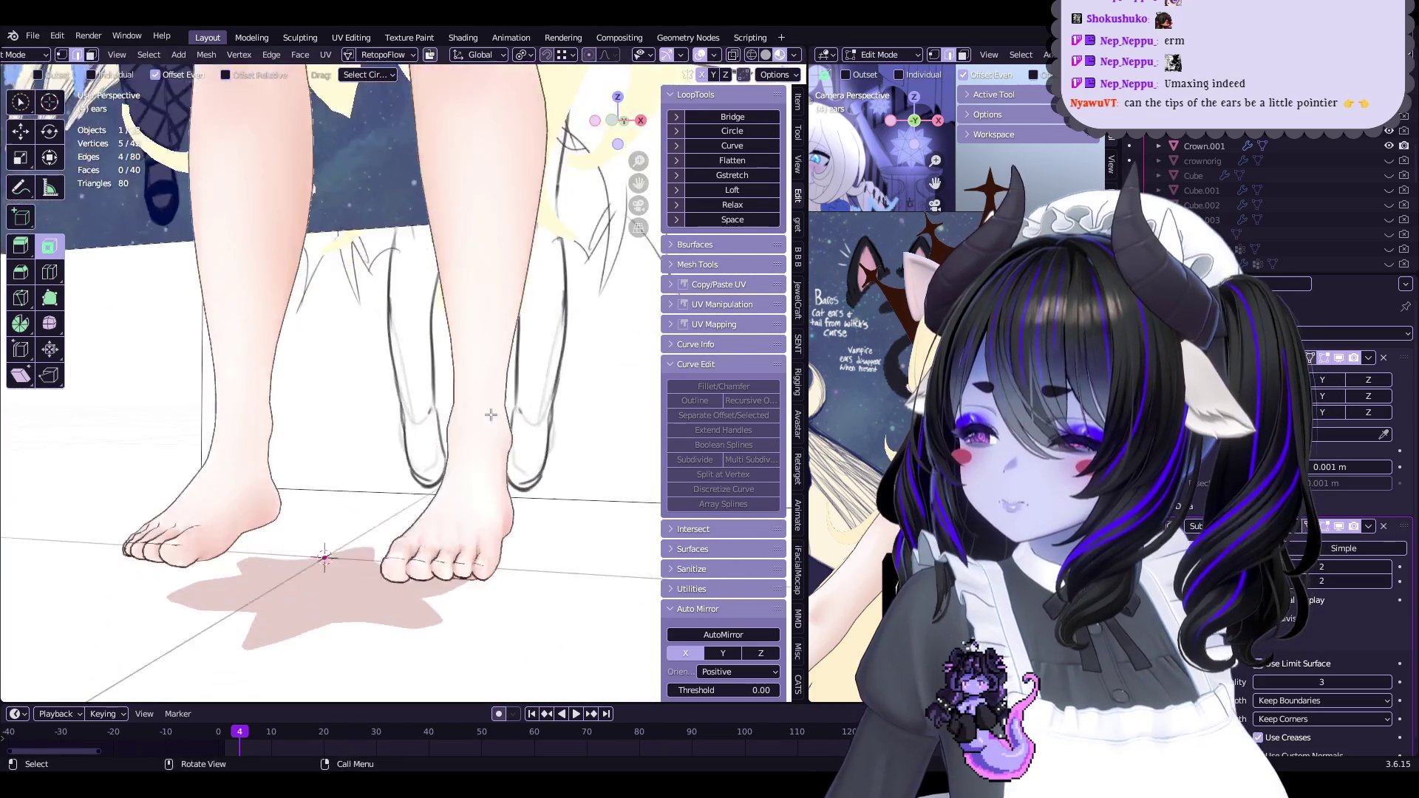
{"action": "key", "text": "ctrl+Tab"}
{"action": "middle_click_drag", "start_coordinate": [457, 482], "coordinate": [462, 529]}
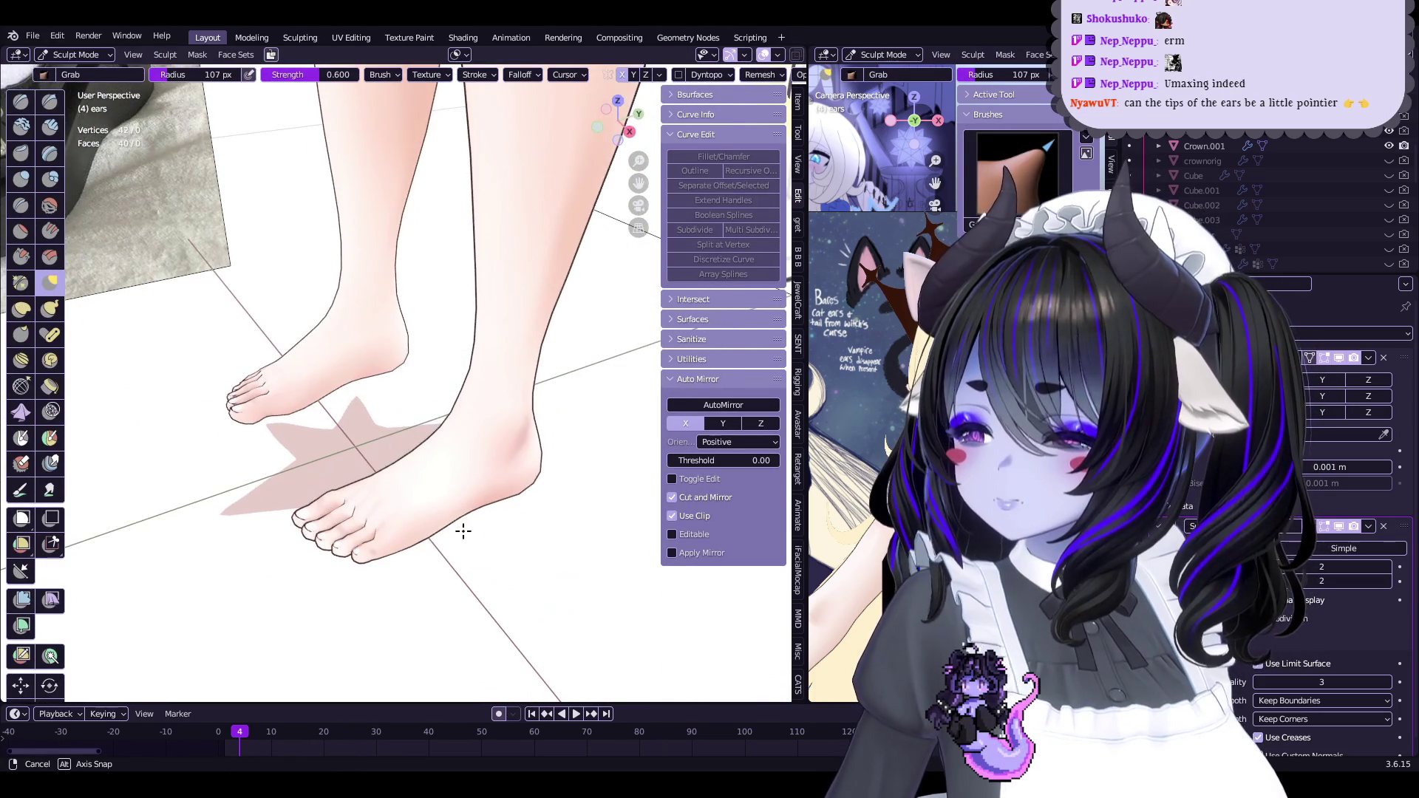
{"action": "left_click", "coordinate": [74, 54]}
{"action": "left_click", "coordinate": [70, 70]}
Switch the viewport to Solid shading and view both cat ears from behind
{"action": "mouse_move", "coordinate": [414, 222]}
{"action": "middle_mouse_down"}
{"action": "mouse_move", "coordinate": [443, 246]}
{"action": "mouse_move", "coordinate": [414, 237]}
{"action": "mouse_move", "coordinate": [421, 387]}
{"action": "mouse_move", "coordinate": [358, 406]}
{"action": "middle_mouse_up"}
{"action": "scroll", "coordinate": [374, 421], "scroll_direction": "down", "scroll_amount": 3}
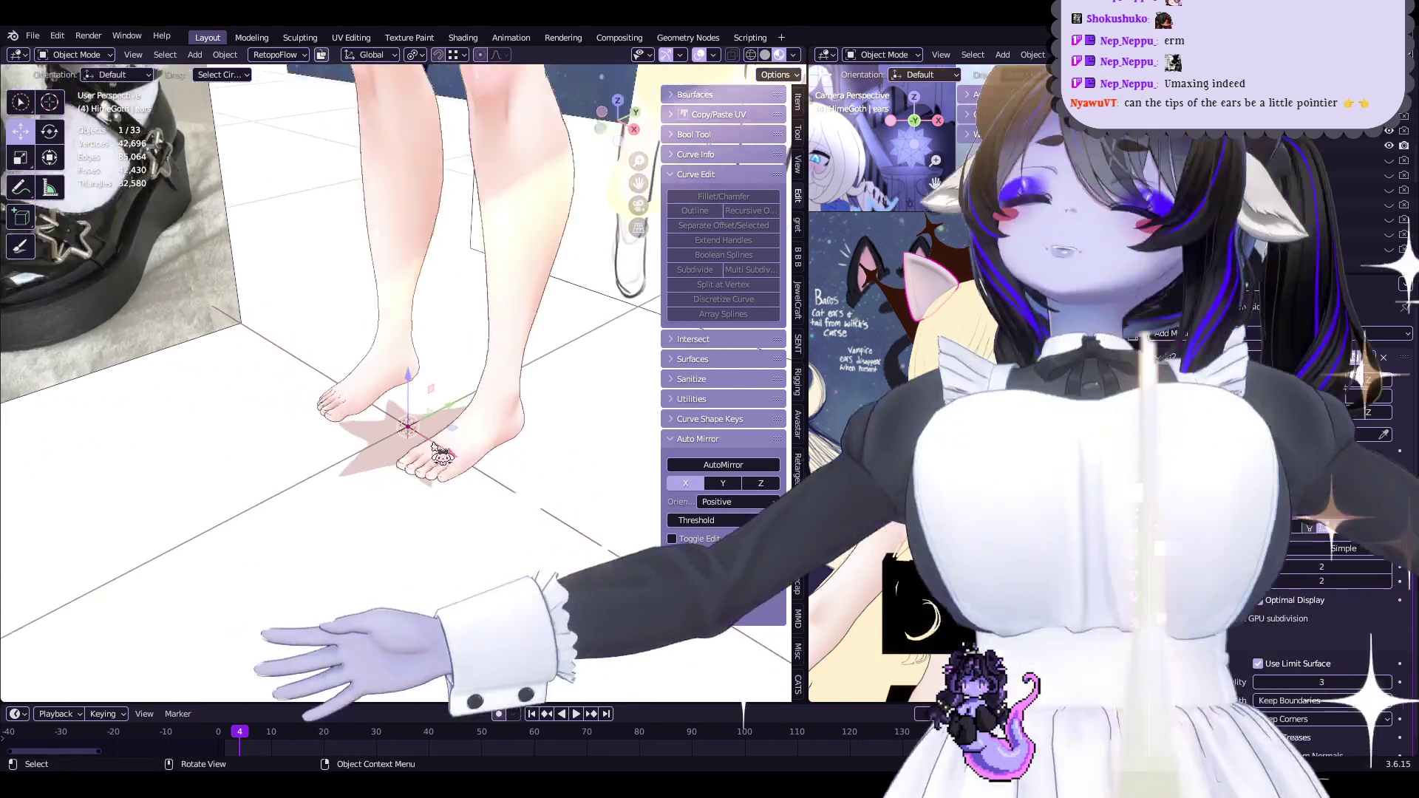
{"action": "mouse_move", "coordinate": [442, 453]}
{"action": "middle_mouse_down"}
{"action": "mouse_move", "coordinate": [396, 459]}
{"action": "mouse_move", "coordinate": [612, 517]}
{"action": "mouse_move", "coordinate": [581, 530]}
{"action": "mouse_move", "coordinate": [714, 529]}
{"action": "mouse_move", "coordinate": [554, 547]}
{"action": "middle_mouse_up"}
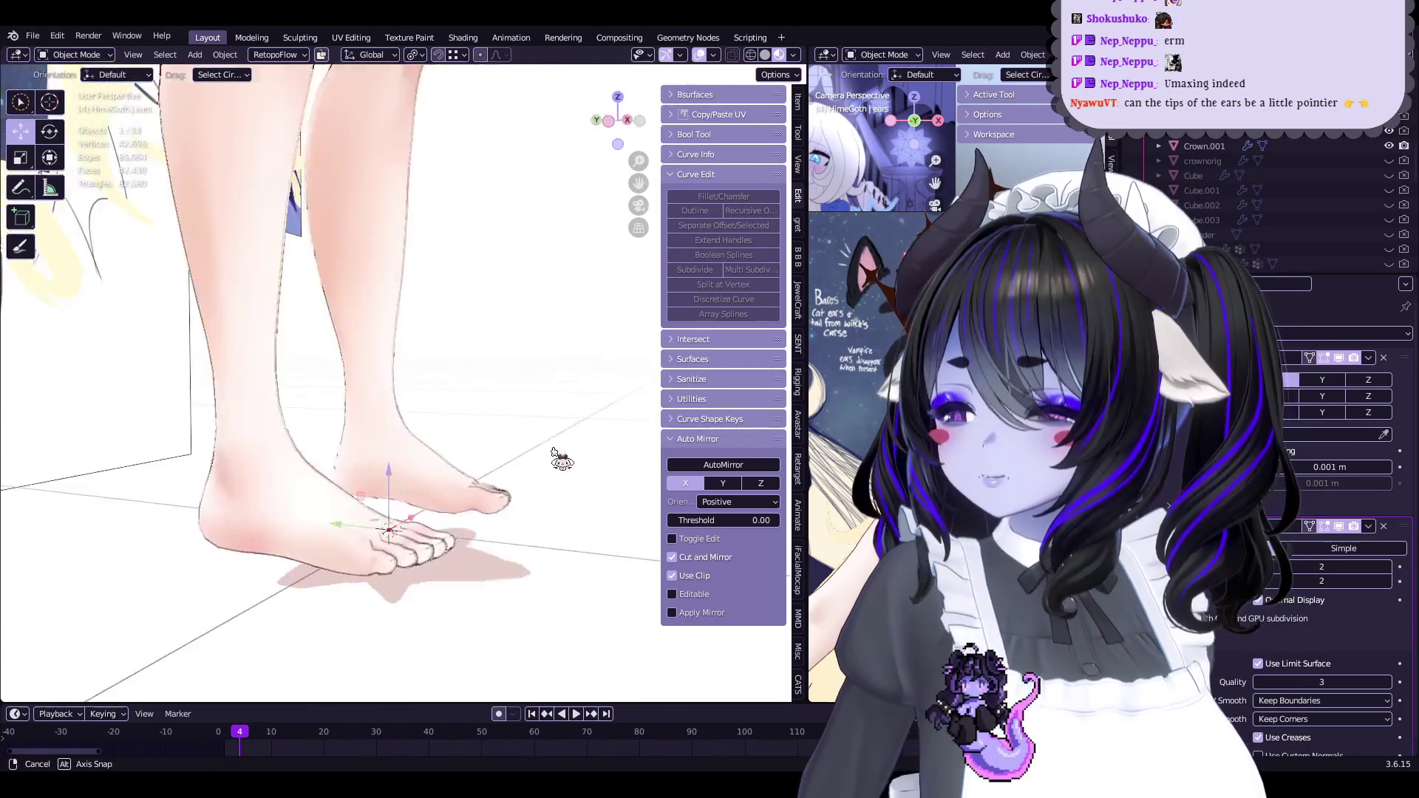
{"action": "scroll", "coordinate": [432, 442], "scroll_direction": "down", "scroll_amount": 3}
{"action": "scroll", "coordinate": [429, 442], "scroll_direction": "down", "scroll_amount": 3}
{"action": "mouse_move", "coordinate": [429, 442]}
{"action": "middle_mouse_down"}
{"action": "mouse_move", "coordinate": [492, 504]}
{"action": "mouse_move", "coordinate": [473, 414]}
{"action": "middle_mouse_up"}
{"action": "scroll", "coordinate": [492, 504], "scroll_direction": "up", "scroll_amount": 4}
{"action": "scroll", "coordinate": [474, 414], "scroll_direction": "up", "scroll_amount": 2}
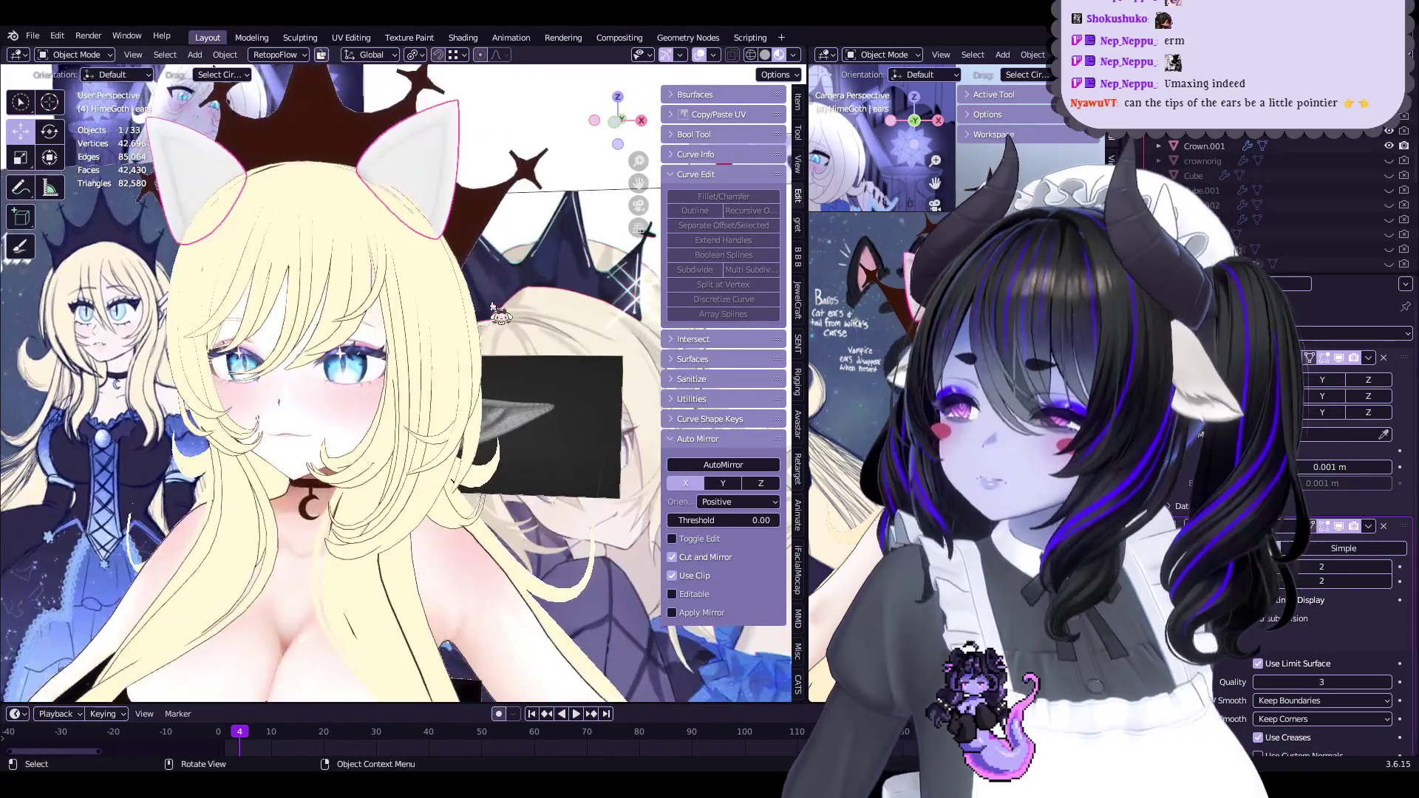
{"action": "left_click", "coordinate": [765, 54]}
{"action": "middle_click_drag", "start_coordinate": [517, 370], "coordinate": [739, 340]}
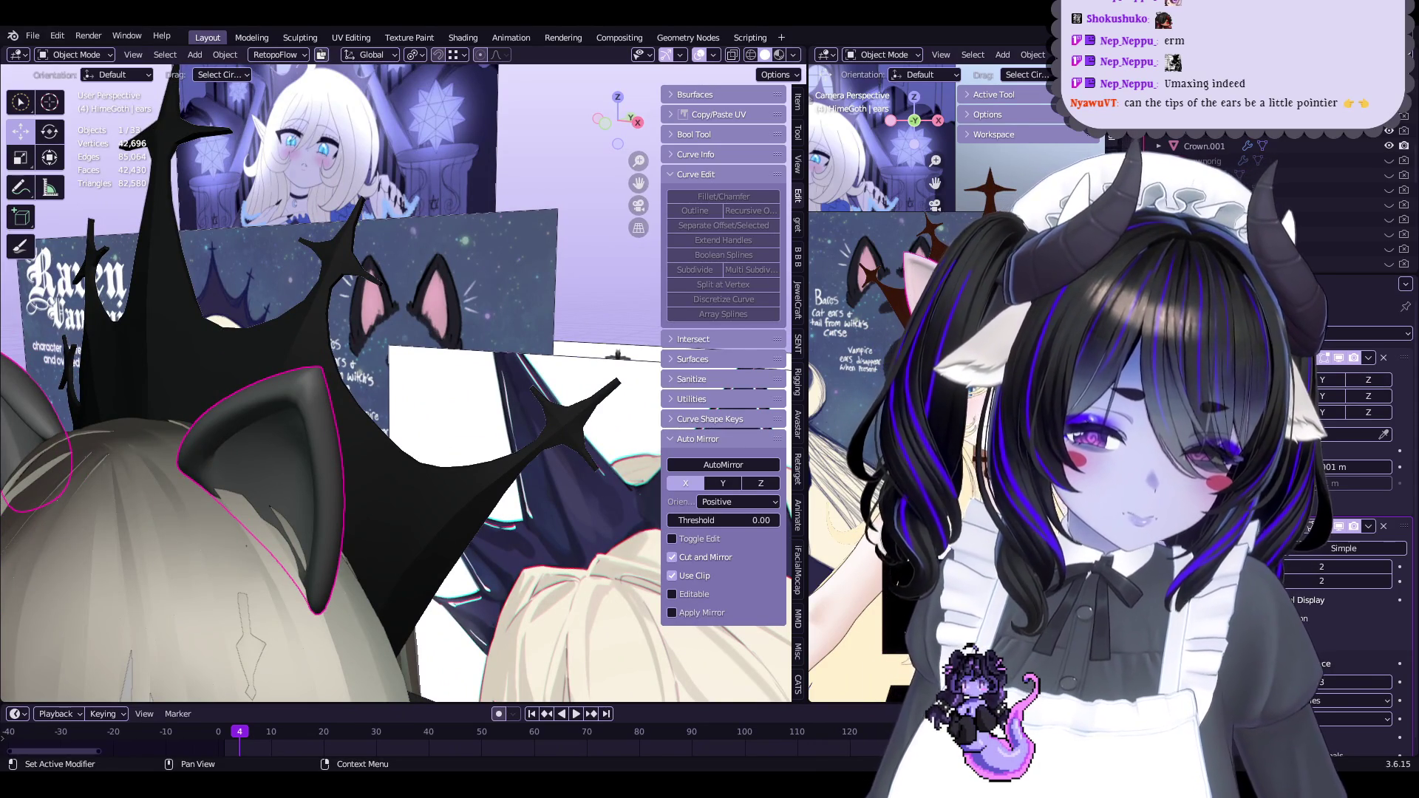
{"action": "middle_click_drag", "start_coordinate": [384, 384], "coordinate": [459, 377]}
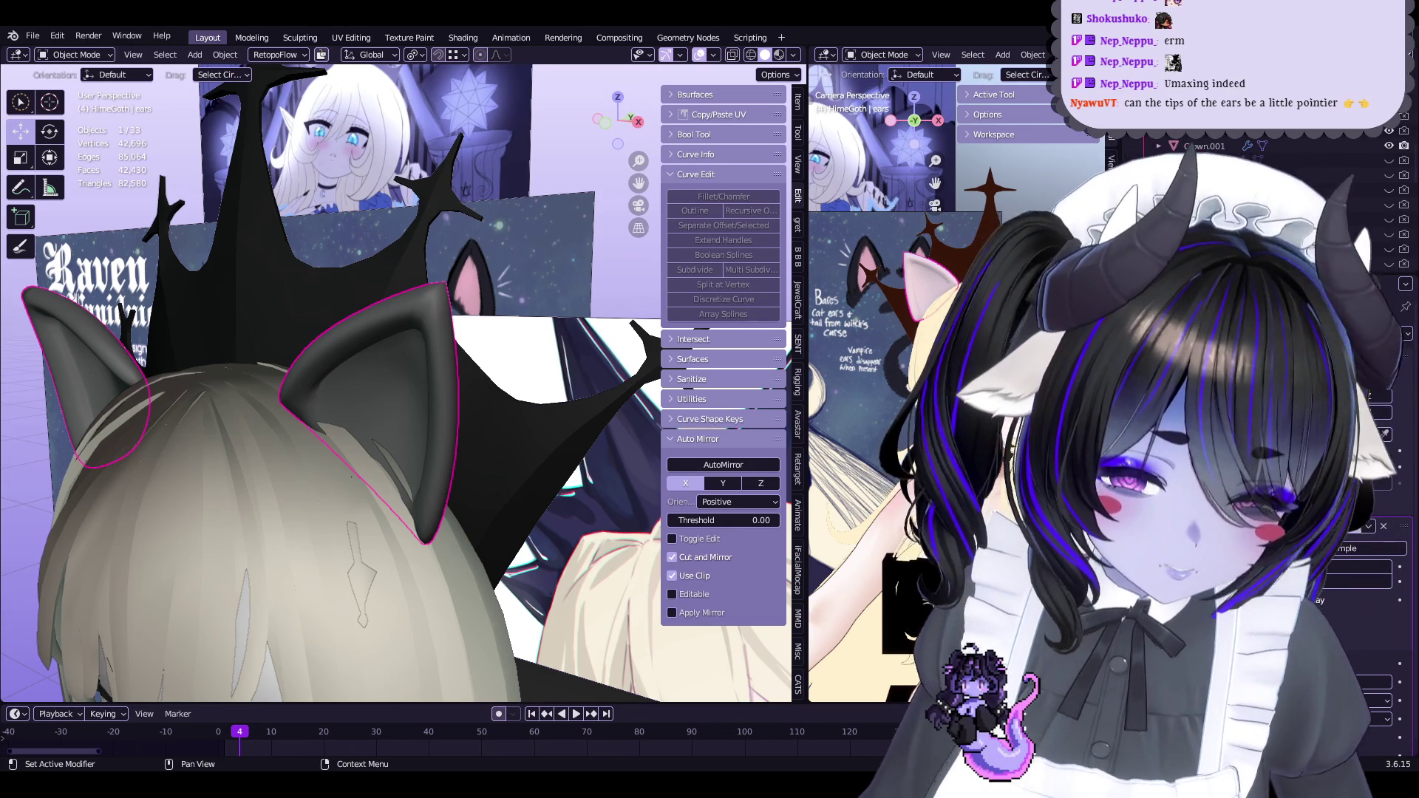
Push the ear vertices outward with Alt+S and isolate the ear in Local View
{"action": "key", "text": "Tab"}
{"action": "mouse_move", "coordinate": [517, 244]}
{"action": "middle_mouse_down"}
{"action": "mouse_move", "coordinate": [317, 228]}
{"action": "mouse_move", "coordinate": [350, 412]}
{"action": "mouse_move", "coordinate": [444, 436]}
{"action": "middle_mouse_up"}
{"action": "key", "text": "ctrl+Tab"}
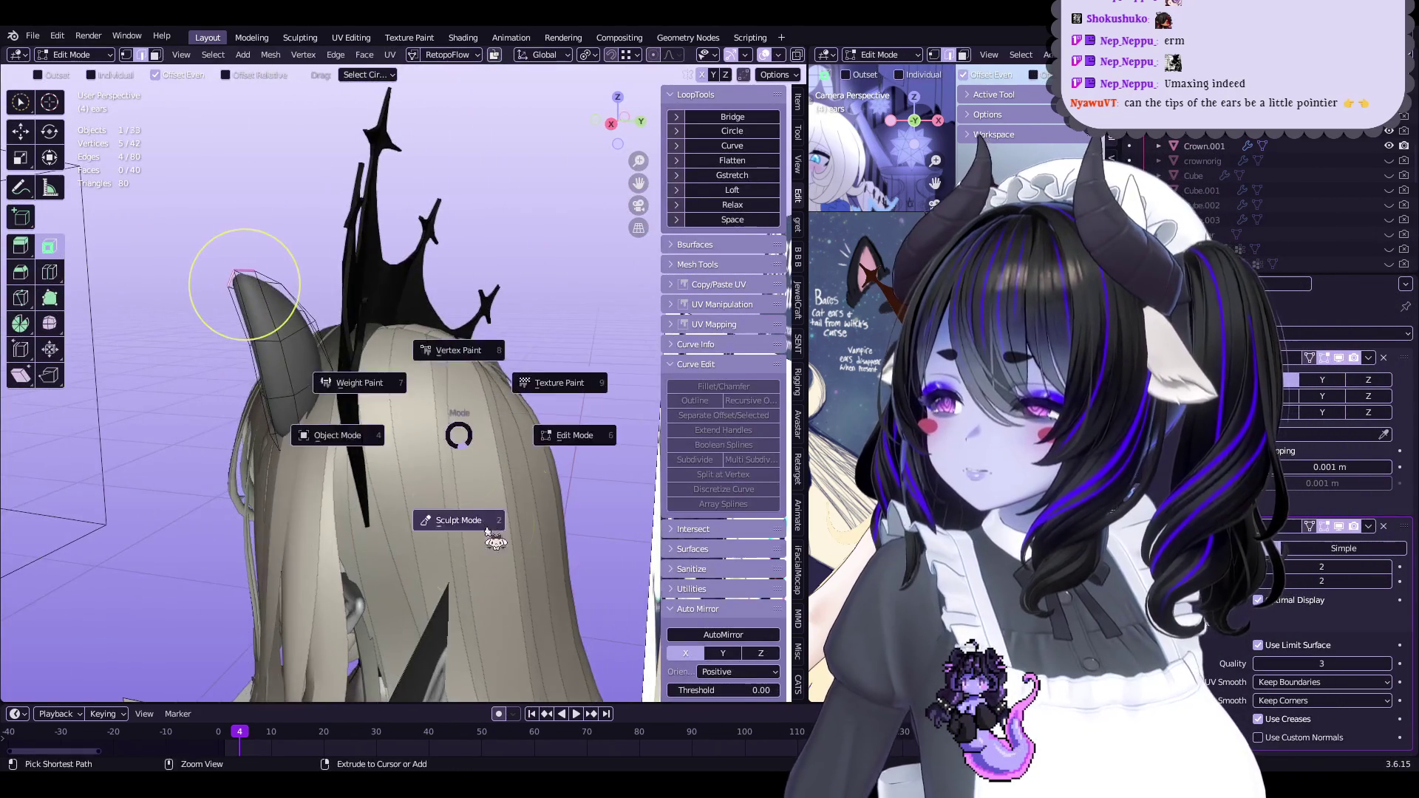
{"action": "left_click", "coordinate": [466, 540]}
{"action": "key", "text": "q"}
{"action": "middle_click_drag", "start_coordinate": [513, 358], "coordinate": [437, 381]}
{"action": "key", "text": "Tab"}
{"action": "key", "text": "alt+s"}
{"action": "left_click", "coordinate": [588, 318]}
{"action": "mouse_move", "coordinate": [589, 318]}
{"action": "middle_mouse_down"}
{"action": "mouse_move", "coordinate": [612, 443]}
{"action": "mouse_move", "coordinate": [505, 372]}
{"action": "mouse_move", "coordinate": [414, 348]}
{"action": "mouse_move", "coordinate": [429, 340]}
{"action": "mouse_move", "coordinate": [446, 362]}
{"action": "mouse_move", "coordinate": [385, 363]}
{"action": "mouse_move", "coordinate": [458, 385]}
{"action": "middle_mouse_up"}
{"action": "key", "text": "KP_Divide"}
Nudge one ear vertex slightly and select other ear vertices
{"action": "key", "text": "g"}
{"action": "left_click", "coordinate": [474, 363]}
{"action": "scroll", "coordinate": [459, 384], "scroll_direction": "up", "scroll_amount": 3}
{"action": "left_click", "coordinate": [516, 371]}
{"action": "left_click", "coordinate": [412, 285]}
{"action": "middle_click_drag", "start_coordinate": [412, 285], "coordinate": [480, 367], "text": "shift"}
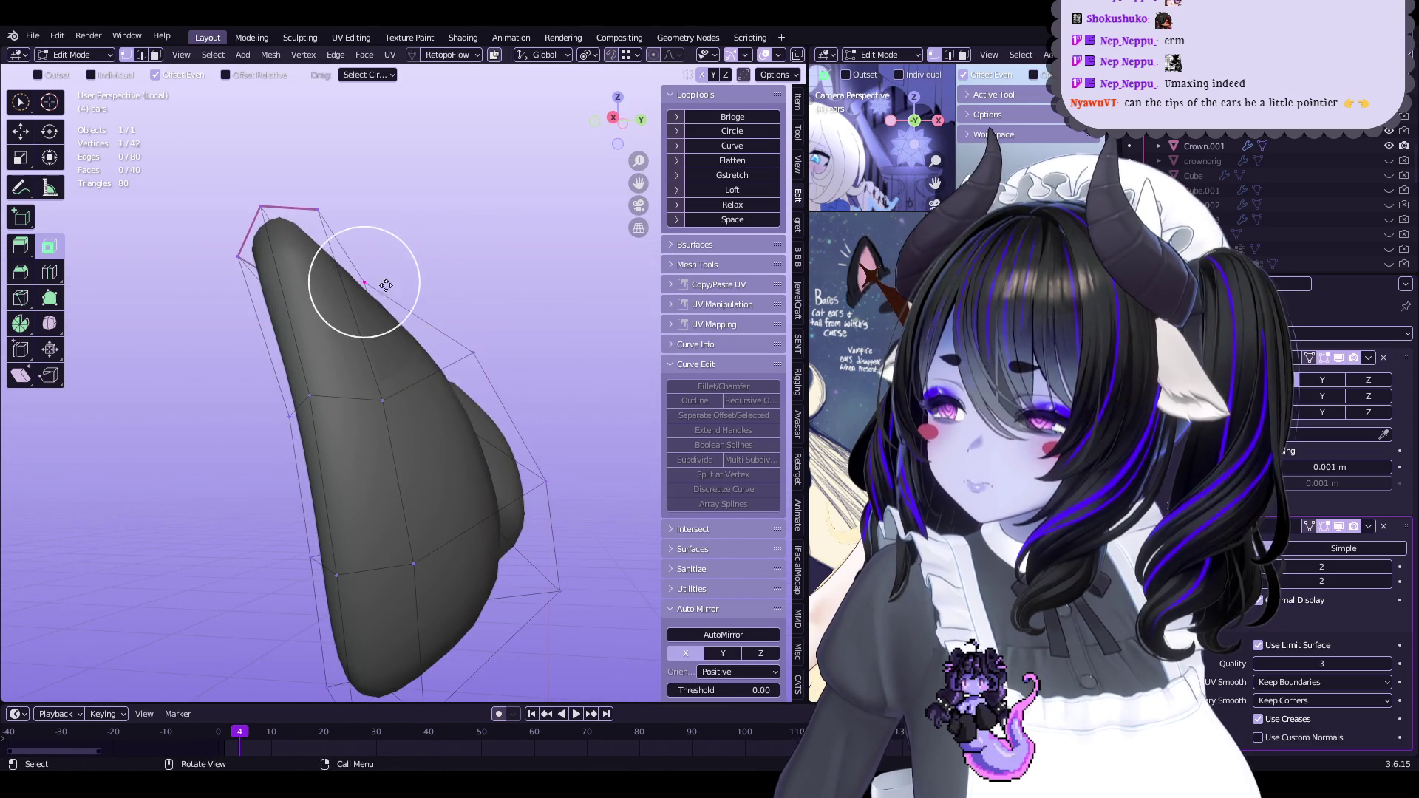
Shrink the selected ear vertices inward in four successive Alt+S passes
{"action": "key", "text": "ctrl+Tab"}
{"action": "mouse_move", "coordinate": [395, 284]}
{"action": "middle_mouse_down"}
{"action": "mouse_move", "coordinate": [427, 285]}
{"action": "mouse_move", "coordinate": [361, 479]}
{"action": "mouse_move", "coordinate": [421, 459]}
{"action": "mouse_move", "coordinate": [399, 504]}
{"action": "middle_mouse_up"}
{"action": "key", "text": "ctrl+Tab"}
{"action": "key", "text": "alt+s"}
{"action": "left_click", "coordinate": [317, 538]}
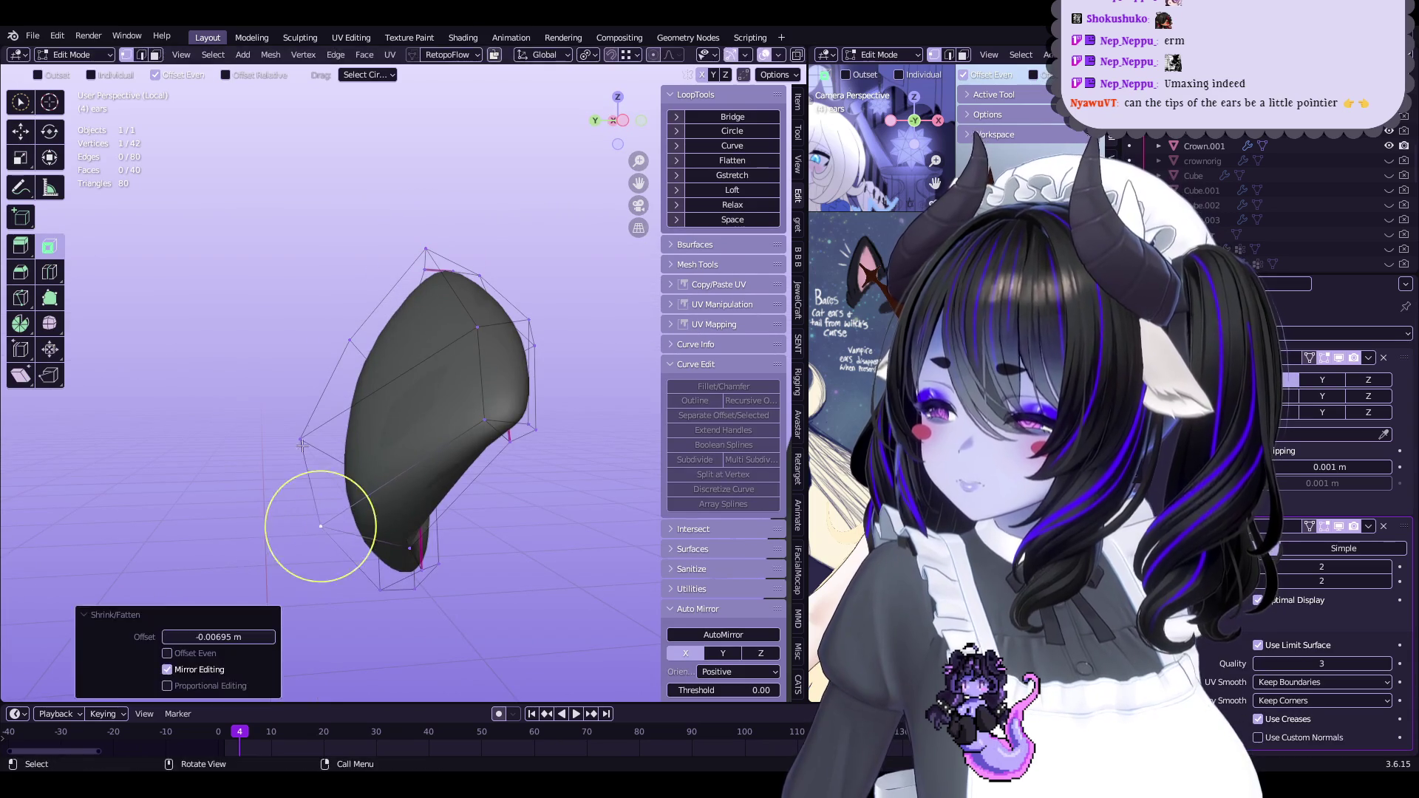
{"action": "key", "text": "alt+s"}
{"action": "left_click", "coordinate": [304, 441]}
{"action": "key", "text": "alt+s"}
{"action": "left_click", "coordinate": [326, 373]}
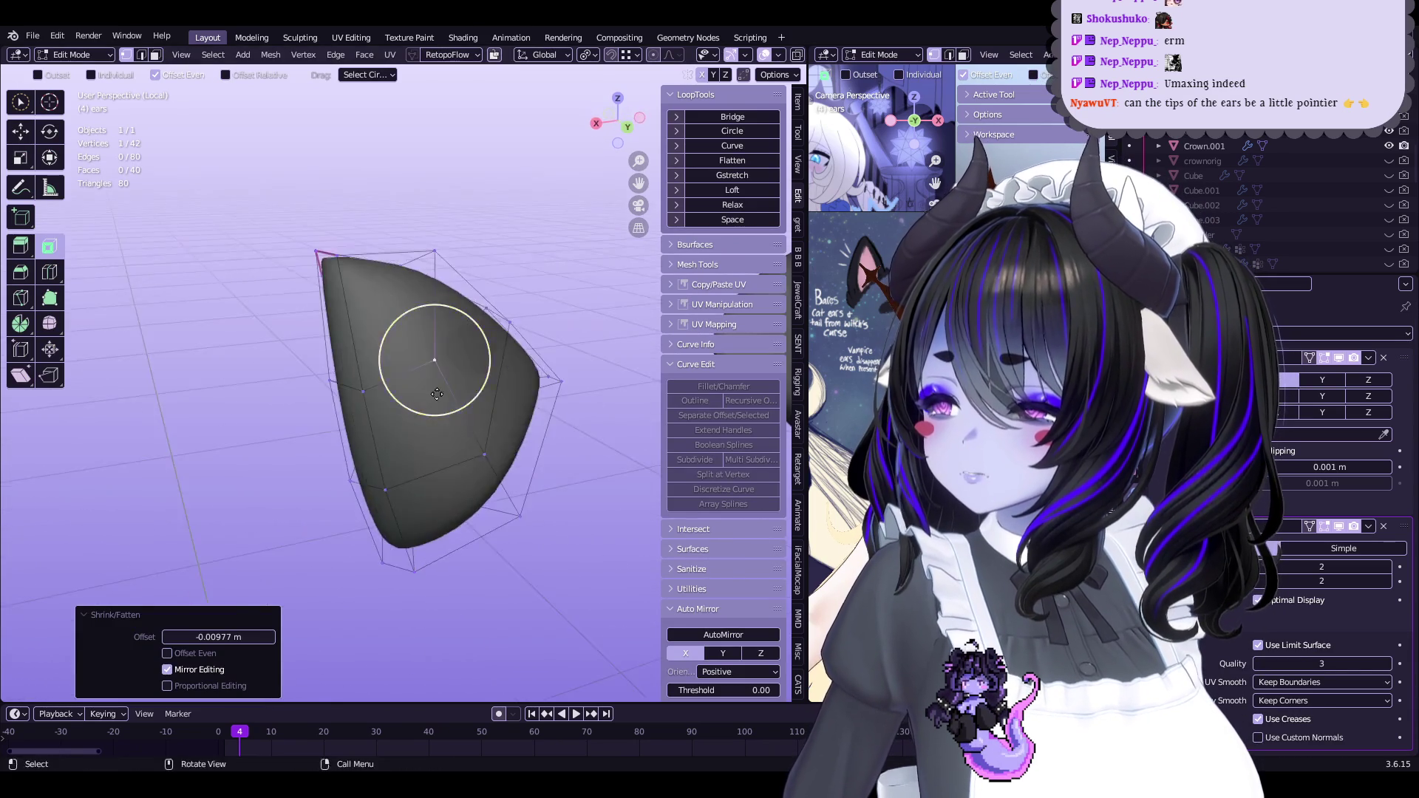
{"action": "key", "text": "alt+s"}
{"action": "left_click", "coordinate": [500, 333]}
{"action": "mouse_move", "coordinate": [501, 332]}
{"action": "middle_mouse_down"}
{"action": "mouse_move", "coordinate": [444, 329]}
{"action": "mouse_move", "coordinate": [356, 432]}
{"action": "mouse_move", "coordinate": [443, 396]}
{"action": "mouse_move", "coordinate": [437, 412]}
{"action": "middle_mouse_up"}
Select the ear's top vertex and pick an option from the Sculpt Mode context menu
{"action": "left_click", "coordinate": [355, 282]}
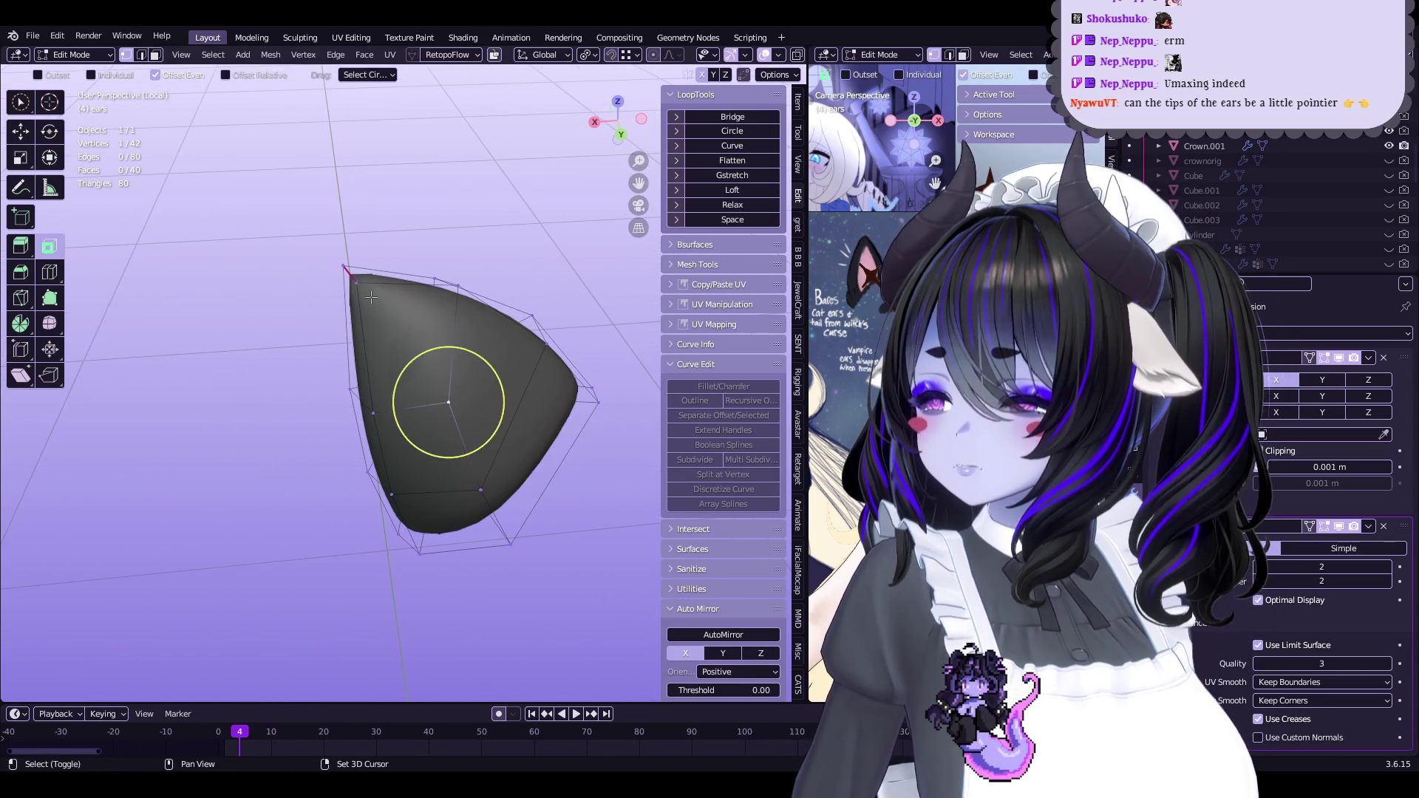
{"action": "key", "text": "ctrl+Tab"}
{"action": "right_click", "coordinate": [491, 378]}
{"action": "left_click", "coordinate": [495, 391]}
{"action": "key", "text": "Tab"}
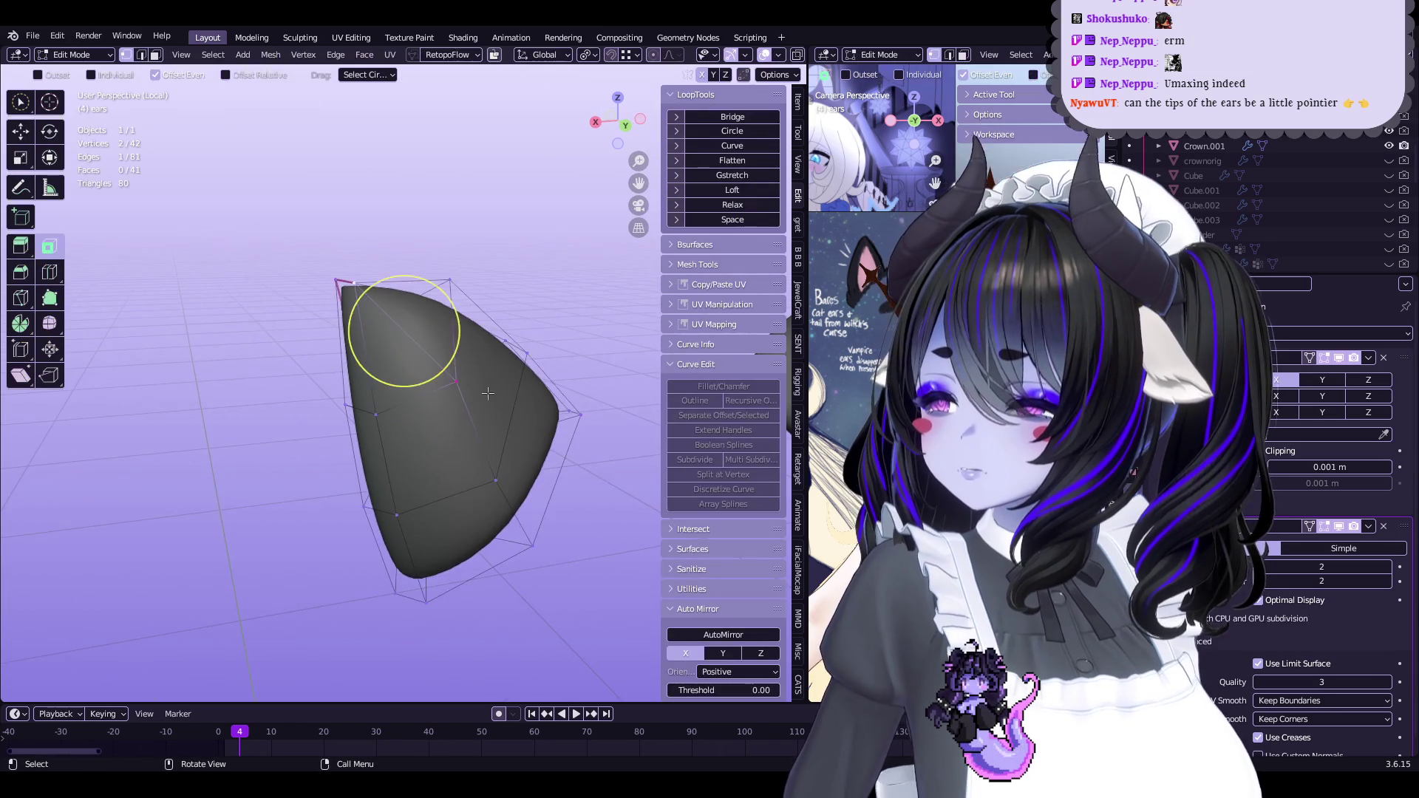
{"action": "key", "text": "ctrl+Tab"}
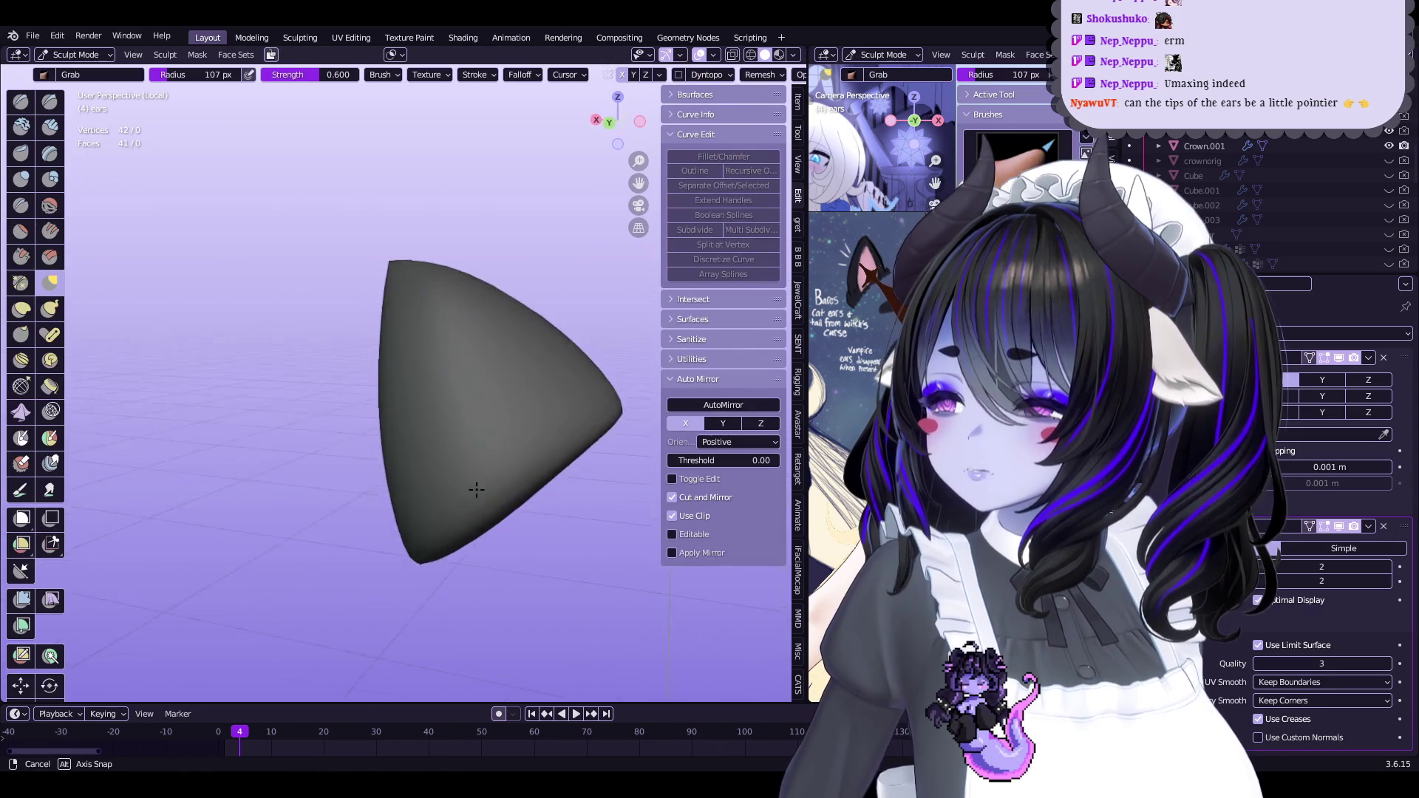
{"action": "mouse_move", "coordinate": [372, 467]}
{"action": "middle_mouse_down"}
{"action": "mouse_move", "coordinate": [358, 454]}
{"action": "mouse_move", "coordinate": [340, 498]}
{"action": "mouse_move", "coordinate": [390, 428]}
{"action": "mouse_move", "coordinate": [470, 441]}
{"action": "mouse_move", "coordinate": [476, 339]}
{"action": "mouse_move", "coordinate": [507, 444]}
{"action": "mouse_move", "coordinate": [444, 444]}
{"action": "middle_mouse_up"}
Leave Local View to show the full scene and switch the brush to Smooth
{"action": "key", "text": "KP_Divide"}
{"action": "mouse_move", "coordinate": [79, 288]}
{"action": "middle_mouse_down"}
{"action": "mouse_move", "coordinate": [448, 324]}
{"action": "mouse_move", "coordinate": [428, 340]}
{"action": "mouse_move", "coordinate": [446, 319]}
{"action": "mouse_move", "coordinate": [473, 325]}
{"action": "mouse_move", "coordinate": [443, 447]}
{"action": "mouse_move", "coordinate": [491, 374]}
{"action": "mouse_move", "coordinate": [607, 326]}
{"action": "mouse_move", "coordinate": [453, 358]}
{"action": "mouse_move", "coordinate": [421, 405]}
{"action": "mouse_move", "coordinate": [500, 377]}
{"action": "middle_mouse_up"}
{"action": "key", "text": "shift+s"}
{"action": "key", "text": "Tab"}
Nudge the selected ear edge and vertices slightly, then save the file
{"action": "left_click_drag", "start_coordinate": [500, 377], "coordinate": [510, 375]}
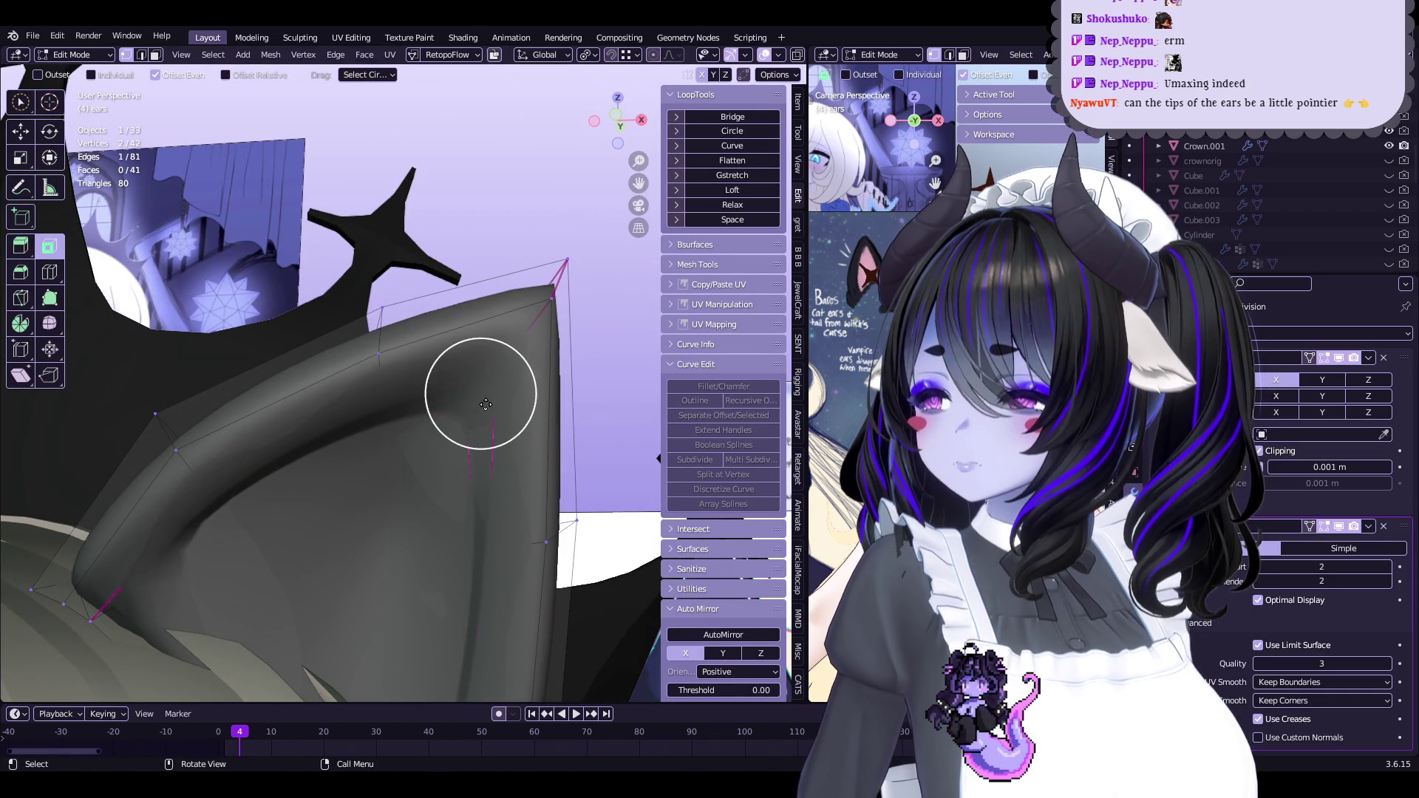
{"action": "key", "text": "g"}
{"action": "left_click", "coordinate": [520, 363]}
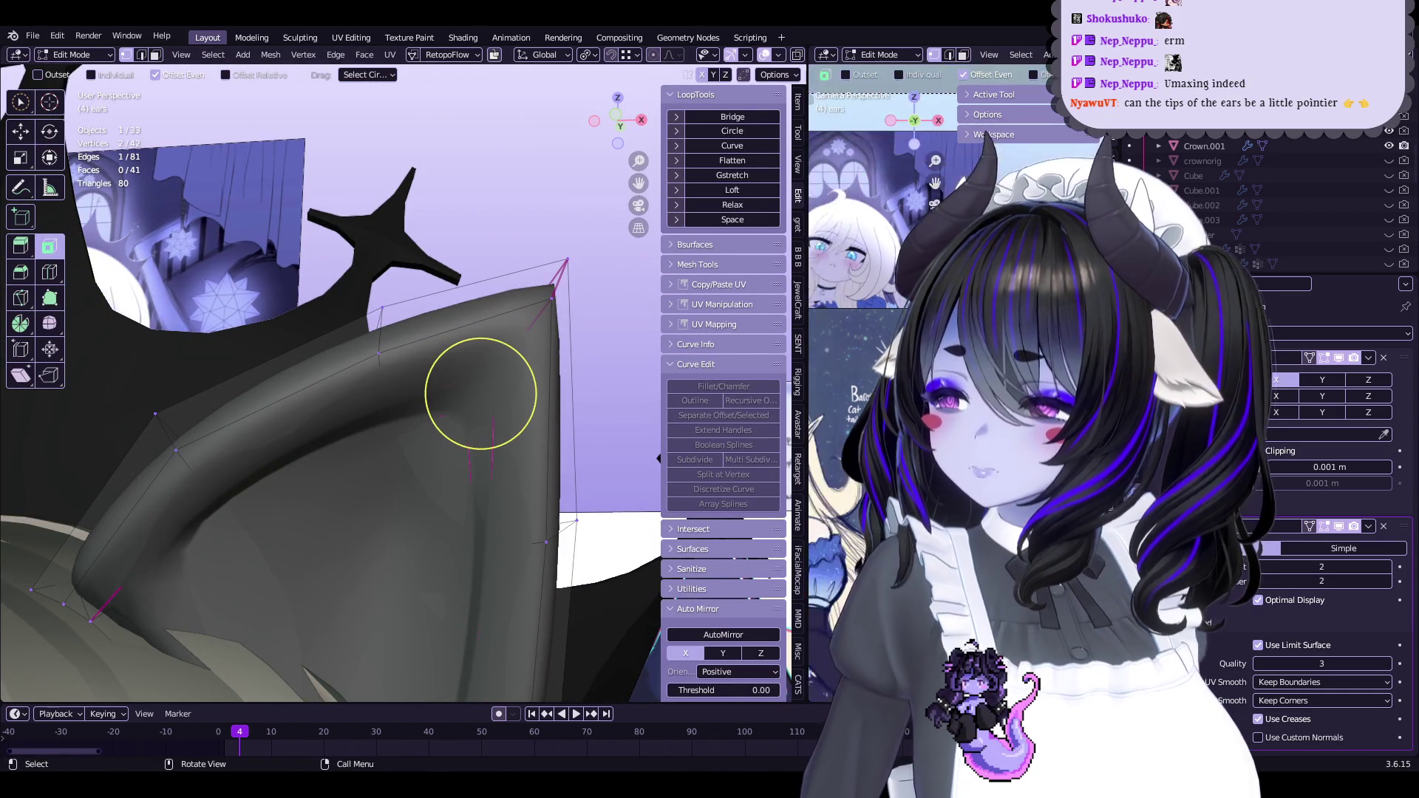
{"action": "mouse_move", "coordinate": [480, 394]}
{"action": "middle_mouse_down", "text": "shift"}
{"action": "mouse_move", "coordinate": [466, 374]}
{"action": "mouse_move", "coordinate": [496, 408]}
{"action": "mouse_move", "coordinate": [422, 429]}
{"action": "mouse_move", "coordinate": [460, 349]}
{"action": "mouse_move", "coordinate": [437, 413]}
{"action": "mouse_move", "coordinate": [456, 393]}
{"action": "middle_mouse_up", "text": "shift"}
{"action": "key", "text": "g"}
{"action": "left_click", "coordinate": [527, 401]}
{"action": "key", "text": "ctrl+s"}
In X-ray view, select vertices near the ear tip and move them slightly
{"action": "key", "text": "alt+z"}
{"action": "left_click", "coordinate": [443, 411]}
{"action": "key", "text": "g"}
{"action": "left_click", "coordinate": [453, 380]}
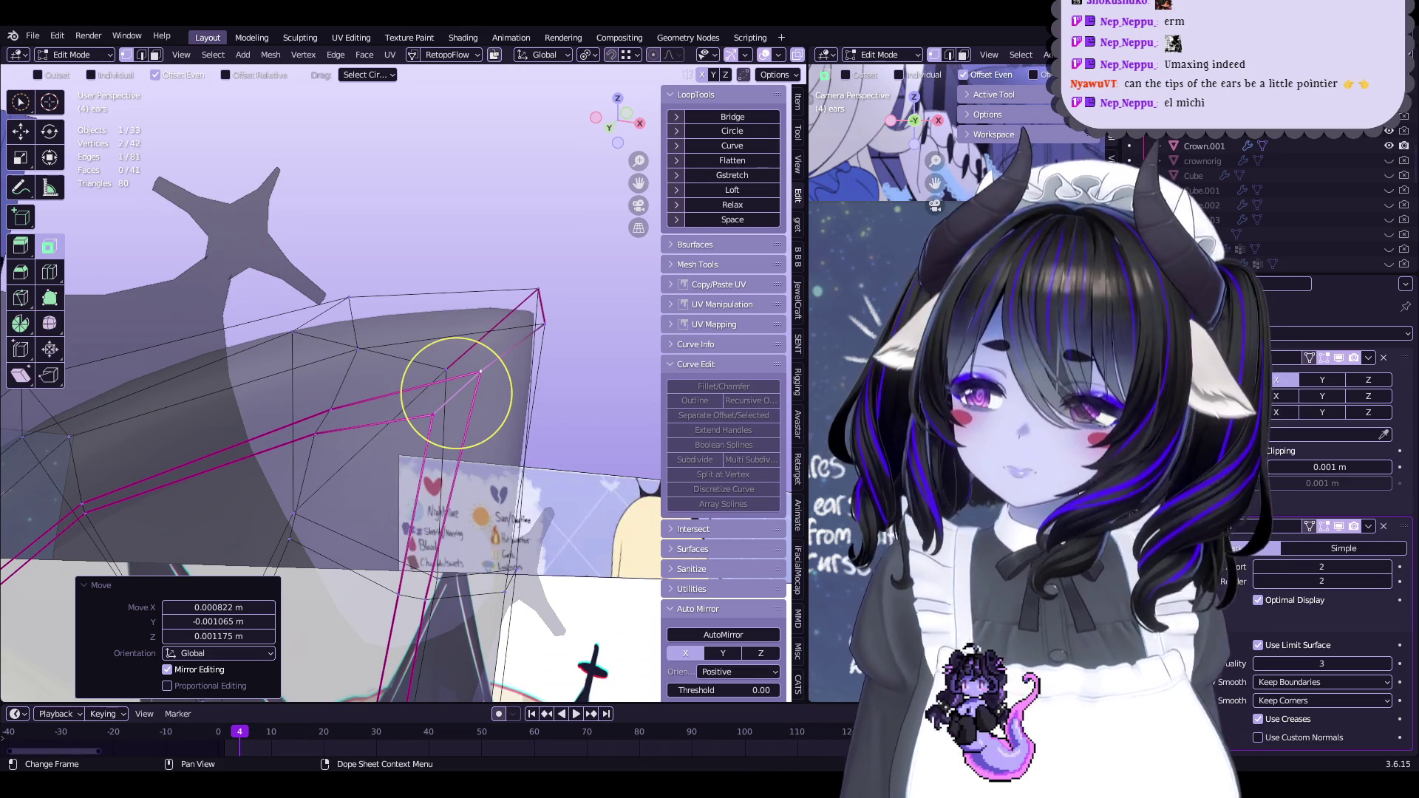
{"action": "mouse_move", "coordinate": [456, 393]}
{"action": "middle_mouse_down"}
{"action": "mouse_move", "coordinate": [438, 372]}
{"action": "mouse_move", "coordinate": [453, 374]}
{"action": "mouse_move", "coordinate": [437, 406]}
{"action": "mouse_move", "coordinate": [451, 375]}
{"action": "middle_mouse_up"}
{"action": "scroll", "coordinate": [451, 375], "scroll_direction": "up", "scroll_amount": 2}
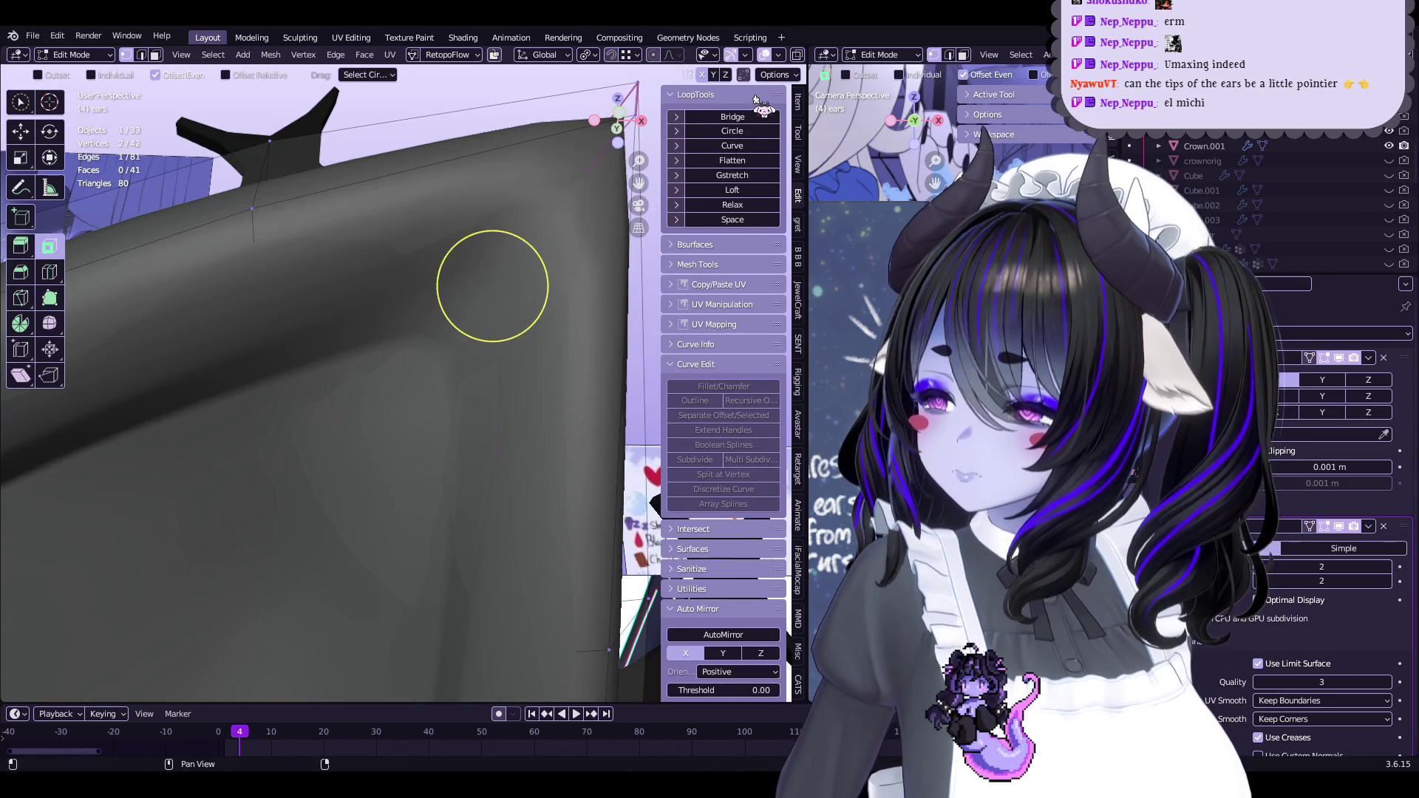
{"action": "scroll", "coordinate": [492, 287], "scroll_direction": "down", "scroll_amount": 3}
Push the selected ear vertices and inner-ear edges outward along their normals with Alt+S
{"action": "left_click", "coordinate": [468, 314]}
{"action": "key", "text": "alt+s"}
{"action": "left_click", "coordinate": [532, 325]}
{"action": "key", "text": "alt+z"}
{"action": "key", "text": "alt+s"}
{"action": "mouse_move", "coordinate": [476, 331]}
{"action": "middle_mouse_down"}
{"action": "mouse_move", "coordinate": [466, 320]}
{"action": "mouse_move", "coordinate": [434, 342]}
{"action": "mouse_move", "coordinate": [516, 340]}
{"action": "mouse_move", "coordinate": [396, 428]}
{"action": "mouse_move", "coordinate": [446, 380]}
{"action": "mouse_move", "coordinate": [451, 322]}
{"action": "middle_mouse_up"}
{"action": "left_click", "coordinate": [515, 340]}
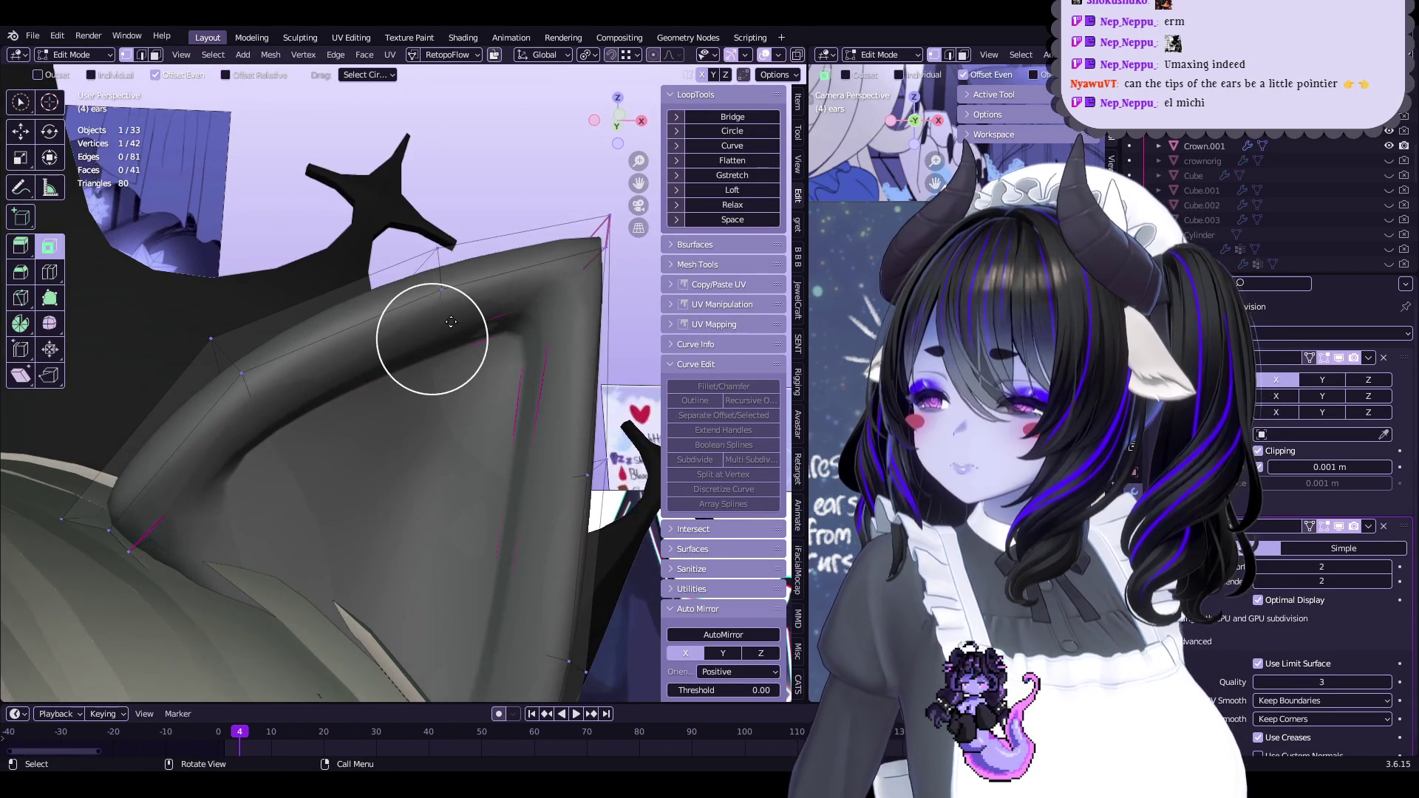
{"action": "key", "text": "alt+s"}
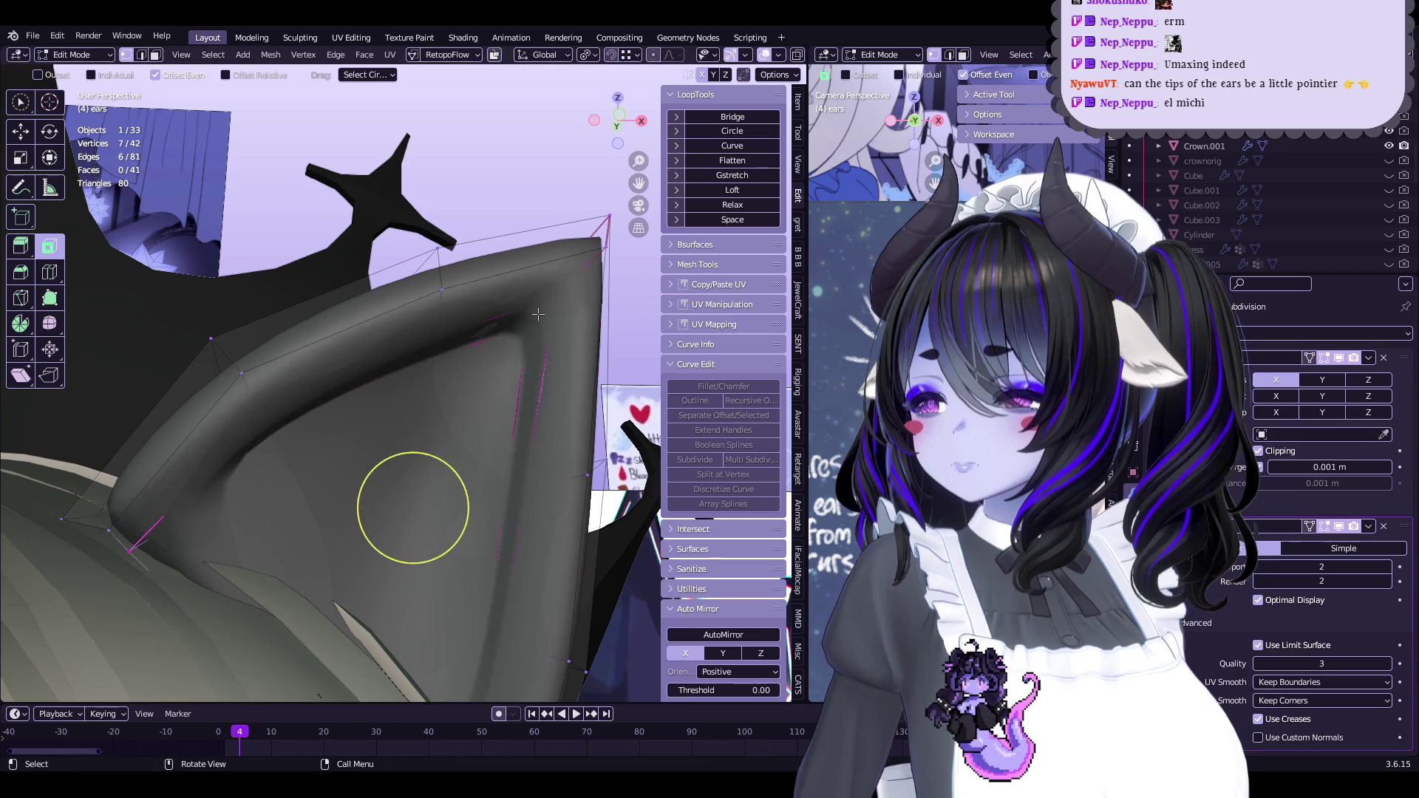
{"action": "left_click", "coordinate": [412, 498]}
Move individual ear vertices slightly and return to solid shading
{"action": "mouse_move", "coordinate": [387, 539]}
{"action": "middle_mouse_down"}
{"action": "mouse_move", "coordinate": [423, 528]}
{"action": "mouse_move", "coordinate": [450, 326]}
{"action": "mouse_move", "coordinate": [563, 259]}
{"action": "middle_mouse_up"}
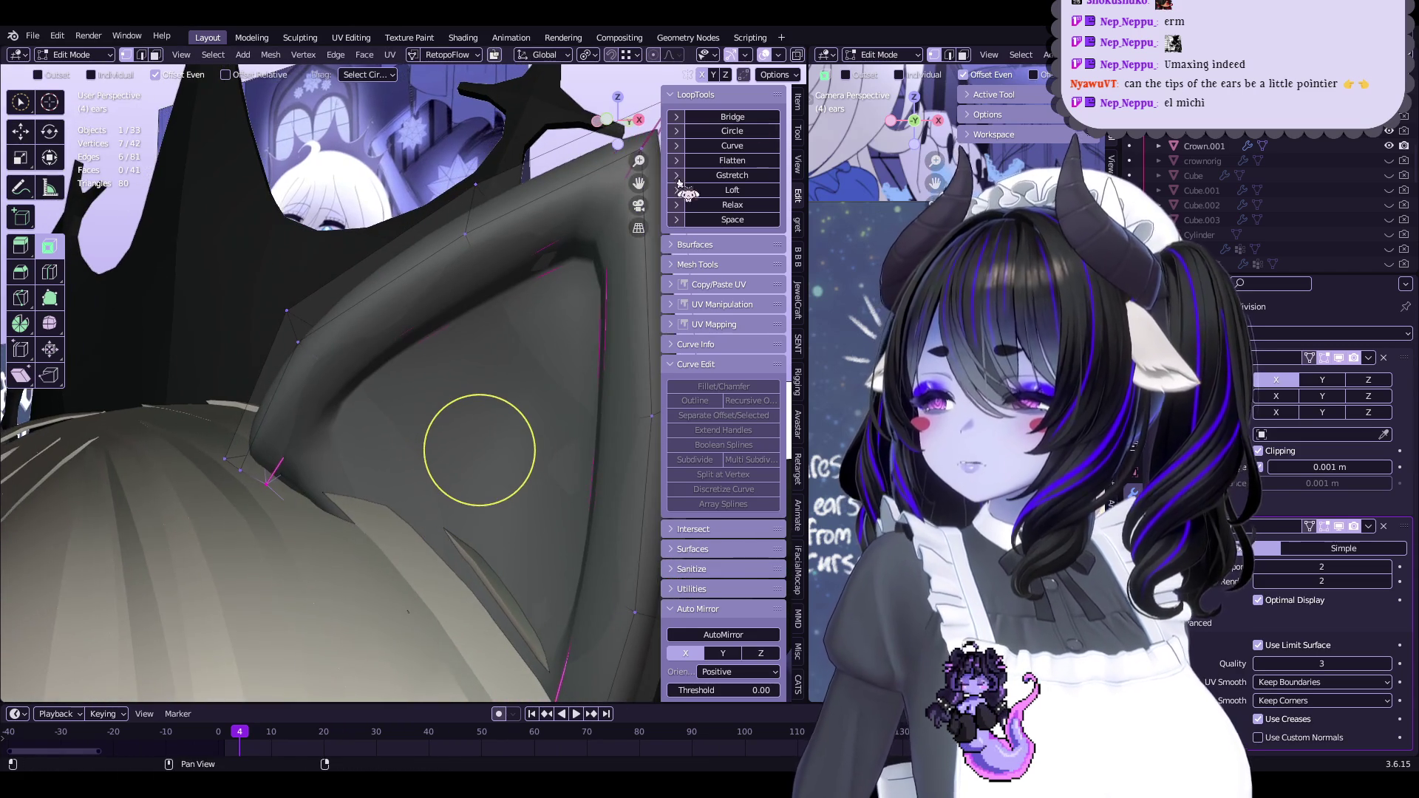
{"action": "mouse_move", "coordinate": [479, 449]}
{"action": "middle_mouse_down"}
{"action": "mouse_move", "coordinate": [475, 412]}
{"action": "mouse_move", "coordinate": [358, 380]}
{"action": "middle_mouse_up"}
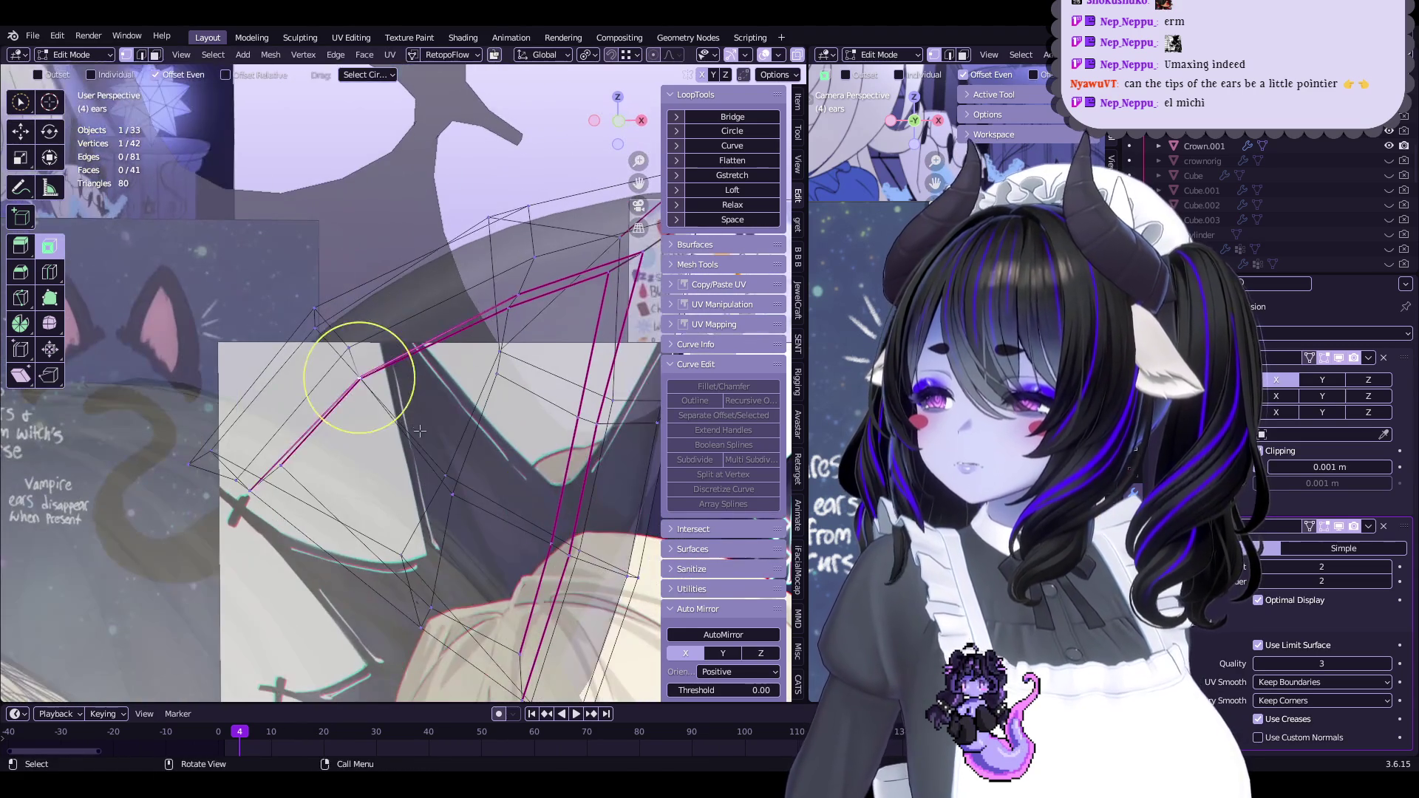
{"action": "left_click_drag", "start_coordinate": [369, 397], "coordinate": [431, 452]}
{"action": "left_click_drag", "start_coordinate": [370, 396], "coordinate": [371, 397]}
{"action": "mouse_move", "coordinate": [371, 397]}
{"action": "middle_mouse_down"}
{"action": "mouse_move", "coordinate": [491, 317]}
{"action": "mouse_move", "coordinate": [462, 385]}
{"action": "mouse_move", "coordinate": [421, 343]}
{"action": "mouse_move", "coordinate": [421, 364]}
{"action": "mouse_move", "coordinate": [541, 332]}
{"action": "mouse_move", "coordinate": [529, 396]}
{"action": "middle_mouse_up"}
{"action": "left_click", "coordinate": [797, 55]}
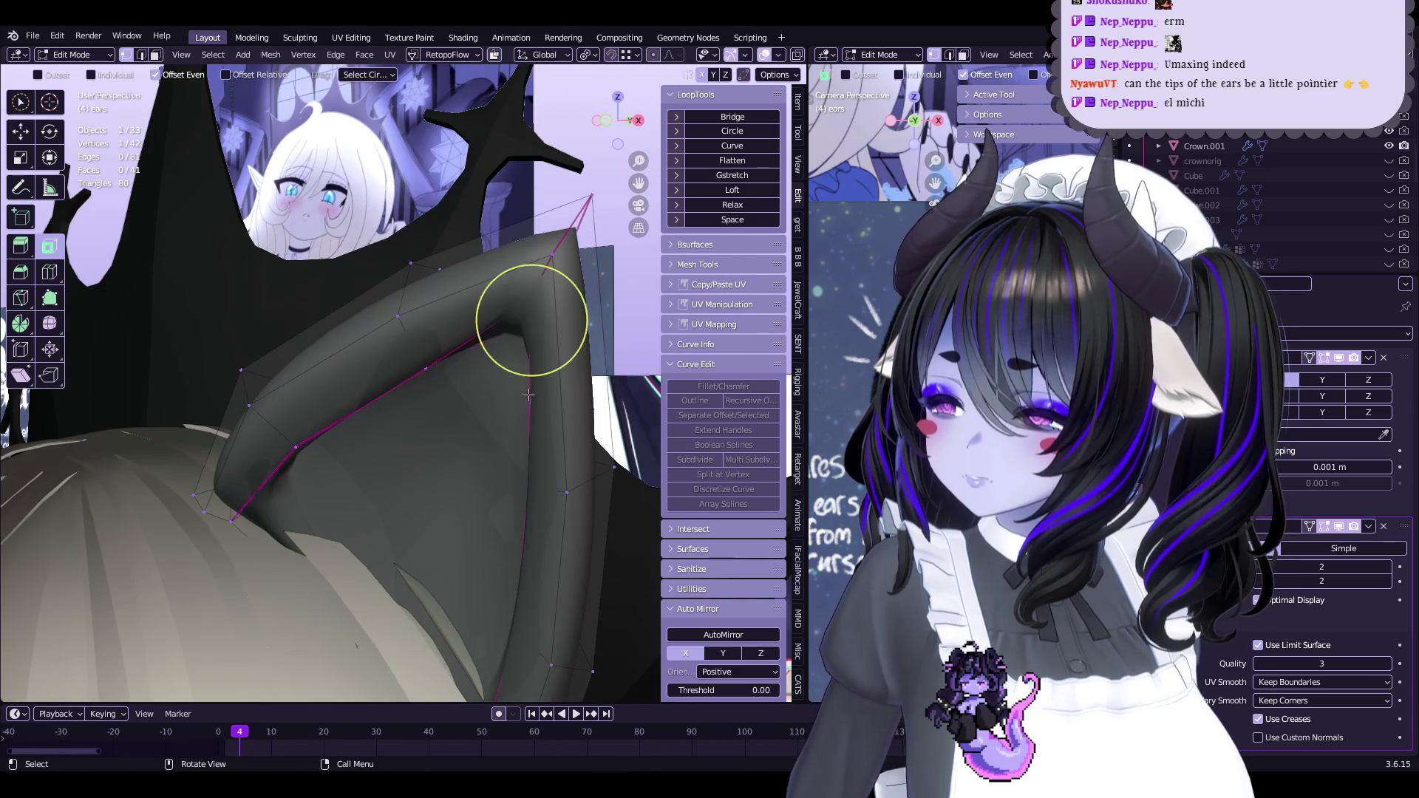
Nudge vertices near the ear tip and briefly check the shape in Sculpt Mode
{"action": "mouse_move", "coordinate": [526, 339]}
{"action": "middle_mouse_down"}
{"action": "mouse_move", "coordinate": [523, 300]}
{"action": "mouse_move", "coordinate": [510, 311]}
{"action": "mouse_move", "coordinate": [578, 309]}
{"action": "mouse_move", "coordinate": [474, 296]}
{"action": "mouse_move", "coordinate": [384, 326]}
{"action": "mouse_move", "coordinate": [462, 289]}
{"action": "mouse_move", "coordinate": [458, 301]}
{"action": "mouse_move", "coordinate": [535, 317]}
{"action": "middle_mouse_up"}
{"action": "middle_click_drag", "start_coordinate": [506, 247], "coordinate": [429, 473]}
{"action": "left_click_drag", "start_coordinate": [429, 473], "coordinate": [430, 470]}
{"action": "middle_click_drag", "start_coordinate": [431, 470], "coordinate": [469, 317]}
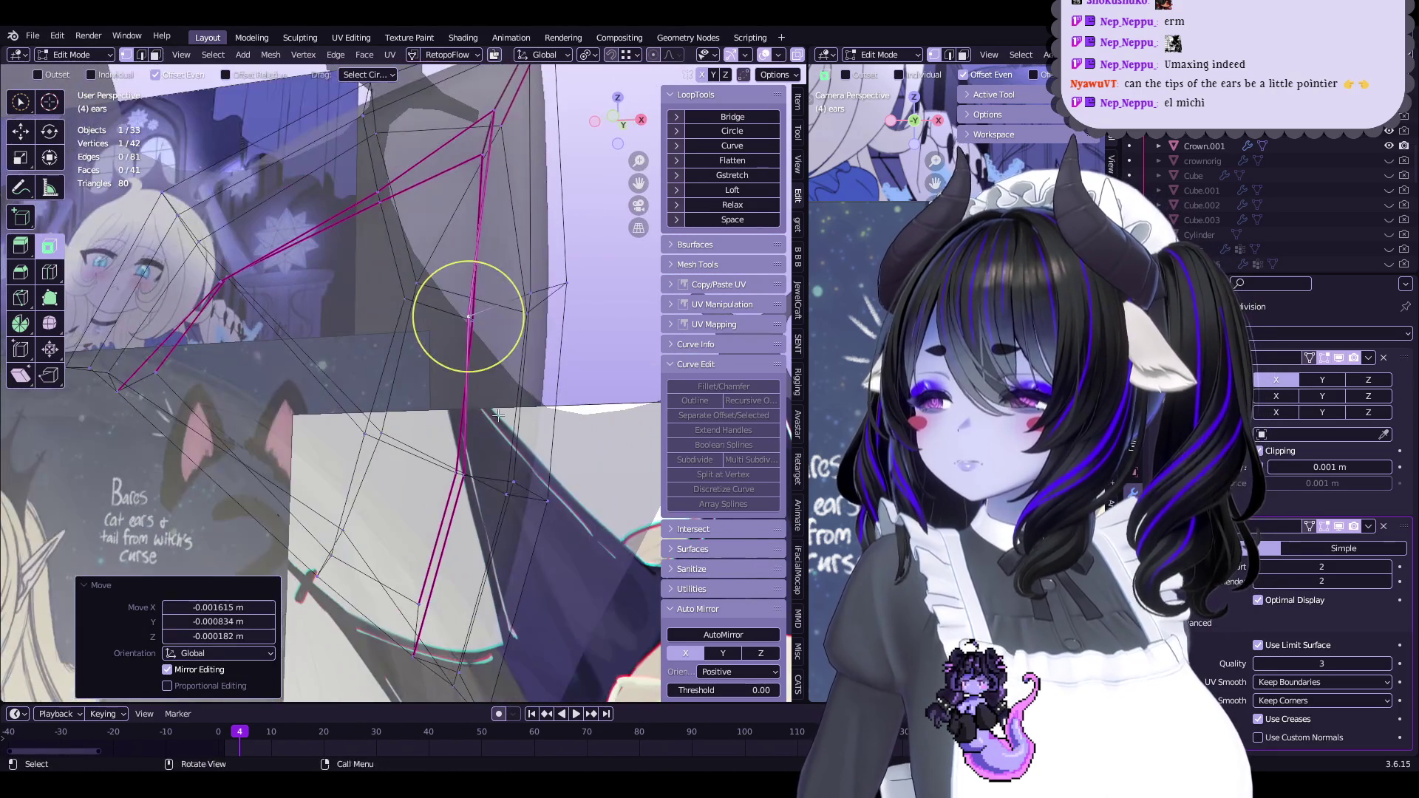
{"action": "left_click_drag", "start_coordinate": [484, 482], "coordinate": [479, 473]}
{"action": "middle_click_drag", "start_coordinate": [479, 473], "coordinate": [473, 385]}
{"action": "mouse_move", "coordinate": [429, 548]}
{"action": "left_mouse_down"}
{"action": "mouse_move", "coordinate": [419, 556]}
{"action": "mouse_move", "coordinate": [420, 542]}
{"action": "left_mouse_up"}
{"action": "key", "text": "ctrl+Tab"}
{"action": "mouse_move", "coordinate": [412, 469]}
{"action": "middle_mouse_down"}
{"action": "mouse_move", "coordinate": [491, 370]}
{"action": "mouse_move", "coordinate": [421, 343]}
{"action": "mouse_move", "coordinate": [464, 393]}
{"action": "mouse_move", "coordinate": [499, 400]}
{"action": "mouse_move", "coordinate": [444, 420]}
{"action": "middle_mouse_up"}
{"action": "key", "text": "Tab"}
{"action": "key", "text": "Tab"}
{"action": "scroll", "coordinate": [444, 419], "scroll_direction": "down", "scroll_amount": 2}
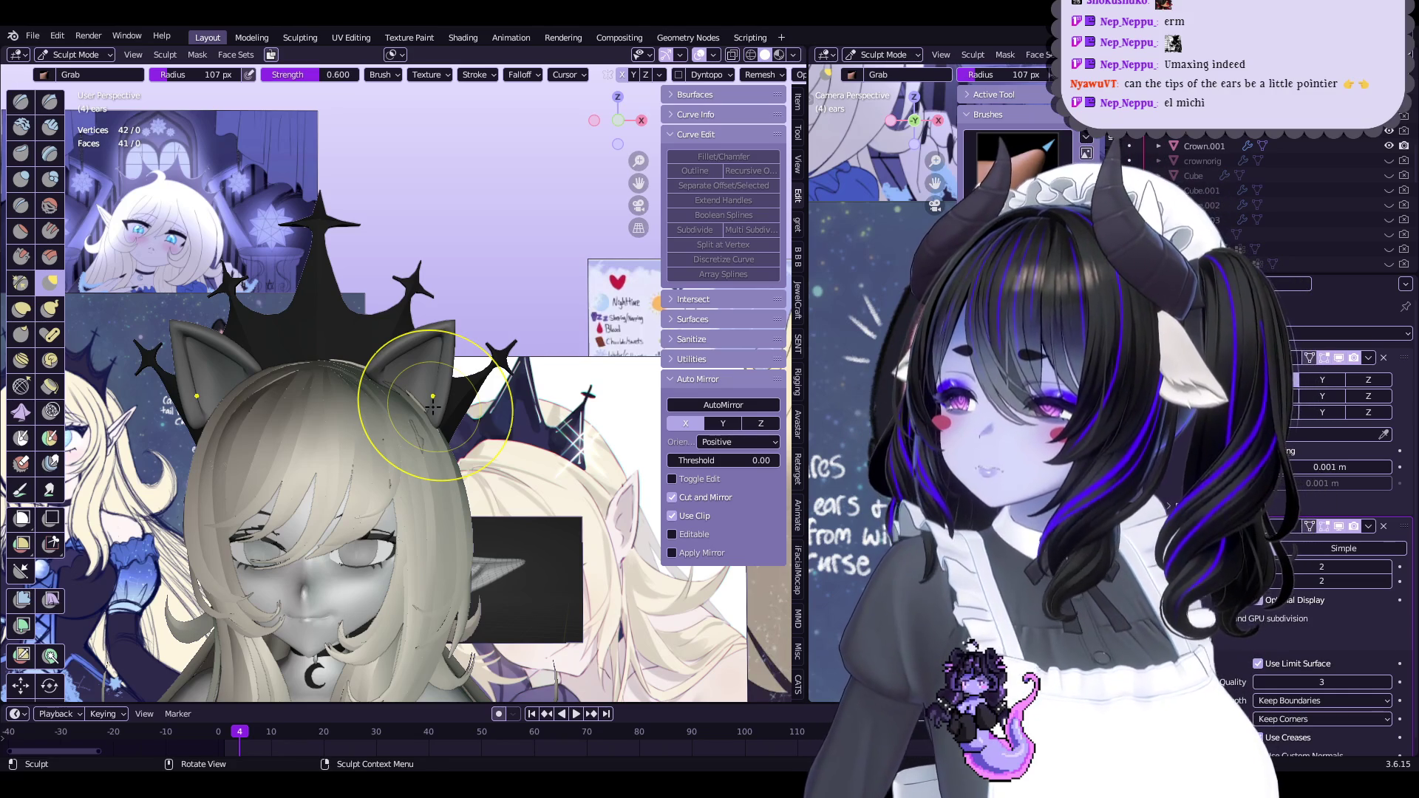
Pull back and view the head straight from the front
{"action": "mouse_move", "coordinate": [433, 406]}
{"action": "middle_mouse_down"}
{"action": "mouse_move", "coordinate": [403, 405]}
{"action": "mouse_move", "coordinate": [428, 444]}
{"action": "middle_mouse_up"}
{"action": "key", "text": "Tab"}
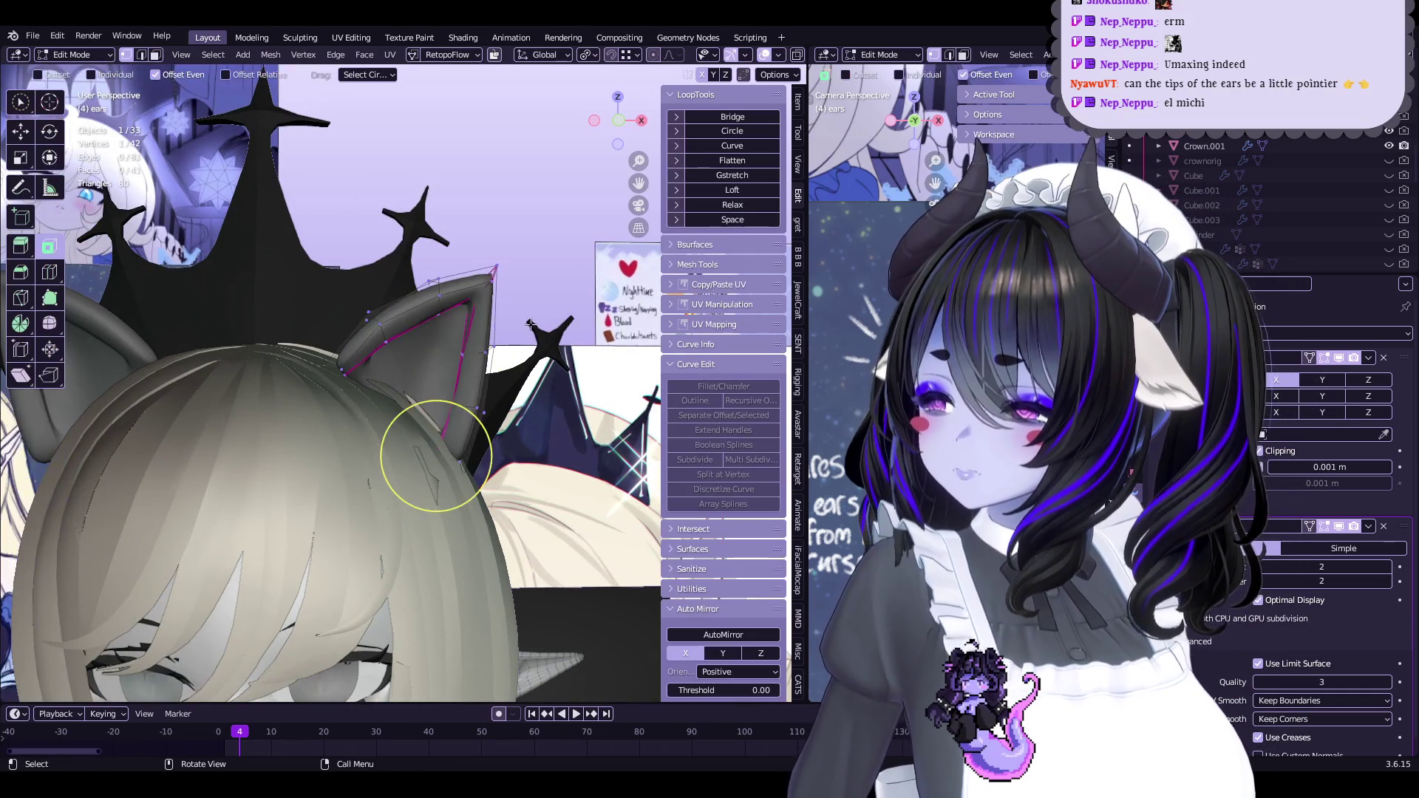
{"action": "key", "text": "Tab"}
{"action": "middle_click_drag", "start_coordinate": [252, 342], "coordinate": [650, 174]}
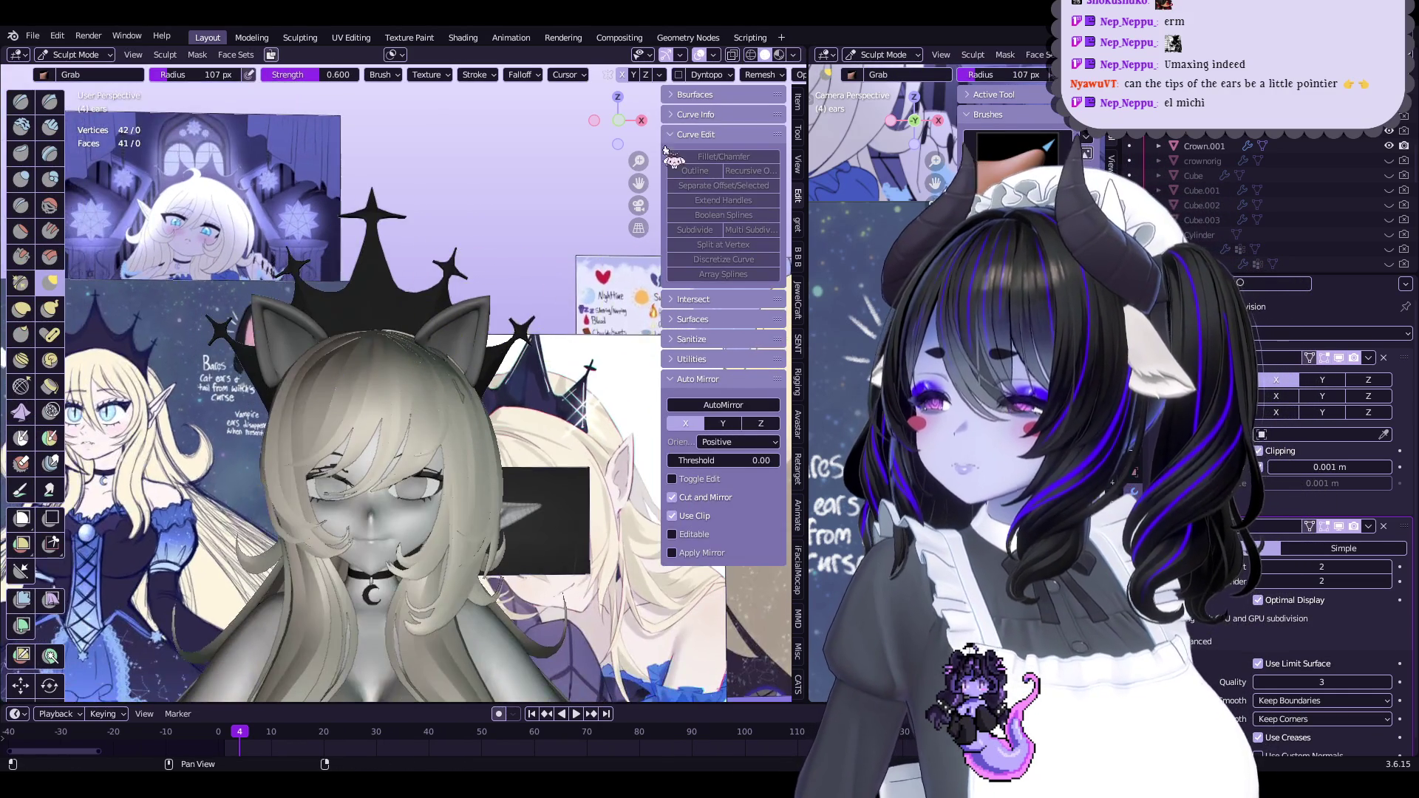
{"action": "left_click", "coordinate": [627, 128]}
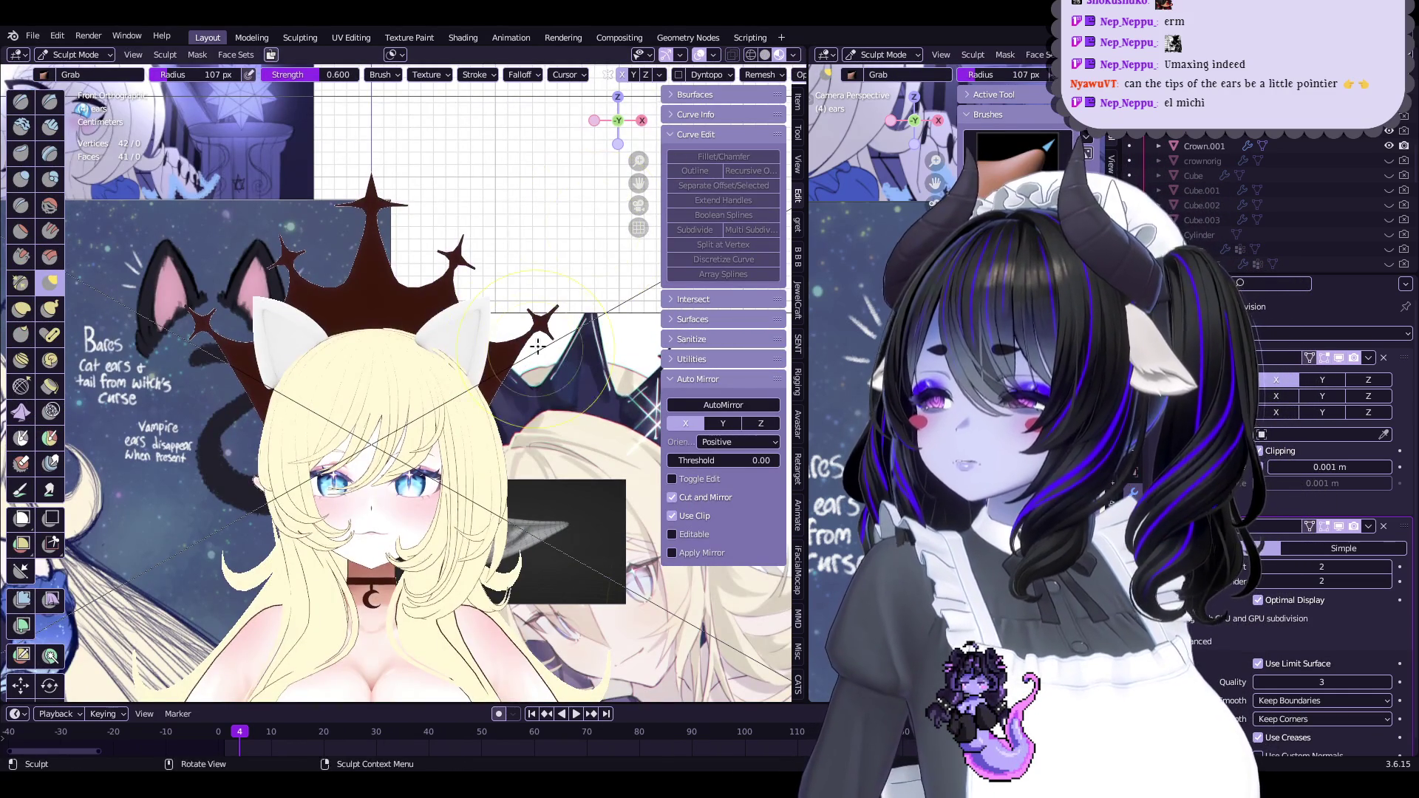
Tilt the ear about 7.25° and move it down into place on the head
{"action": "key", "text": "Tab"}
{"action": "scroll", "coordinate": [474, 384], "scroll_direction": "up", "scroll_amount": 2}
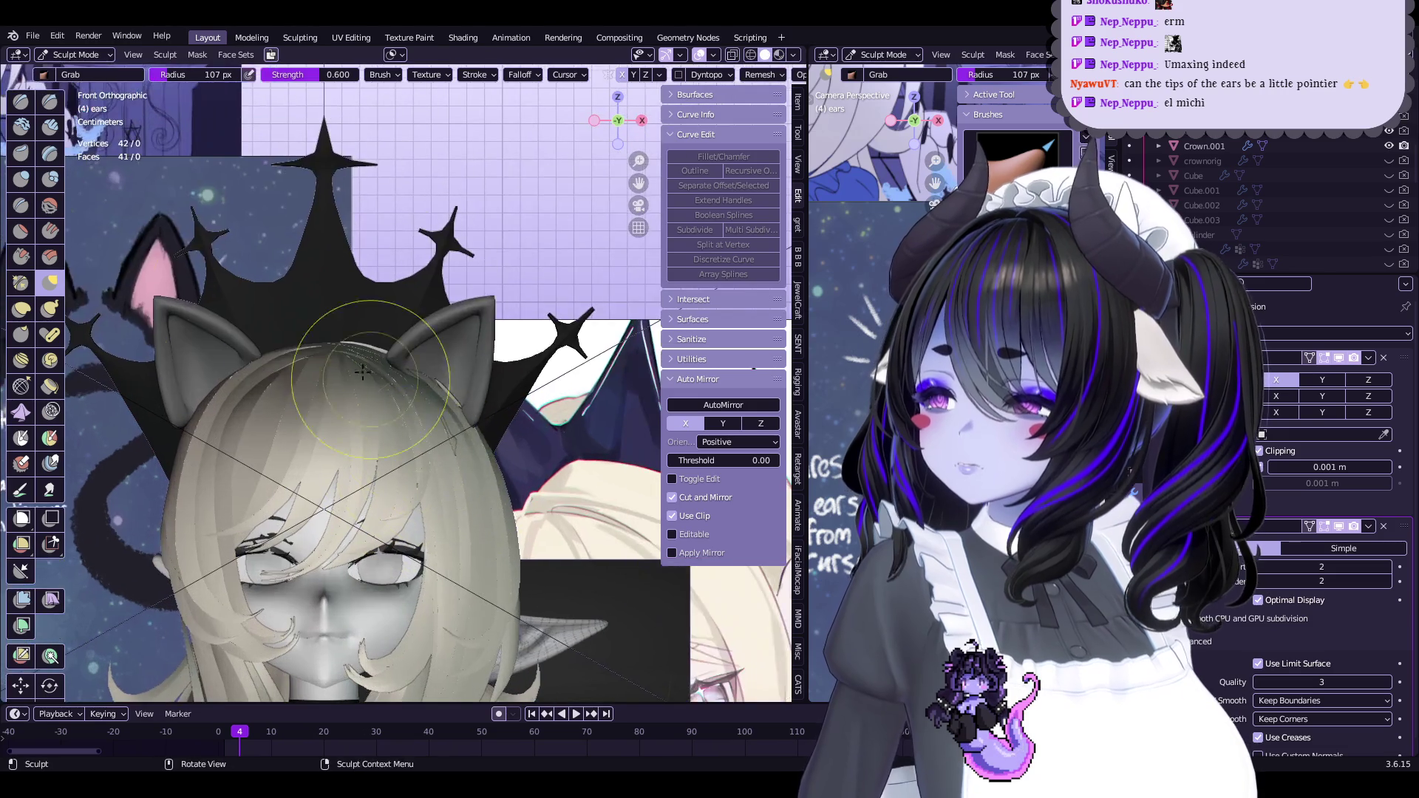
{"action": "key", "text": "g"}
{"action": "left_click", "coordinate": [585, 439]}
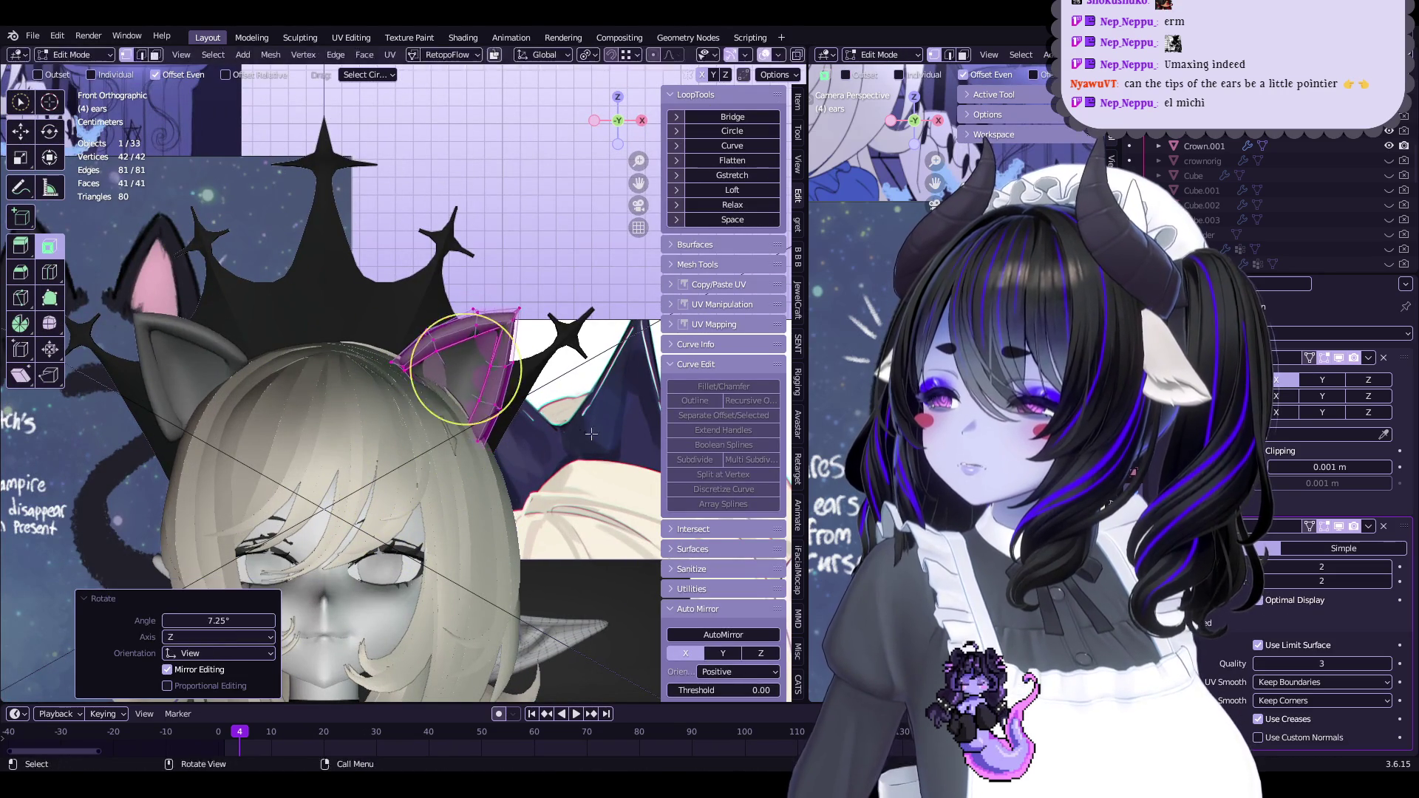
{"action": "key", "text": "g"}
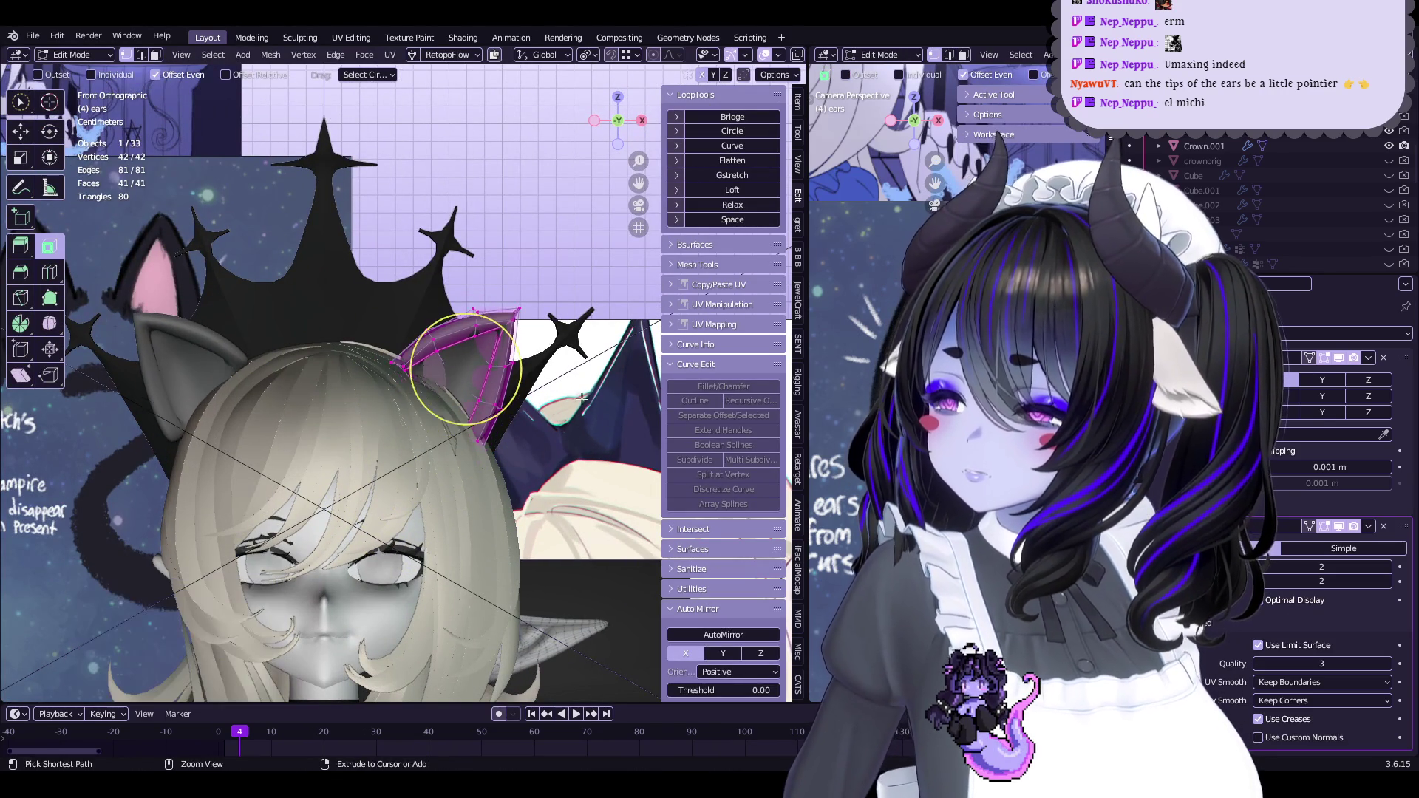
{"action": "left_click", "coordinate": [537, 327]}
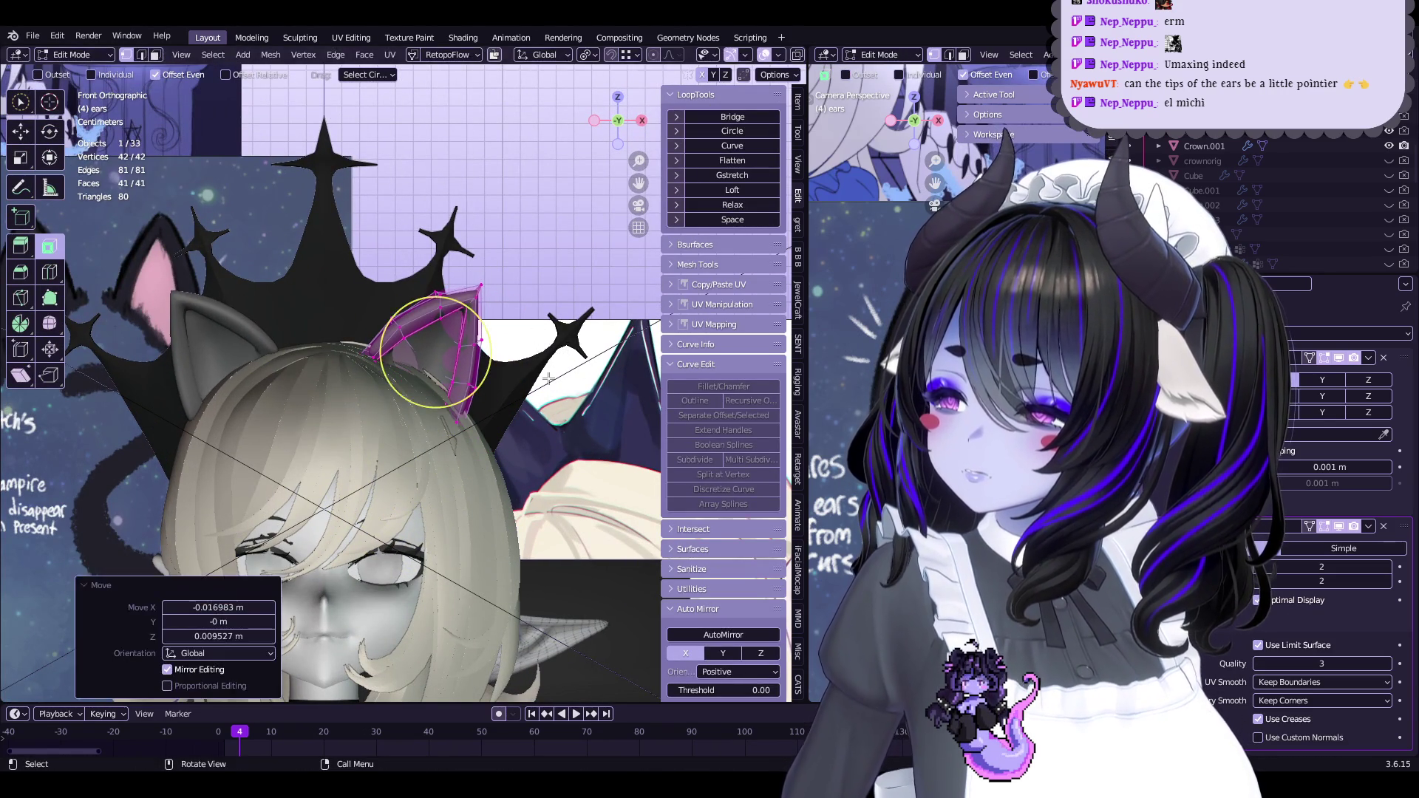
{"action": "scroll", "coordinate": [567, 366], "scroll_direction": "up", "scroll_amount": 1}
{"action": "key", "text": "g"}
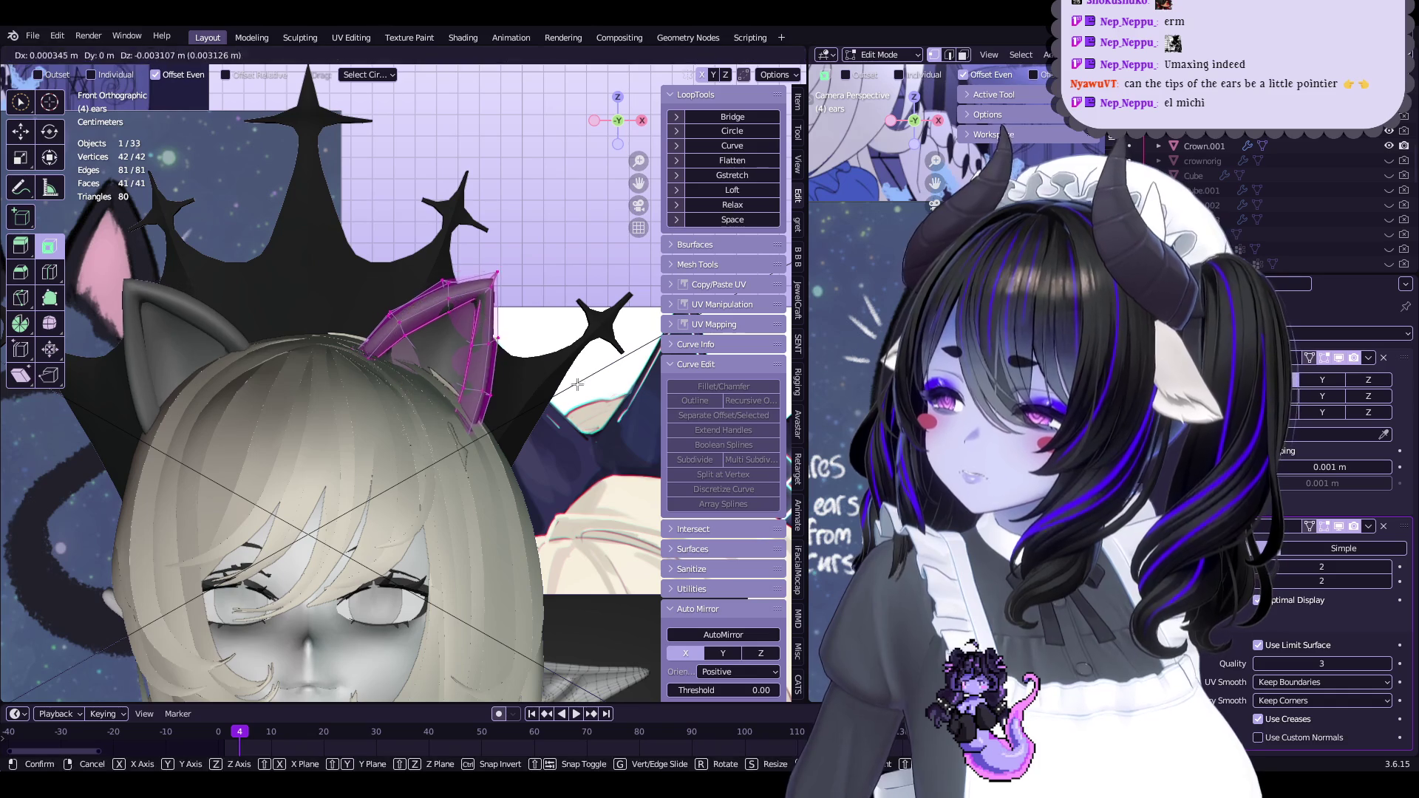
{"action": "left_click", "coordinate": [562, 370]}
{"action": "scroll", "coordinate": [548, 384], "scroll_direction": "down", "scroll_amount": 2}
{"action": "scroll", "coordinate": [547, 384], "scroll_direction": "up", "scroll_amount": 2}
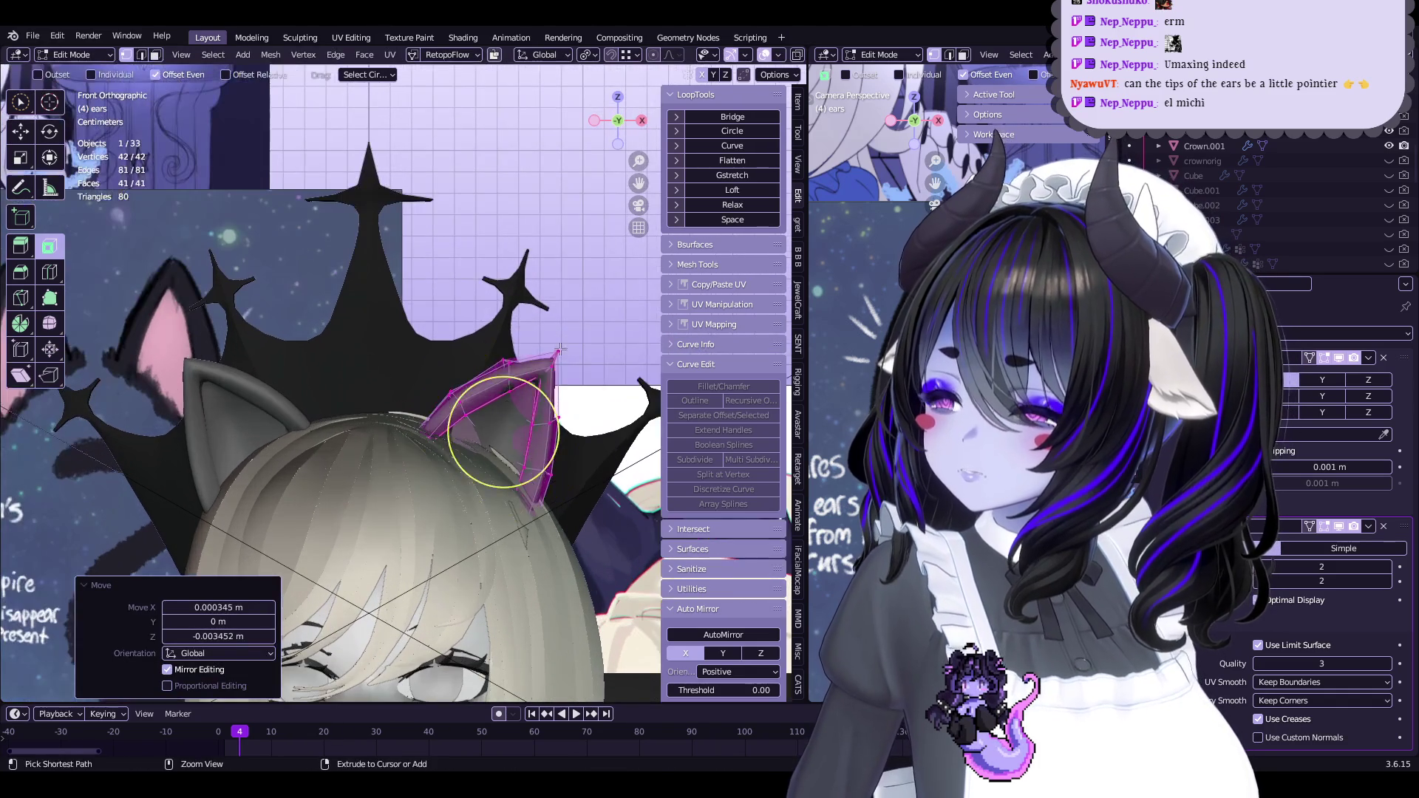
Preview the repositioned ear from the front in Sculpt Mode, then reopen it in Edit Mode
{"action": "key", "text": "ctrl+Tab"}
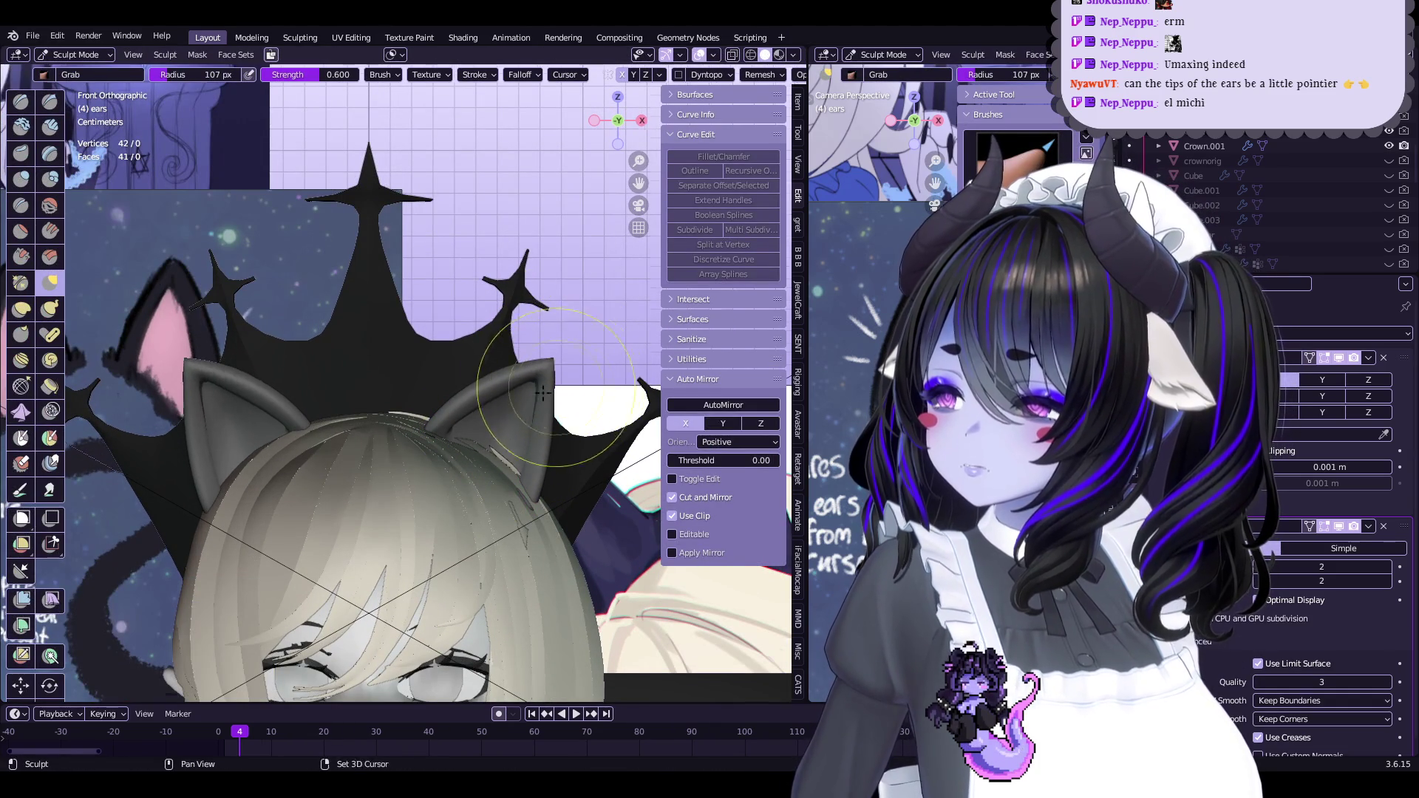
{"action": "middle_click_drag", "start_coordinate": [547, 371], "coordinate": [518, 383], "text": "shift"}
{"action": "scroll", "coordinate": [479, 419], "scroll_direction": "up", "scroll_amount": 2}
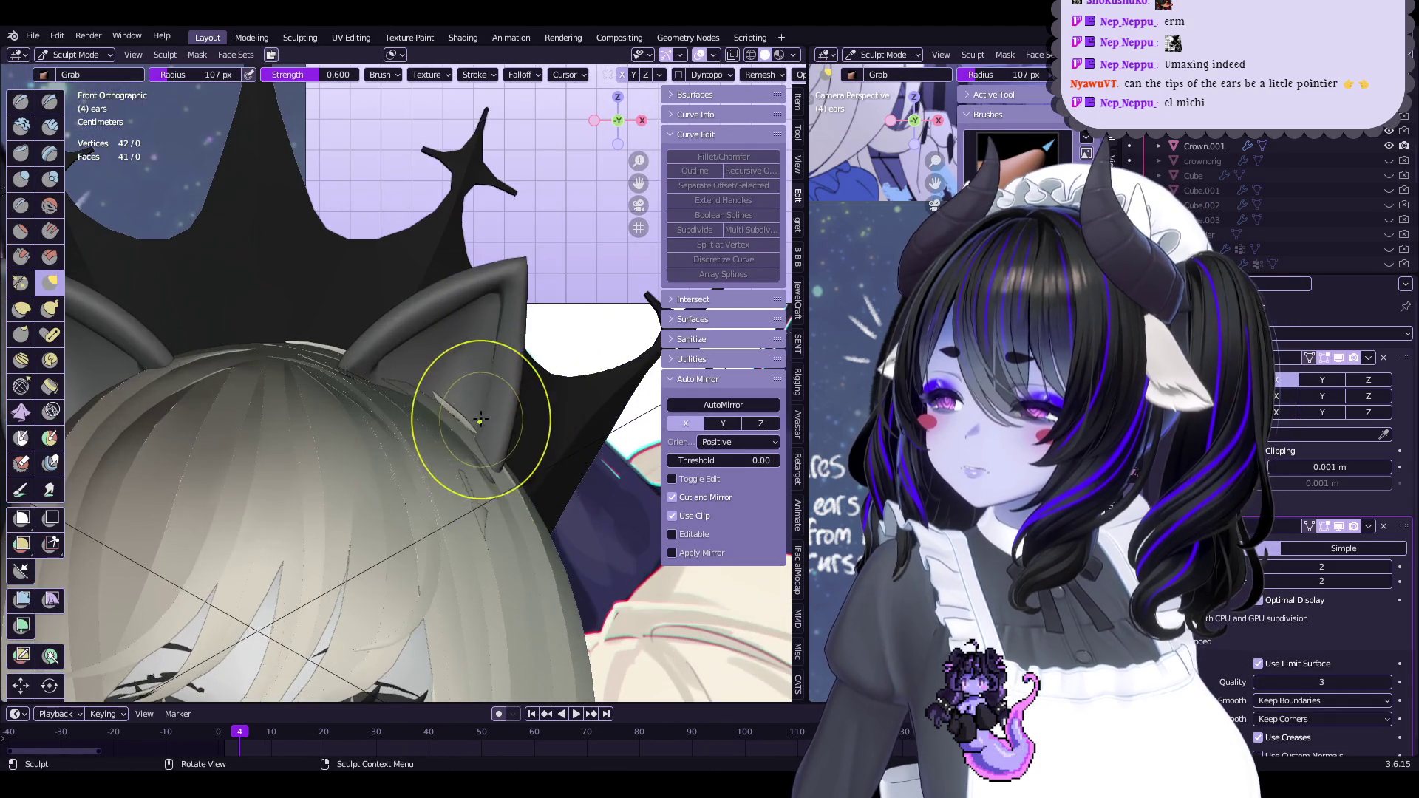
{"action": "mouse_move", "coordinate": [520, 366]}
{"action": "middle_mouse_down"}
{"action": "mouse_move", "coordinate": [396, 454]}
{"action": "mouse_move", "coordinate": [443, 434]}
{"action": "mouse_move", "coordinate": [444, 349]}
{"action": "mouse_move", "coordinate": [421, 340]}
{"action": "mouse_move", "coordinate": [495, 357]}
{"action": "mouse_move", "coordinate": [459, 332]}
{"action": "middle_mouse_up"}
{"action": "key", "text": "Tab"}
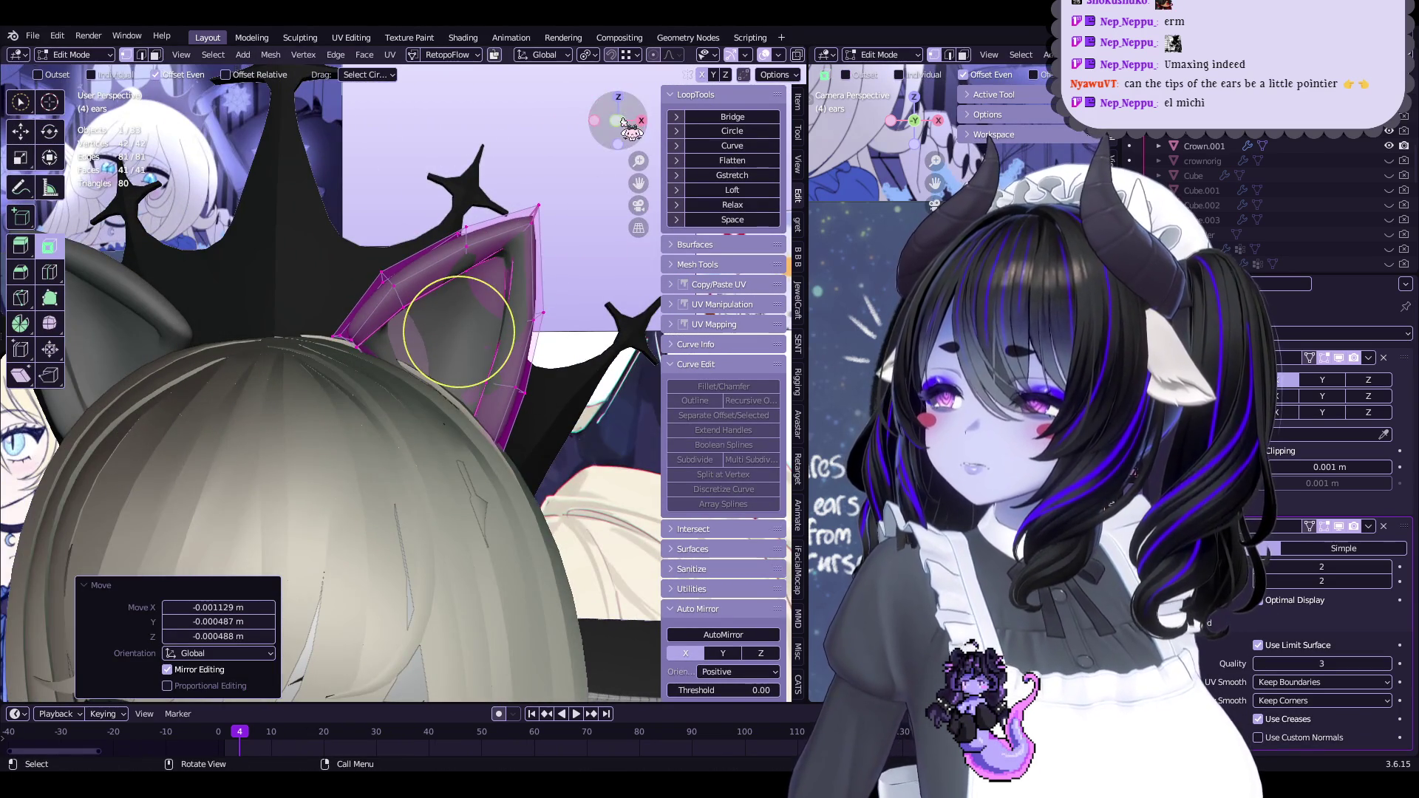
{"action": "key", "text": "Tab"}
{"action": "key", "text": "KP_1"}
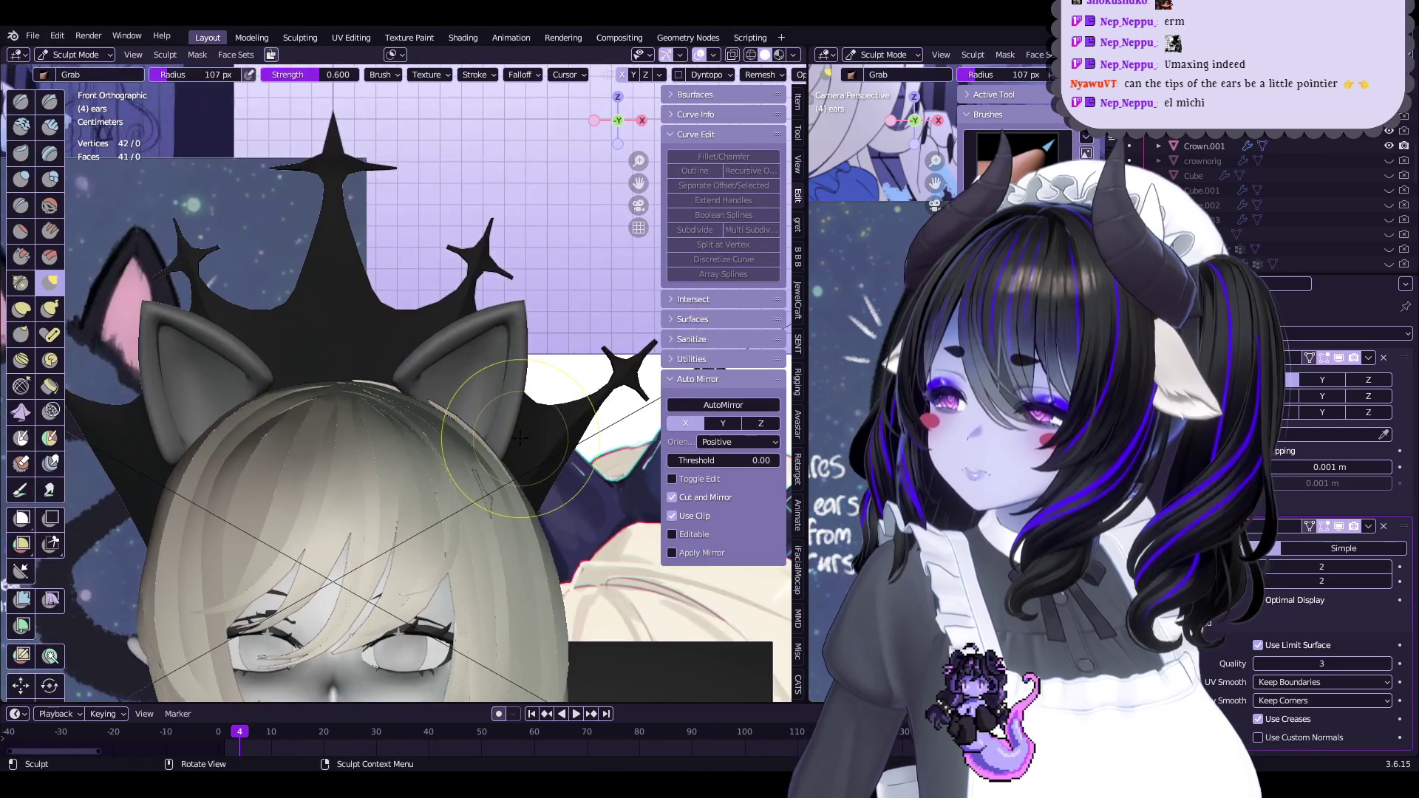
{"action": "key", "text": "Tab"}
{"action": "key", "text": "Tab"}
{"action": "scroll", "coordinate": [554, 414], "scroll_direction": "down", "scroll_amount": 3}
{"action": "scroll", "coordinate": [502, 356], "scroll_direction": "up", "scroll_amount": 3}
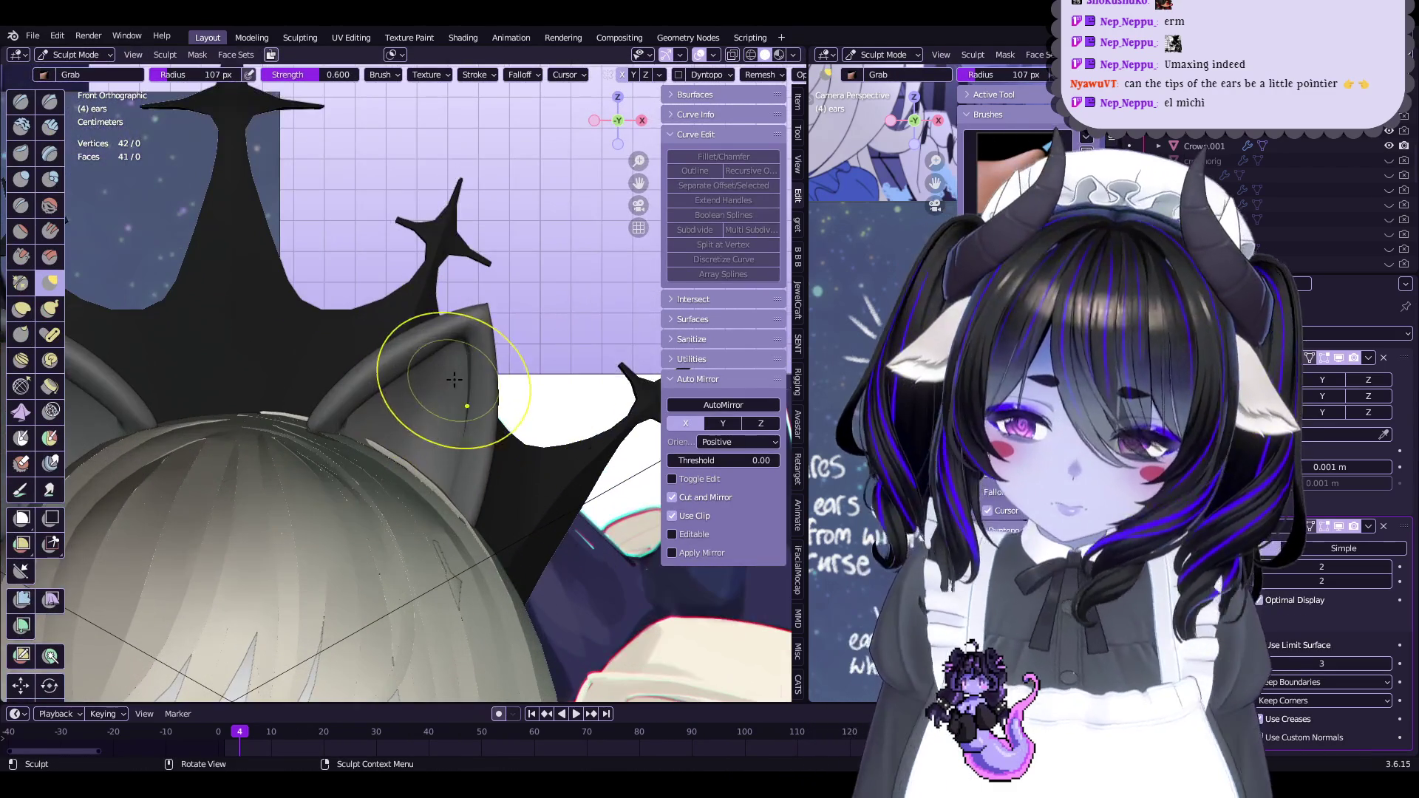
{"action": "key", "text": "Tab"}
{"action": "key", "text": "Tab"}
{"action": "scroll", "coordinate": [521, 353], "scroll_direction": "down", "scroll_amount": 4}
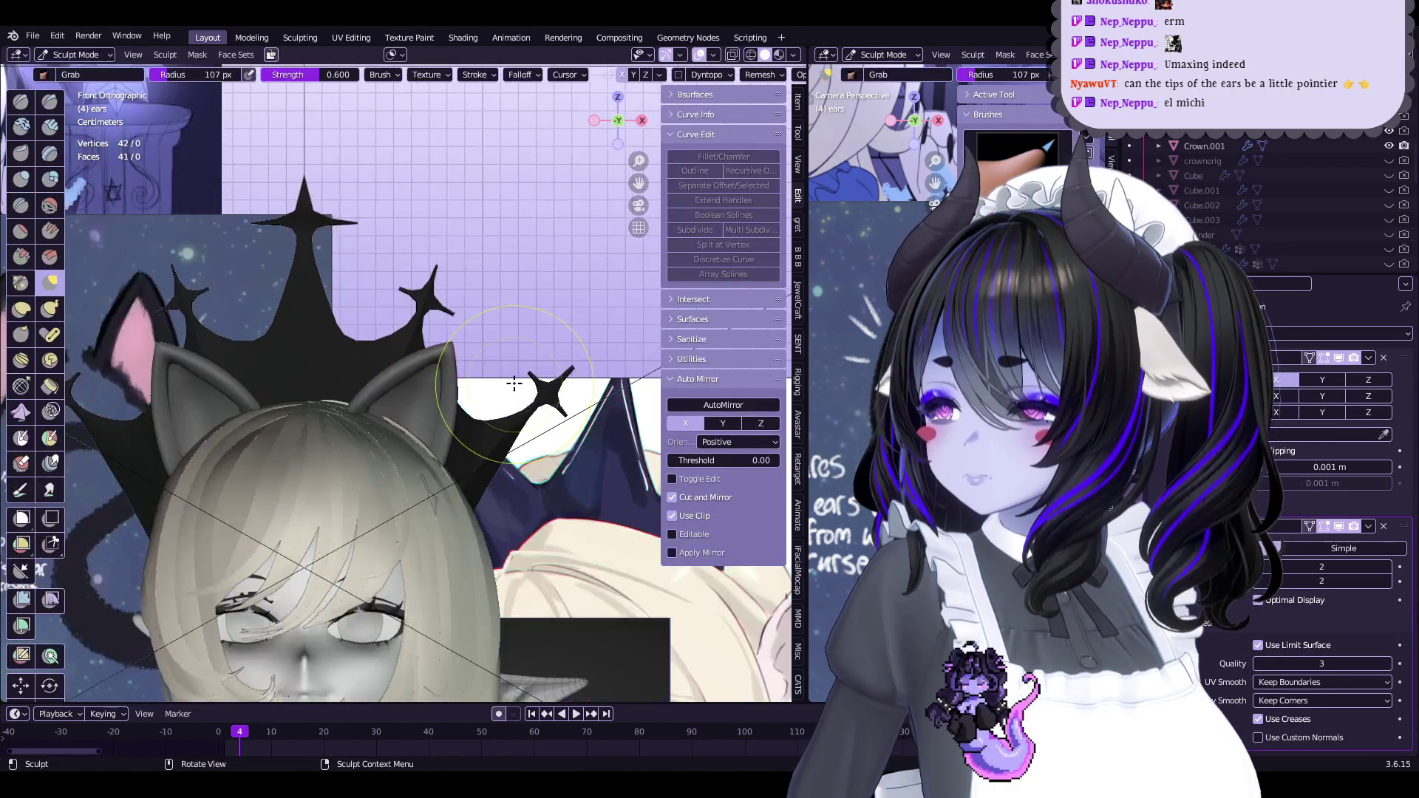
{"action": "middle_click_drag", "start_coordinate": [520, 353], "coordinate": [503, 392]}
{"action": "scroll", "coordinate": [503, 392], "scroll_direction": "up", "scroll_amount": 3}
{"action": "key", "text": "Tab"}
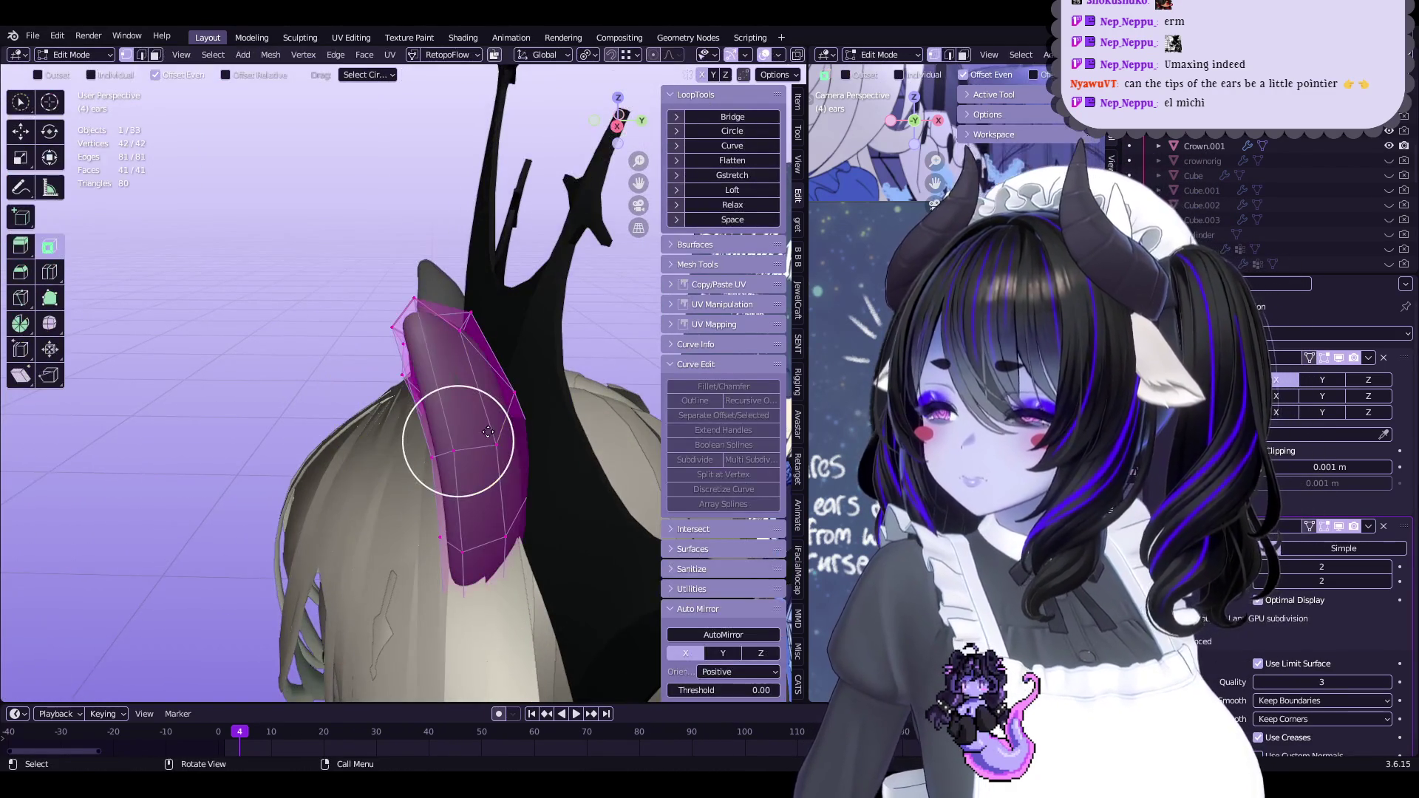
Shift the ear slightly along the Y axis and confirm its position
{"action": "key", "text": "o"}
{"action": "left_click", "coordinate": [536, 431]}
{"action": "mouse_move", "coordinate": [535, 431]}
{"action": "middle_mouse_down"}
{"action": "mouse_move", "coordinate": [495, 429]}
{"action": "mouse_move", "coordinate": [510, 413]}
{"action": "mouse_move", "coordinate": [444, 436]}
{"action": "mouse_move", "coordinate": [542, 393]}
{"action": "middle_mouse_up"}
{"action": "left_click", "coordinate": [491, 432]}
{"action": "key", "text": "ctrl+Tab"}
{"action": "key", "text": "Tab"}
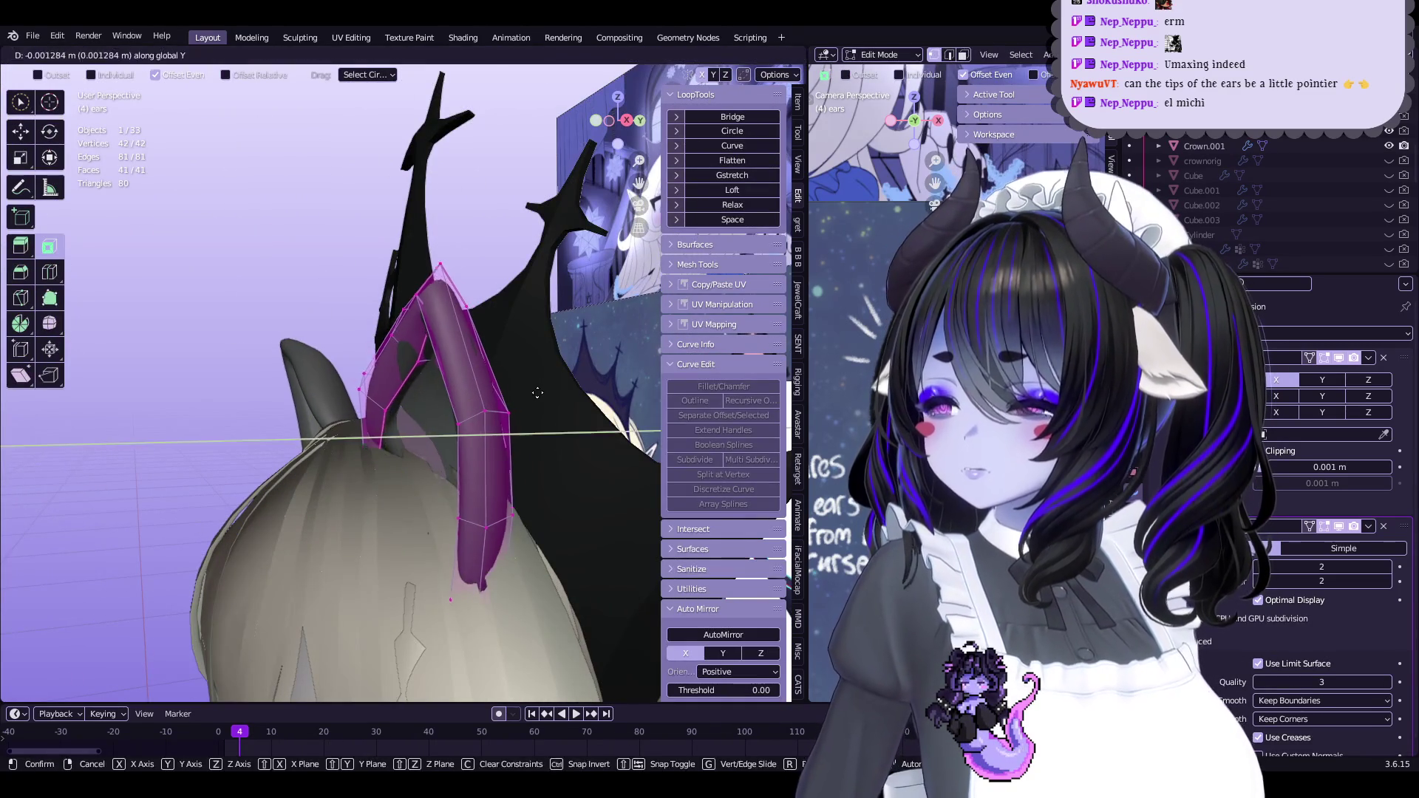
{"action": "left_click", "coordinate": [541, 393]}
{"action": "key", "text": "ctrl+Tab"}
Select the ear edge running toward the tip and start creasing it
{"action": "mouse_move", "coordinate": [459, 444]}
{"action": "middle_mouse_down"}
{"action": "mouse_move", "coordinate": [511, 401]}
{"action": "mouse_move", "coordinate": [580, 471]}
{"action": "middle_mouse_up"}
{"action": "scroll", "coordinate": [580, 451], "scroll_direction": "up", "scroll_amount": 4}
{"action": "mouse_move", "coordinate": [510, 473]}
{"action": "middle_mouse_down"}
{"action": "mouse_move", "coordinate": [532, 484]}
{"action": "mouse_move", "coordinate": [465, 396]}
{"action": "mouse_move", "coordinate": [618, 396]}
{"action": "mouse_move", "coordinate": [487, 442]}
{"action": "mouse_move", "coordinate": [454, 472]}
{"action": "mouse_move", "coordinate": [533, 437]}
{"action": "middle_mouse_up"}
{"action": "key", "text": "Tab"}
{"action": "left_click", "coordinate": [454, 472]}
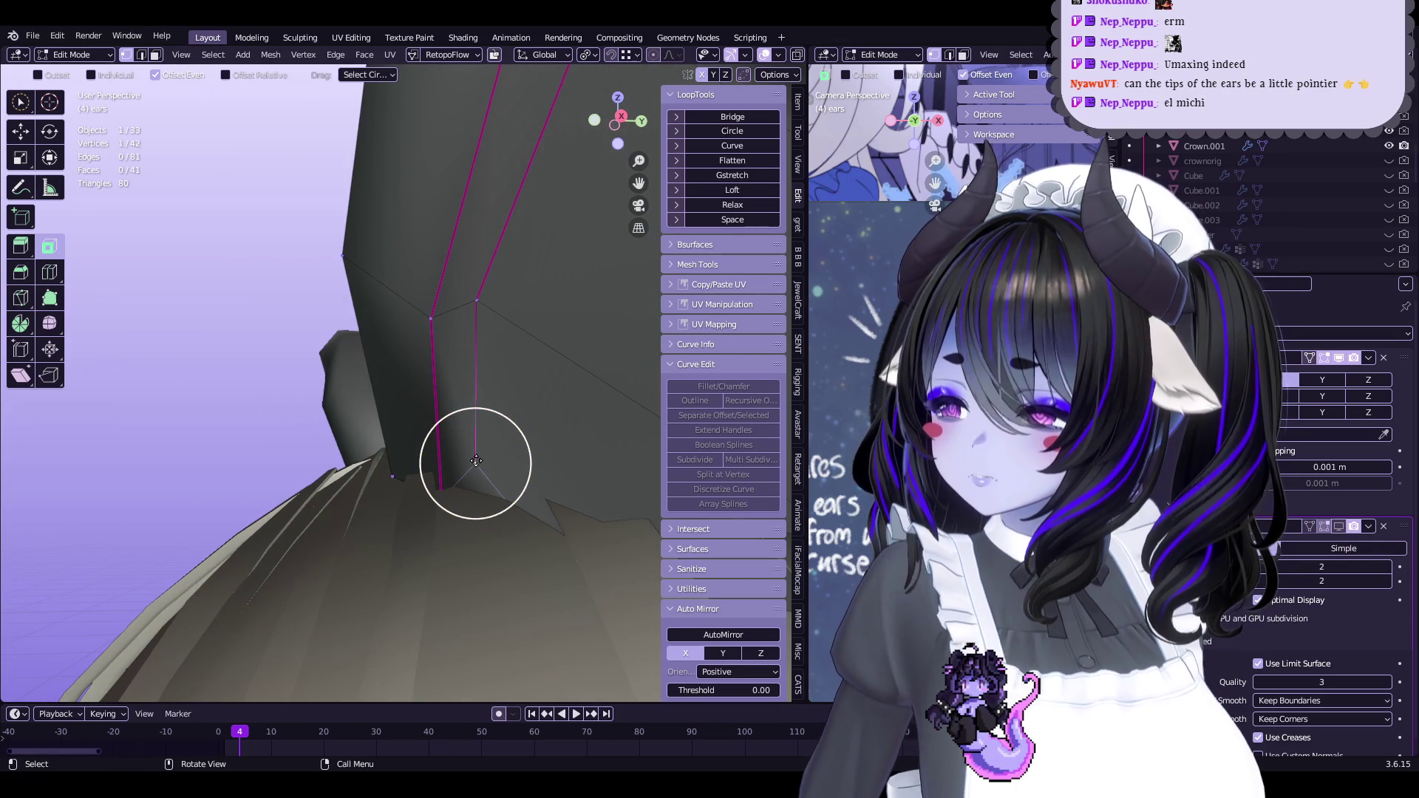
{"action": "key", "text": "shift+e"}
Set the ear edge crease to 1.00 and mark it sharp from Quick Favorites
{"action": "left_click", "coordinate": [373, 569]}
{"action": "middle_click_drag", "start_coordinate": [373, 569], "coordinate": [401, 576]}
{"action": "key", "text": "q"}
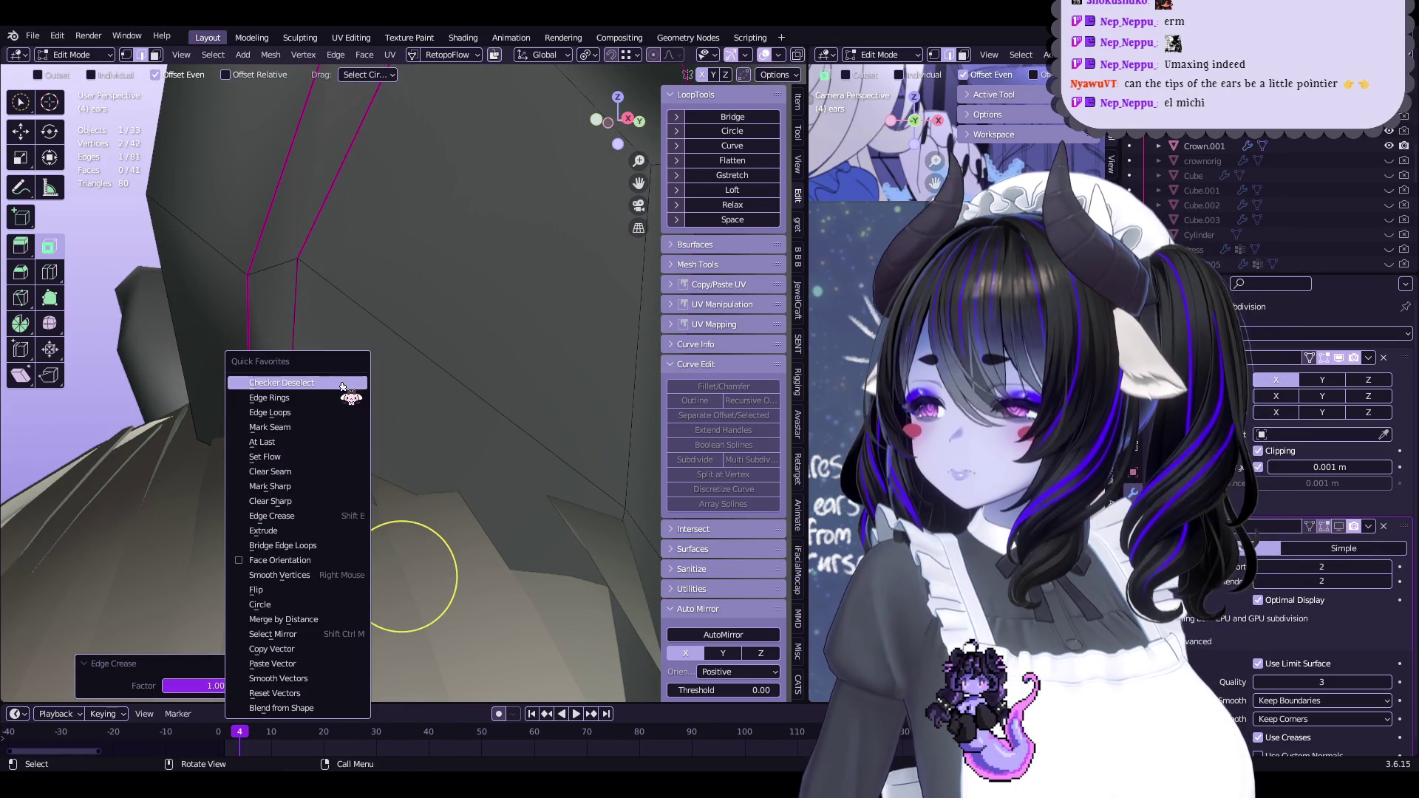
{"action": "left_click", "coordinate": [320, 487]}
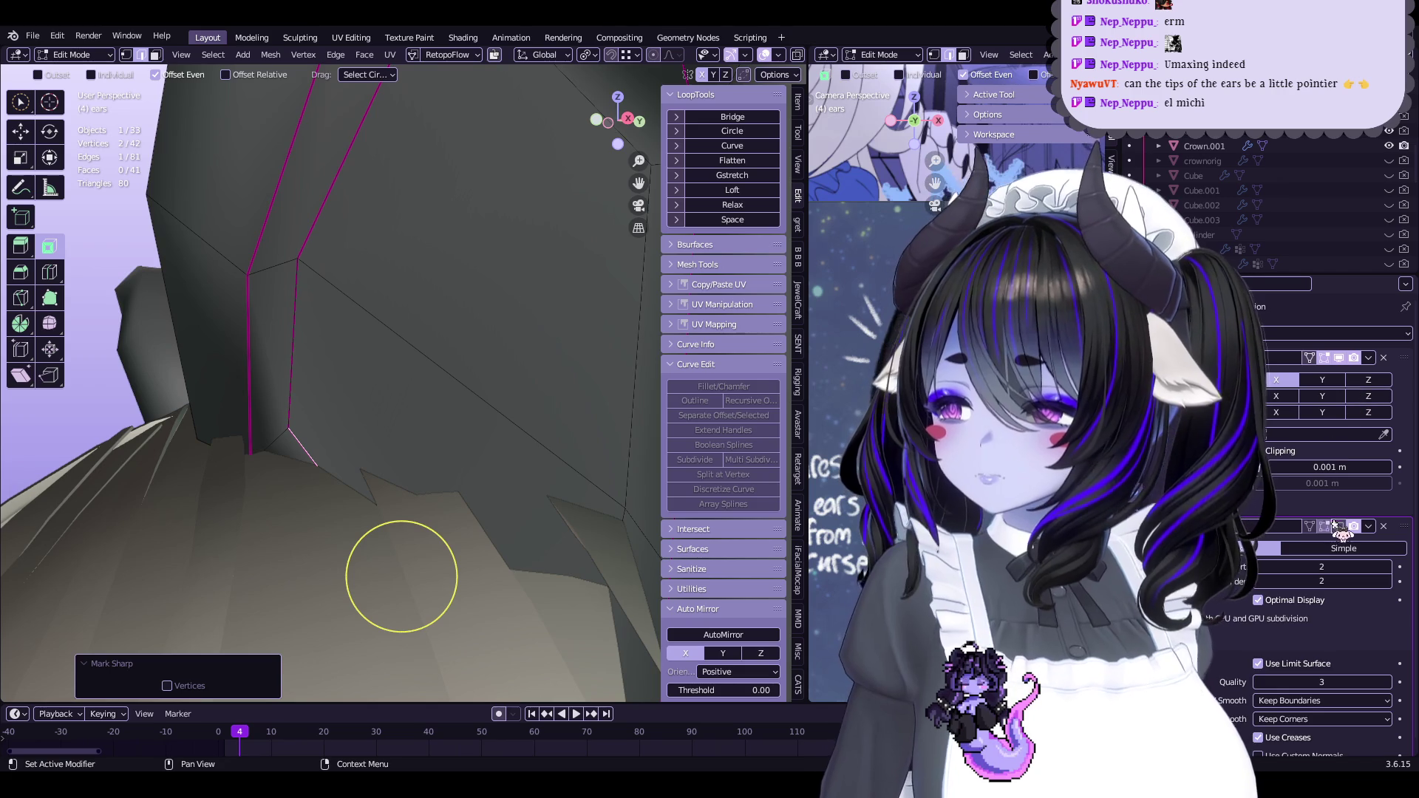
Nudge the ear tip vertices slightly and return the ears to Sculpt Mode
{"action": "scroll", "coordinate": [402, 576], "scroll_direction": "down", "scroll_amount": 5}
{"action": "mouse_move", "coordinate": [402, 539]}
{"action": "middle_mouse_down"}
{"action": "mouse_move", "coordinate": [429, 459]}
{"action": "mouse_move", "coordinate": [468, 503]}
{"action": "mouse_move", "coordinate": [481, 484]}
{"action": "mouse_move", "coordinate": [464, 495]}
{"action": "mouse_move", "coordinate": [506, 509]}
{"action": "mouse_move", "coordinate": [425, 372]}
{"action": "mouse_move", "coordinate": [434, 352]}
{"action": "mouse_move", "coordinate": [491, 333]}
{"action": "mouse_move", "coordinate": [478, 358]}
{"action": "mouse_move", "coordinate": [451, 329]}
{"action": "mouse_move", "coordinate": [351, 386]}
{"action": "mouse_move", "coordinate": [361, 361]}
{"action": "mouse_move", "coordinate": [480, 373]}
{"action": "mouse_move", "coordinate": [506, 350]}
{"action": "middle_mouse_up"}
{"action": "key", "text": "Tab"}
{"action": "scroll", "coordinate": [422, 477], "scroll_direction": "up", "scroll_amount": 2}
{"action": "key", "text": "Tab"}
{"action": "key", "text": "Tab"}
{"action": "mouse_move", "coordinate": [475, 414]}
{"action": "middle_mouse_down"}
{"action": "mouse_move", "coordinate": [486, 383]}
{"action": "mouse_move", "coordinate": [502, 446]}
{"action": "middle_mouse_up"}
{"action": "key", "text": "Tab"}
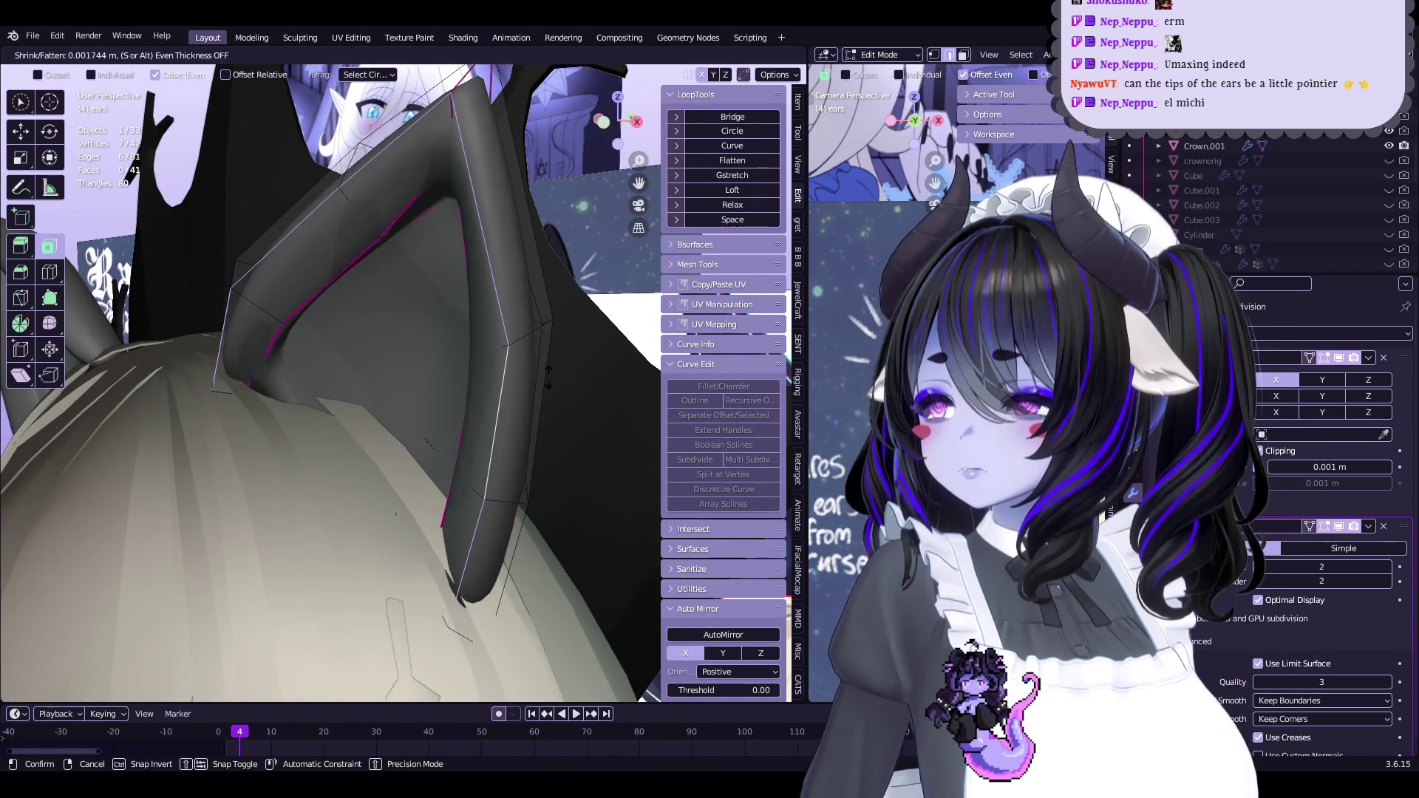
{"action": "mouse_move", "coordinate": [546, 382]}
{"action": "middle_mouse_down"}
{"action": "mouse_move", "coordinate": [496, 401]}
{"action": "mouse_move", "coordinate": [472, 269]}
{"action": "mouse_move", "coordinate": [492, 344]}
{"action": "middle_mouse_up"}
{"action": "key", "text": "g"}
{"action": "left_click", "coordinate": [474, 270]}
{"action": "key", "text": "ctrl+Tab"}
{"action": "scroll", "coordinate": [500, 413], "scroll_direction": "down", "scroll_amount": 3}
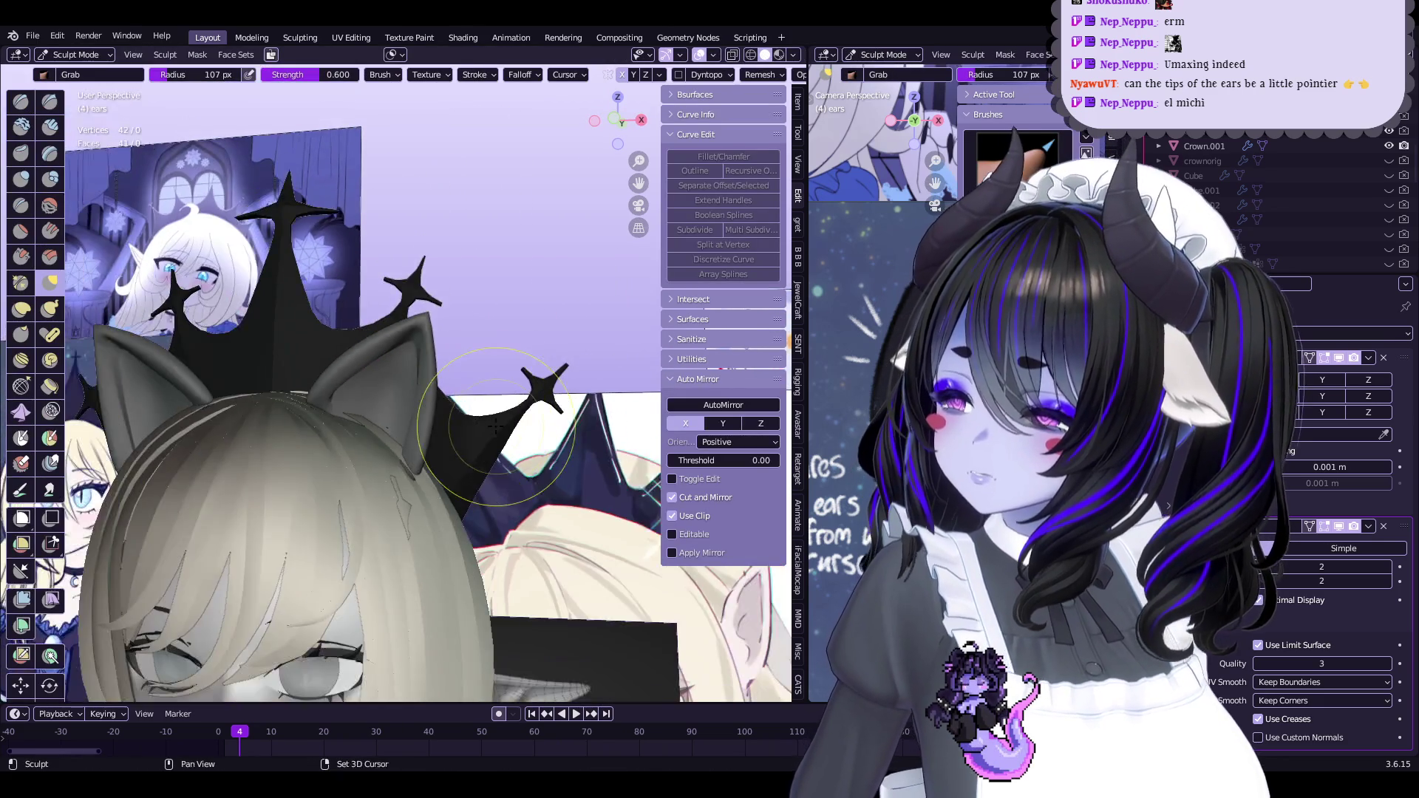
Save Start5Hime.blend and switch the ears from Sculpt Mode to Object Mode
{"action": "scroll", "coordinate": [500, 413], "scroll_direction": "up", "scroll_amount": 3}
{"action": "mouse_move", "coordinate": [501, 413]}
{"action": "middle_mouse_down"}
{"action": "mouse_move", "coordinate": [518, 436]}
{"action": "mouse_move", "coordinate": [427, 332]}
{"action": "mouse_move", "coordinate": [453, 285]}
{"action": "mouse_move", "coordinate": [480, 417]}
{"action": "mouse_move", "coordinate": [387, 412]}
{"action": "mouse_move", "coordinate": [463, 380]}
{"action": "mouse_move", "coordinate": [524, 449]}
{"action": "mouse_move", "coordinate": [547, 452]}
{"action": "mouse_move", "coordinate": [546, 469]}
{"action": "mouse_move", "coordinate": [536, 443]}
{"action": "mouse_move", "coordinate": [528, 478]}
{"action": "mouse_move", "coordinate": [437, 367]}
{"action": "mouse_move", "coordinate": [473, 416]}
{"action": "mouse_move", "coordinate": [527, 423]}
{"action": "middle_mouse_up"}
{"action": "key", "text": "ctrl+s"}
{"action": "scroll", "coordinate": [438, 367], "scroll_direction": "up", "scroll_amount": 3}
{"action": "left_click", "coordinate": [75, 54]}
{"action": "left_click", "coordinate": [74, 70]}
{"action": "scroll", "coordinate": [527, 423], "scroll_direction": "up", "scroll_amount": 1}
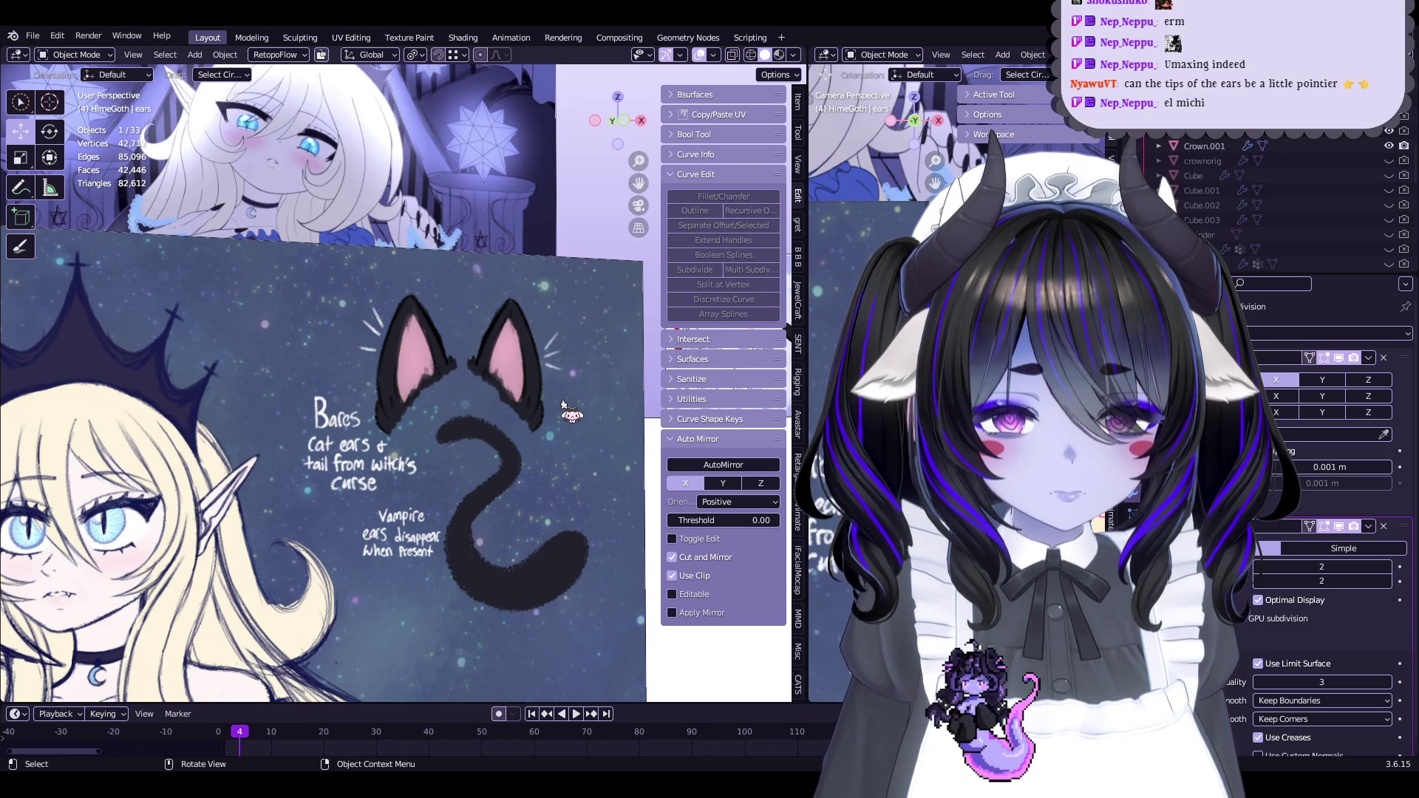
Check the ears against the cat-ears reference, then open the Add > Curve menu
{"action": "mouse_move", "coordinate": [564, 405]}
{"action": "middle_mouse_down", "text": "shift"}
{"action": "mouse_move", "coordinate": [509, 419]}
{"action": "mouse_move", "coordinate": [645, 477]}
{"action": "middle_mouse_up", "text": "shift"}
{"action": "scroll", "coordinate": [423, 403], "scroll_direction": "up", "scroll_amount": 3}
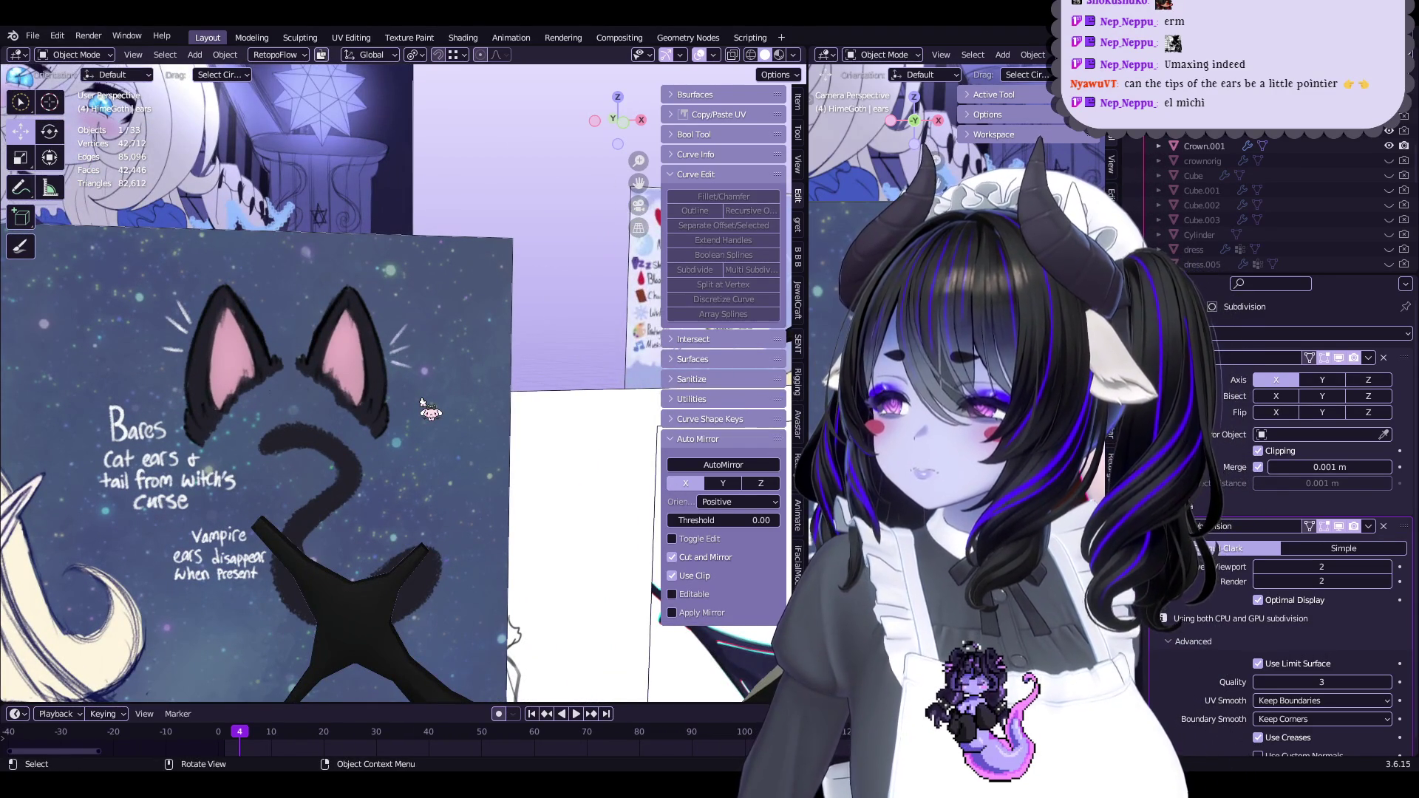
{"action": "scroll", "coordinate": [422, 403], "scroll_direction": "up", "scroll_amount": 1}
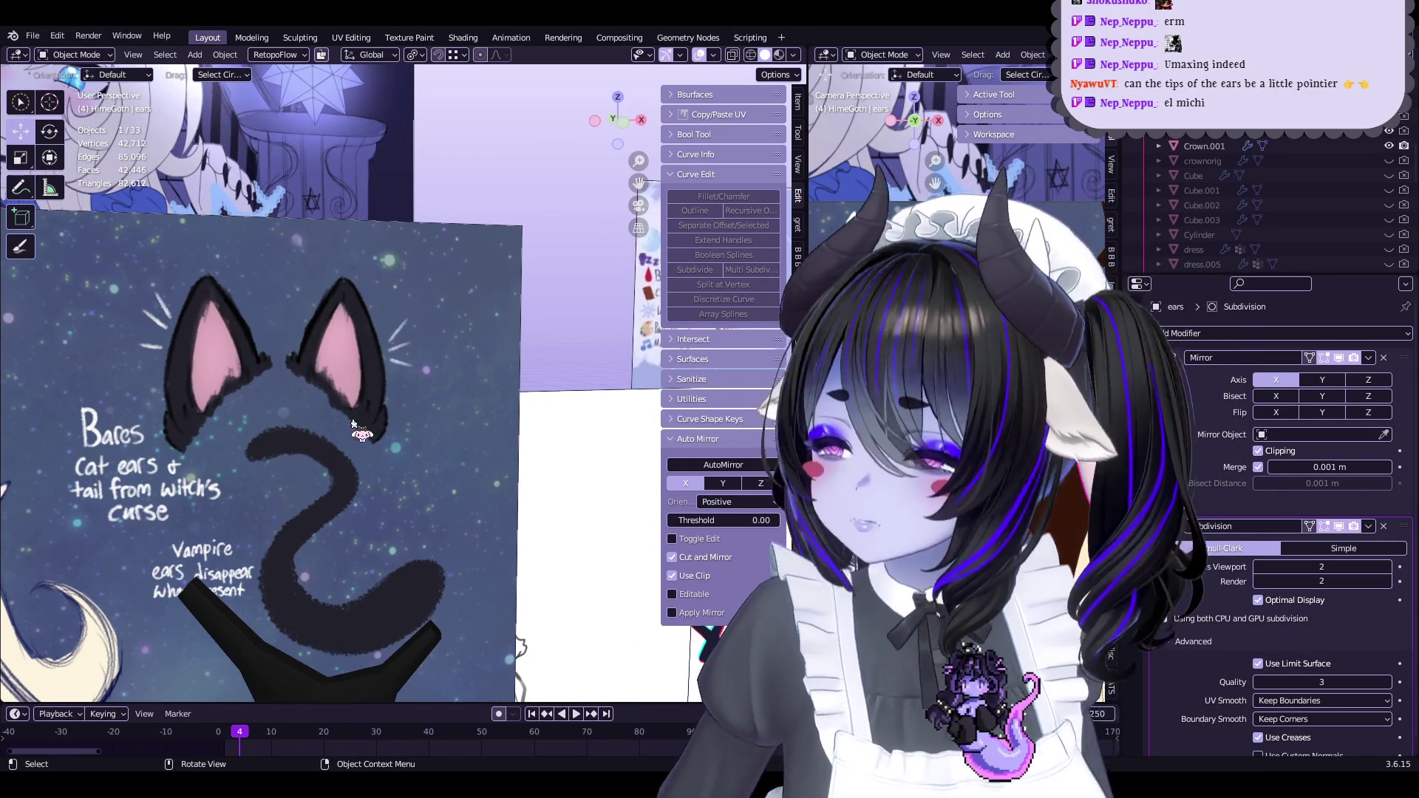
{"action": "mouse_move", "coordinate": [196, 447]}
{"action": "middle_mouse_down"}
{"action": "mouse_move", "coordinate": [418, 403]}
{"action": "mouse_move", "coordinate": [458, 348]}
{"action": "mouse_move", "coordinate": [387, 279]}
{"action": "middle_mouse_up"}
{"action": "left_click", "coordinate": [194, 55]}
{"action": "mouse_move", "coordinate": [273, 71]}
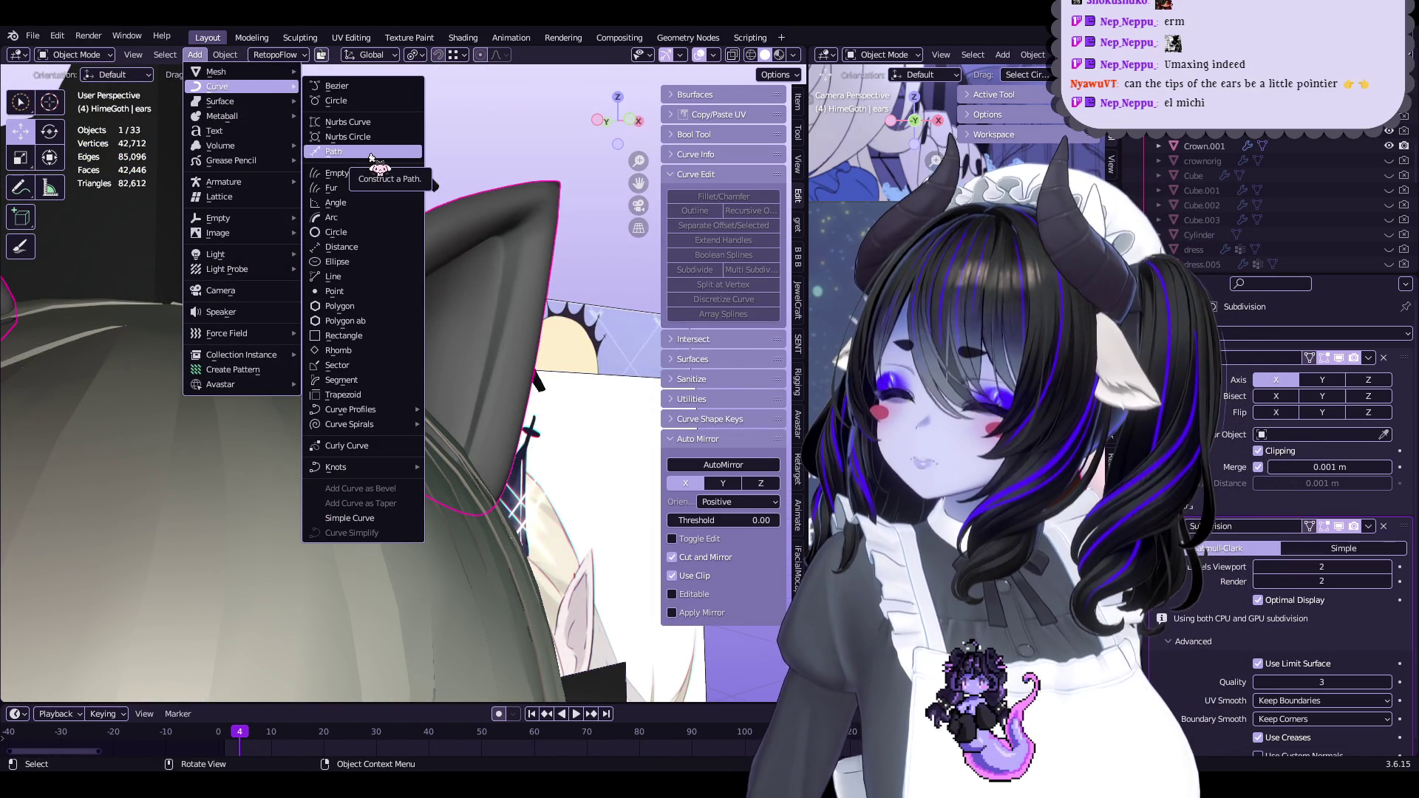
Add a trial Path curve, scale it down, then delete it
{"action": "left_click", "coordinate": [371, 158]}
{"action": "scroll", "coordinate": [421, 473], "scroll_direction": "down", "scroll_amount": 5}
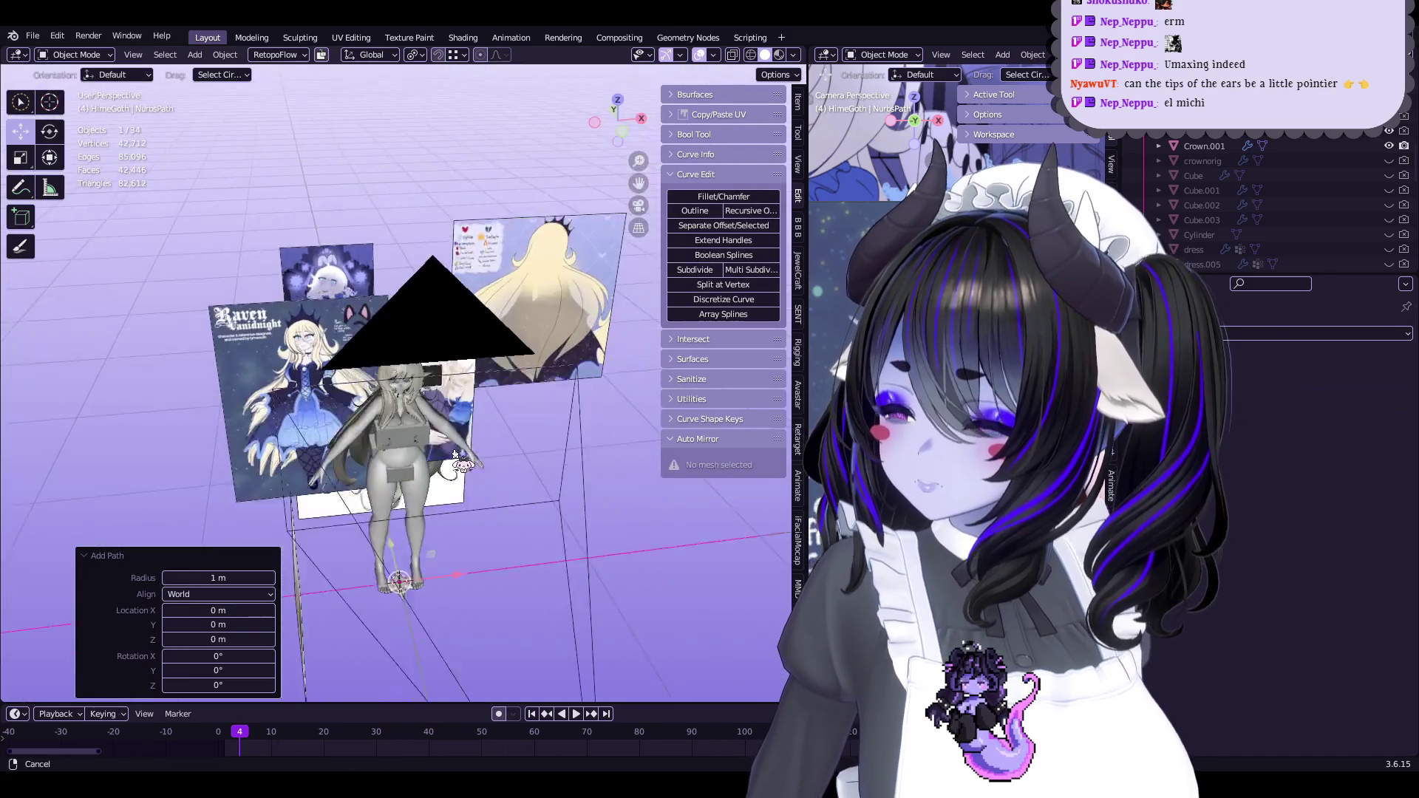
{"action": "middle_click_drag", "start_coordinate": [456, 454], "coordinate": [448, 399]}
{"action": "key", "text": "Tab"}
{"action": "key", "text": "s"}
{"action": "left_click", "coordinate": [448, 395]}
{"action": "key", "text": "alt+s"}
{"action": "key", "text": "Escape"}
{"action": "scroll", "coordinate": [568, 375], "scroll_direction": "down", "scroll_amount": 3}
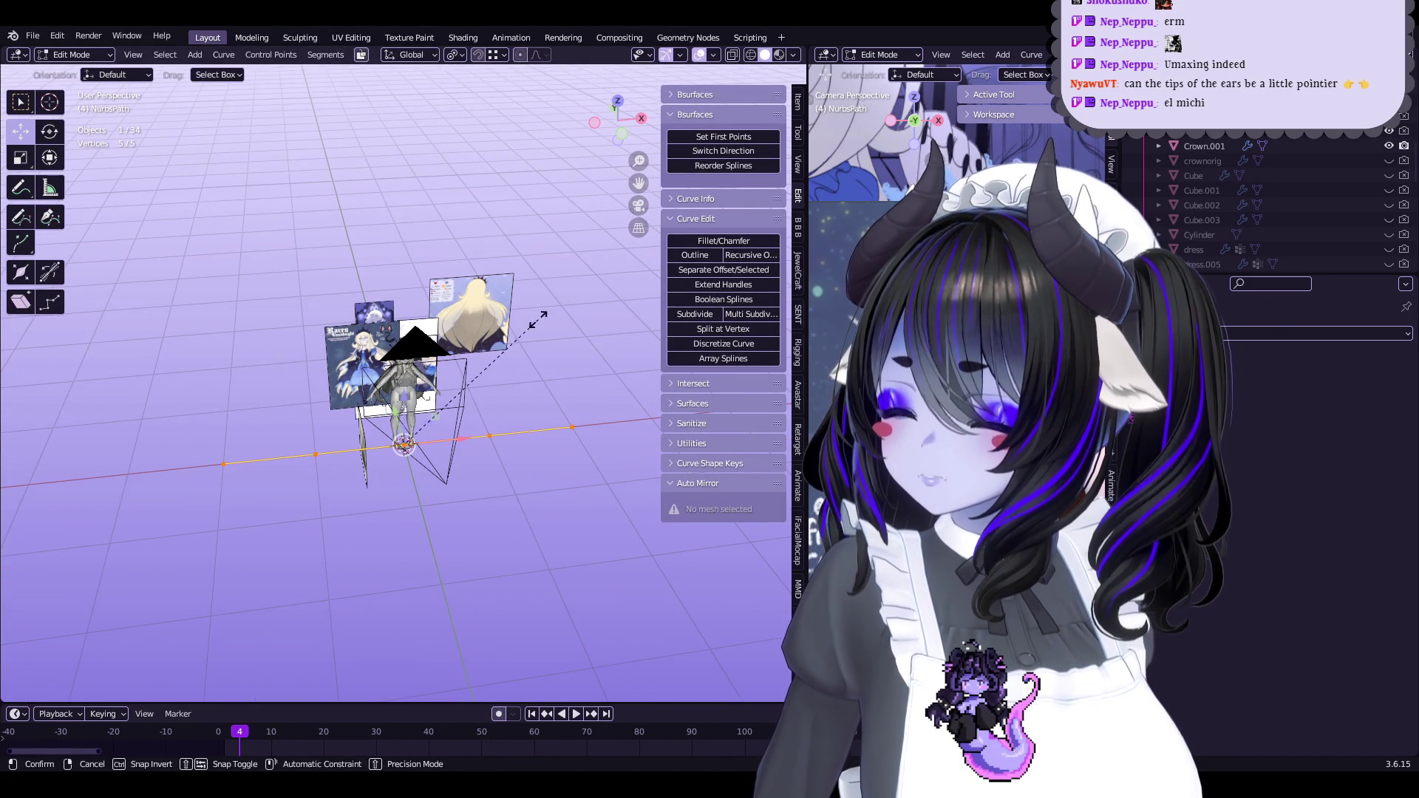
{"action": "key", "text": "ctrl+z"}
{"action": "key", "text": "ctrl+z"}
{"action": "key", "text": "ctrl+z"}
{"action": "key", "text": "x"}
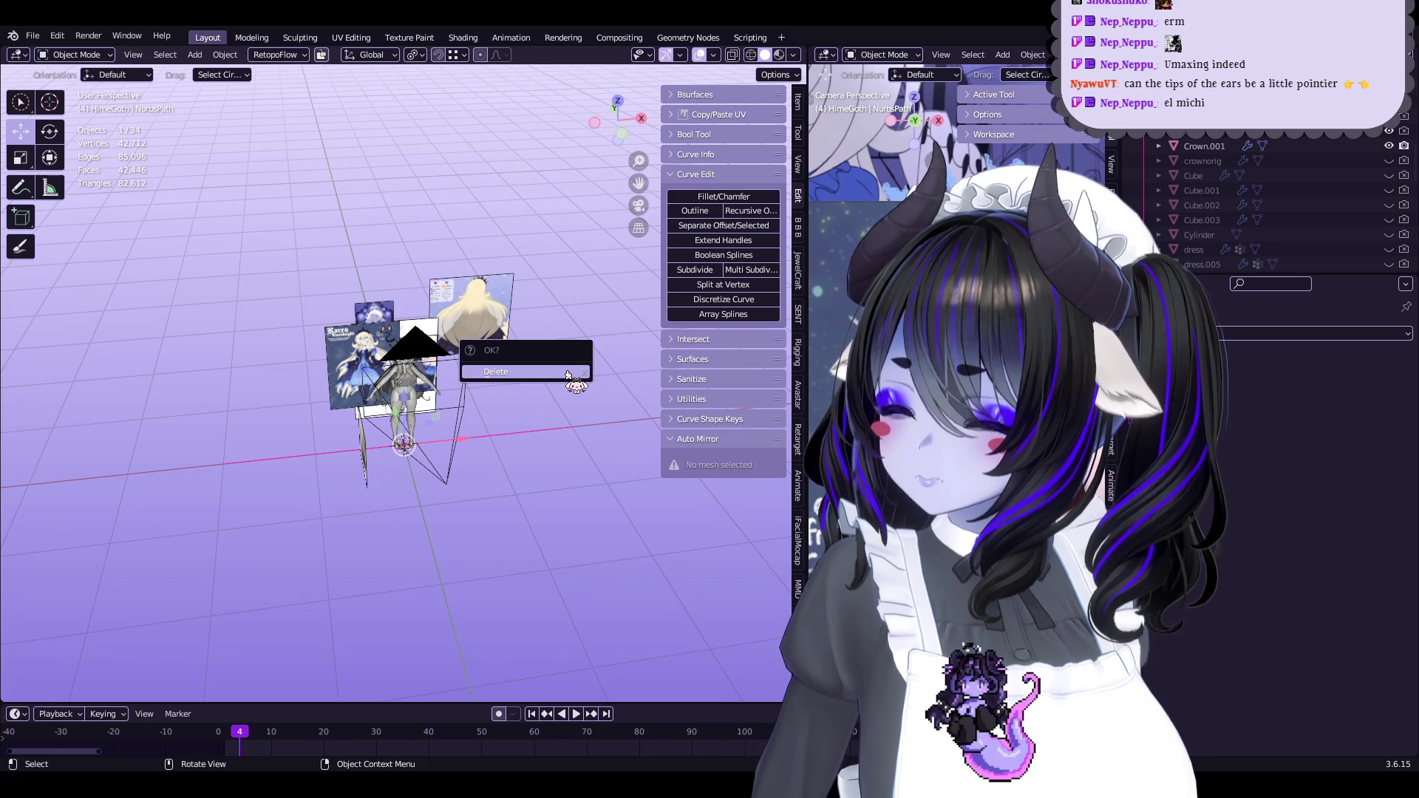
{"action": "left_click", "coordinate": [569, 375]}
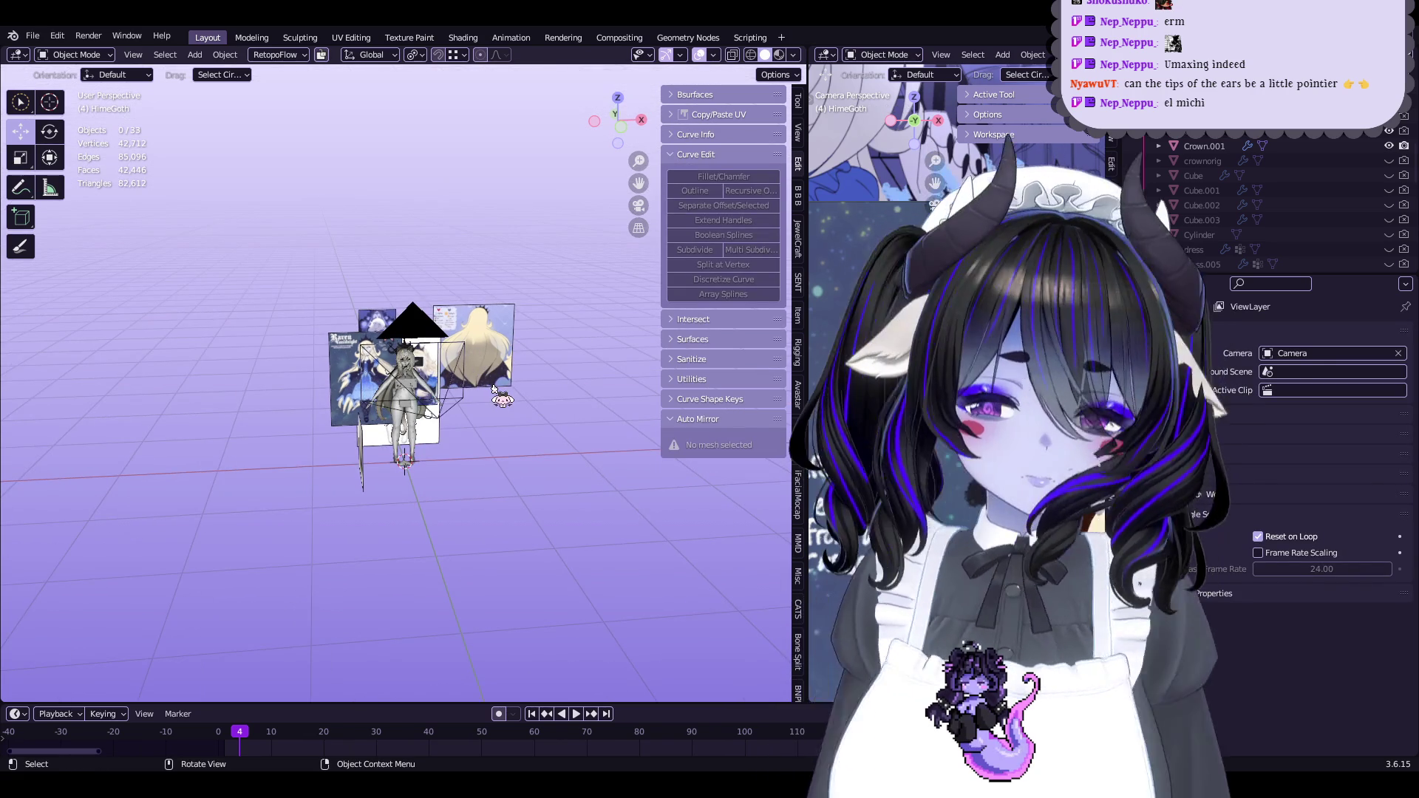
Add a Circle mesh and then delete it
{"action": "scroll", "coordinate": [445, 333], "scroll_direction": "up", "scroll_amount": 2}
{"action": "left_click", "coordinate": [202, 56]}
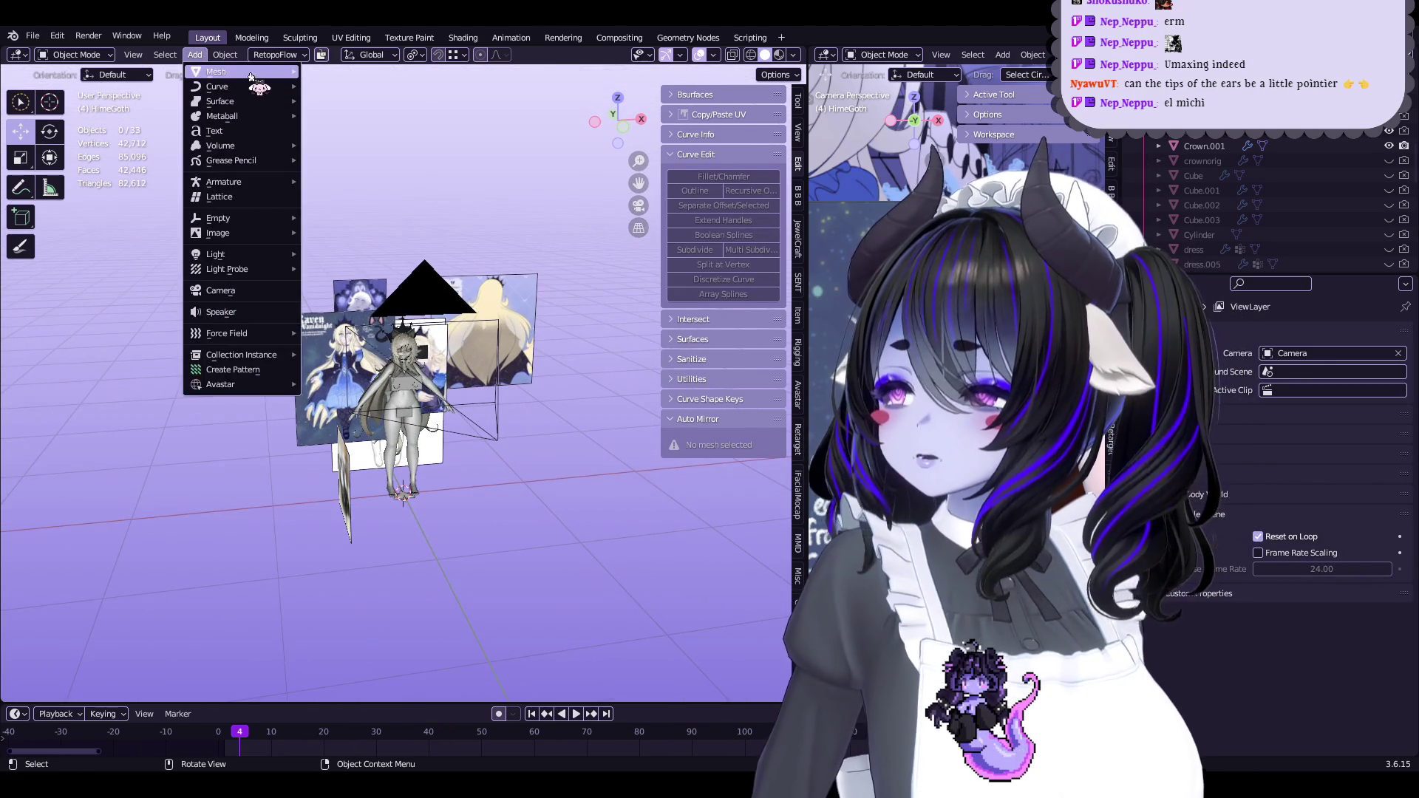
{"action": "mouse_move", "coordinate": [243, 90]}
{"action": "mouse_move", "coordinate": [284, 72]}
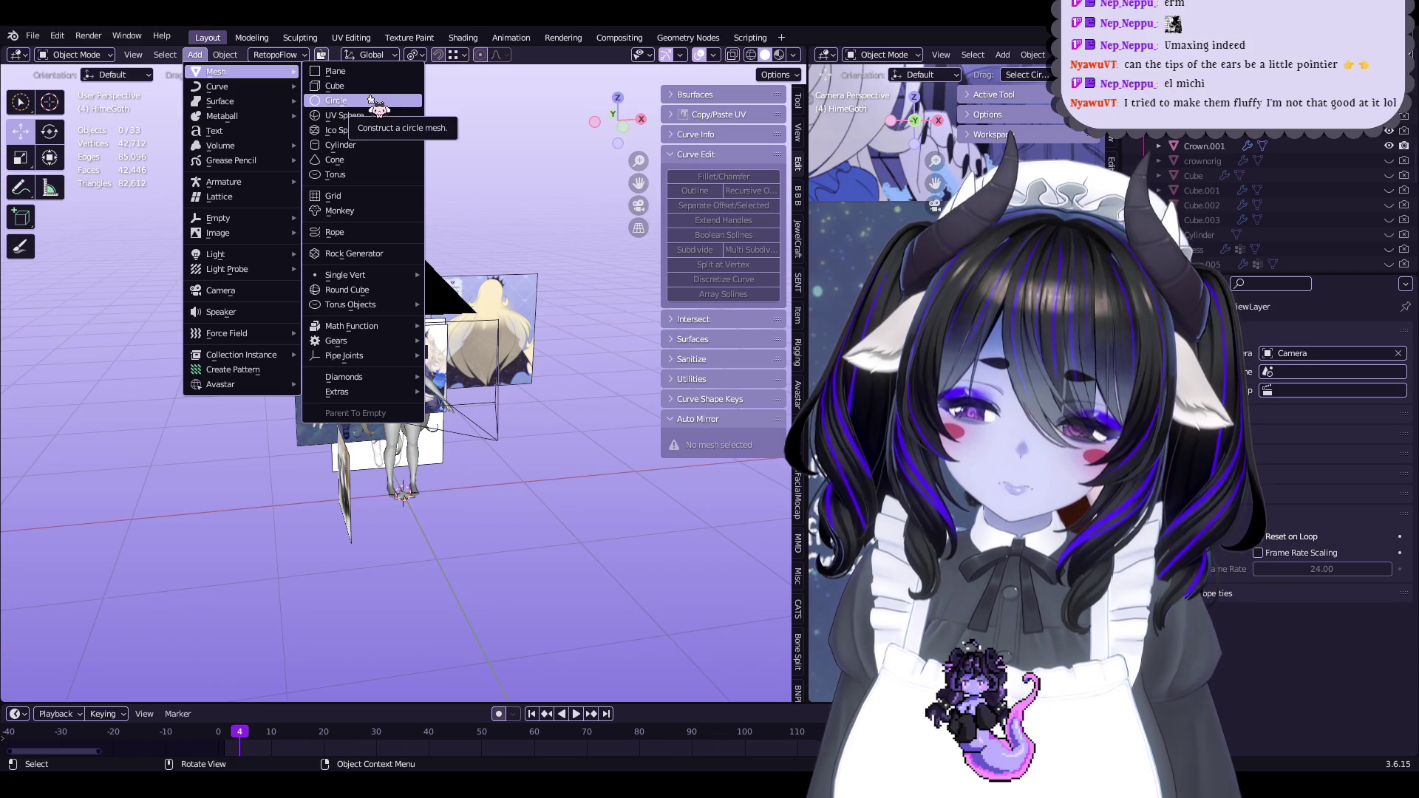
{"action": "left_click", "coordinate": [371, 100]}
{"action": "mouse_move", "coordinate": [414, 244]}
{"action": "middle_mouse_down"}
{"action": "mouse_move", "coordinate": [351, 175]}
{"action": "mouse_move", "coordinate": [360, 434]}
{"action": "mouse_move", "coordinate": [346, 461]}
{"action": "mouse_move", "coordinate": [377, 191]}
{"action": "mouse_move", "coordinate": [366, 300]}
{"action": "mouse_move", "coordinate": [448, 285]}
{"action": "middle_mouse_up"}
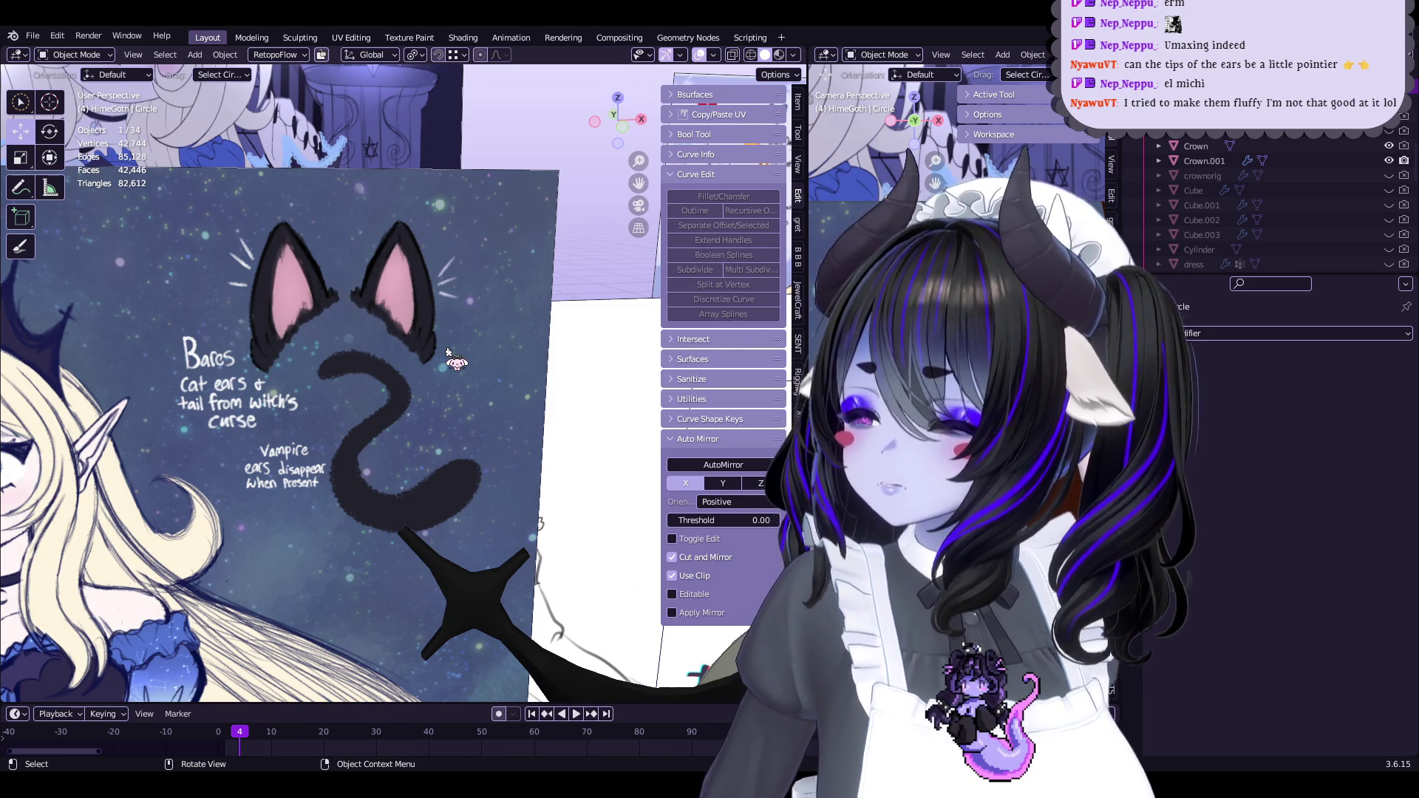
{"action": "scroll", "coordinate": [448, 352], "scroll_direction": "down", "scroll_amount": 6}
{"action": "scroll", "coordinate": [527, 427], "scroll_direction": "down", "scroll_amount": 3}
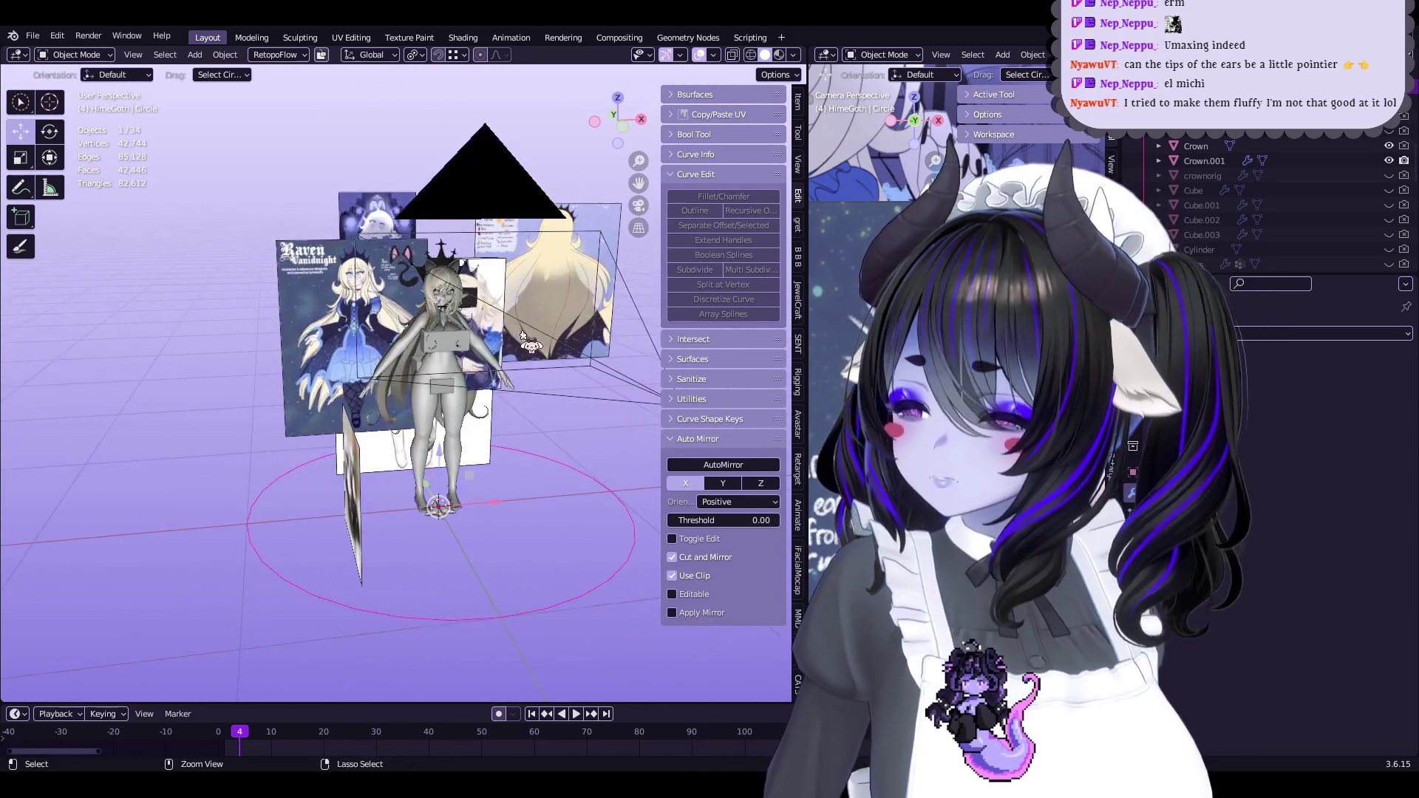
{"action": "key", "text": "Delete"}
Add a new Circle mesh at the origin with 3 vertices and no fill
{"action": "scroll", "coordinate": [438, 306], "scroll_direction": "down", "scroll_amount": 2}
{"action": "middle_click_drag", "start_coordinate": [438, 306], "coordinate": [561, 389]}
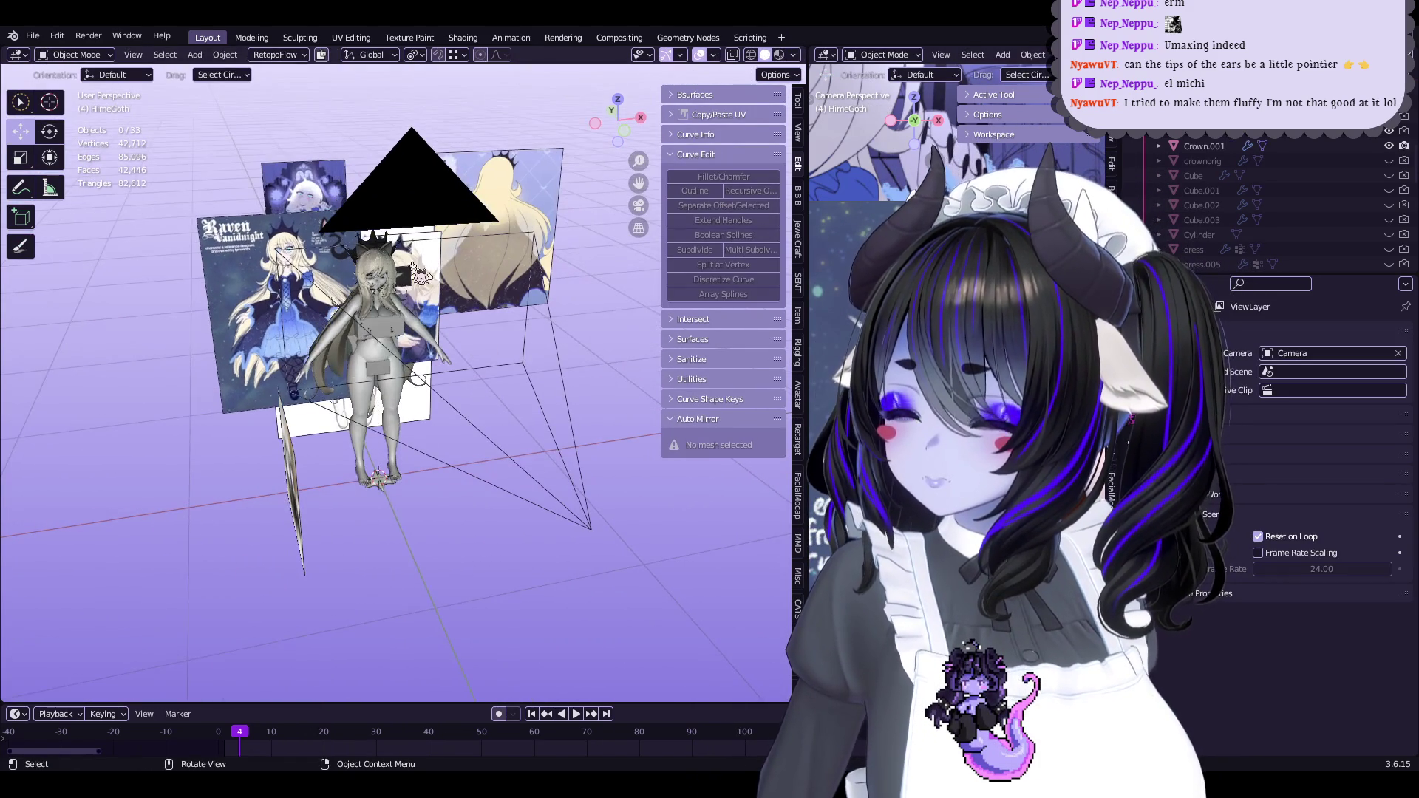
{"action": "left_click", "coordinate": [195, 55]}
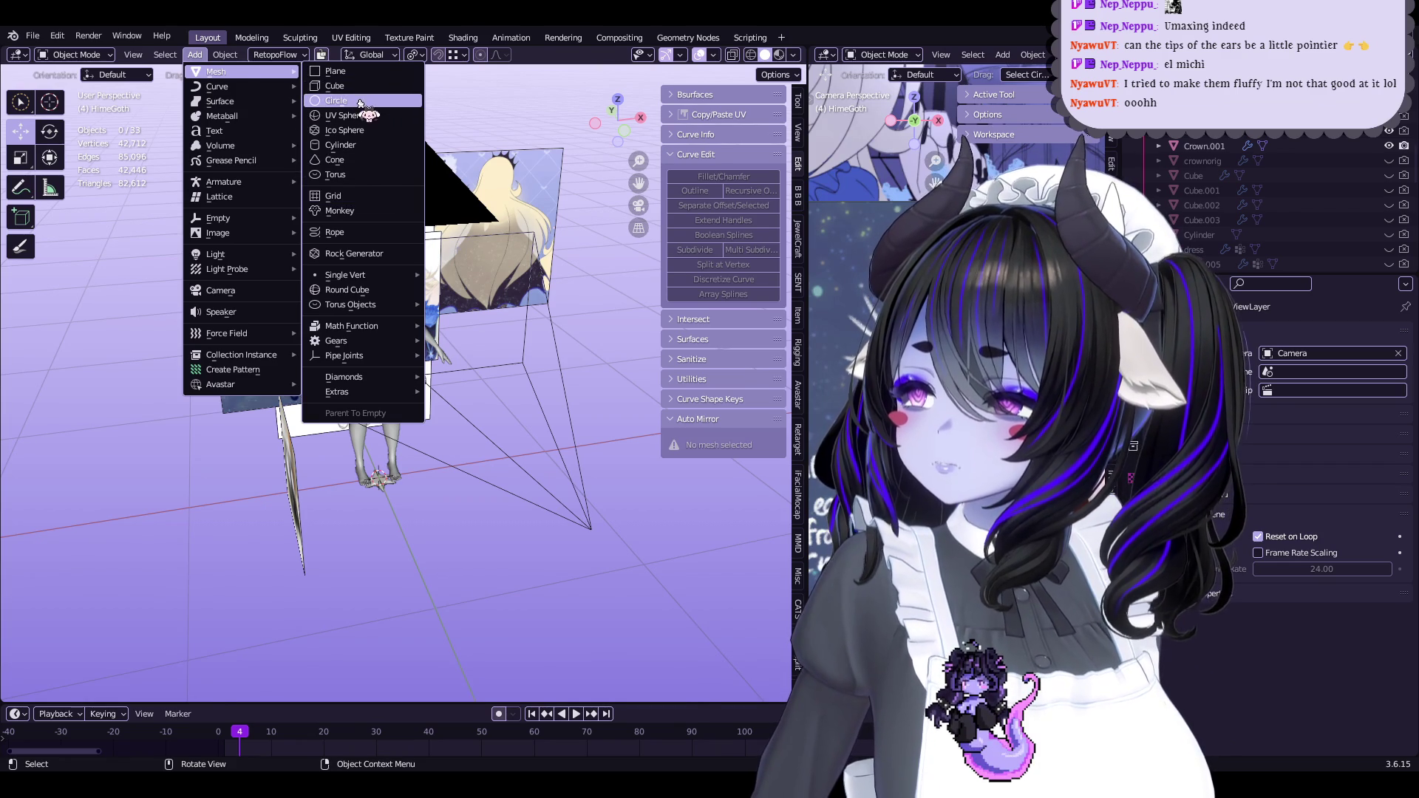
{"action": "left_click", "coordinate": [356, 103]}
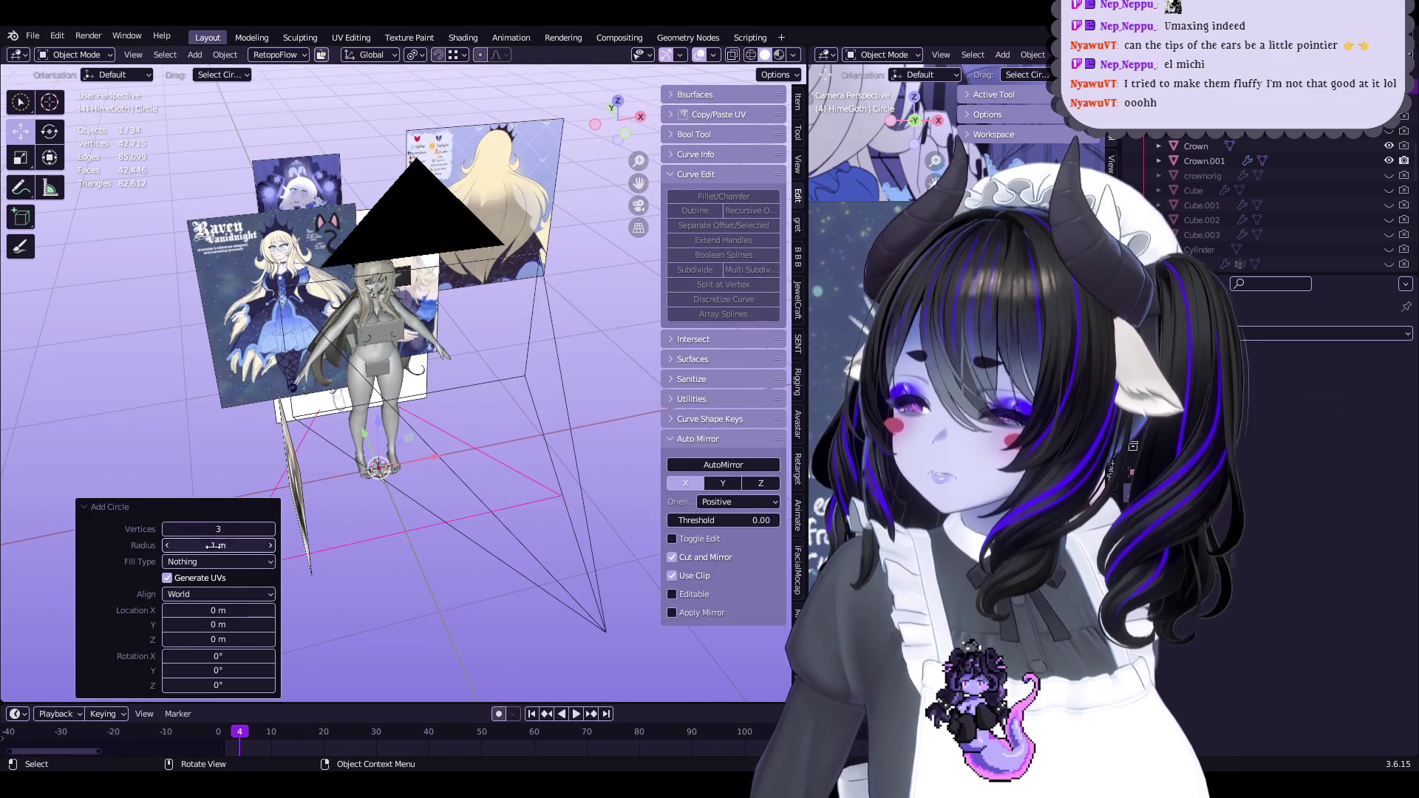
In Edit Mode, shrink the triangle to 0.362 and move it near the ear
{"action": "mouse_move", "coordinate": [323, 353]}
{"action": "middle_mouse_down"}
{"action": "mouse_move", "coordinate": [428, 444]}
{"action": "mouse_move", "coordinate": [406, 444]}
{"action": "mouse_move", "coordinate": [473, 414]}
{"action": "mouse_move", "coordinate": [503, 317]}
{"action": "mouse_move", "coordinate": [436, 343]}
{"action": "middle_mouse_up"}
{"action": "key", "text": "Tab"}
{"action": "key", "text": "s"}
{"action": "left_click", "coordinate": [447, 462]}
{"action": "key", "text": "g"}
{"action": "left_click", "coordinate": [488, 355]}
{"action": "scroll", "coordinate": [503, 316], "scroll_direction": "up", "scroll_amount": 3}
{"action": "key", "text": "g"}
{"action": "left_click", "coordinate": [386, 358]}
{"action": "scroll", "coordinate": [386, 358], "scroll_direction": "up", "scroll_amount": 3}
{"action": "key", "text": "s"}
{"action": "left_click", "coordinate": [386, 369]}
{"action": "scroll", "coordinate": [386, 369], "scroll_direction": "up", "scroll_amount": 2}
{"action": "key", "text": "s"}
{"action": "left_click", "coordinate": [396, 466]}
Refine the triangle's scale to 0.490 and nudge it onto the ear base
{"action": "mouse_move", "coordinate": [396, 466]}
{"action": "middle_mouse_down"}
{"action": "mouse_move", "coordinate": [472, 315]}
{"action": "mouse_move", "coordinate": [406, 375]}
{"action": "middle_mouse_up"}
{"action": "key", "text": "g"}
{"action": "left_click", "coordinate": [444, 355]}
{"action": "key", "text": "s"}
{"action": "left_click", "coordinate": [444, 348]}
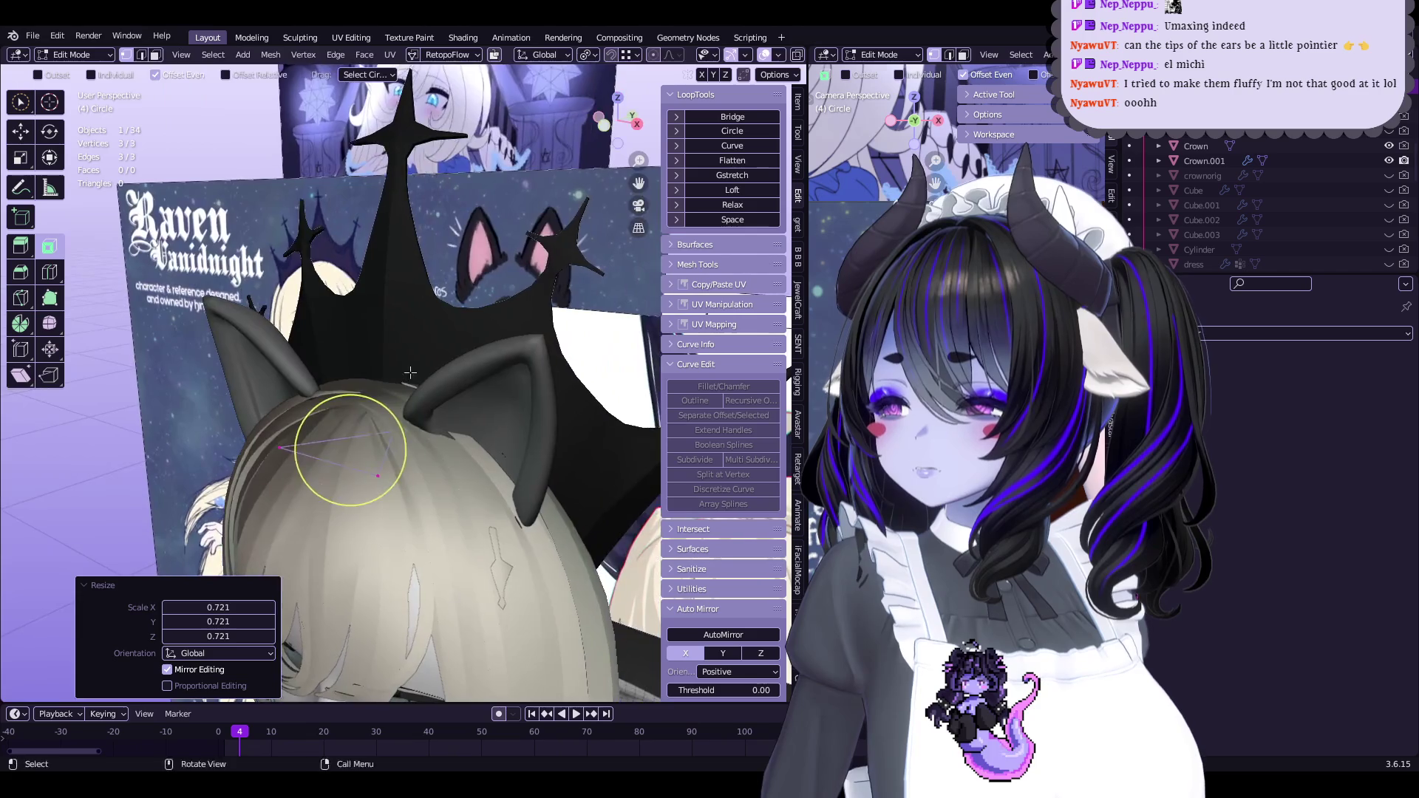
{"action": "mouse_move", "coordinate": [466, 341]}
{"action": "middle_mouse_down"}
{"action": "mouse_move", "coordinate": [443, 355]}
{"action": "mouse_move", "coordinate": [535, 328]}
{"action": "mouse_move", "coordinate": [370, 427]}
{"action": "mouse_move", "coordinate": [513, 393]}
{"action": "mouse_move", "coordinate": [368, 448]}
{"action": "mouse_move", "coordinate": [443, 436]}
{"action": "mouse_move", "coordinate": [455, 392]}
{"action": "mouse_move", "coordinate": [429, 414]}
{"action": "middle_mouse_up"}
{"action": "key", "text": "s"}
{"action": "left_click", "coordinate": [443, 355]}
{"action": "key", "text": "g"}
{"action": "left_click", "coordinate": [535, 328]}
{"action": "key", "text": "g"}
{"action": "left_click", "coordinate": [437, 434]}
Add Mirror and Subdivision Surface modifiers to the triangle in Object Mode
{"action": "key", "text": "Tab"}
{"action": "left_click", "coordinate": [1323, 333]}
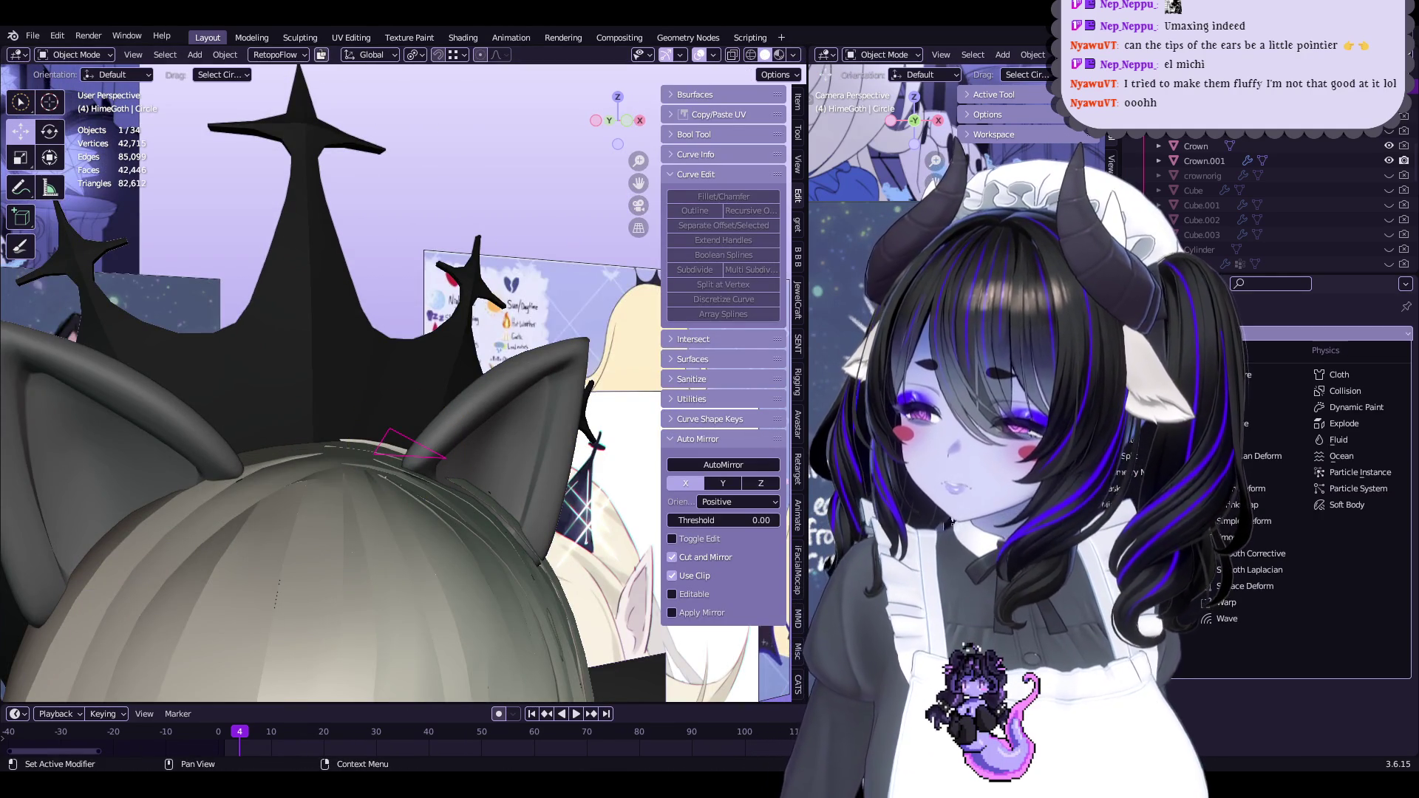
{"action": "left_click", "coordinate": [1142, 505]}
{"action": "left_click", "coordinate": [1273, 342]}
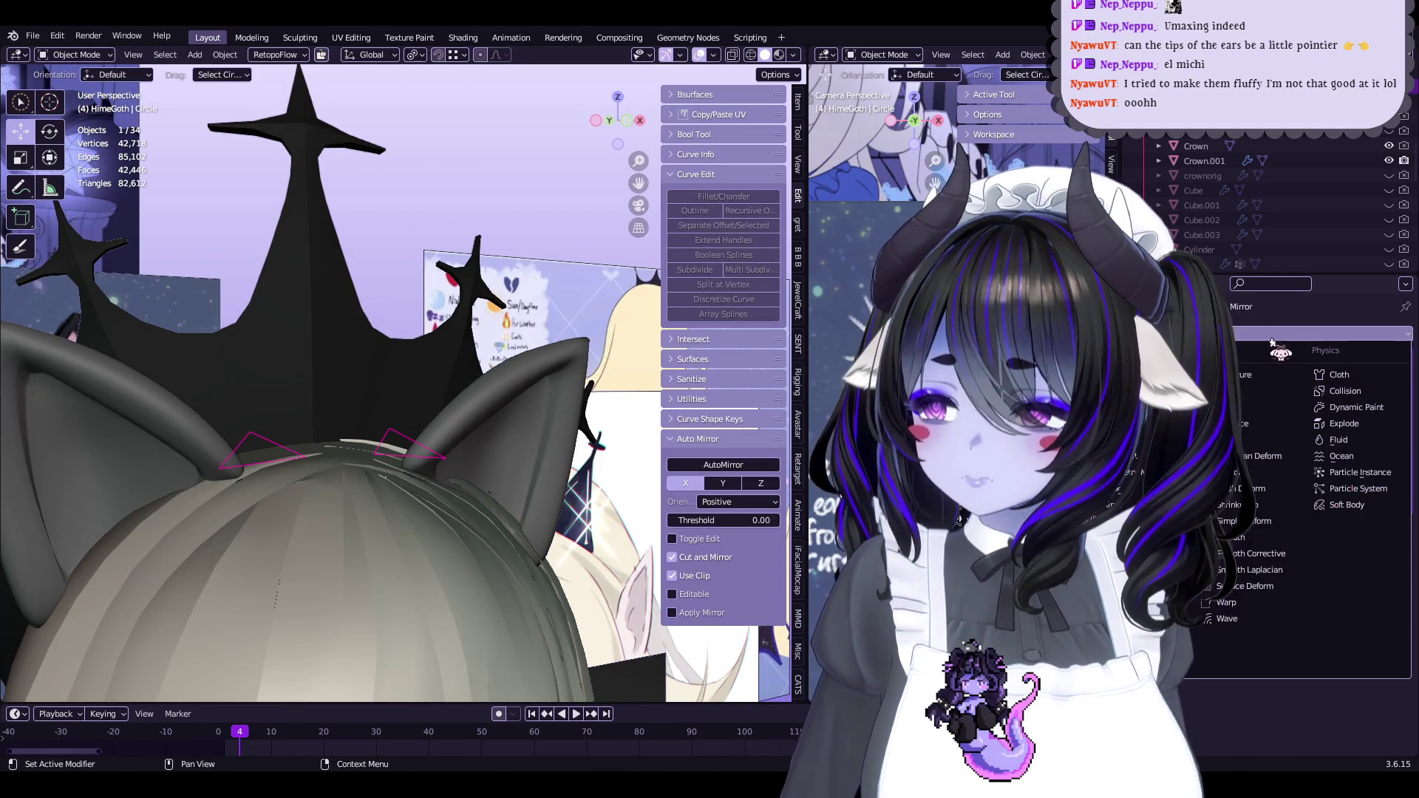
{"action": "left_click", "coordinate": [1142, 602]}
{"action": "key", "text": "Tab"}
{"action": "mouse_move", "coordinate": [516, 386]}
{"action": "middle_mouse_down"}
{"action": "mouse_move", "coordinate": [396, 475]}
{"action": "mouse_move", "coordinate": [386, 501]}
{"action": "middle_mouse_up"}
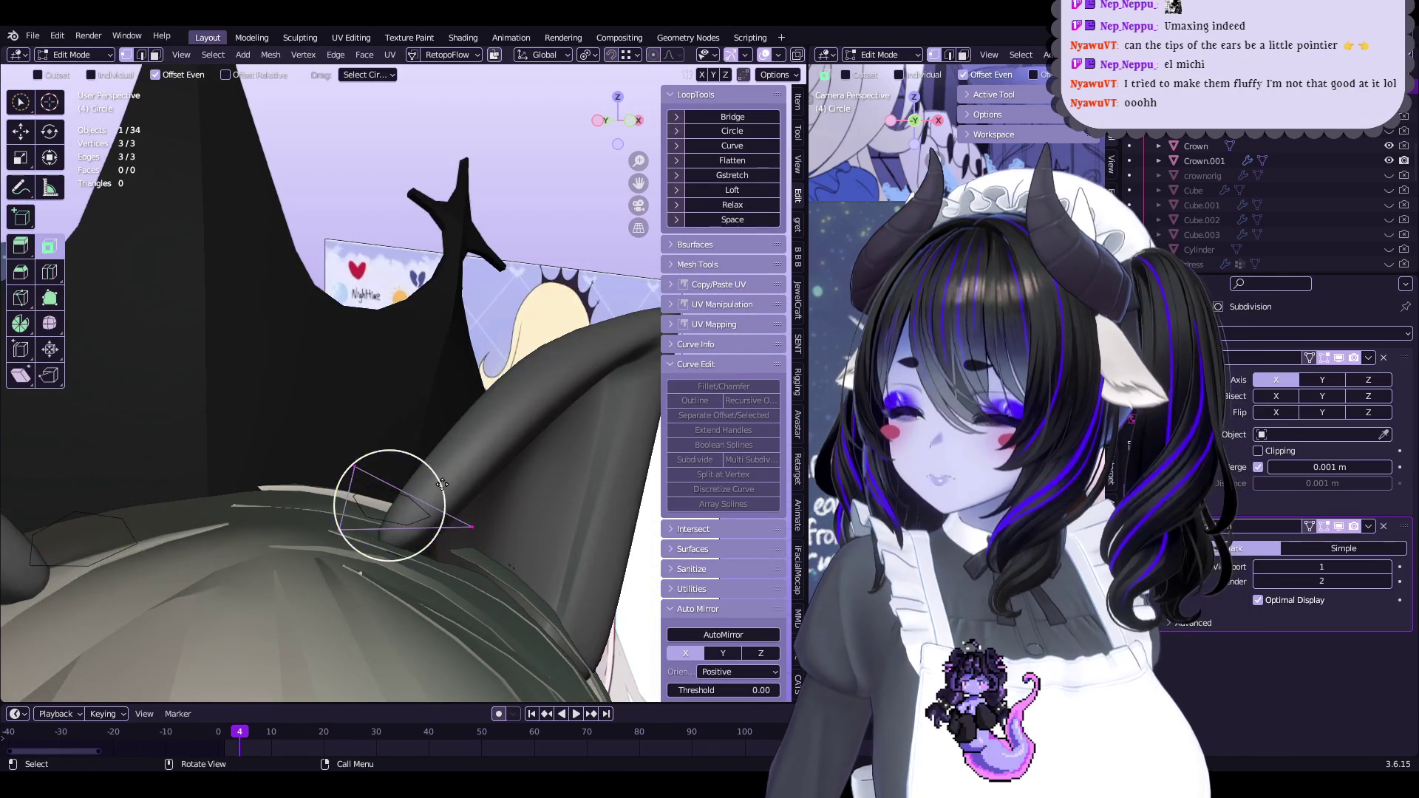
Reposition the piece, reselect it, and frame the view on its mesh in Edit Mode
{"action": "key", "text": "g"}
{"action": "left_click", "coordinate": [460, 412]}
{"action": "middle_click_drag", "start_coordinate": [460, 412], "coordinate": [480, 403]}
{"action": "key", "text": "a"}
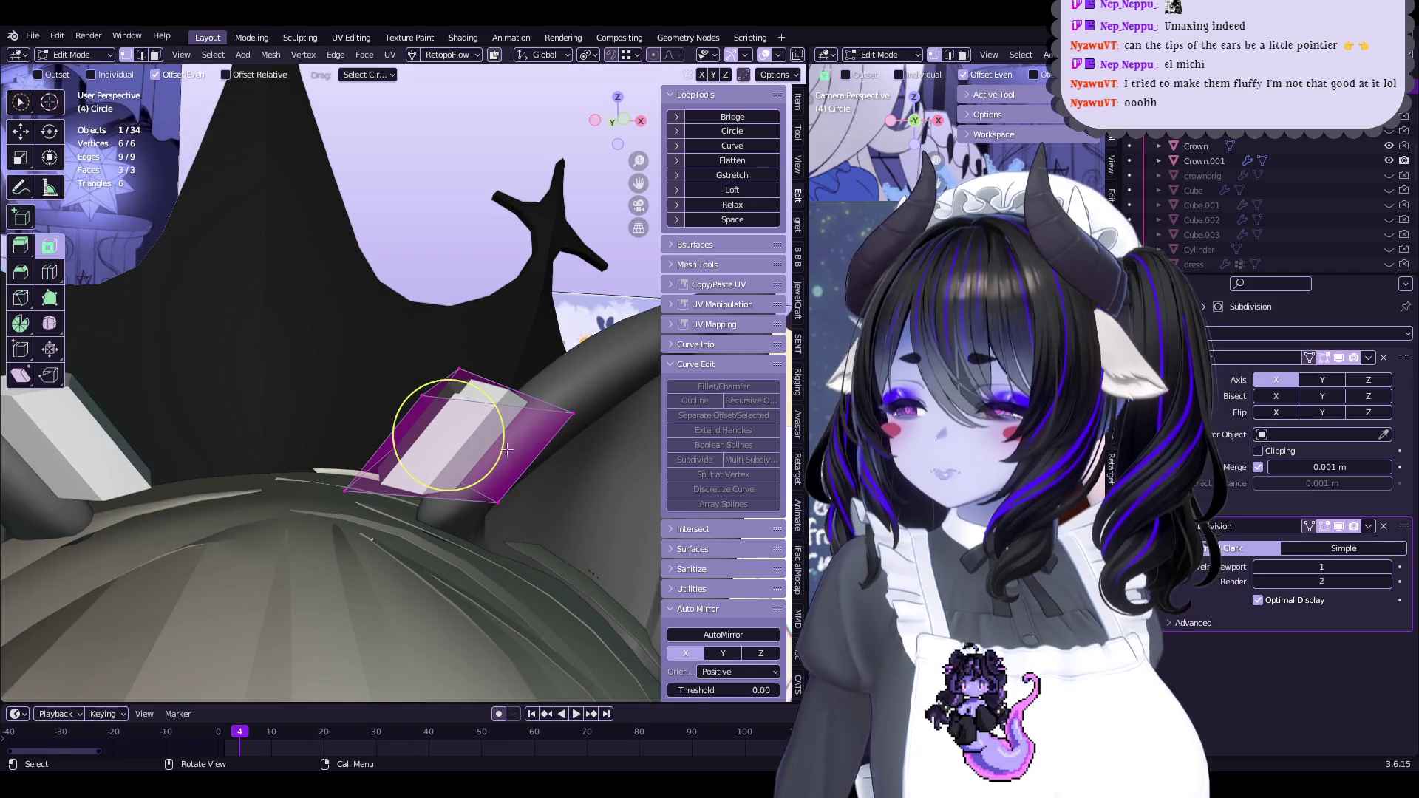
{"action": "key", "text": "Tab"}
{"action": "left_click", "coordinate": [661, 425]}
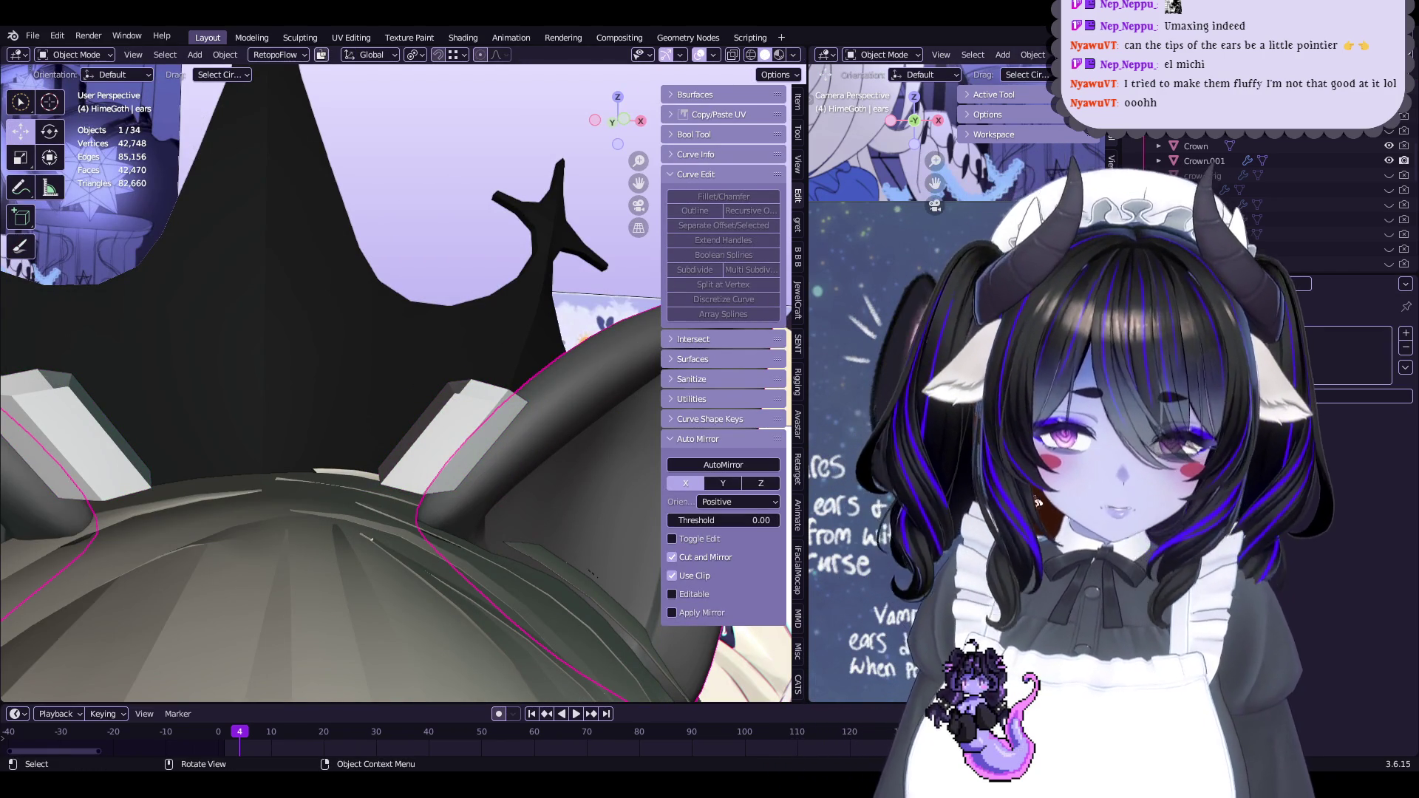
{"action": "key", "text": "Tab"}
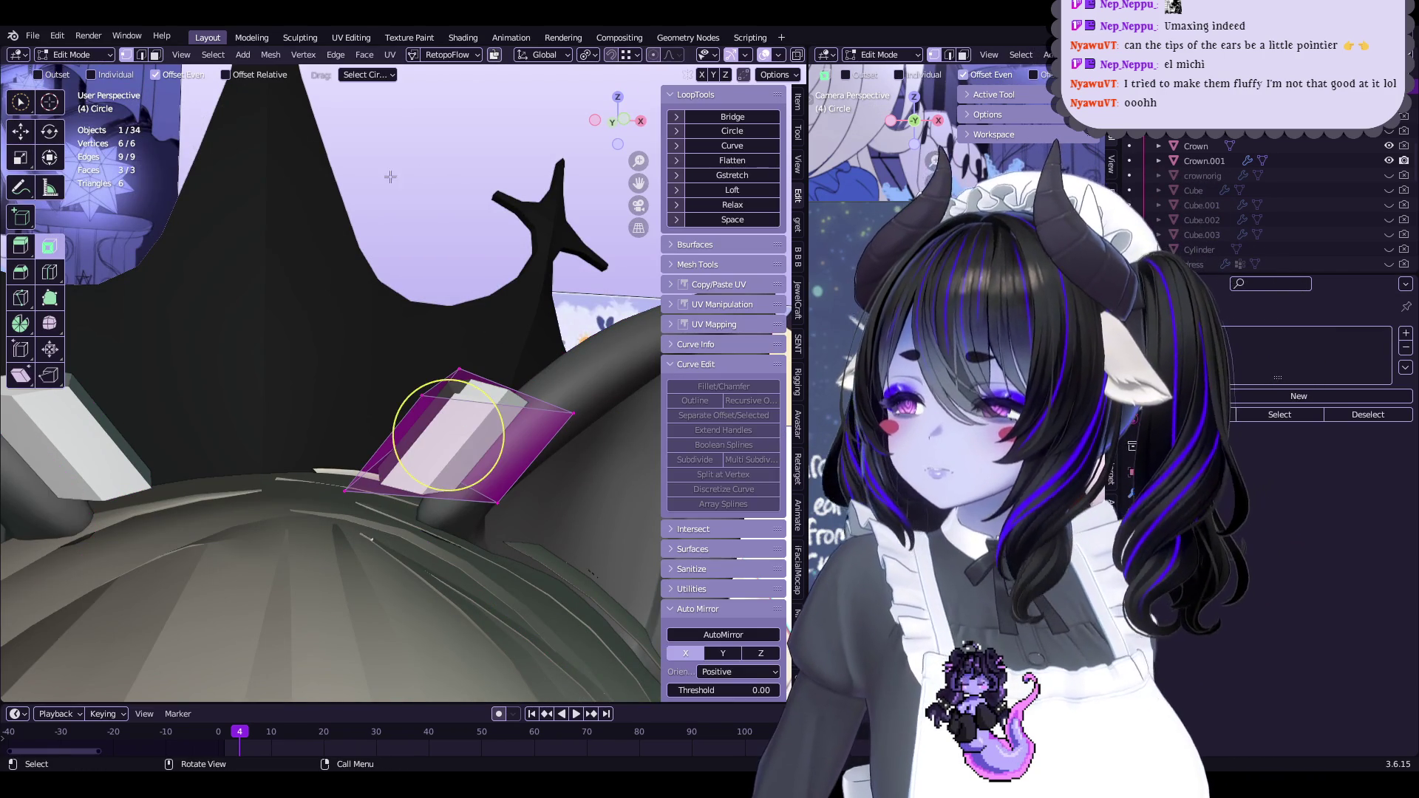
{"action": "left_click", "coordinate": [399, 79]}
{"action": "left_click", "coordinate": [403, 326]}
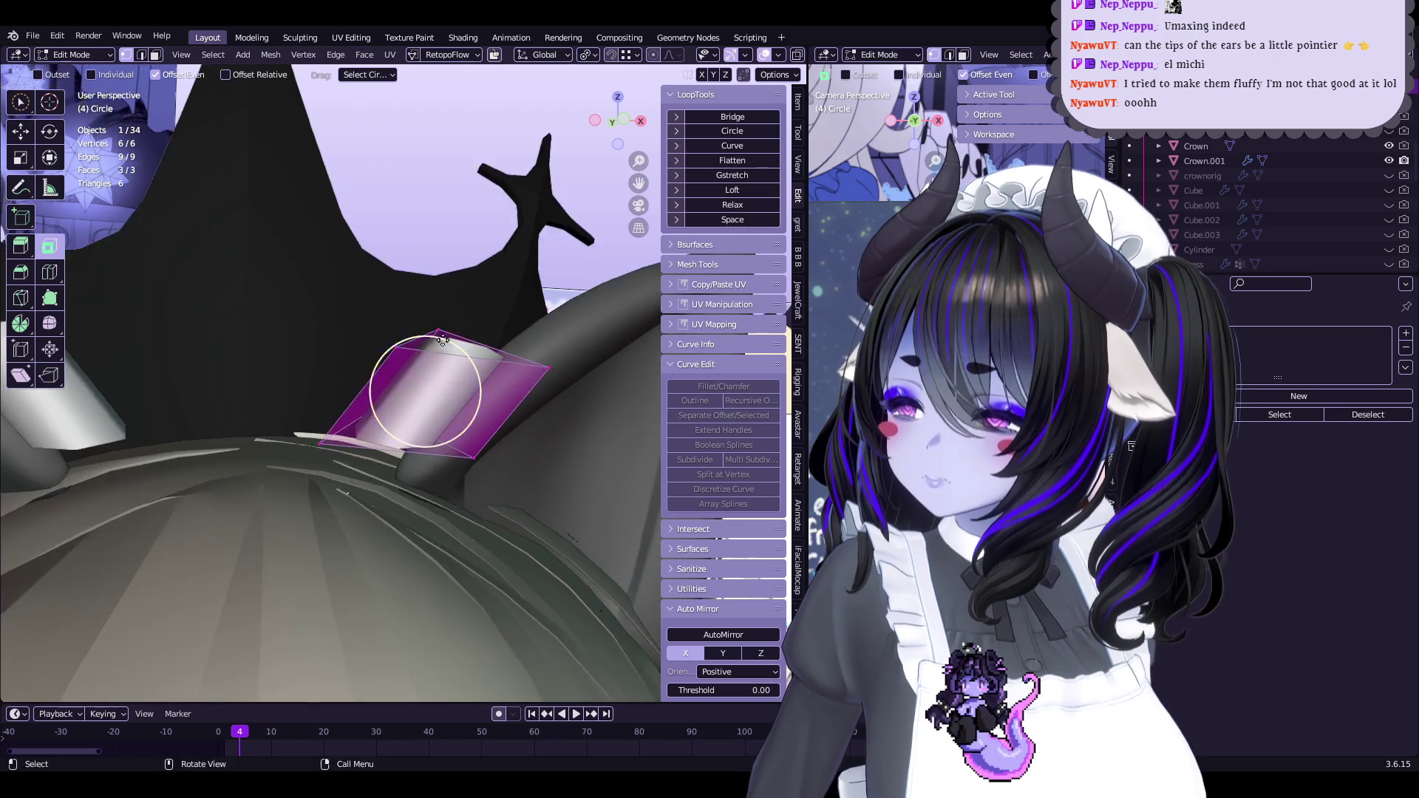
Give a side edge of the piece a full crease with Shift+E and move it
{"action": "mouse_move", "coordinate": [417, 343]}
{"action": "middle_mouse_down"}
{"action": "mouse_move", "coordinate": [429, 385]}
{"action": "mouse_move", "coordinate": [355, 318]}
{"action": "mouse_move", "coordinate": [370, 332]}
{"action": "mouse_move", "coordinate": [360, 348]}
{"action": "middle_mouse_up"}
{"action": "left_click", "coordinate": [360, 348]}
{"action": "left_click", "coordinate": [430, 344]}
{"action": "key", "text": "shift+e"}
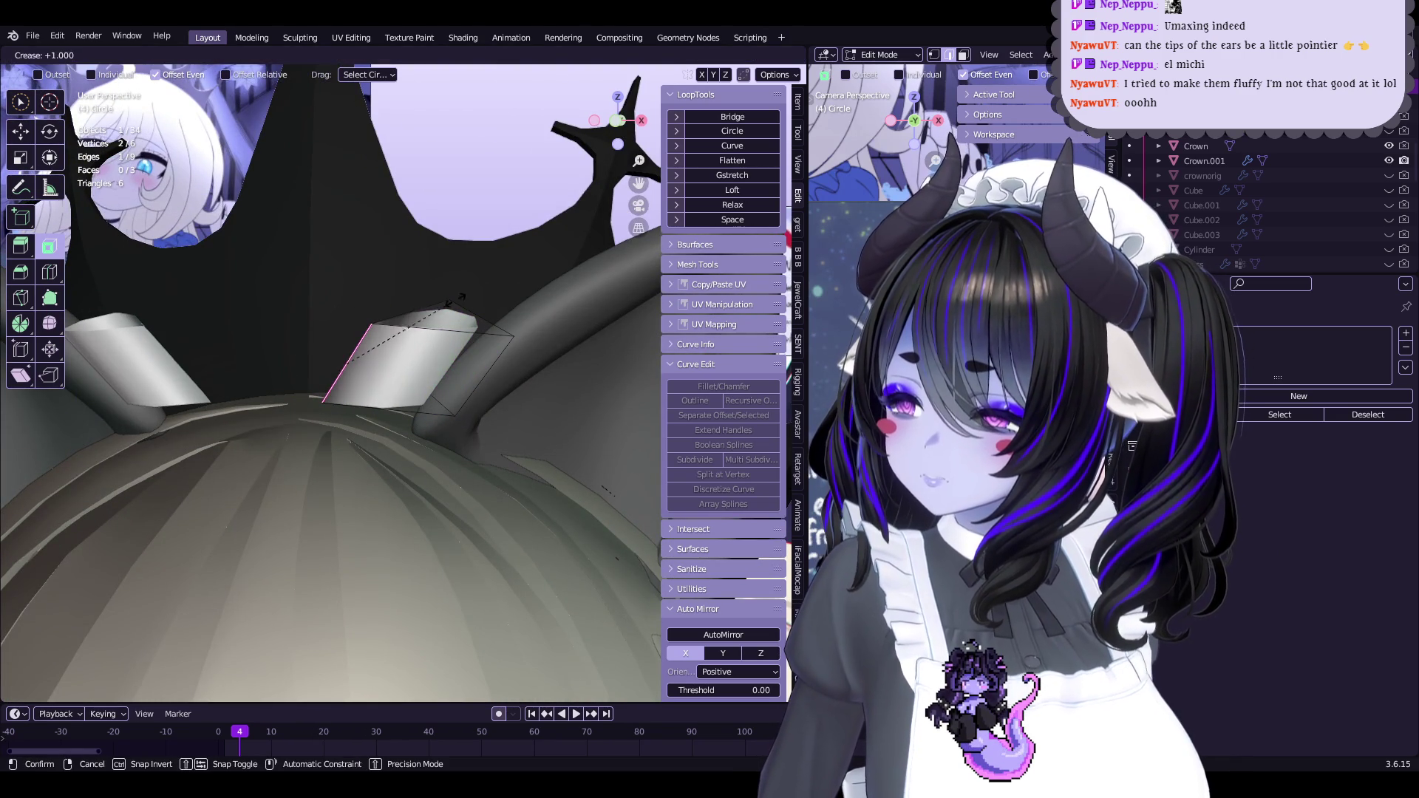
{"action": "left_click", "coordinate": [493, 280]}
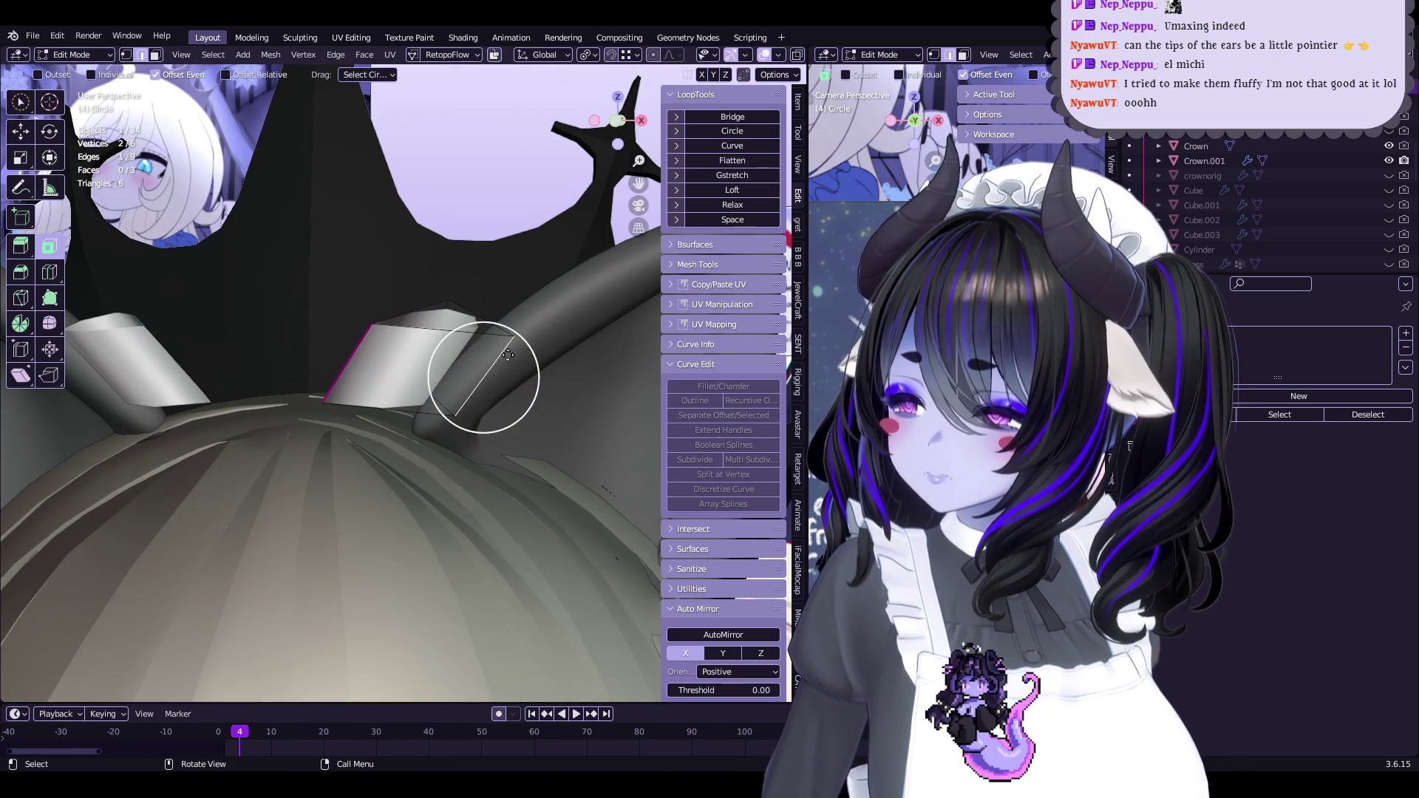
{"action": "key", "text": "g"}
{"action": "left_click", "coordinate": [458, 428]}
Select the whole inner piece and move it into position
{"action": "middle_click_drag", "start_coordinate": [459, 429], "coordinate": [431, 460]}
{"action": "key", "text": "a"}
{"action": "mouse_move", "coordinate": [620, 371]}
{"action": "middle_mouse_down"}
{"action": "mouse_move", "coordinate": [517, 347]}
{"action": "mouse_move", "coordinate": [473, 384]}
{"action": "middle_mouse_up"}
{"action": "key", "text": "g"}
{"action": "left_click", "coordinate": [493, 342]}
Extrude the top edge loop upward and shrink it to 0.217
{"action": "left_click", "coordinate": [366, 492], "text": "alt"}
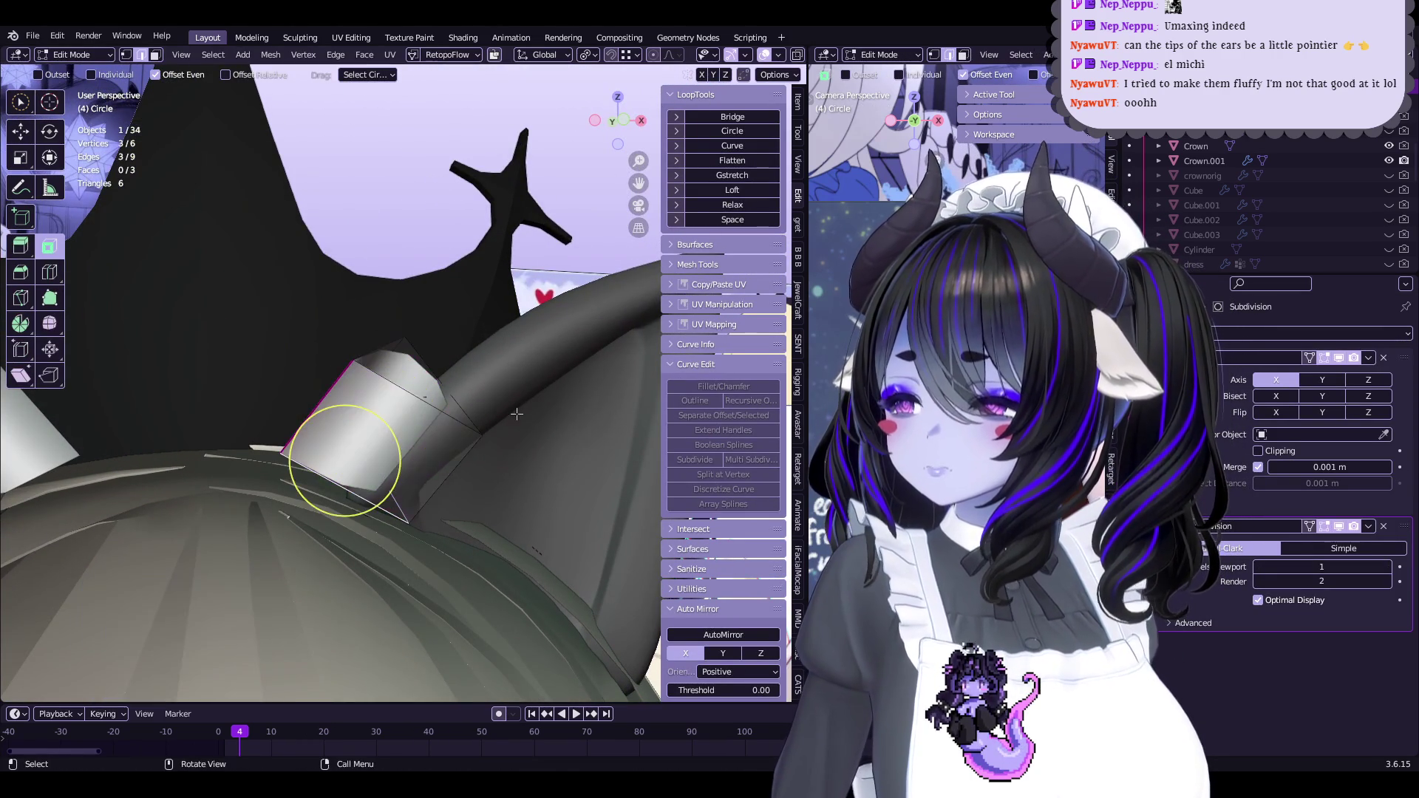
{"action": "left_click", "coordinate": [477, 427]}
{"action": "middle_click_drag", "start_coordinate": [364, 500], "coordinate": [415, 387]}
{"action": "key", "text": "e"}
{"action": "left_click", "coordinate": [482, 315]}
{"action": "left_click", "coordinate": [498, 336]}
Move the tip vertex to thin and bend the spike, then add a loop cut
{"action": "middle_click_drag", "start_coordinate": [476, 278], "coordinate": [507, 247]}
{"action": "mouse_move", "coordinate": [444, 280]}
{"action": "middle_mouse_down"}
{"action": "mouse_move", "coordinate": [475, 278]}
{"action": "mouse_move", "coordinate": [411, 279]}
{"action": "mouse_move", "coordinate": [439, 279]}
{"action": "mouse_move", "coordinate": [453, 406]}
{"action": "mouse_move", "coordinate": [326, 378]}
{"action": "mouse_move", "coordinate": [355, 348]}
{"action": "mouse_move", "coordinate": [386, 380]}
{"action": "mouse_move", "coordinate": [399, 347]}
{"action": "mouse_move", "coordinate": [451, 473]}
{"action": "mouse_move", "coordinate": [473, 428]}
{"action": "mouse_move", "coordinate": [443, 384]}
{"action": "mouse_move", "coordinate": [439, 282]}
{"action": "mouse_move", "coordinate": [498, 326]}
{"action": "mouse_move", "coordinate": [498, 379]}
{"action": "mouse_move", "coordinate": [453, 357]}
{"action": "mouse_move", "coordinate": [469, 386]}
{"action": "mouse_move", "coordinate": [446, 355]}
{"action": "mouse_move", "coordinate": [437, 422]}
{"action": "mouse_move", "coordinate": [502, 304]}
{"action": "mouse_move", "coordinate": [475, 281]}
{"action": "mouse_move", "coordinate": [516, 293]}
{"action": "mouse_move", "coordinate": [481, 342]}
{"action": "mouse_move", "coordinate": [500, 273]}
{"action": "mouse_move", "coordinate": [411, 249]}
{"action": "middle_mouse_up"}
{"action": "left_click", "coordinate": [473, 441]}
{"action": "key", "text": "g"}
{"action": "left_click", "coordinate": [472, 426]}
{"action": "key", "text": "g"}
{"action": "left_click", "coordinate": [378, 319]}
{"action": "key", "text": "g"}
{"action": "left_click", "coordinate": [510, 485]}
{"action": "key", "text": "g"}
{"action": "key", "text": "Escape"}
{"action": "key", "text": "a"}
{"action": "key", "text": "Escape"}
{"action": "key", "text": "ctrl+z"}
{"action": "key", "text": "ctrl+r"}
{"action": "left_click", "coordinate": [381, 342]}
{"action": "left_click", "coordinate": [381, 342]}
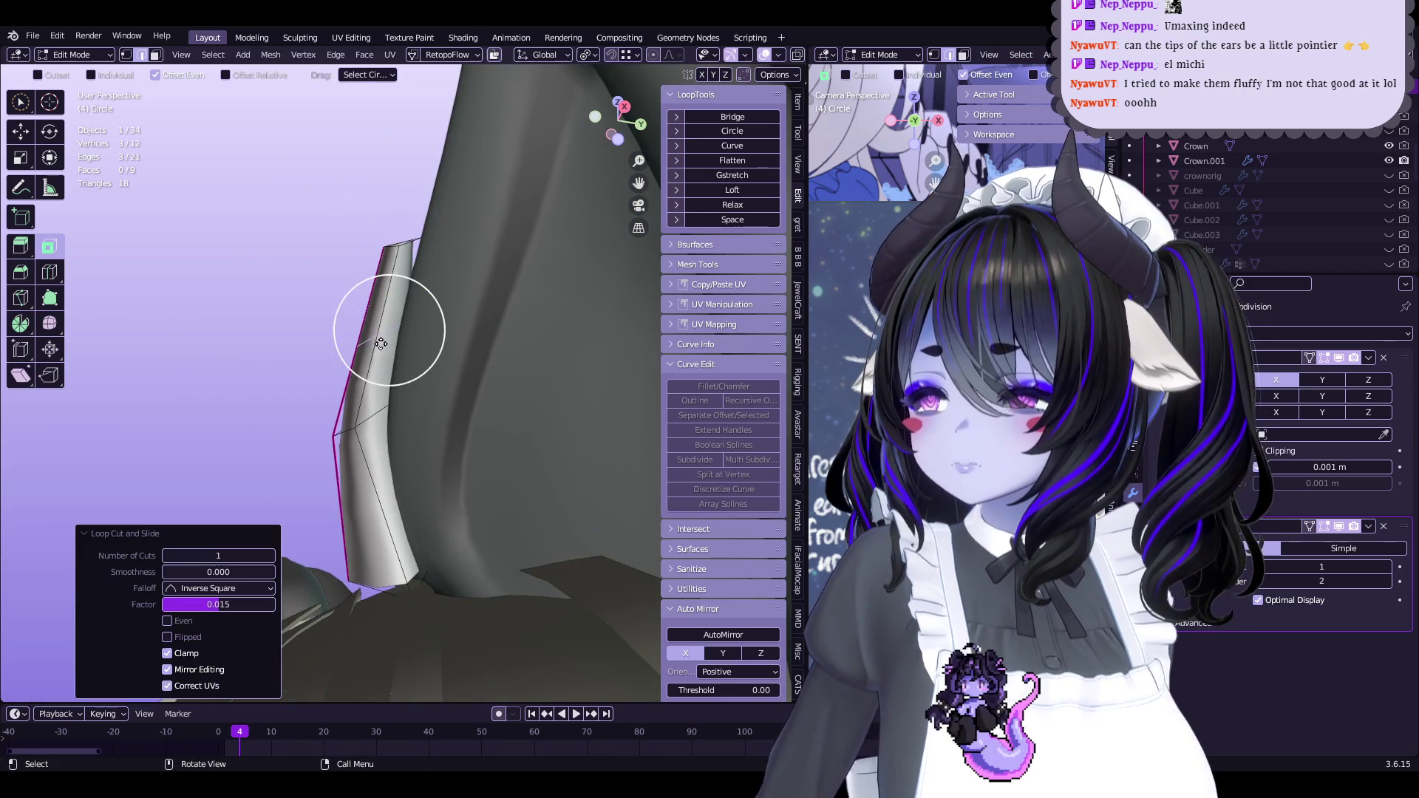
Even out the new loop with Set Flow and shrink the tip loop smaller
{"action": "key", "text": "Escape"}
{"action": "key", "text": "q"}
{"action": "left_click", "coordinate": [349, 446]}
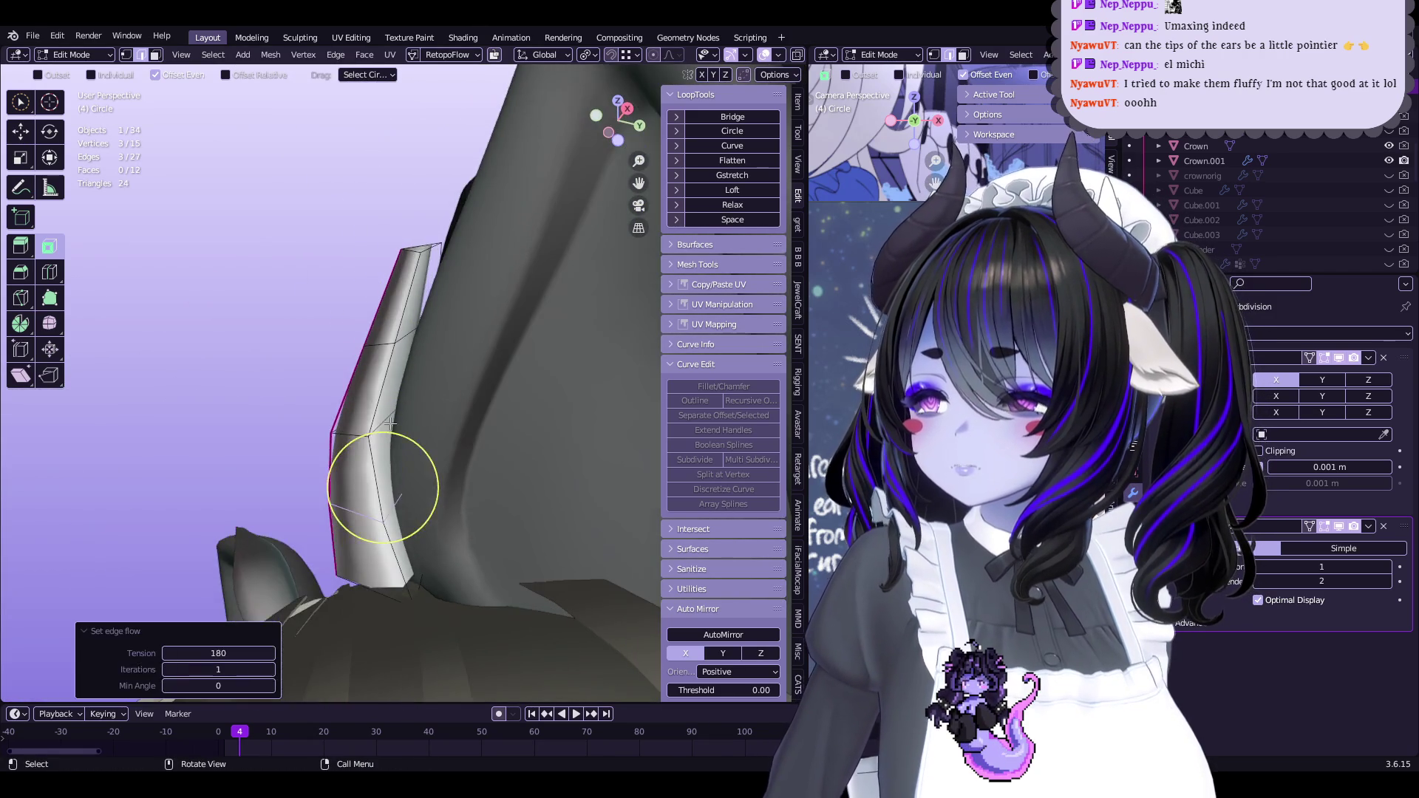
{"action": "mouse_move", "coordinate": [349, 452]}
{"action": "middle_mouse_down"}
{"action": "mouse_move", "coordinate": [447, 342]}
{"action": "mouse_move", "coordinate": [443, 301]}
{"action": "mouse_move", "coordinate": [507, 406]}
{"action": "mouse_move", "coordinate": [500, 269]}
{"action": "middle_mouse_up"}
{"action": "left_click", "coordinate": [522, 284]}
{"action": "key", "text": "s"}
{"action": "left_click", "coordinate": [458, 409]}
{"action": "middle_click_drag", "start_coordinate": [459, 409], "coordinate": [391, 505]}
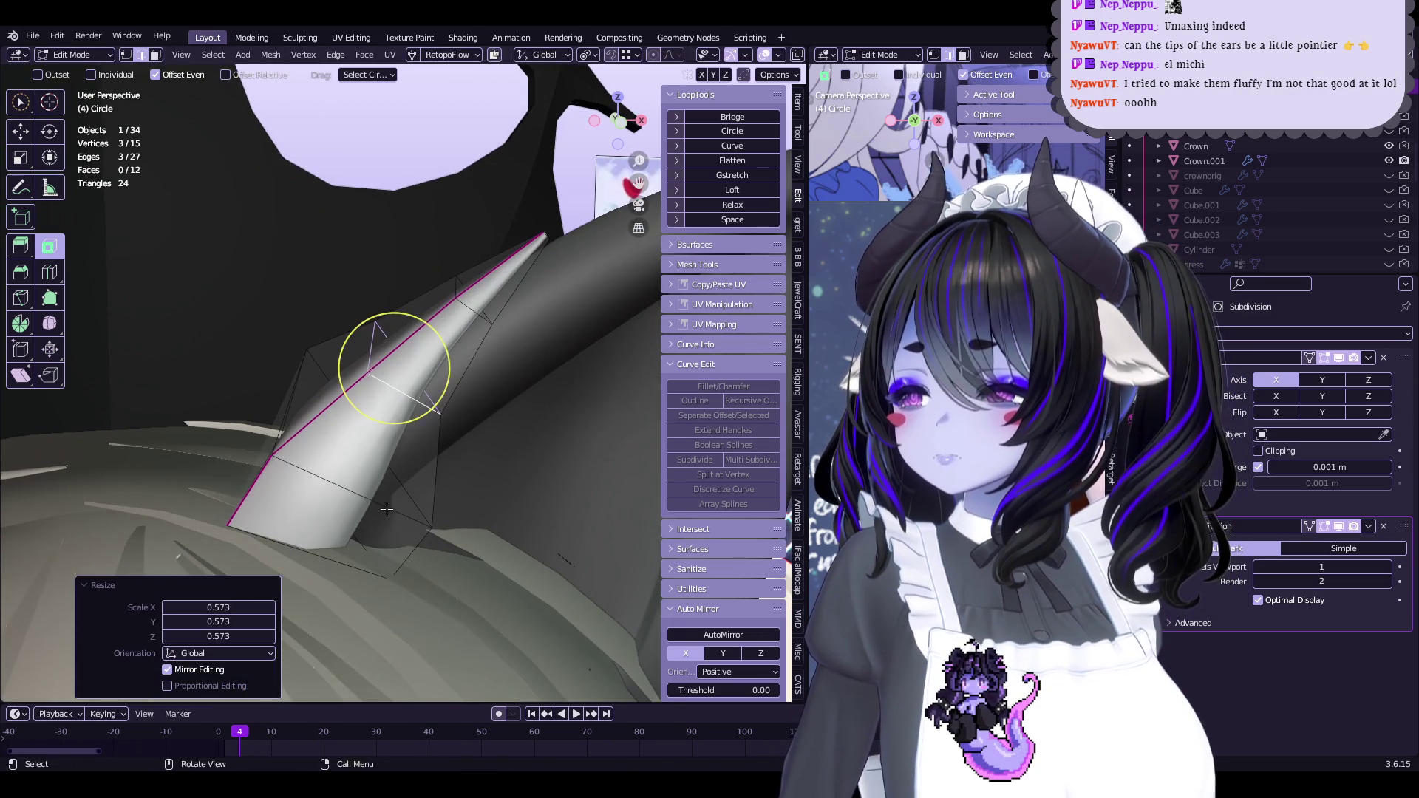
Move the tip loop into place and pull the tip further out
{"action": "key", "text": "g"}
{"action": "left_click", "coordinate": [544, 489]}
{"action": "mouse_move", "coordinate": [544, 489]}
{"action": "middle_mouse_down"}
{"action": "mouse_move", "coordinate": [476, 411]}
{"action": "mouse_move", "coordinate": [368, 367]}
{"action": "mouse_move", "coordinate": [380, 421]}
{"action": "mouse_move", "coordinate": [470, 370]}
{"action": "middle_mouse_up"}
{"action": "left_click", "coordinate": [445, 374]}
{"action": "mouse_move", "coordinate": [540, 299]}
{"action": "middle_mouse_down"}
{"action": "mouse_move", "coordinate": [449, 367]}
{"action": "mouse_move", "coordinate": [491, 317]}
{"action": "middle_mouse_up"}
{"action": "key", "text": "g"}
{"action": "left_click", "coordinate": [510, 374]}
{"action": "middle_click_drag", "start_coordinate": [510, 374], "coordinate": [491, 279]}
{"action": "key", "text": "n"}
{"action": "mouse_move", "coordinate": [534, 323]}
{"action": "middle_mouse_down"}
{"action": "mouse_move", "coordinate": [492, 355]}
{"action": "mouse_move", "coordinate": [518, 334]}
{"action": "mouse_move", "coordinate": [540, 340]}
{"action": "mouse_move", "coordinate": [510, 339]}
{"action": "middle_mouse_up"}
Merge the tip vertices at center into a single point
{"action": "left_click", "coordinate": [553, 339]}
{"action": "left_click", "coordinate": [451, 337]}
{"action": "mouse_move", "coordinate": [530, 289]}
{"action": "middle_mouse_down"}
{"action": "mouse_move", "coordinate": [364, 380]}
{"action": "mouse_move", "coordinate": [392, 348]}
{"action": "mouse_move", "coordinate": [396, 392]}
{"action": "mouse_move", "coordinate": [460, 317]}
{"action": "mouse_move", "coordinate": [508, 323]}
{"action": "middle_mouse_up"}
{"action": "left_click", "coordinate": [395, 392]}
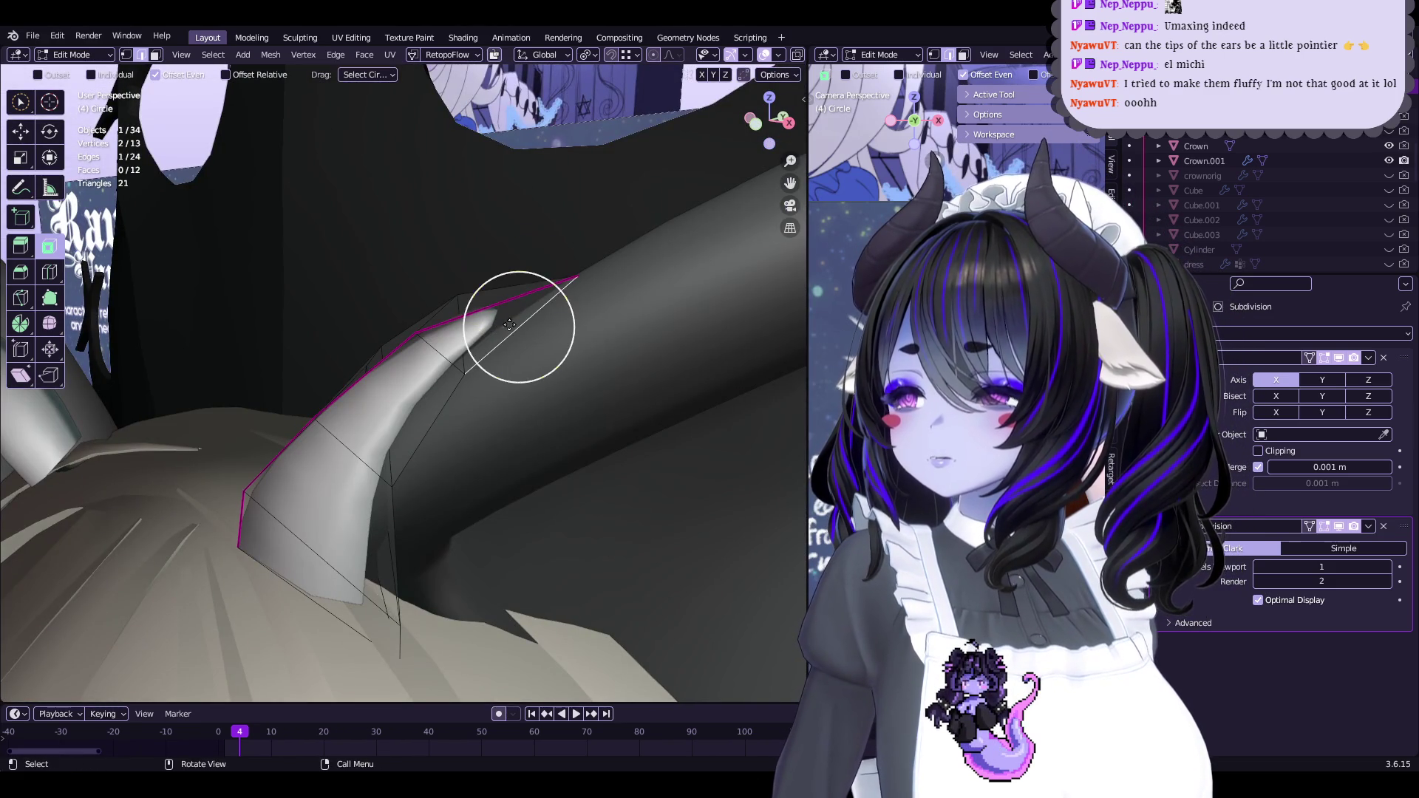
{"action": "mouse_move", "coordinate": [594, 303]}
{"action": "middle_mouse_down"}
{"action": "mouse_move", "coordinate": [476, 332]}
{"action": "mouse_move", "coordinate": [501, 415]}
{"action": "mouse_move", "coordinate": [560, 331]}
{"action": "mouse_move", "coordinate": [502, 354]}
{"action": "mouse_move", "coordinate": [498, 383]}
{"action": "mouse_move", "coordinate": [587, 469]}
{"action": "mouse_move", "coordinate": [488, 400]}
{"action": "mouse_move", "coordinate": [547, 343]}
{"action": "mouse_move", "coordinate": [617, 210]}
{"action": "mouse_move", "coordinate": [624, 228]}
{"action": "mouse_move", "coordinate": [506, 279]}
{"action": "middle_mouse_up"}
Check the piece in Sculpt Mode, then scale the tip vertices narrower
{"action": "key", "text": "Tab"}
{"action": "key", "text": "ctrl+Tab"}
{"action": "key", "text": "ctrl+Tab"}
{"action": "key", "text": "Tab"}
{"action": "key", "text": "s"}
{"action": "left_click", "coordinate": [589, 295]}
{"action": "key", "text": "s"}
{"action": "left_click", "coordinate": [635, 373]}
{"action": "middle_click_drag", "start_coordinate": [635, 374], "coordinate": [280, 434]}
{"action": "left_click", "coordinate": [577, 421]}
{"action": "mouse_move", "coordinate": [577, 422]}
{"action": "middle_mouse_down"}
{"action": "mouse_move", "coordinate": [286, 376]}
{"action": "mouse_move", "coordinate": [485, 491]}
{"action": "mouse_move", "coordinate": [469, 498]}
{"action": "mouse_move", "coordinate": [428, 466]}
{"action": "mouse_move", "coordinate": [416, 360]}
{"action": "mouse_move", "coordinate": [443, 358]}
{"action": "middle_mouse_up"}
Extrude new geometry from the tip and add a centred edge loop
{"action": "key", "text": "e"}
{"action": "key", "text": "ctrl+r"}
{"action": "left_click", "coordinate": [444, 358]}
{"action": "right_click", "coordinate": [443, 358]}
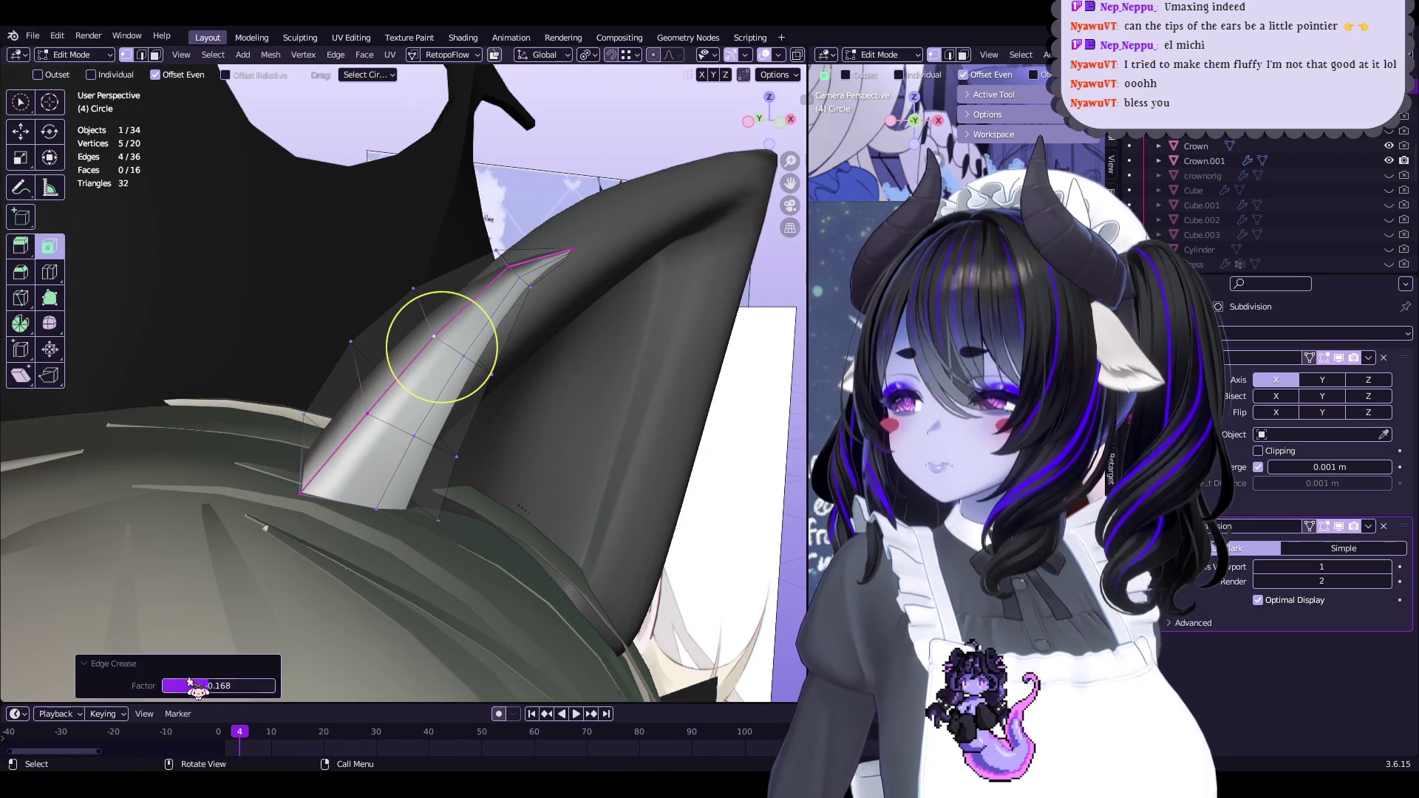
{"action": "key", "text": "Tab"}
{"action": "mouse_move", "coordinate": [441, 348]}
{"action": "middle_mouse_down"}
{"action": "mouse_move", "coordinate": [374, 342]}
{"action": "mouse_move", "coordinate": [522, 279]}
{"action": "mouse_move", "coordinate": [570, 325]}
{"action": "mouse_move", "coordinate": [510, 336]}
{"action": "mouse_move", "coordinate": [584, 338]}
{"action": "mouse_move", "coordinate": [532, 269]}
{"action": "mouse_move", "coordinate": [516, 301]}
{"action": "mouse_move", "coordinate": [573, 340]}
{"action": "mouse_move", "coordinate": [624, 329]}
{"action": "mouse_move", "coordinate": [517, 332]}
{"action": "mouse_move", "coordinate": [533, 330]}
{"action": "mouse_move", "coordinate": [507, 399]}
{"action": "mouse_move", "coordinate": [525, 346]}
{"action": "middle_mouse_up"}
{"action": "key", "text": "Tab"}
Add another centred edge loop across the piece, then switch to Sculpt Mode
{"action": "key", "text": "Tab"}
{"action": "key", "text": "Tab"}
{"action": "key", "text": "ctrl+r"}
{"action": "left_click", "coordinate": [525, 345]}
{"action": "right_click", "coordinate": [525, 345]}
{"action": "left_click", "coordinate": [521, 348]}
{"action": "mouse_move", "coordinate": [434, 358]}
{"action": "middle_mouse_down"}
{"action": "mouse_move", "coordinate": [446, 383]}
{"action": "mouse_move", "coordinate": [593, 342]}
{"action": "mouse_move", "coordinate": [532, 342]}
{"action": "middle_mouse_up"}
{"action": "key", "text": "Tab"}
{"action": "key", "text": "Tab"}
{"action": "key", "text": "ctrl+Tab"}
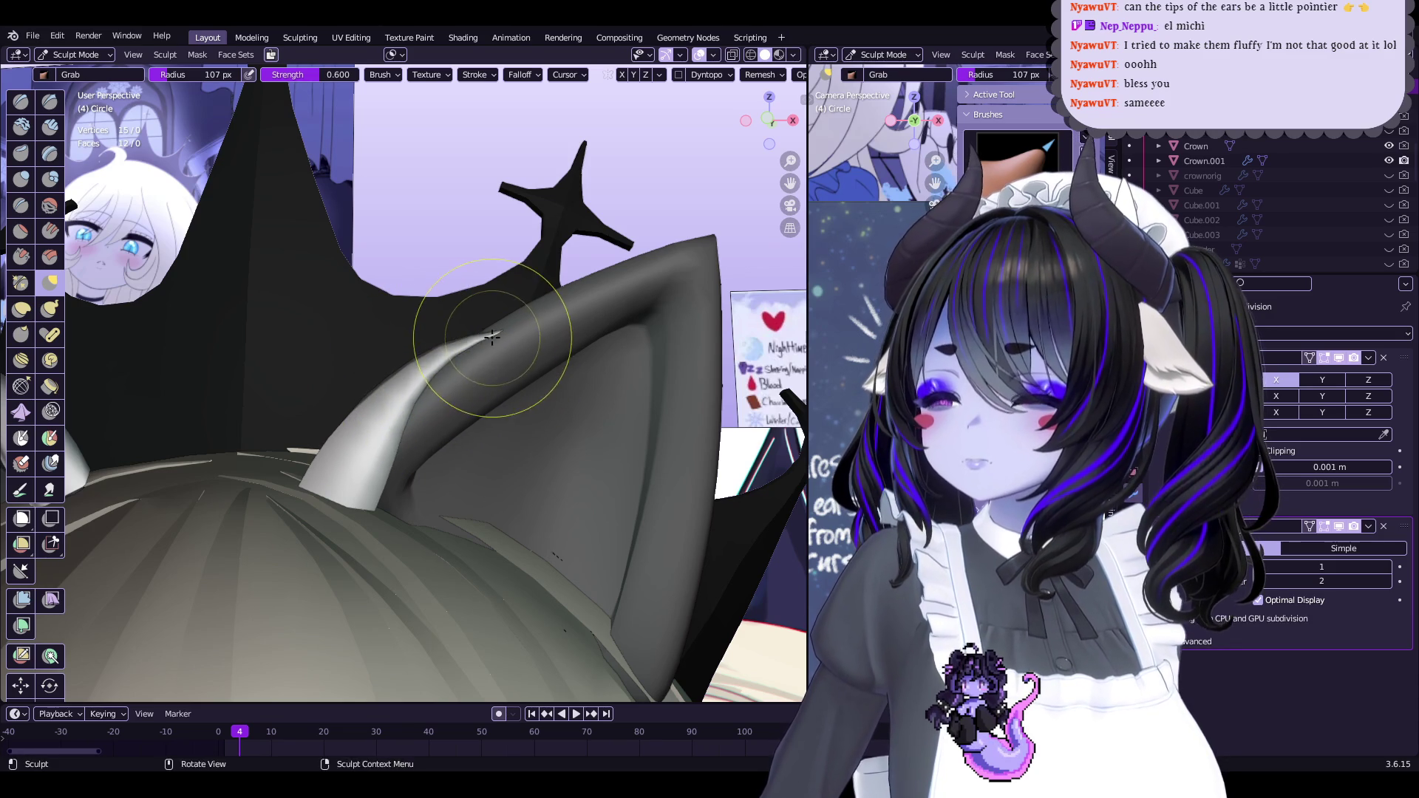
Slide the edge loop, apply Set Flow, and adjust its thickness with Alt+S
{"action": "mouse_move", "coordinate": [472, 306]}
{"action": "middle_mouse_down"}
{"action": "mouse_move", "coordinate": [412, 377]}
{"action": "mouse_move", "coordinate": [409, 408]}
{"action": "mouse_move", "coordinate": [602, 339]}
{"action": "middle_mouse_up"}
{"action": "key", "text": "Tab"}
{"action": "left_click", "coordinate": [448, 361]}
{"action": "key", "text": "q"}
{"action": "left_click", "coordinate": [597, 362]}
{"action": "key", "text": "alt+s"}
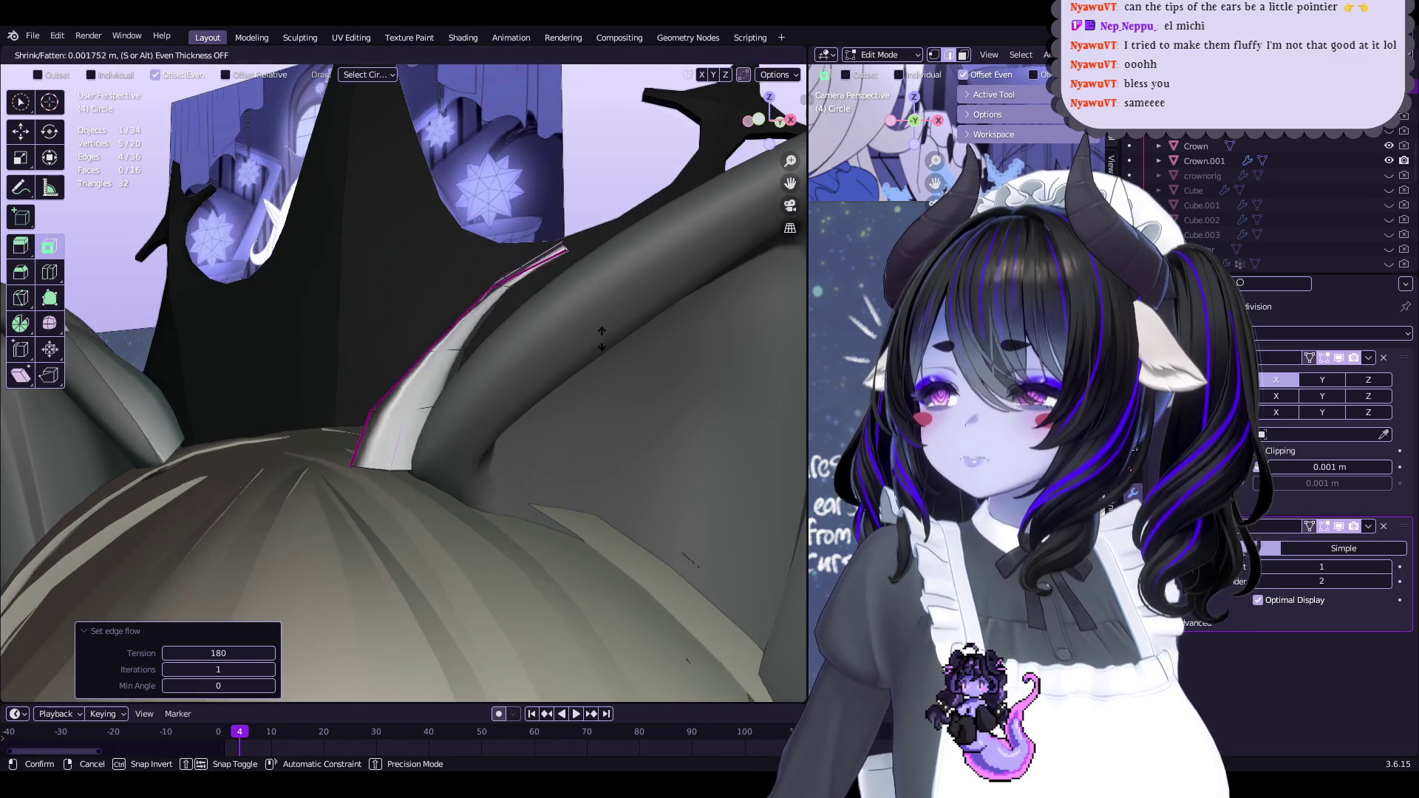
{"action": "left_click", "coordinate": [579, 348]}
Smooth in Sculpt Mode, reapply Set Flow, and return to Object Mode
{"action": "left_click", "coordinate": [486, 406]}
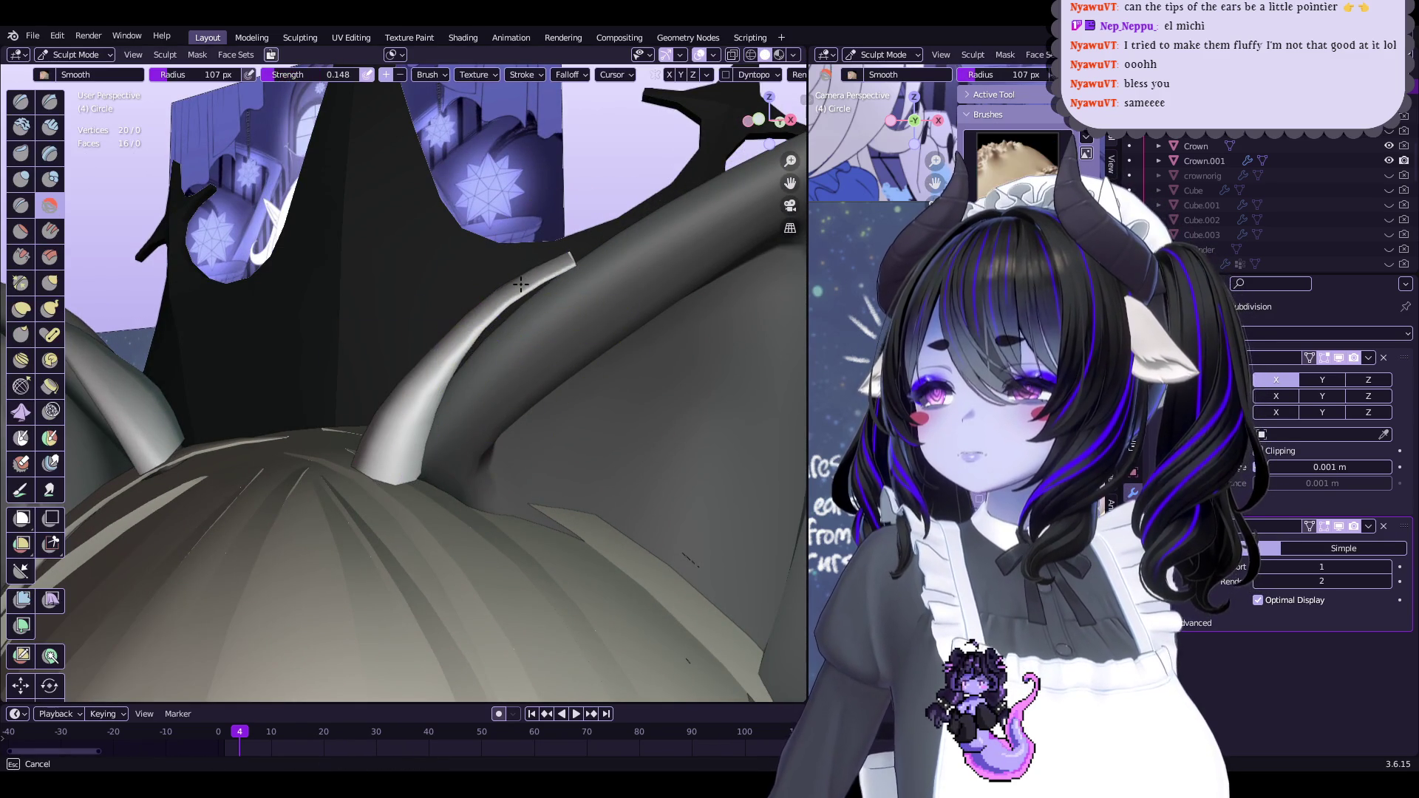
{"action": "key", "text": "Tab"}
{"action": "mouse_move", "coordinate": [539, 303]}
{"action": "middle_mouse_down"}
{"action": "mouse_move", "coordinate": [488, 399]}
{"action": "mouse_move", "coordinate": [514, 406]}
{"action": "mouse_move", "coordinate": [460, 374]}
{"action": "mouse_move", "coordinate": [579, 375]}
{"action": "mouse_move", "coordinate": [604, 348]}
{"action": "mouse_move", "coordinate": [502, 364]}
{"action": "mouse_move", "coordinate": [551, 376]}
{"action": "mouse_move", "coordinate": [531, 418]}
{"action": "middle_mouse_up"}
{"action": "key", "text": "q"}
{"action": "left_click", "coordinate": [531, 428]}
{"action": "mouse_move", "coordinate": [421, 395]}
{"action": "middle_mouse_down"}
{"action": "mouse_move", "coordinate": [436, 370]}
{"action": "mouse_move", "coordinate": [381, 343]}
{"action": "mouse_move", "coordinate": [420, 338]}
{"action": "mouse_move", "coordinate": [491, 402]}
{"action": "mouse_move", "coordinate": [415, 403]}
{"action": "mouse_move", "coordinate": [444, 320]}
{"action": "mouse_move", "coordinate": [479, 405]}
{"action": "mouse_move", "coordinate": [522, 388]}
{"action": "middle_mouse_up"}
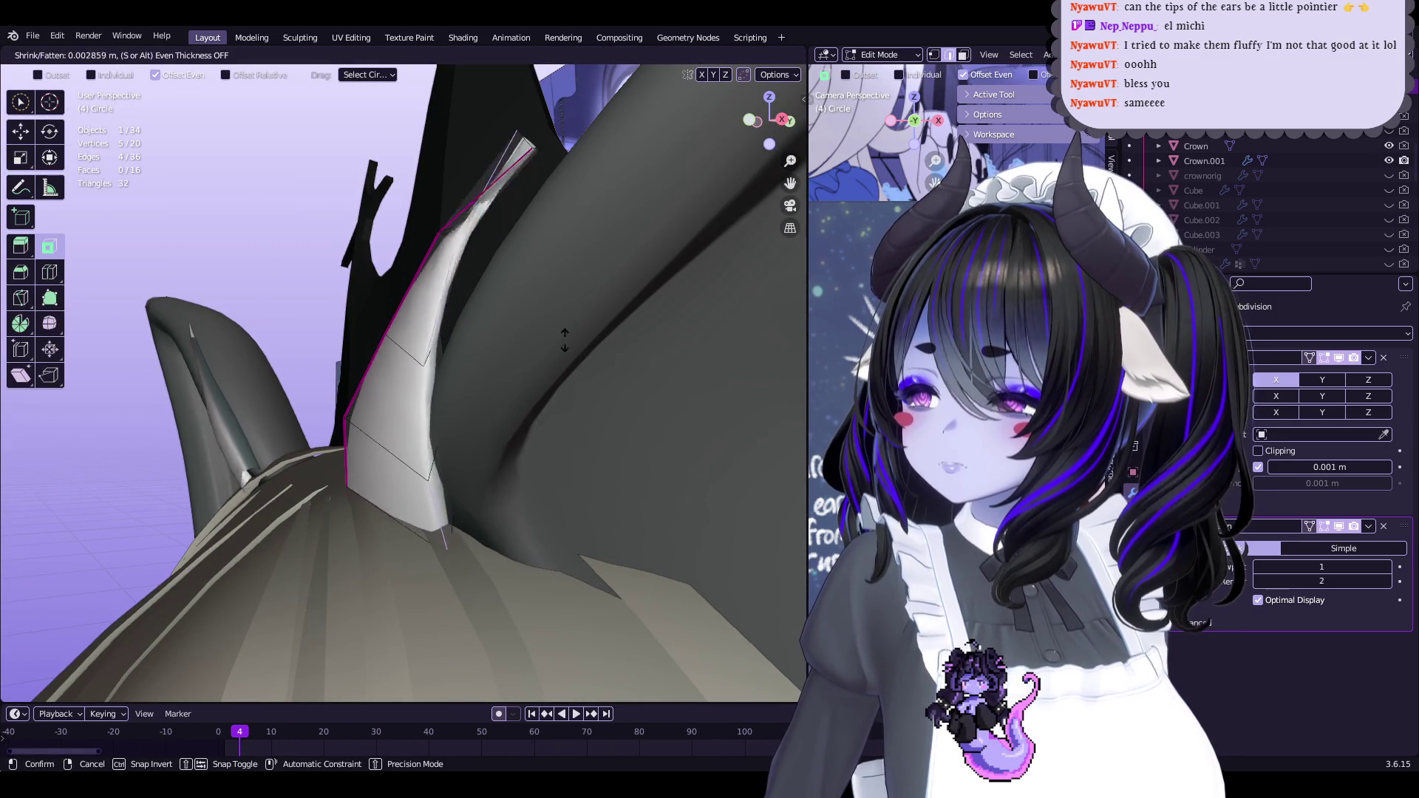
{"action": "left_click", "coordinate": [561, 316]}
{"action": "middle_click_drag", "start_coordinate": [561, 316], "coordinate": [467, 350]}
{"action": "key", "text": "Tab"}
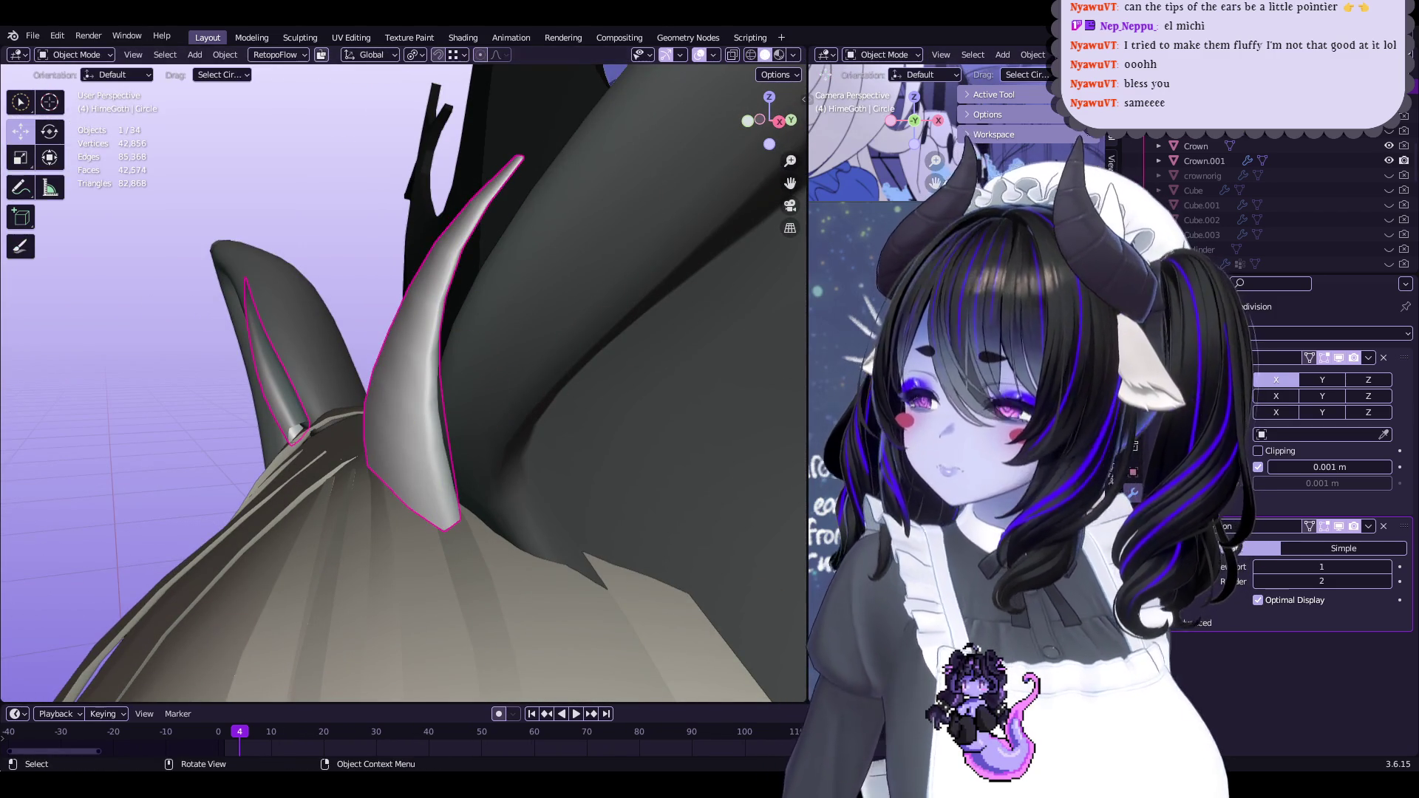
Apply the fluff piece's Subdivision modifier, shrink its surface inward, and even out edge flow
{"action": "left_click", "coordinate": [1366, 541]}
{"action": "key", "text": "Tab"}
{"action": "scroll", "coordinate": [444, 358], "scroll_direction": "up", "scroll_amount": 4}
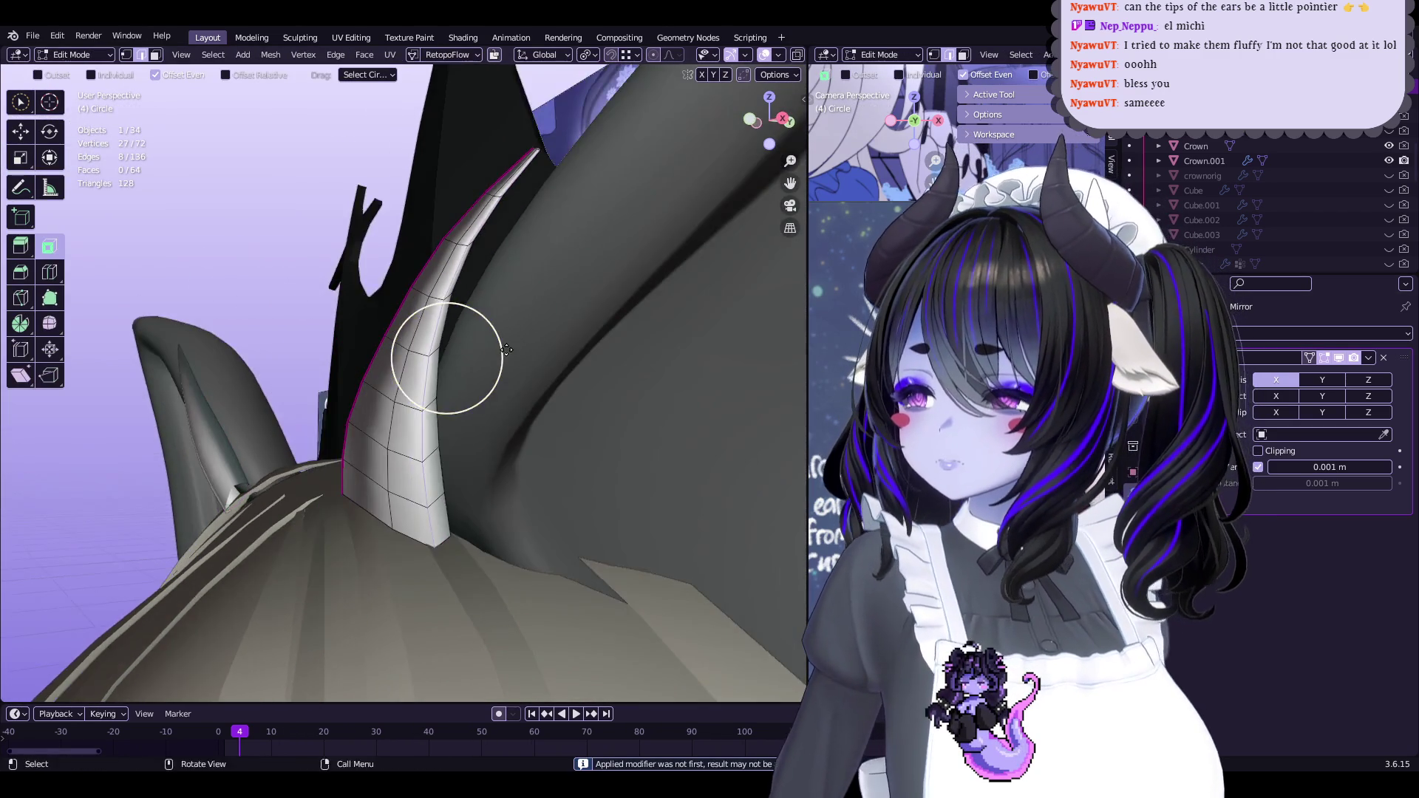
{"action": "key", "text": "alt+s"}
{"action": "left_click", "coordinate": [460, 411]}
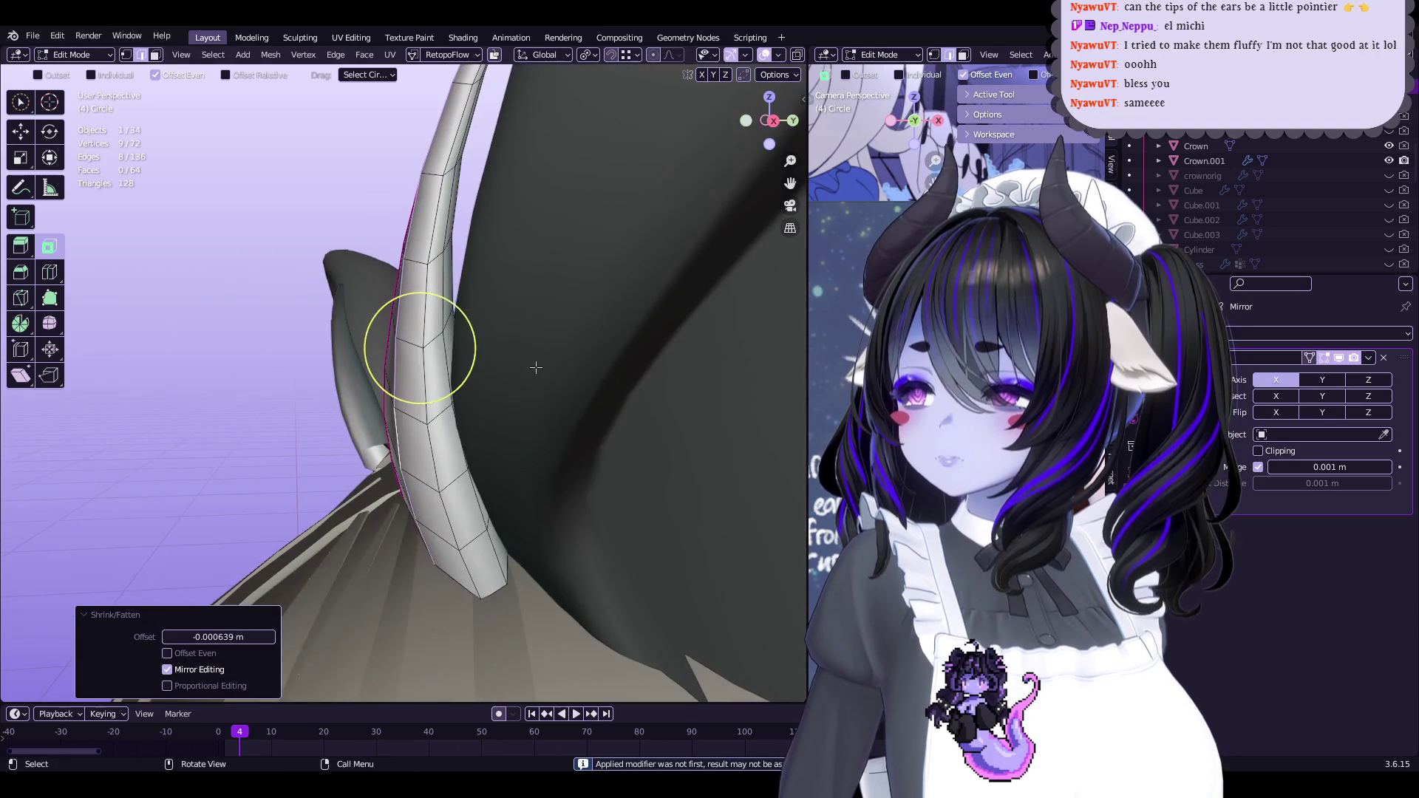
{"action": "right_click", "coordinate": [543, 373]}
{"action": "left_click", "coordinate": [546, 372]}
Set edge flow again, select the whole mesh, and reset its custom normal vectors
{"action": "mouse_move", "coordinate": [481, 366]}
{"action": "middle_mouse_down"}
{"action": "mouse_move", "coordinate": [444, 336]}
{"action": "mouse_move", "coordinate": [392, 336]}
{"action": "mouse_move", "coordinate": [452, 340]}
{"action": "middle_mouse_up"}
{"action": "key", "text": "q"}
{"action": "left_click", "coordinate": [516, 352]}
{"action": "key", "text": "a"}
{"action": "key", "text": "q"}
{"action": "left_click", "coordinate": [625, 605]}
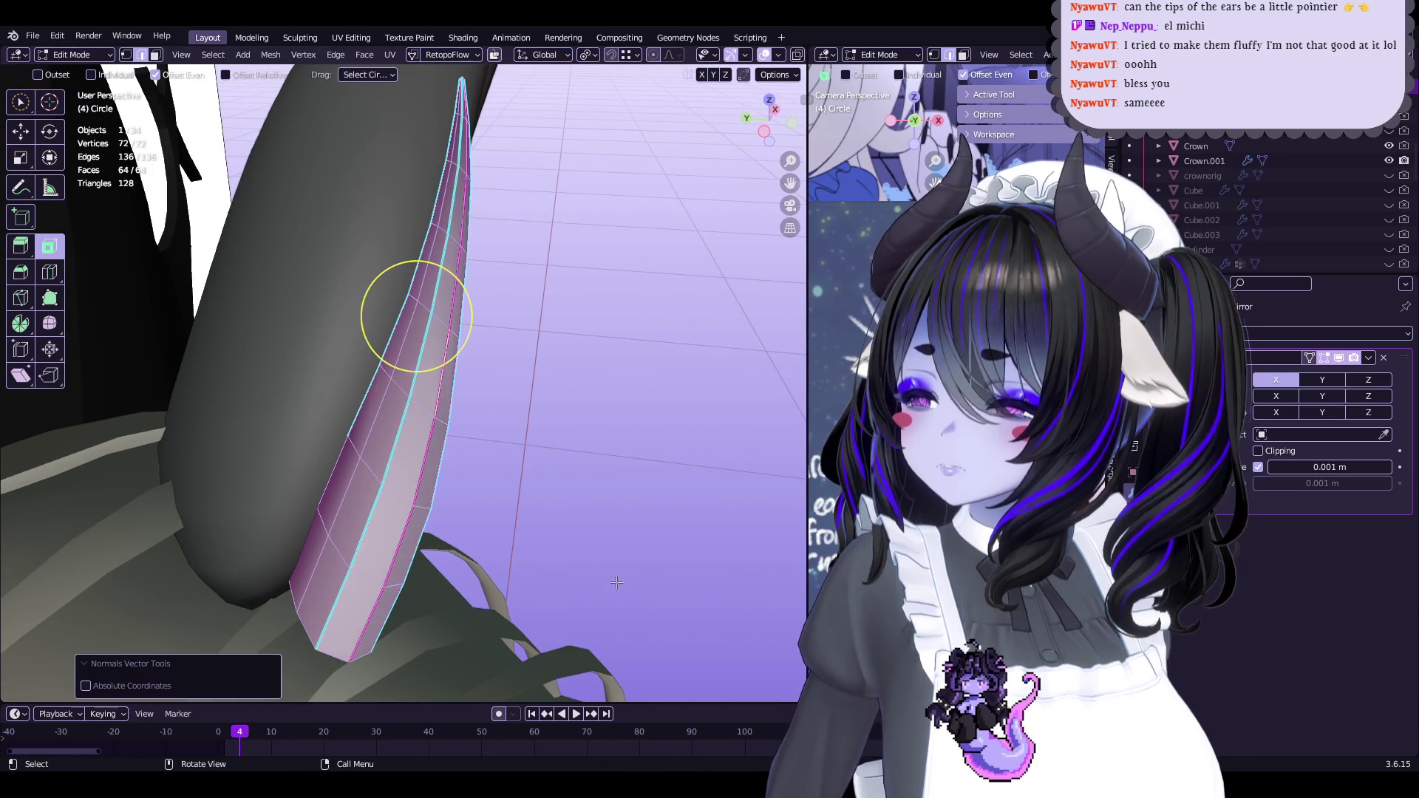
{"action": "key", "text": "q"}
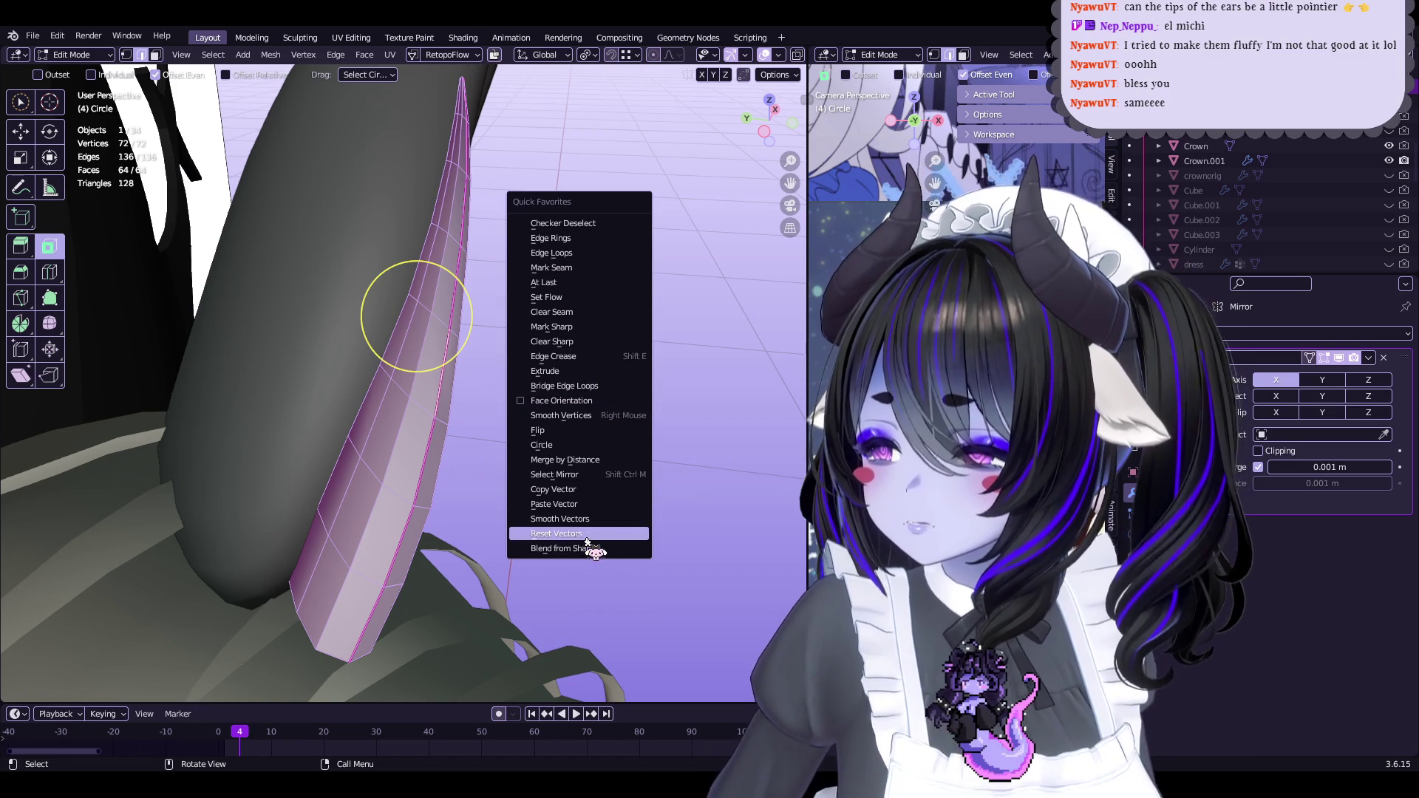
{"action": "left_click", "coordinate": [587, 538]}
Shade the whole fluff piece smooth and smooth its normal vectors
{"action": "left_click", "coordinate": [366, 55]}
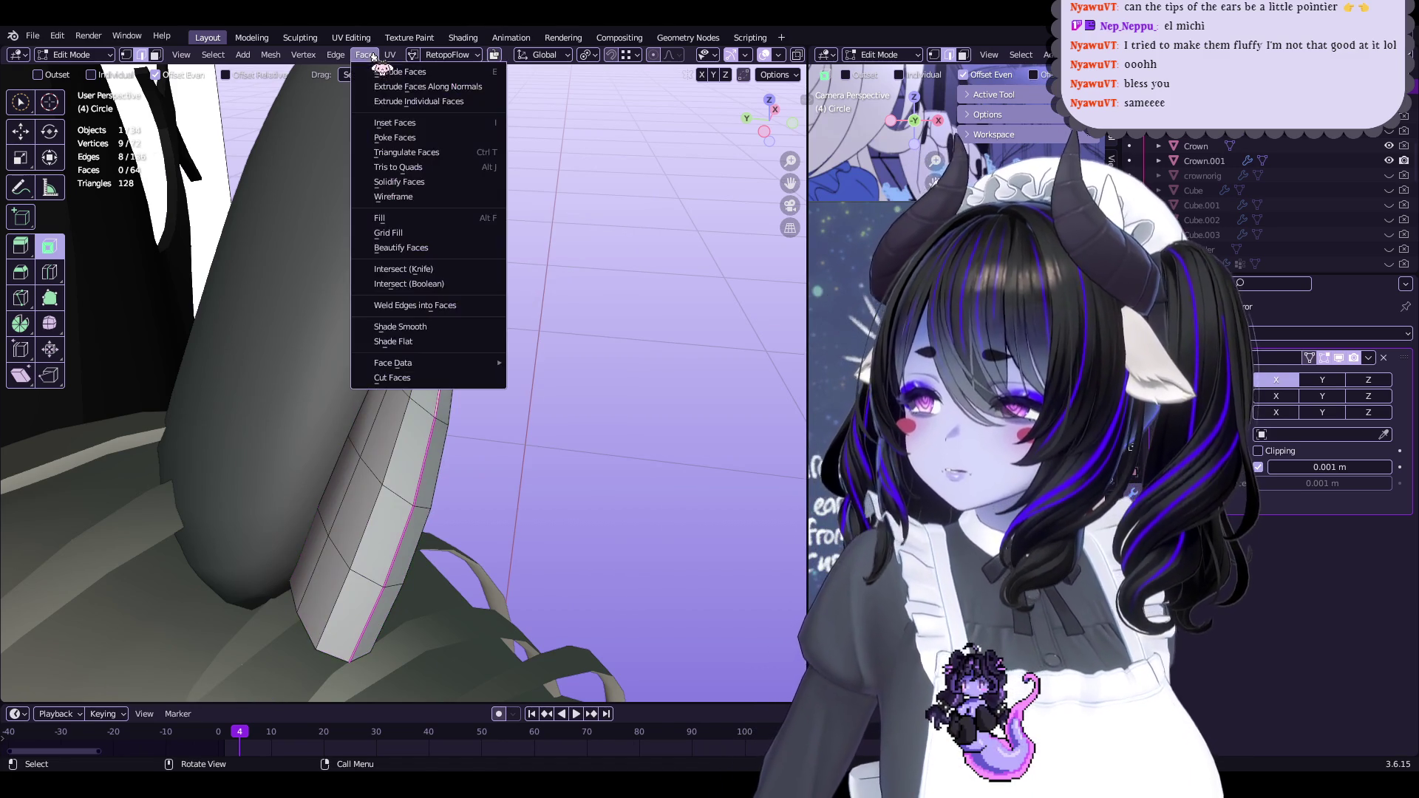
{"action": "key", "text": "a"}
{"action": "left_click", "coordinate": [366, 55]}
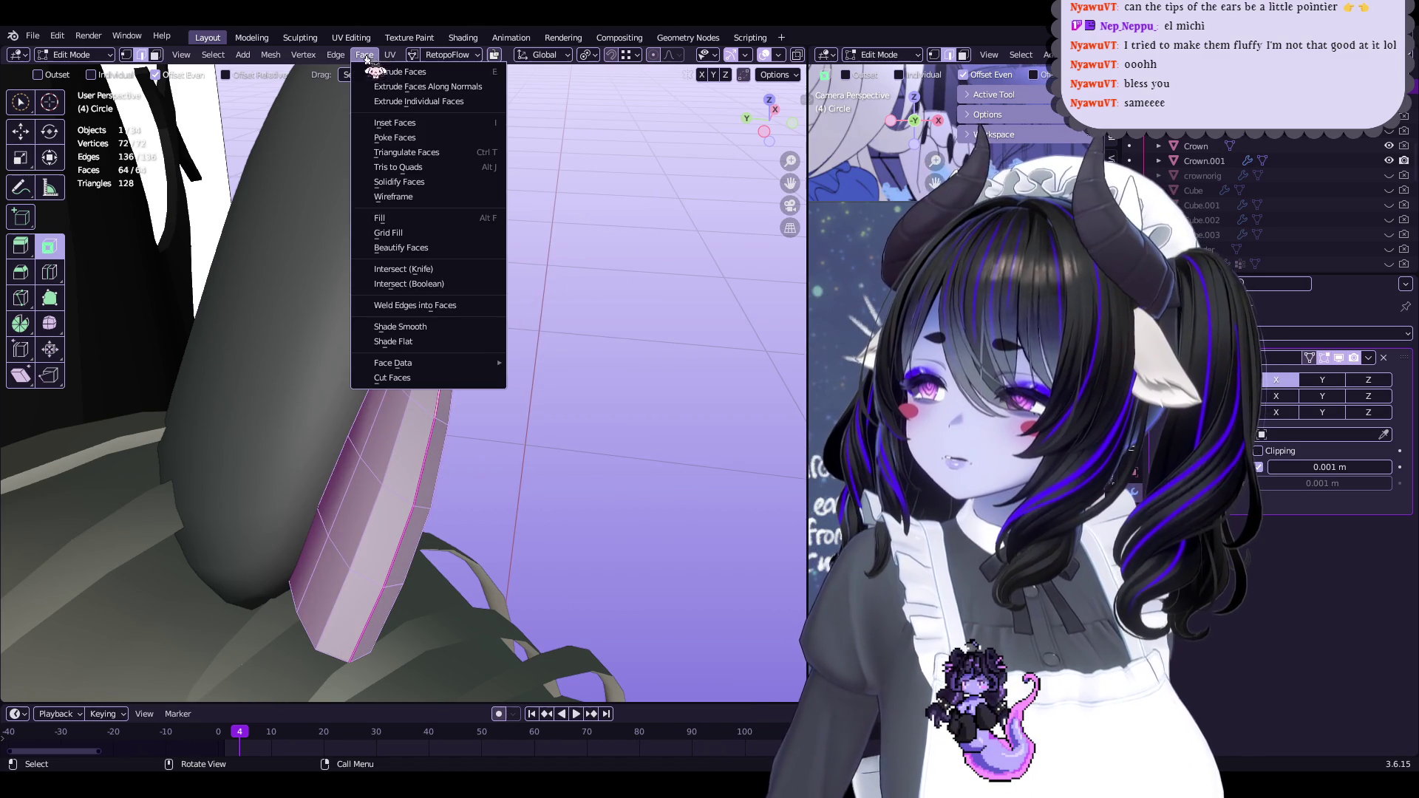
{"action": "left_click", "coordinate": [462, 337]}
{"action": "key", "text": "q"}
{"action": "left_click", "coordinate": [579, 377]}
{"action": "key", "text": "q"}
{"action": "left_click", "coordinate": [537, 363]}
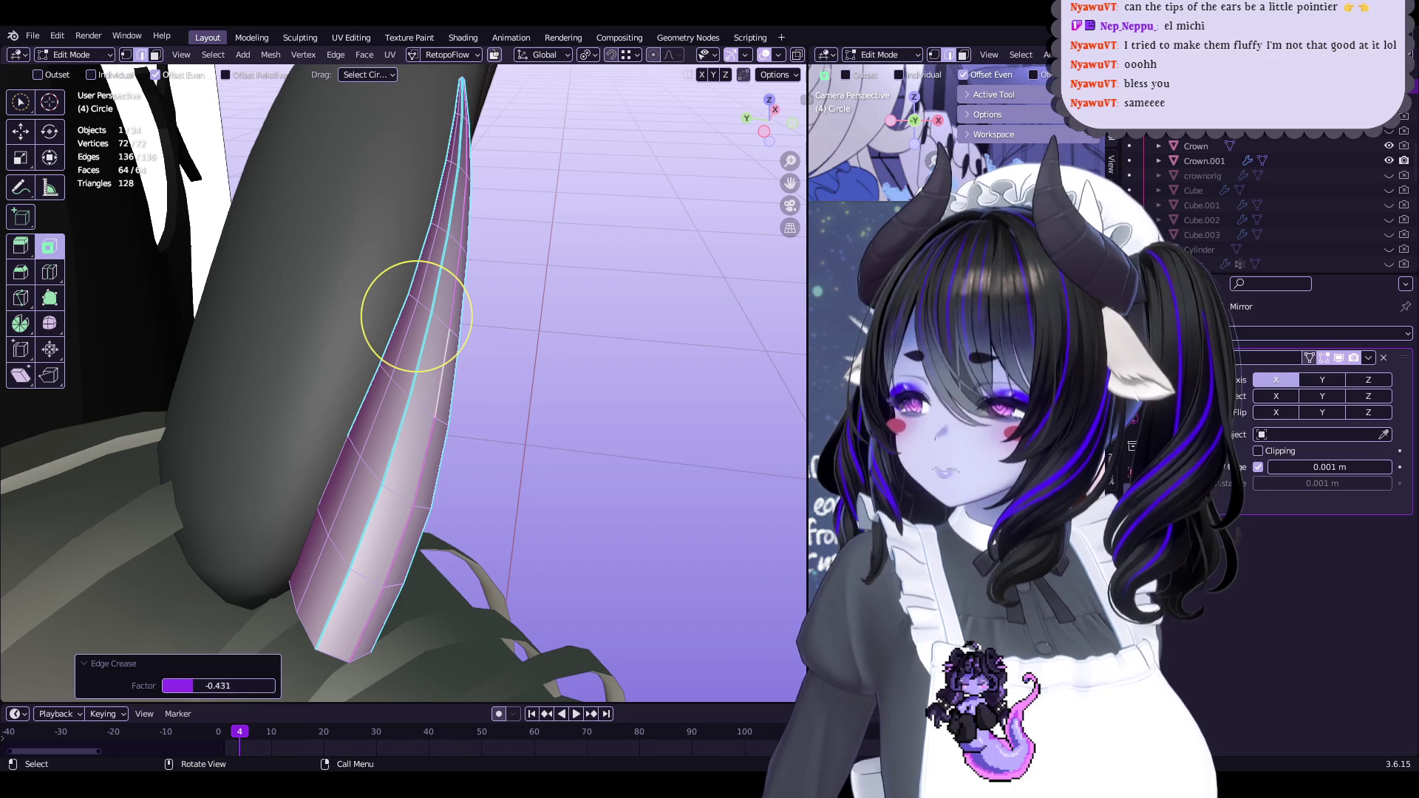
{"action": "key", "text": "q"}
{"action": "left_click", "coordinate": [491, 296]}
{"action": "mouse_move", "coordinate": [412, 317]}
{"action": "middle_mouse_down"}
{"action": "mouse_move", "coordinate": [514, 349]}
{"action": "mouse_move", "coordinate": [478, 445]}
{"action": "mouse_move", "coordinate": [462, 441]}
{"action": "mouse_move", "coordinate": [444, 355]}
{"action": "mouse_move", "coordinate": [374, 570]}
{"action": "mouse_move", "coordinate": [541, 346]}
{"action": "middle_mouse_up"}
Merge the fluff piece's tip vertices at their centre into a point
{"action": "key", "text": "Tab"}
{"action": "key", "text": "Tab"}
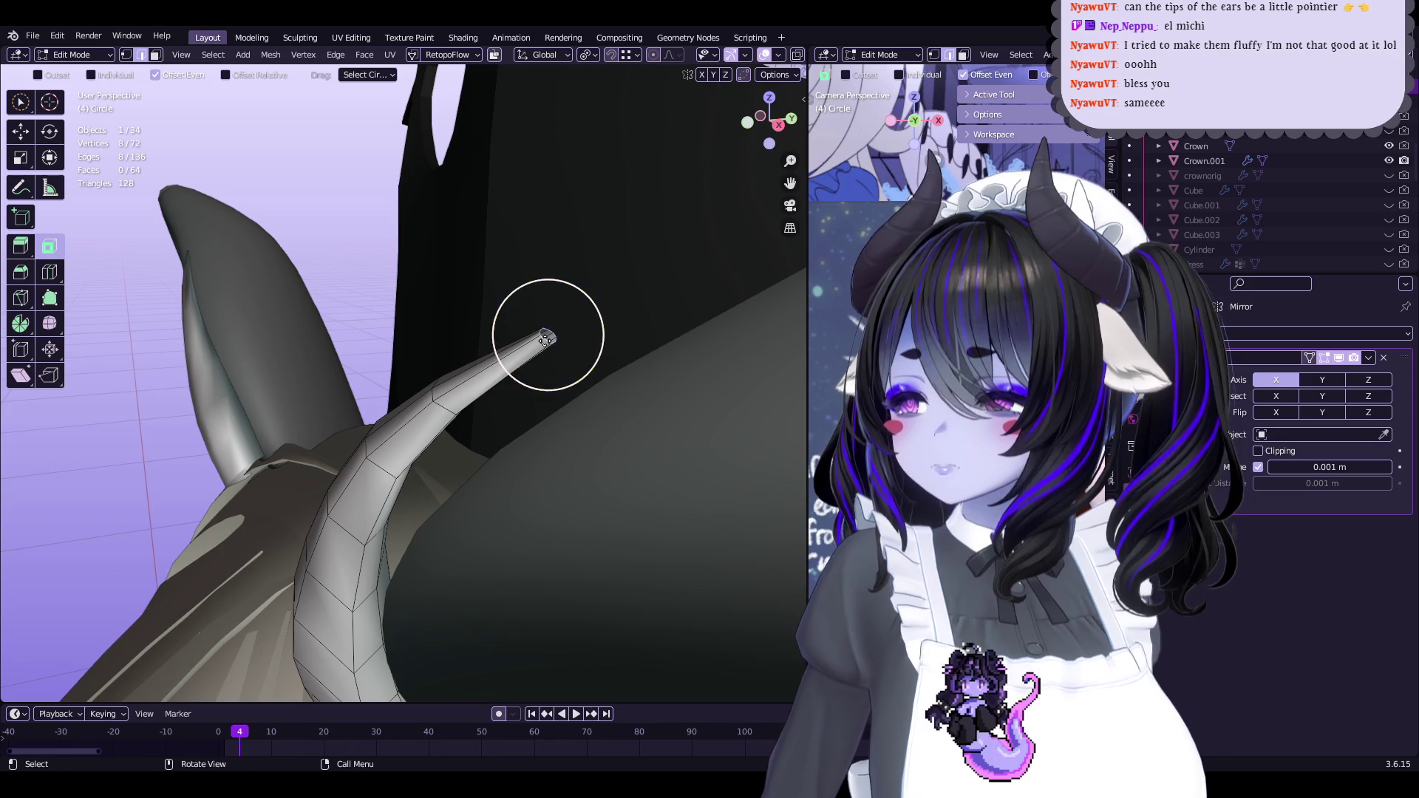
{"action": "left_click", "coordinate": [546, 342]}
{"action": "key", "text": "ctrl+Tab"}
{"action": "mouse_move", "coordinate": [459, 602]}
{"action": "middle_mouse_down"}
{"action": "mouse_move", "coordinate": [554, 412]}
{"action": "mouse_move", "coordinate": [583, 412]}
{"action": "mouse_move", "coordinate": [522, 397]}
{"action": "mouse_move", "coordinate": [501, 365]}
{"action": "mouse_move", "coordinate": [528, 366]}
{"action": "middle_mouse_up"}
{"action": "key", "text": "Tab"}
Scale the fluff tip loop to 0.658 and select the two tip vertices
{"action": "left_click", "coordinate": [545, 310]}
{"action": "mouse_move", "coordinate": [545, 311]}
{"action": "middle_mouse_down"}
{"action": "mouse_move", "coordinate": [508, 326]}
{"action": "mouse_move", "coordinate": [521, 336]}
{"action": "middle_mouse_up"}
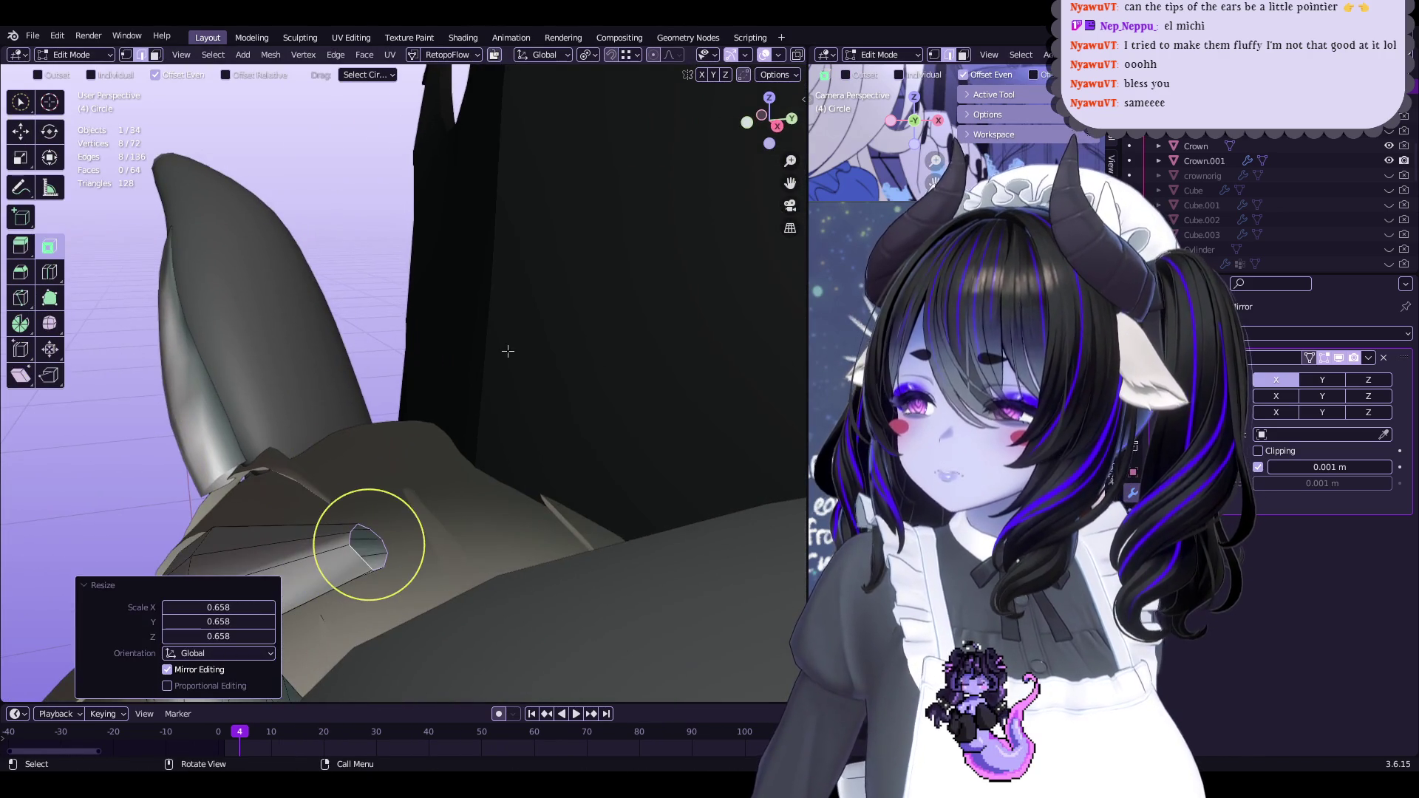
{"action": "left_click_drag", "start_coordinate": [357, 559], "coordinate": [389, 562]}
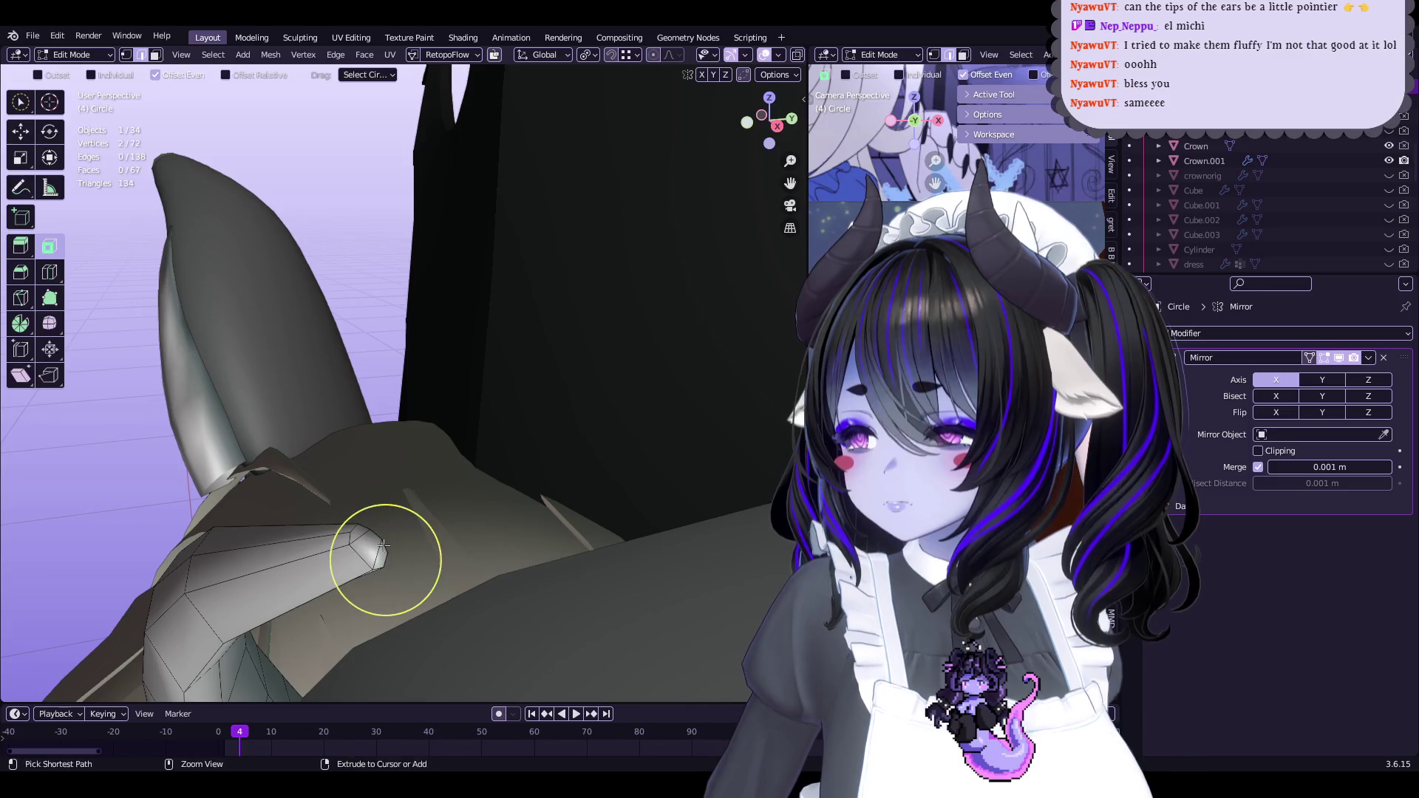
{"action": "key", "text": "Tab"}
{"action": "middle_click_drag", "start_coordinate": [350, 547], "coordinate": [477, 482]}
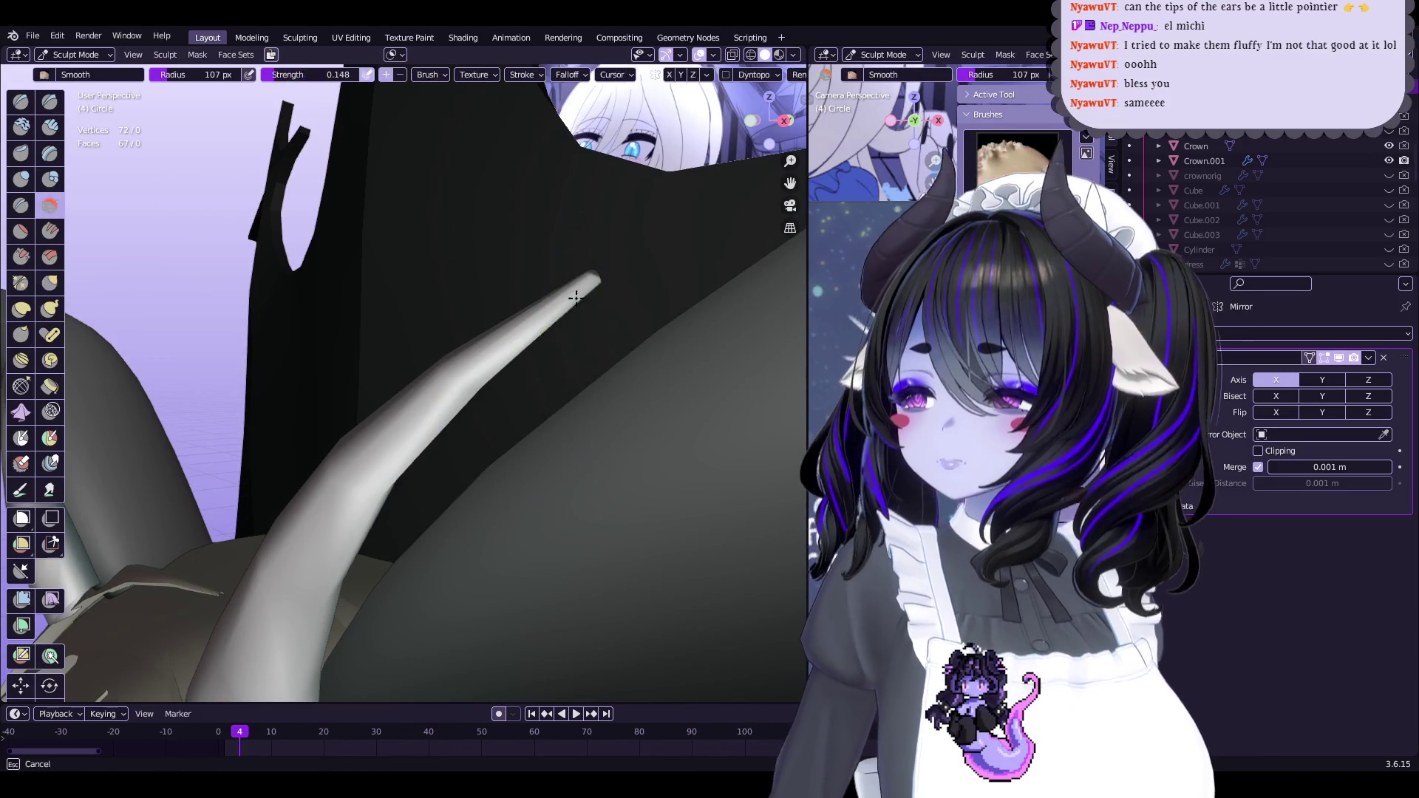
{"action": "mouse_move", "coordinate": [584, 323]}
{"action": "middle_mouse_down"}
{"action": "mouse_move", "coordinate": [570, 278]}
{"action": "mouse_move", "coordinate": [517, 365]}
{"action": "mouse_move", "coordinate": [555, 263]}
{"action": "mouse_move", "coordinate": [553, 336]}
{"action": "middle_mouse_up"}
Reshape the narrowed fluff tip, switching between Edit and Sculpt modes
{"action": "key", "text": "Tab"}
{"action": "key", "text": "q"}
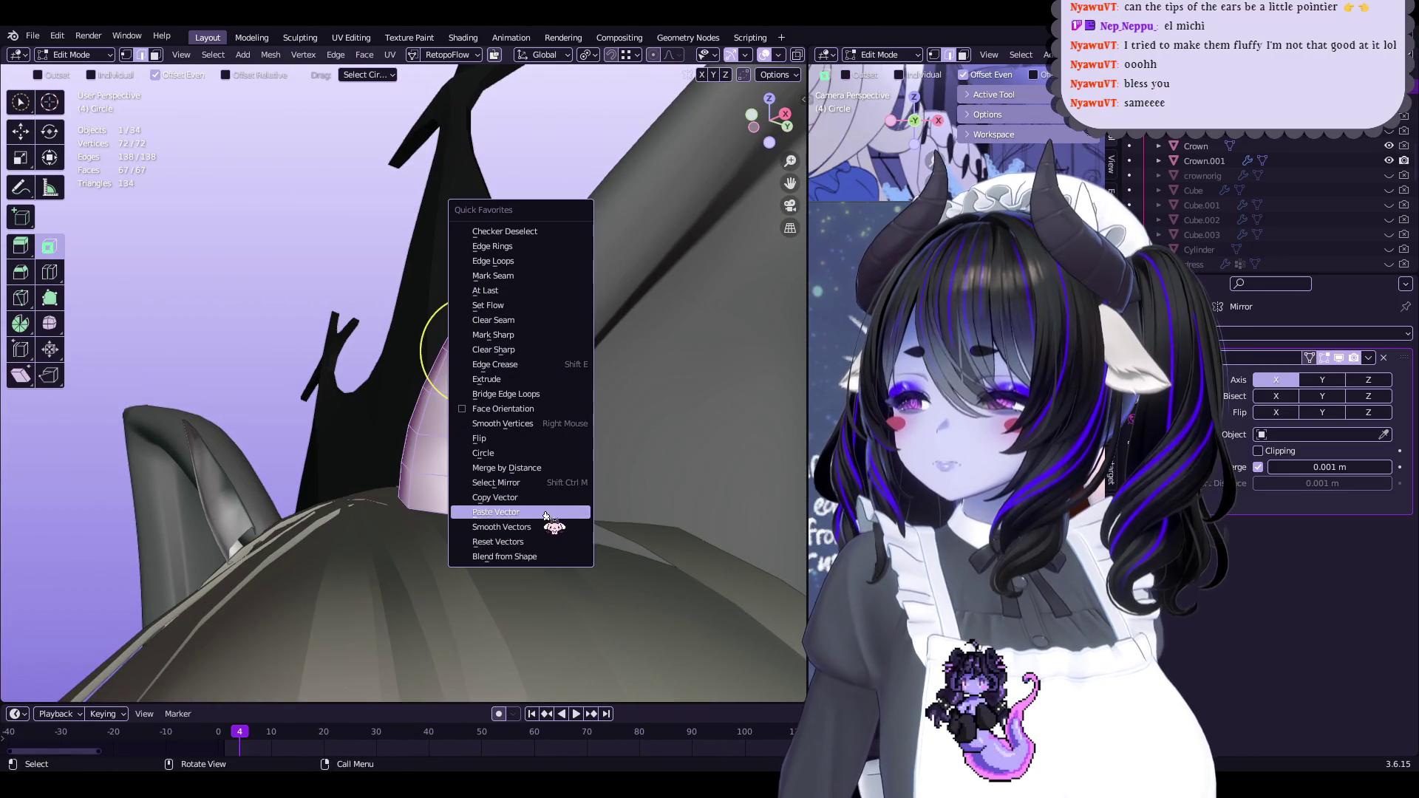
{"action": "key", "text": "Escape"}
{"action": "key", "text": "Tab"}
{"action": "middle_click_drag", "start_coordinate": [475, 342], "coordinate": [458, 370]}
{"action": "key", "text": "g"}
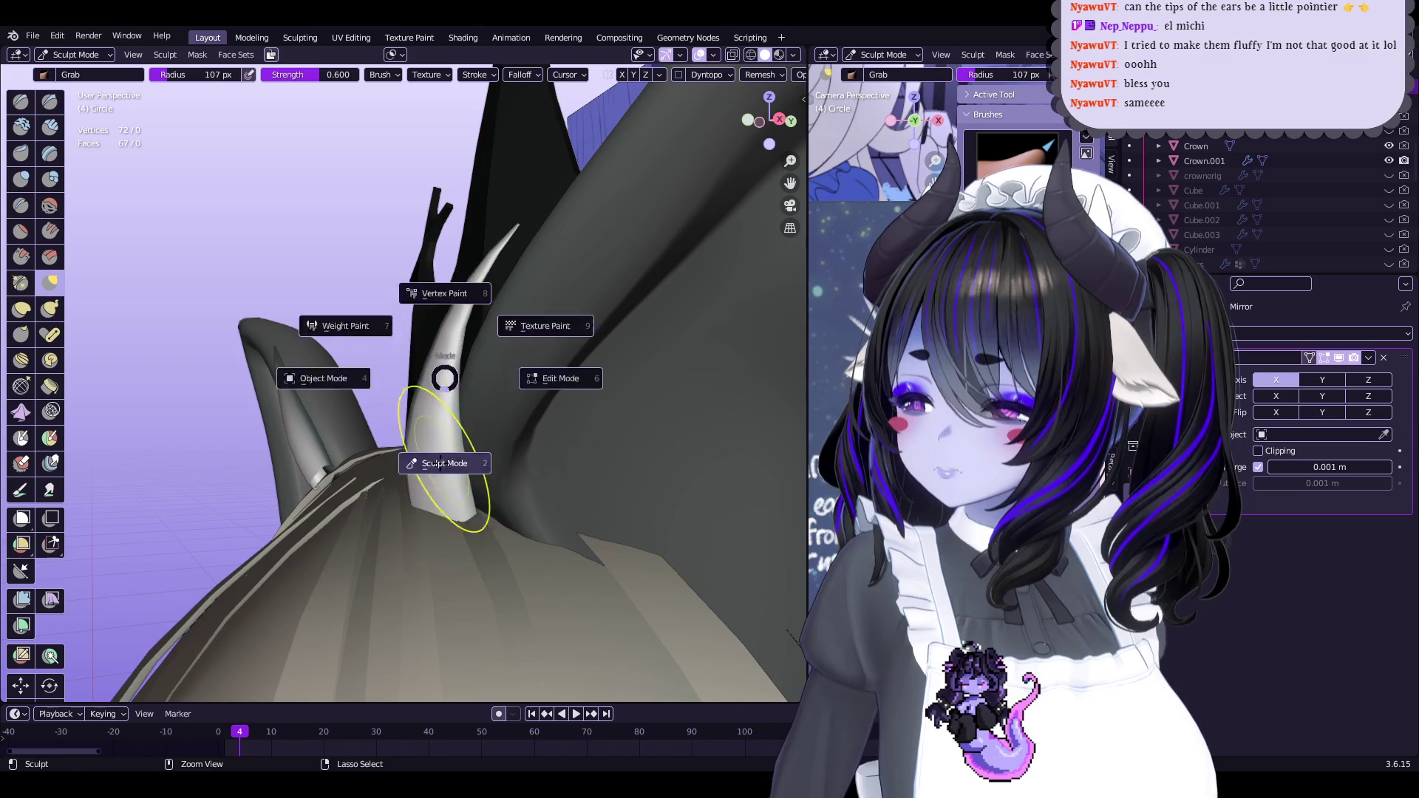
{"action": "middle_click_drag", "start_coordinate": [565, 471], "coordinate": [168, 343]}
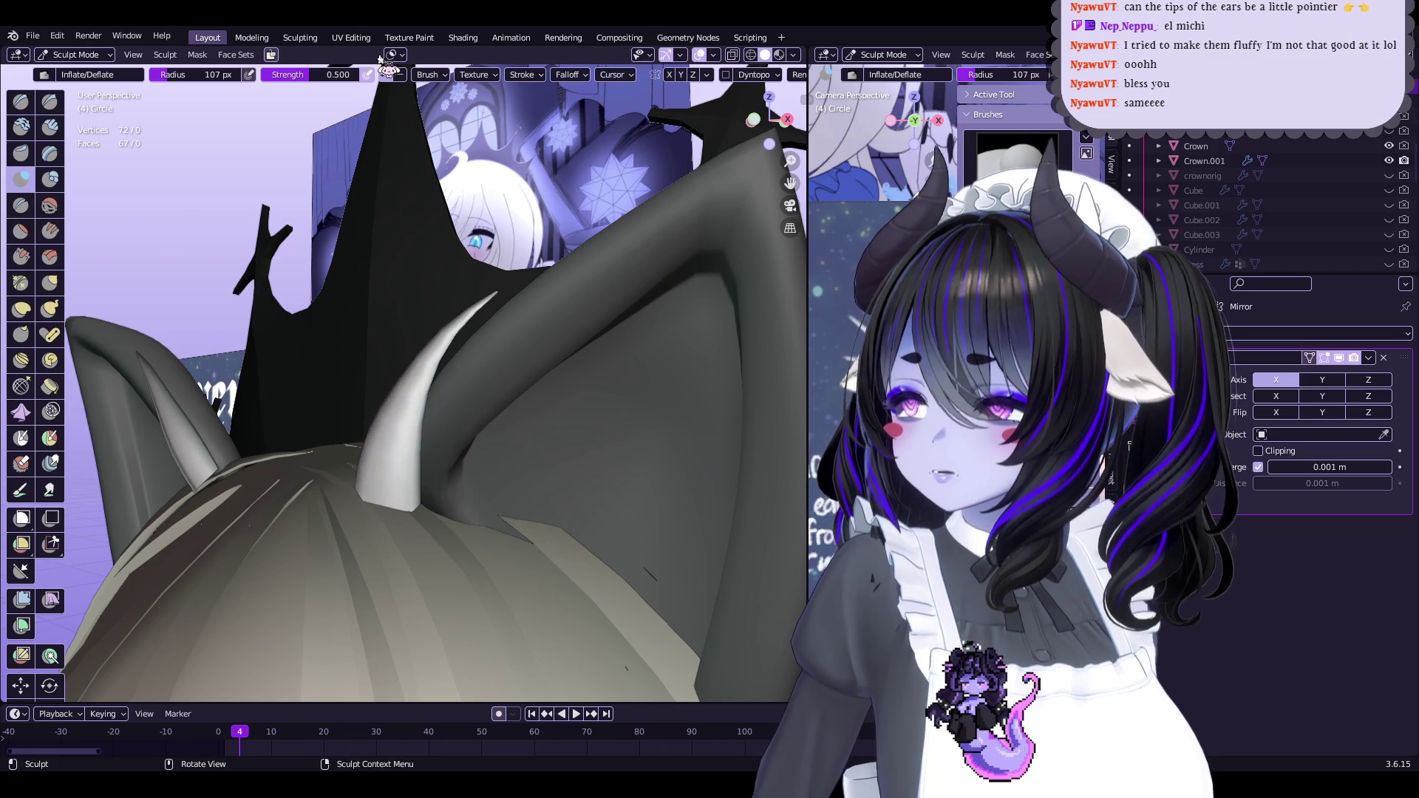
{"action": "key", "text": "Tab"}
Turn on Face Orientation from Quick Favorites to colour the faces by direction
{"action": "key", "text": "q"}
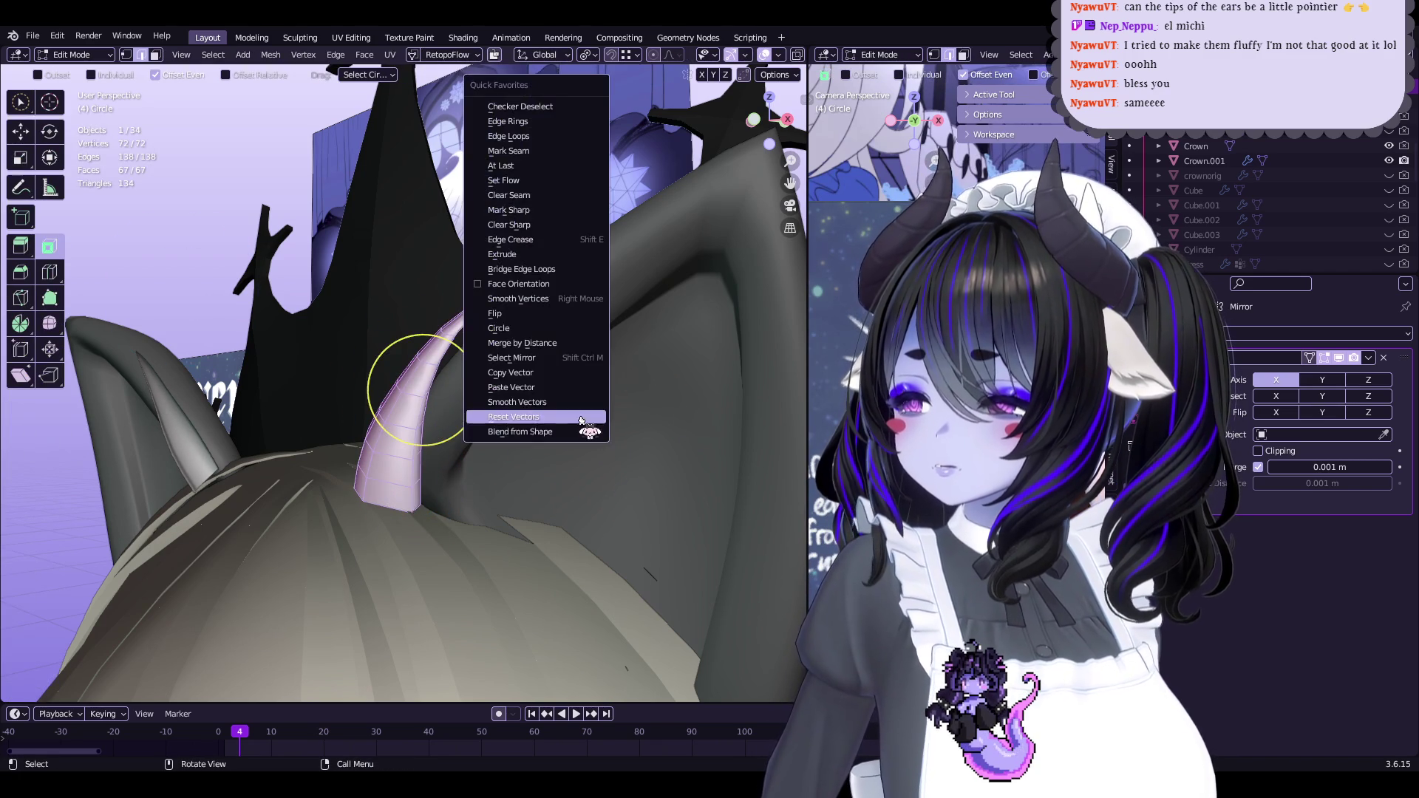
{"action": "left_click", "coordinate": [522, 290]}
{"action": "key", "text": "q"}
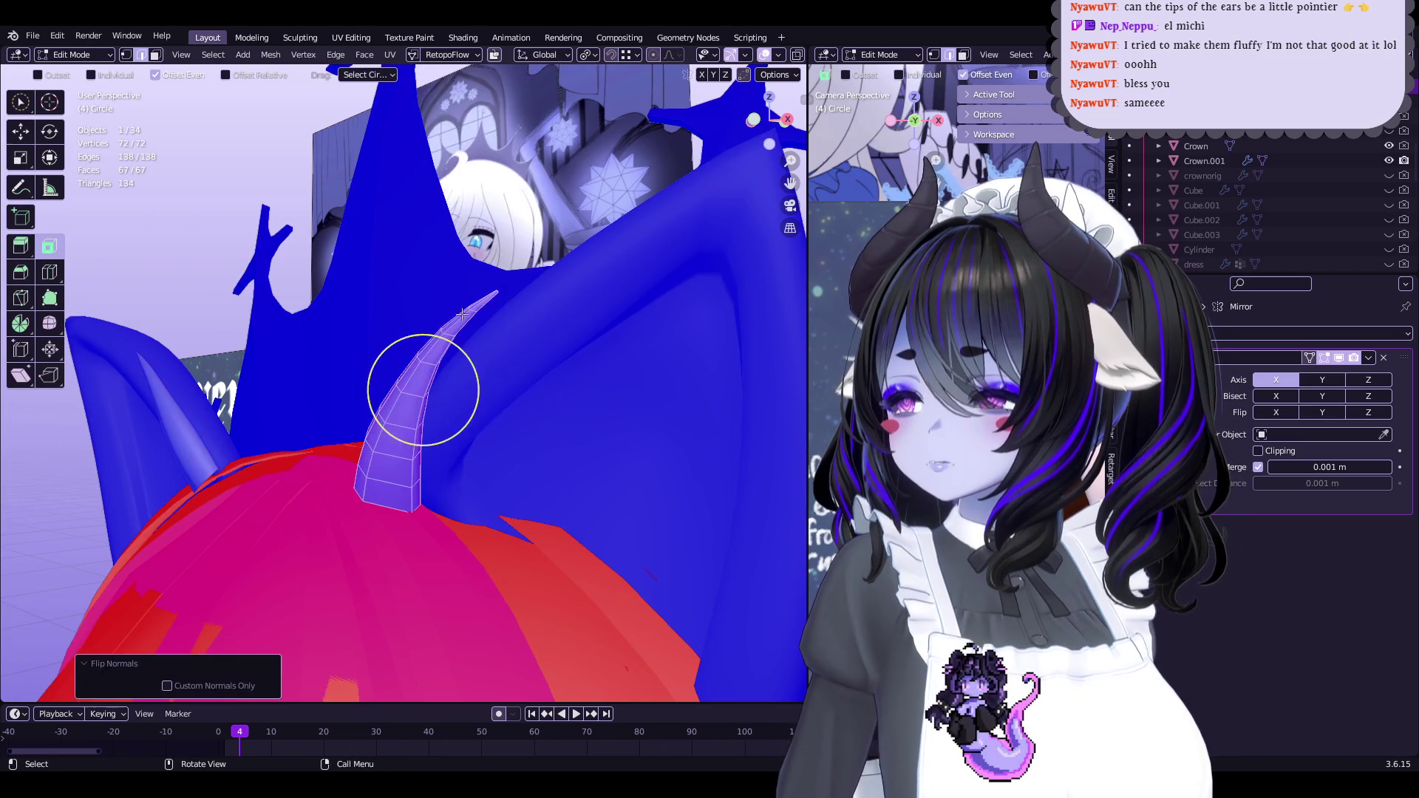
{"action": "key", "text": "ctrl+Tab"}
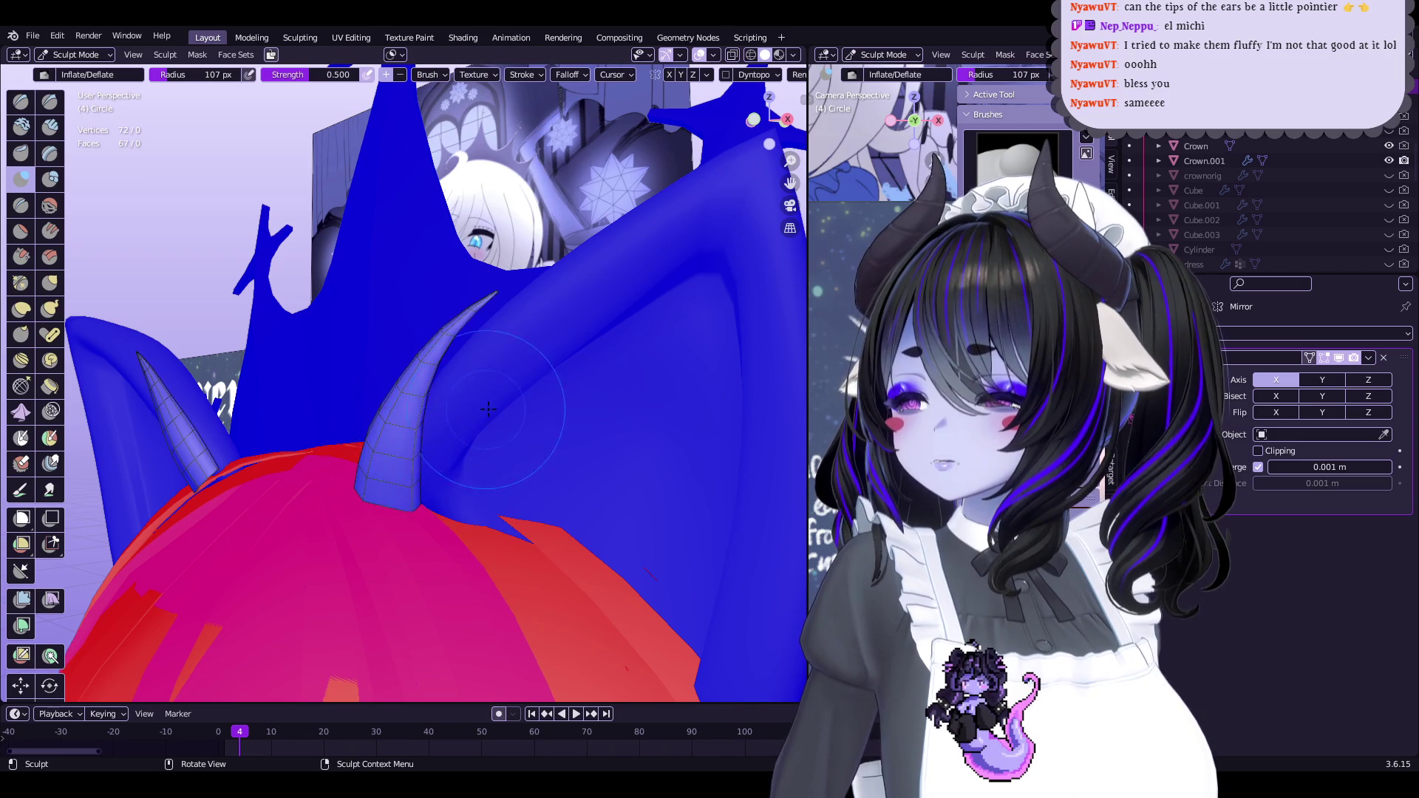
Turn off the Face Orientation colouring and the wireframe overlay
{"action": "key", "text": "Tab"}
{"action": "key", "text": "q"}
{"action": "left_click", "coordinate": [430, 589]}
{"action": "key", "text": "ctrl+Tab"}
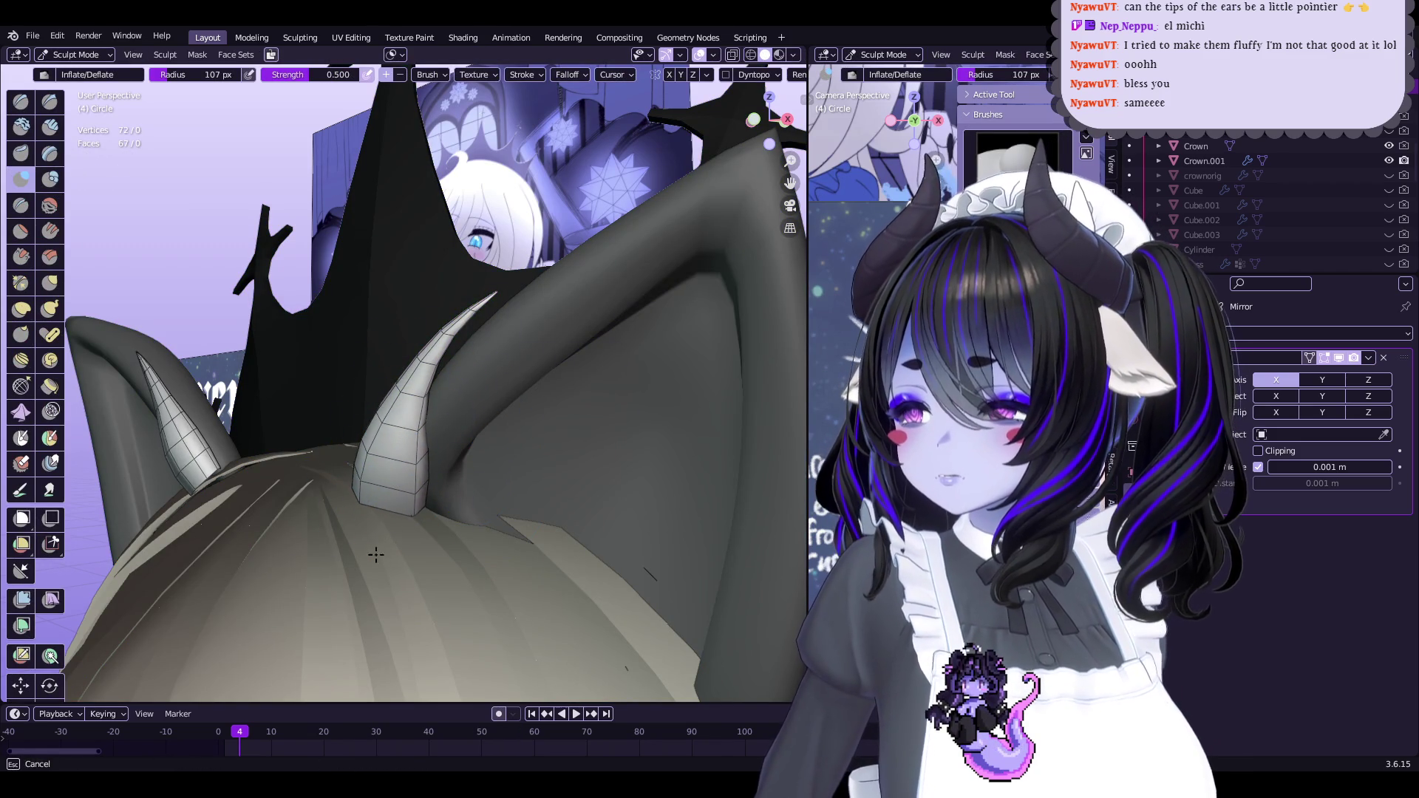
{"action": "middle_click_drag", "start_coordinate": [438, 312], "coordinate": [412, 351]}
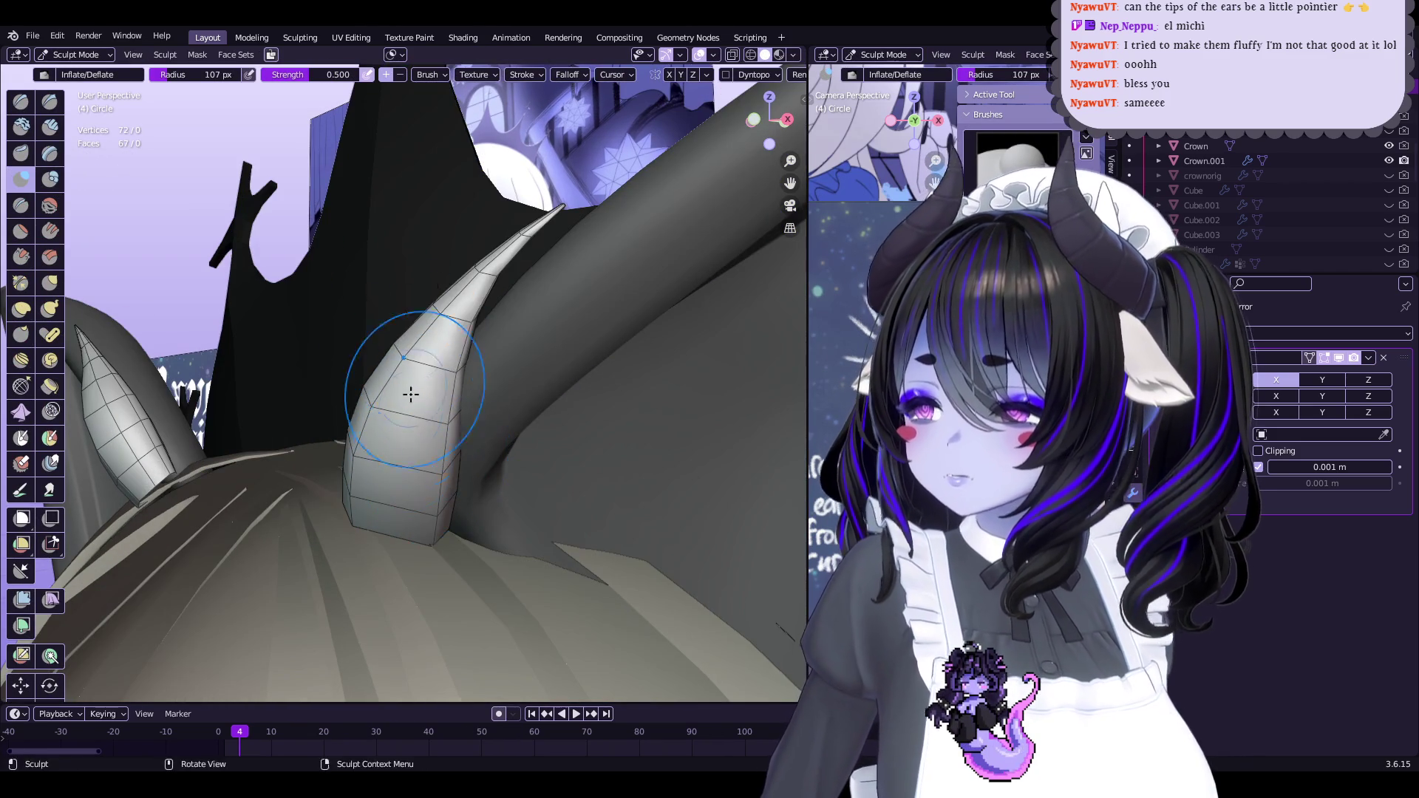
{"action": "left_click", "coordinate": [481, 220]}
{"action": "mouse_move", "coordinate": [481, 220]}
{"action": "middle_mouse_down"}
{"action": "mouse_move", "coordinate": [411, 364]}
{"action": "mouse_move", "coordinate": [356, 423]}
{"action": "mouse_move", "coordinate": [412, 317]}
{"action": "mouse_move", "coordinate": [440, 384]}
{"action": "middle_mouse_up"}
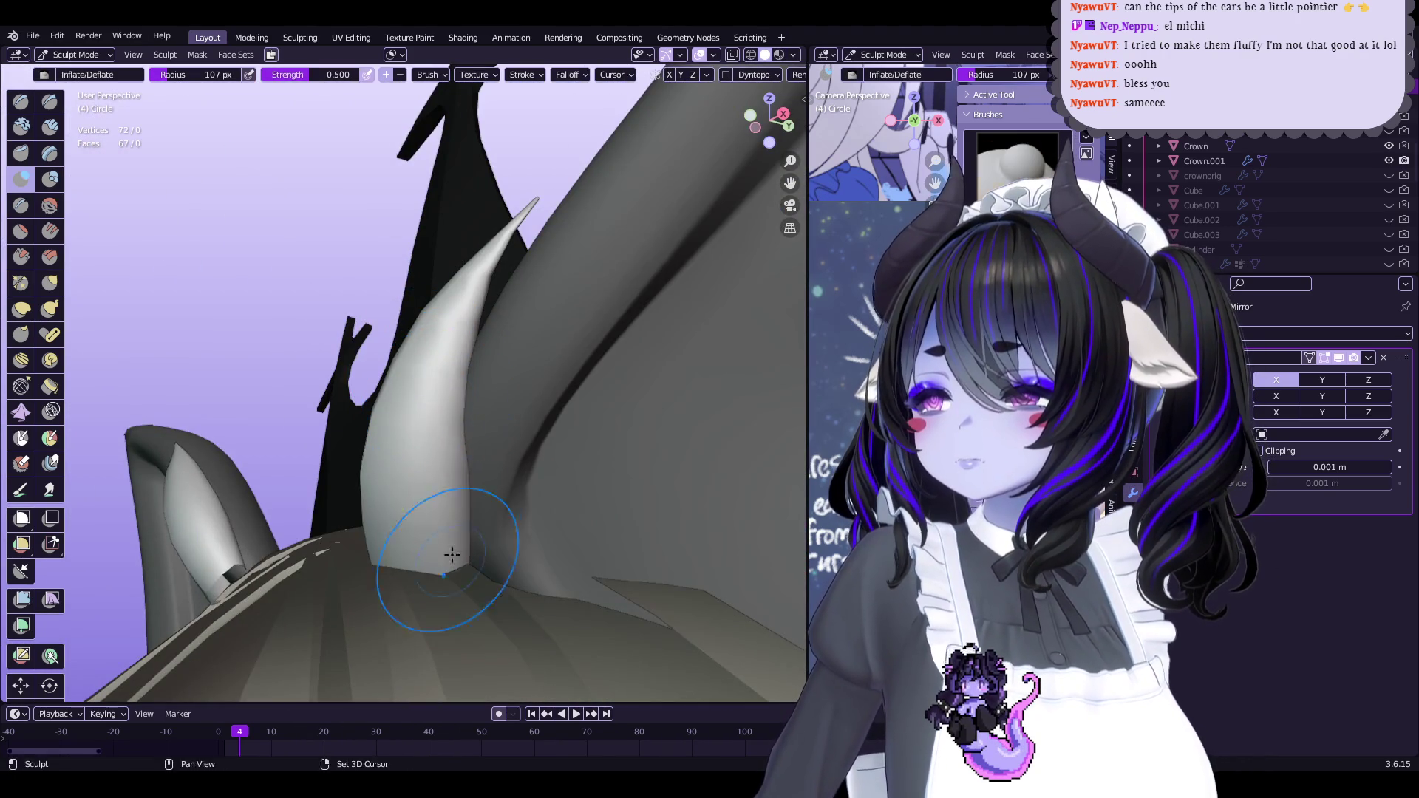
Add a Subdivision modifier to the fluff piece and inspect both ears
{"action": "middle_click_drag", "start_coordinate": [449, 569], "coordinate": [473, 532]}
{"action": "key", "text": "i"}
{"action": "left_click", "coordinate": [1327, 333]}
{"action": "left_click", "coordinate": [1139, 602]}
{"action": "middle_click_drag", "start_coordinate": [511, 444], "coordinate": [528, 477]}
{"action": "mouse_move", "coordinate": [510, 255]}
{"action": "middle_mouse_down"}
{"action": "mouse_move", "coordinate": [434, 468]}
{"action": "mouse_move", "coordinate": [380, 543]}
{"action": "mouse_move", "coordinate": [500, 419]}
{"action": "mouse_move", "coordinate": [419, 411]}
{"action": "middle_mouse_up"}
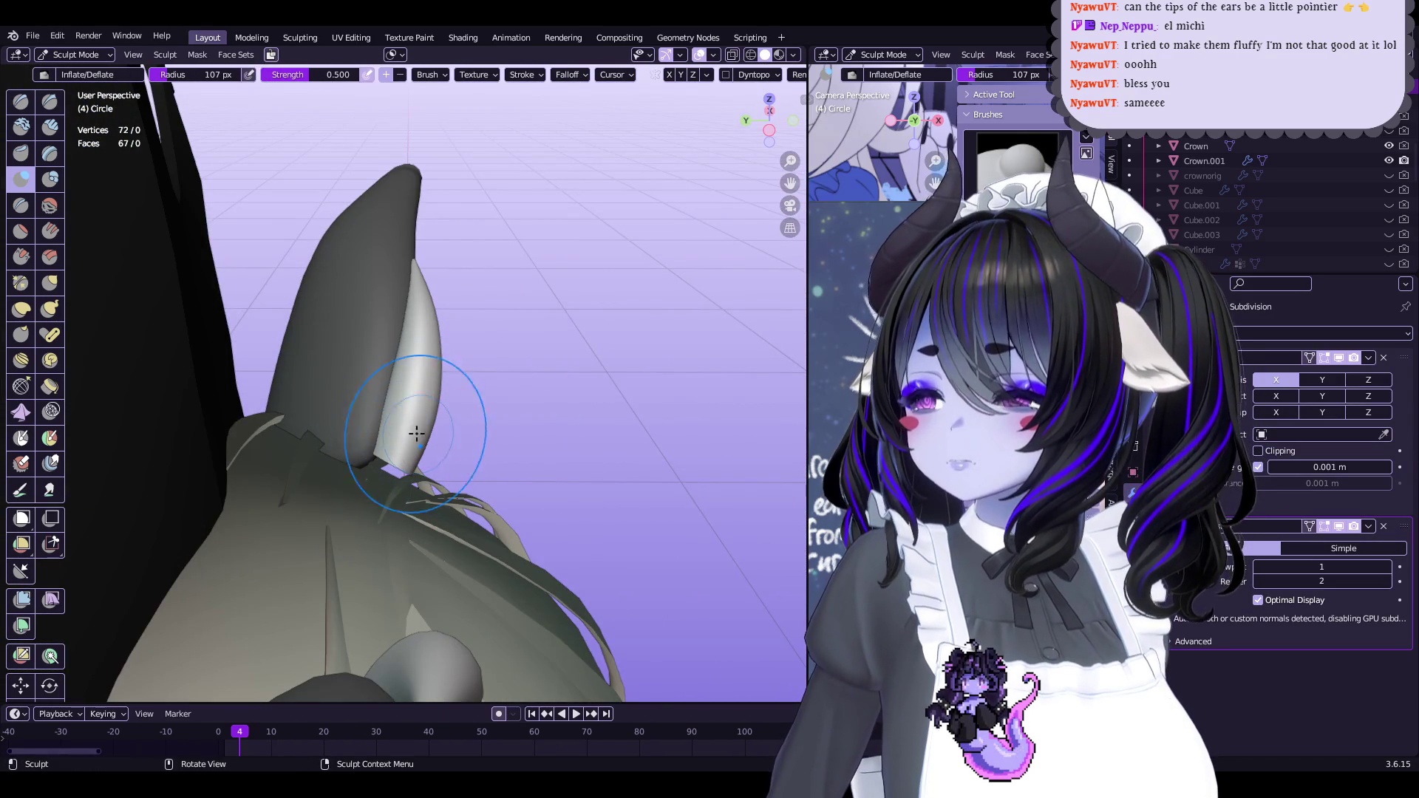
{"action": "mouse_move", "coordinate": [380, 509]}
{"action": "middle_mouse_down"}
{"action": "mouse_move", "coordinate": [387, 453]}
{"action": "mouse_move", "coordinate": [476, 434]}
{"action": "mouse_move", "coordinate": [421, 448]}
{"action": "mouse_move", "coordinate": [532, 358]}
{"action": "middle_mouse_up"}
Sculpt the fluff spike slimmer and curved using the Smooth and Grab brushes
{"action": "key", "text": "shift+s"}
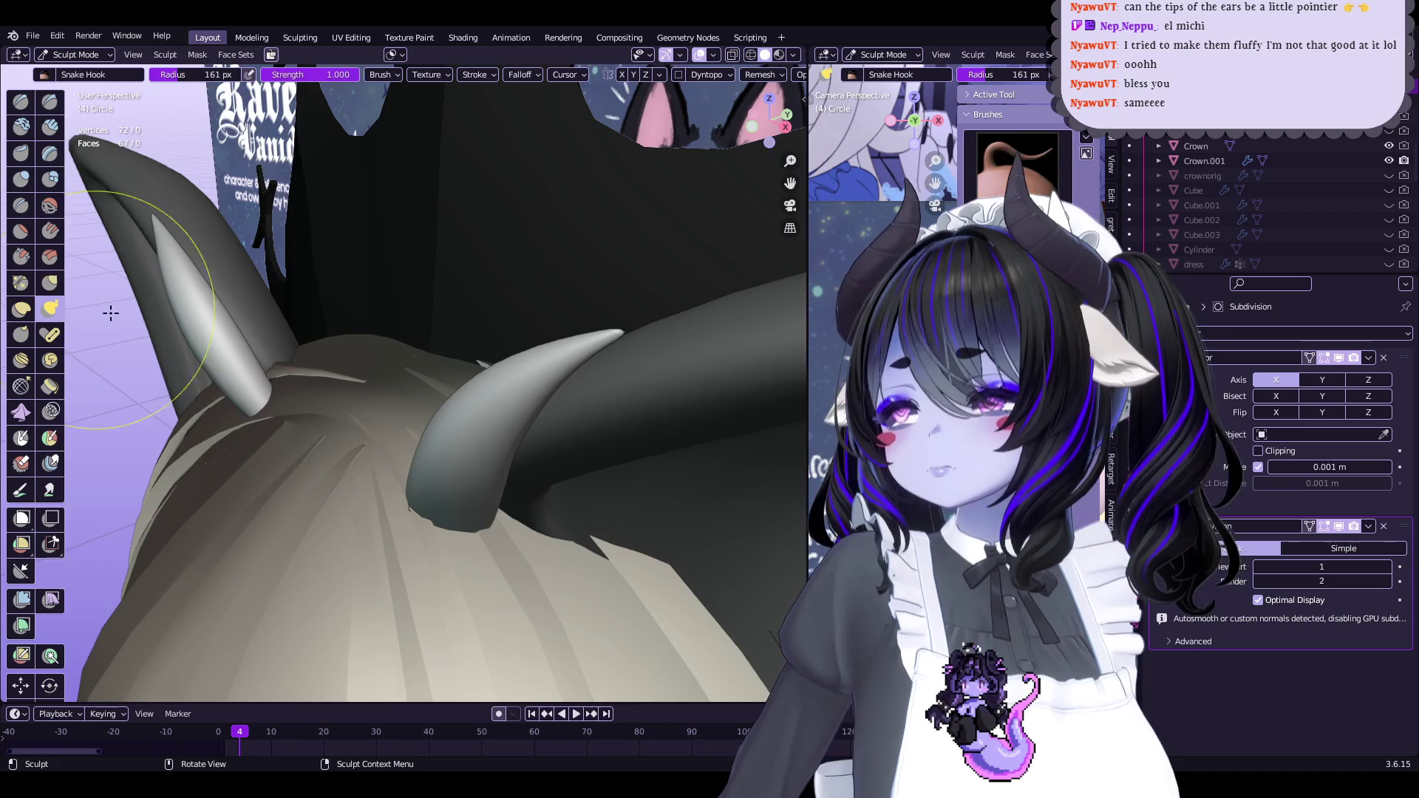
{"action": "middle_click_drag", "start_coordinate": [429, 384], "coordinate": [465, 374]}
{"action": "mouse_move", "coordinate": [554, 333]}
{"action": "middle_mouse_down"}
{"action": "mouse_move", "coordinate": [556, 366]}
{"action": "mouse_move", "coordinate": [570, 371]}
{"action": "mouse_move", "coordinate": [470, 357]}
{"action": "mouse_move", "coordinate": [341, 295]}
{"action": "mouse_move", "coordinate": [70, 251]}
{"action": "middle_mouse_up"}
{"action": "left_click", "coordinate": [52, 283]}
{"action": "mouse_move", "coordinate": [399, 333]}
{"action": "middle_mouse_down"}
{"action": "mouse_move", "coordinate": [444, 343]}
{"action": "mouse_move", "coordinate": [426, 380]}
{"action": "mouse_move", "coordinate": [443, 397]}
{"action": "mouse_move", "coordinate": [520, 402]}
{"action": "mouse_move", "coordinate": [444, 311]}
{"action": "middle_mouse_up"}
{"action": "mouse_move", "coordinate": [409, 444]}
{"action": "middle_mouse_down"}
{"action": "mouse_move", "coordinate": [318, 370]}
{"action": "mouse_move", "coordinate": [464, 382]}
{"action": "mouse_move", "coordinate": [396, 476]}
{"action": "mouse_move", "coordinate": [448, 422]}
{"action": "mouse_move", "coordinate": [237, 179]}
{"action": "middle_mouse_up"}
{"action": "key", "text": "Tab"}
Pick the ear object and select its end face in Edit Mode
{"action": "left_click", "coordinate": [82, 71]}
{"action": "mouse_move", "coordinate": [443, 369]}
{"action": "middle_mouse_down"}
{"action": "mouse_move", "coordinate": [731, 255]}
{"action": "mouse_move", "coordinate": [485, 380]}
{"action": "mouse_move", "coordinate": [435, 383]}
{"action": "middle_mouse_up"}
{"action": "left_click", "coordinate": [732, 255]}
{"action": "key", "text": "Tab"}
{"action": "left_click", "coordinate": [435, 383]}
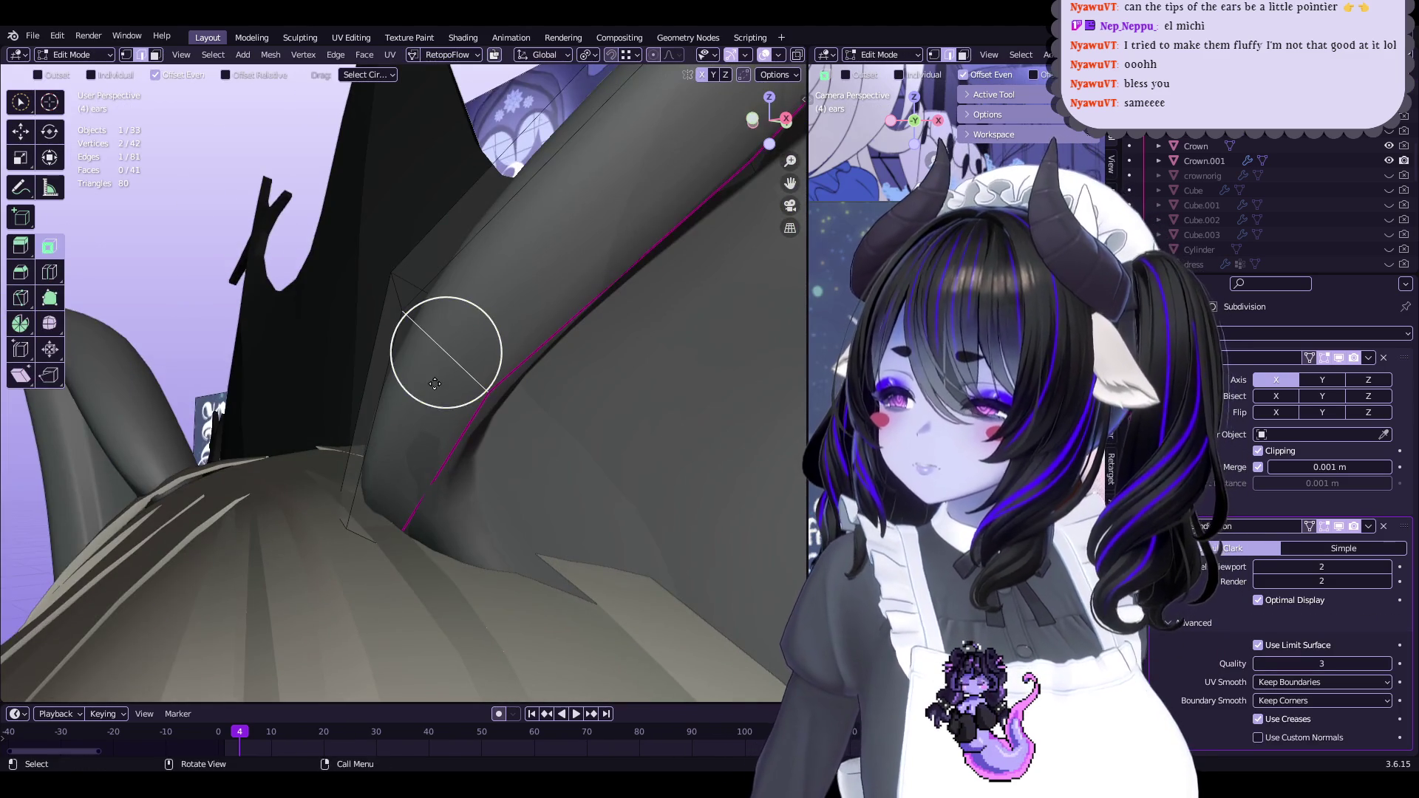
{"action": "middle_click_drag", "start_coordinate": [355, 414], "coordinate": [415, 519]}
{"action": "left_click", "coordinate": [415, 519]}
Try extruding the ear's end face, then undo the extrusion
{"action": "key", "text": "e"}
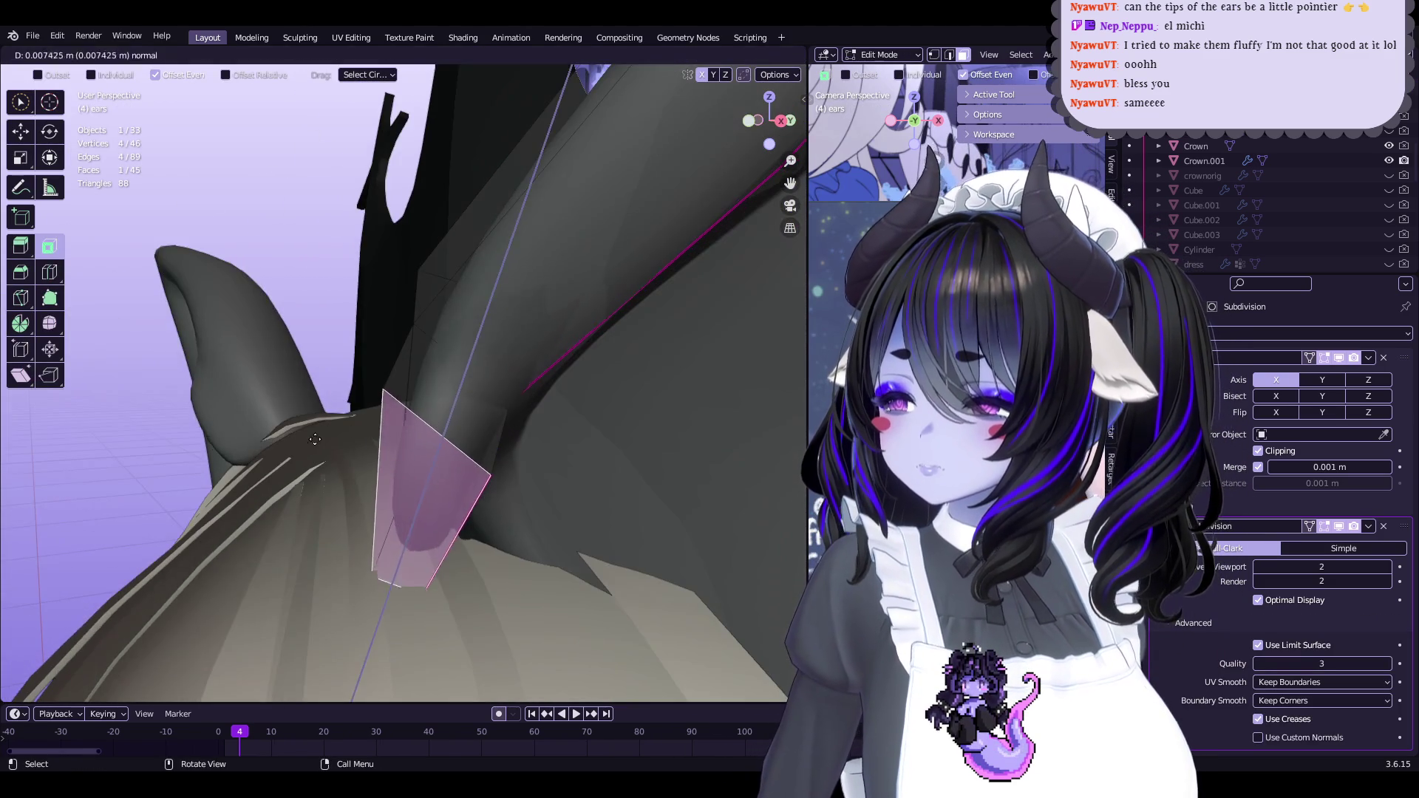
{"action": "left_click", "coordinate": [353, 437]}
{"action": "right_click", "coordinate": [280, 363]}
{"action": "mouse_move", "coordinate": [279, 363]}
{"action": "middle_mouse_down"}
{"action": "mouse_move", "coordinate": [434, 451]}
{"action": "mouse_move", "coordinate": [475, 456]}
{"action": "middle_mouse_up"}
{"action": "key", "text": "ctrl+z"}
{"action": "mouse_move", "coordinate": [537, 418]}
{"action": "middle_mouse_down"}
{"action": "mouse_move", "coordinate": [408, 376]}
{"action": "mouse_move", "coordinate": [449, 358]}
{"action": "middle_mouse_up"}
Extrude the ear's end face again, scale it to about 0.58, and nudge it
{"action": "key", "text": "e"}
{"action": "right_click", "coordinate": [443, 399]}
{"action": "key", "text": "s"}
{"action": "left_click", "coordinate": [414, 384]}
{"action": "key", "text": "g"}
{"action": "left_click", "coordinate": [417, 371]}
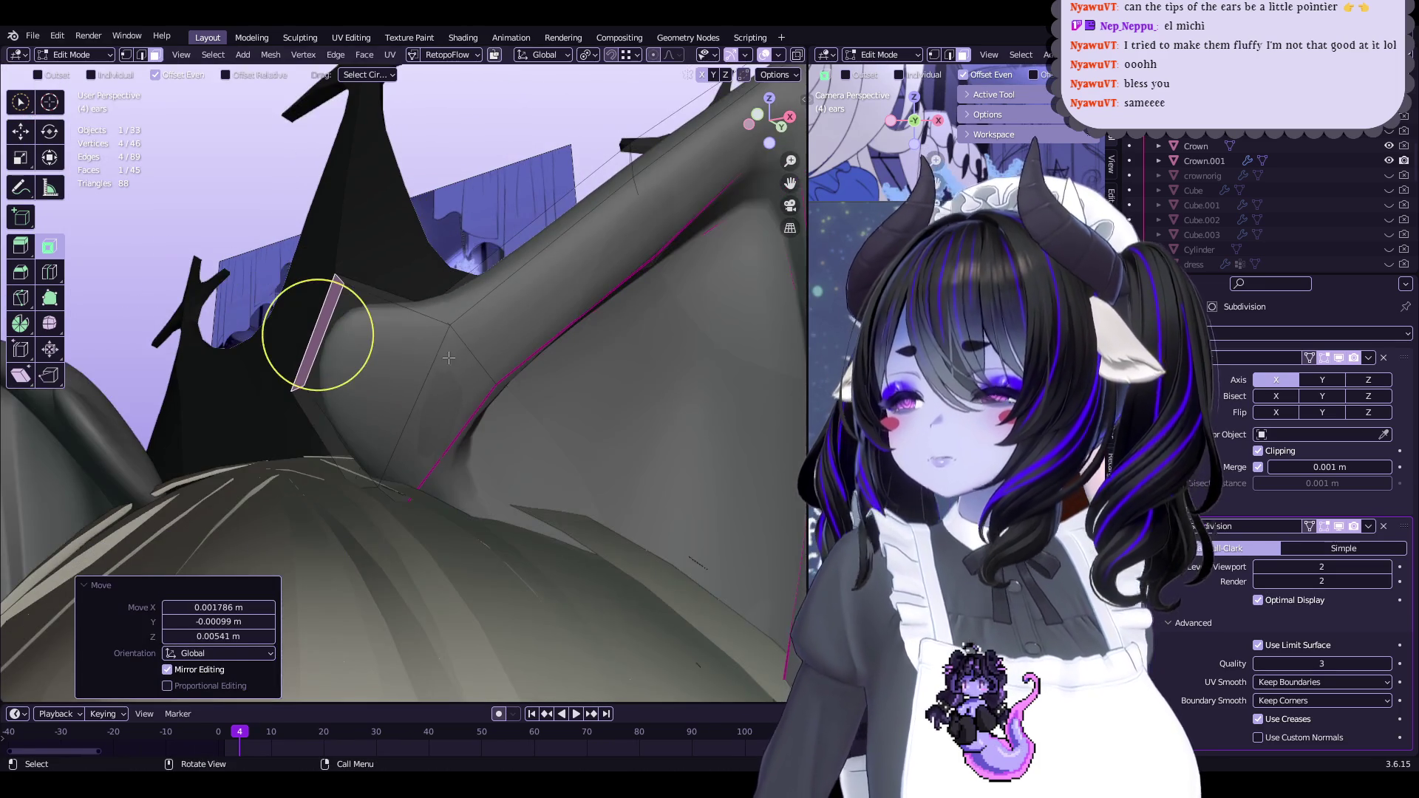
Reposition the new tip face and its four tip vertices
{"action": "mouse_move", "coordinate": [397, 295]}
{"action": "middle_mouse_down"}
{"action": "mouse_move", "coordinate": [419, 378]}
{"action": "mouse_move", "coordinate": [423, 338]}
{"action": "middle_mouse_up"}
{"action": "left_click", "coordinate": [381, 365]}
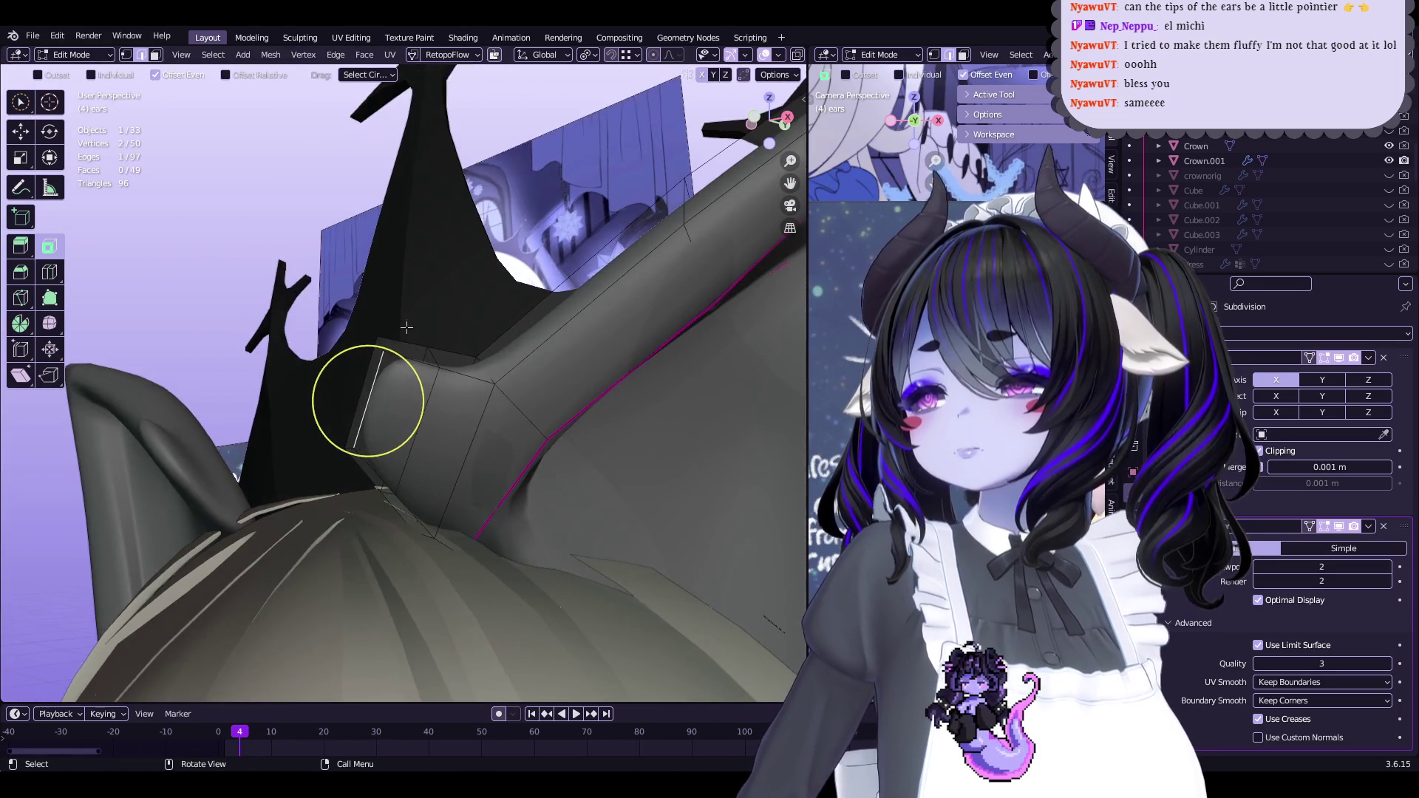
{"action": "left_click", "coordinate": [155, 55]}
{"action": "middle_click_drag", "start_coordinate": [340, 311], "coordinate": [366, 324]}
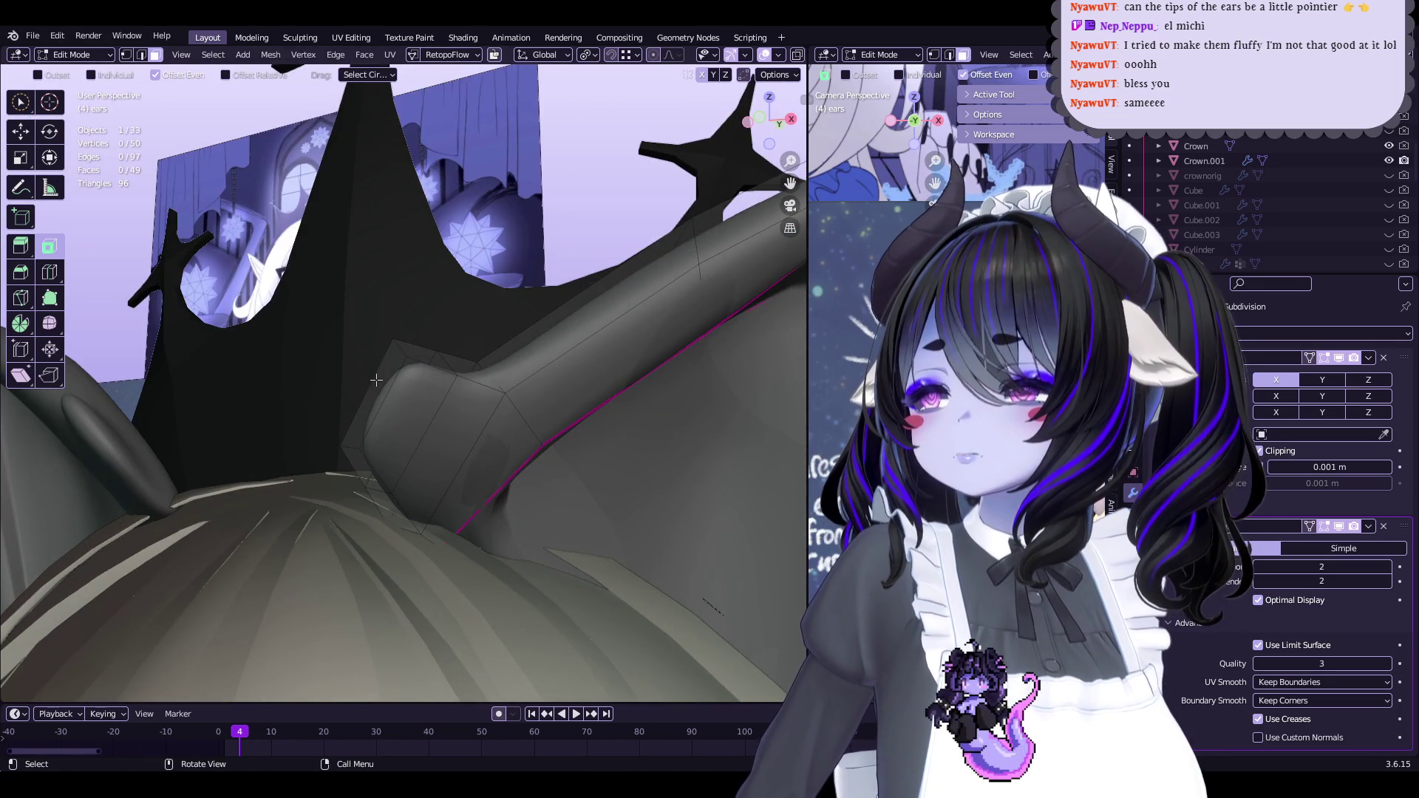
{"action": "middle_click_drag", "start_coordinate": [377, 380], "coordinate": [386, 386]}
{"action": "left_click_drag", "start_coordinate": [387, 386], "coordinate": [392, 381]}
{"action": "mouse_move", "coordinate": [391, 381]}
{"action": "middle_mouse_down"}
{"action": "mouse_move", "coordinate": [446, 273]}
{"action": "mouse_move", "coordinate": [419, 397]}
{"action": "mouse_move", "coordinate": [458, 380]}
{"action": "mouse_move", "coordinate": [503, 274]}
{"action": "mouse_move", "coordinate": [564, 392]}
{"action": "mouse_move", "coordinate": [506, 398]}
{"action": "mouse_move", "coordinate": [444, 322]}
{"action": "middle_mouse_up"}
{"action": "key", "text": "1"}
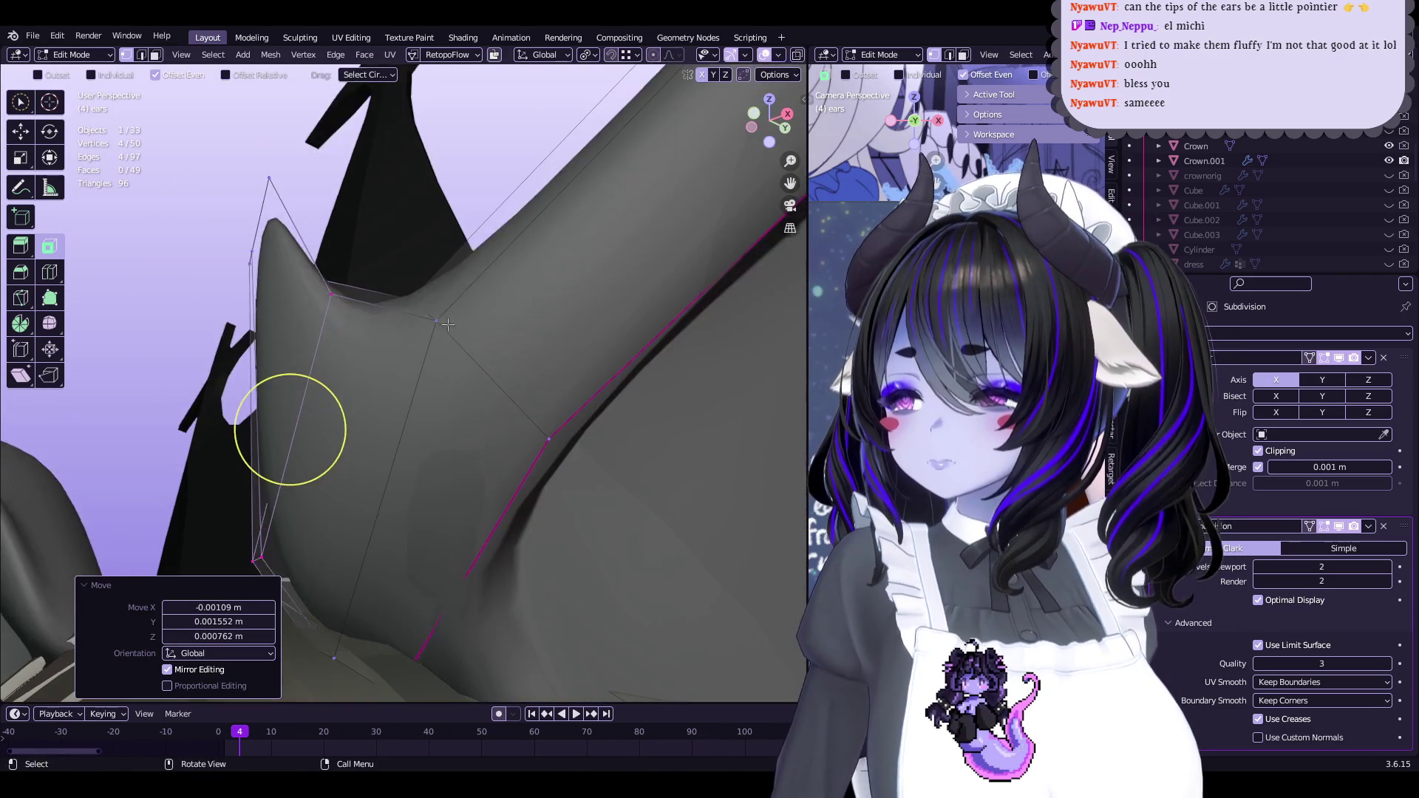
{"action": "key", "text": "g"}
{"action": "left_click", "coordinate": [522, 352]}
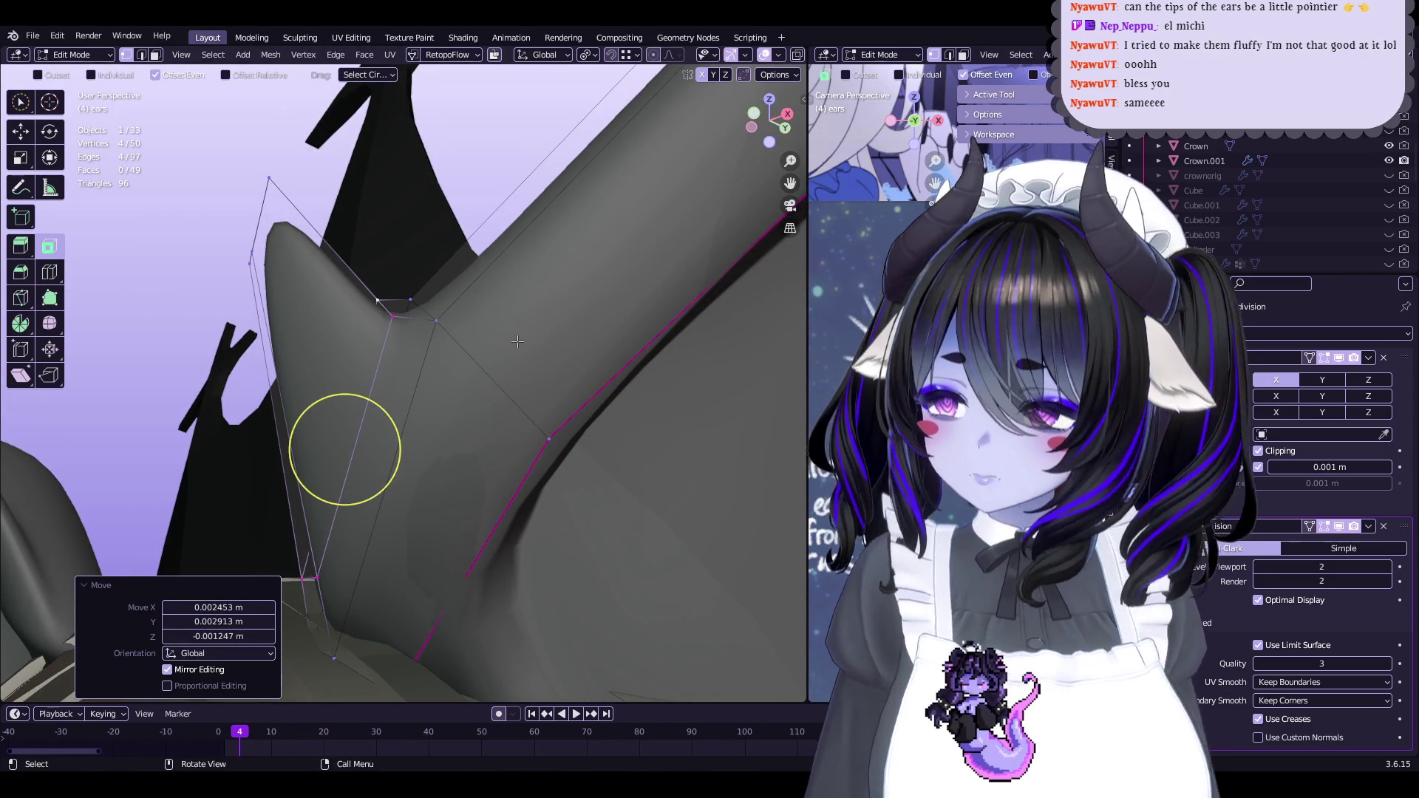
Save the file as Start5Hime.blend and check the pointier ear on the head
{"action": "key", "text": "ctrl+s"}
{"action": "middle_click_drag", "start_coordinate": [494, 339], "coordinate": [480, 294]}
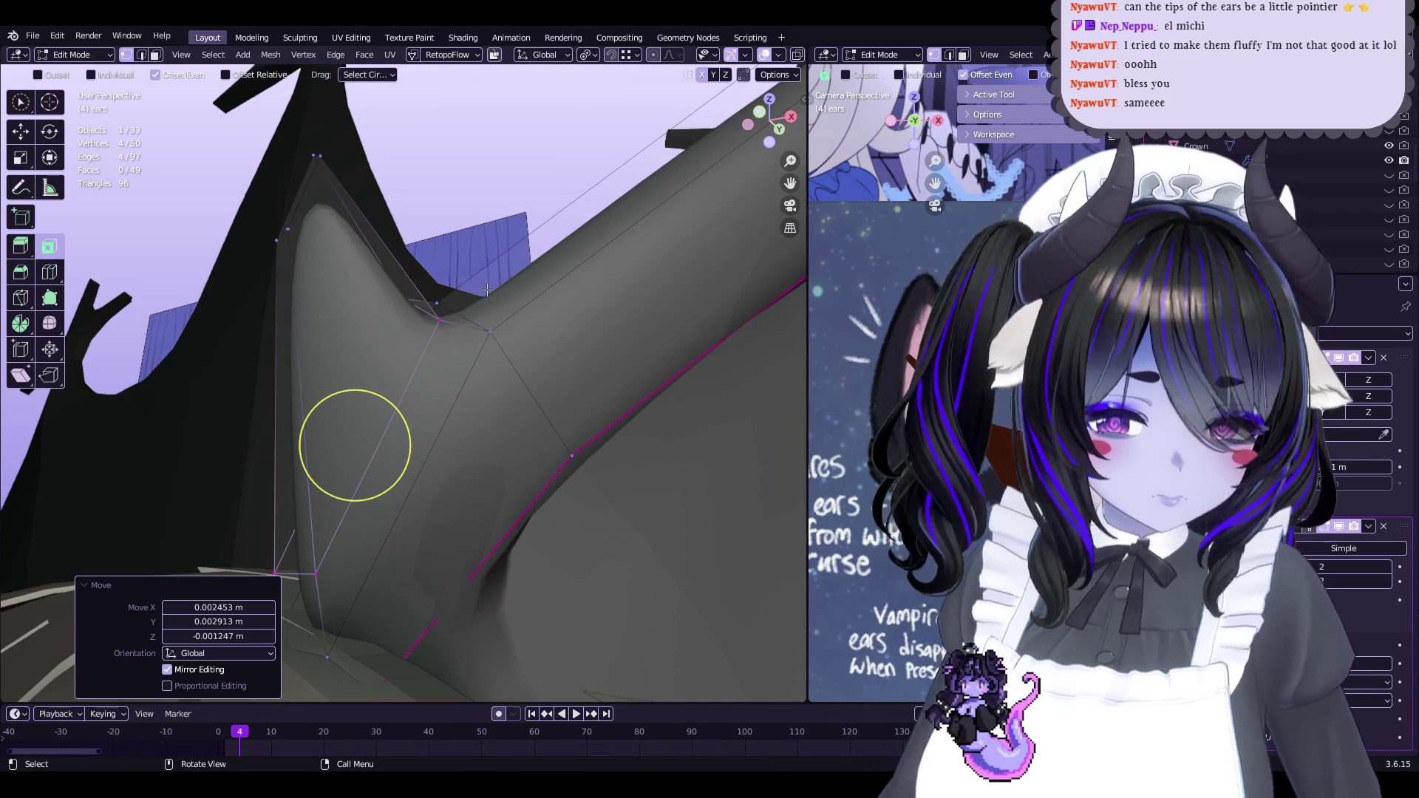
{"action": "key", "text": "Tab"}
{"action": "mouse_move", "coordinate": [484, 299]}
{"action": "middle_mouse_down"}
{"action": "mouse_move", "coordinate": [517, 323]}
{"action": "mouse_move", "coordinate": [477, 346]}
{"action": "middle_mouse_up"}
{"action": "key", "text": "Tab"}
{"action": "scroll", "coordinate": [491, 357], "scroll_direction": "up", "scroll_amount": 5}
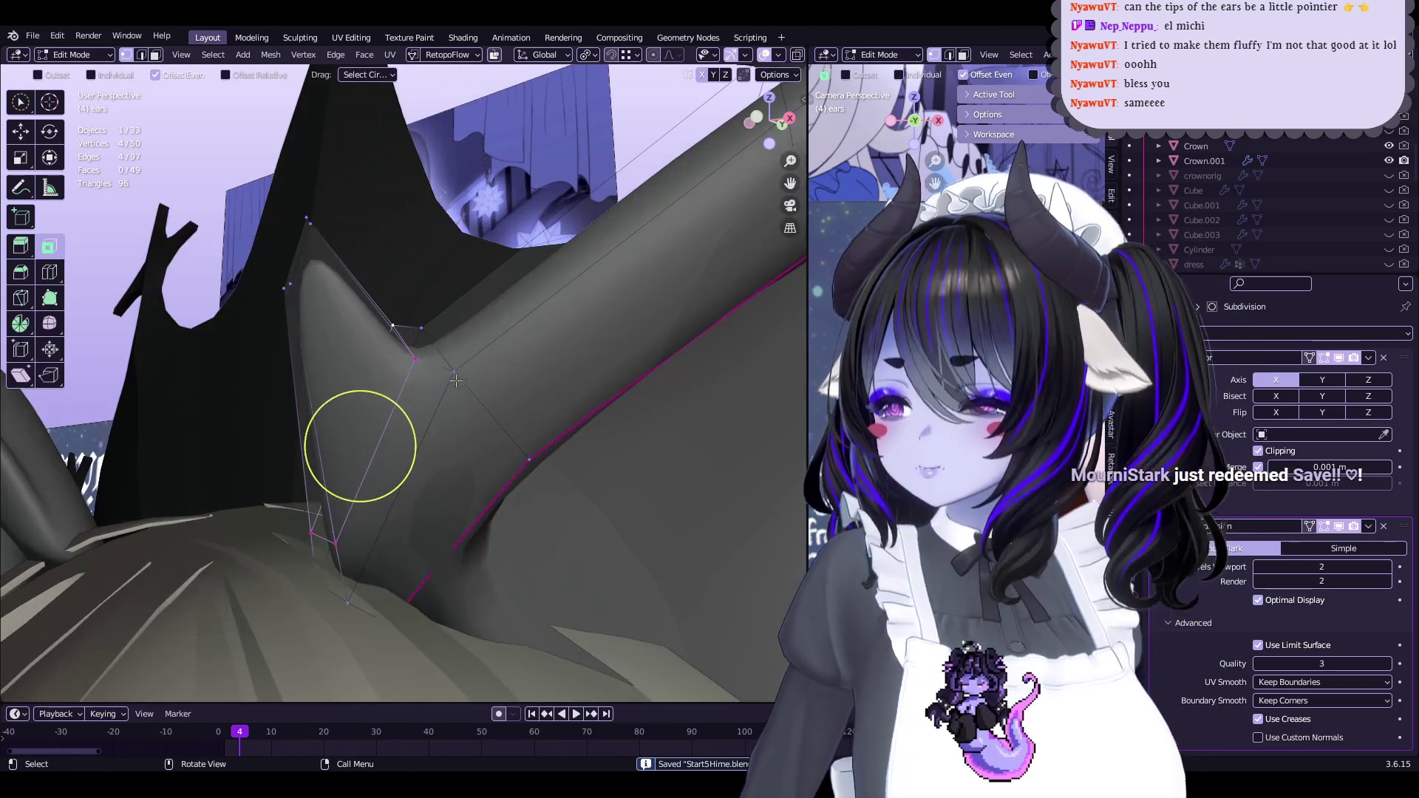
{"action": "middle_click_drag", "start_coordinate": [454, 344], "coordinate": [460, 321]}
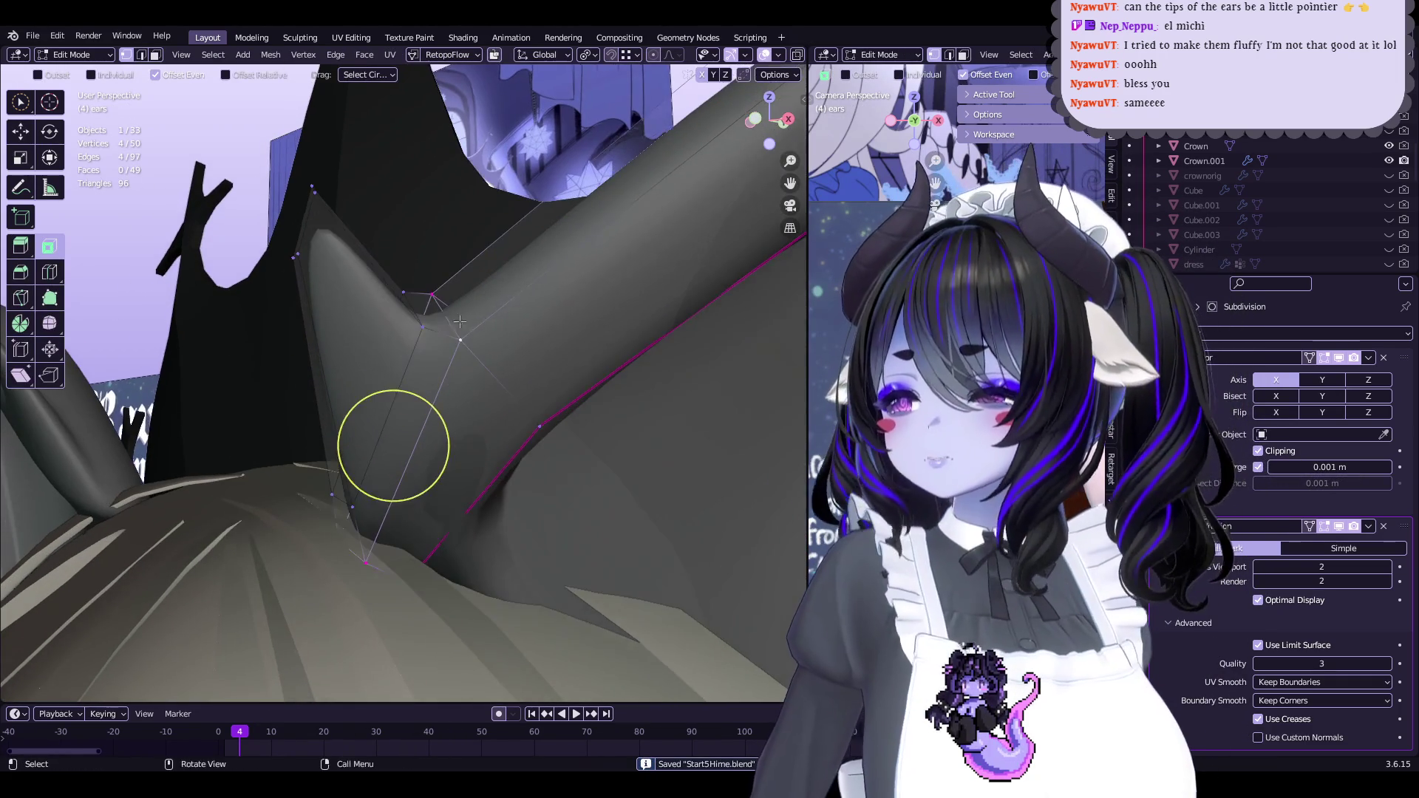
Thicken the ear's selected tip vertices and check the shape in Object Mode
{"action": "right_click", "coordinate": [499, 331]}
{"action": "mouse_move", "coordinate": [381, 428]}
{"action": "middle_mouse_down"}
{"action": "mouse_move", "coordinate": [406, 444]}
{"action": "mouse_move", "coordinate": [499, 400]}
{"action": "mouse_move", "coordinate": [434, 476]}
{"action": "mouse_move", "coordinate": [471, 429]}
{"action": "middle_mouse_up"}
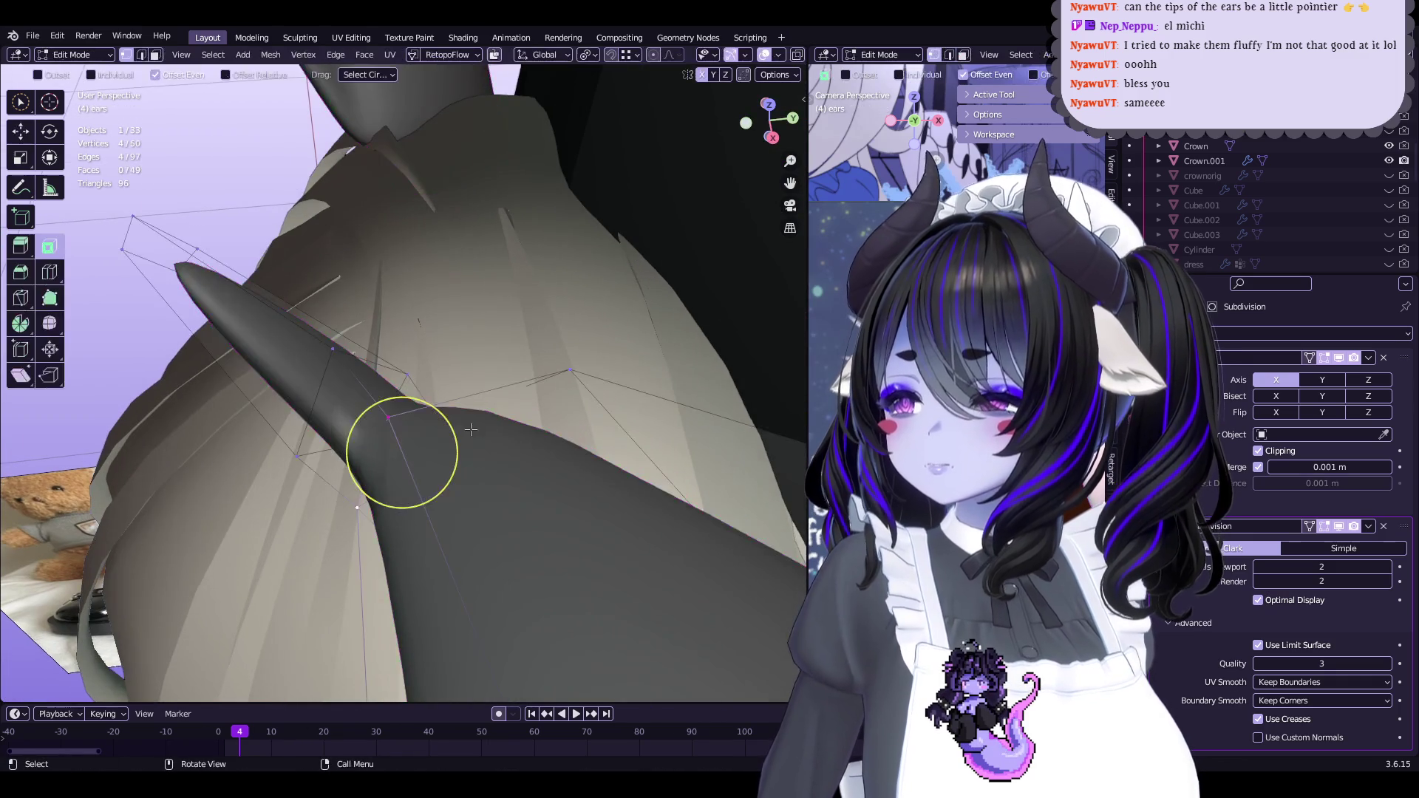
{"action": "left_click", "coordinate": [530, 360]}
{"action": "middle_click_drag", "start_coordinate": [383, 443], "coordinate": [403, 459]}
{"action": "left_click_drag", "start_coordinate": [403, 459], "coordinate": [415, 434]}
{"action": "mouse_move", "coordinate": [415, 434]}
{"action": "middle_mouse_down"}
{"action": "mouse_move", "coordinate": [630, 280]}
{"action": "mouse_move", "coordinate": [411, 475]}
{"action": "mouse_move", "coordinate": [491, 355]}
{"action": "mouse_move", "coordinate": [402, 406]}
{"action": "mouse_move", "coordinate": [467, 379]}
{"action": "mouse_move", "coordinate": [460, 444]}
{"action": "mouse_move", "coordinate": [397, 300]}
{"action": "middle_mouse_up"}
{"action": "key", "text": "Tab"}
{"action": "key", "text": "Tab"}
Add an edge loop to the ear and move tip vertices to taper it
{"action": "left_click", "coordinate": [373, 213]}
{"action": "mouse_move", "coordinate": [373, 213]}
{"action": "middle_mouse_down"}
{"action": "mouse_move", "coordinate": [666, 584]}
{"action": "mouse_move", "coordinate": [673, 385]}
{"action": "mouse_move", "coordinate": [454, 360]}
{"action": "mouse_move", "coordinate": [593, 523]}
{"action": "mouse_move", "coordinate": [405, 241]}
{"action": "middle_mouse_up"}
{"action": "left_click", "coordinate": [423, 237]}
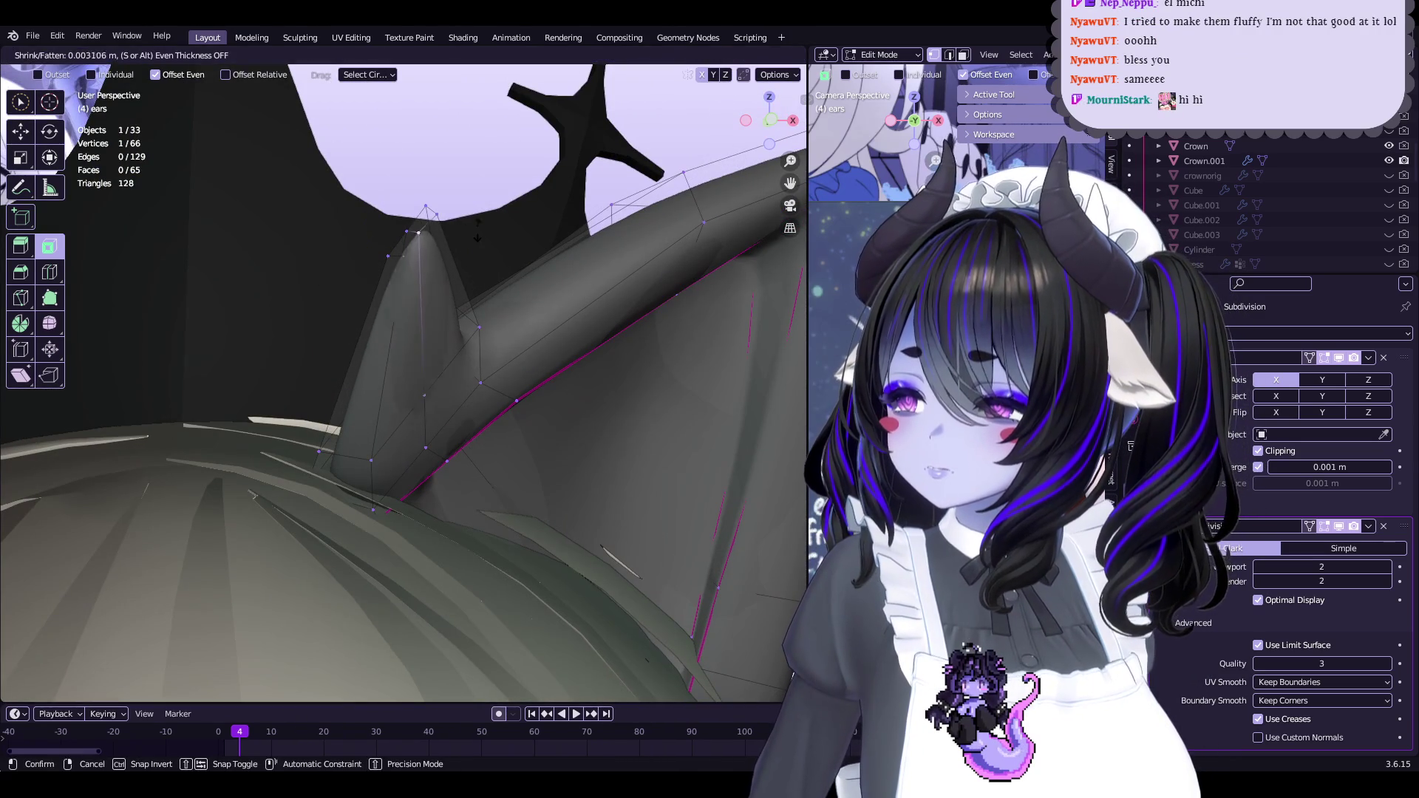
{"action": "right_click", "coordinate": [499, 212]}
{"action": "mouse_move", "coordinate": [499, 212]}
{"action": "middle_mouse_down"}
{"action": "mouse_move", "coordinate": [541, 279]}
{"action": "mouse_move", "coordinate": [438, 385]}
{"action": "mouse_move", "coordinate": [421, 454]}
{"action": "mouse_move", "coordinate": [452, 484]}
{"action": "mouse_move", "coordinate": [462, 414]}
{"action": "mouse_move", "coordinate": [589, 384]}
{"action": "mouse_move", "coordinate": [491, 332]}
{"action": "mouse_move", "coordinate": [436, 325]}
{"action": "mouse_move", "coordinate": [422, 292]}
{"action": "mouse_move", "coordinate": [502, 326]}
{"action": "mouse_move", "coordinate": [416, 327]}
{"action": "mouse_move", "coordinate": [375, 295]}
{"action": "mouse_move", "coordinate": [513, 395]}
{"action": "mouse_move", "coordinate": [516, 362]}
{"action": "mouse_move", "coordinate": [608, 317]}
{"action": "mouse_move", "coordinate": [597, 352]}
{"action": "mouse_move", "coordinate": [636, 403]}
{"action": "mouse_move", "coordinate": [531, 405]}
{"action": "mouse_move", "coordinate": [444, 383]}
{"action": "middle_mouse_up"}
{"action": "left_click", "coordinate": [465, 422]}
{"action": "key", "text": "Tab"}
{"action": "key", "text": "Tab"}
Check the tapered ear shape across Object, Edit and Sculpt modes
{"action": "key", "text": "Tab"}
{"action": "key", "text": "Tab"}
{"action": "left_click", "coordinate": [414, 288]}
{"action": "key", "text": "Tab"}
{"action": "left_click", "coordinate": [654, 414]}
{"action": "scroll", "coordinate": [530, 405], "scroll_direction": "up", "scroll_amount": 3}
{"action": "key", "text": "Tab"}
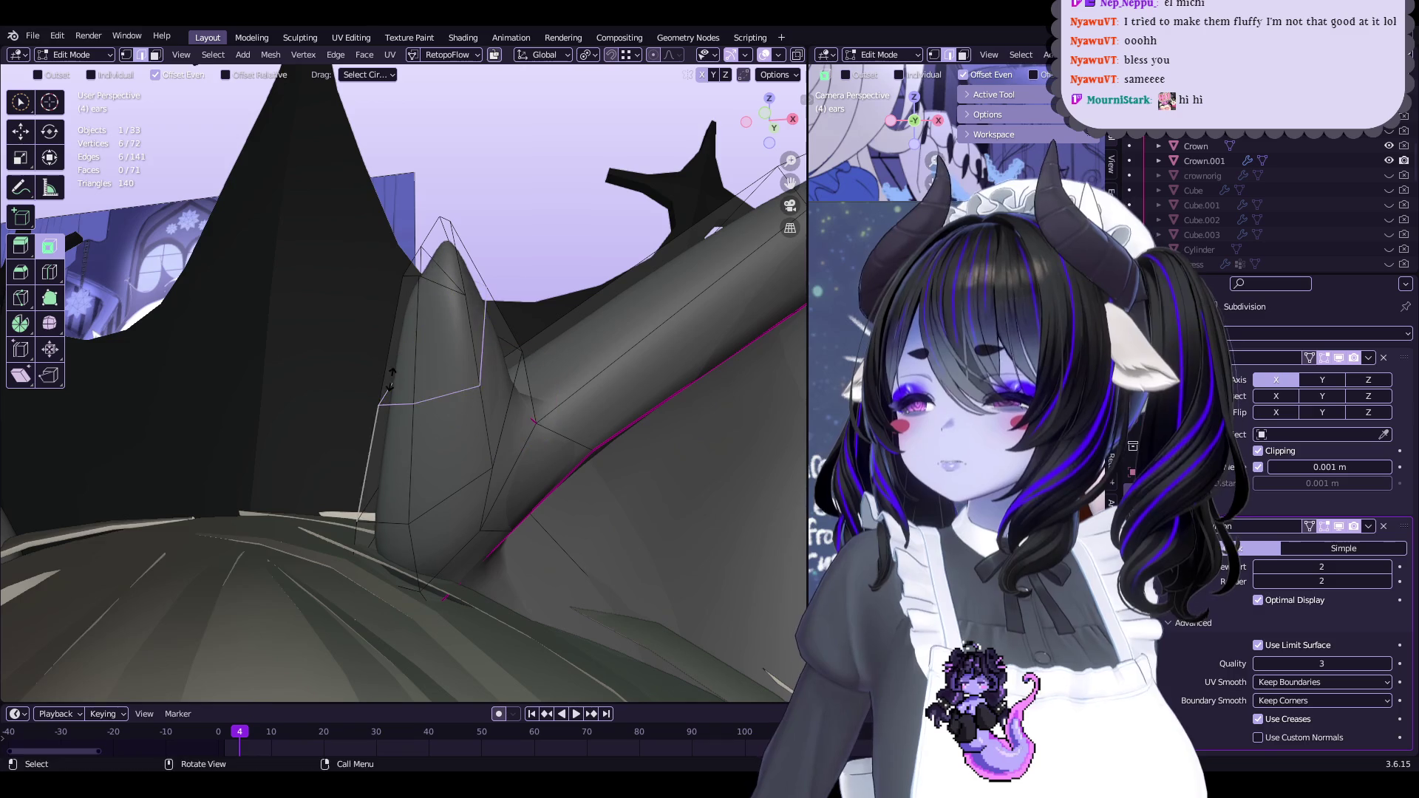
{"action": "key", "text": "ctrl+Tab"}
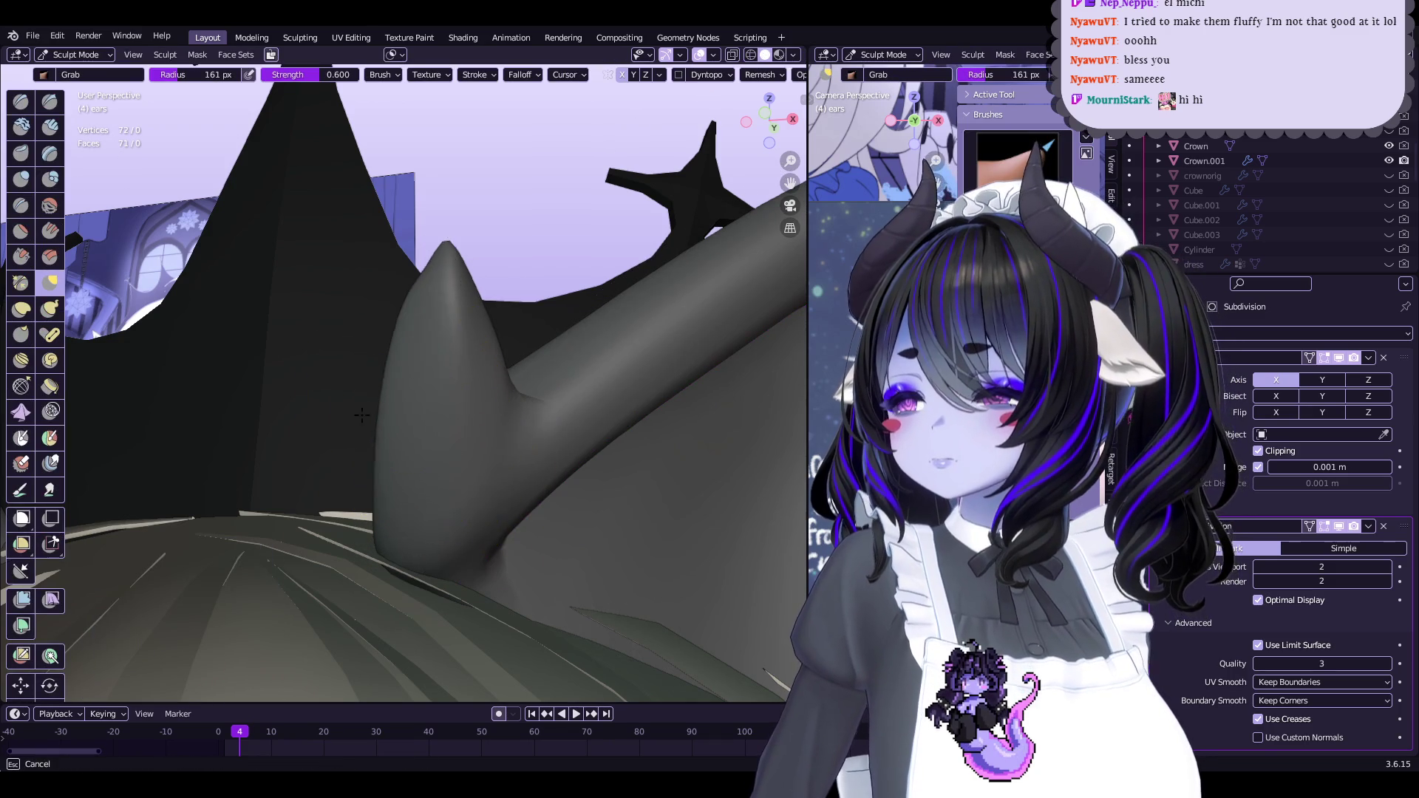
{"action": "mouse_move", "coordinate": [398, 401]}
{"action": "middle_mouse_down"}
{"action": "mouse_move", "coordinate": [444, 370]}
{"action": "mouse_move", "coordinate": [419, 420]}
{"action": "mouse_move", "coordinate": [469, 390]}
{"action": "mouse_move", "coordinate": [461, 421]}
{"action": "middle_mouse_up"}
{"action": "key", "text": "Tab"}
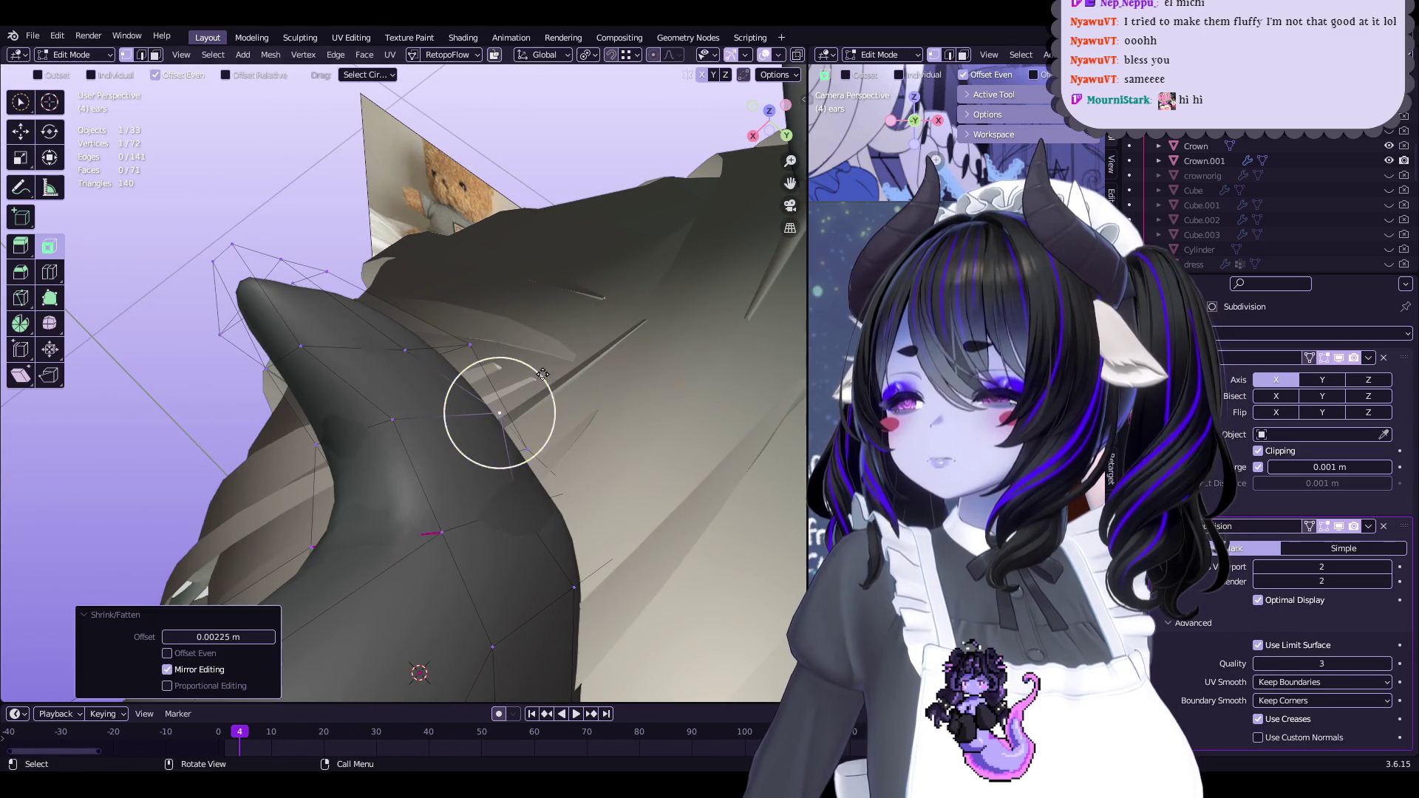
{"action": "key", "text": "Tab"}
{"action": "mouse_move", "coordinate": [443, 326]}
{"action": "middle_mouse_down"}
{"action": "mouse_move", "coordinate": [416, 417]}
{"action": "mouse_move", "coordinate": [373, 296]}
{"action": "mouse_move", "coordinate": [487, 416]}
{"action": "mouse_move", "coordinate": [392, 343]}
{"action": "middle_mouse_up"}
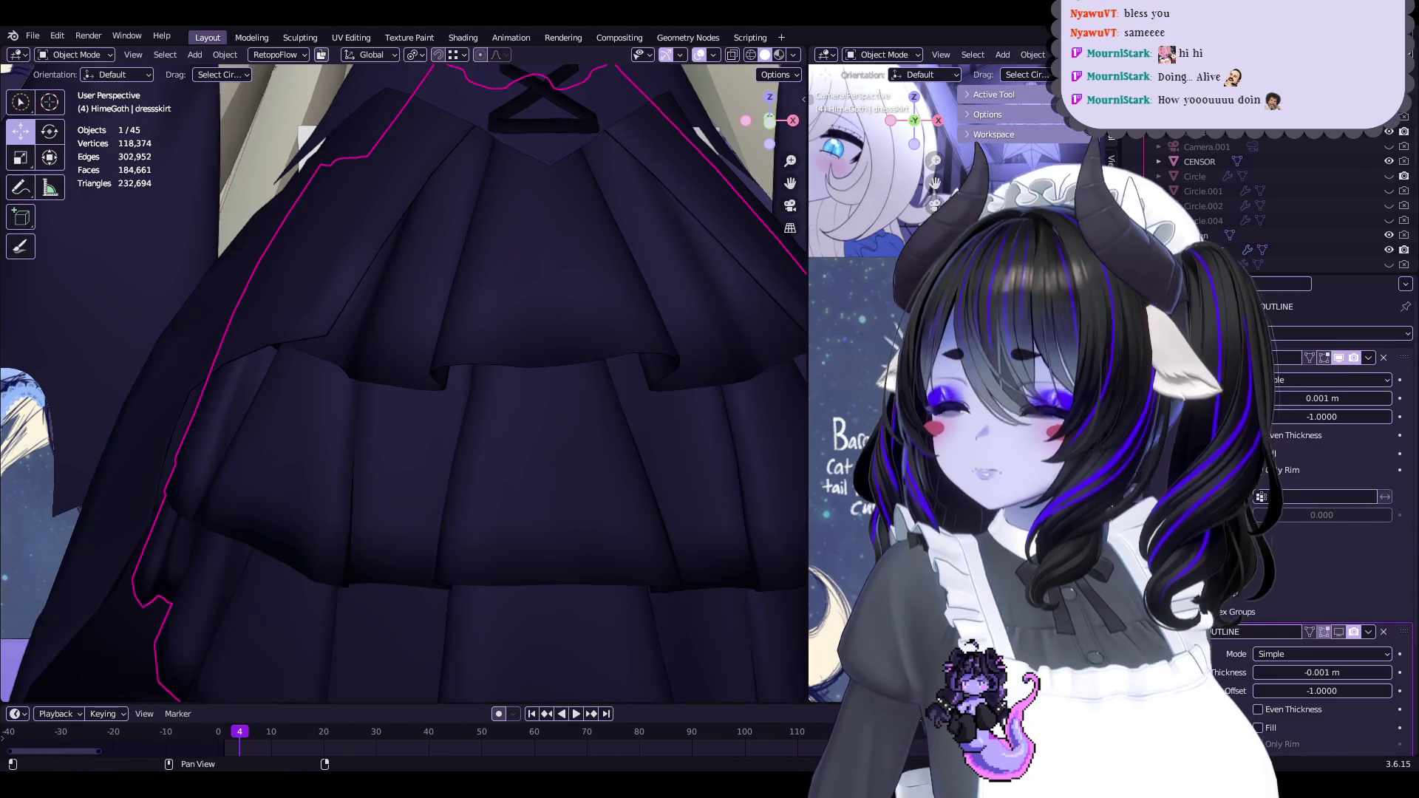
Show the vertex groups panel, view the head, and save Start5Hime.blend
{"action": "left_click", "coordinate": [1118, 517]}
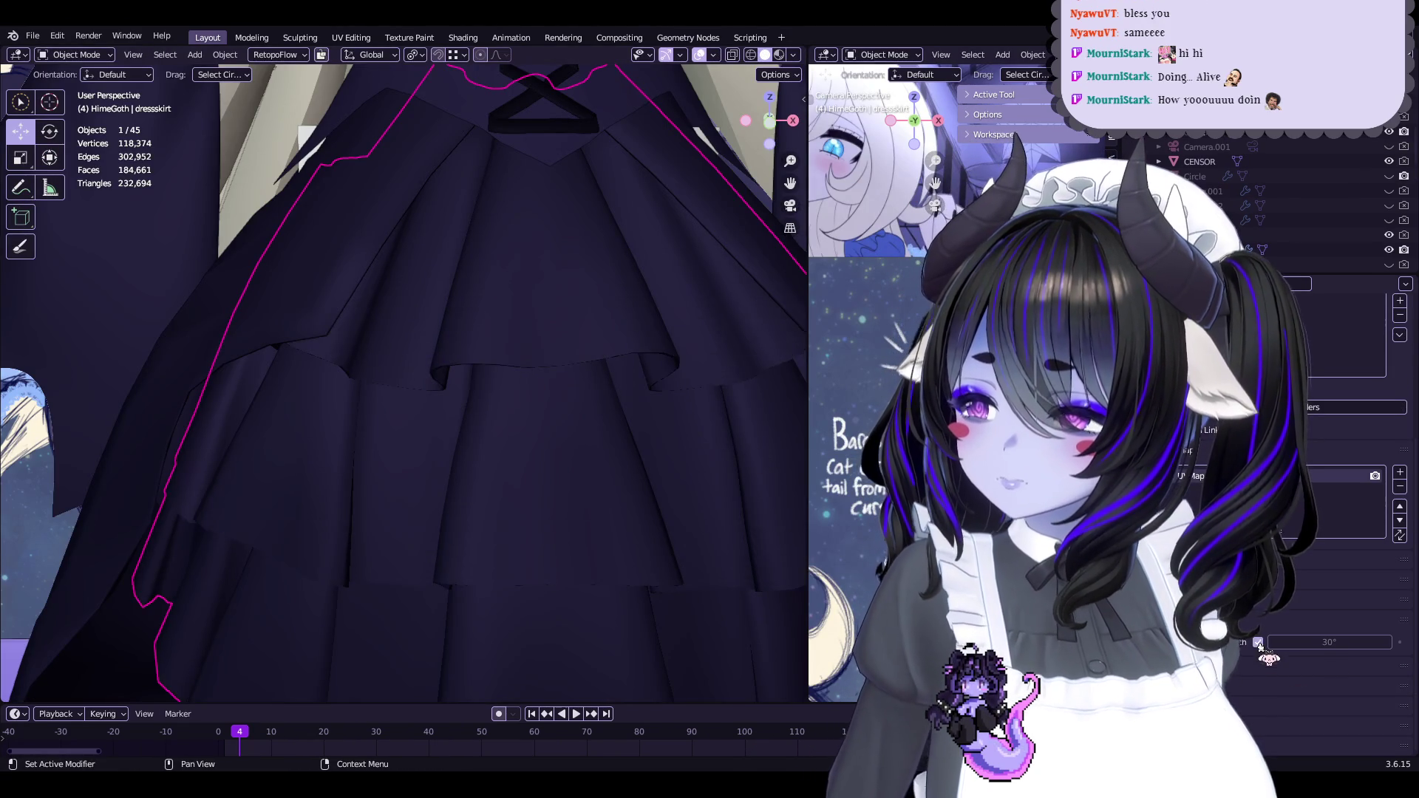
{"action": "scroll", "coordinate": [403, 370], "scroll_direction": "down", "scroll_amount": 8}
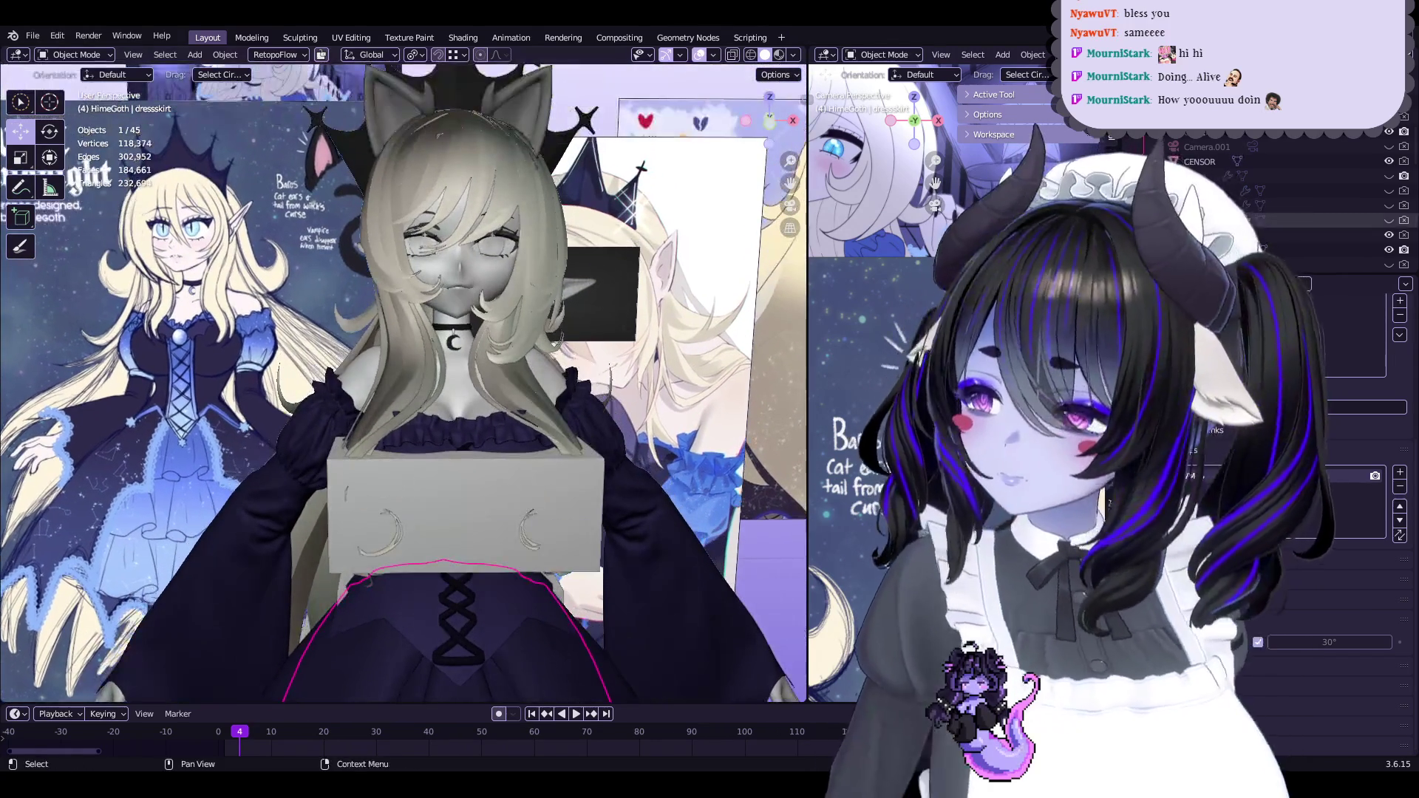
{"action": "mouse_move", "coordinate": [621, 323]}
{"action": "middle_mouse_down"}
{"action": "mouse_move", "coordinate": [592, 325]}
{"action": "mouse_move", "coordinate": [517, 388]}
{"action": "mouse_move", "coordinate": [493, 481]}
{"action": "middle_mouse_up"}
{"action": "scroll", "coordinate": [591, 325], "scroll_direction": "up", "scroll_amount": 5}
{"action": "key", "text": "ctrl+s"}
Select the ears object and enter Edit Mode on its mesh
{"action": "left_click", "coordinate": [574, 323]}
{"action": "scroll", "coordinate": [510, 392], "scroll_direction": "up", "scroll_amount": 6}
{"action": "scroll", "coordinate": [511, 393], "scroll_direction": "down", "scroll_amount": 5}
{"action": "key", "text": "Tab"}
{"action": "scroll", "coordinate": [493, 482], "scroll_direction": "up", "scroll_amount": 4}
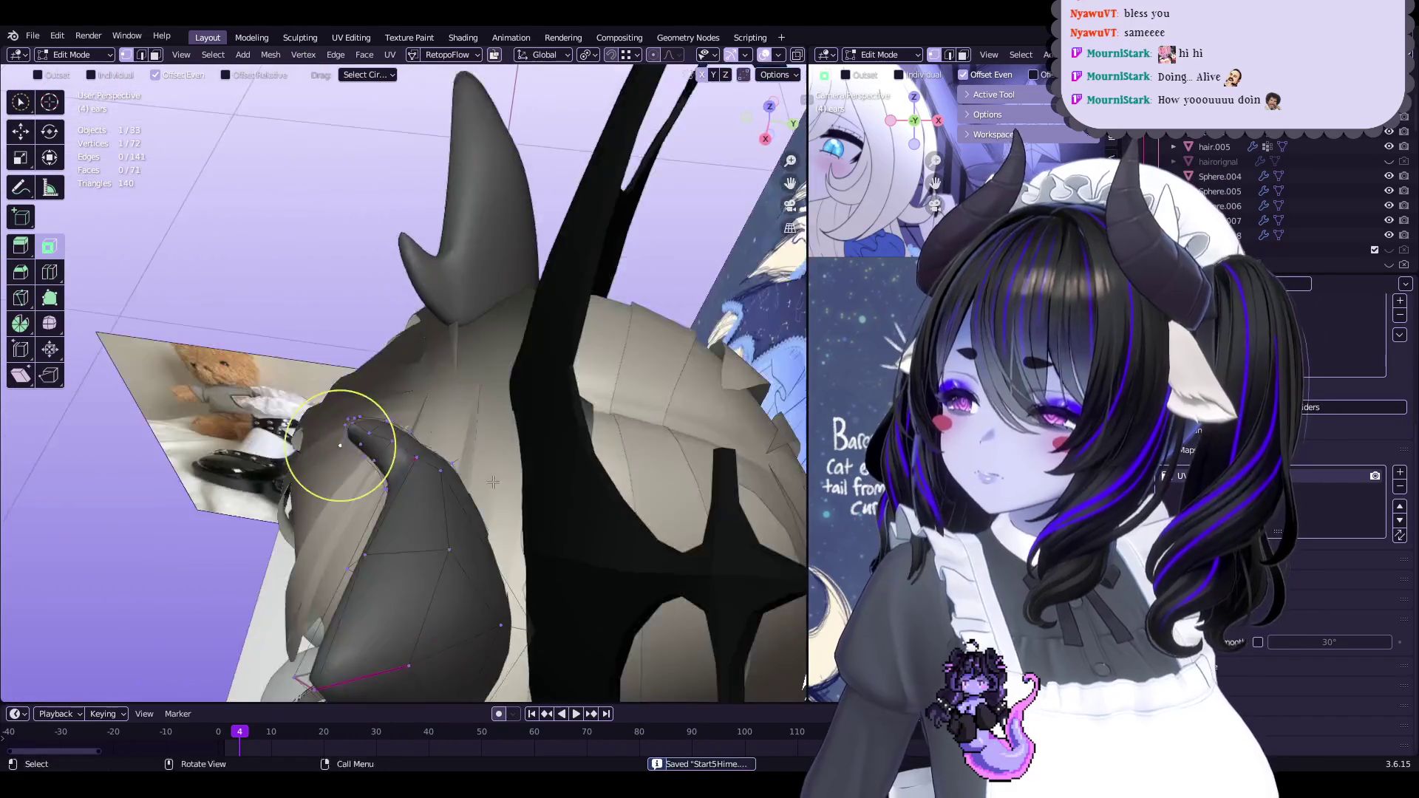
Toggle the ears between Edit and Sculpt Mode while orbiting to inspect the tips
{"action": "mouse_move", "coordinate": [367, 410]}
{"action": "middle_mouse_down"}
{"action": "mouse_move", "coordinate": [451, 325]}
{"action": "mouse_move", "coordinate": [509, 392]}
{"action": "mouse_move", "coordinate": [400, 394]}
{"action": "middle_mouse_up"}
{"action": "key", "text": "Tab"}
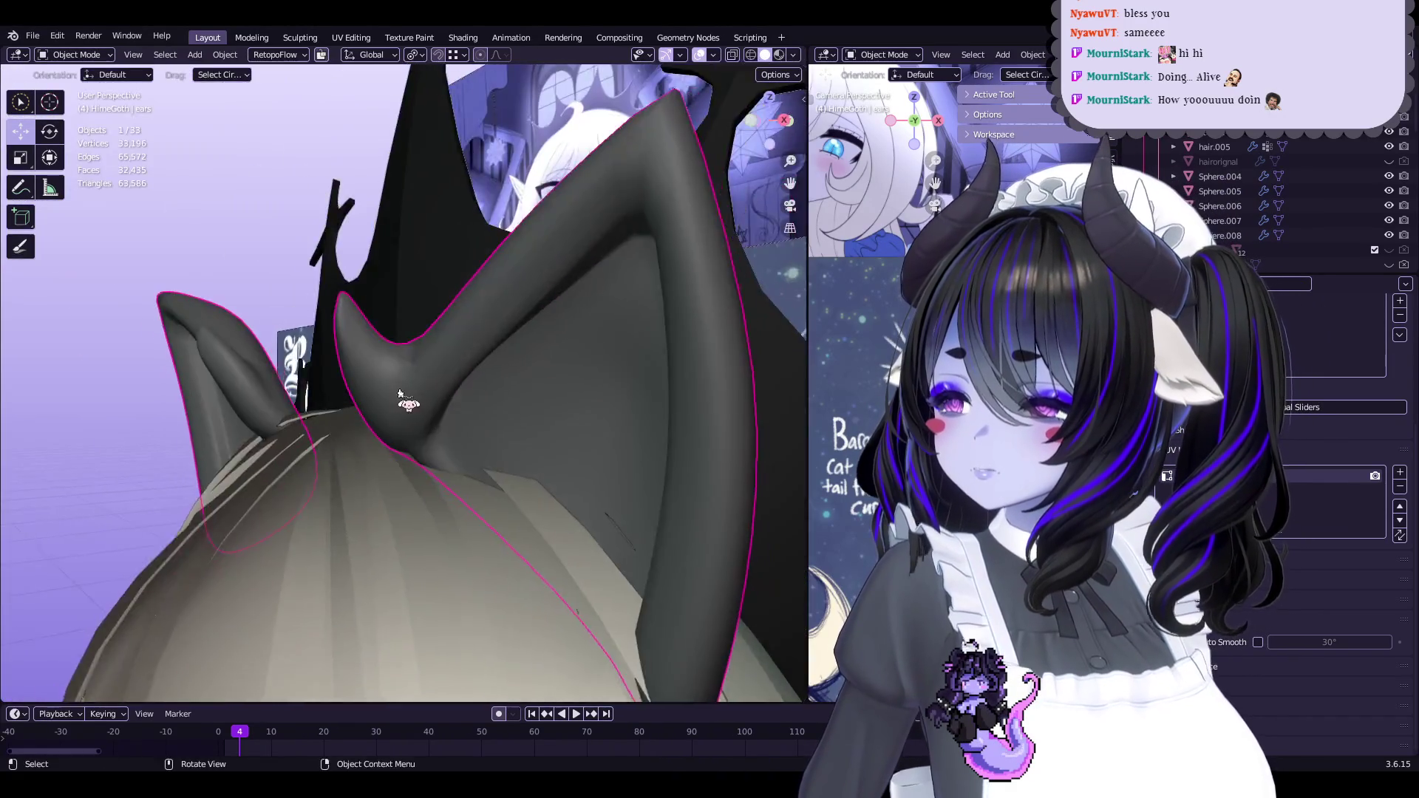
{"action": "key", "text": "Tab"}
{"action": "middle_click_drag", "start_coordinate": [500, 464], "coordinate": [443, 442]}
{"action": "key", "text": "ctrl+Tab"}
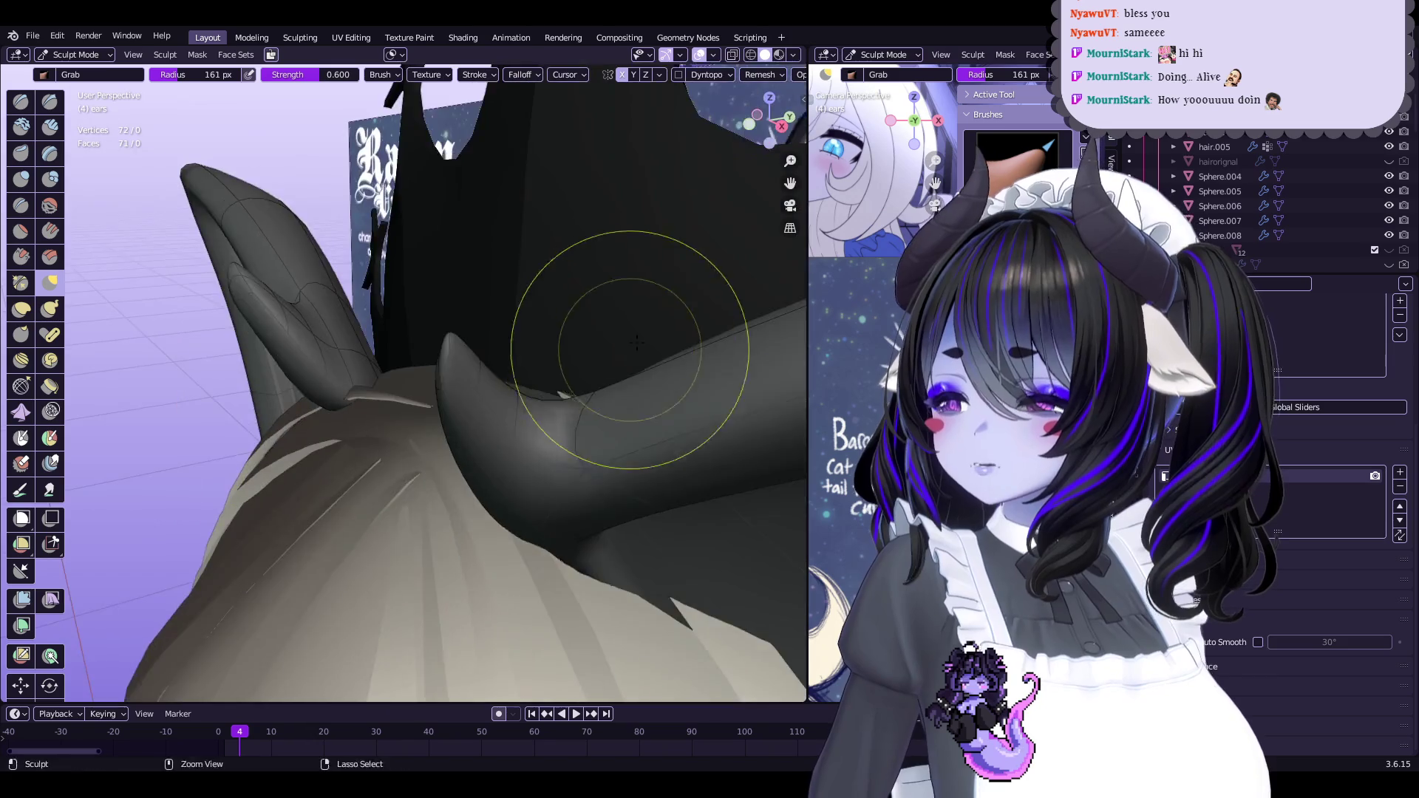
{"action": "middle_click_drag", "start_coordinate": [637, 341], "coordinate": [624, 391]}
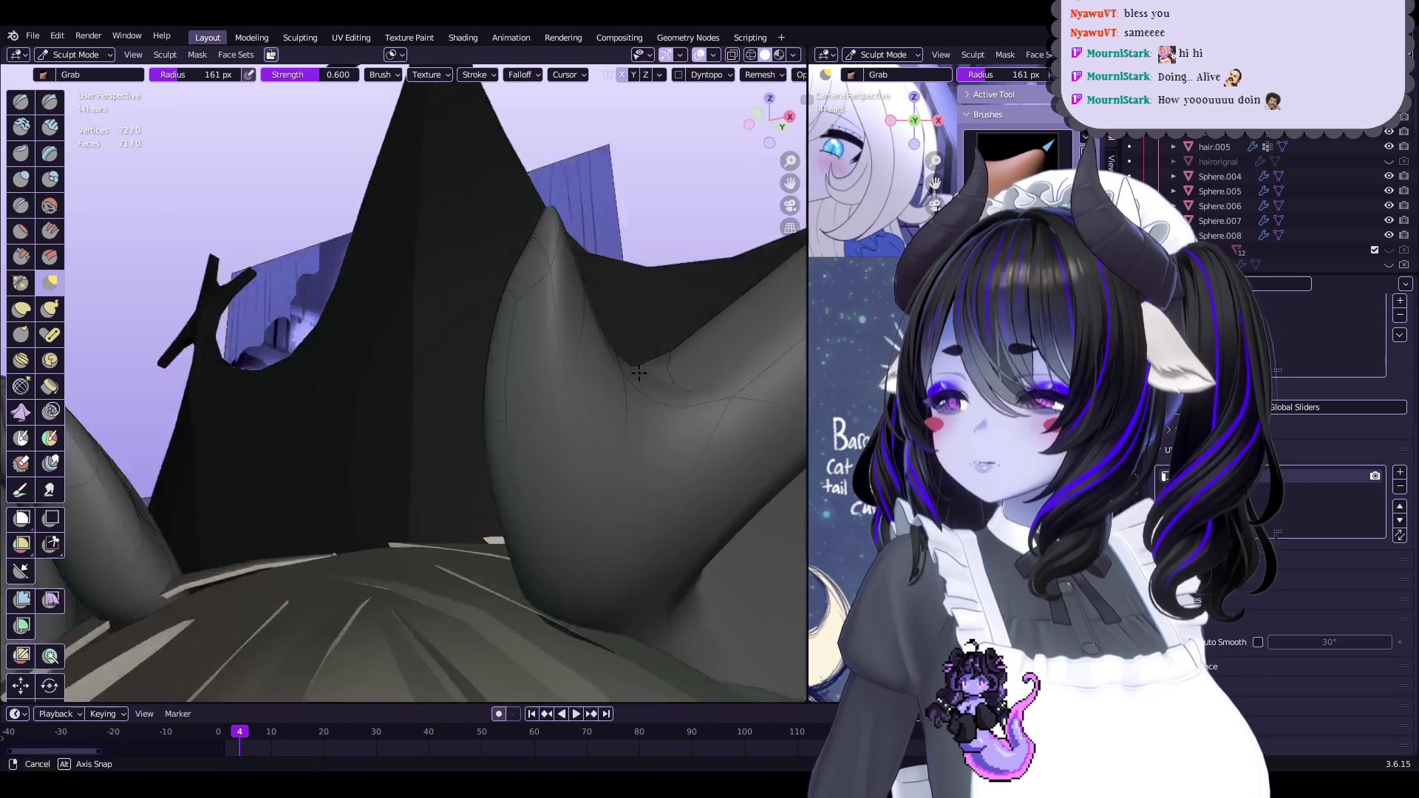
{"action": "mouse_move", "coordinate": [528, 403]}
{"action": "middle_mouse_down"}
{"action": "mouse_move", "coordinate": [535, 424]}
{"action": "mouse_move", "coordinate": [493, 455]}
{"action": "middle_mouse_up"}
{"action": "key", "text": "Tab"}
{"action": "mouse_move", "coordinate": [558, 487]}
{"action": "middle_mouse_down"}
{"action": "mouse_move", "coordinate": [544, 437]}
{"action": "mouse_move", "coordinate": [411, 448]}
{"action": "middle_mouse_up"}
{"action": "mouse_move", "coordinate": [268, 303]}
{"action": "middle_mouse_down"}
{"action": "mouse_move", "coordinate": [428, 301]}
{"action": "mouse_move", "coordinate": [565, 482]}
{"action": "mouse_move", "coordinate": [410, 414]}
{"action": "mouse_move", "coordinate": [142, 260]}
{"action": "middle_mouse_up"}
{"action": "key", "text": "Tab"}
Show the ear wireframe and crease the ear-tip edges at 0.930
{"action": "left_click", "coordinate": [527, 445]}
{"action": "middle_click_drag", "start_coordinate": [527, 444], "coordinate": [527, 477], "text": "ctrl"}
{"action": "middle_click_drag", "start_coordinate": [442, 409], "coordinate": [459, 343]}
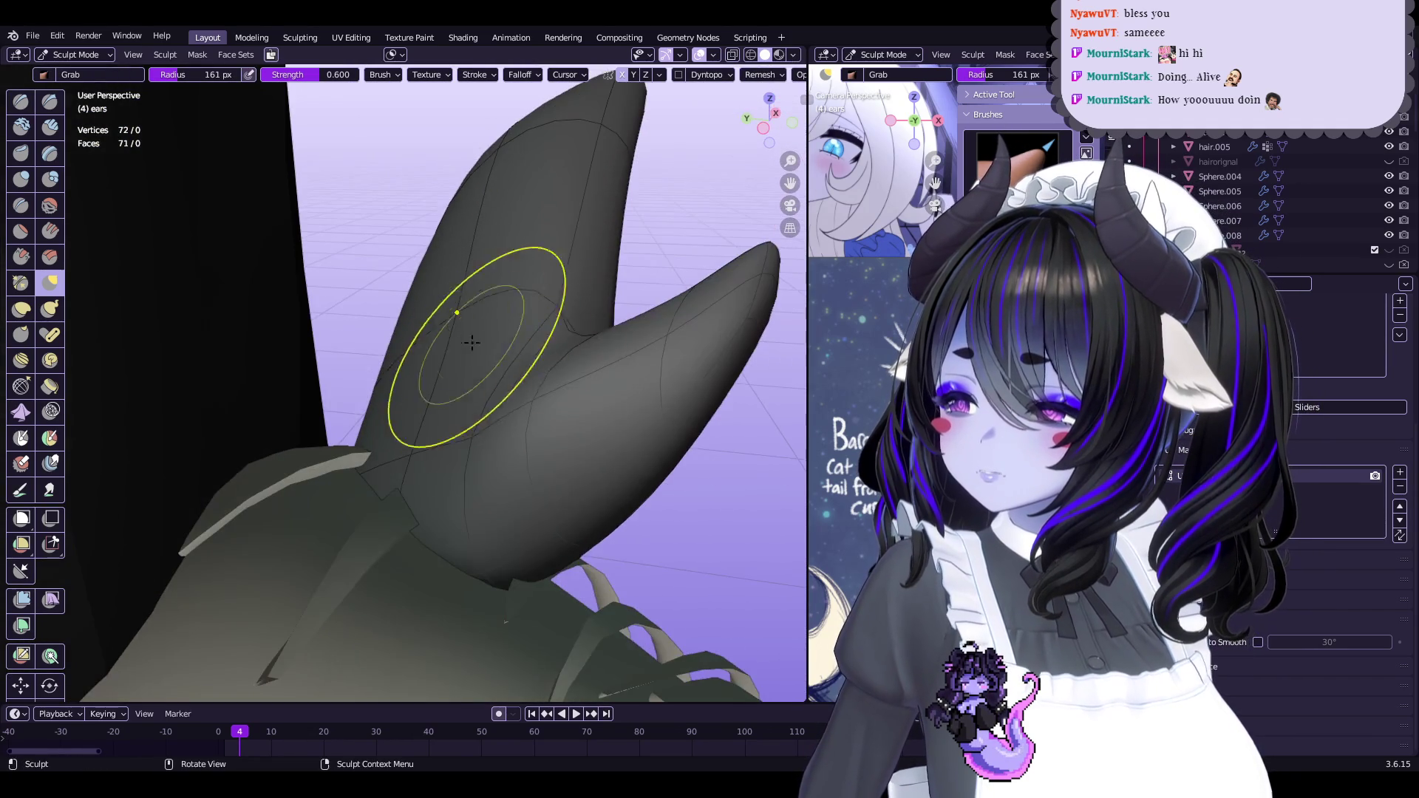
{"action": "mouse_move", "coordinate": [557, 384]}
{"action": "middle_mouse_down"}
{"action": "mouse_move", "coordinate": [545, 405]}
{"action": "mouse_move", "coordinate": [582, 440]}
{"action": "middle_mouse_up"}
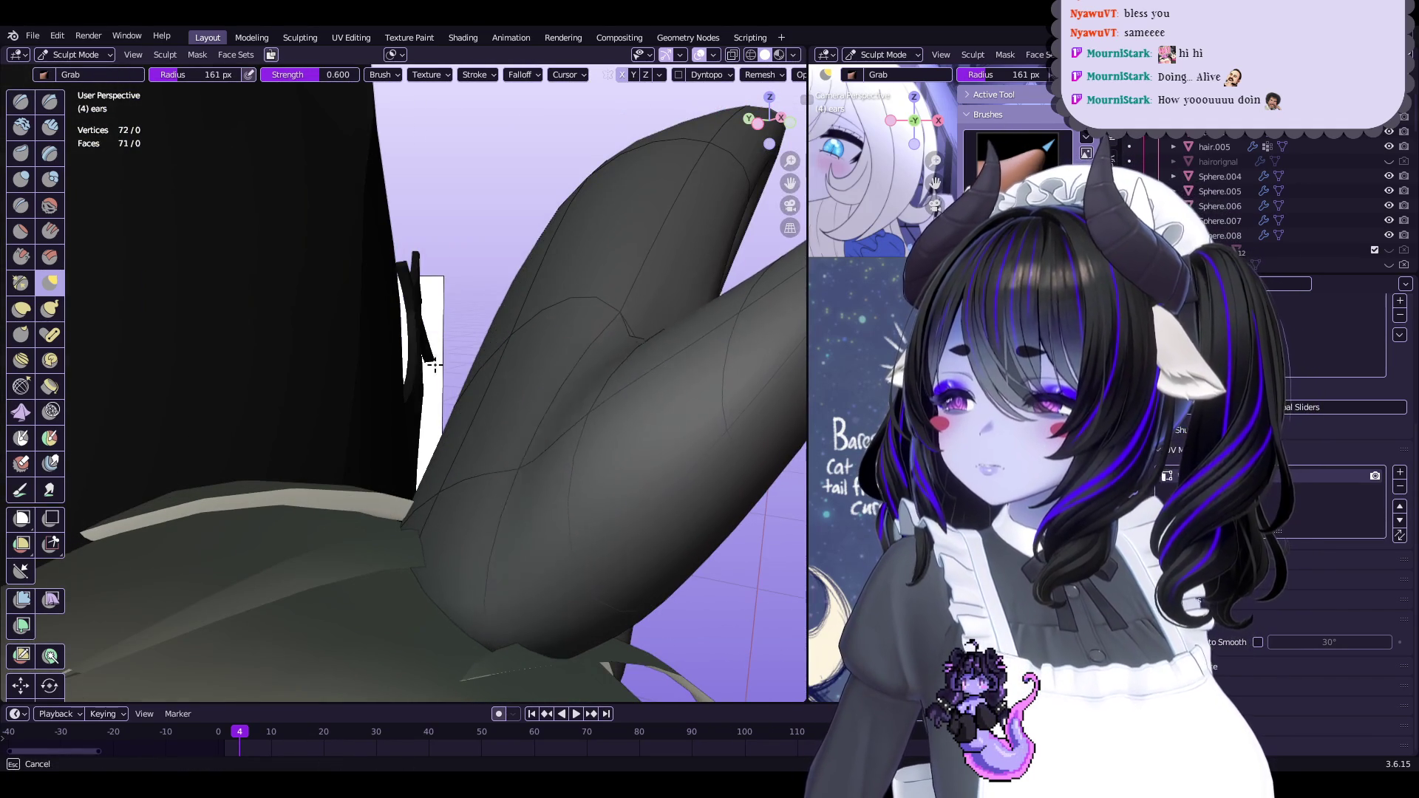
{"action": "mouse_move", "coordinate": [409, 419]}
{"action": "middle_mouse_down"}
{"action": "mouse_move", "coordinate": [529, 443]}
{"action": "mouse_move", "coordinate": [491, 475]}
{"action": "middle_mouse_up"}
{"action": "key", "text": "Tab"}
{"action": "middle_click_drag", "start_coordinate": [517, 420], "coordinate": [431, 372]}
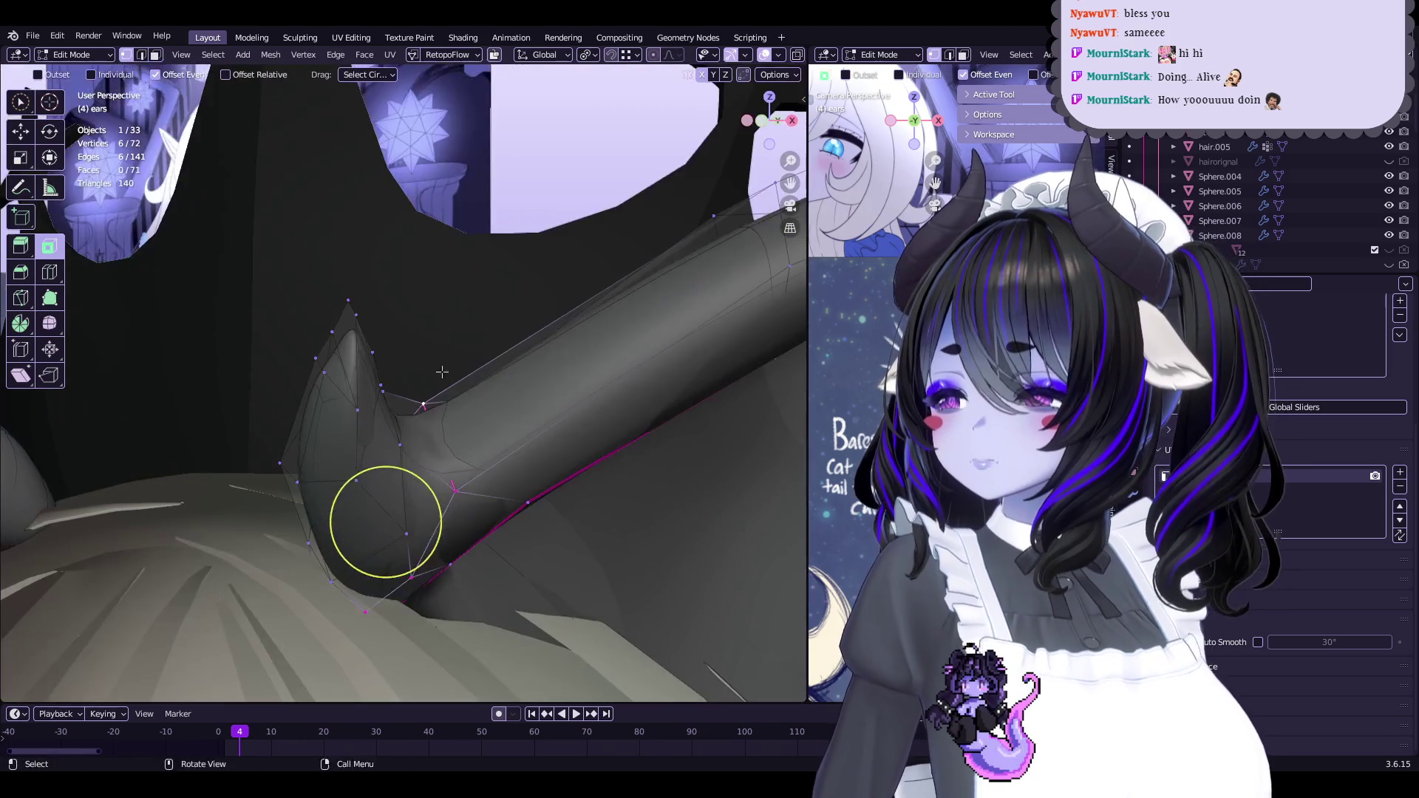
{"action": "left_click", "coordinate": [699, 352]}
Raise the ear-tip crease to full strength 1.000 using Quick Favorites
{"action": "key", "text": "q"}
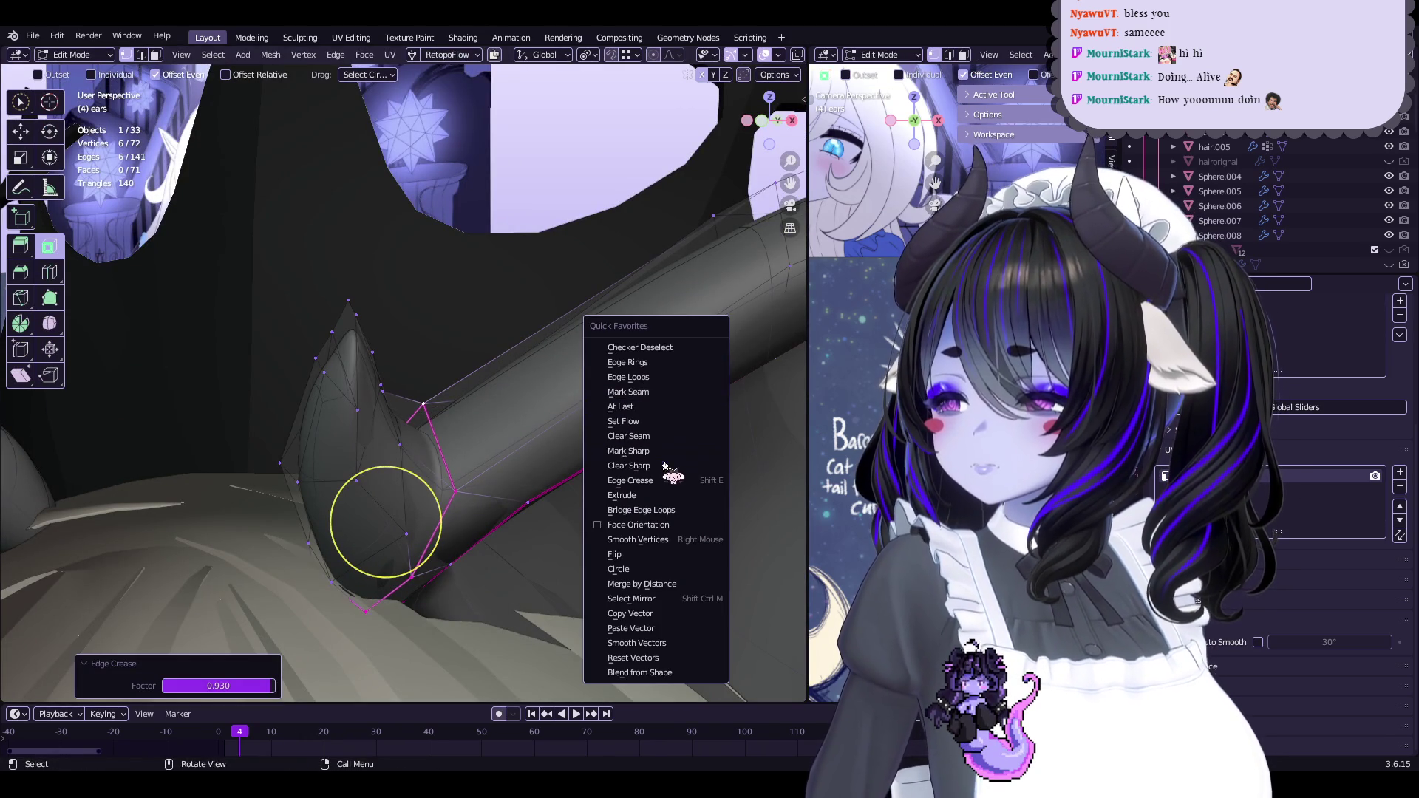
{"action": "middle_click_drag", "start_coordinate": [664, 458], "coordinate": [370, 498]}
{"action": "key", "text": "Tab"}
{"action": "mouse_move", "coordinate": [532, 396]}
{"action": "middle_mouse_down"}
{"action": "mouse_move", "coordinate": [566, 420]}
{"action": "mouse_move", "coordinate": [547, 399]}
{"action": "mouse_move", "coordinate": [574, 381]}
{"action": "mouse_move", "coordinate": [483, 433]}
{"action": "middle_mouse_up"}
{"action": "key", "text": "Tab"}
{"action": "left_click", "coordinate": [414, 349]}
{"action": "left_click", "coordinate": [656, 330]}
{"action": "key", "text": "q"}
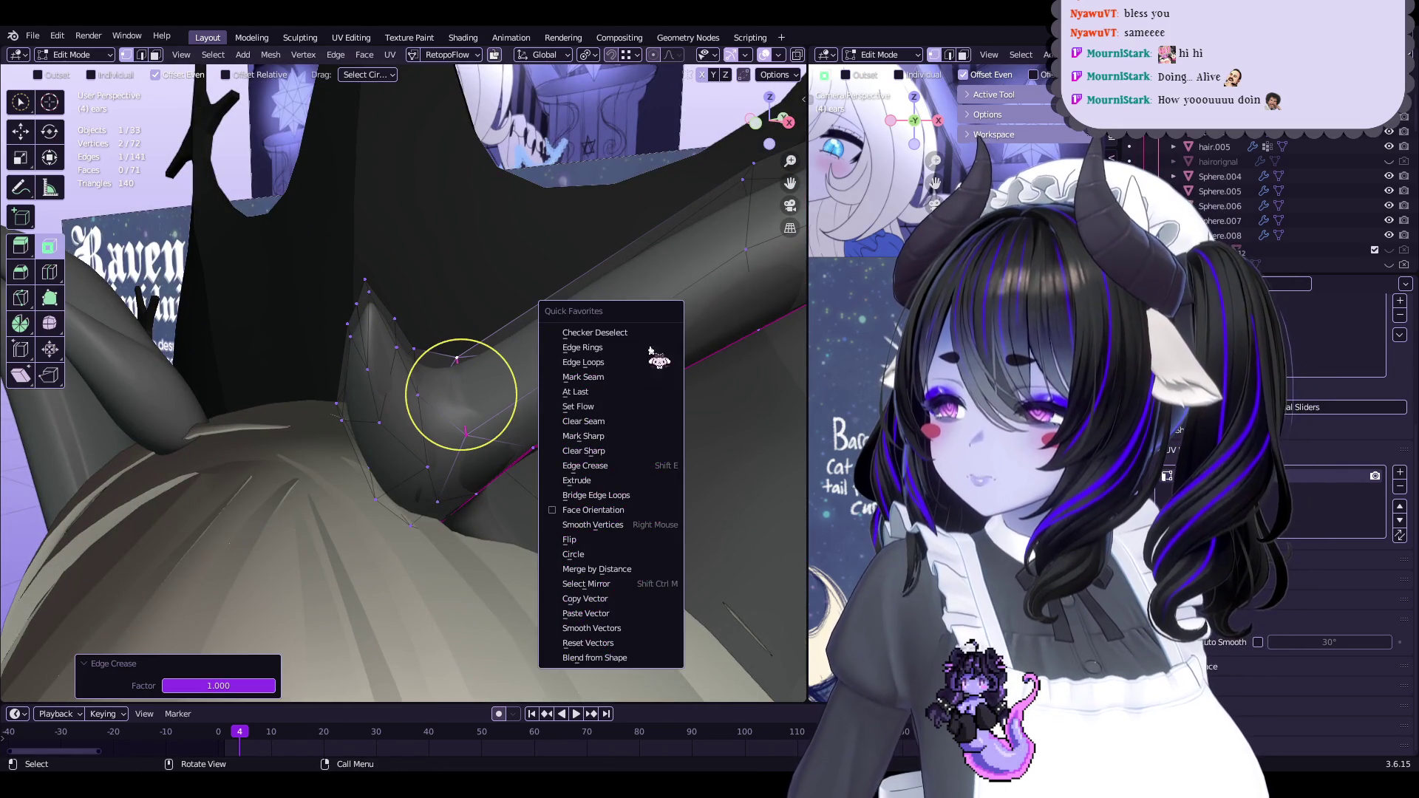
{"action": "mouse_move", "coordinate": [499, 391]}
{"action": "middle_mouse_down"}
{"action": "mouse_move", "coordinate": [404, 438]}
{"action": "mouse_move", "coordinate": [492, 333]}
{"action": "mouse_move", "coordinate": [507, 385]}
{"action": "mouse_move", "coordinate": [585, 407]}
{"action": "mouse_move", "coordinate": [532, 411]}
{"action": "middle_mouse_up"}
{"action": "key", "text": "Tab"}
{"action": "key", "text": "Tab"}
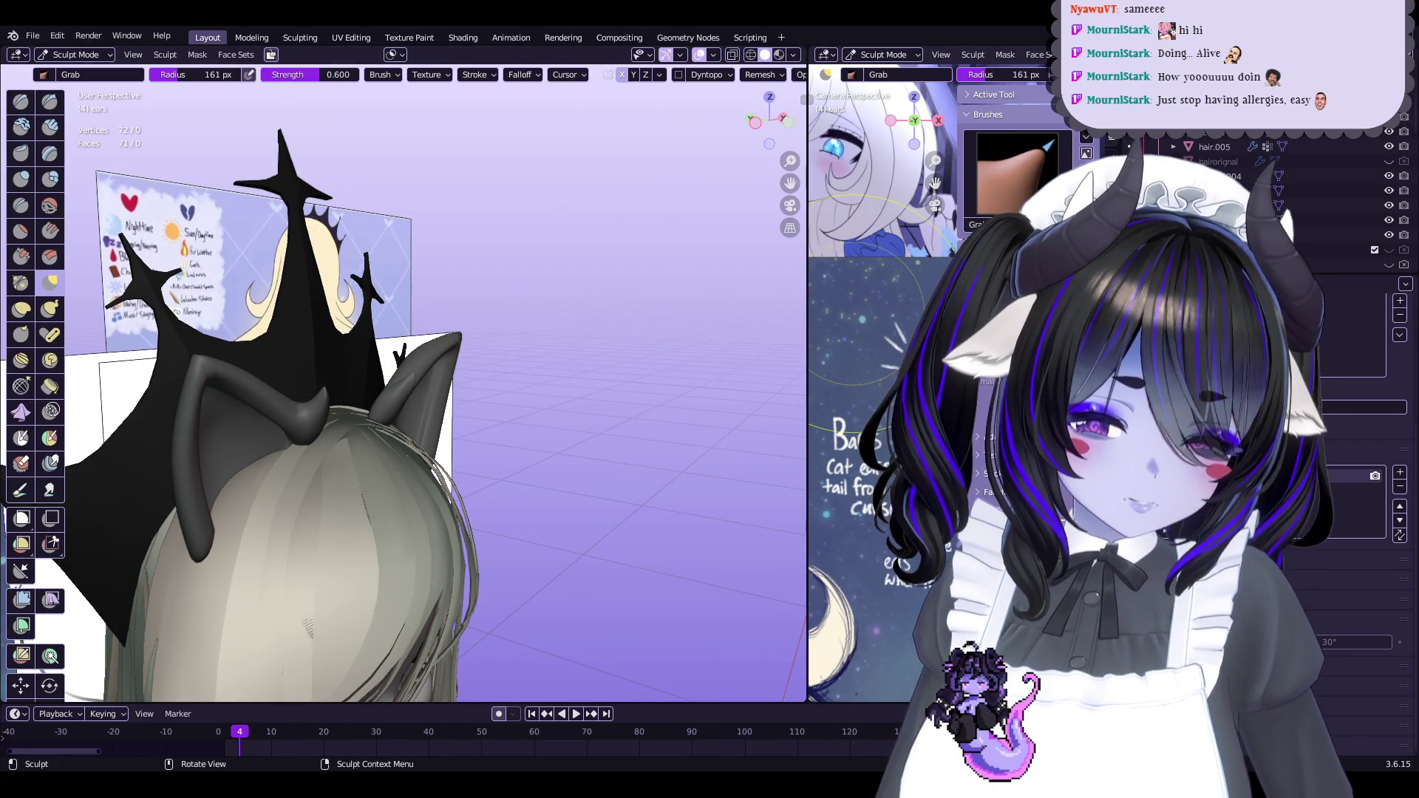
Select an ear-tip vertex, shrink/fatten it and start moving it
{"action": "key", "text": "Tab"}
{"action": "mouse_move", "coordinate": [531, 411]}
{"action": "middle_mouse_down"}
{"action": "mouse_move", "coordinate": [511, 437]}
{"action": "mouse_move", "coordinate": [533, 381]}
{"action": "mouse_move", "coordinate": [488, 414]}
{"action": "mouse_move", "coordinate": [377, 423]}
{"action": "mouse_move", "coordinate": [467, 298]}
{"action": "middle_mouse_up"}
{"action": "left_click", "coordinate": [428, 415]}
{"action": "mouse_move", "coordinate": [396, 241]}
{"action": "middle_mouse_down"}
{"action": "mouse_move", "coordinate": [625, 437]}
{"action": "mouse_move", "coordinate": [545, 469]}
{"action": "mouse_move", "coordinate": [658, 359]}
{"action": "mouse_move", "coordinate": [636, 400]}
{"action": "mouse_move", "coordinate": [651, 398]}
{"action": "mouse_move", "coordinate": [532, 380]}
{"action": "mouse_move", "coordinate": [510, 444]}
{"action": "mouse_move", "coordinate": [584, 511]}
{"action": "mouse_move", "coordinate": [592, 486]}
{"action": "mouse_move", "coordinate": [411, 443]}
{"action": "mouse_move", "coordinate": [269, 380]}
{"action": "middle_mouse_up"}
{"action": "left_click", "coordinate": [672, 455]}
{"action": "key", "text": "g"}
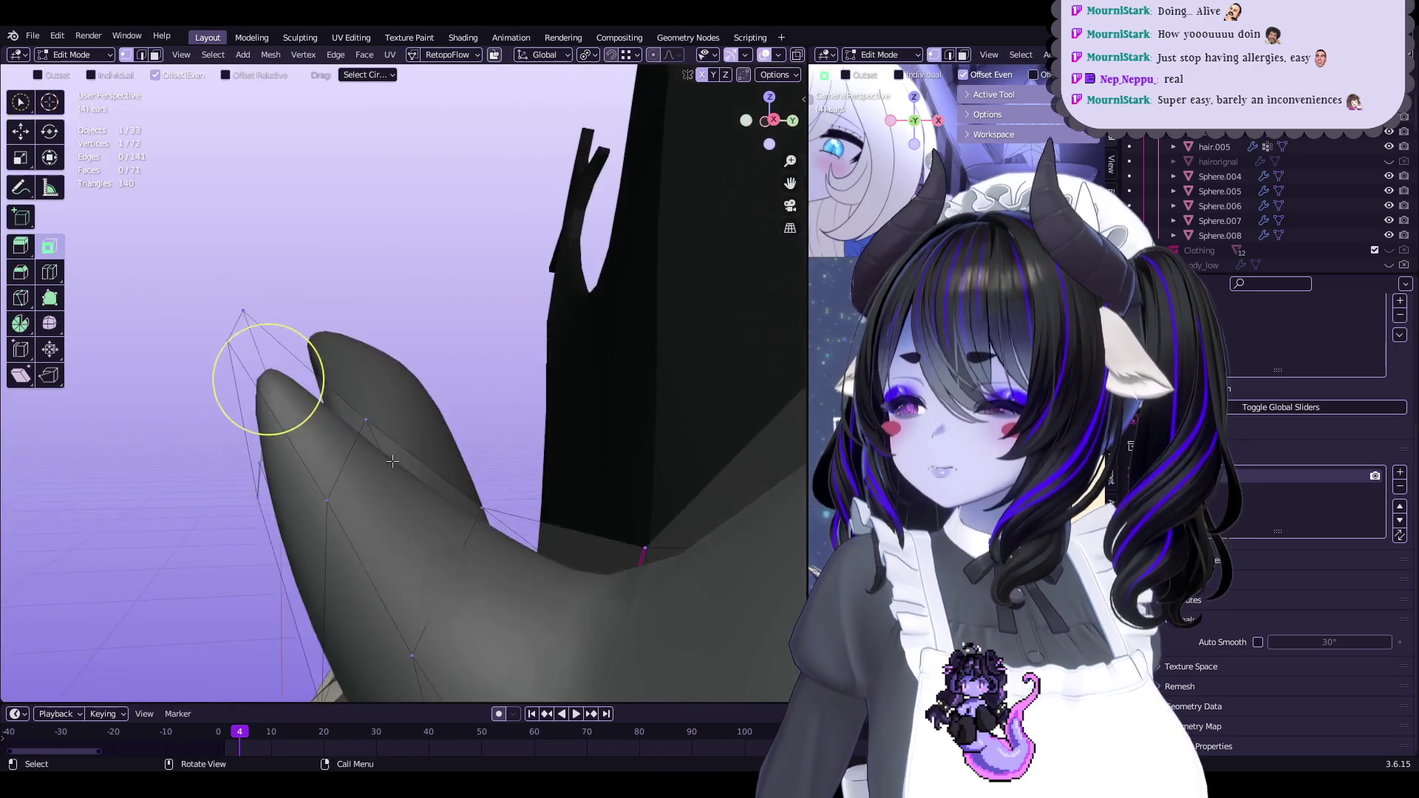
Try a Grab-brush stroke on the ear in Sculpt Mode, then undo it
{"action": "key", "text": "ctrl+Tab"}
{"action": "key", "text": "q"}
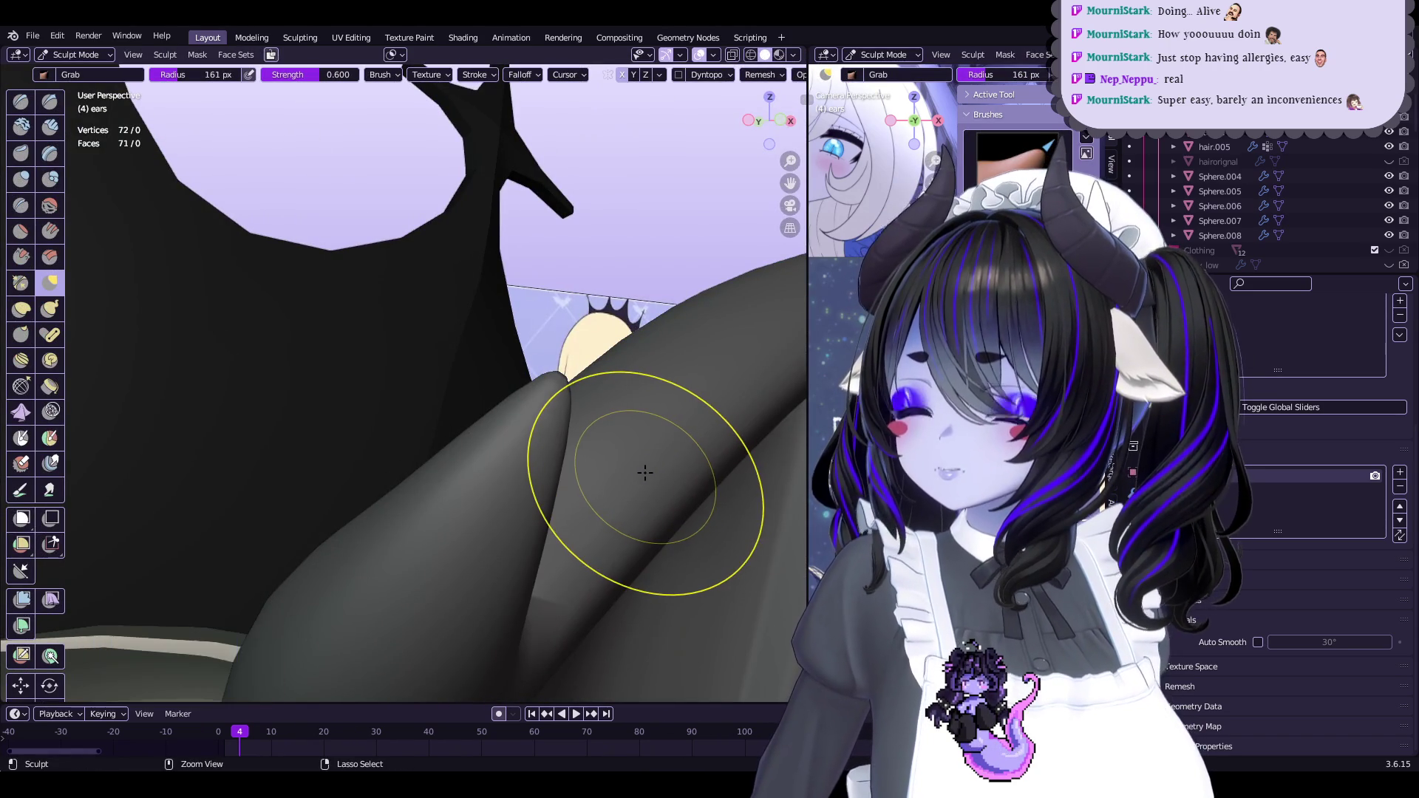
{"action": "mouse_move", "coordinate": [623, 498]}
{"action": "middle_mouse_down"}
{"action": "mouse_move", "coordinate": [495, 503]}
{"action": "mouse_move", "coordinate": [428, 528]}
{"action": "mouse_move", "coordinate": [469, 483]}
{"action": "mouse_move", "coordinate": [373, 434]}
{"action": "mouse_move", "coordinate": [355, 484]}
{"action": "middle_mouse_up"}
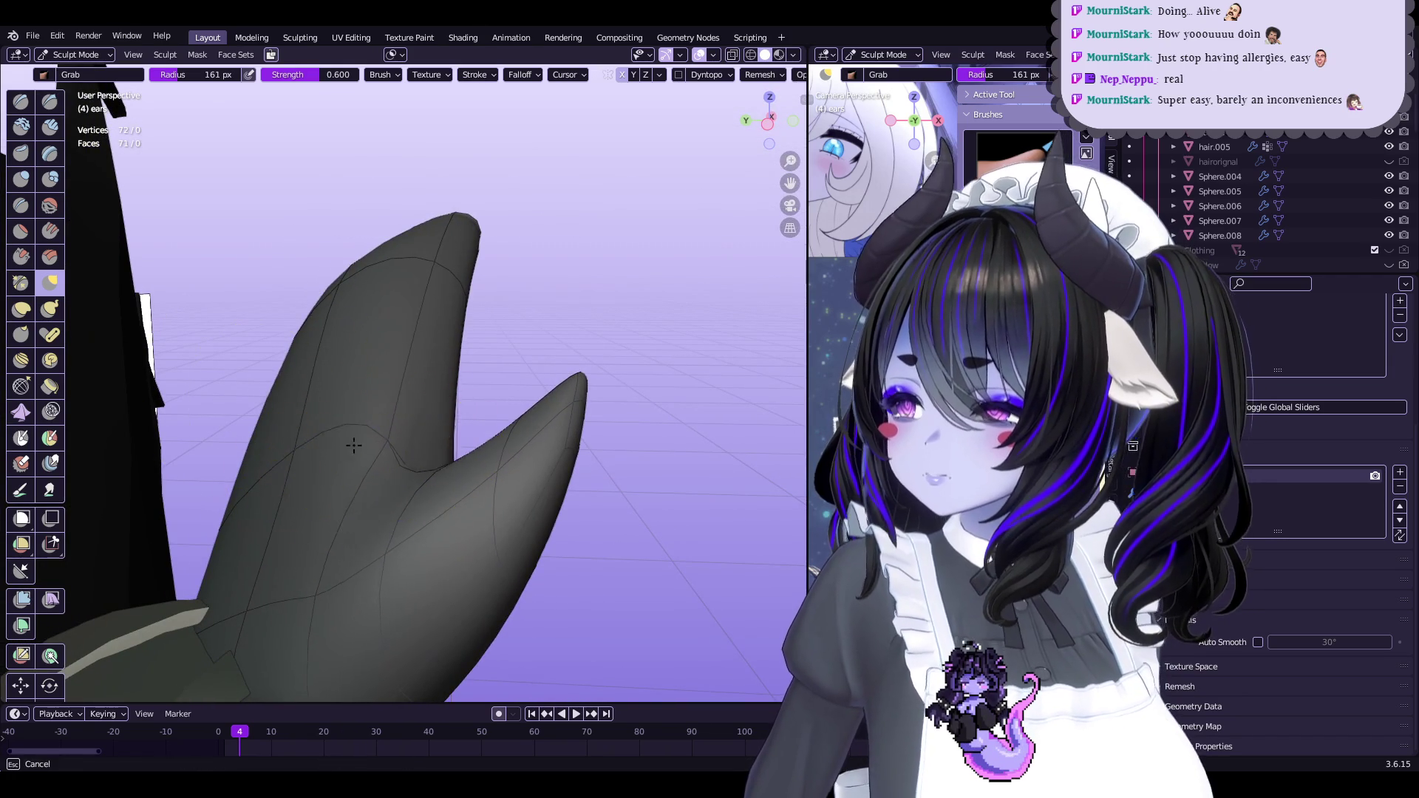
{"action": "mouse_move", "coordinate": [256, 403]}
{"action": "middle_mouse_down"}
{"action": "mouse_move", "coordinate": [333, 398]}
{"action": "mouse_move", "coordinate": [460, 491]}
{"action": "mouse_move", "coordinate": [494, 468]}
{"action": "middle_mouse_up"}
{"action": "key", "text": "ctrl+z"}
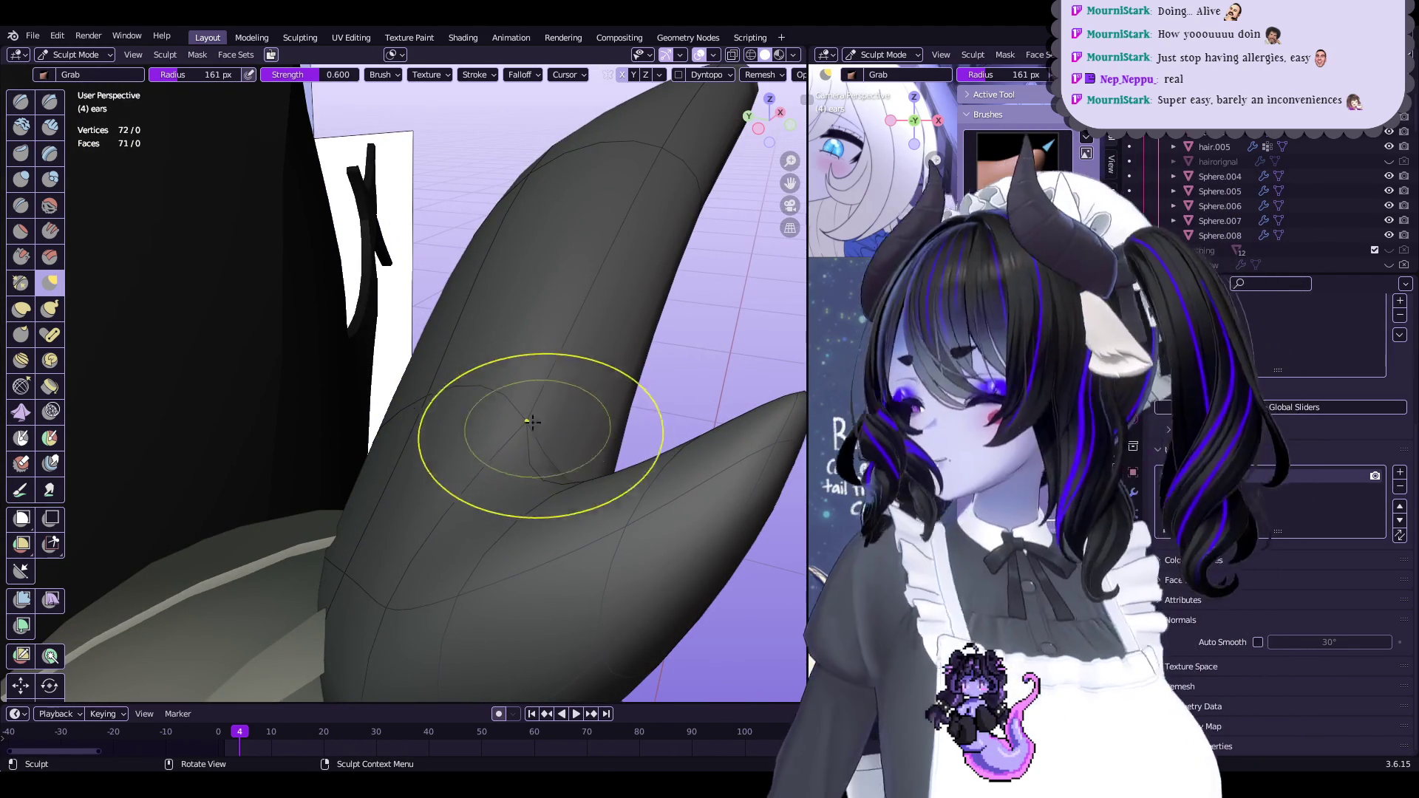
{"action": "mouse_move", "coordinate": [458, 399]}
{"action": "middle_mouse_down"}
{"action": "mouse_move", "coordinate": [412, 364]}
{"action": "mouse_move", "coordinate": [517, 460]}
{"action": "middle_mouse_up"}
{"action": "mouse_move", "coordinate": [416, 397]}
{"action": "middle_mouse_down"}
{"action": "mouse_move", "coordinate": [412, 380]}
{"action": "mouse_move", "coordinate": [380, 411]}
{"action": "mouse_move", "coordinate": [536, 381]}
{"action": "mouse_move", "coordinate": [421, 491]}
{"action": "mouse_move", "coordinate": [492, 357]}
{"action": "mouse_move", "coordinate": [476, 475]}
{"action": "mouse_move", "coordinate": [505, 424]}
{"action": "mouse_move", "coordinate": [618, 456]}
{"action": "mouse_move", "coordinate": [570, 425]}
{"action": "middle_mouse_up"}
Rotate the ear-tip vertices about -4.77° on Z and pull them into a sharper point
{"action": "key", "text": "Tab"}
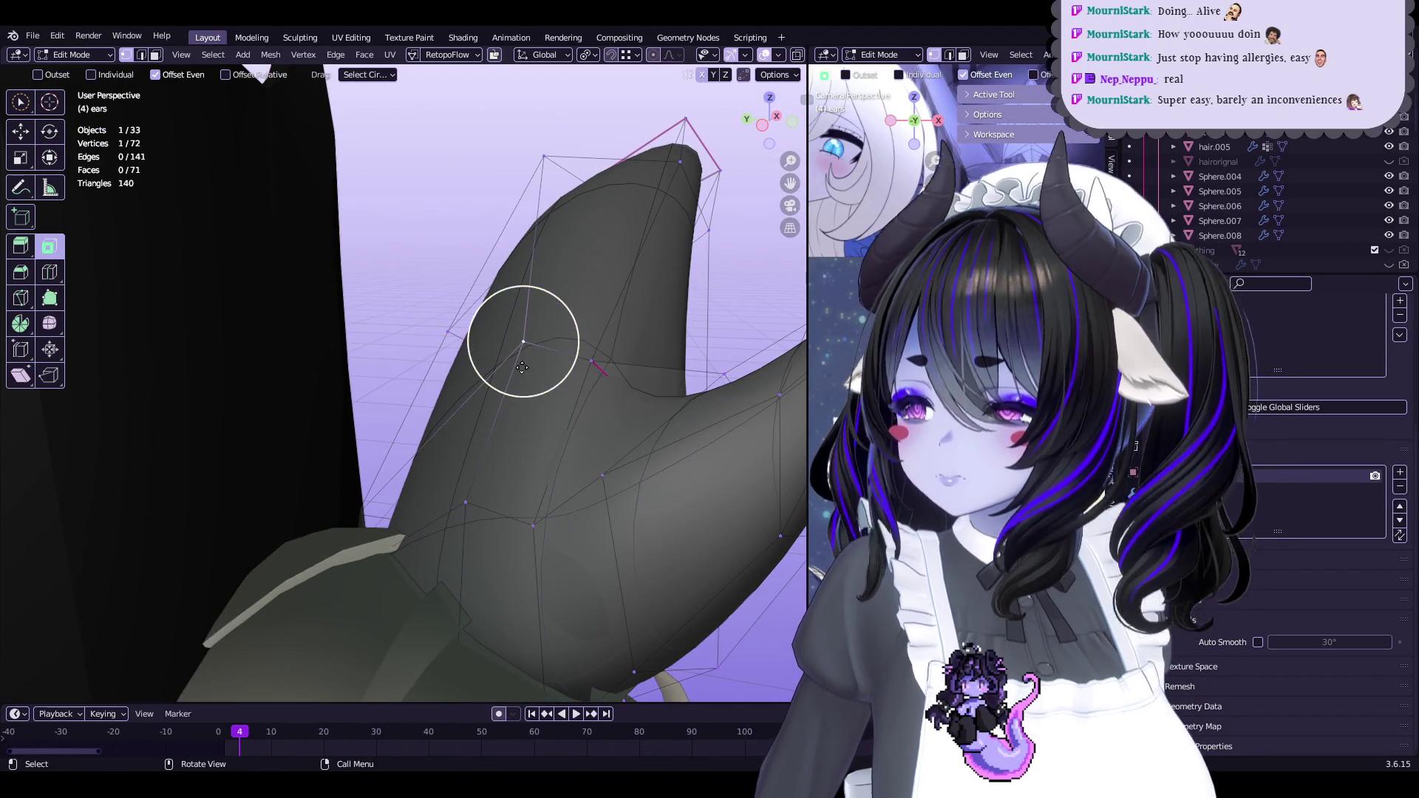
{"action": "mouse_move", "coordinate": [485, 404]}
{"action": "middle_mouse_down"}
{"action": "mouse_move", "coordinate": [564, 435]}
{"action": "mouse_move", "coordinate": [476, 489]}
{"action": "middle_mouse_up"}
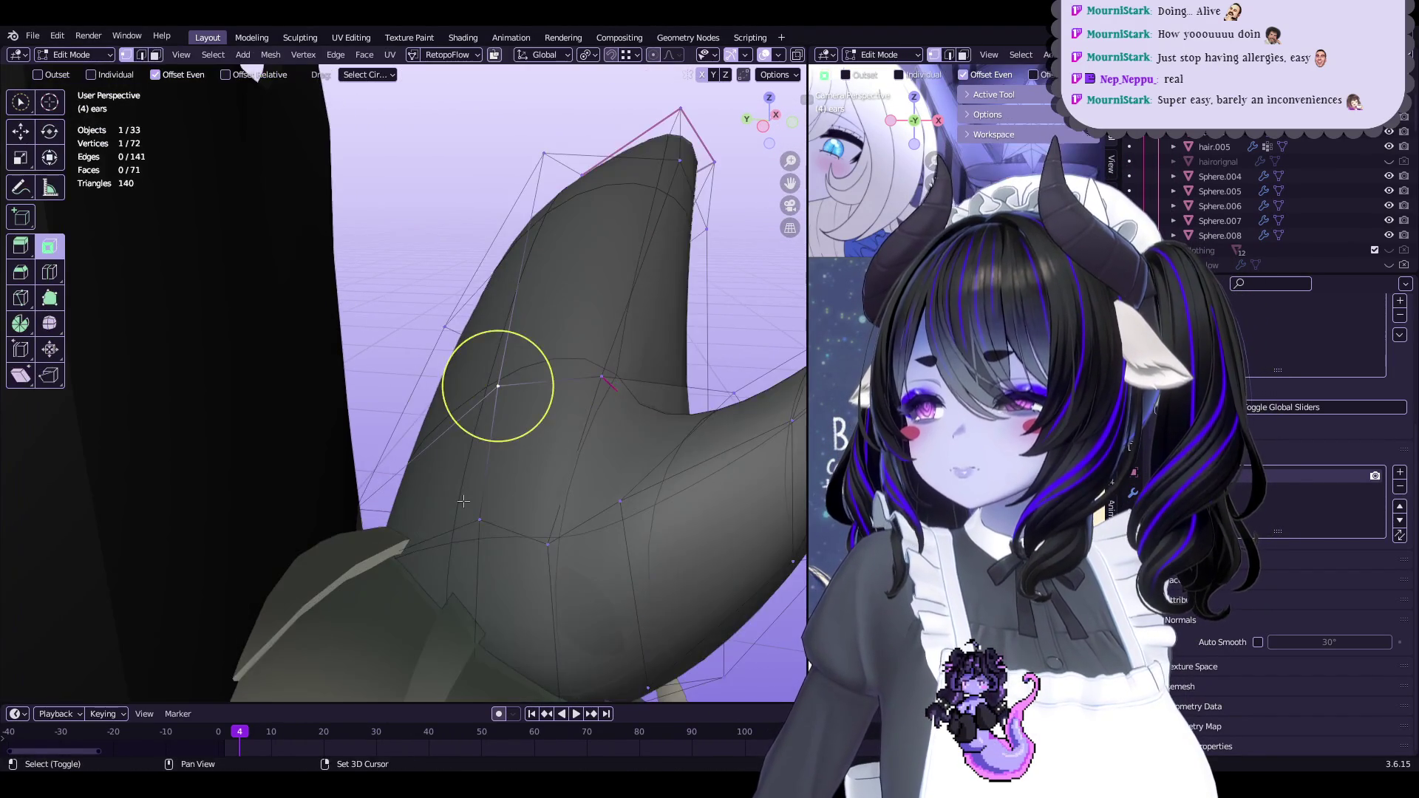
{"action": "key", "text": "Tab"}
{"action": "mouse_move", "coordinate": [598, 426]}
{"action": "middle_mouse_down"}
{"action": "mouse_move", "coordinate": [523, 444]}
{"action": "mouse_move", "coordinate": [396, 412]}
{"action": "mouse_move", "coordinate": [475, 392]}
{"action": "mouse_move", "coordinate": [373, 371]}
{"action": "mouse_move", "coordinate": [355, 348]}
{"action": "mouse_move", "coordinate": [367, 322]}
{"action": "mouse_move", "coordinate": [362, 391]}
{"action": "mouse_move", "coordinate": [532, 381]}
{"action": "middle_mouse_up"}
{"action": "key", "text": "Tab"}
{"action": "key", "text": "r"}
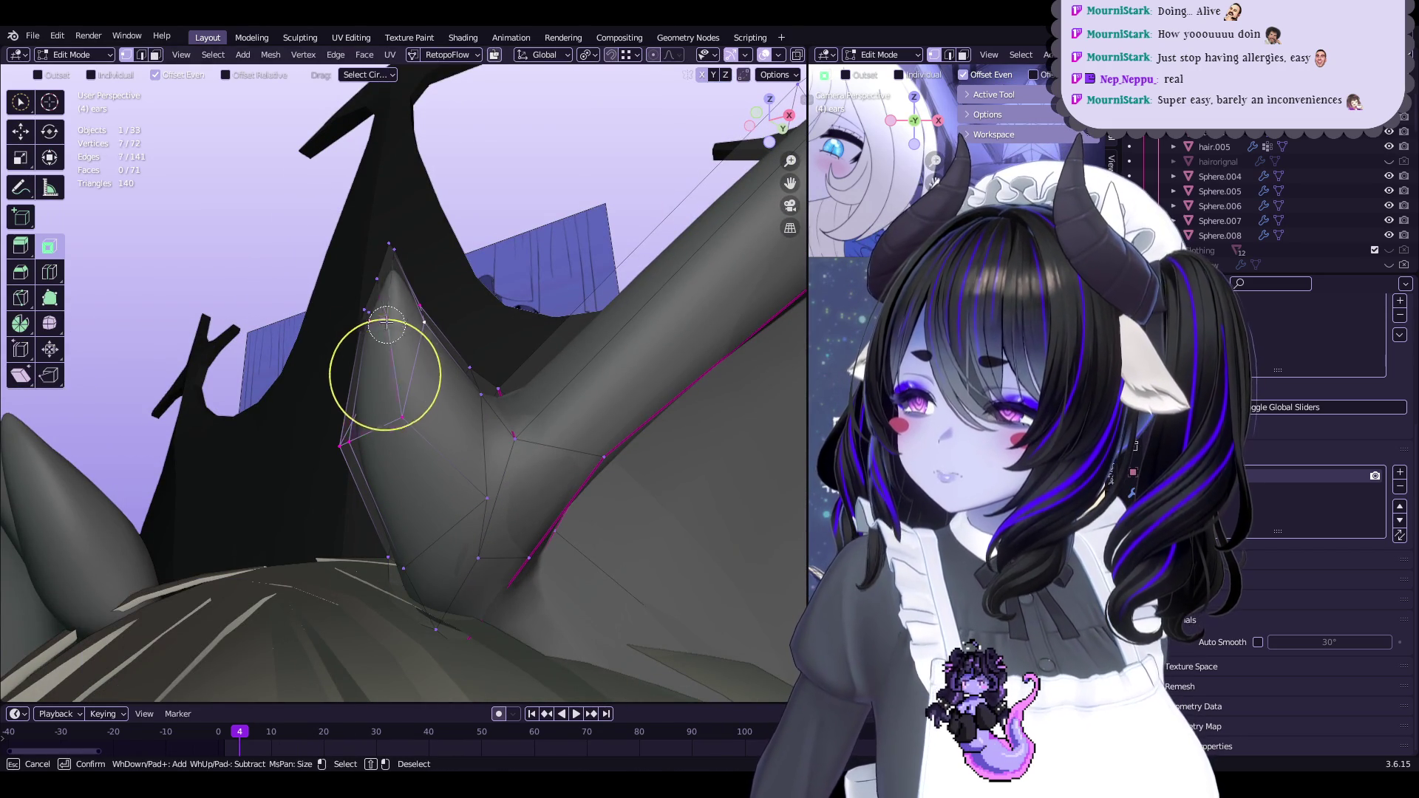
{"action": "mouse_move", "coordinate": [390, 252]}
{"action": "middle_mouse_down"}
{"action": "mouse_move", "coordinate": [517, 406]}
{"action": "mouse_move", "coordinate": [513, 386]}
{"action": "mouse_move", "coordinate": [470, 409]}
{"action": "middle_mouse_up"}
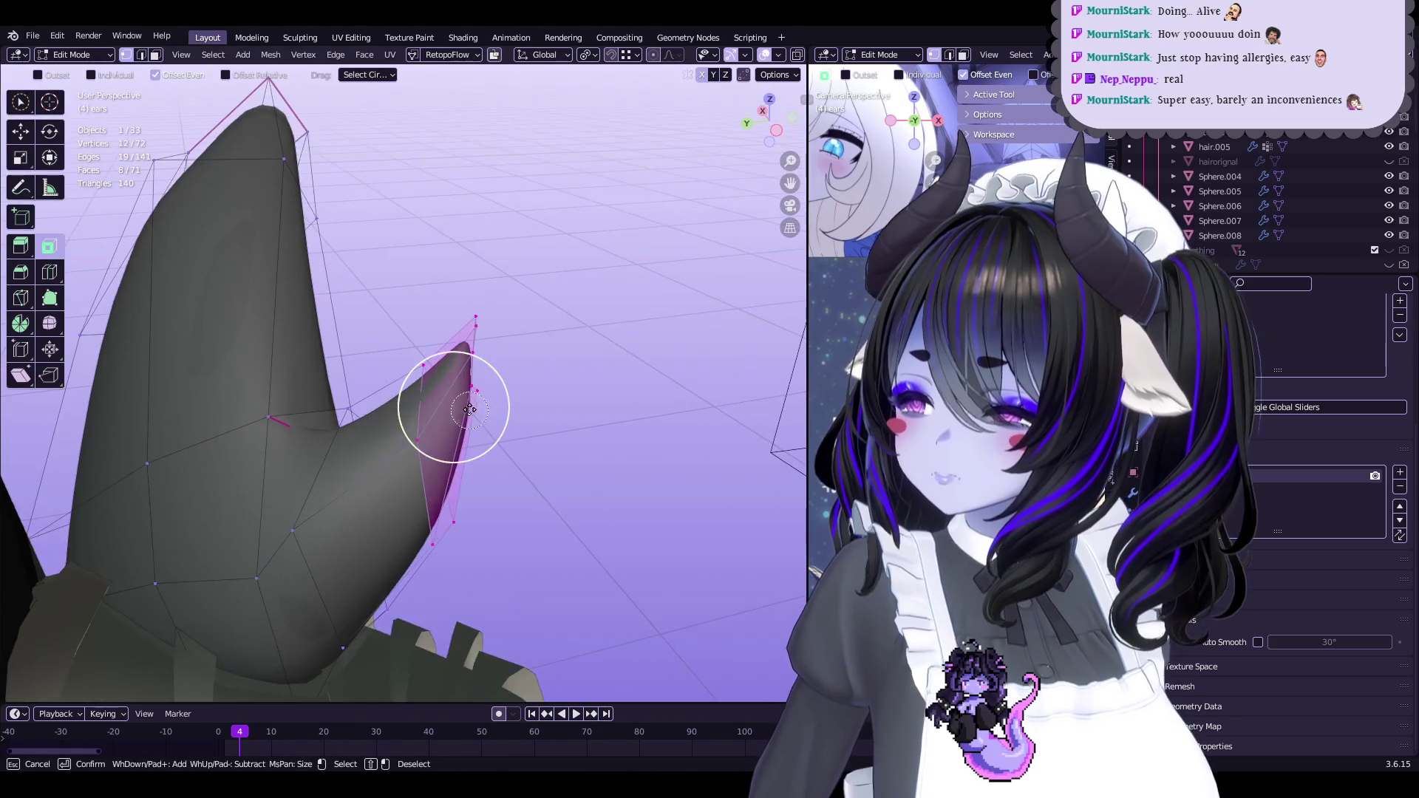
{"action": "key", "text": "g"}
{"action": "mouse_move", "coordinate": [541, 356]}
{"action": "middle_mouse_down"}
{"action": "mouse_move", "coordinate": [491, 443]}
{"action": "mouse_move", "coordinate": [459, 412]}
{"action": "mouse_move", "coordinate": [590, 446]}
{"action": "mouse_move", "coordinate": [554, 459]}
{"action": "mouse_move", "coordinate": [554, 419]}
{"action": "mouse_move", "coordinate": [444, 380]}
{"action": "mouse_move", "coordinate": [425, 515]}
{"action": "mouse_move", "coordinate": [539, 536]}
{"action": "mouse_move", "coordinate": [520, 453]}
{"action": "middle_mouse_up"}
{"action": "left_click", "coordinate": [566, 317]}
Switch the ears between Sculpt and Edit Mode to review the reshaped tip
{"action": "key", "text": "ctrl+Tab"}
{"action": "key", "text": "Tab"}
{"action": "key", "text": "c"}
{"action": "key", "text": "Escape"}
{"action": "key", "text": "ctrl+Tab"}
{"action": "scroll", "coordinate": [529, 434], "scroll_direction": "up", "scroll_amount": 6}
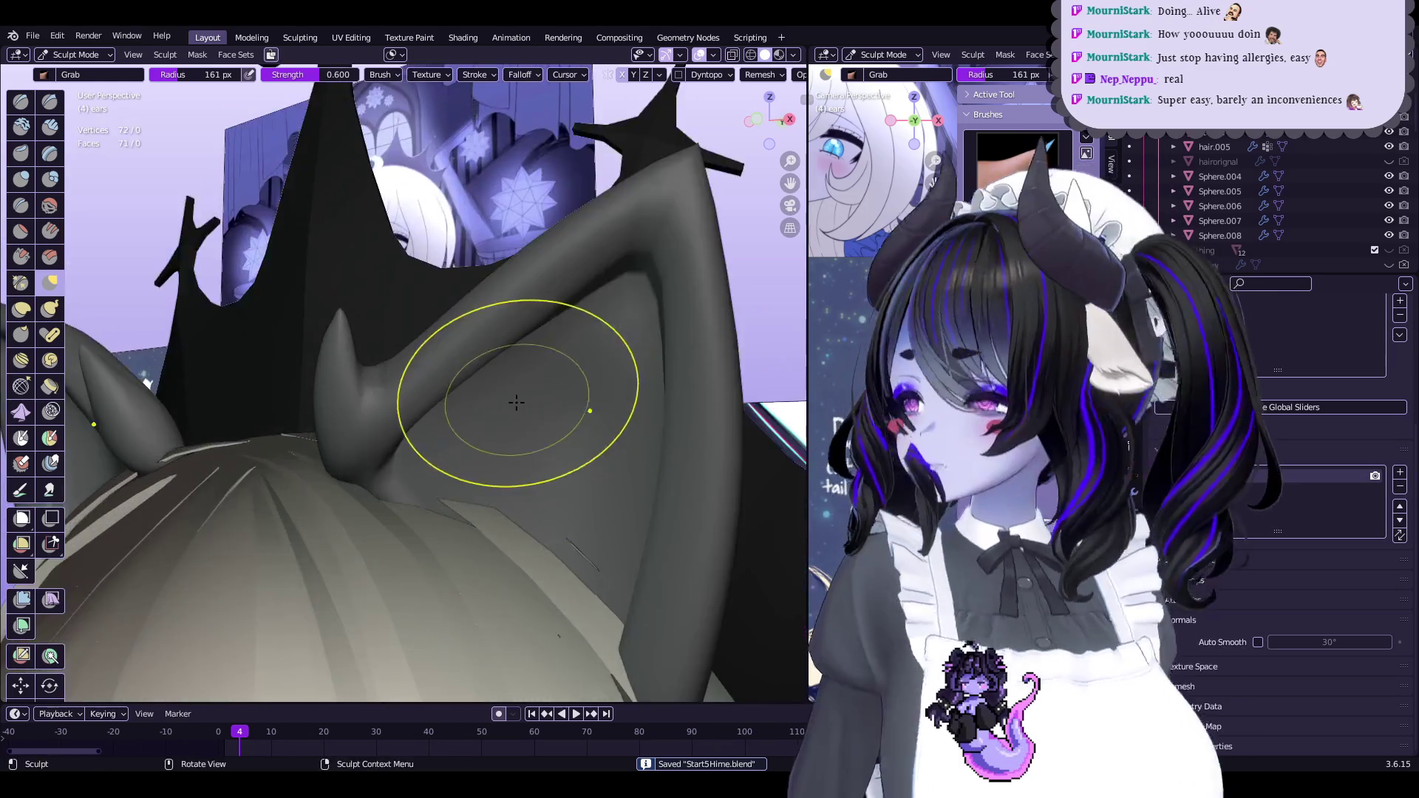
{"action": "key", "text": "Tab"}
{"action": "mouse_move", "coordinate": [516, 402]}
{"action": "middle_mouse_down"}
{"action": "mouse_move", "coordinate": [253, 396]}
{"action": "mouse_move", "coordinate": [468, 439]}
{"action": "middle_mouse_up"}
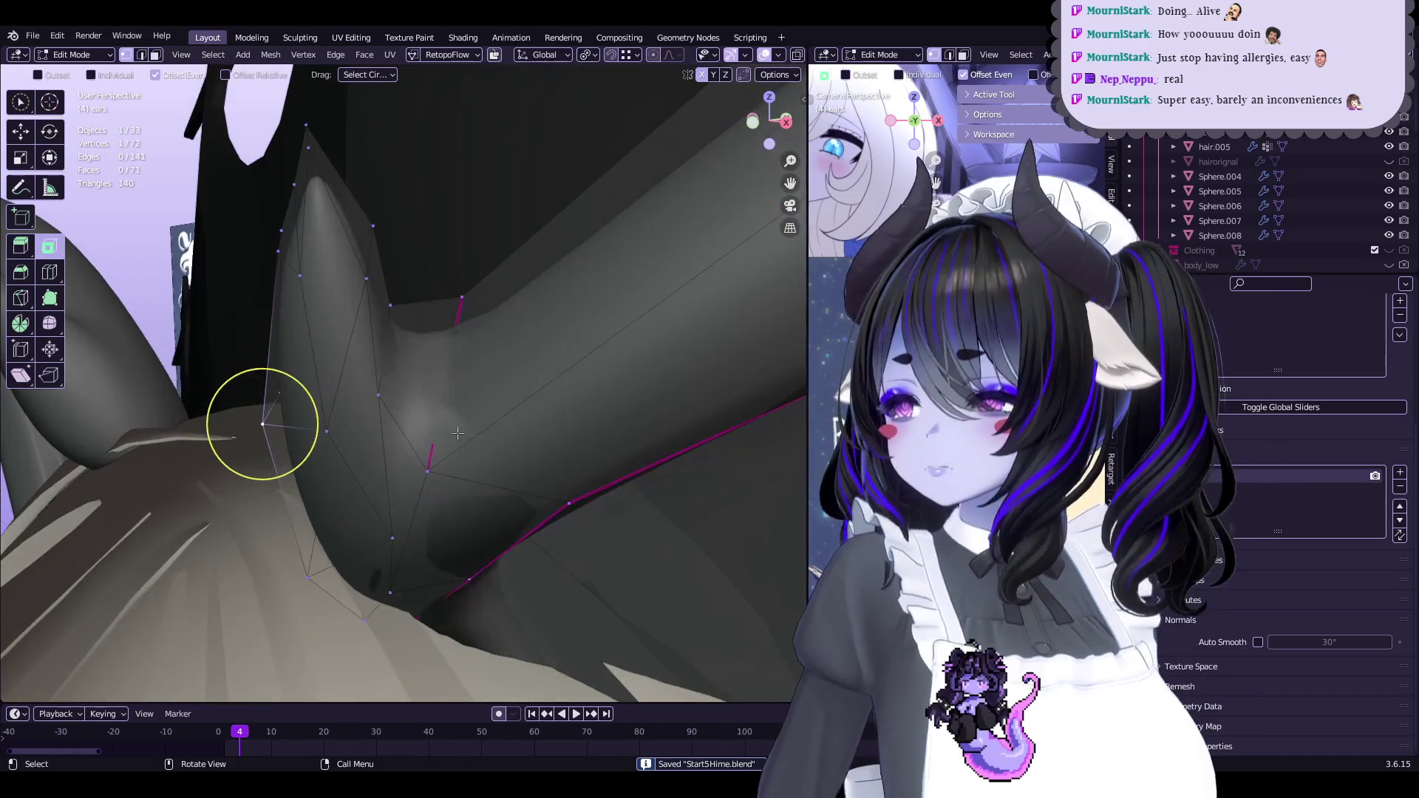
Mark the selected ear edges sharp via Quick Favorites and nudge an ear vertex
{"action": "key", "text": "q"}
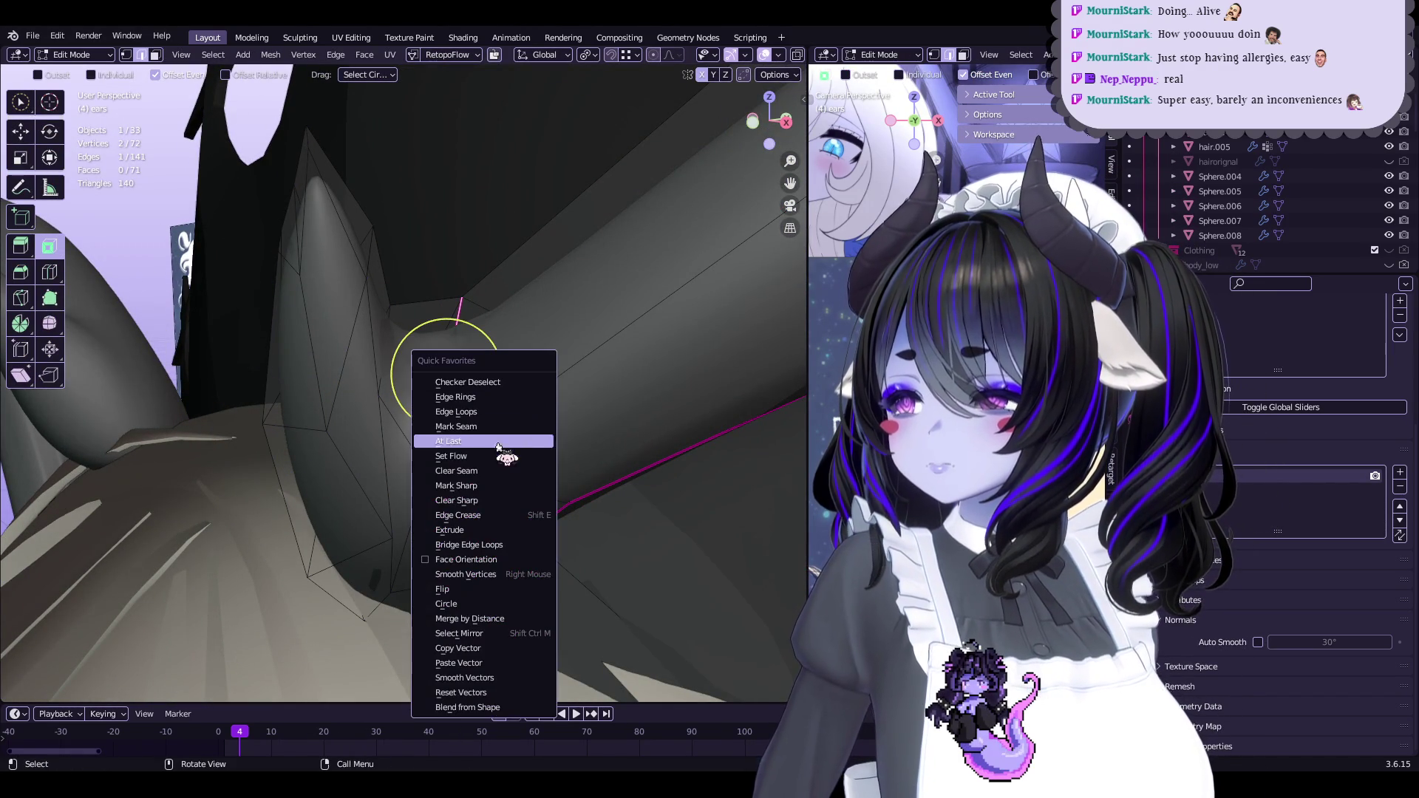
{"action": "left_click", "coordinate": [481, 488]}
{"action": "mouse_move", "coordinate": [481, 490]}
{"action": "middle_mouse_down"}
{"action": "mouse_move", "coordinate": [443, 414]}
{"action": "mouse_move", "coordinate": [390, 412]}
{"action": "middle_mouse_up"}
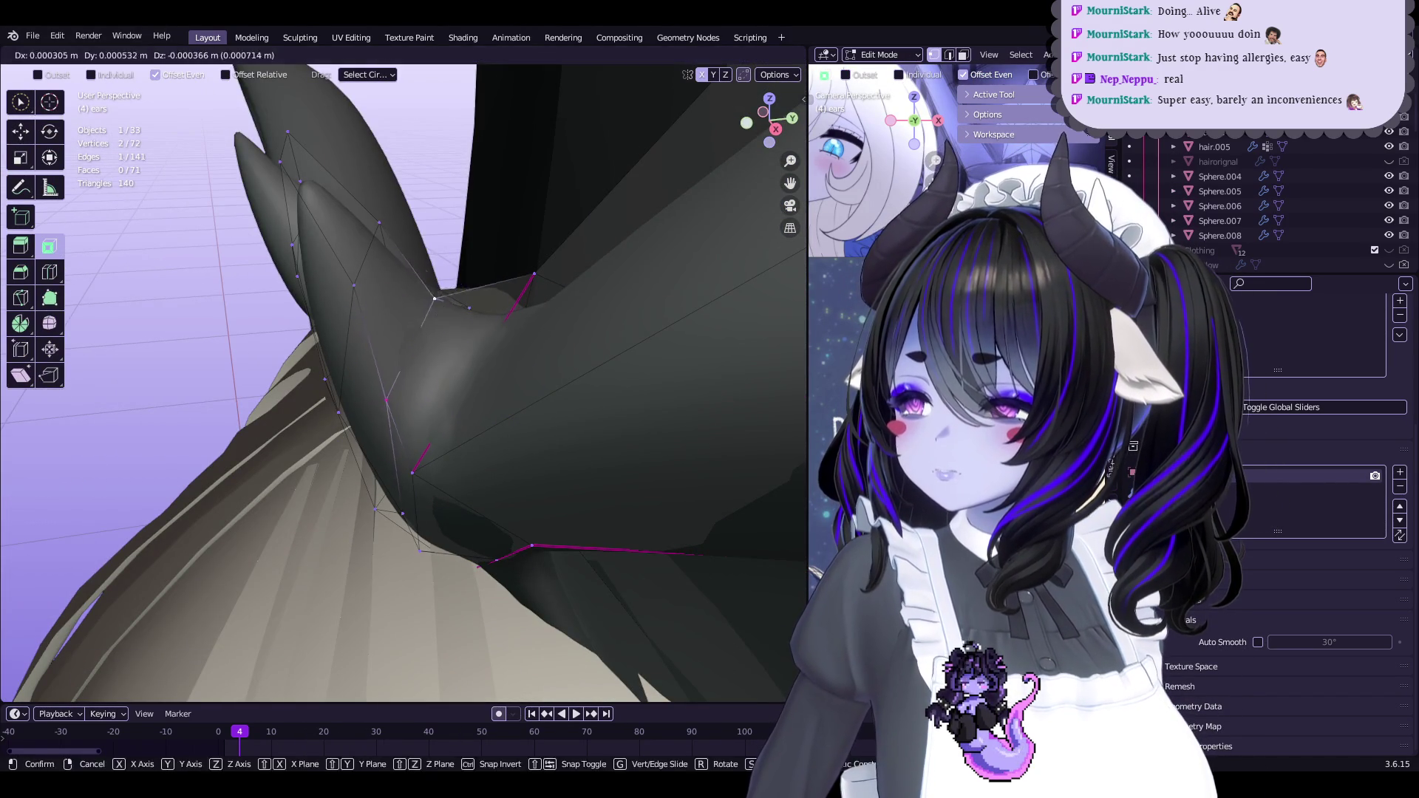
{"action": "left_click", "coordinate": [433, 325]}
{"action": "mouse_move", "coordinate": [412, 342]}
{"action": "middle_mouse_down"}
{"action": "mouse_move", "coordinate": [393, 355]}
{"action": "mouse_move", "coordinate": [493, 351]}
{"action": "mouse_move", "coordinate": [592, 318]}
{"action": "middle_mouse_up"}
Crease the ear's fold edge at 0.950, return to Sculpt Mode and save
{"action": "key", "text": "shift+e"}
{"action": "left_click", "coordinate": [654, 295]}
{"action": "key", "text": "q"}
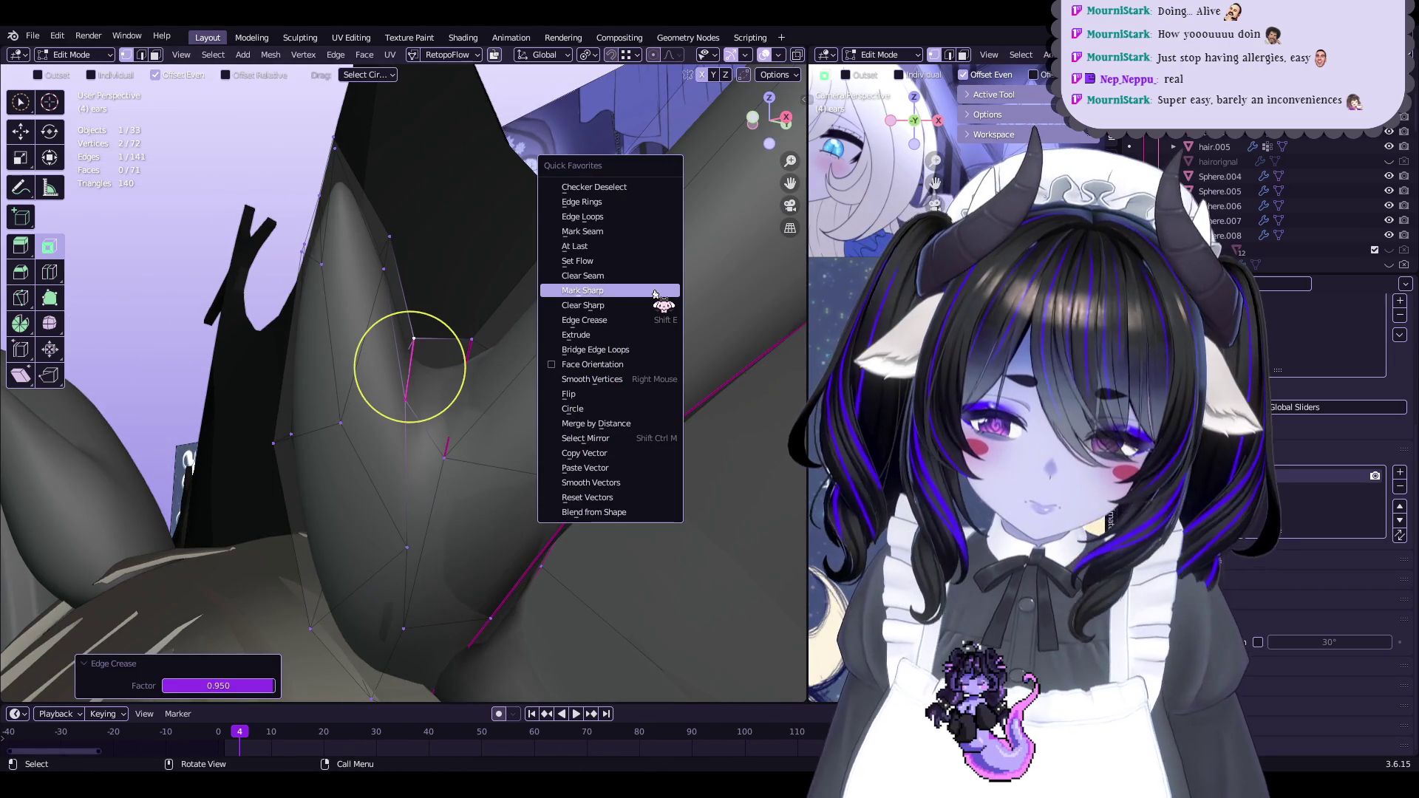
{"action": "key", "text": "Escape"}
{"action": "mouse_move", "coordinate": [411, 367]}
{"action": "middle_mouse_down"}
{"action": "mouse_move", "coordinate": [544, 357]}
{"action": "mouse_move", "coordinate": [500, 279]}
{"action": "middle_mouse_up"}
{"action": "key", "text": "ctrl+Tab"}
{"action": "scroll", "coordinate": [543, 358], "scroll_direction": "down", "scroll_amount": 6}
{"action": "key", "text": "ctrl+s"}
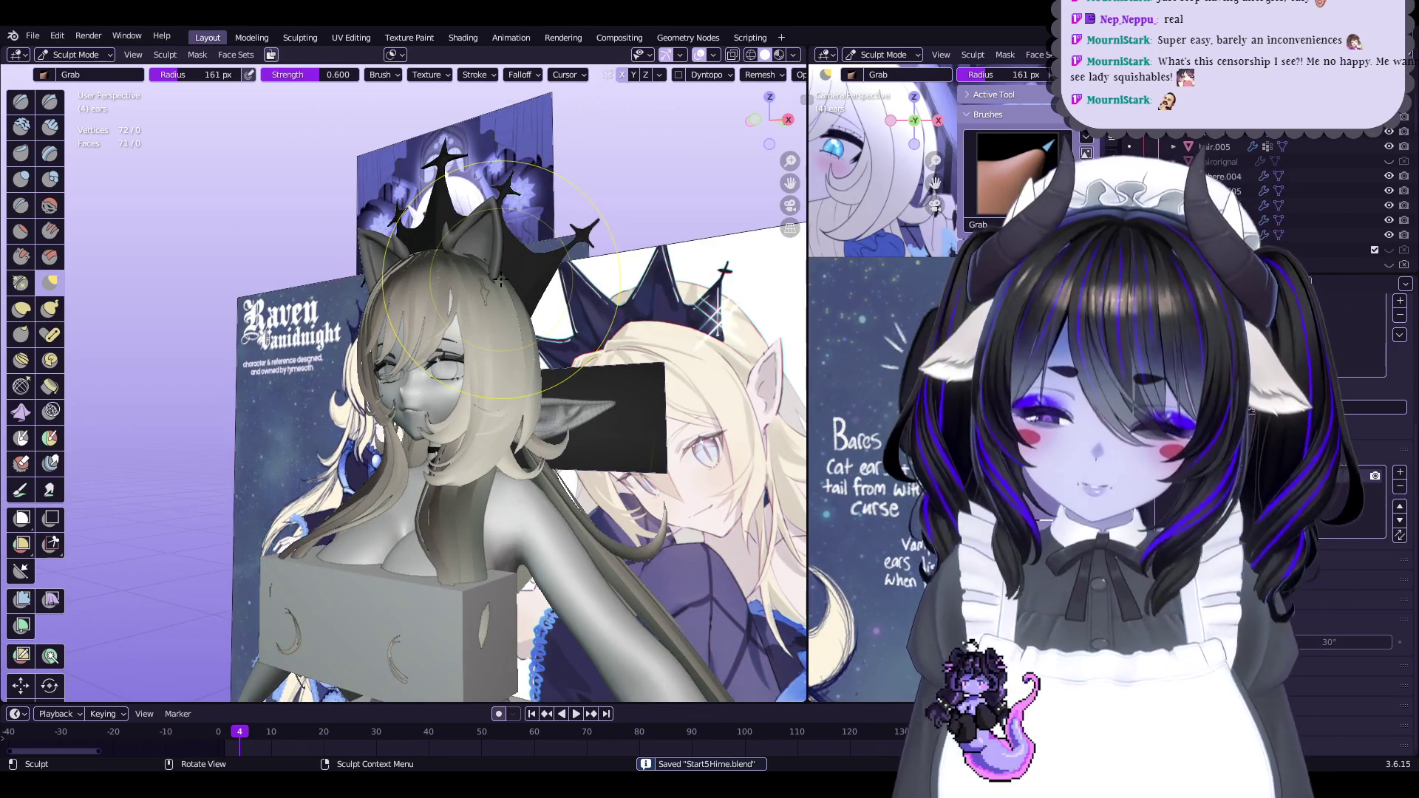
Show the avatar in Material Preview, switch to Object Mode and save
{"action": "mouse_move", "coordinate": [500, 279]}
{"action": "middle_mouse_down"}
{"action": "mouse_move", "coordinate": [486, 287]}
{"action": "mouse_move", "coordinate": [542, 316]}
{"action": "middle_mouse_up"}
{"action": "key", "text": "z"}
{"action": "scroll", "coordinate": [541, 317], "scroll_direction": "up", "scroll_amount": 8}
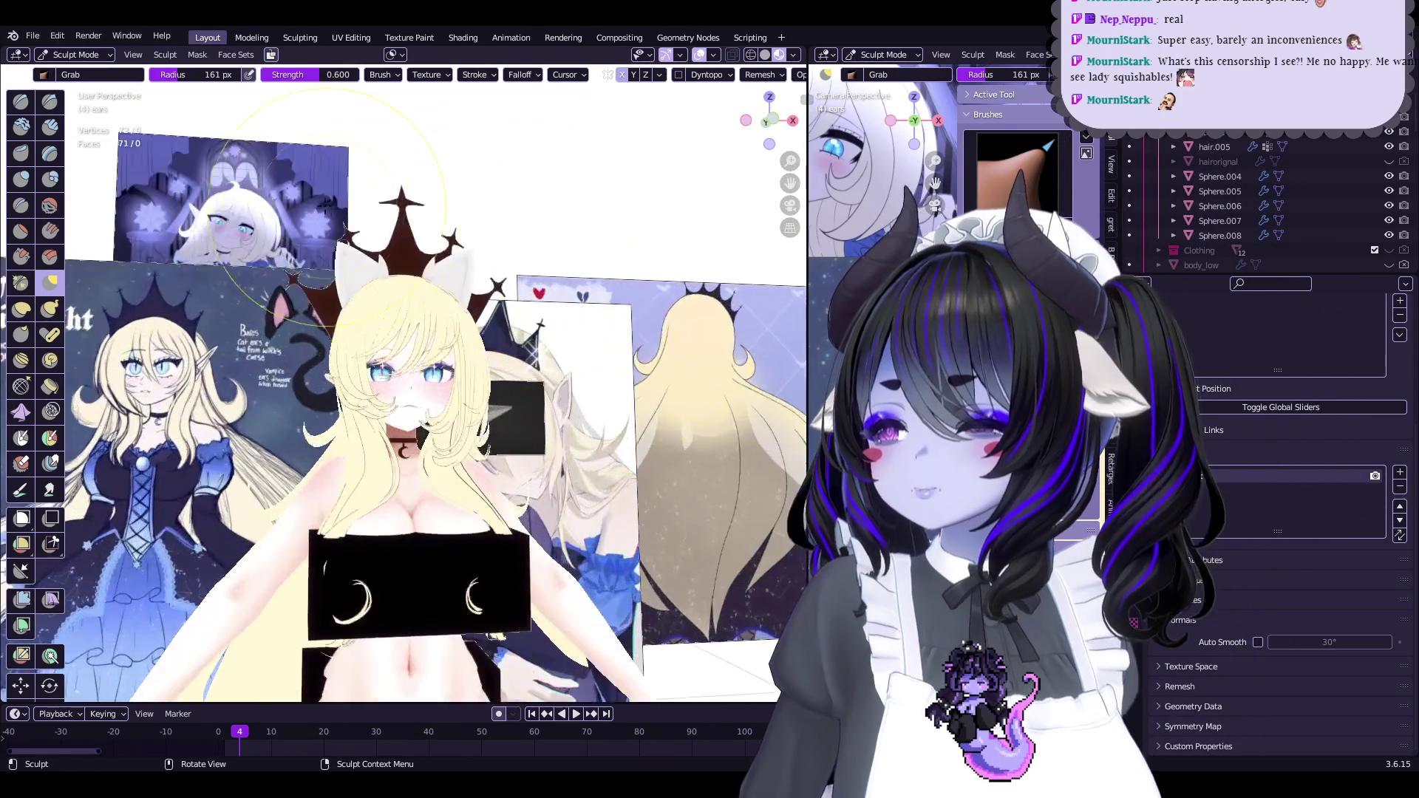
{"action": "left_click", "coordinate": [76, 54]}
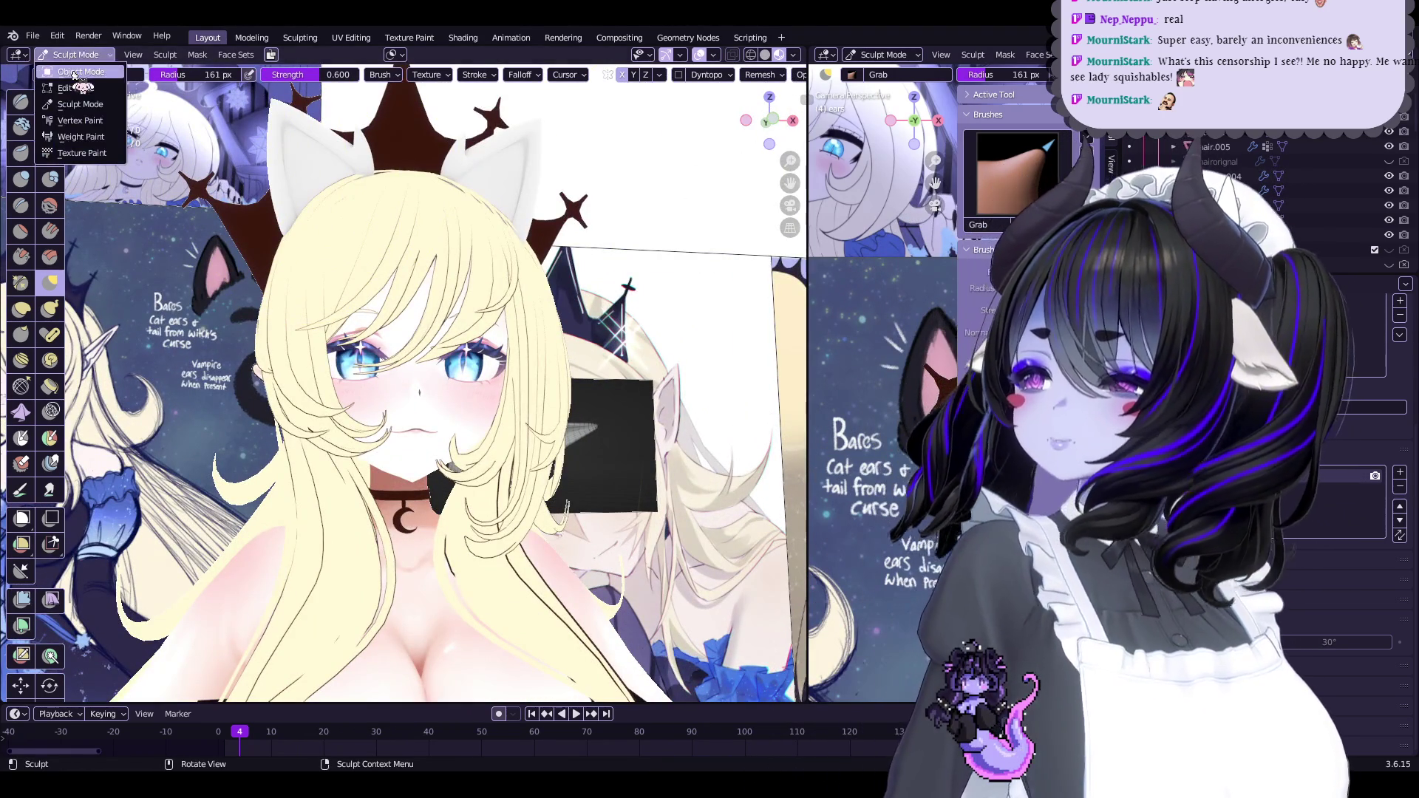
{"action": "left_click", "coordinate": [70, 72]}
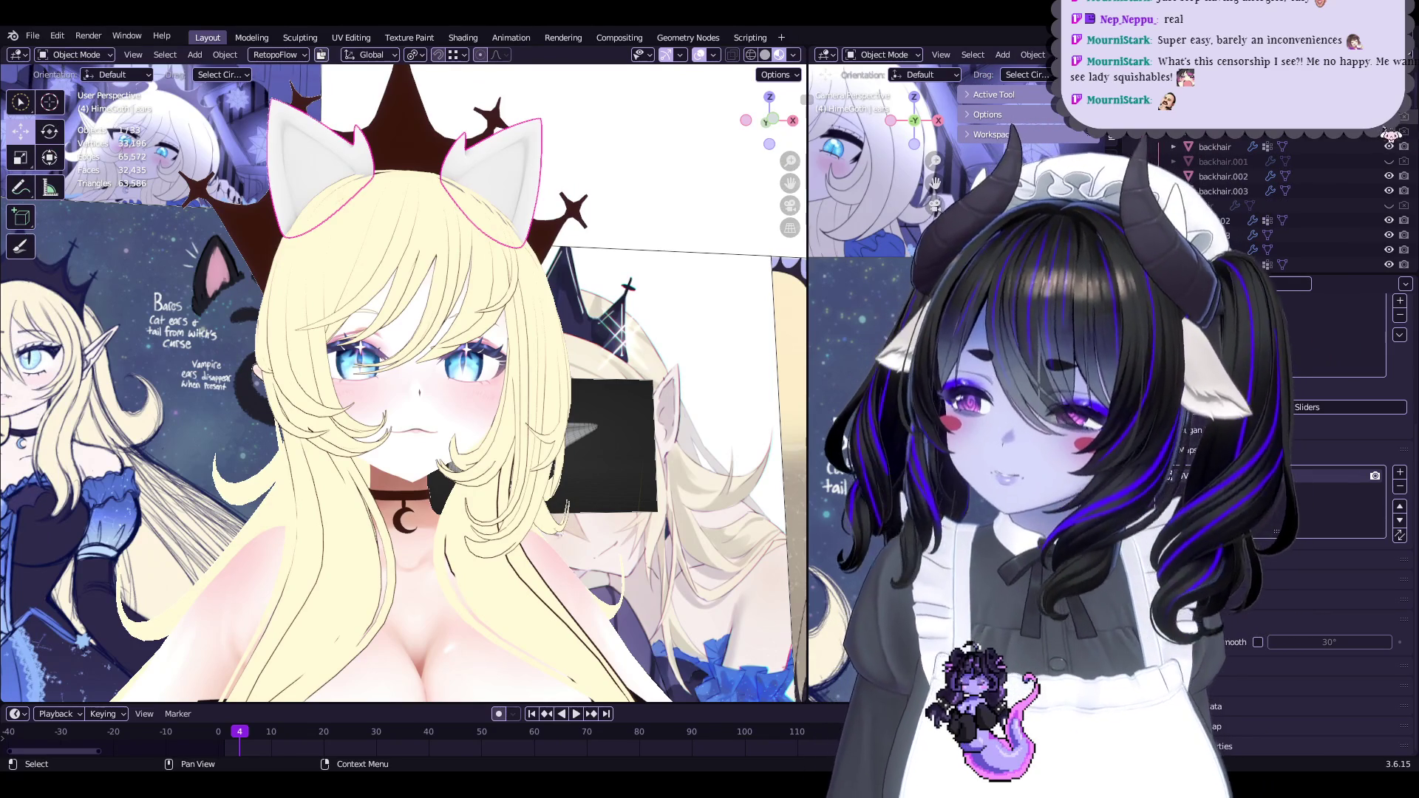
{"action": "scroll", "coordinate": [562, 414], "scroll_direction": "down", "scroll_amount": 10}
{"action": "mouse_move", "coordinate": [562, 414]}
{"action": "middle_mouse_down"}
{"action": "mouse_move", "coordinate": [570, 422]}
{"action": "mouse_move", "coordinate": [643, 266]}
{"action": "mouse_move", "coordinate": [684, 326]}
{"action": "middle_mouse_up"}
{"action": "key", "text": "ctrl+s"}
Orbit around the whole body from front, back, side and below the feet
{"action": "scroll", "coordinate": [561, 393], "scroll_direction": "down", "scroll_amount": 3}
{"action": "middle_click_drag", "start_coordinate": [561, 392], "coordinate": [557, 313], "text": "shift"}
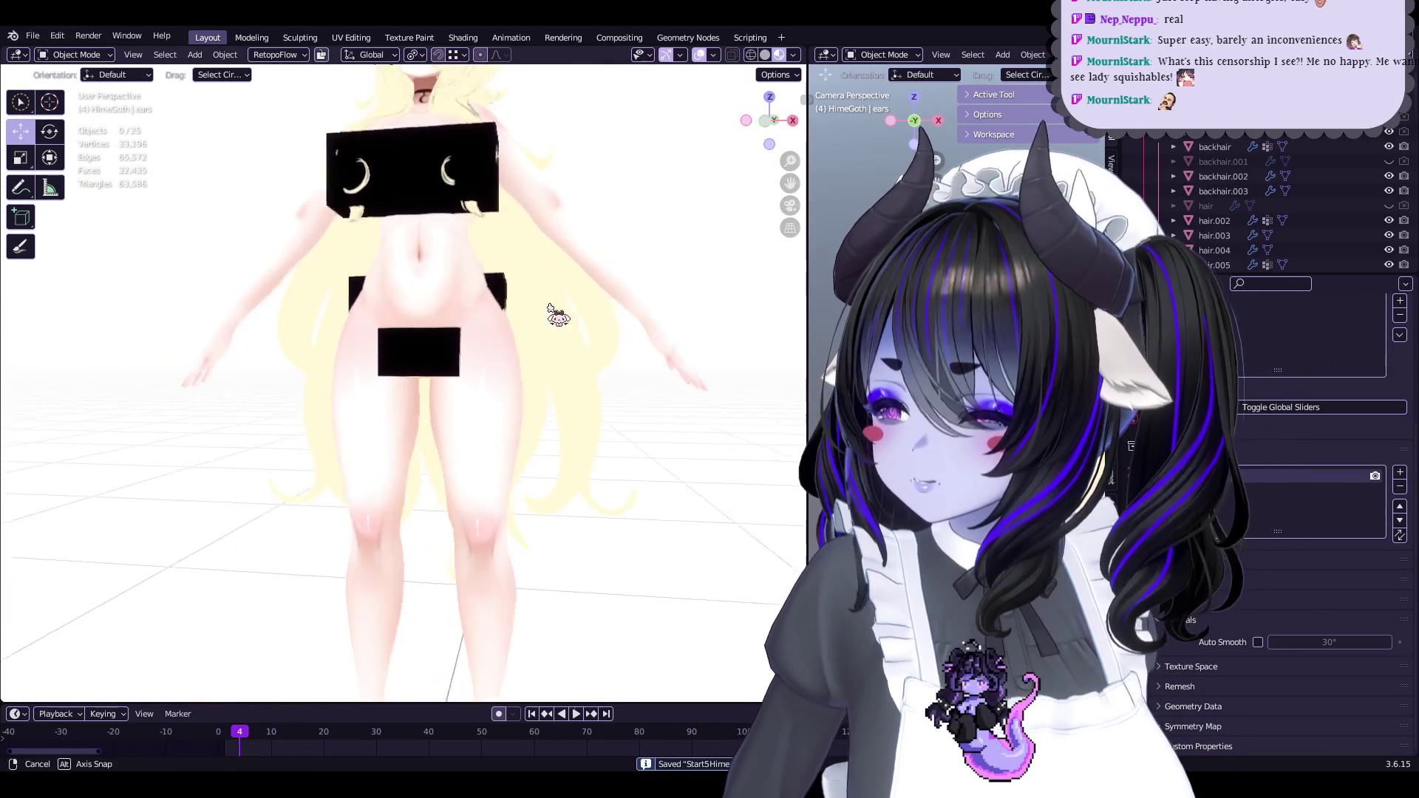
{"action": "mouse_move", "coordinate": [773, 276]}
{"action": "middle_mouse_down"}
{"action": "mouse_move", "coordinate": [370, 333]}
{"action": "mouse_move", "coordinate": [539, 247]}
{"action": "middle_mouse_up"}
{"action": "scroll", "coordinate": [522, 387], "scroll_direction": "up", "scroll_amount": 5}
{"action": "mouse_move", "coordinate": [509, 423]}
{"action": "middle_mouse_down"}
{"action": "mouse_move", "coordinate": [706, 419]}
{"action": "mouse_move", "coordinate": [717, 90]}
{"action": "mouse_move", "coordinate": [680, 269]}
{"action": "mouse_move", "coordinate": [725, 295]}
{"action": "mouse_move", "coordinate": [713, 278]}
{"action": "middle_mouse_up"}
{"action": "scroll", "coordinate": [599, 403], "scroll_direction": "down", "scroll_amount": 3}
{"action": "scroll", "coordinate": [649, 387], "scroll_direction": "up", "scroll_amount": 4}
{"action": "mouse_move", "coordinate": [650, 387]}
{"action": "middle_mouse_down"}
{"action": "mouse_move", "coordinate": [722, 384]}
{"action": "mouse_move", "coordinate": [652, 237]}
{"action": "mouse_move", "coordinate": [605, 364]}
{"action": "mouse_move", "coordinate": [598, 222]}
{"action": "mouse_move", "coordinate": [589, 295]}
{"action": "mouse_move", "coordinate": [620, 328]}
{"action": "middle_mouse_up"}
{"action": "mouse_move", "coordinate": [552, 376]}
{"action": "middle_mouse_down"}
{"action": "mouse_move", "coordinate": [560, 216]}
{"action": "mouse_move", "coordinate": [561, 273]}
{"action": "mouse_move", "coordinate": [536, 244]}
{"action": "middle_mouse_up"}
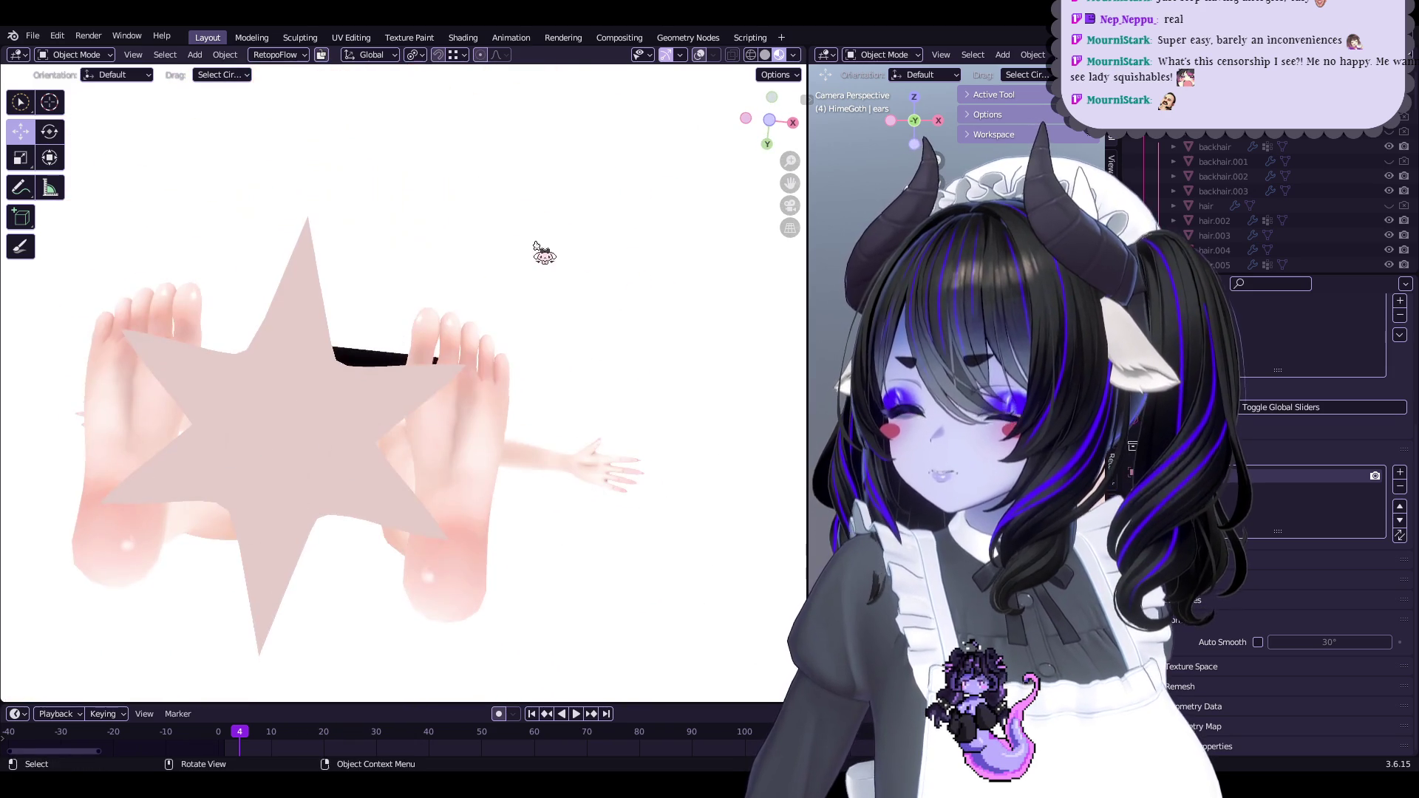
Inspect the body's OH_OUTLINE modifier and select the CENSOR object
{"action": "left_click", "coordinate": [1136, 500]}
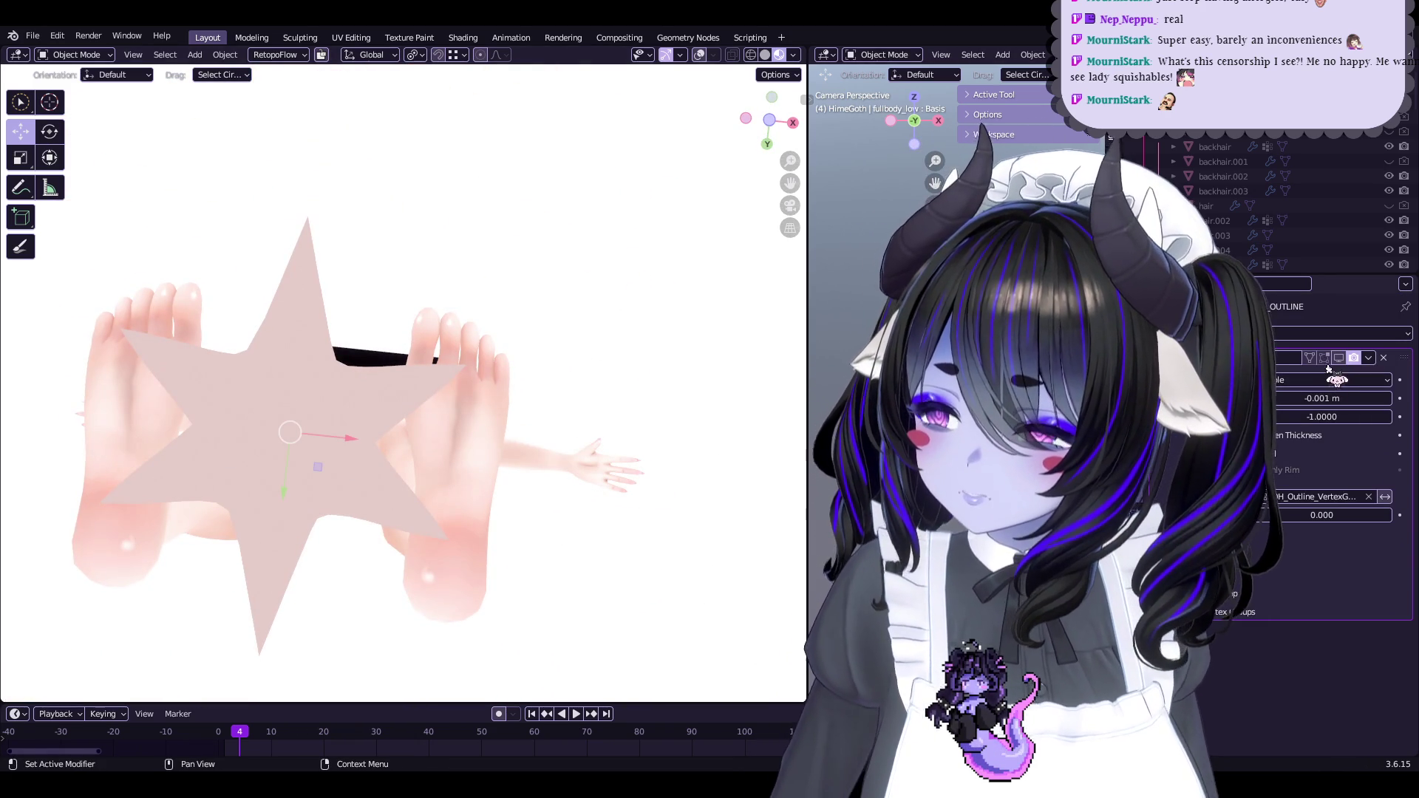
{"action": "mouse_move", "coordinate": [636, 466]}
{"action": "middle_mouse_down"}
{"action": "mouse_move", "coordinate": [722, 469]}
{"action": "mouse_move", "coordinate": [621, 403]}
{"action": "mouse_move", "coordinate": [586, 288]}
{"action": "mouse_move", "coordinate": [598, 565]}
{"action": "mouse_move", "coordinate": [637, 473]}
{"action": "mouse_move", "coordinate": [666, 481]}
{"action": "mouse_move", "coordinate": [545, 454]}
{"action": "mouse_move", "coordinate": [519, 505]}
{"action": "mouse_move", "coordinate": [403, 510]}
{"action": "mouse_move", "coordinate": [561, 544]}
{"action": "mouse_move", "coordinate": [562, 421]}
{"action": "mouse_move", "coordinate": [589, 422]}
{"action": "mouse_move", "coordinate": [498, 347]}
{"action": "mouse_move", "coordinate": [544, 415]}
{"action": "middle_mouse_up"}
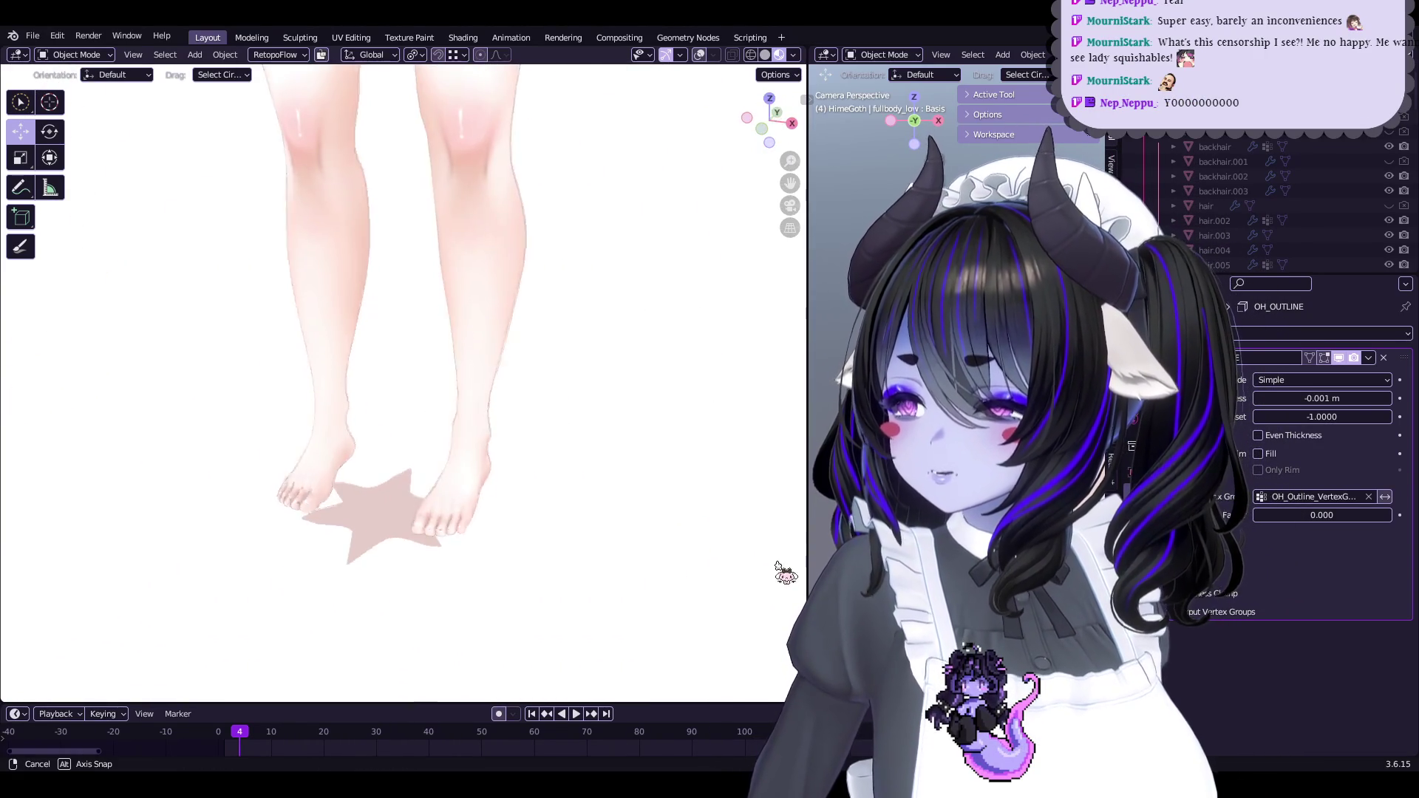
{"action": "middle_click_drag", "start_coordinate": [591, 463], "coordinate": [601, 469]}
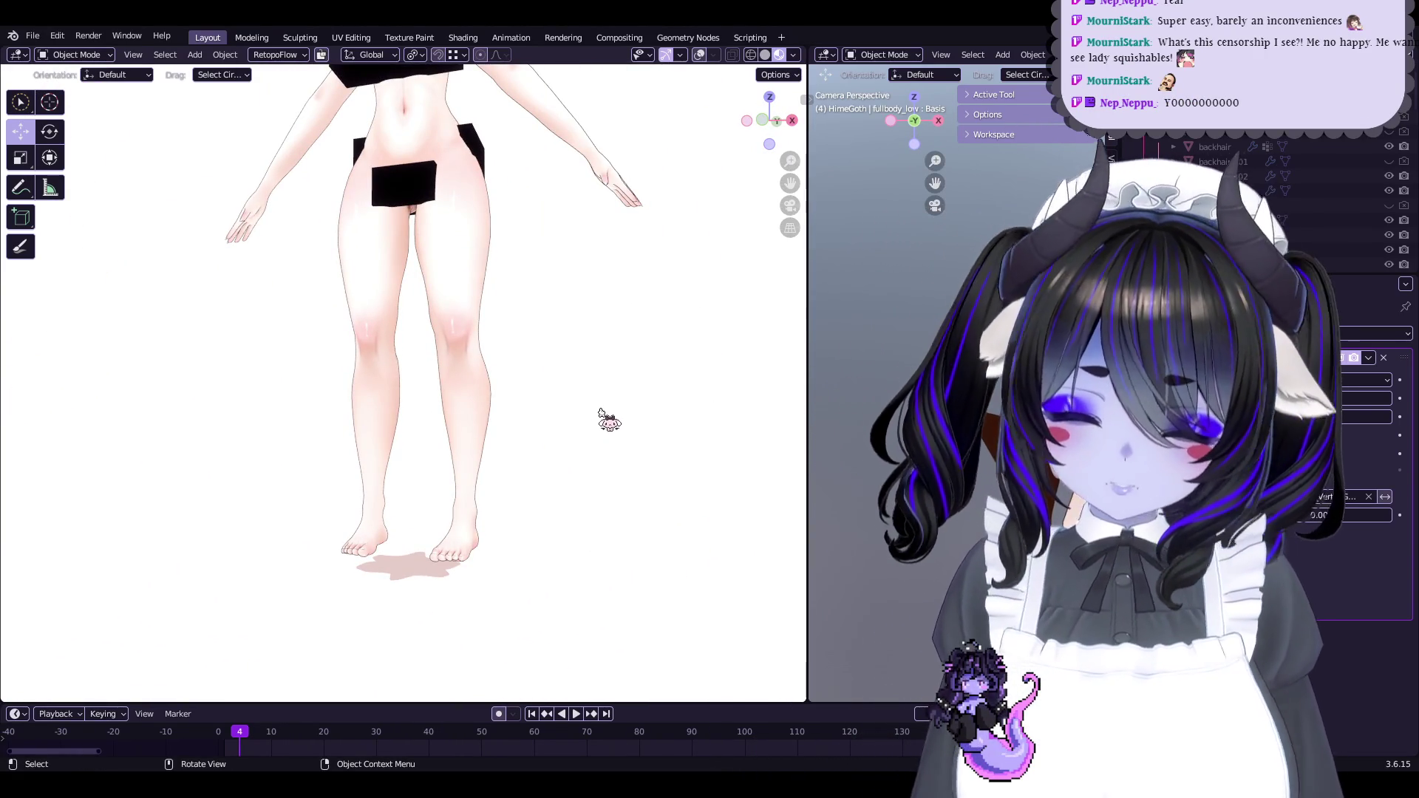
{"action": "left_click", "coordinate": [406, 198]}
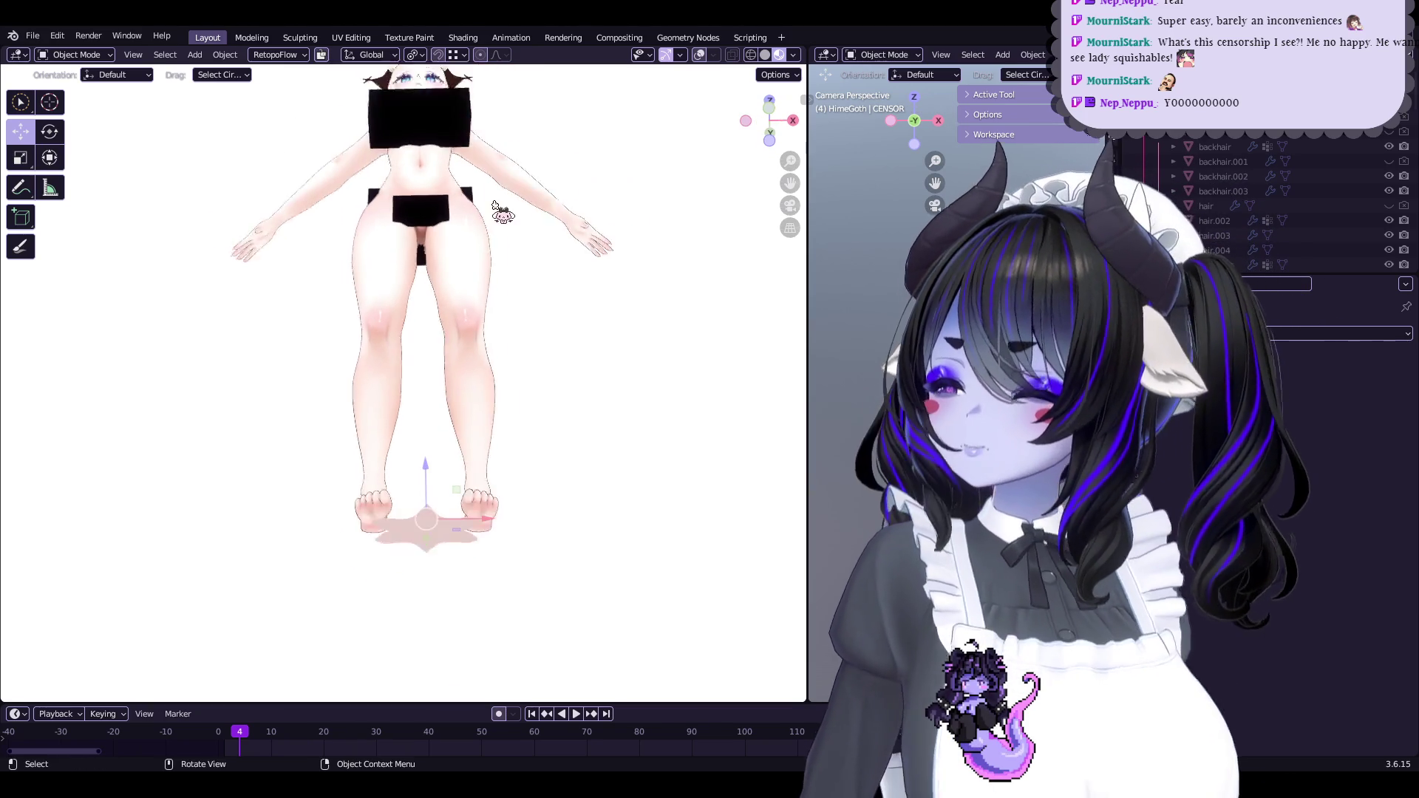
Enter Edit Mode on CENSOR and move a face of the lower censor box
{"action": "key", "text": "Tab"}
{"action": "left_click", "coordinate": [765, 56]}
{"action": "mouse_move", "coordinate": [577, 370]}
{"action": "middle_mouse_down"}
{"action": "mouse_move", "coordinate": [545, 412]}
{"action": "mouse_move", "coordinate": [532, 399]}
{"action": "middle_mouse_up"}
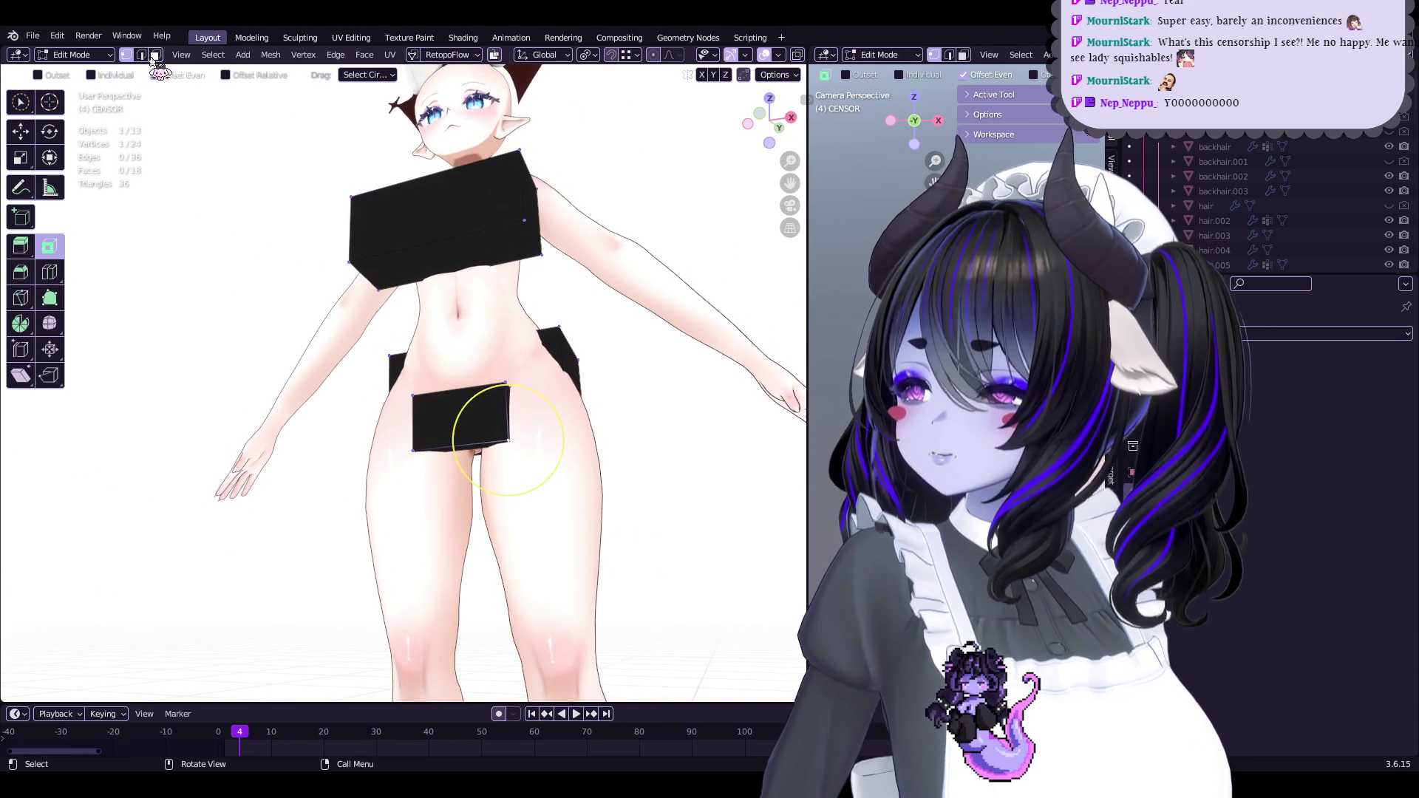
{"action": "middle_click_drag", "start_coordinate": [498, 490], "coordinate": [484, 450]}
{"action": "left_click", "coordinate": [484, 450]}
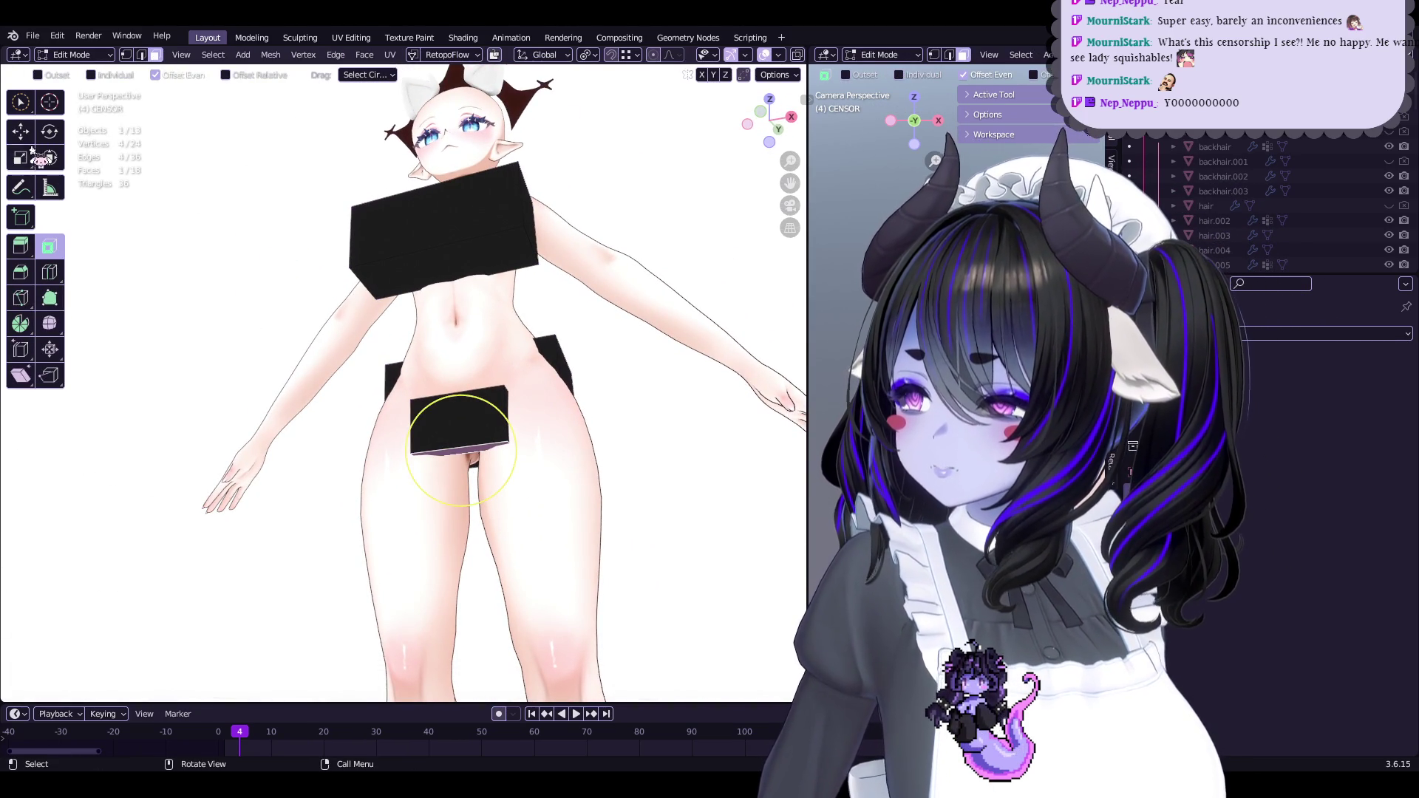
{"action": "left_click", "coordinate": [459, 424]}
{"action": "mouse_move", "coordinate": [460, 424]}
{"action": "middle_mouse_down"}
{"action": "mouse_move", "coordinate": [497, 517]}
{"action": "mouse_move", "coordinate": [527, 539]}
{"action": "mouse_move", "coordinate": [455, 418]}
{"action": "mouse_move", "coordinate": [355, 435]}
{"action": "mouse_move", "coordinate": [411, 432]}
{"action": "middle_mouse_up"}
{"action": "left_click", "coordinate": [383, 434]}
Select the whole lower censor box, nudge it 0.019415 m along Y, and return to Object Mode
{"action": "key", "text": "alt+a"}
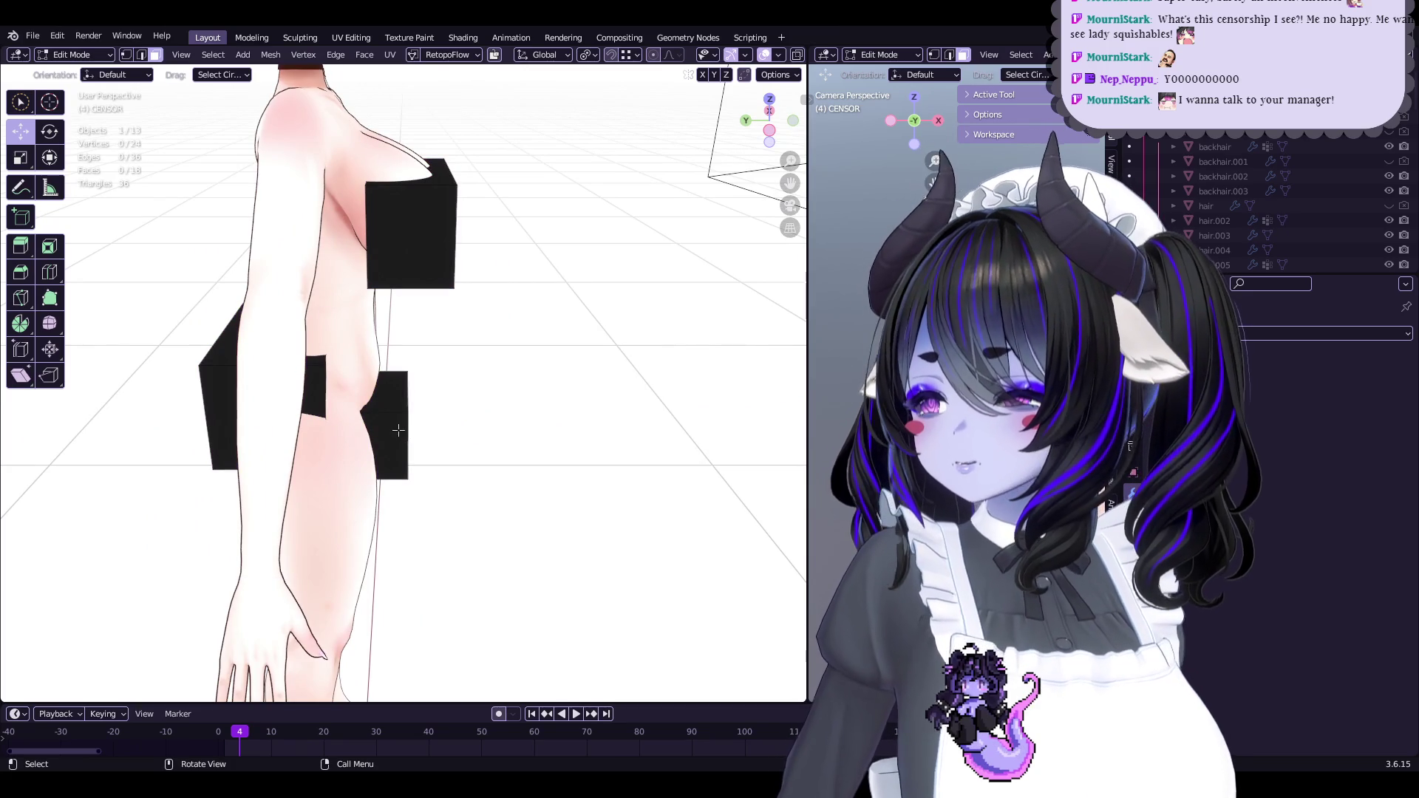
{"action": "key", "text": "l"}
{"action": "key", "text": "k"}
{"action": "left_click_drag", "start_coordinate": [384, 423], "coordinate": [378, 423]}
{"action": "middle_click_drag", "start_coordinate": [379, 424], "coordinate": [380, 446], "text": "alt"}
{"action": "middle_click_drag", "start_coordinate": [364, 387], "coordinate": [432, 337]}
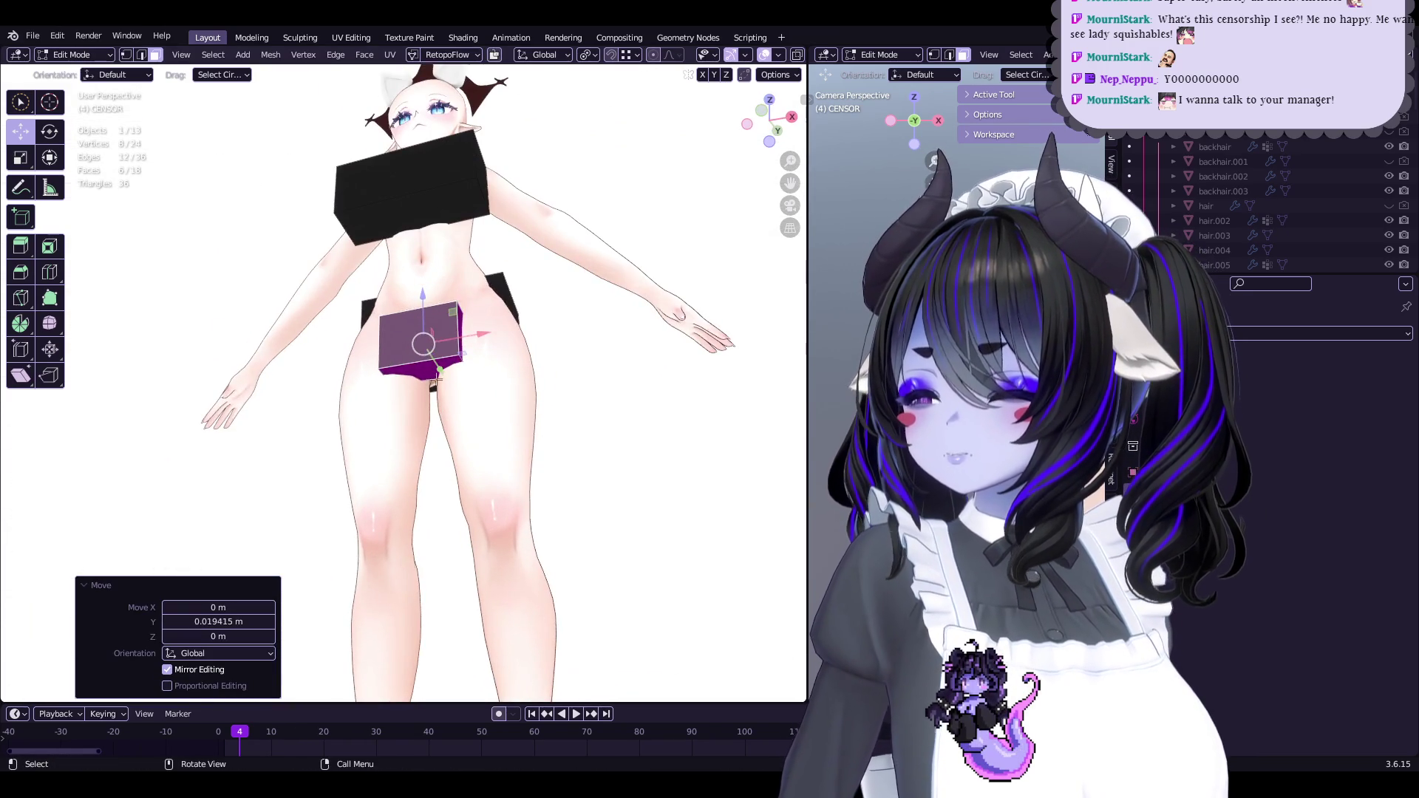
{"action": "left_click", "coordinate": [433, 336]}
{"action": "left_click", "coordinate": [425, 351]}
{"action": "key", "text": "Tab"}
{"action": "scroll", "coordinate": [502, 467], "scroll_direction": "down", "scroll_amount": 3}
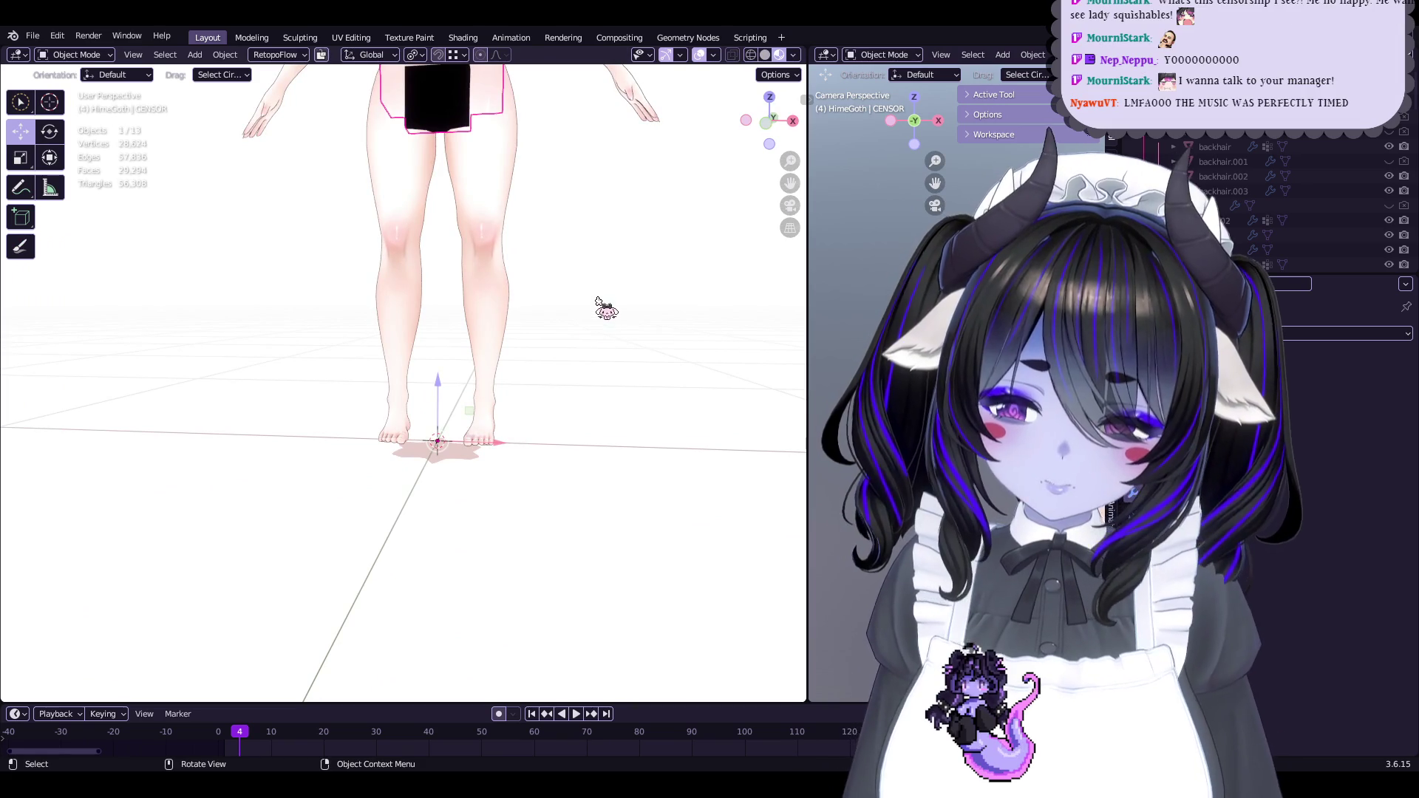
Unhide the blond hair objects in the outliner and save Start5Hime.blend
{"action": "mouse_move", "coordinate": [589, 272]}
{"action": "middle_mouse_down"}
{"action": "mouse_move", "coordinate": [602, 275]}
{"action": "mouse_move", "coordinate": [583, 466]}
{"action": "mouse_move", "coordinate": [551, 339]}
{"action": "middle_mouse_up"}
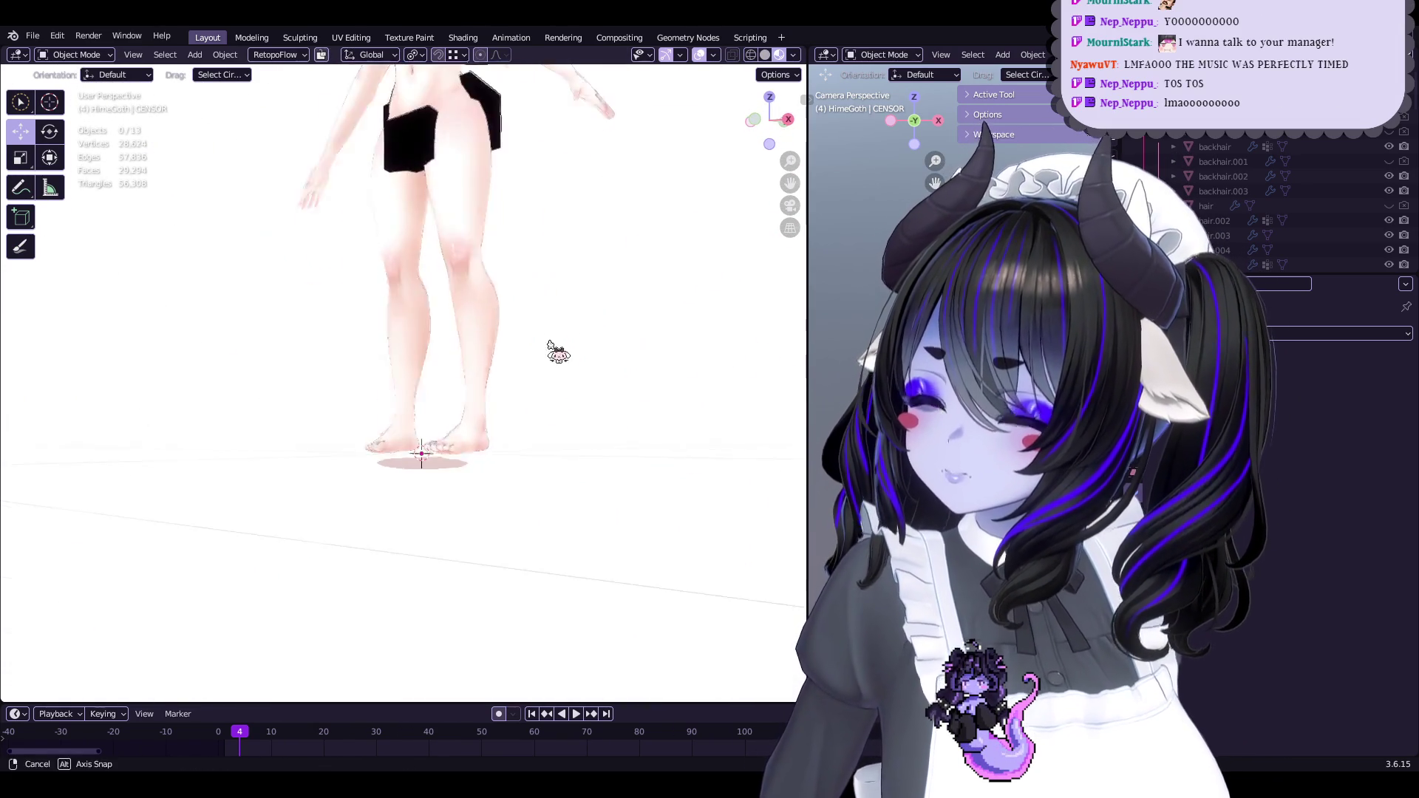
{"action": "mouse_move", "coordinate": [497, 248]}
{"action": "middle_mouse_down"}
{"action": "mouse_move", "coordinate": [586, 387]}
{"action": "mouse_move", "coordinate": [656, 320]}
{"action": "mouse_move", "coordinate": [599, 377]}
{"action": "mouse_move", "coordinate": [456, 348]}
{"action": "mouse_move", "coordinate": [473, 403]}
{"action": "mouse_move", "coordinate": [709, 463]}
{"action": "mouse_move", "coordinate": [665, 491]}
{"action": "mouse_move", "coordinate": [493, 480]}
{"action": "mouse_move", "coordinate": [545, 469]}
{"action": "mouse_move", "coordinate": [513, 447]}
{"action": "mouse_move", "coordinate": [473, 466]}
{"action": "mouse_move", "coordinate": [607, 444]}
{"action": "mouse_move", "coordinate": [586, 406]}
{"action": "mouse_move", "coordinate": [621, 387]}
{"action": "mouse_move", "coordinate": [602, 406]}
{"action": "mouse_move", "coordinate": [467, 429]}
{"action": "mouse_move", "coordinate": [374, 405]}
{"action": "mouse_move", "coordinate": [393, 420]}
{"action": "middle_mouse_up"}
{"action": "scroll", "coordinate": [513, 436], "scroll_direction": "up", "scroll_amount": 3}
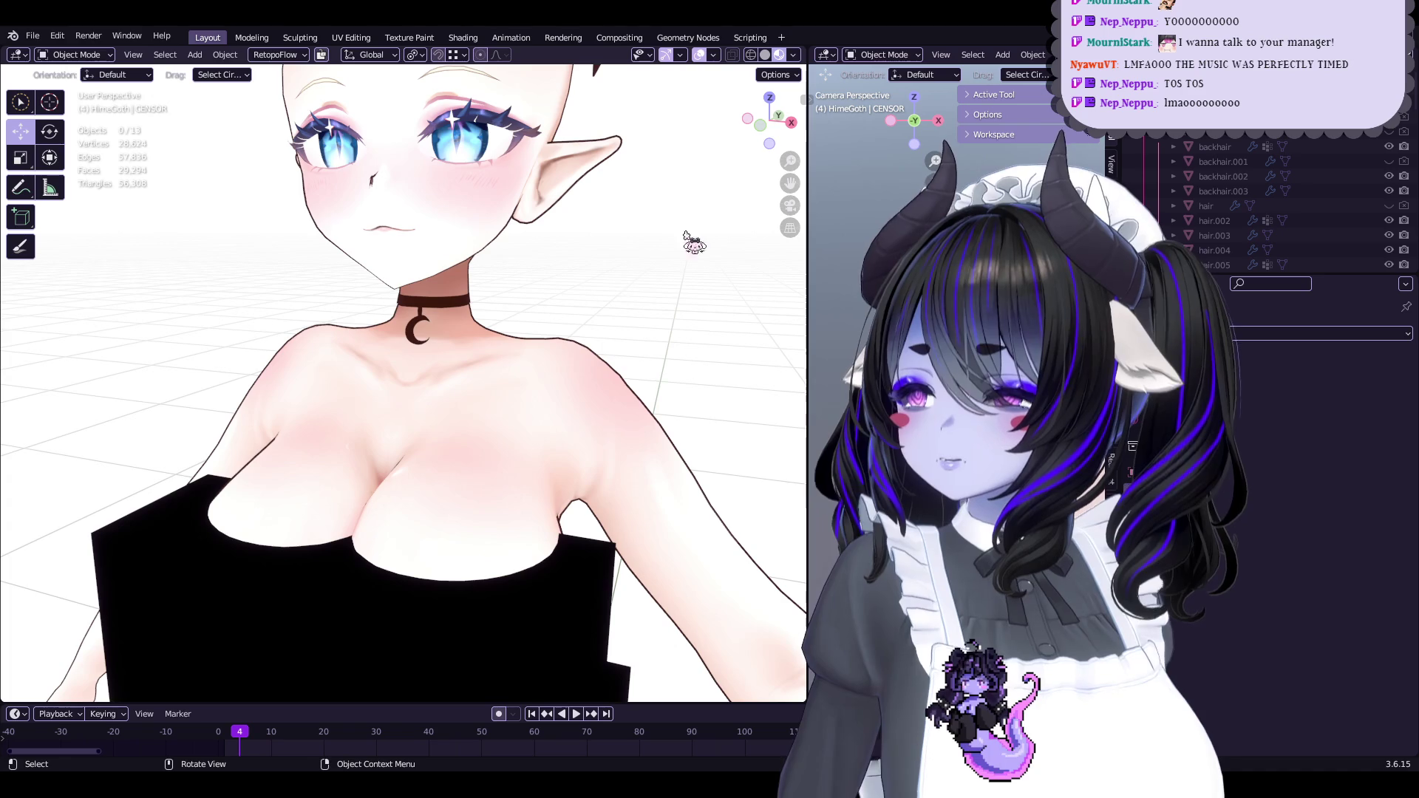
{"action": "mouse_move", "coordinate": [704, 66]}
{"action": "middle_mouse_down"}
{"action": "mouse_move", "coordinate": [545, 329]}
{"action": "mouse_move", "coordinate": [564, 380]}
{"action": "middle_mouse_up"}
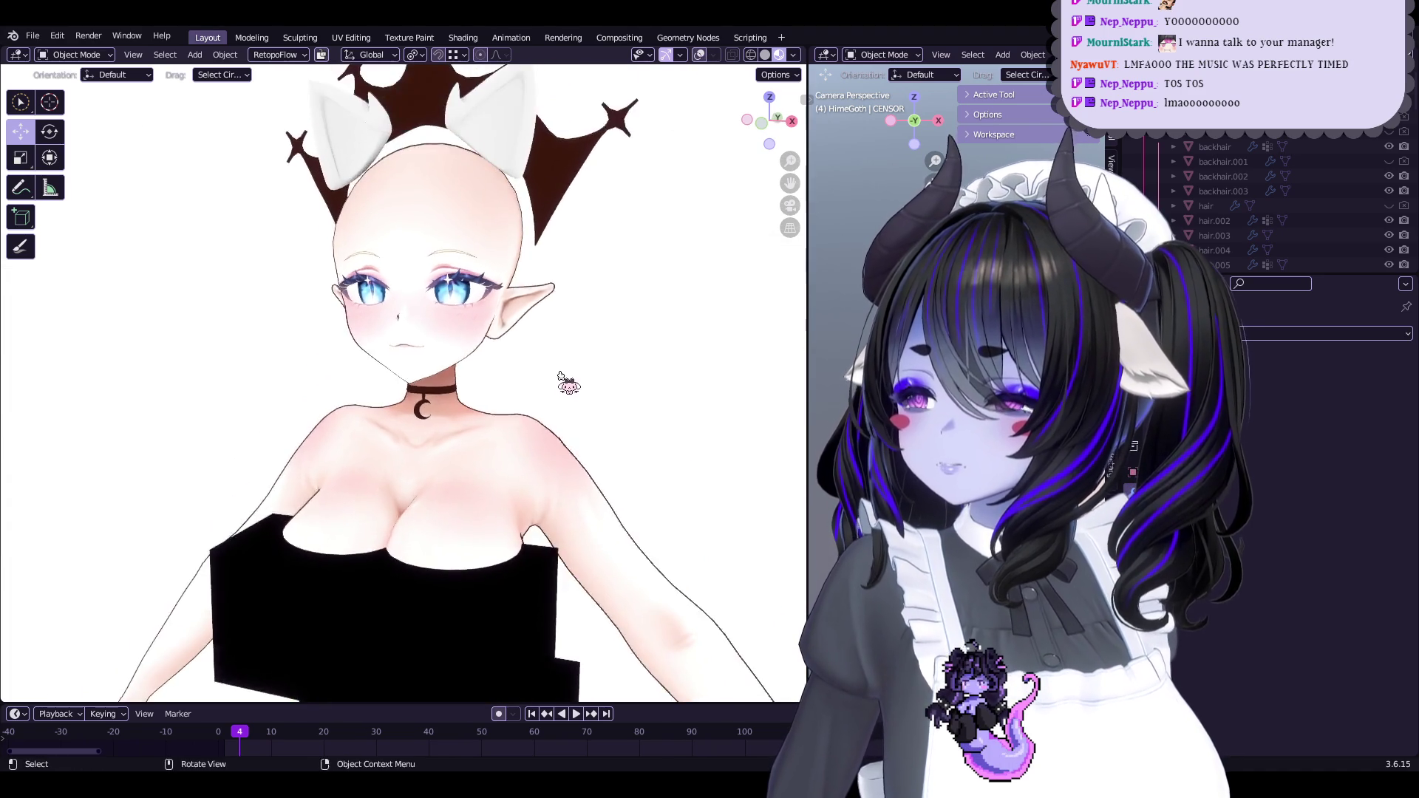
{"action": "scroll", "coordinate": [564, 380], "scroll_direction": "up", "scroll_amount": 2}
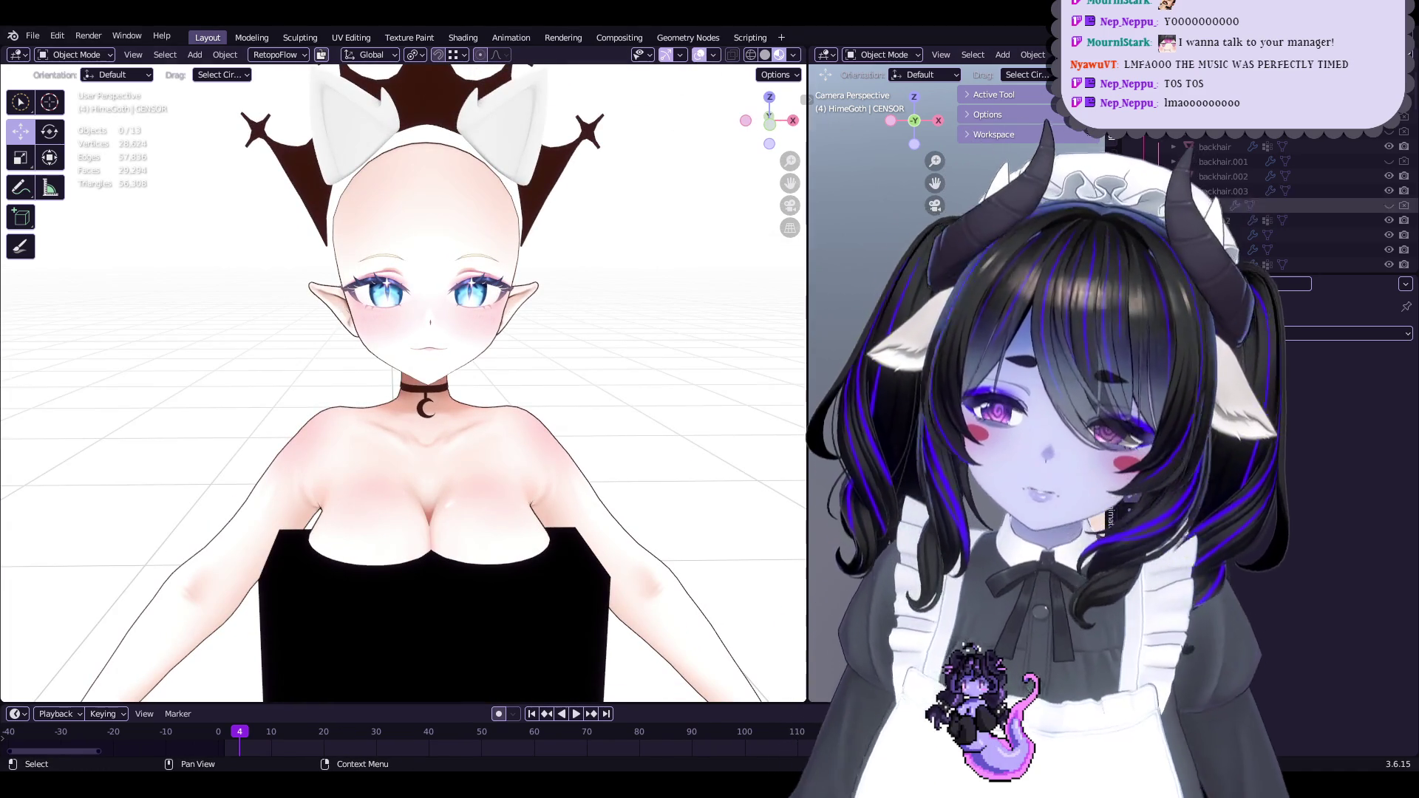
{"action": "left_click", "coordinate": [1390, 135]}
{"action": "mouse_move", "coordinate": [654, 274]}
{"action": "middle_mouse_down"}
{"action": "mouse_move", "coordinate": [614, 284]}
{"action": "mouse_move", "coordinate": [701, 288]}
{"action": "middle_mouse_up"}
{"action": "key", "text": "ctrl+s"}
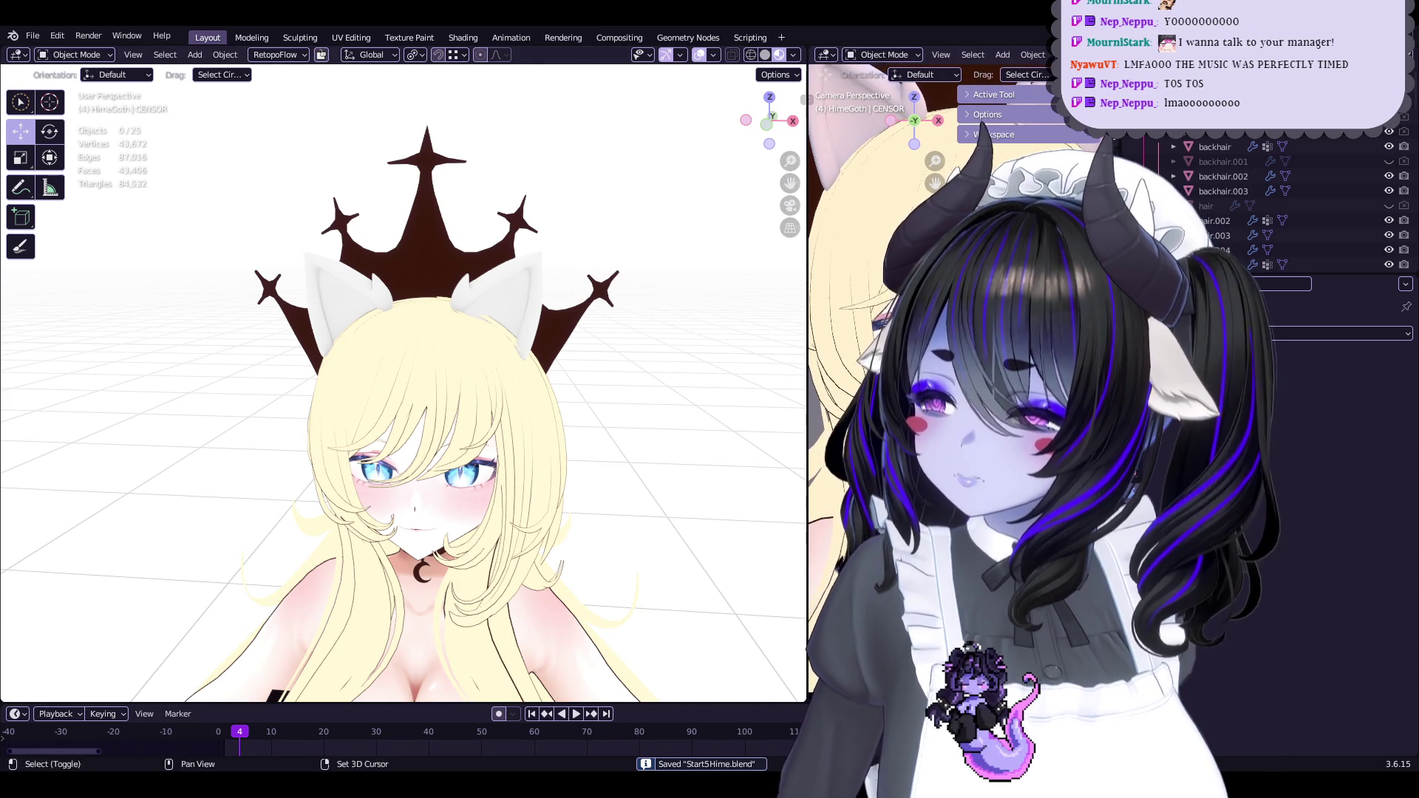
Select the ears object and enter Edit Mode on its mesh
{"action": "middle_click_drag", "start_coordinate": [492, 303], "coordinate": [507, 358], "text": "shift"}
{"action": "left_click", "coordinate": [507, 349]}
{"action": "scroll", "coordinate": [519, 386], "scroll_direction": "up", "scroll_amount": 5}
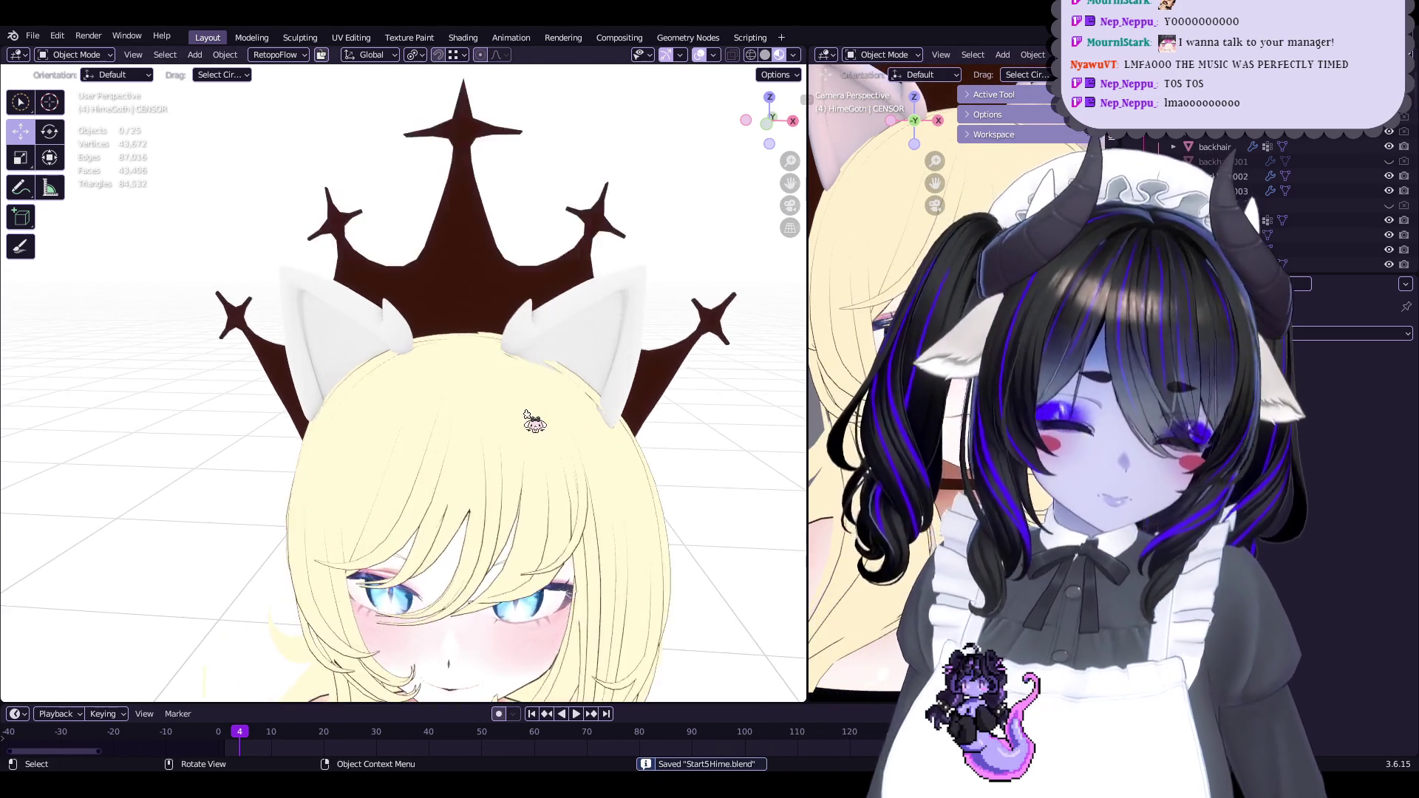
{"action": "key", "text": "Tab"}
Leave Edit Mode on the ears, view the head from the front, and save the blend file
{"action": "mouse_move", "coordinate": [634, 326]}
{"action": "middle_mouse_down"}
{"action": "mouse_move", "coordinate": [545, 279]}
{"action": "mouse_move", "coordinate": [562, 407]}
{"action": "middle_mouse_up"}
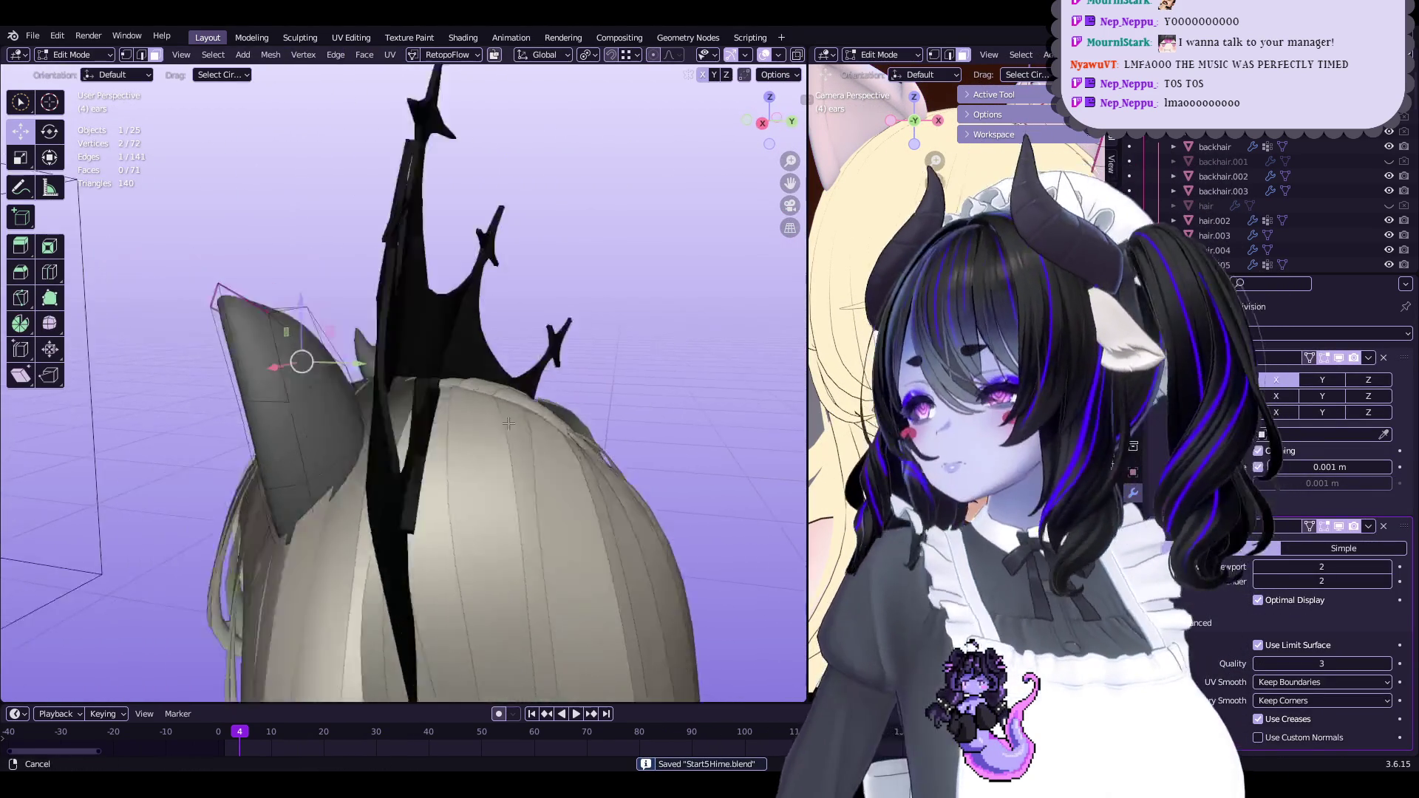
{"action": "middle_click_drag", "start_coordinate": [434, 397], "coordinate": [428, 421]}
{"action": "key", "text": "Tab"}
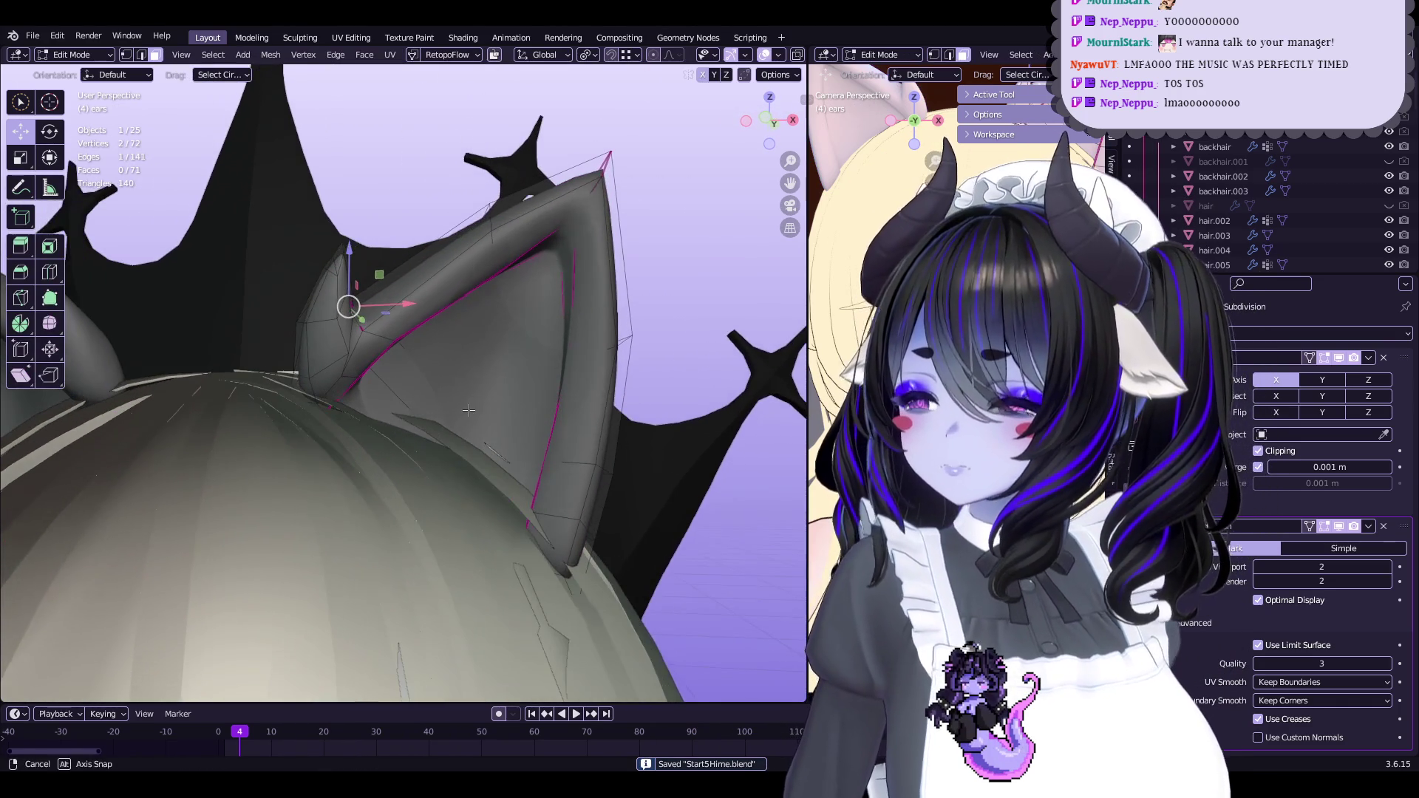
{"action": "mouse_move", "coordinate": [443, 443]}
{"action": "middle_mouse_down"}
{"action": "mouse_move", "coordinate": [451, 379]}
{"action": "mouse_move", "coordinate": [803, 405]}
{"action": "mouse_move", "coordinate": [517, 370]}
{"action": "mouse_move", "coordinate": [405, 377]}
{"action": "mouse_move", "coordinate": [409, 393]}
{"action": "mouse_move", "coordinate": [500, 402]}
{"action": "mouse_move", "coordinate": [455, 429]}
{"action": "mouse_move", "coordinate": [543, 345]}
{"action": "middle_mouse_up"}
{"action": "key", "text": "ctrl+s"}
Isolate the ears in local view, then extrude a base face outward, shrink it, and reposition it
{"action": "key", "text": "KP_Divide"}
{"action": "mouse_move", "coordinate": [492, 437]}
{"action": "middle_mouse_down"}
{"action": "mouse_move", "coordinate": [547, 451]}
{"action": "mouse_move", "coordinate": [581, 485]}
{"action": "mouse_move", "coordinate": [581, 507]}
{"action": "middle_mouse_up"}
{"action": "key", "text": "e"}
{"action": "key", "text": "Return"}
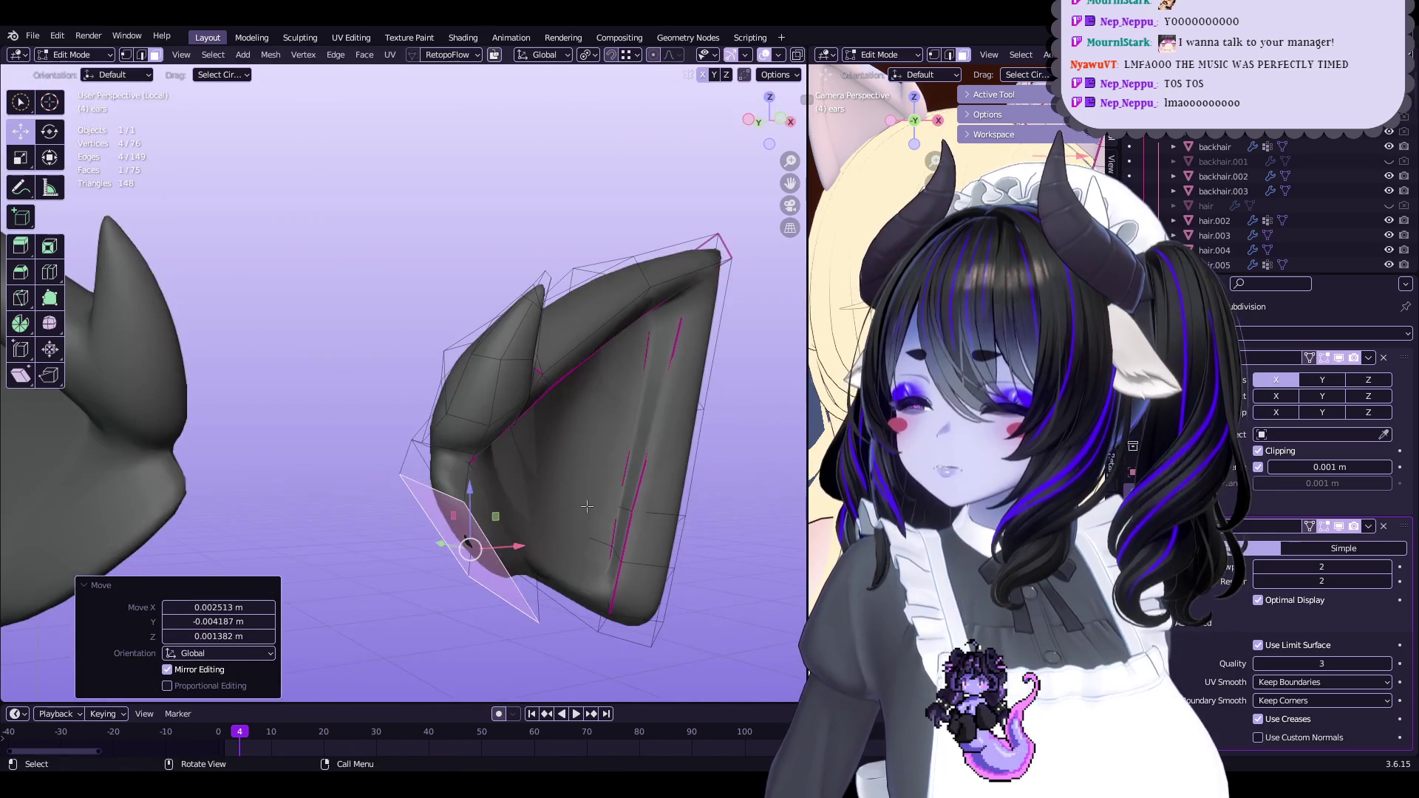
{"action": "left_click", "coordinate": [622, 444]}
{"action": "middle_click_drag", "start_coordinate": [622, 444], "coordinate": [604, 516]}
{"action": "key", "text": "s"}
{"action": "left_click", "coordinate": [610, 480]}
{"action": "key", "text": "g"}
{"action": "left_click", "coordinate": [683, 488]}
{"action": "mouse_move", "coordinate": [682, 488]}
{"action": "middle_mouse_down"}
{"action": "mouse_move", "coordinate": [536, 446]}
{"action": "mouse_move", "coordinate": [547, 473]}
{"action": "mouse_move", "coordinate": [519, 442]}
{"action": "mouse_move", "coordinate": [610, 402]}
{"action": "mouse_move", "coordinate": [618, 476]}
{"action": "mouse_move", "coordinate": [610, 406]}
{"action": "mouse_move", "coordinate": [554, 411]}
{"action": "mouse_move", "coordinate": [504, 418]}
{"action": "mouse_move", "coordinate": [487, 492]}
{"action": "middle_mouse_up"}
{"action": "left_click", "coordinate": [523, 463]}
{"action": "right_click", "coordinate": [548, 418]}
In vertex mode, nudge vertices at the ear's lower corner to sharpen its point
{"action": "key", "text": "1"}
{"action": "key", "text": "g"}
{"action": "left_click", "coordinate": [618, 476]}
{"action": "key", "text": "g"}
{"action": "left_click", "coordinate": [584, 407]}
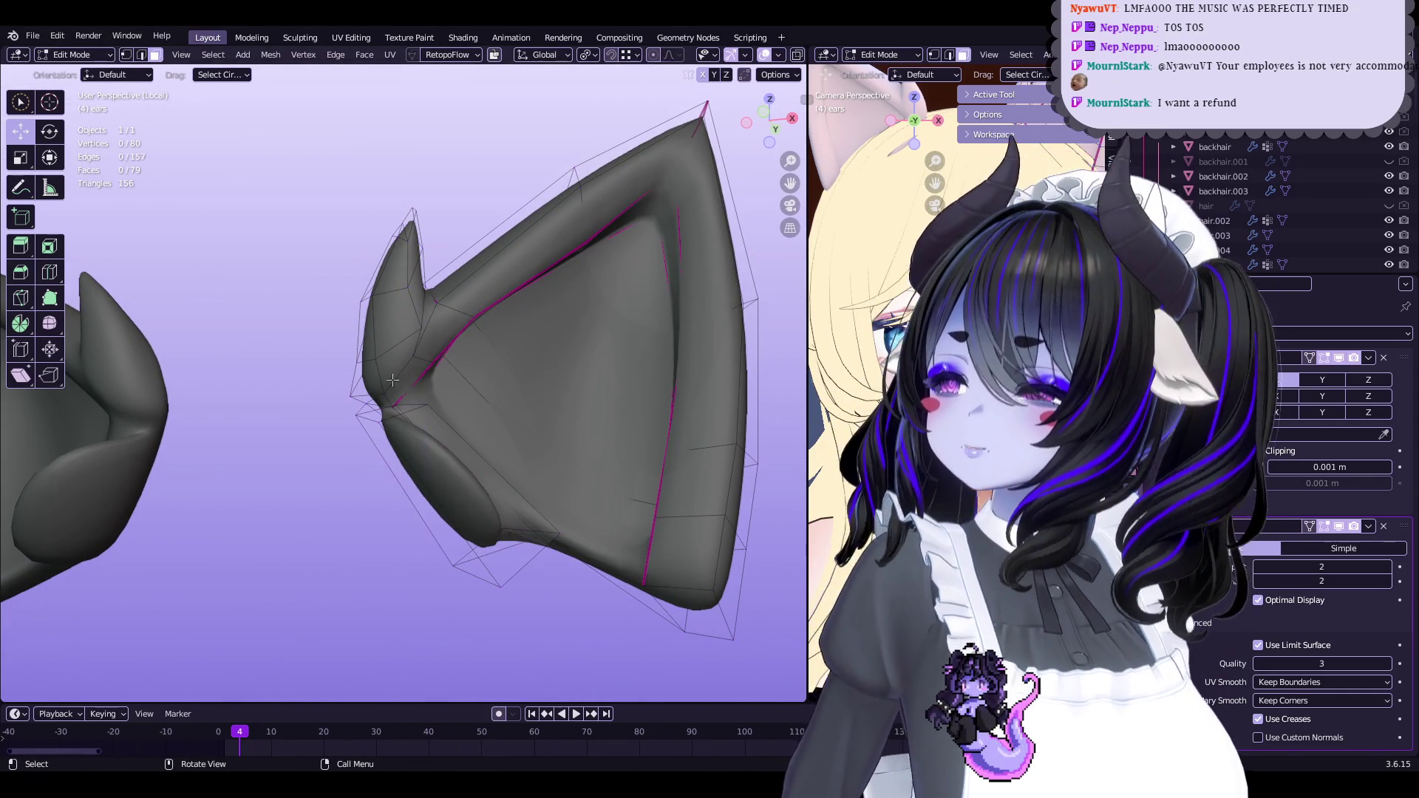
{"action": "key", "text": "g"}
{"action": "left_click", "coordinate": [560, 433]}
{"action": "middle_click_drag", "start_coordinate": [560, 434], "coordinate": [539, 408]}
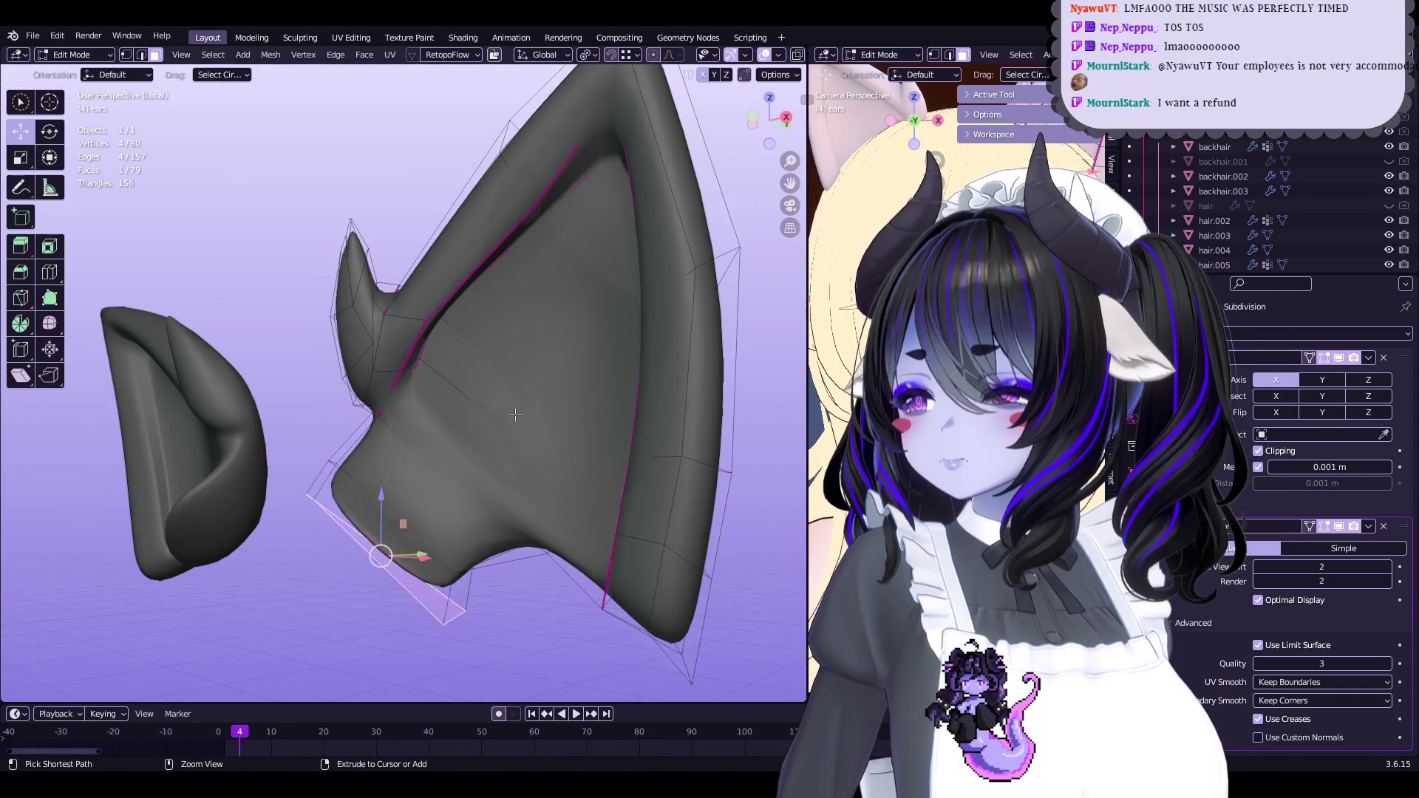
Push the ear's base face outward along its normal with Alt+S
{"action": "middle_click_drag", "start_coordinate": [449, 458], "coordinate": [624, 573]}
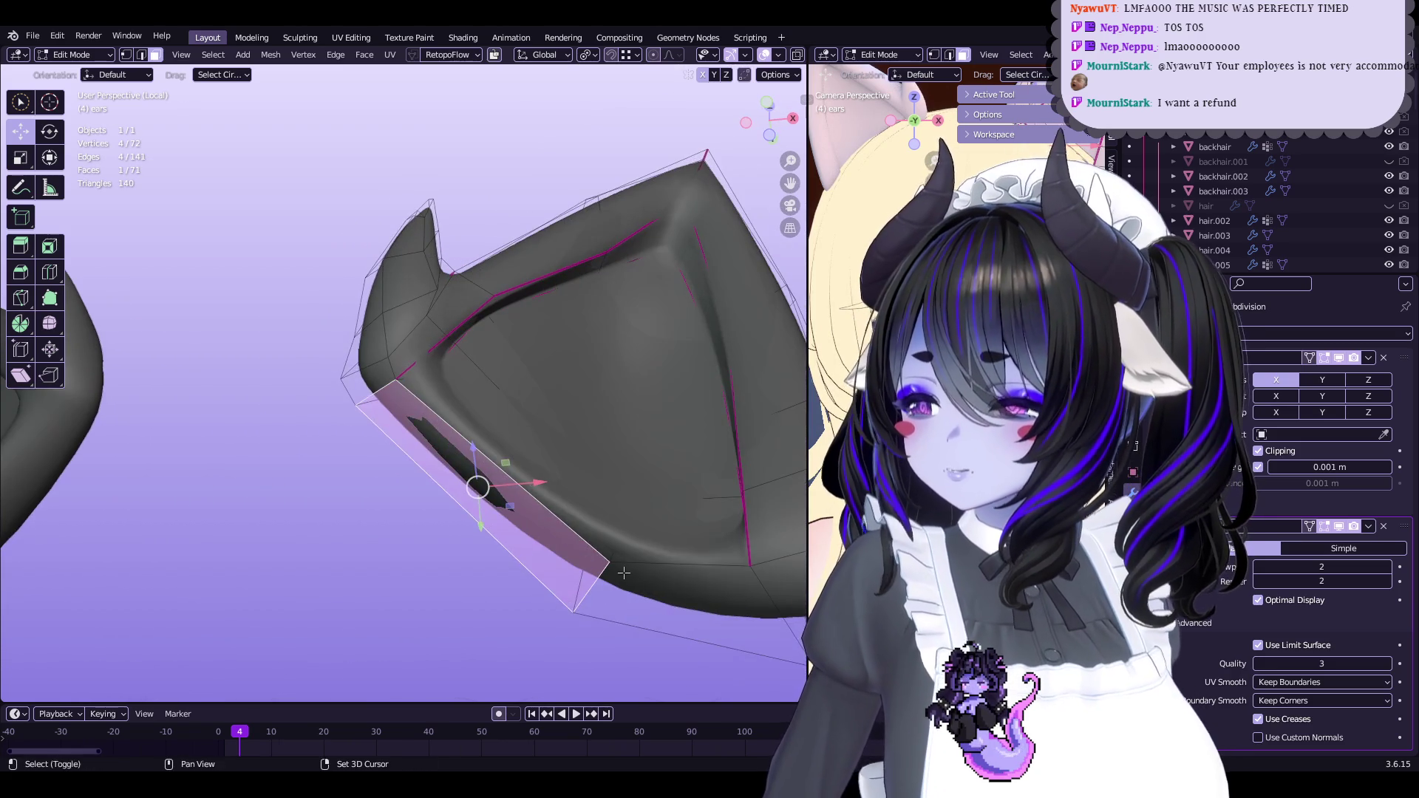
{"action": "key", "text": "alt+s"}
{"action": "left_click", "coordinate": [676, 514]}
{"action": "mouse_move", "coordinate": [677, 514]}
{"action": "middle_mouse_down"}
{"action": "mouse_move", "coordinate": [485, 387]}
{"action": "mouse_move", "coordinate": [412, 412]}
{"action": "mouse_move", "coordinate": [443, 429]}
{"action": "mouse_move", "coordinate": [547, 414]}
{"action": "mouse_move", "coordinate": [570, 491]}
{"action": "mouse_move", "coordinate": [578, 479]}
{"action": "middle_mouse_up"}
Extrude a base face, scale it to 0.532, then extrude again and rotate it into a flap
{"action": "left_click", "coordinate": [469, 422]}
{"action": "key", "text": "e"}
{"action": "left_click", "coordinate": [411, 411]}
{"action": "key", "text": "s"}
{"action": "left_click", "coordinate": [564, 412]}
{"action": "mouse_move", "coordinate": [640, 440]}
{"action": "middle_mouse_down"}
{"action": "mouse_move", "coordinate": [632, 367]}
{"action": "mouse_move", "coordinate": [513, 469]}
{"action": "middle_mouse_up"}
{"action": "key", "text": "e"}
{"action": "left_click", "coordinate": [636, 421]}
{"action": "left_click", "coordinate": [654, 414]}
{"action": "mouse_move", "coordinate": [654, 414]}
{"action": "middle_mouse_down"}
{"action": "mouse_move", "coordinate": [705, 361]}
{"action": "mouse_move", "coordinate": [591, 384]}
{"action": "mouse_move", "coordinate": [436, 482]}
{"action": "mouse_move", "coordinate": [449, 505]}
{"action": "mouse_move", "coordinate": [443, 476]}
{"action": "mouse_move", "coordinate": [581, 505]}
{"action": "middle_mouse_up"}
{"action": "right_click", "coordinate": [650, 351]}
Bevel the flap's vertices by 0.00542 m and move them into place
{"action": "key", "text": "1"}
{"action": "key", "text": "ctrl+b"}
{"action": "left_click", "coordinate": [444, 473]}
{"action": "key", "text": "q"}
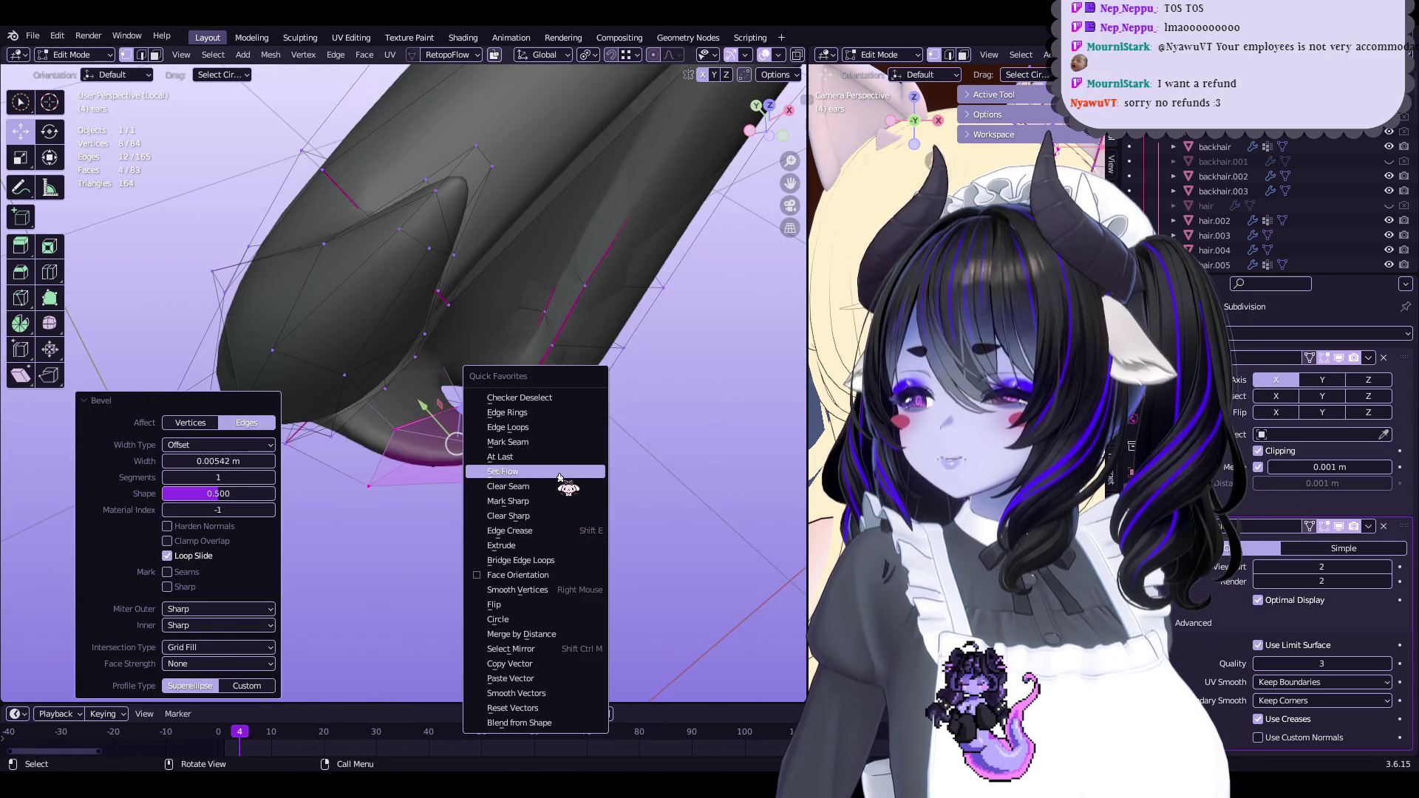
{"action": "key", "text": "Escape"}
{"action": "key", "text": "g"}
{"action": "left_click", "coordinate": [458, 444]}
{"action": "mouse_move", "coordinate": [458, 444]}
{"action": "middle_mouse_down"}
{"action": "mouse_move", "coordinate": [459, 475]}
{"action": "mouse_move", "coordinate": [617, 433]}
{"action": "mouse_move", "coordinate": [545, 334]}
{"action": "mouse_move", "coordinate": [510, 444]}
{"action": "mouse_move", "coordinate": [499, 433]}
{"action": "middle_mouse_up"}
{"action": "key", "text": "g"}
{"action": "left_click", "coordinate": [510, 444]}
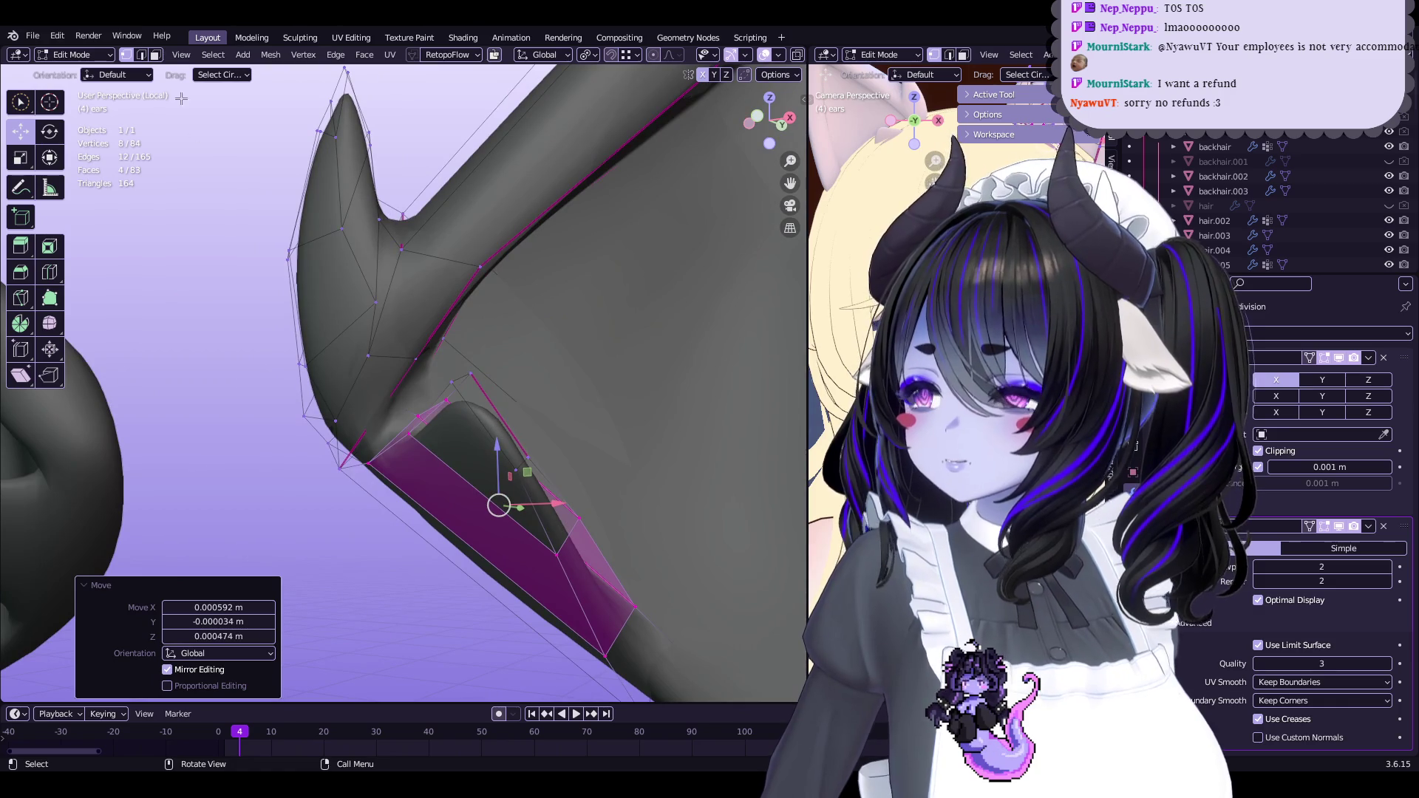
Nudge the flap face slightly, then add an edge loop across the ear at slide factor 0.018
{"action": "left_click", "coordinate": [155, 54]}
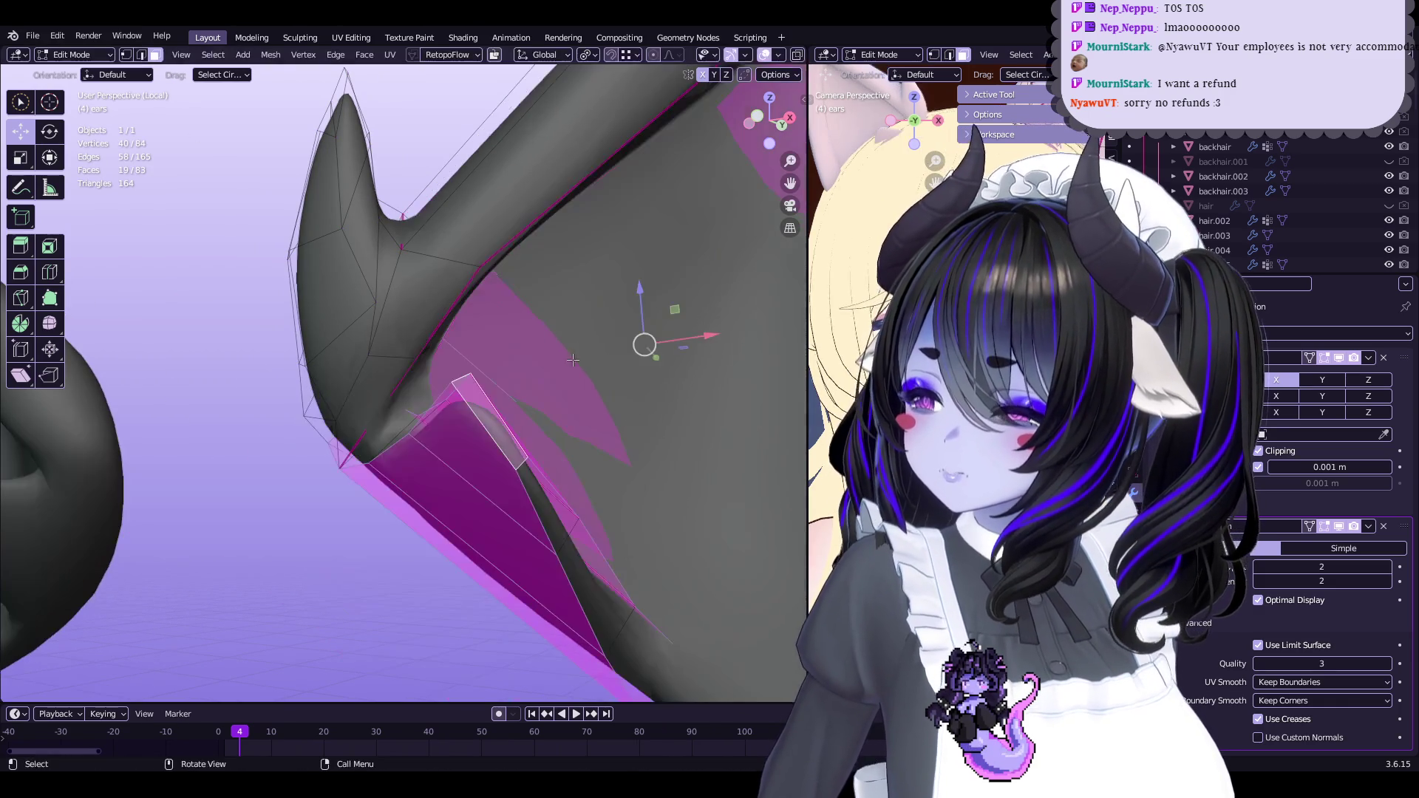
{"action": "left_click_drag", "start_coordinate": [491, 419], "coordinate": [492, 421]}
{"action": "mouse_move", "coordinate": [491, 422]}
{"action": "middle_mouse_down"}
{"action": "mouse_move", "coordinate": [443, 444]}
{"action": "mouse_move", "coordinate": [454, 490]}
{"action": "middle_mouse_up"}
{"action": "key", "text": "1"}
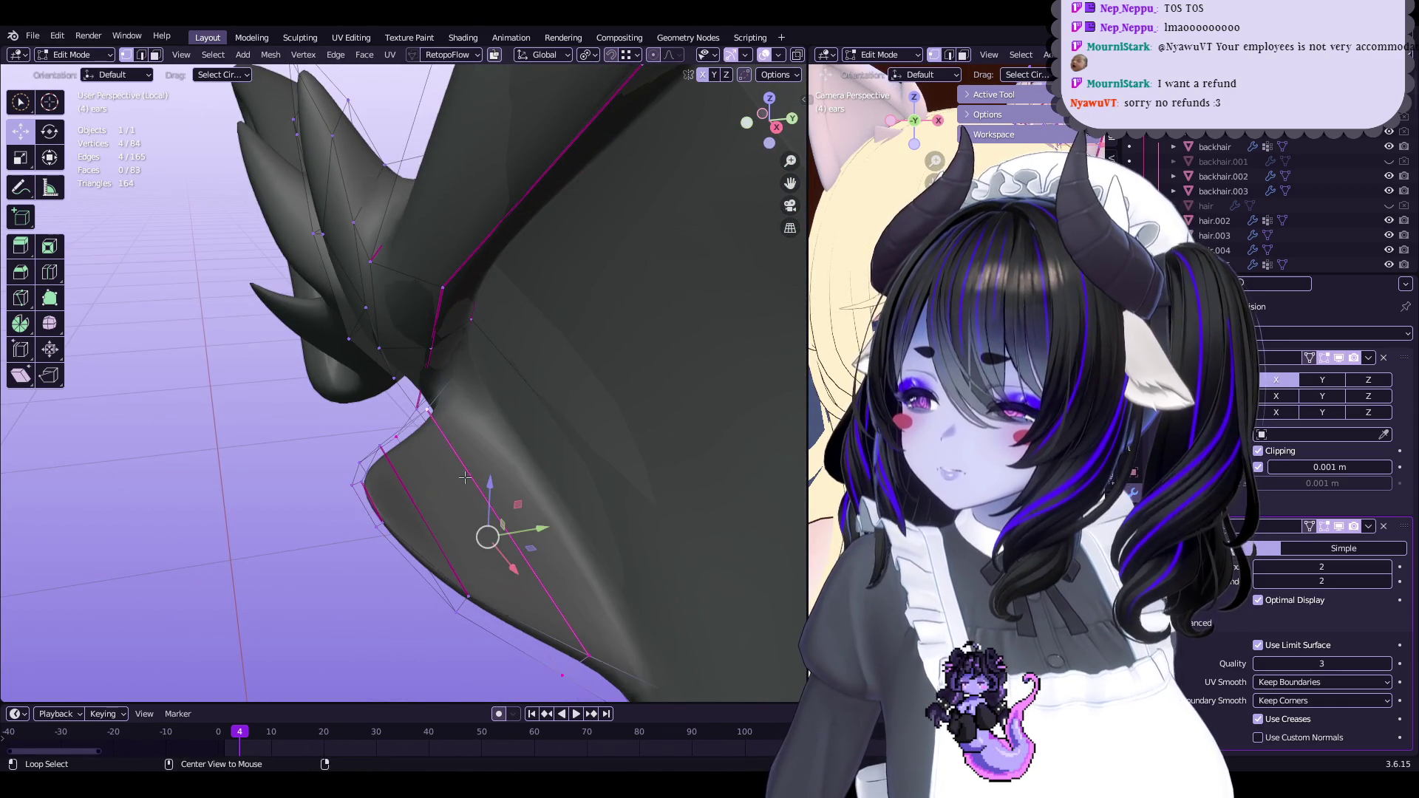
{"action": "key", "text": "ctrl+r"}
{"action": "left_click", "coordinate": [476, 486]}
{"action": "right_click", "coordinate": [503, 472]}
{"action": "scroll", "coordinate": [517, 459], "scroll_direction": "down", "scroll_amount": 5}
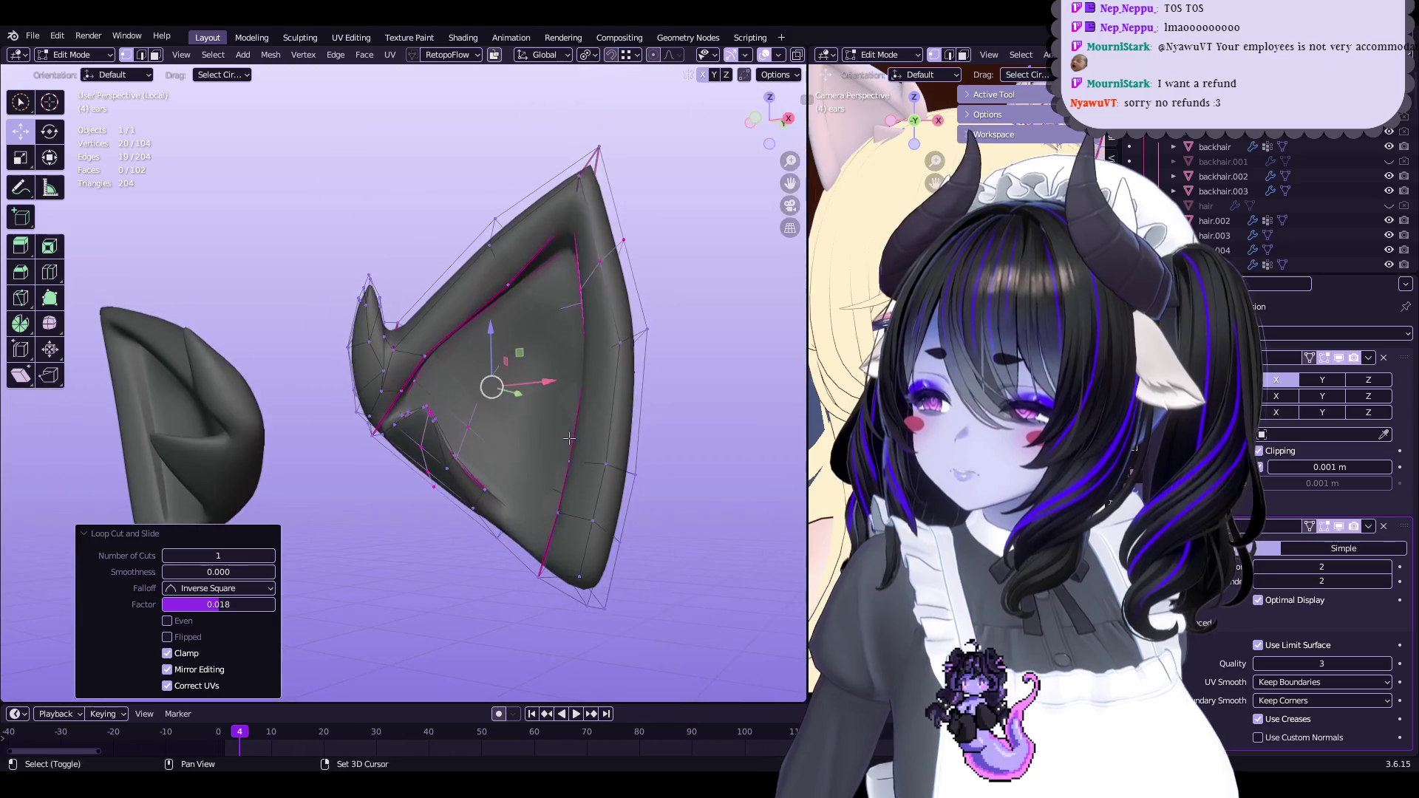
Undo the loop cut and select the edge loop along the ear's inner ridge
{"action": "key", "text": "ctrl+z"}
{"action": "right_click", "coordinate": [506, 424]}
{"action": "mouse_move", "coordinate": [506, 424]}
{"action": "middle_mouse_down"}
{"action": "mouse_move", "coordinate": [434, 454]}
{"action": "mouse_move", "coordinate": [584, 392]}
{"action": "mouse_move", "coordinate": [600, 365]}
{"action": "middle_mouse_up"}
{"action": "scroll", "coordinate": [473, 436], "scroll_direction": "up", "scroll_amount": 4}
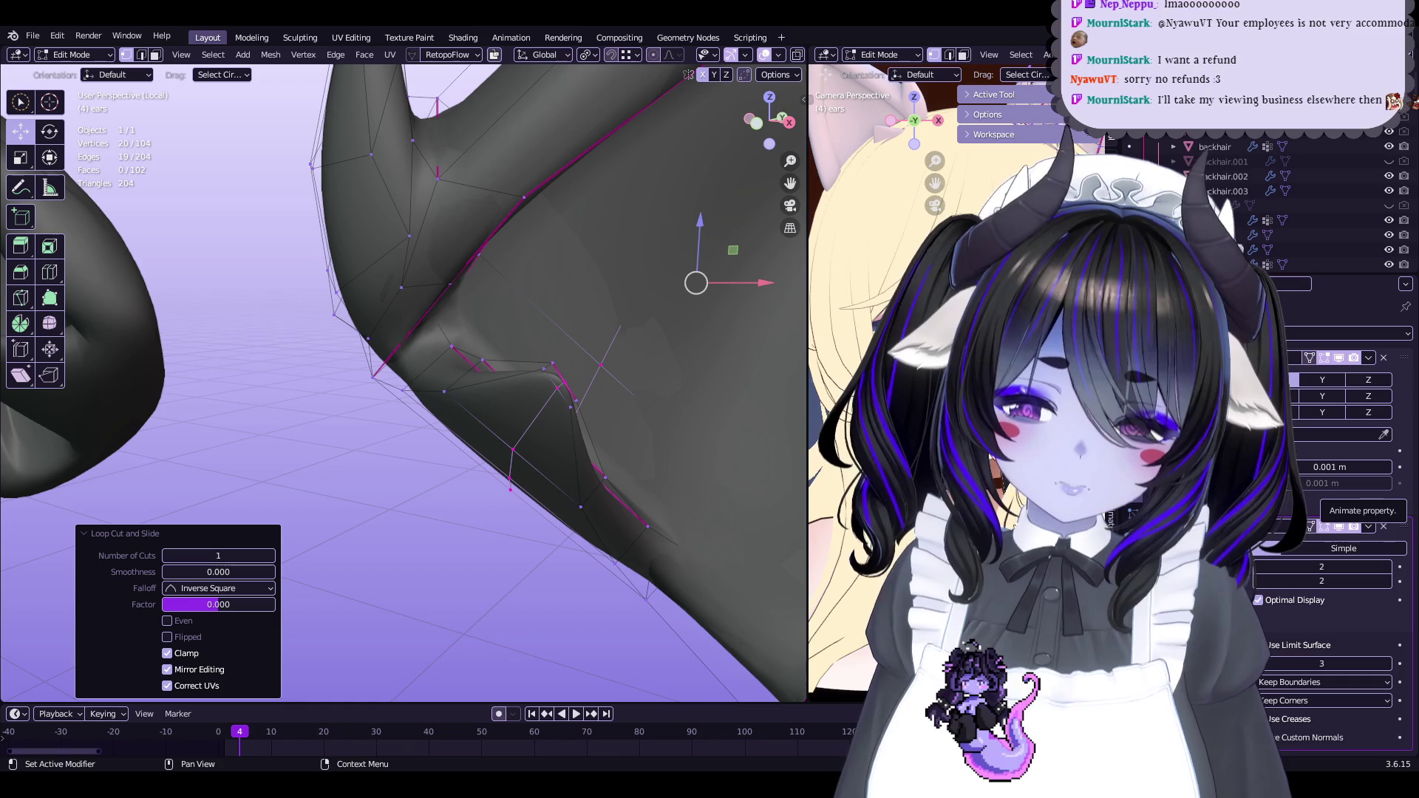
{"action": "middle_click_drag", "start_coordinate": [600, 365], "coordinate": [587, 479]}
{"action": "left_click", "coordinate": [394, 516]}
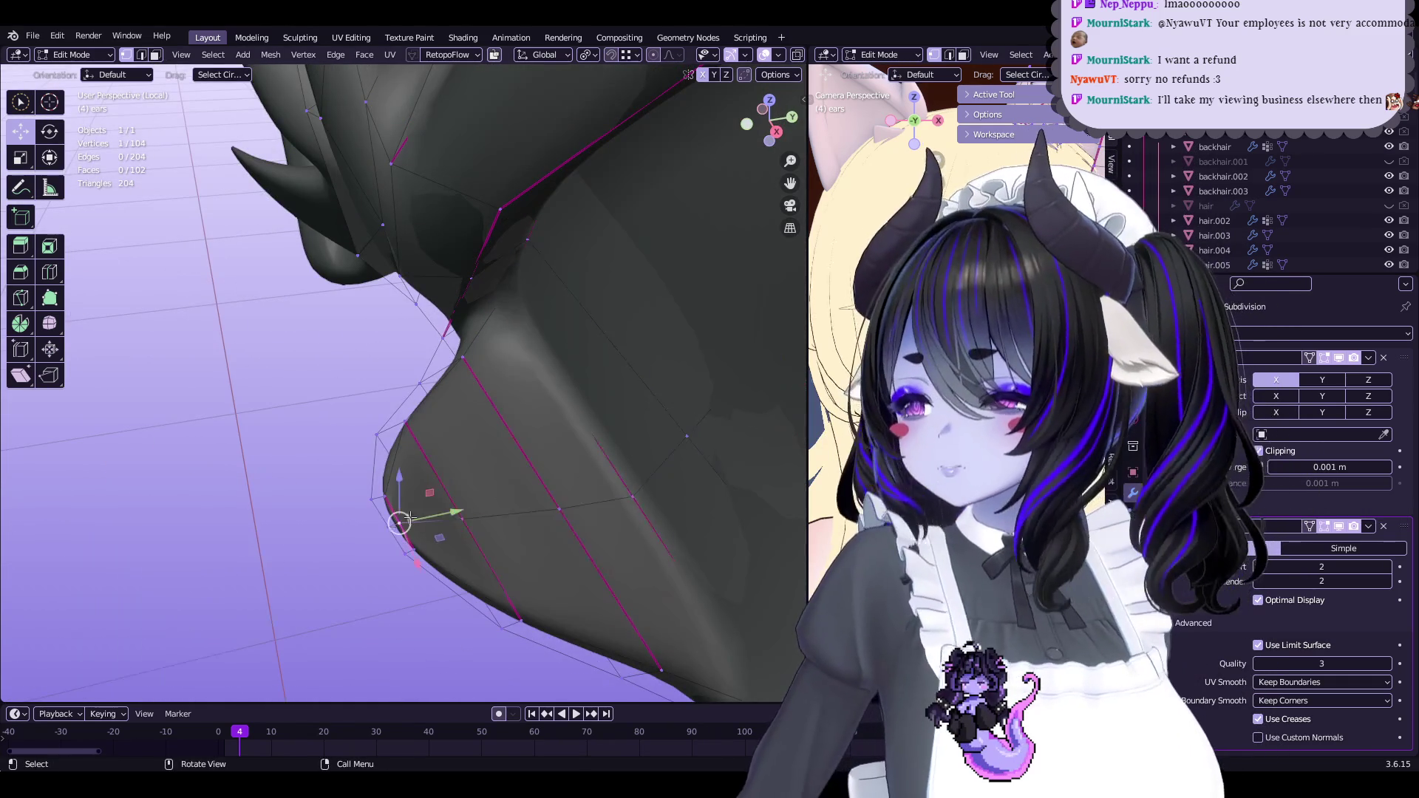
{"action": "middle_click_drag", "start_coordinate": [399, 514], "coordinate": [448, 491]}
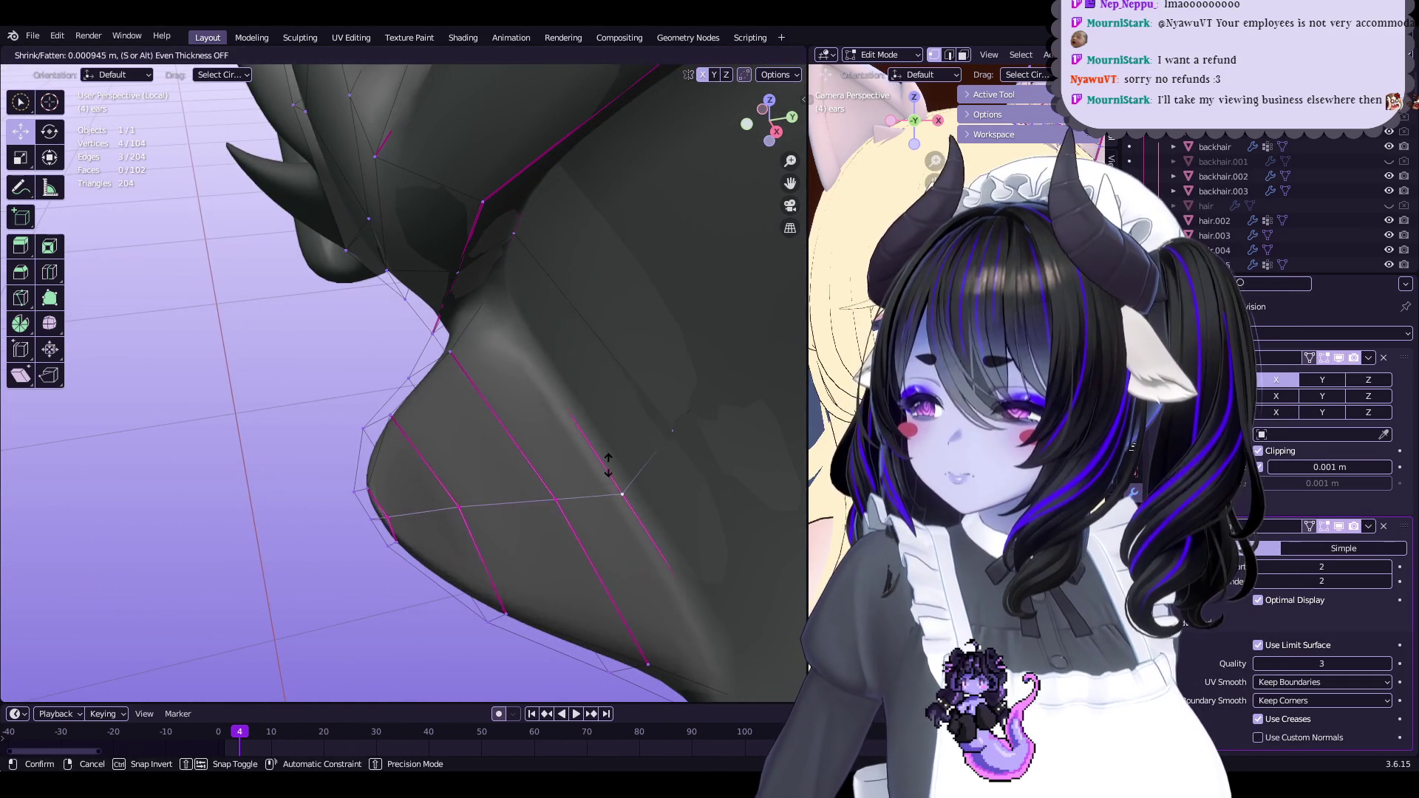
{"action": "left_click", "coordinate": [414, 467], "text": "alt+shift"}
Lower the crease on the ridge edges and mark them sharp
{"action": "key", "text": "s"}
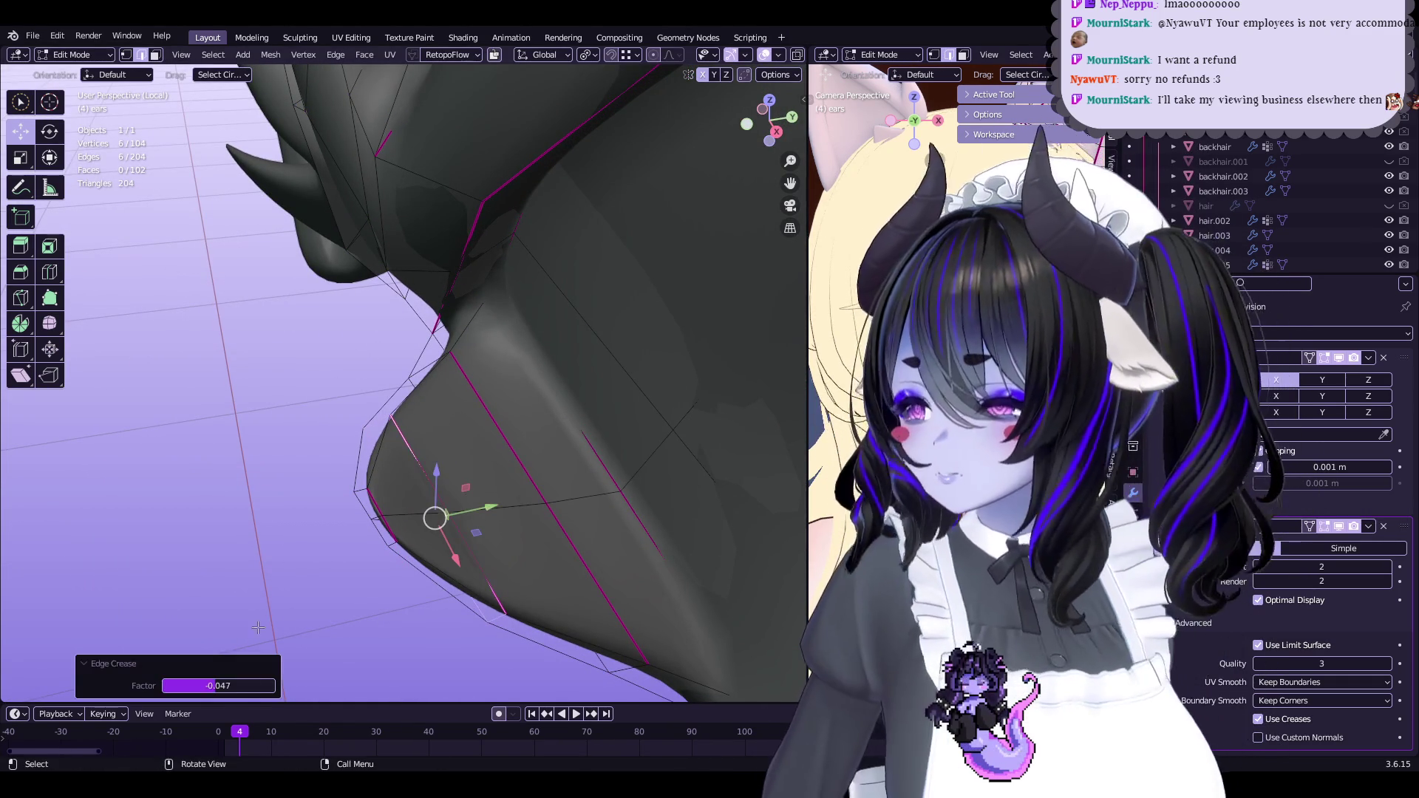
{"action": "key", "text": "ctrl+e"}
{"action": "left_click", "coordinate": [506, 508]}
{"action": "key", "text": "shift+e"}
{"action": "left_click", "coordinate": [469, 456]}
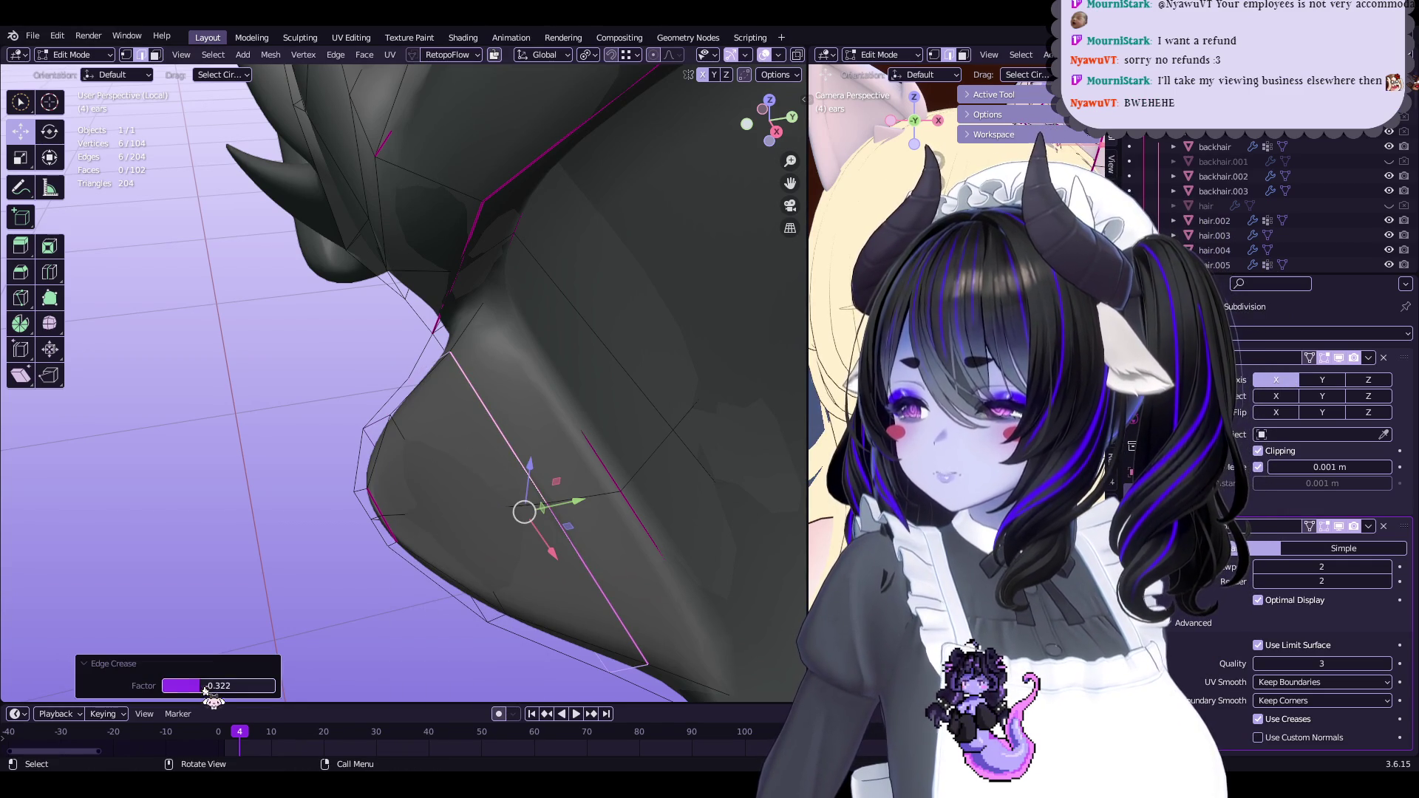
{"action": "key", "text": "ctrl+e"}
{"action": "left_click", "coordinate": [554, 459]}
{"action": "mouse_move", "coordinate": [554, 460]}
{"action": "middle_mouse_down"}
{"action": "mouse_move", "coordinate": [576, 434]}
{"action": "mouse_move", "coordinate": [551, 414]}
{"action": "mouse_move", "coordinate": [483, 459]}
{"action": "mouse_move", "coordinate": [552, 417]}
{"action": "middle_mouse_up"}
Select vertices near the ridge and push them along their normals
{"action": "left_click", "coordinate": [538, 392]}
{"action": "left_click", "coordinate": [529, 427]}
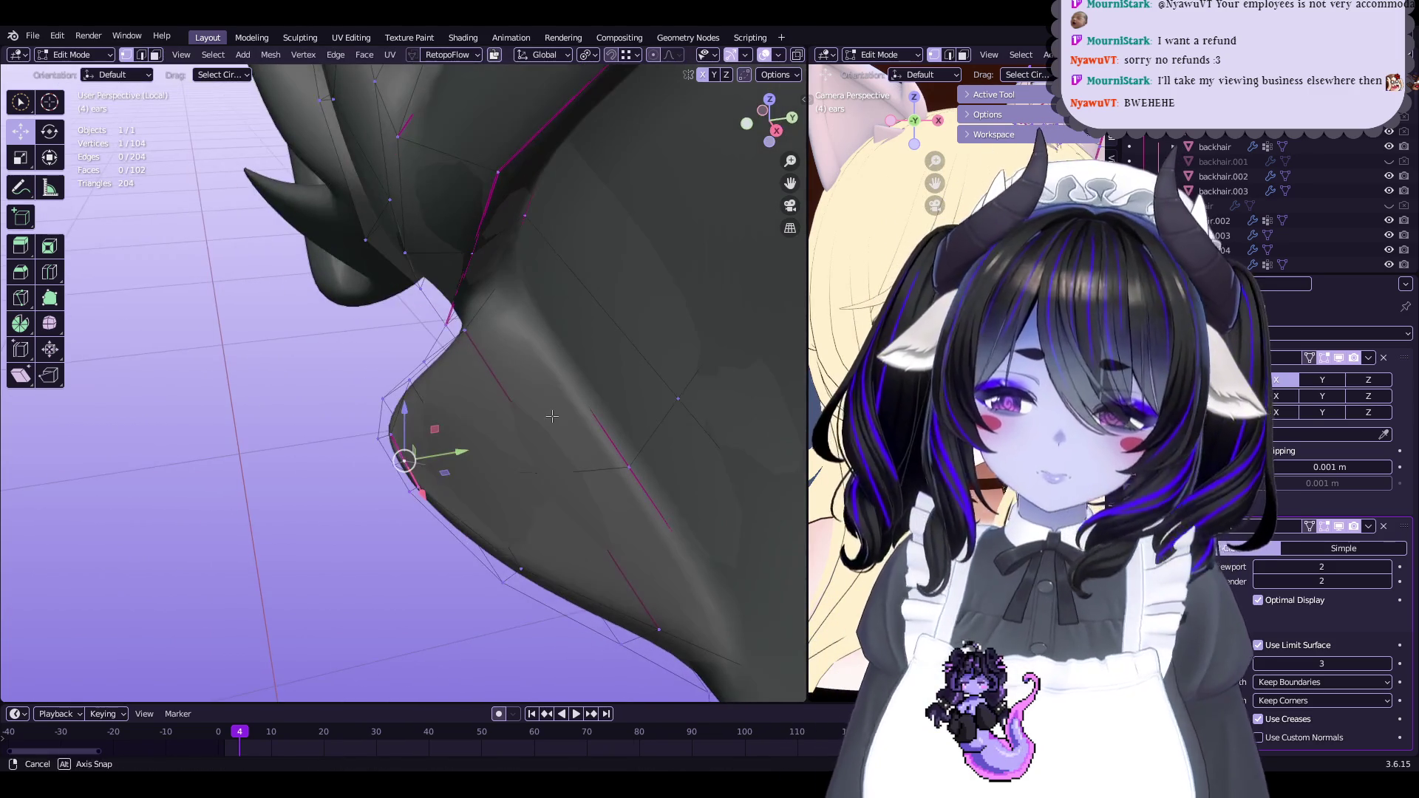
{"action": "left_click", "coordinate": [415, 484], "text": "shift"}
{"action": "middle_click_drag", "start_coordinate": [416, 484], "coordinate": [451, 488]}
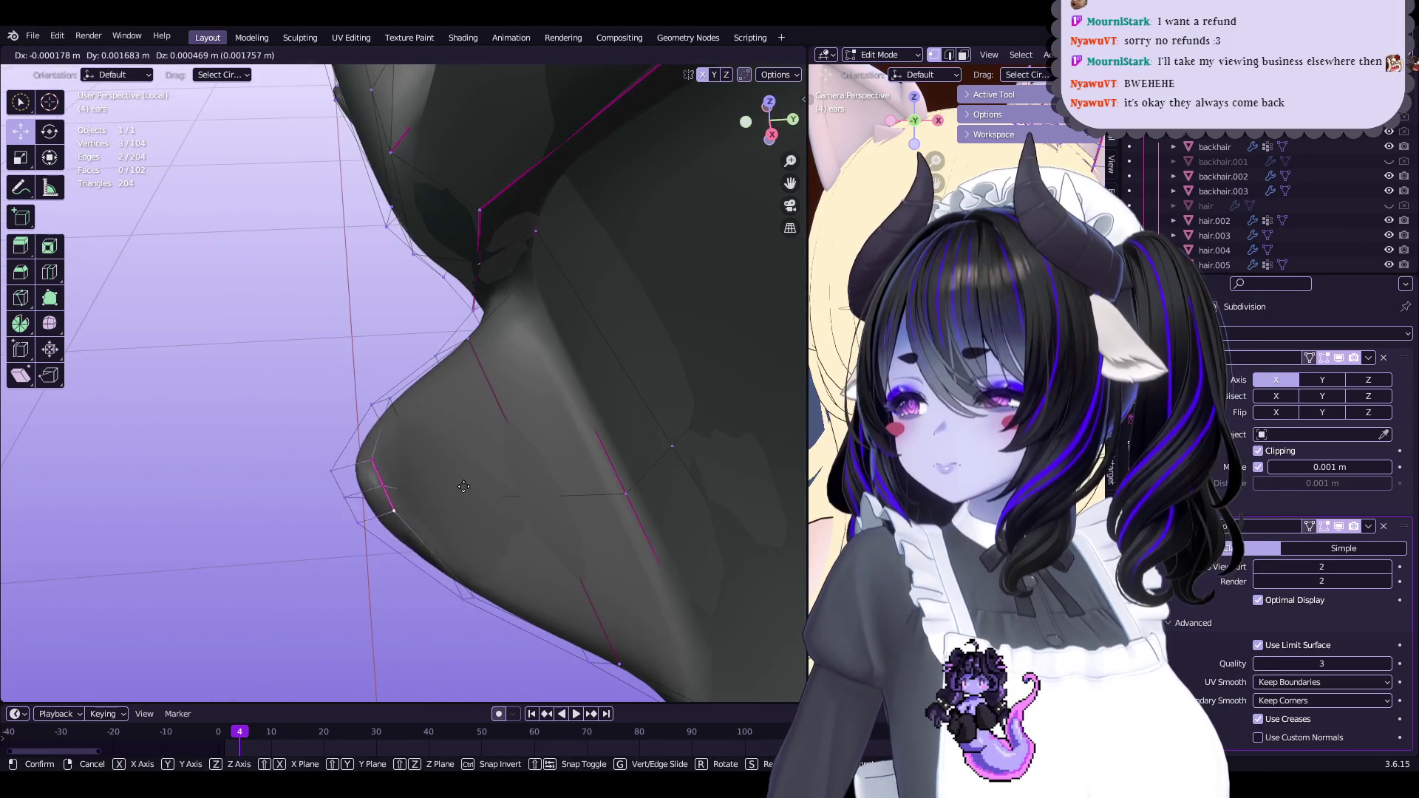
{"action": "left_click", "coordinate": [540, 443]}
{"action": "mouse_move", "coordinate": [540, 444]}
{"action": "middle_mouse_down"}
{"action": "mouse_move", "coordinate": [570, 423]}
{"action": "mouse_move", "coordinate": [574, 454]}
{"action": "middle_mouse_up"}
{"action": "key", "text": "alt+s"}
{"action": "left_click", "coordinate": [554, 433]}
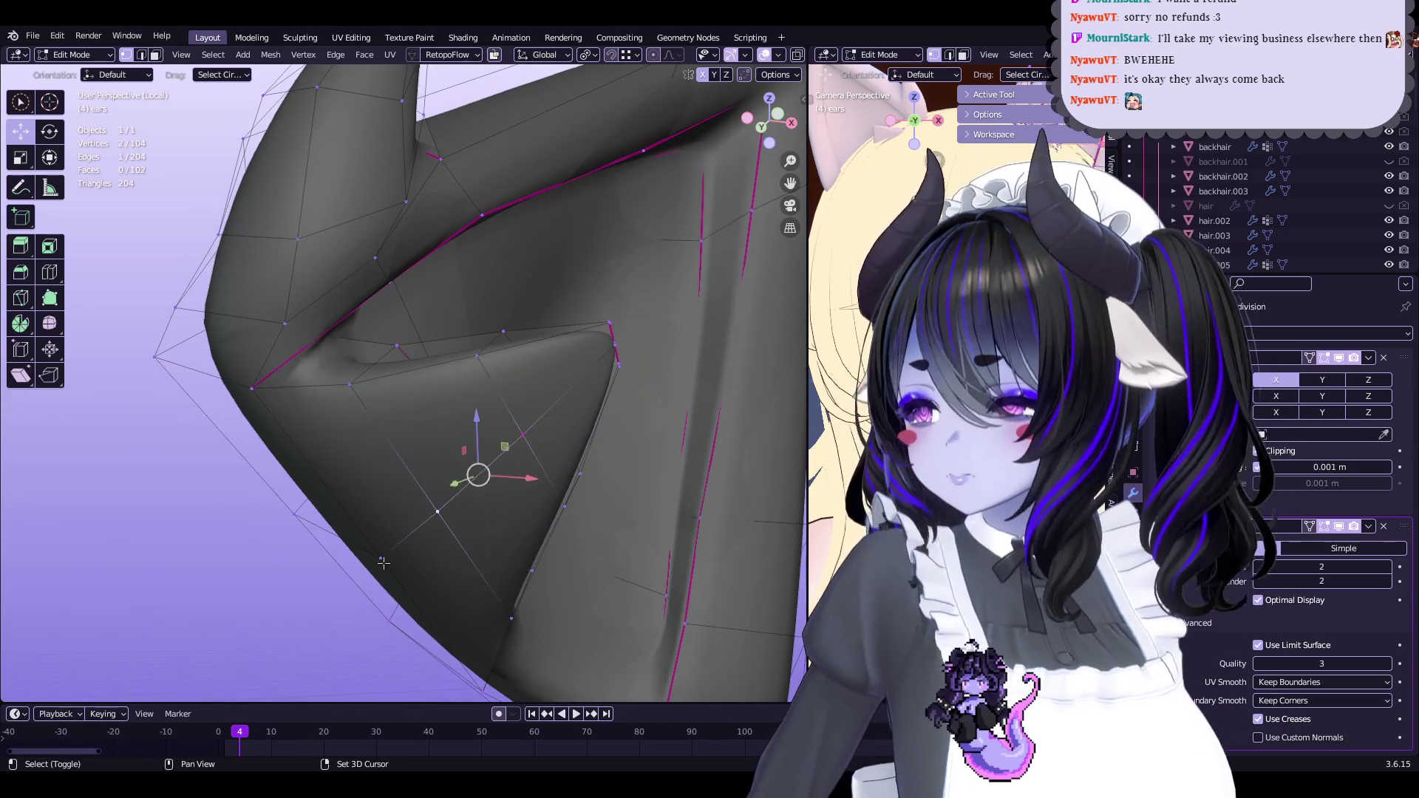
{"action": "left_click", "coordinate": [545, 480]}
Check both ears in Object Mode, then go back to editing the ears mesh
{"action": "key", "text": "Tab"}
{"action": "scroll", "coordinate": [558, 470], "scroll_direction": "down", "scroll_amount": 5}
{"action": "mouse_move", "coordinate": [558, 470]}
{"action": "middle_mouse_down"}
{"action": "mouse_move", "coordinate": [570, 482]}
{"action": "mouse_move", "coordinate": [427, 484]}
{"action": "middle_mouse_up"}
{"action": "scroll", "coordinate": [427, 484], "scroll_direction": "up", "scroll_amount": 5}
{"action": "key", "text": "Tab"}
{"action": "scroll", "coordinate": [427, 484], "scroll_direction": "up", "scroll_amount": 4}
{"action": "scroll", "coordinate": [403, 414], "scroll_direction": "up", "scroll_amount": 2}
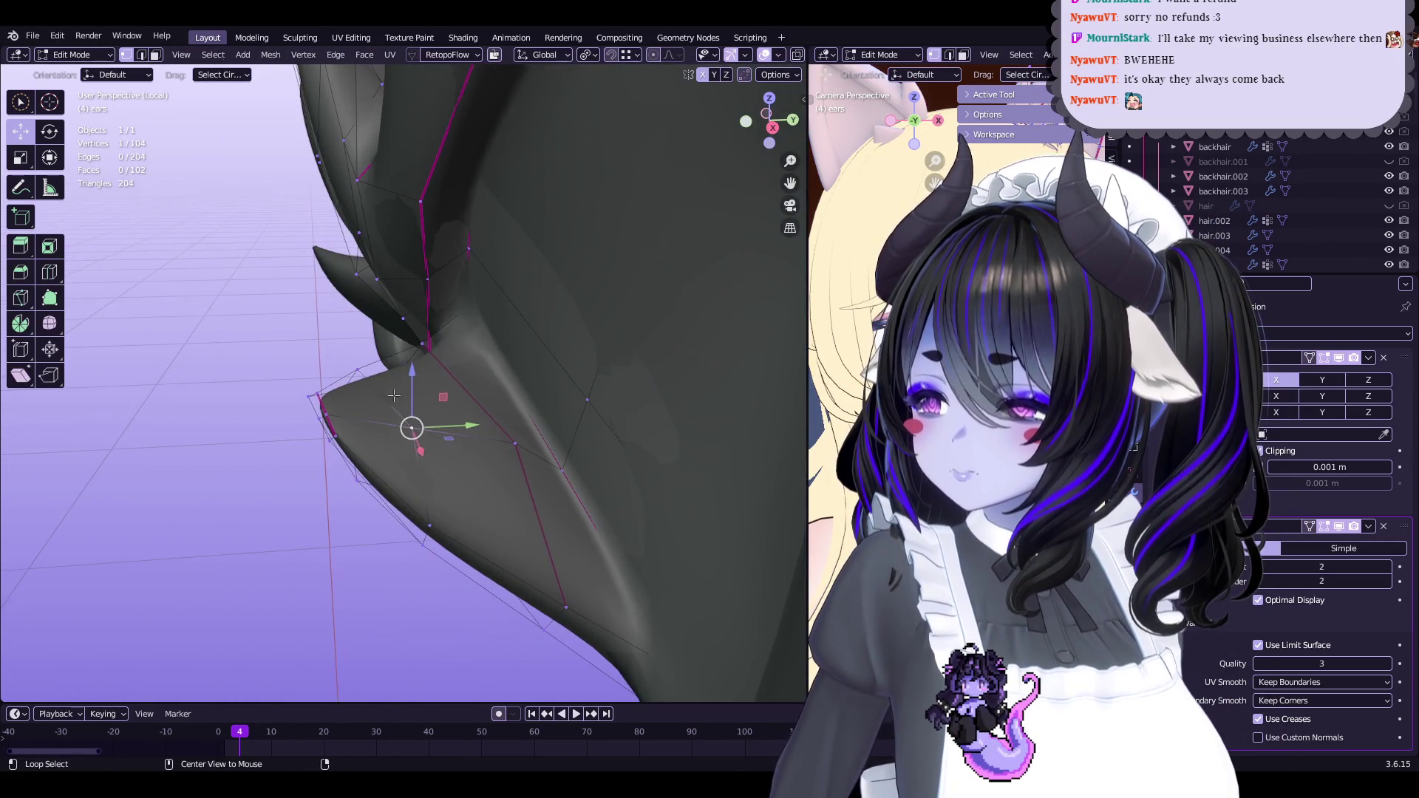
{"action": "middle_click_drag", "start_coordinate": [410, 402], "coordinate": [418, 414]}
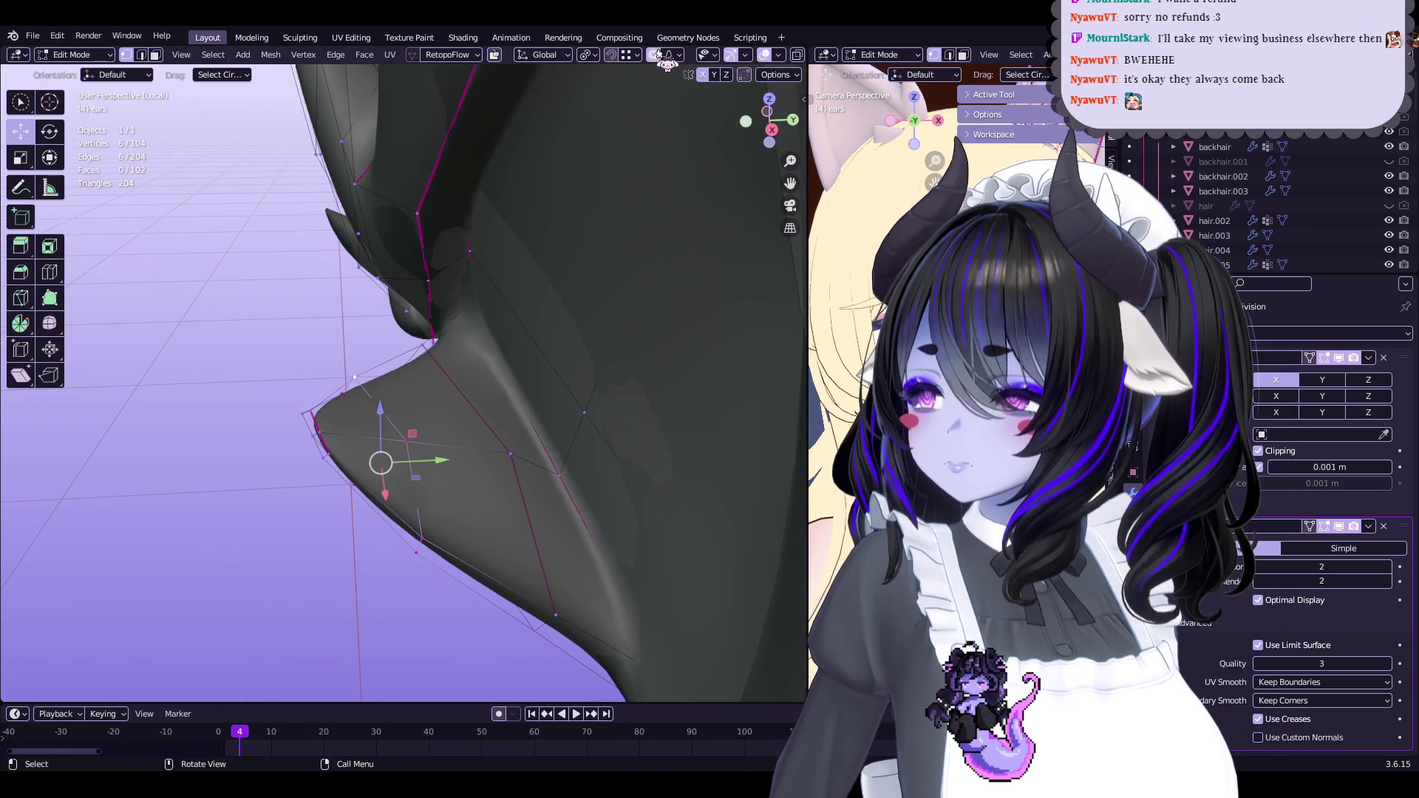
Select the ear-tip edges and apply Set Edge Flow to smooth them
{"action": "left_click", "coordinate": [318, 411]}
{"action": "mouse_move", "coordinate": [318, 411]}
{"action": "middle_mouse_down"}
{"action": "mouse_move", "coordinate": [581, 417]}
{"action": "mouse_move", "coordinate": [612, 390]}
{"action": "mouse_move", "coordinate": [586, 385]}
{"action": "middle_mouse_up"}
{"action": "right_click", "coordinate": [582, 417]}
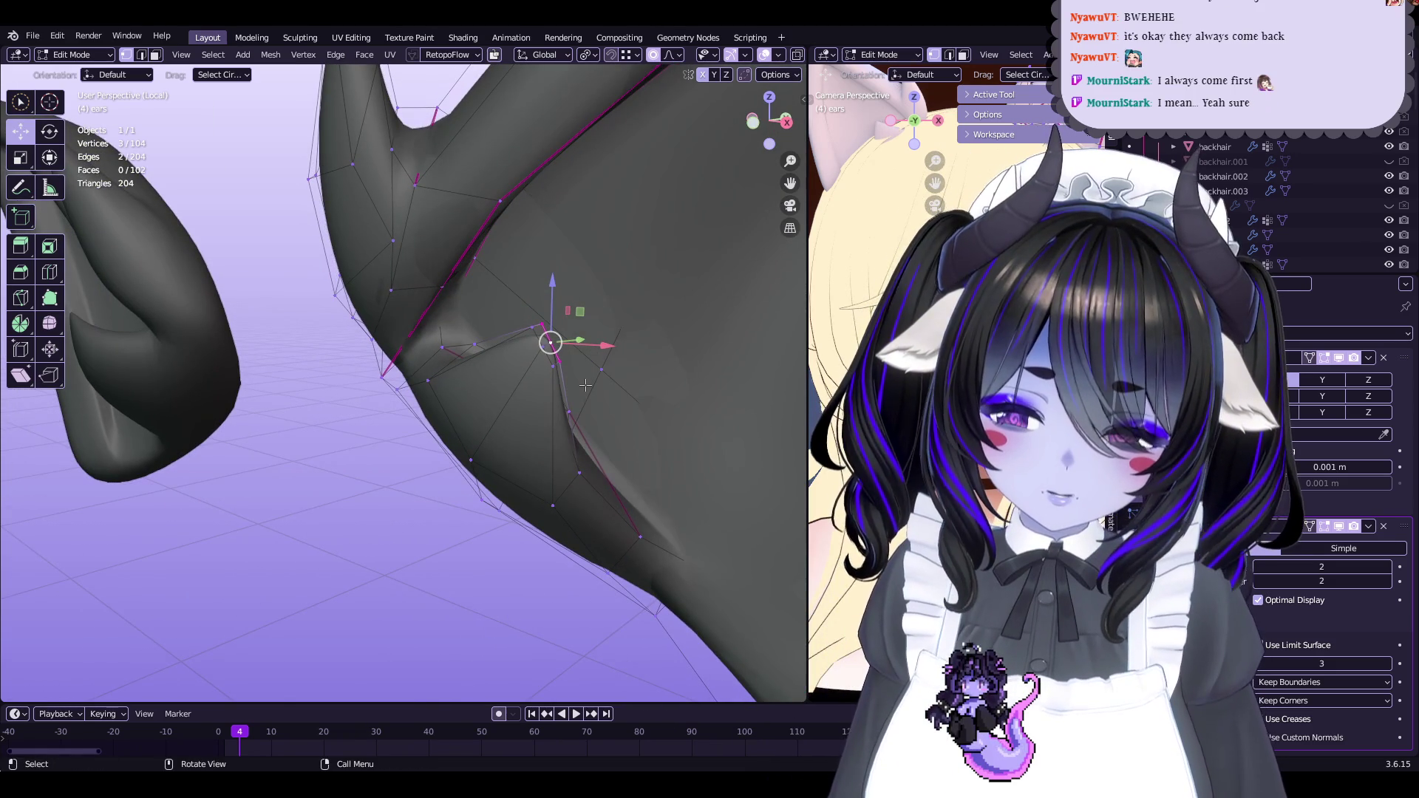
{"action": "middle_click_drag", "start_coordinate": [585, 384], "coordinate": [463, 399]}
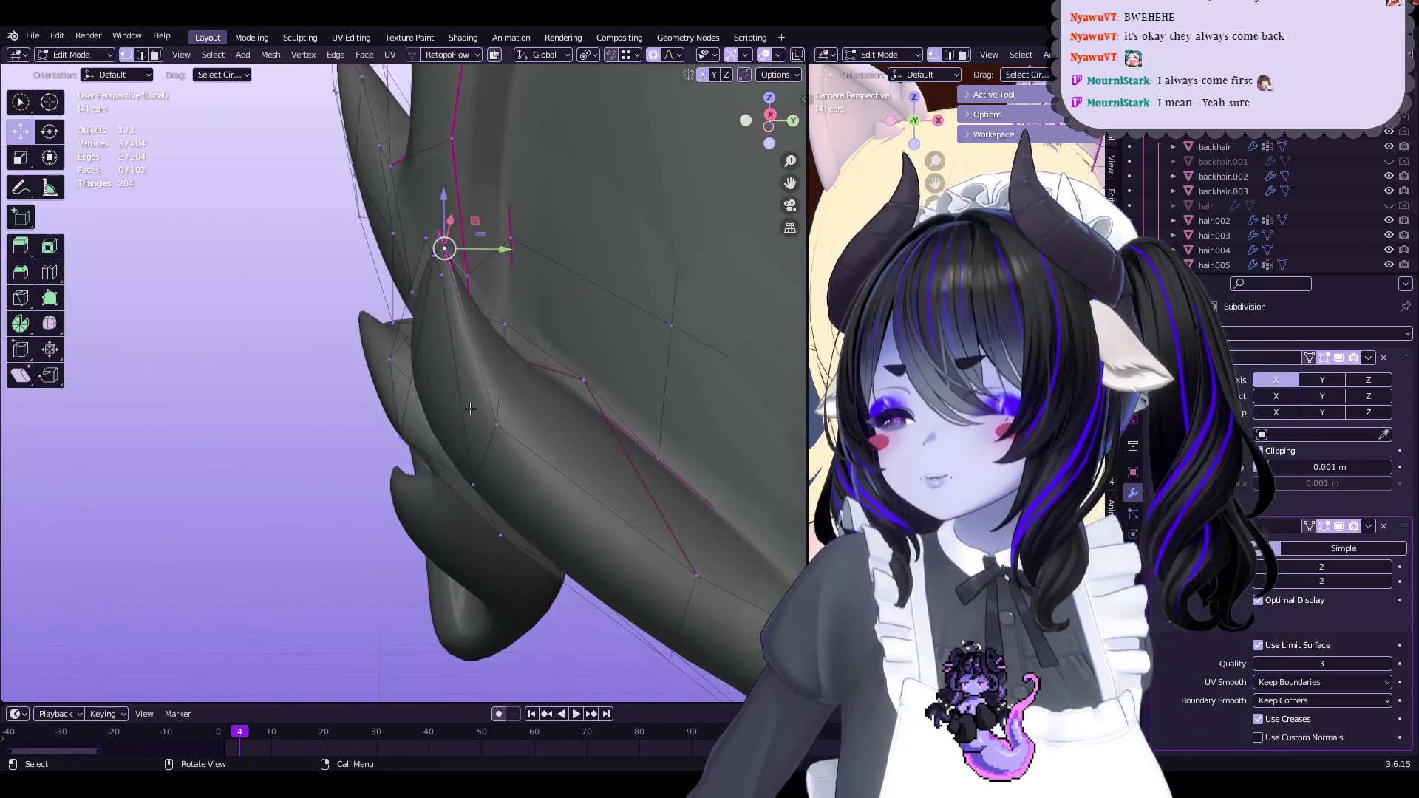
{"action": "right_click", "coordinate": [494, 442]}
{"action": "left_click", "coordinate": [495, 445]}
{"action": "middle_click_drag", "start_coordinate": [494, 445], "coordinate": [414, 473]}
{"action": "scroll", "coordinate": [414, 473], "scroll_direction": "up", "scroll_amount": 3}
Nudge a single vertex, return to Object Mode, and leave local view to show the full scene
{"action": "left_click", "coordinate": [513, 453]}
{"action": "mouse_move", "coordinate": [513, 453]}
{"action": "middle_mouse_down"}
{"action": "mouse_move", "coordinate": [562, 419]}
{"action": "mouse_move", "coordinate": [577, 386]}
{"action": "mouse_move", "coordinate": [542, 376]}
{"action": "mouse_move", "coordinate": [675, 355]}
{"action": "mouse_move", "coordinate": [500, 353]}
{"action": "mouse_move", "coordinate": [603, 339]}
{"action": "mouse_move", "coordinate": [603, 358]}
{"action": "middle_mouse_up"}
{"action": "key", "text": "g"}
{"action": "left_click", "coordinate": [579, 384]}
{"action": "key", "text": "Tab"}
{"action": "key", "text": "KP_Divide"}
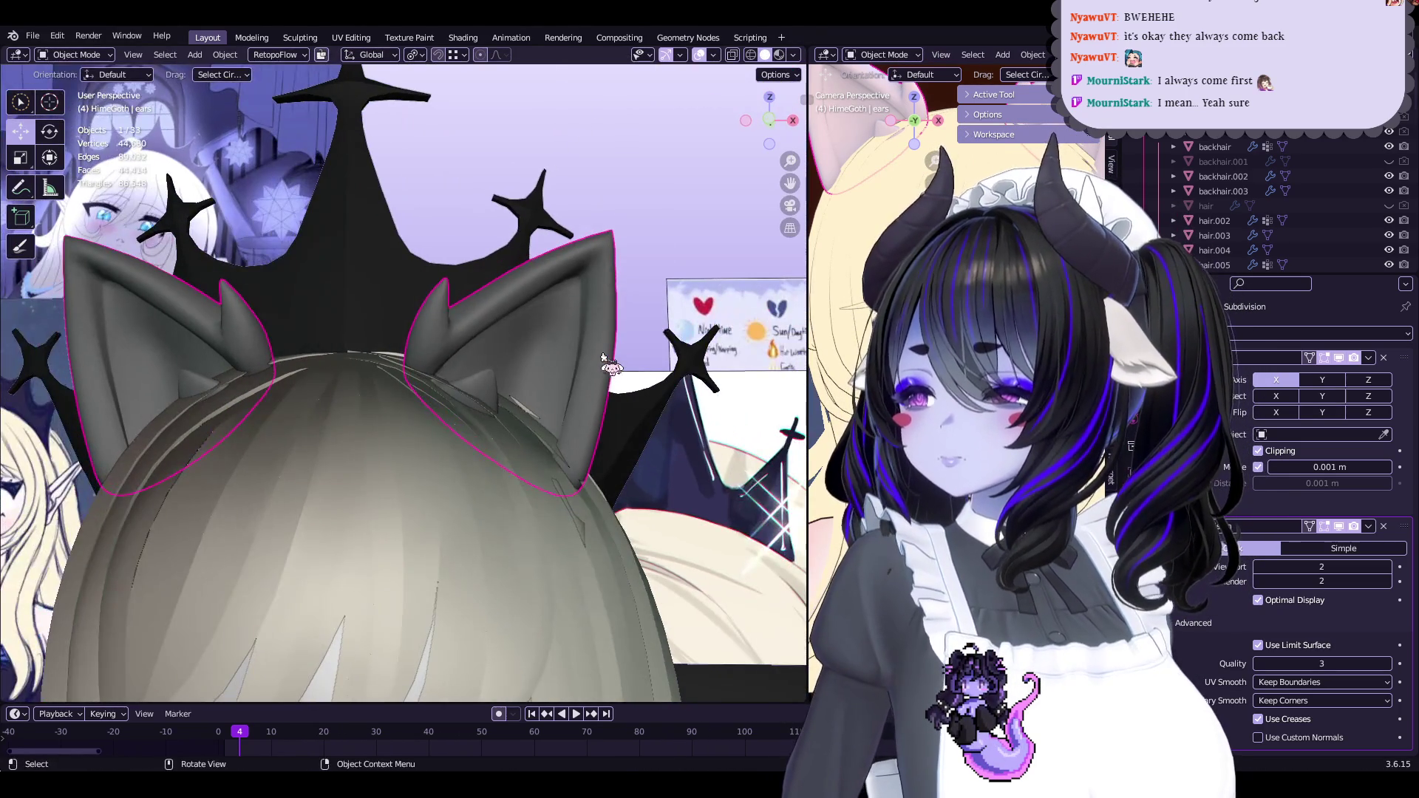
Raise part of the ear with proportional editing, then leave Edit Mode
{"action": "key", "text": "Tab"}
{"action": "left_click_drag", "start_coordinate": [509, 331], "coordinate": [516, 303]}
{"action": "scroll", "coordinate": [597, 367], "scroll_direction": "down", "scroll_amount": 2}
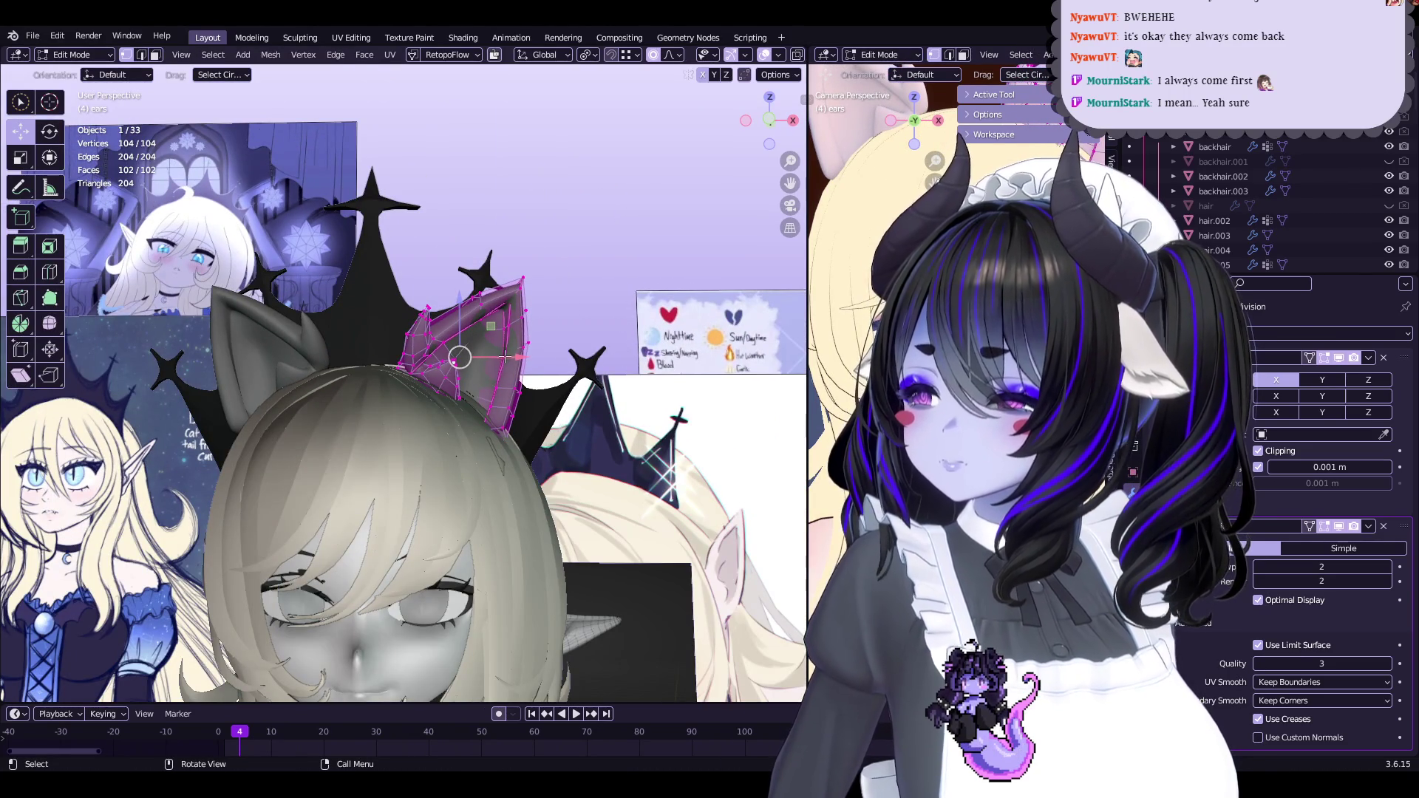
{"action": "left_click", "coordinate": [518, 357]}
{"action": "key", "text": "Tab"}
{"action": "middle_click_drag", "start_coordinate": [518, 356], "coordinate": [551, 329]}
{"action": "scroll", "coordinate": [507, 396], "scroll_direction": "up", "scroll_amount": 5}
Select the ears object and scale part of the ear tip to 0.82 with proportional editing
{"action": "left_click", "coordinate": [545, 370]}
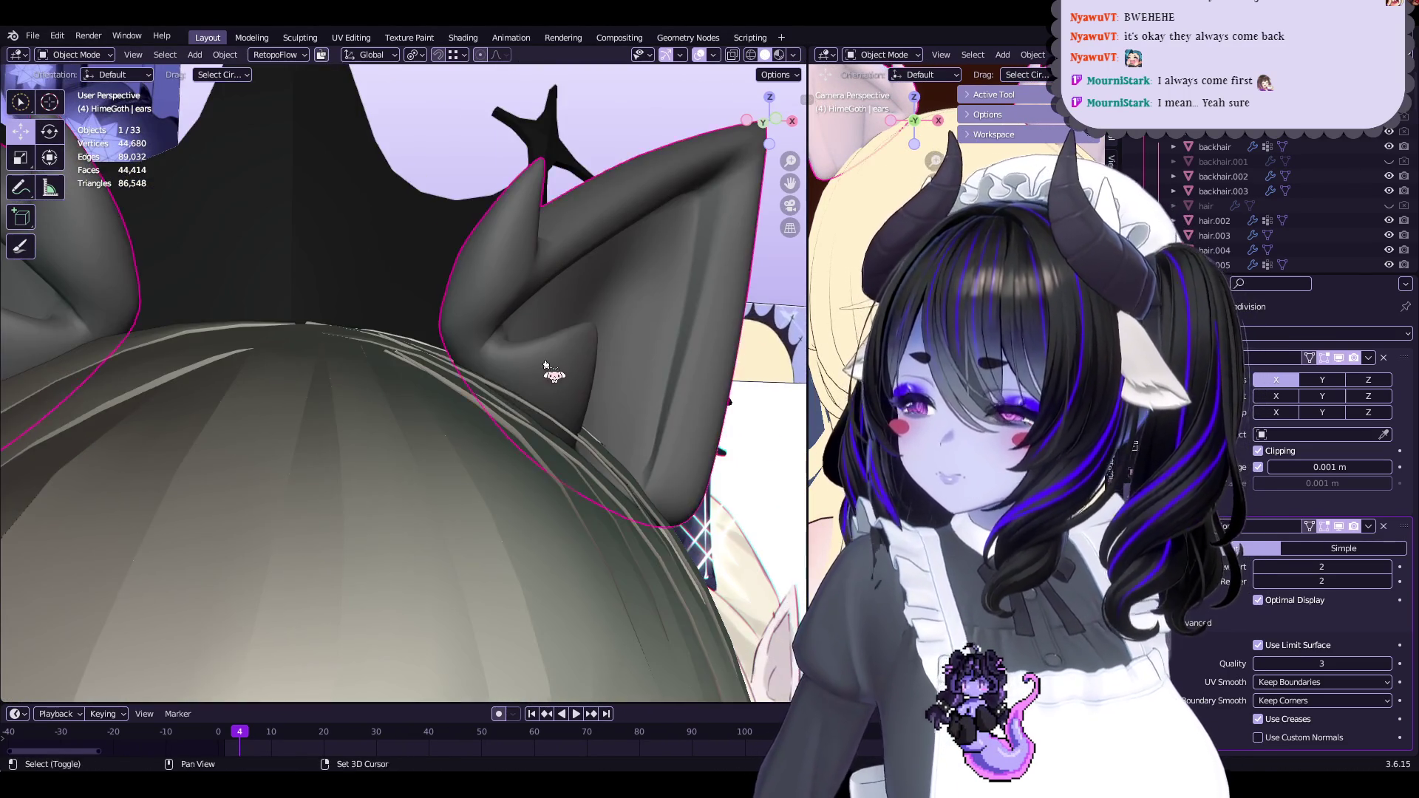
{"action": "scroll", "coordinate": [518, 381], "scroll_direction": "up", "scroll_amount": 3}
{"action": "key", "text": "Tab"}
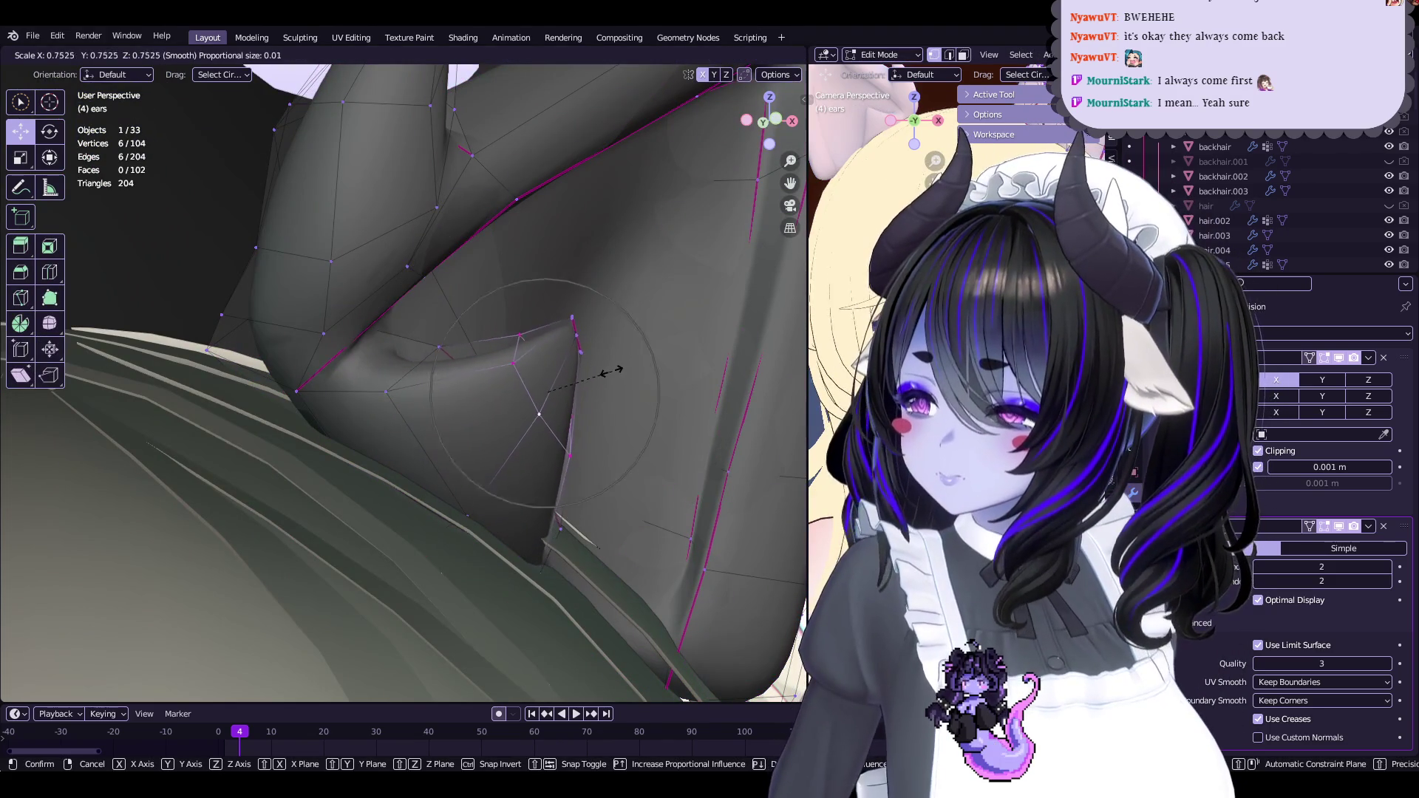
{"action": "left_click", "coordinate": [603, 373]}
{"action": "mouse_move", "coordinate": [545, 393]}
{"action": "middle_mouse_down"}
{"action": "mouse_move", "coordinate": [421, 425]}
{"action": "mouse_move", "coordinate": [562, 369]}
{"action": "mouse_move", "coordinate": [472, 466]}
{"action": "mouse_move", "coordinate": [421, 491]}
{"action": "middle_mouse_up"}
{"action": "key", "text": "s"}
{"action": "left_click", "coordinate": [591, 355]}
Move and rotate the selection with soft falloff, then exit Edit Mode
{"action": "key", "text": "g"}
{"action": "key", "text": "r"}
{"action": "key", "text": "r"}
{"action": "left_click", "coordinate": [422, 491]}
{"action": "key", "text": "g"}
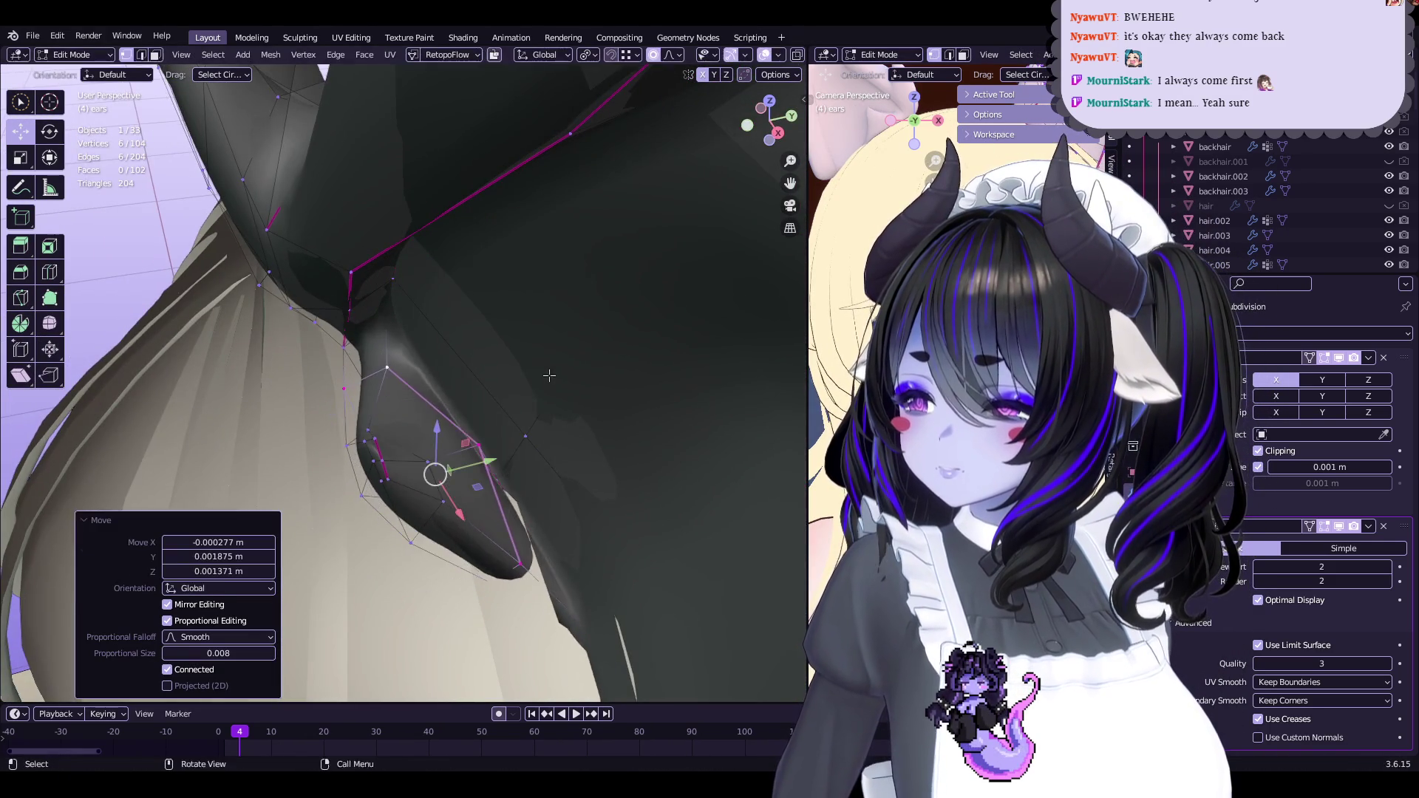
{"action": "left_click", "coordinate": [549, 375]}
{"action": "middle_click_drag", "start_coordinate": [550, 375], "coordinate": [469, 453]}
{"action": "key", "text": "Tab"}
Make a final scaling tweak to the ear, return to Object Mode, and save Start5Hime.blend
{"action": "mouse_move", "coordinate": [570, 443]}
{"action": "middle_mouse_down"}
{"action": "mouse_move", "coordinate": [618, 415]}
{"action": "mouse_move", "coordinate": [594, 429]}
{"action": "mouse_move", "coordinate": [593, 410]}
{"action": "mouse_move", "coordinate": [503, 406]}
{"action": "middle_mouse_up"}
{"action": "scroll", "coordinate": [594, 407], "scroll_direction": "up", "scroll_amount": 5}
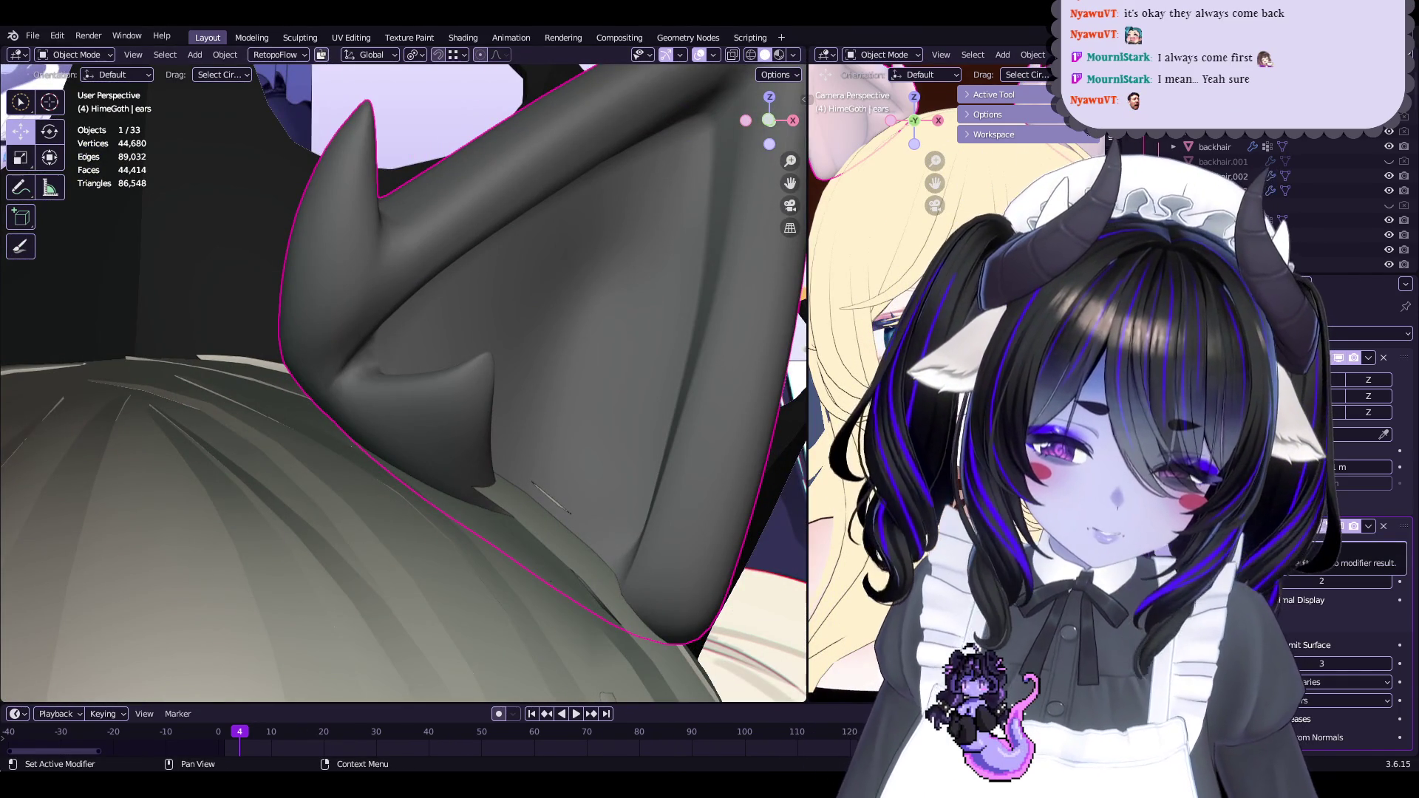
{"action": "scroll", "coordinate": [762, 405], "scroll_direction": "up", "scroll_amount": 2}
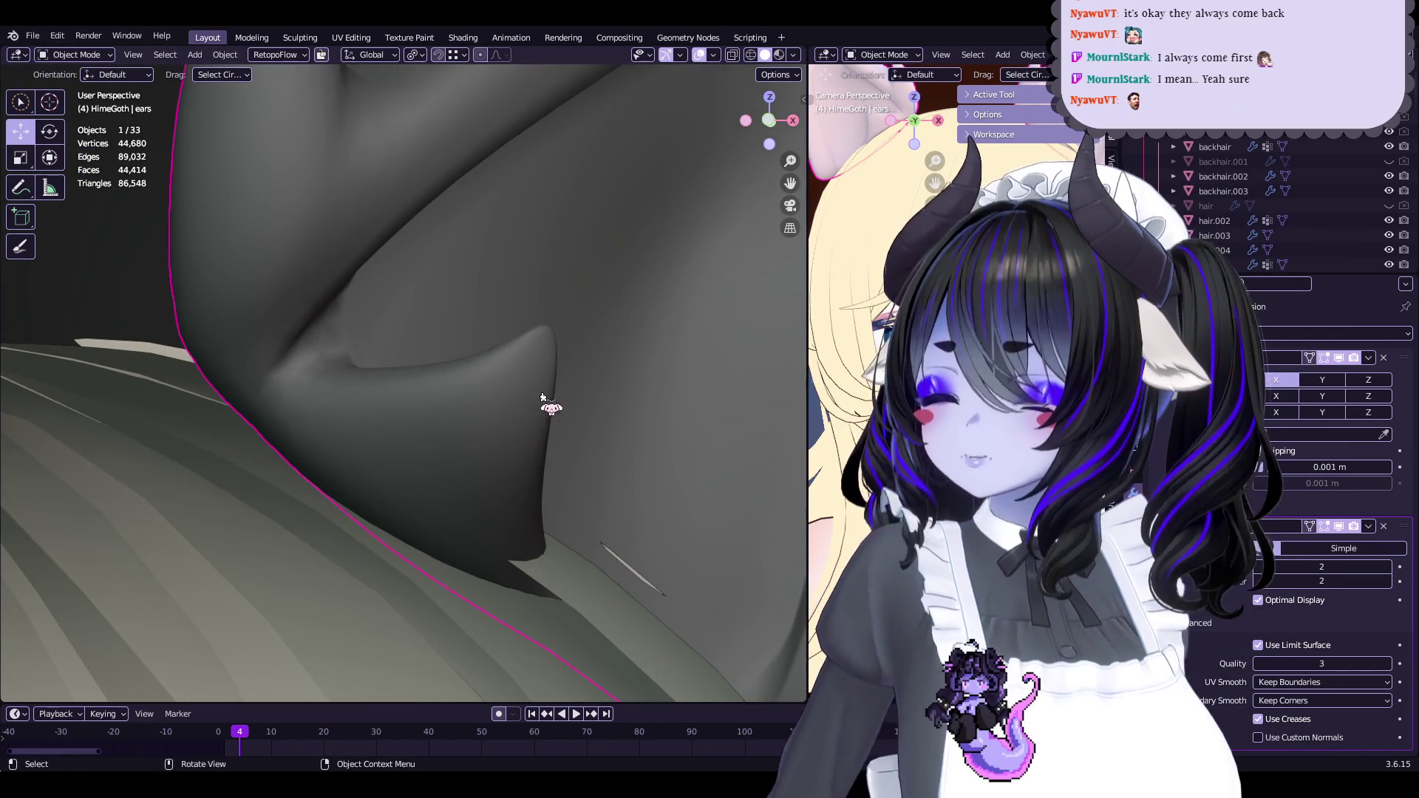
{"action": "key", "text": "Tab"}
{"action": "middle_click_drag", "start_coordinate": [643, 286], "coordinate": [698, 324]}
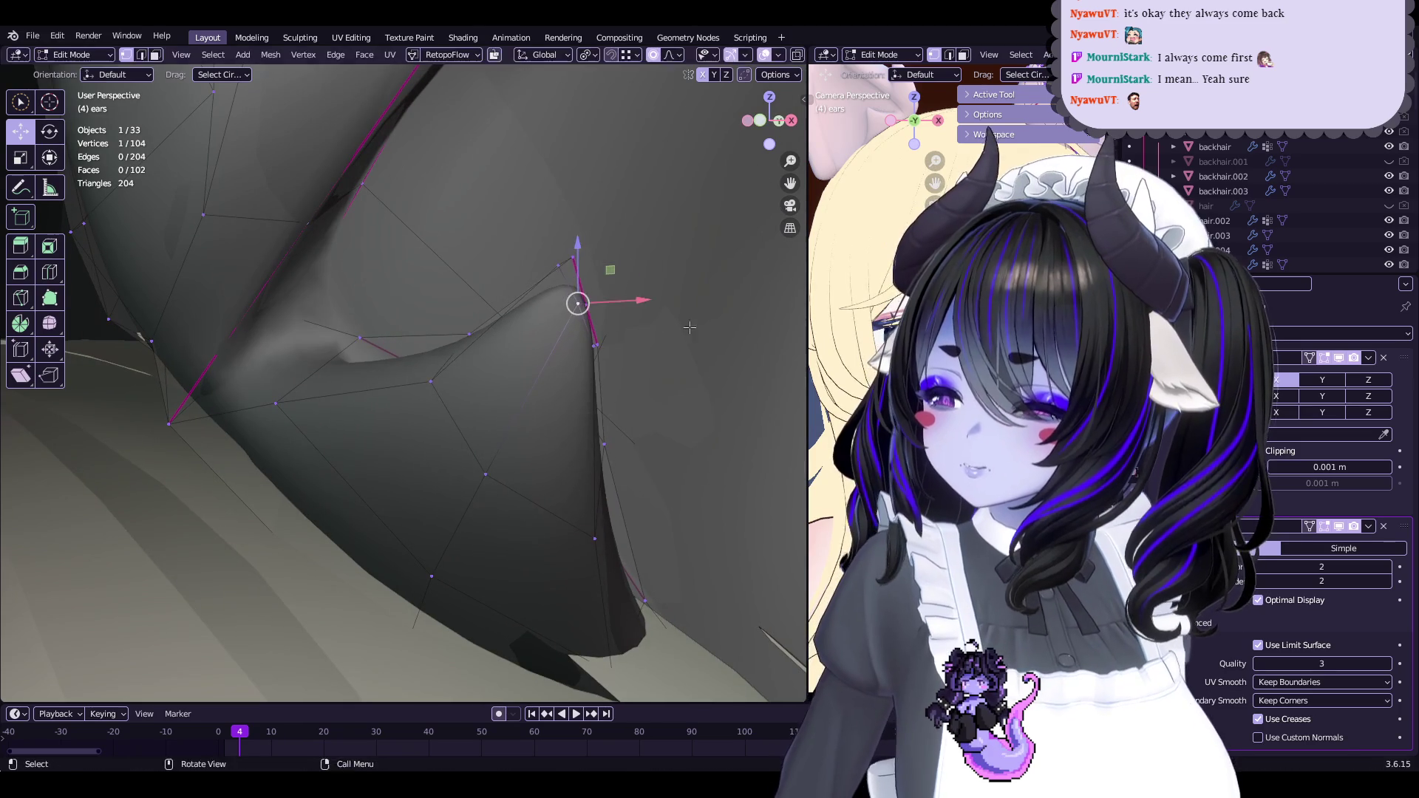
{"action": "left_click", "coordinate": [678, 302]}
{"action": "scroll", "coordinate": [577, 301], "scroll_direction": "down", "scroll_amount": 8}
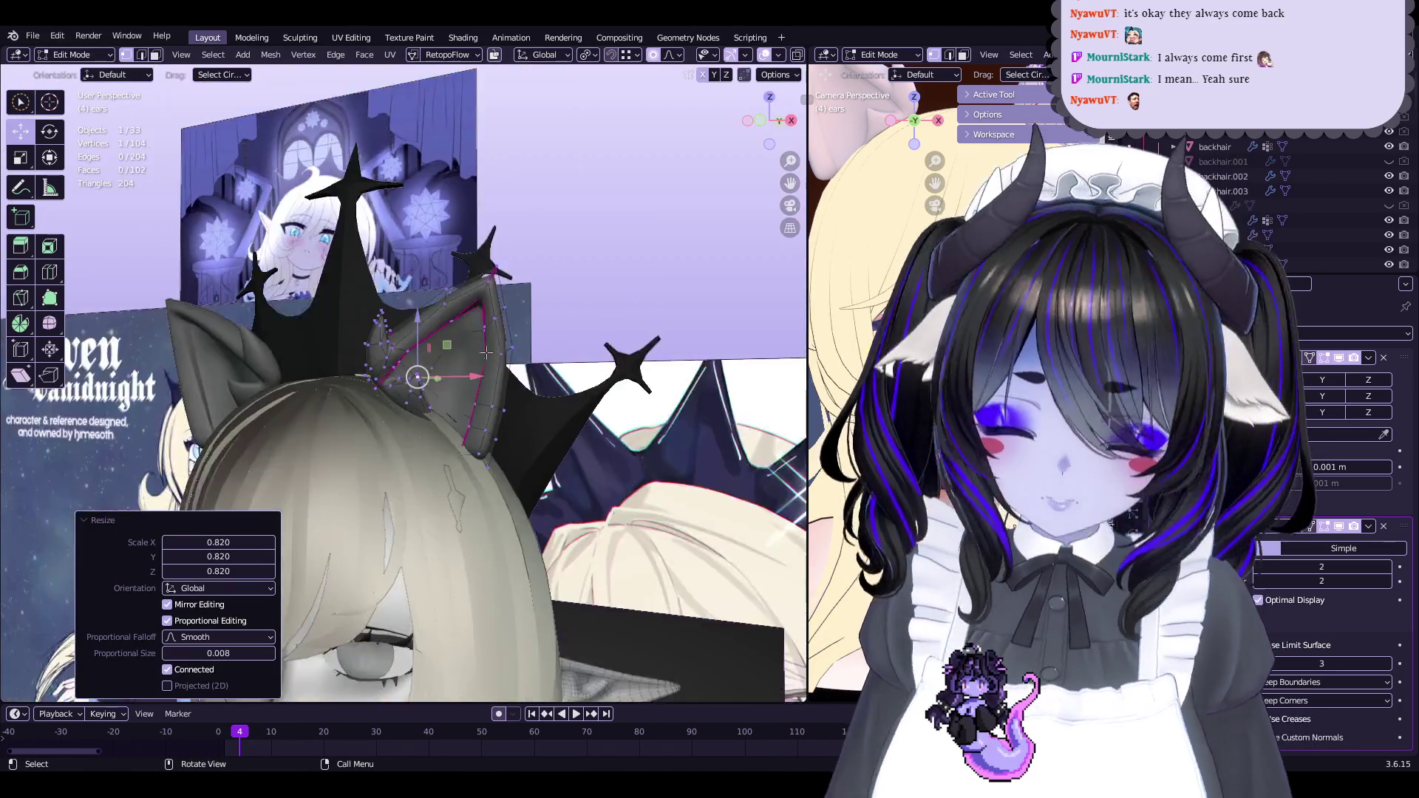
{"action": "key", "text": "Tab"}
{"action": "middle_click_drag", "start_coordinate": [533, 381], "coordinate": [592, 340]}
{"action": "key", "text": "ctrl+s"}
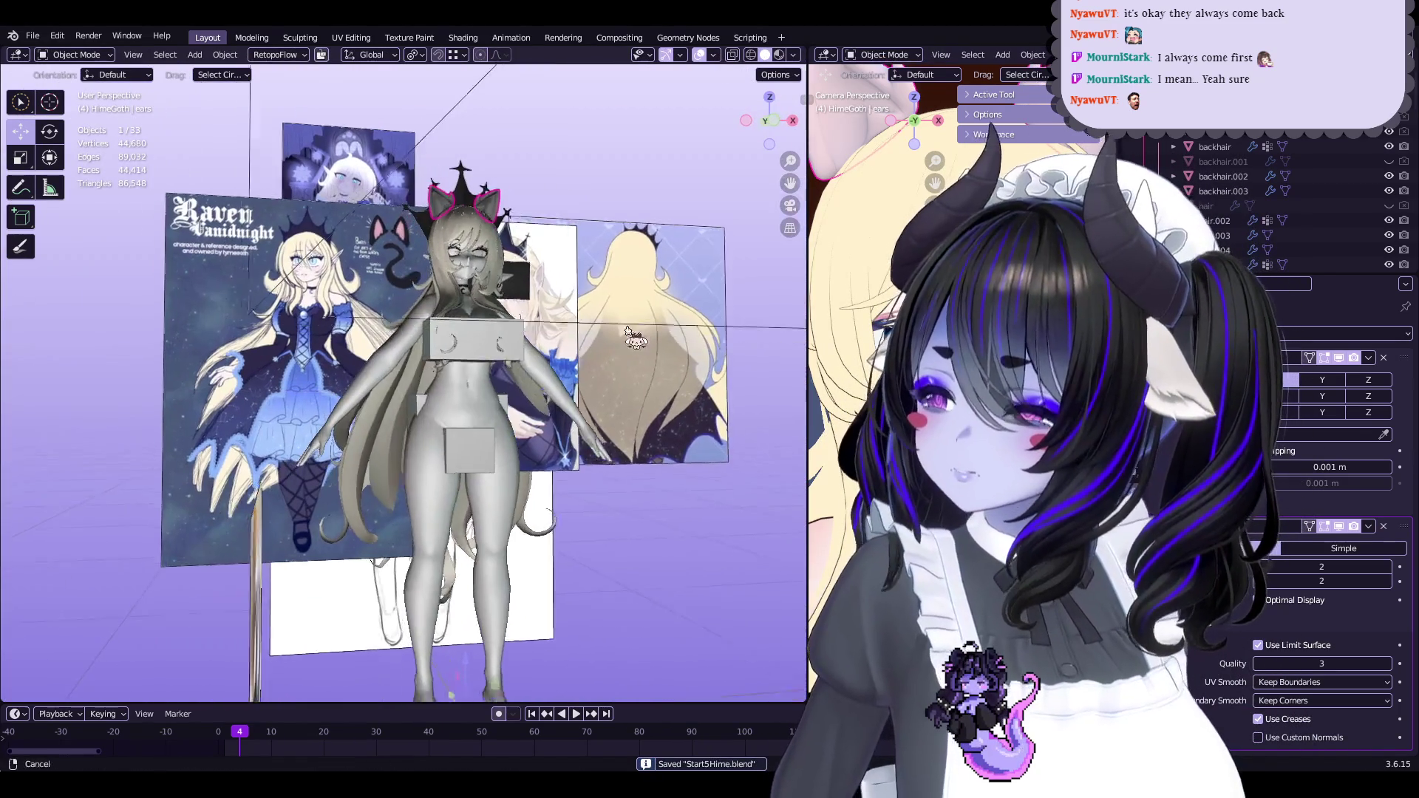
Select the back-hair and Raven Vanidnight reference images and reposition a reference beside the model
{"action": "left_click", "coordinate": [642, 379]}
{"action": "scroll", "coordinate": [591, 414], "scroll_direction": "up", "scroll_amount": 6}
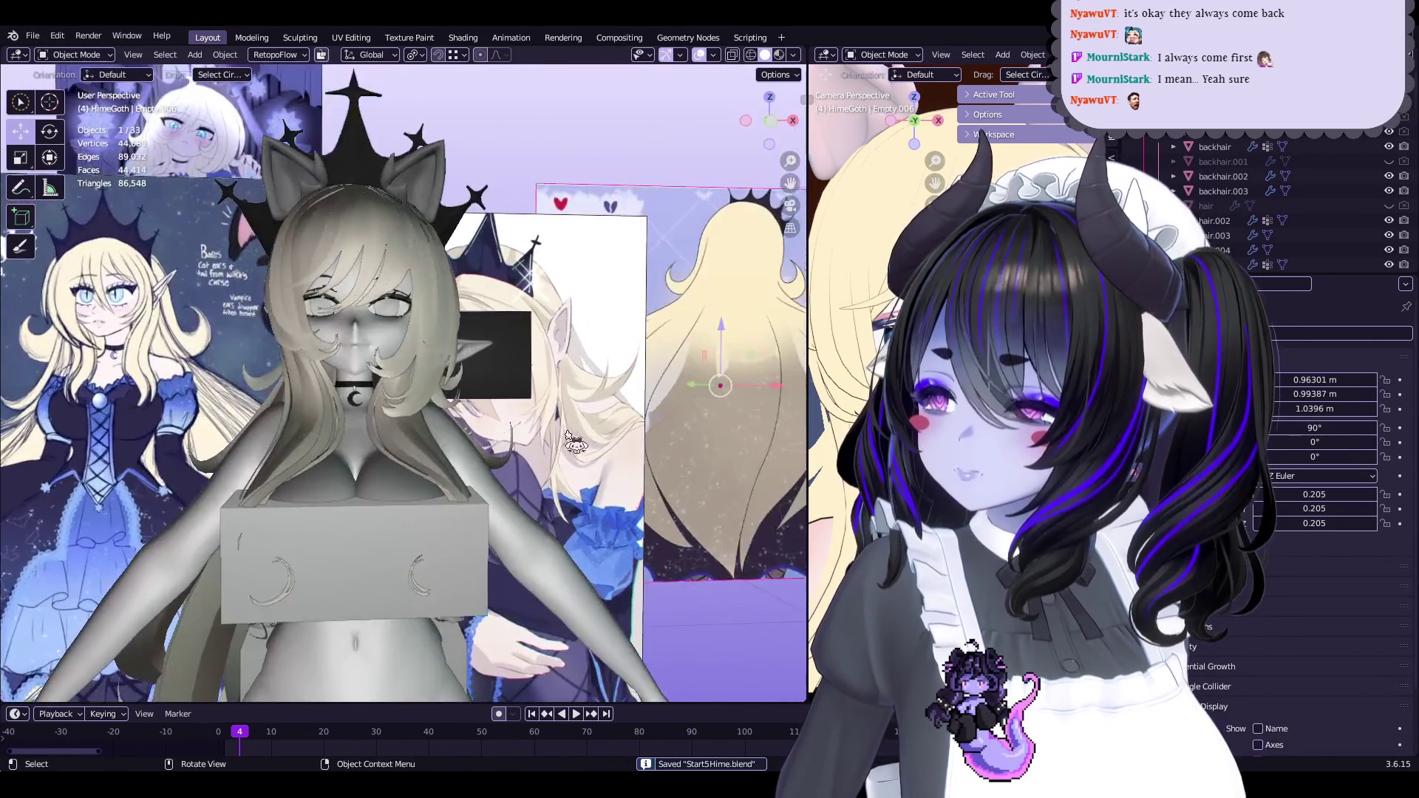
{"action": "middle_click_drag", "start_coordinate": [575, 442], "coordinate": [547, 384]}
{"action": "left_click", "coordinate": [547, 369]}
{"action": "scroll", "coordinate": [529, 327], "scroll_direction": "up", "scroll_amount": 4}
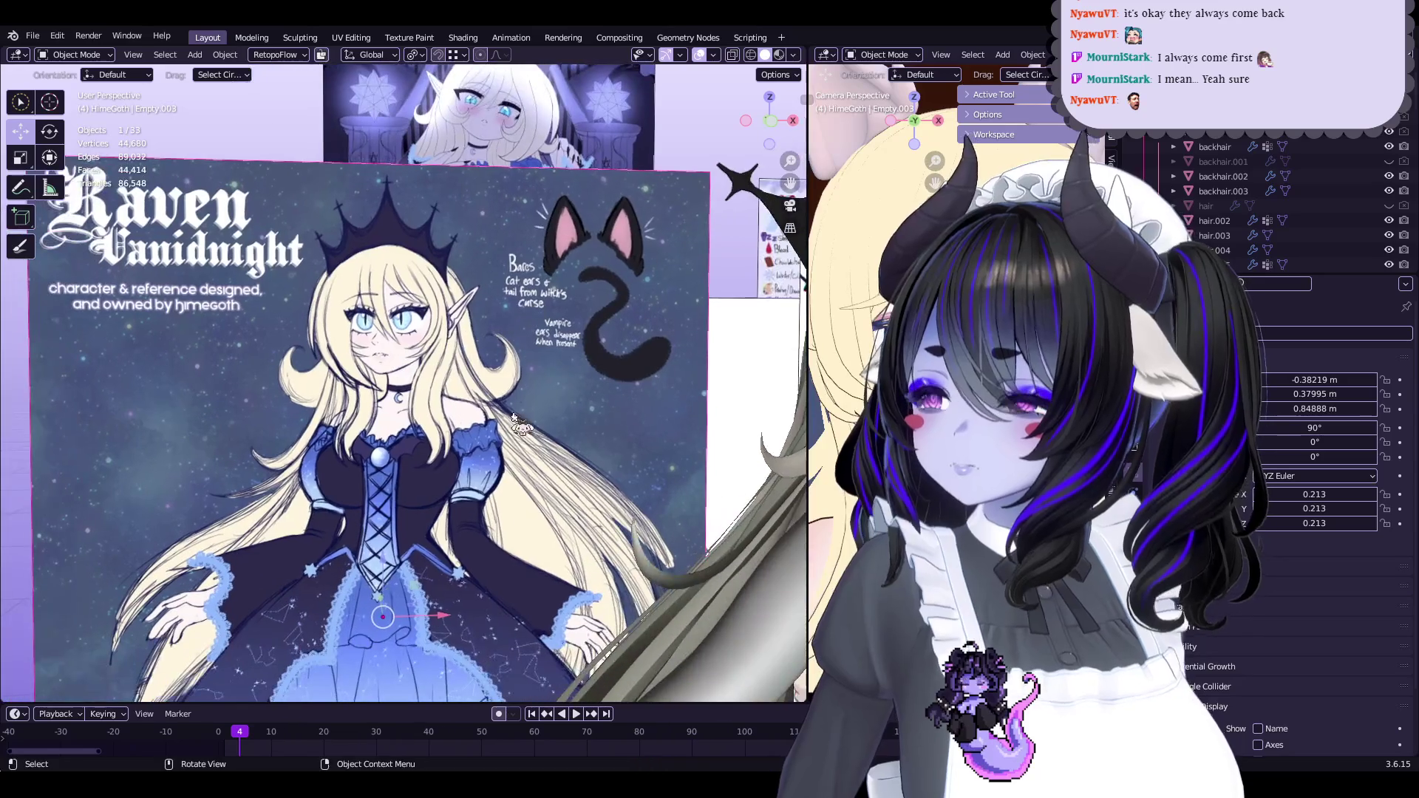
{"action": "scroll", "coordinate": [527, 326], "scroll_direction": "down", "scroll_amount": 2}
{"action": "mouse_move", "coordinate": [527, 326]}
{"action": "middle_mouse_down"}
{"action": "mouse_move", "coordinate": [496, 273]}
{"action": "mouse_move", "coordinate": [541, 229]}
{"action": "middle_mouse_up"}
{"action": "scroll", "coordinate": [493, 268], "scroll_direction": "down", "scroll_amount": 3}
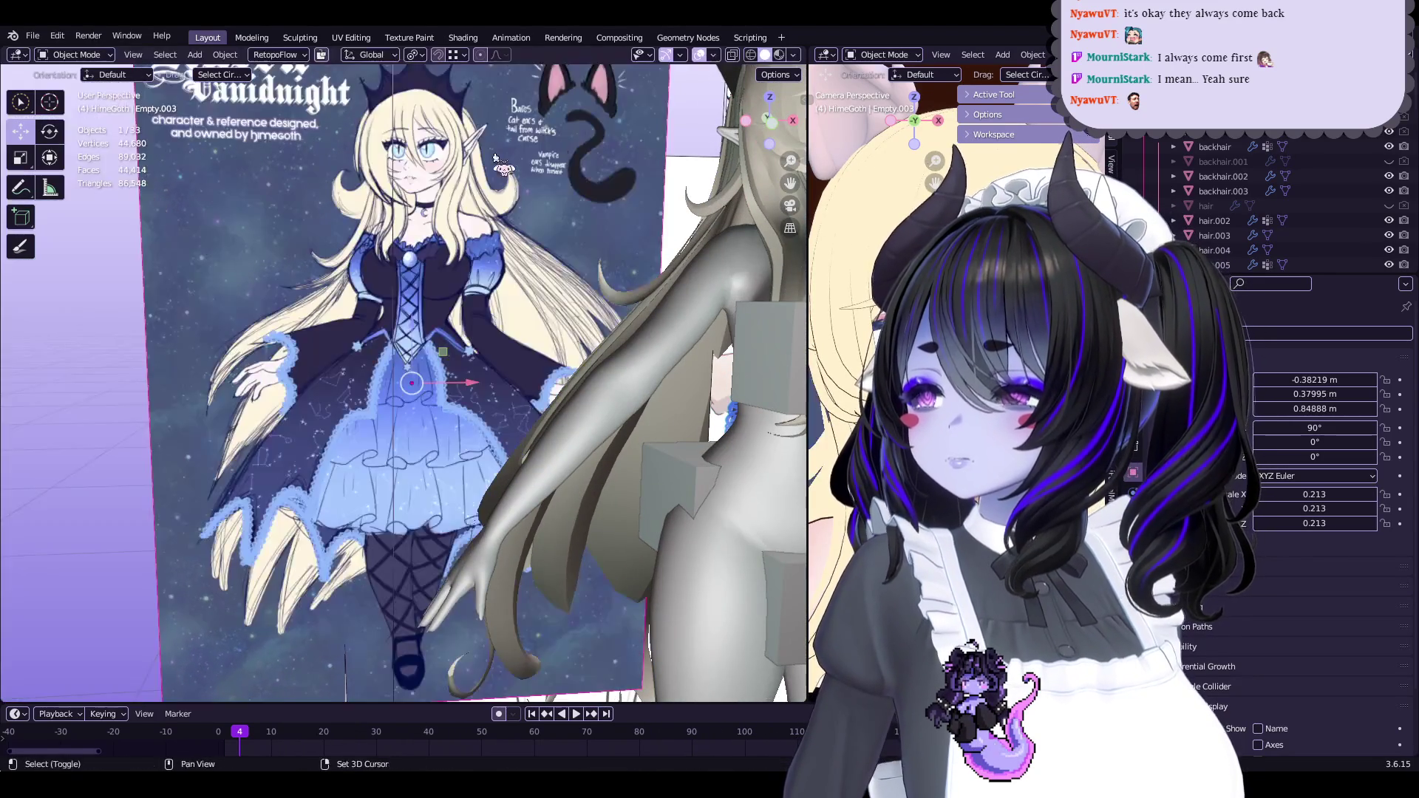
{"action": "scroll", "coordinate": [540, 229], "scroll_direction": "down", "scroll_amount": 2}
{"action": "left_click", "coordinate": [336, 265]}
{"action": "mouse_move", "coordinate": [336, 265]}
{"action": "middle_mouse_down"}
{"action": "mouse_move", "coordinate": [629, 292]}
{"action": "mouse_move", "coordinate": [611, 287]}
{"action": "middle_mouse_up"}
Move the Raven reference sheet further to the left of the model
{"action": "key", "text": "g"}
{"action": "left_click", "coordinate": [624, 290]}
{"action": "scroll", "coordinate": [601, 300], "scroll_direction": "down", "scroll_amount": 4}
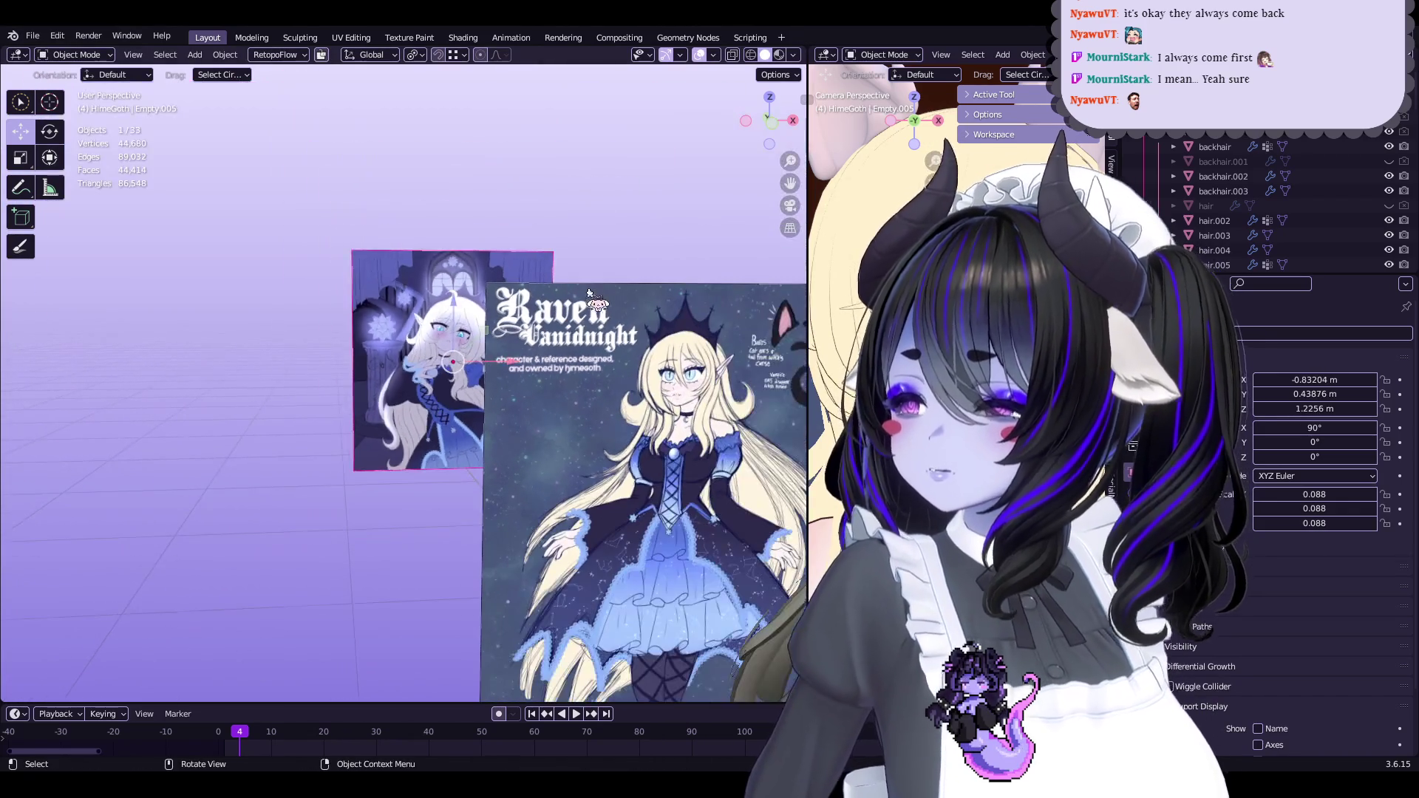
{"action": "left_click", "coordinate": [666, 414]}
{"action": "key", "text": "g"}
{"action": "left_click", "coordinate": [305, 397]}
Select the line-art sketch reference plane and shift it to the left
{"action": "left_click", "coordinate": [517, 532]}
{"action": "scroll", "coordinate": [518, 532], "scroll_direction": "up", "scroll_amount": 5}
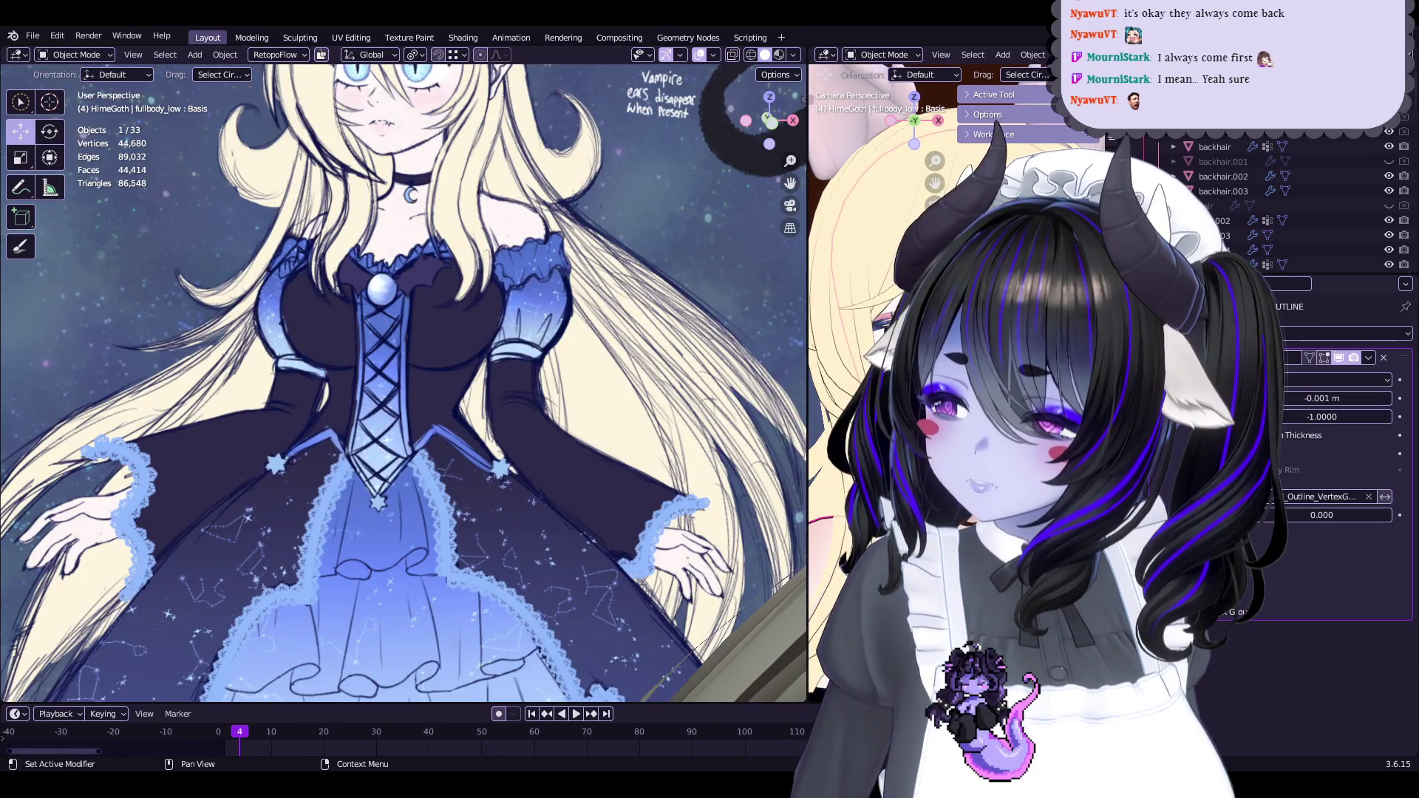
{"action": "left_click", "coordinate": [1145, 547]}
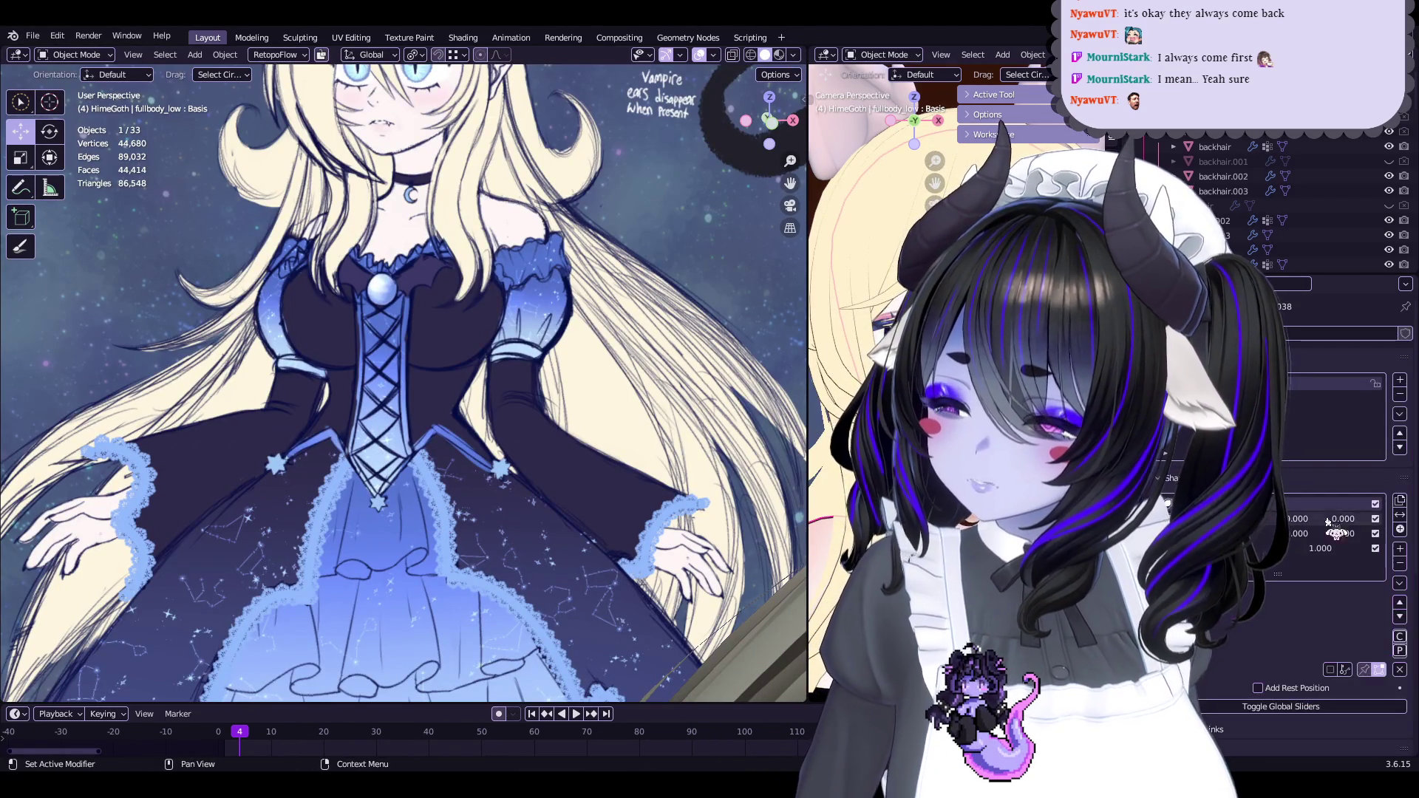
{"action": "scroll", "coordinate": [655, 389], "scroll_direction": "down", "scroll_amount": 5}
{"action": "left_click_drag", "start_coordinate": [517, 296], "coordinate": [332, 391]}
Raise the line-art sketch plane higher and view it head-on beside the model
{"action": "middle_click_drag", "start_coordinate": [501, 388], "coordinate": [532, 369]}
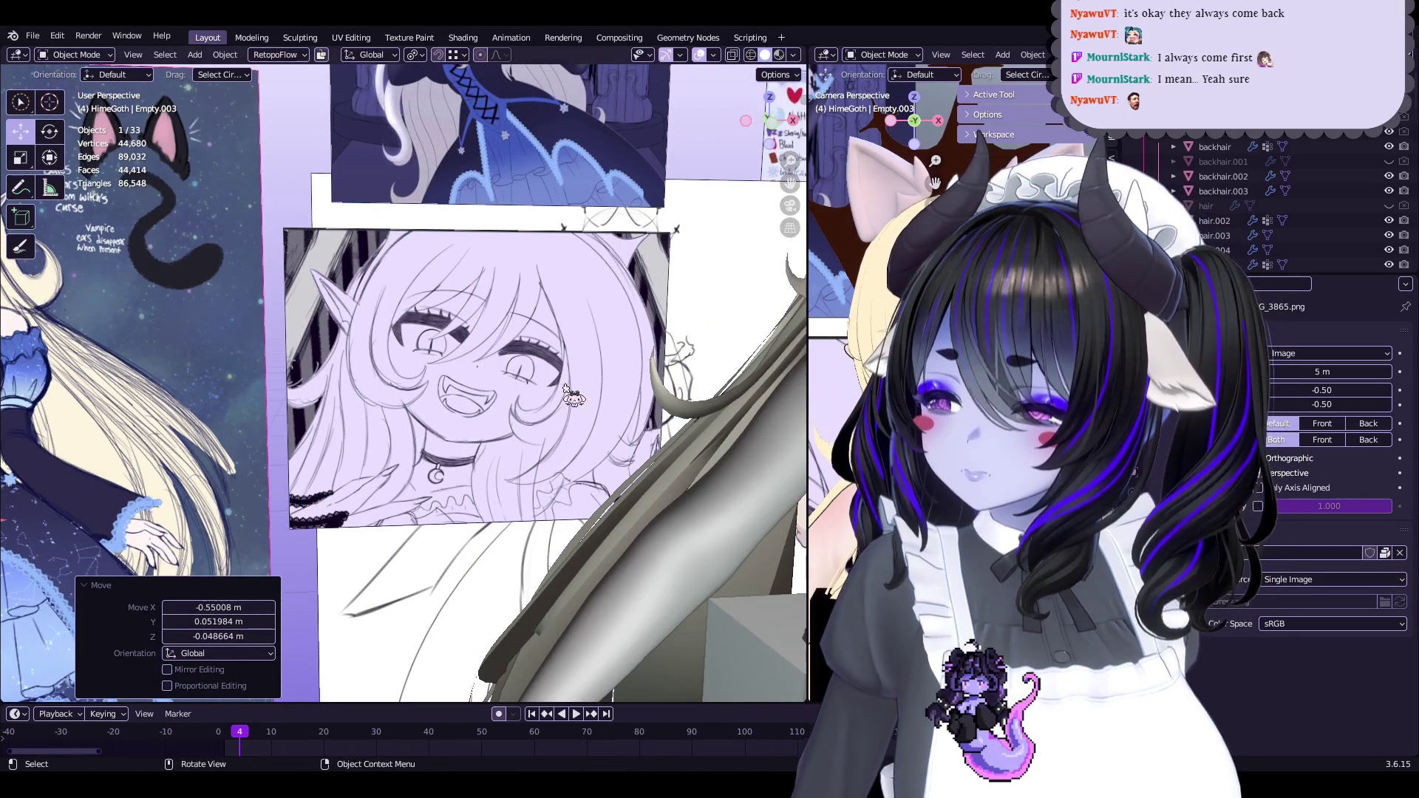
{"action": "scroll", "coordinate": [567, 389], "scroll_direction": "down", "scroll_amount": 8}
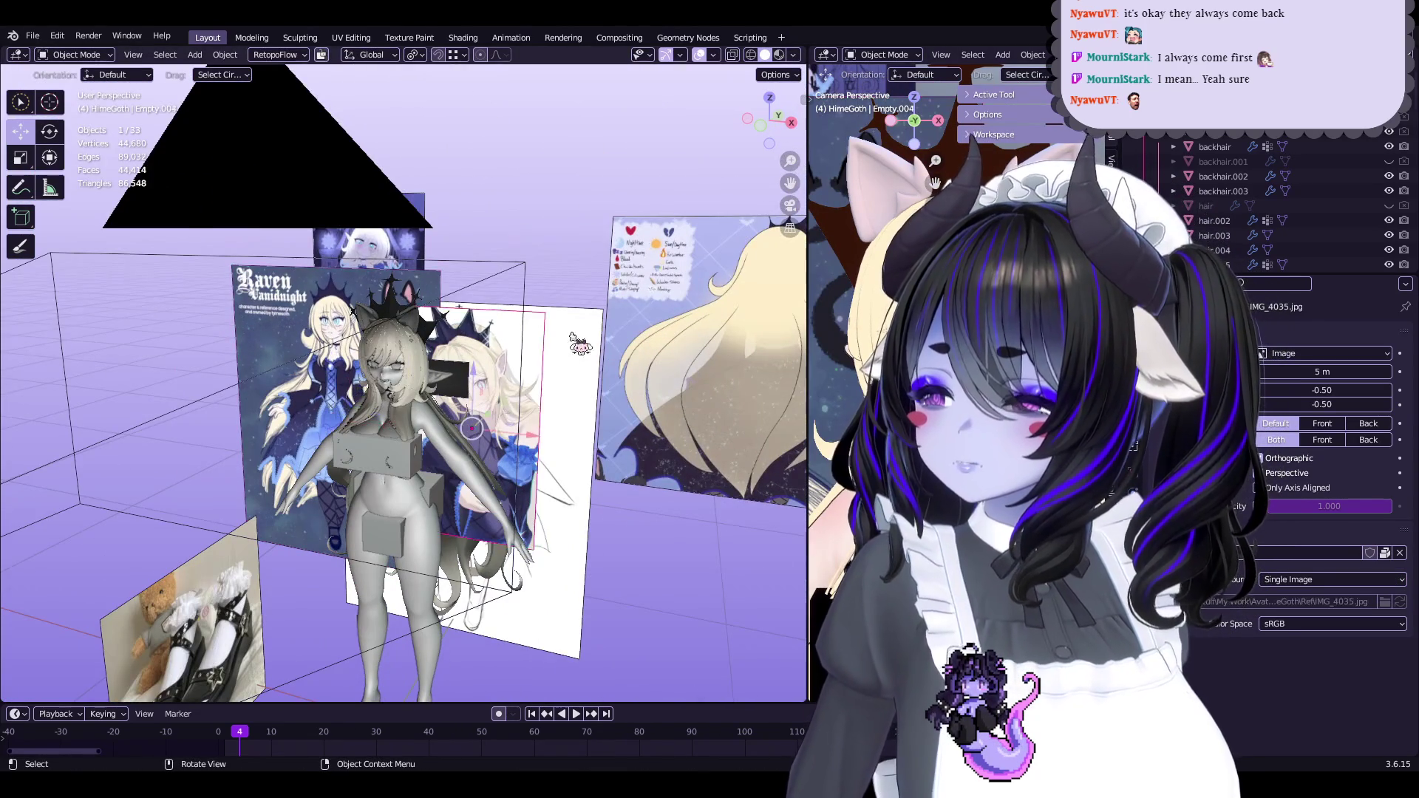
{"action": "middle_click_drag", "start_coordinate": [493, 403], "coordinate": [510, 414]}
{"action": "left_click_drag", "start_coordinate": [517, 481], "coordinate": [516, 379]}
{"action": "middle_click_drag", "start_coordinate": [516, 378], "coordinate": [525, 370]}
{"action": "scroll", "coordinate": [532, 362], "scroll_direction": "up", "scroll_amount": 5}
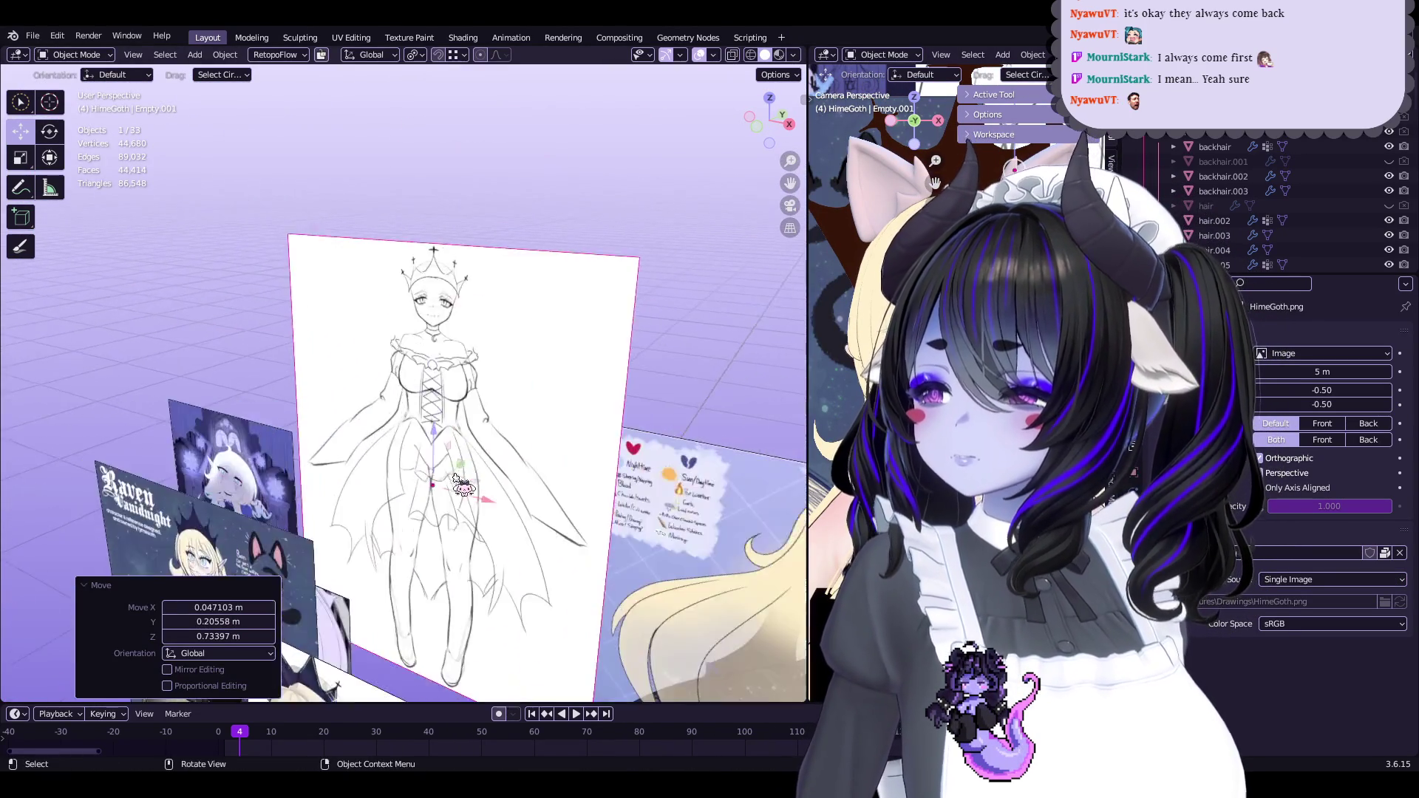
{"action": "mouse_move", "coordinate": [439, 563]}
{"action": "middle_mouse_down"}
{"action": "mouse_move", "coordinate": [538, 270]}
{"action": "mouse_move", "coordinate": [447, 166]}
{"action": "middle_mouse_up"}
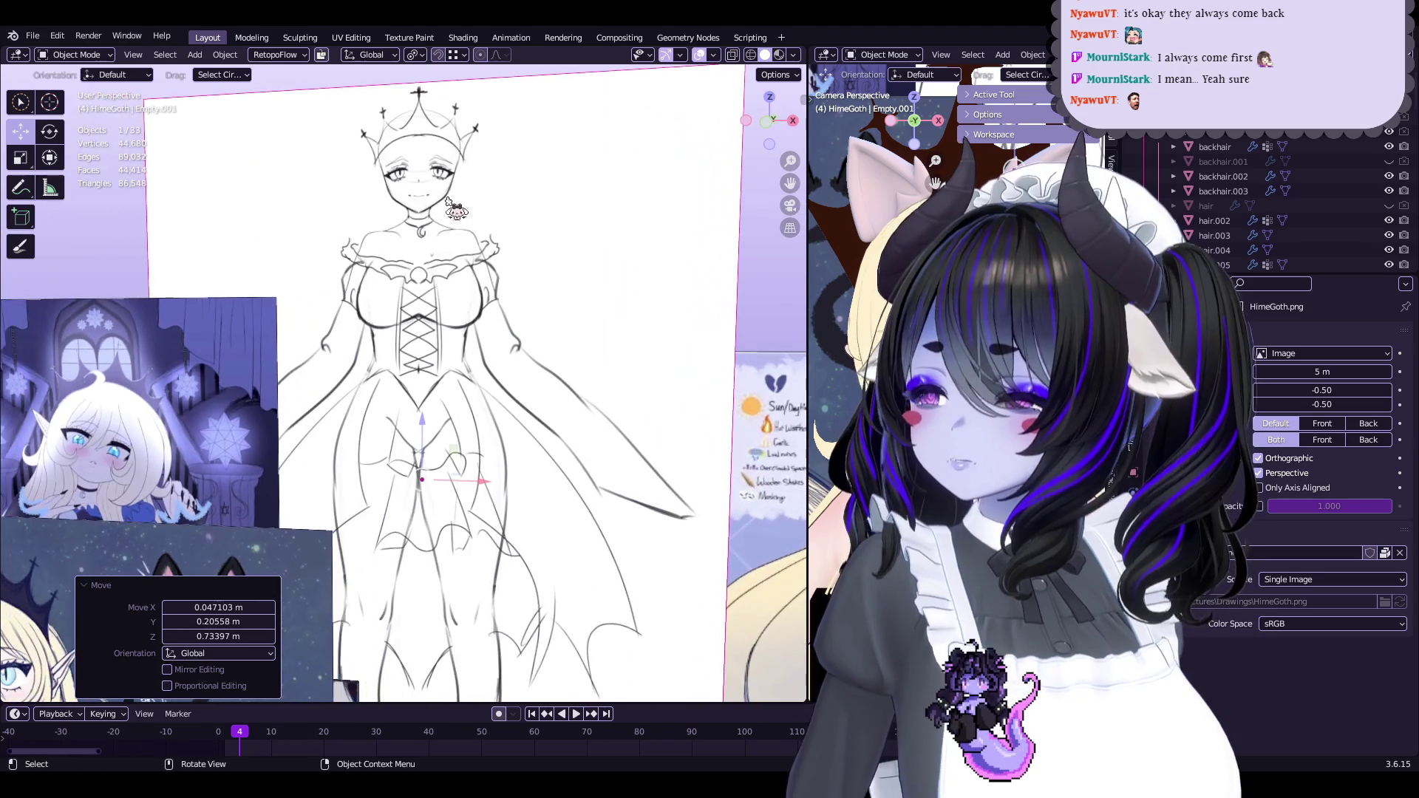
{"action": "middle_click_drag", "start_coordinate": [473, 615], "coordinate": [481, 474]}
{"action": "scroll", "coordinate": [517, 444], "scroll_direction": "up", "scroll_amount": 2}
Select the back-hair reference plane and check its placement around the model
{"action": "middle_click_drag", "start_coordinate": [562, 384], "coordinate": [650, 353]}
{"action": "left_click", "coordinate": [620, 356]}
{"action": "scroll", "coordinate": [652, 349], "scroll_direction": "up", "scroll_amount": 1}
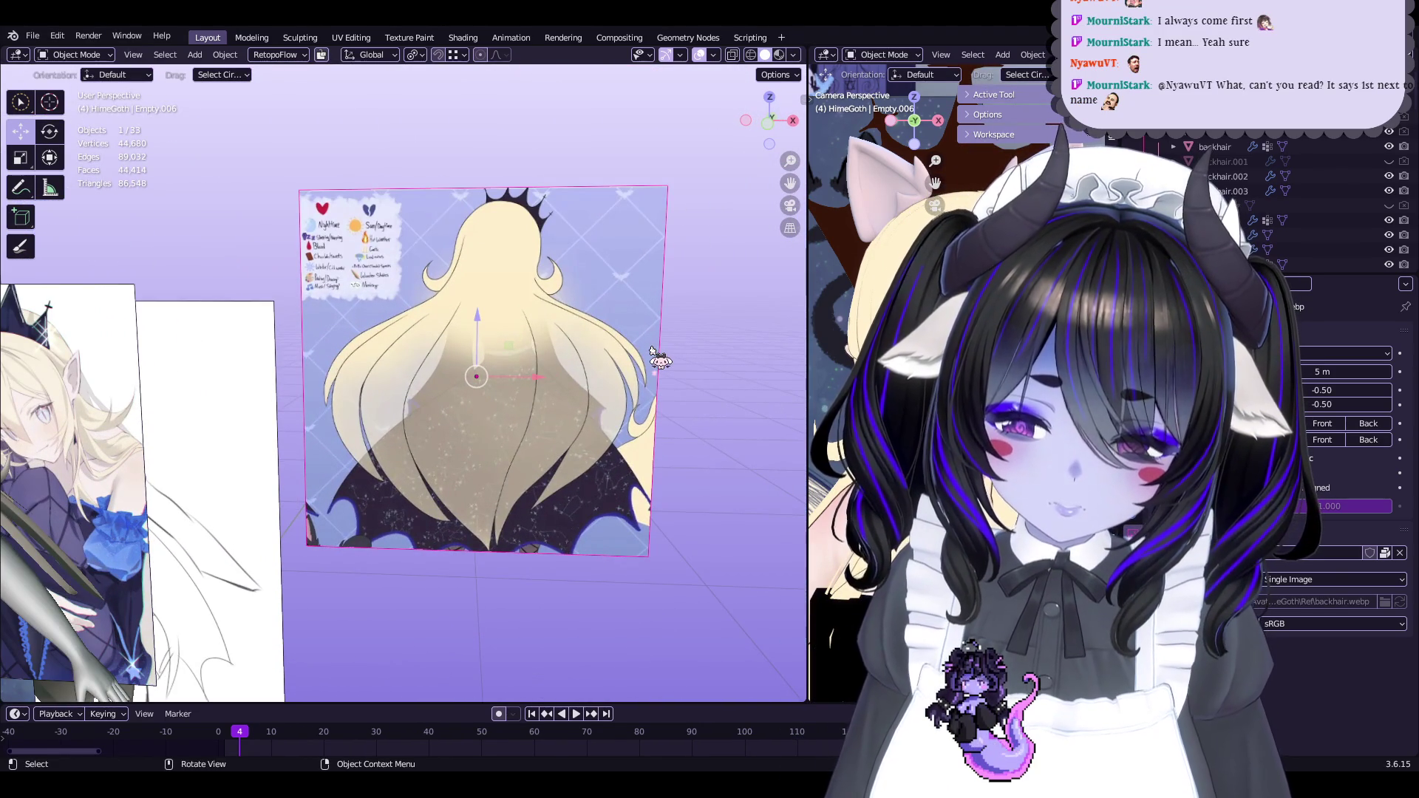
{"action": "scroll", "coordinate": [602, 301], "scroll_direction": "up", "scroll_amount": 2}
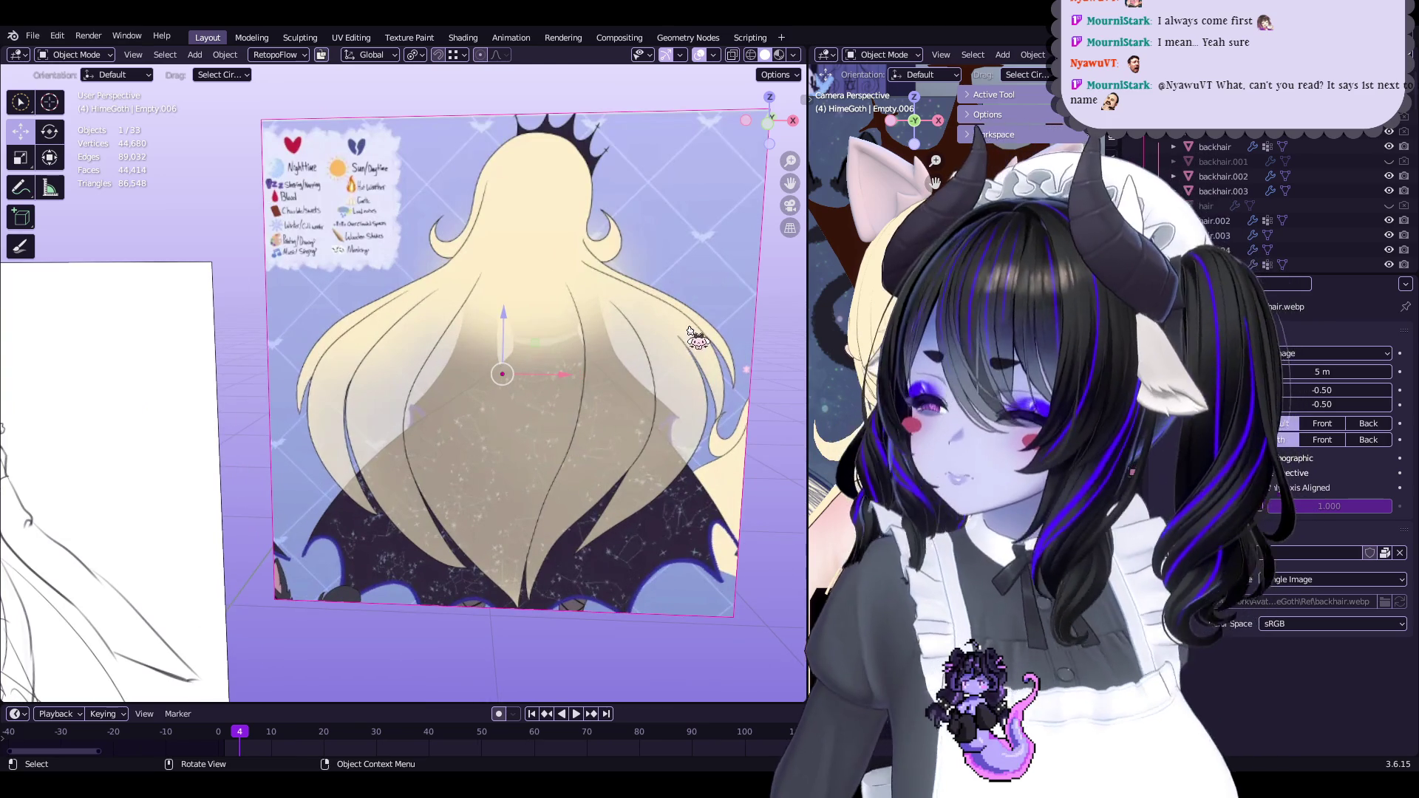
{"action": "middle_click_drag", "start_coordinate": [602, 301], "coordinate": [585, 207]}
{"action": "mouse_move", "coordinate": [362, 314]}
{"action": "middle_mouse_down"}
{"action": "mouse_move", "coordinate": [512, 306]}
{"action": "mouse_move", "coordinate": [595, 336]}
{"action": "middle_mouse_up"}
Move the IMG_4035 reference plane and save Start5Hime.blend
{"action": "left_click_drag", "start_coordinate": [595, 341], "coordinate": [628, 344]}
{"action": "middle_click_drag", "start_coordinate": [627, 347], "coordinate": [480, 262]}
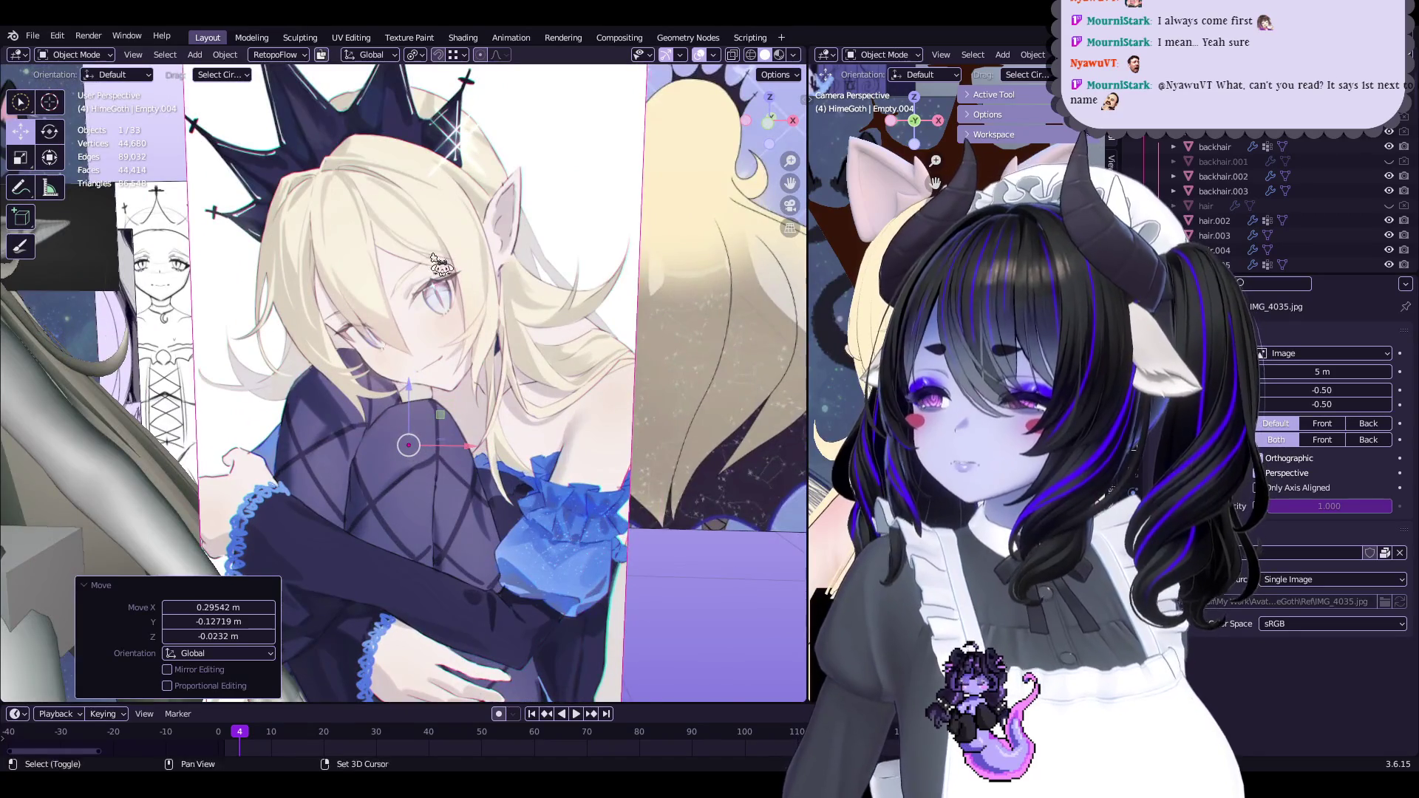
{"action": "scroll", "coordinate": [426, 272], "scroll_direction": "up", "scroll_amount": 4}
{"action": "scroll", "coordinate": [518, 277], "scroll_direction": "down", "scroll_amount": 2}
{"action": "mouse_move", "coordinate": [538, 274]}
{"action": "middle_mouse_down"}
{"action": "mouse_move", "coordinate": [482, 260]}
{"action": "mouse_move", "coordinate": [533, 333]}
{"action": "mouse_move", "coordinate": [591, 363]}
{"action": "mouse_move", "coordinate": [568, 392]}
{"action": "mouse_move", "coordinate": [555, 329]}
{"action": "mouse_move", "coordinate": [568, 389]}
{"action": "mouse_move", "coordinate": [606, 373]}
{"action": "middle_mouse_up"}
{"action": "key", "text": "ctrl+s"}
{"action": "scroll", "coordinate": [715, 354], "scroll_direction": "up", "scroll_amount": 5}
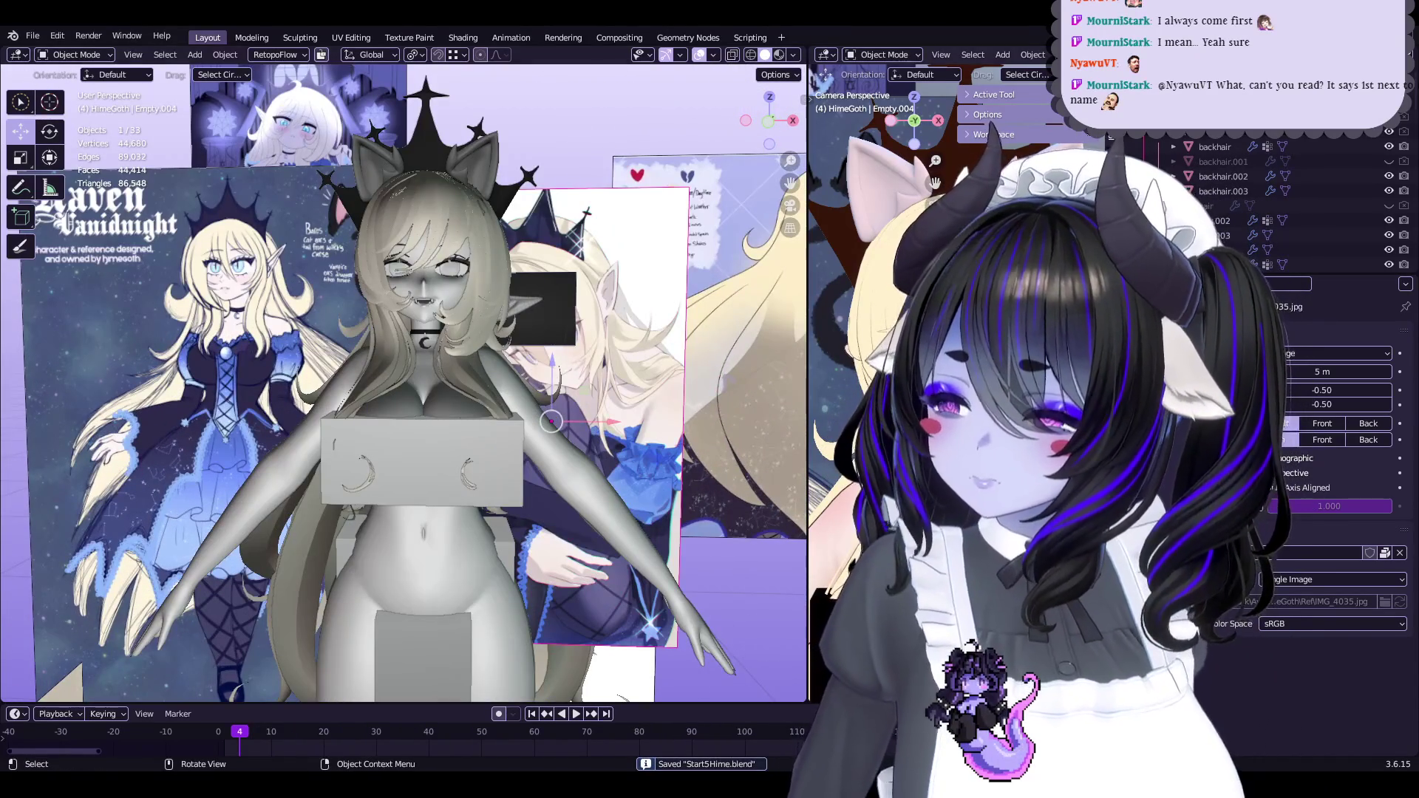
{"action": "left_click", "coordinate": [425, 532]}
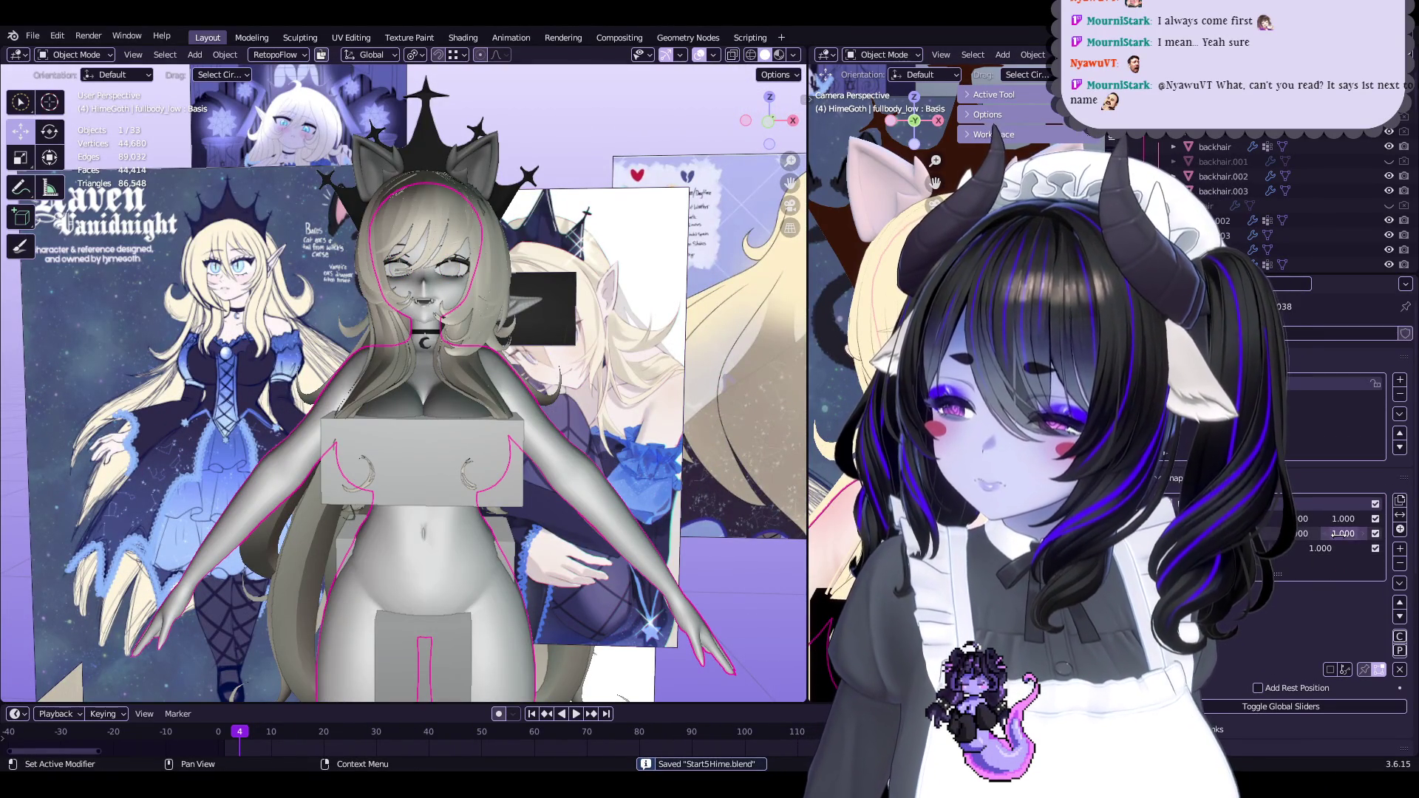
{"action": "left_click_drag", "start_coordinate": [443, 262], "coordinate": [436, 255]}
{"action": "mouse_move", "coordinate": [437, 255]}
{"action": "middle_mouse_down"}
{"action": "mouse_move", "coordinate": [450, 237]}
{"action": "mouse_move", "coordinate": [555, 262]}
{"action": "middle_mouse_up"}
{"action": "scroll", "coordinate": [555, 263], "scroll_direction": "up", "scroll_amount": 5}
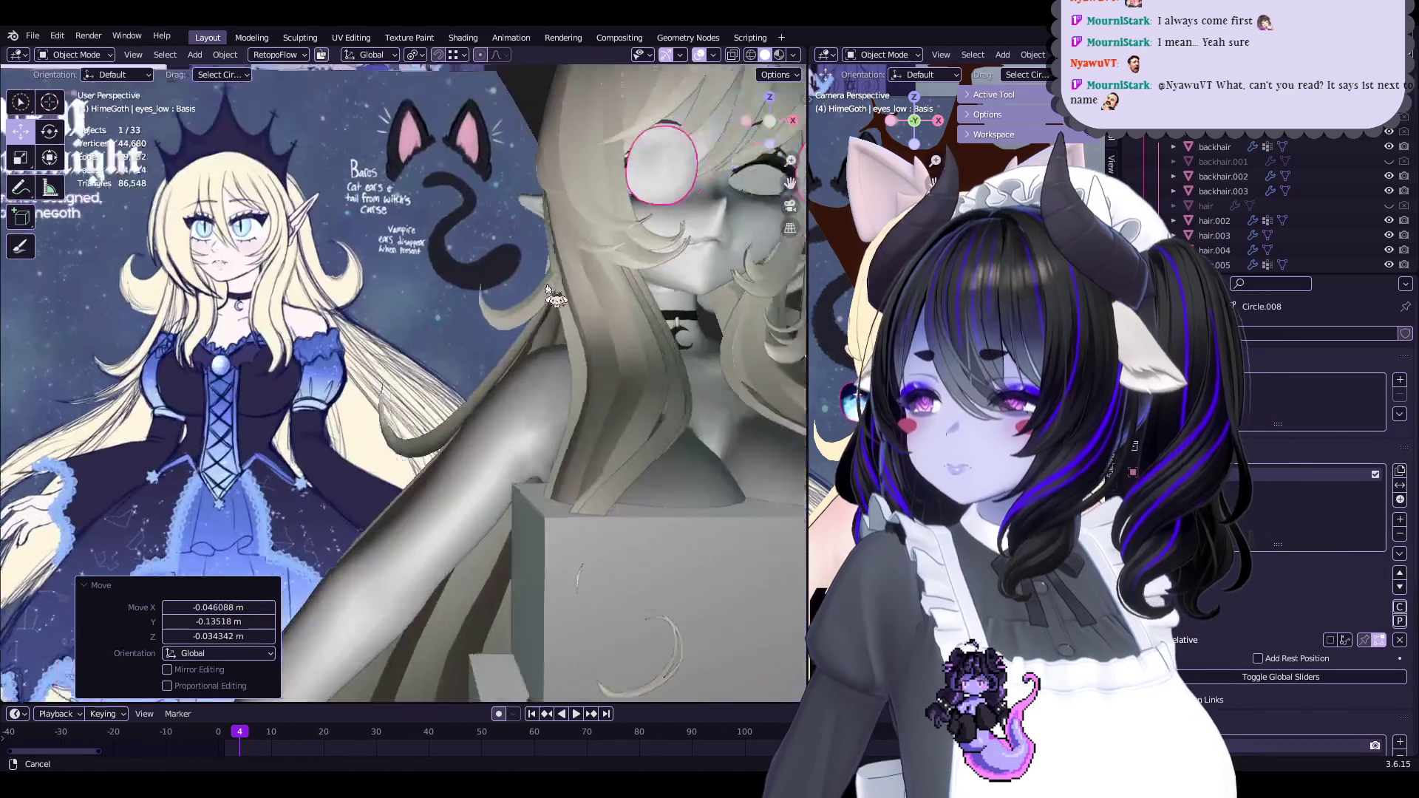
{"action": "key", "text": "g"}
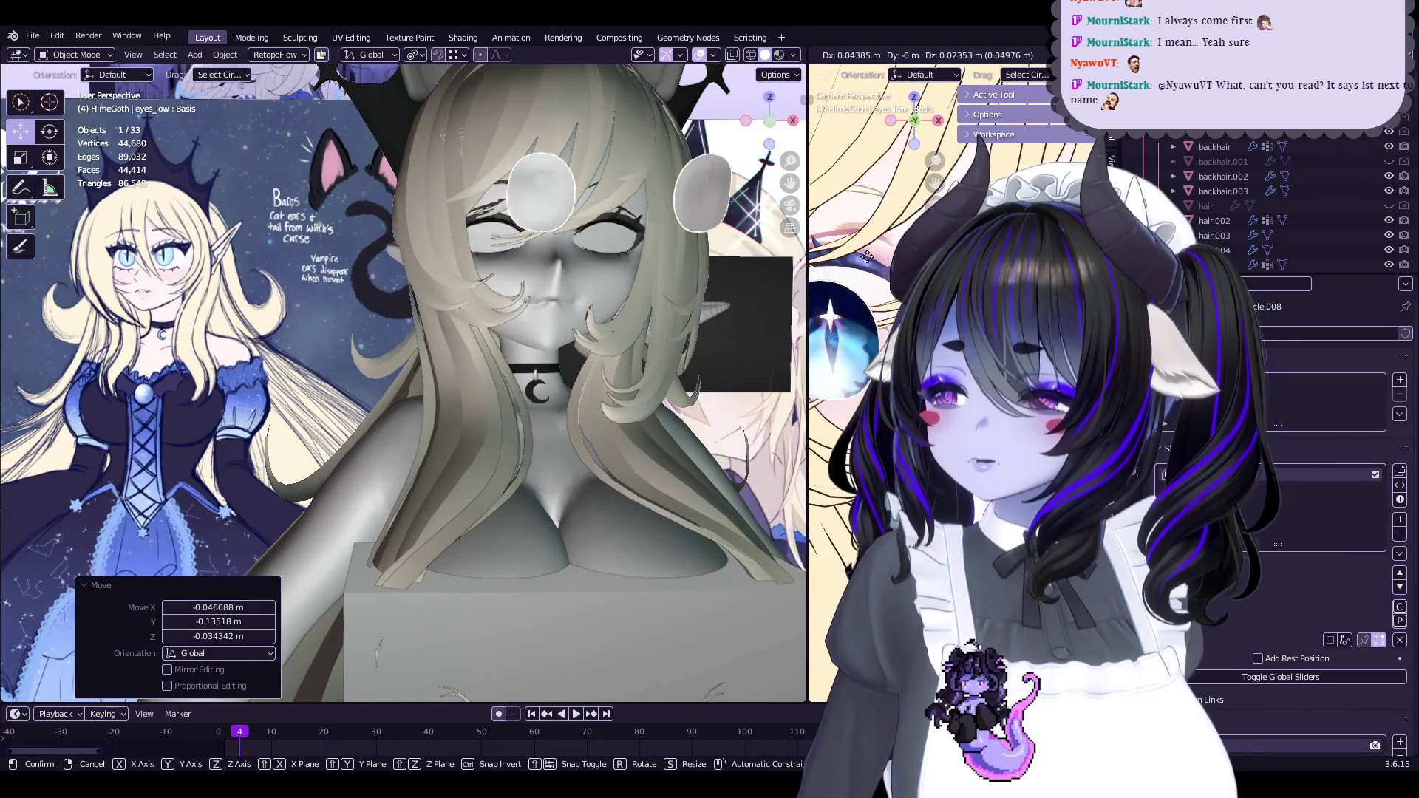
{"action": "key", "text": "Escape"}
{"action": "scroll", "coordinate": [404, 384], "scroll_direction": "down", "scroll_amount": 6}
{"action": "key", "text": "ctrl+z"}
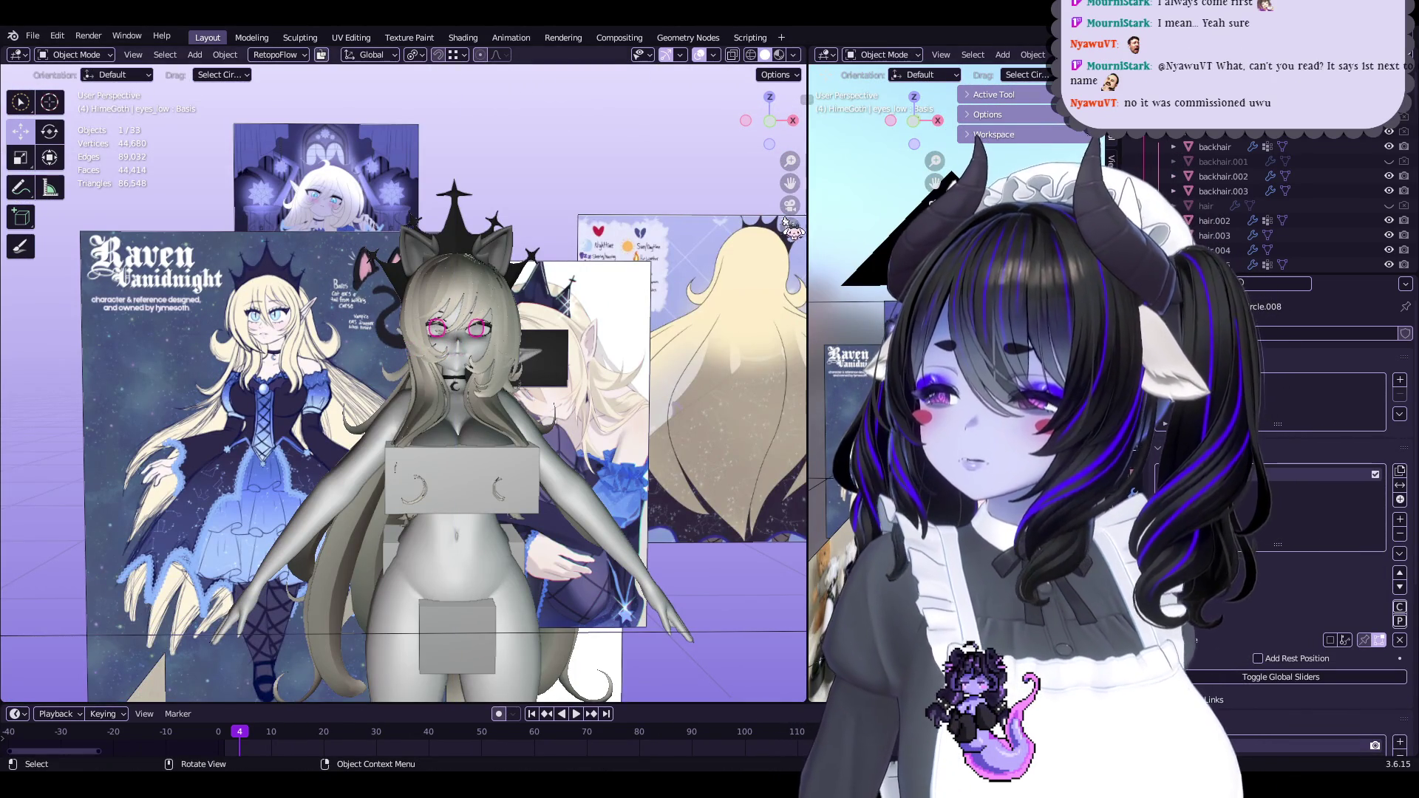
{"action": "key", "text": "KP_0"}
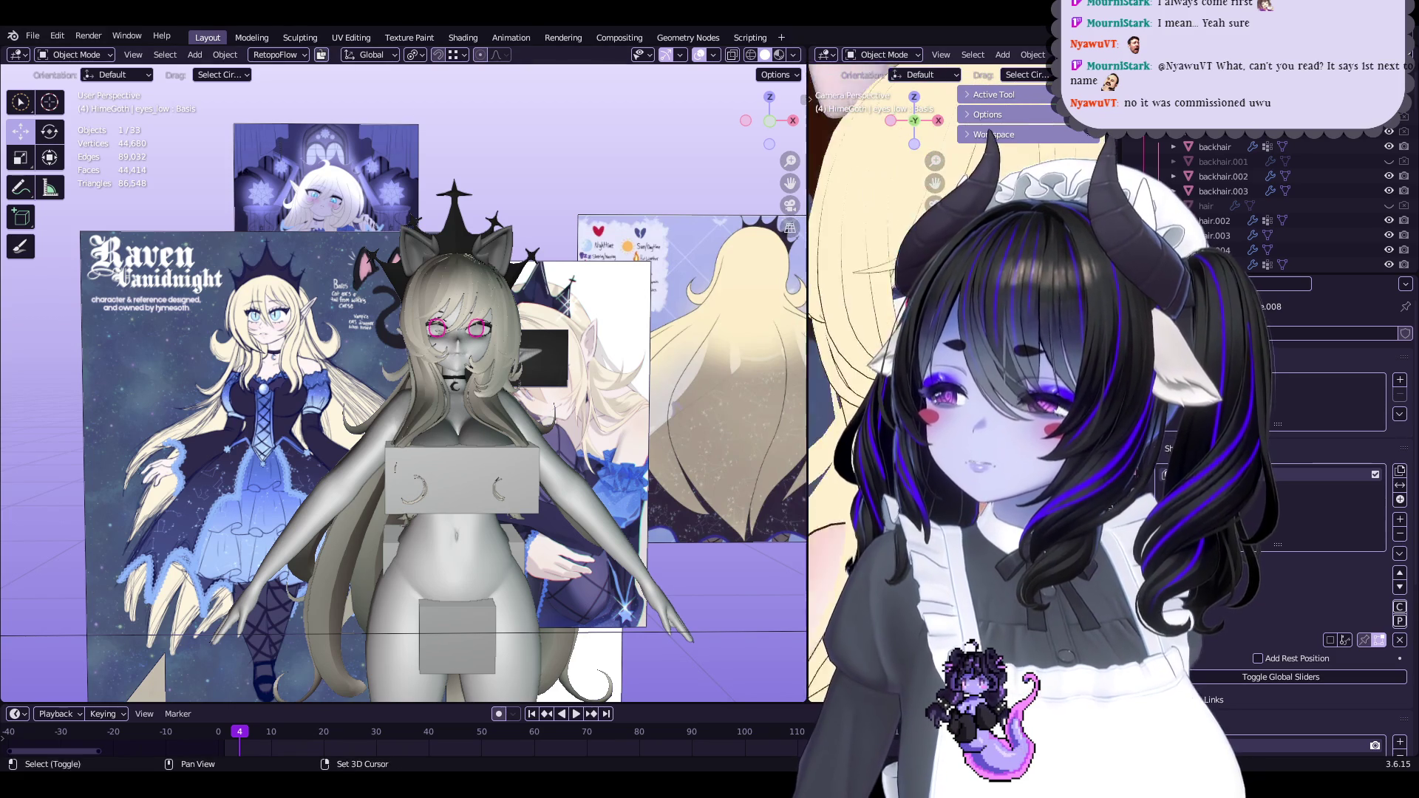
{"action": "key", "text": "g"}
{"action": "key", "text": "y"}
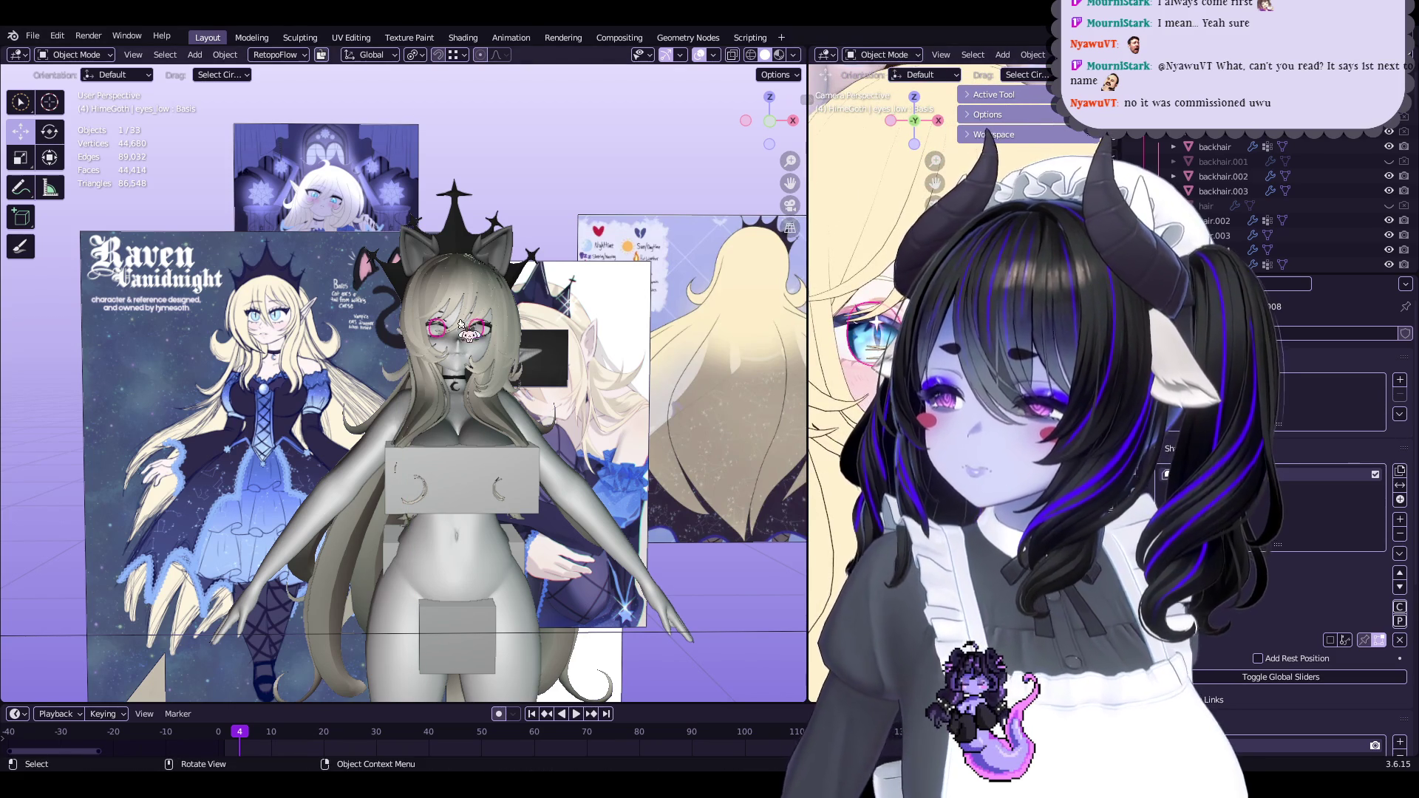
{"action": "key", "text": "z"}
{"action": "key", "text": "z"}
{"action": "key", "text": "z"}
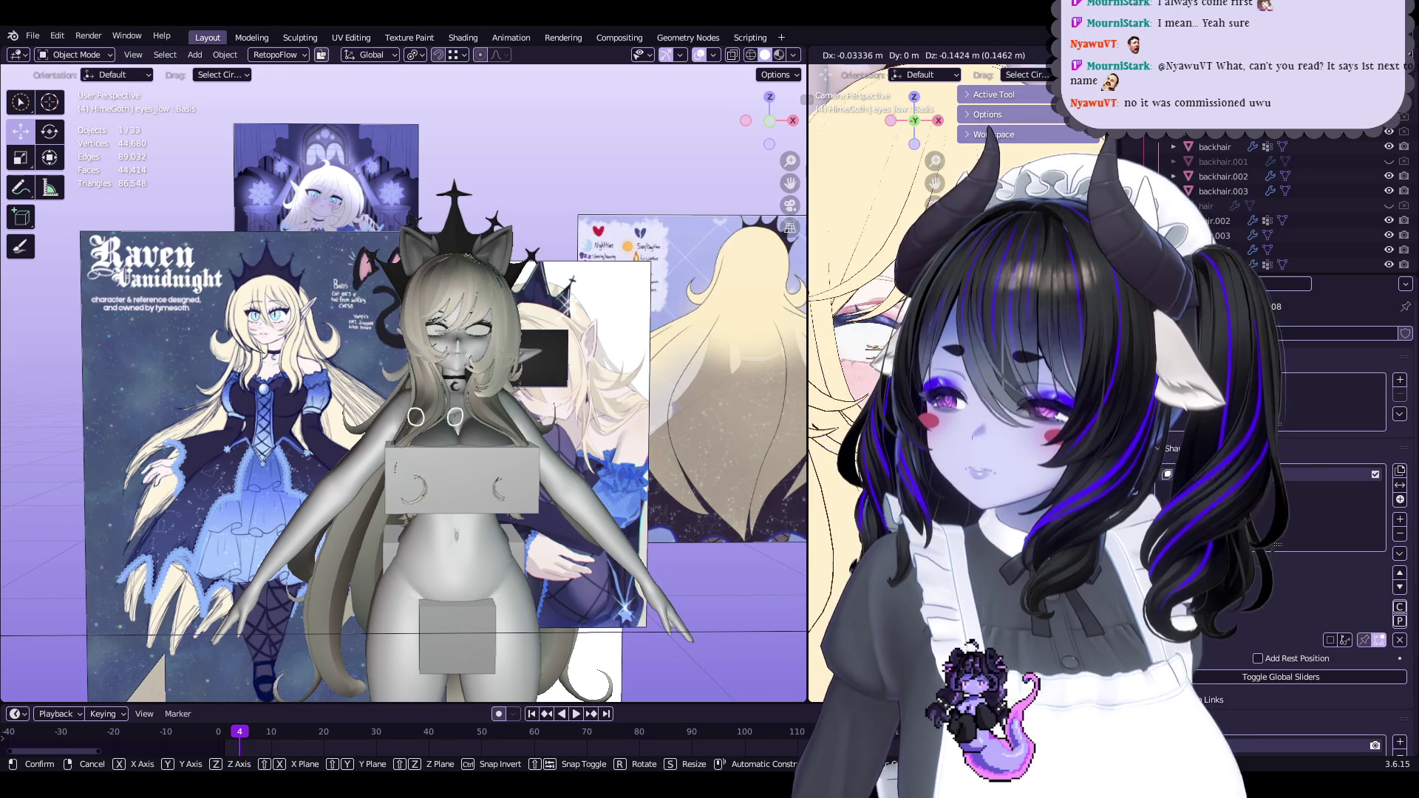
{"action": "key", "text": "Escape"}
{"action": "scroll", "coordinate": [532, 453], "scroll_direction": "up", "scroll_amount": 4}
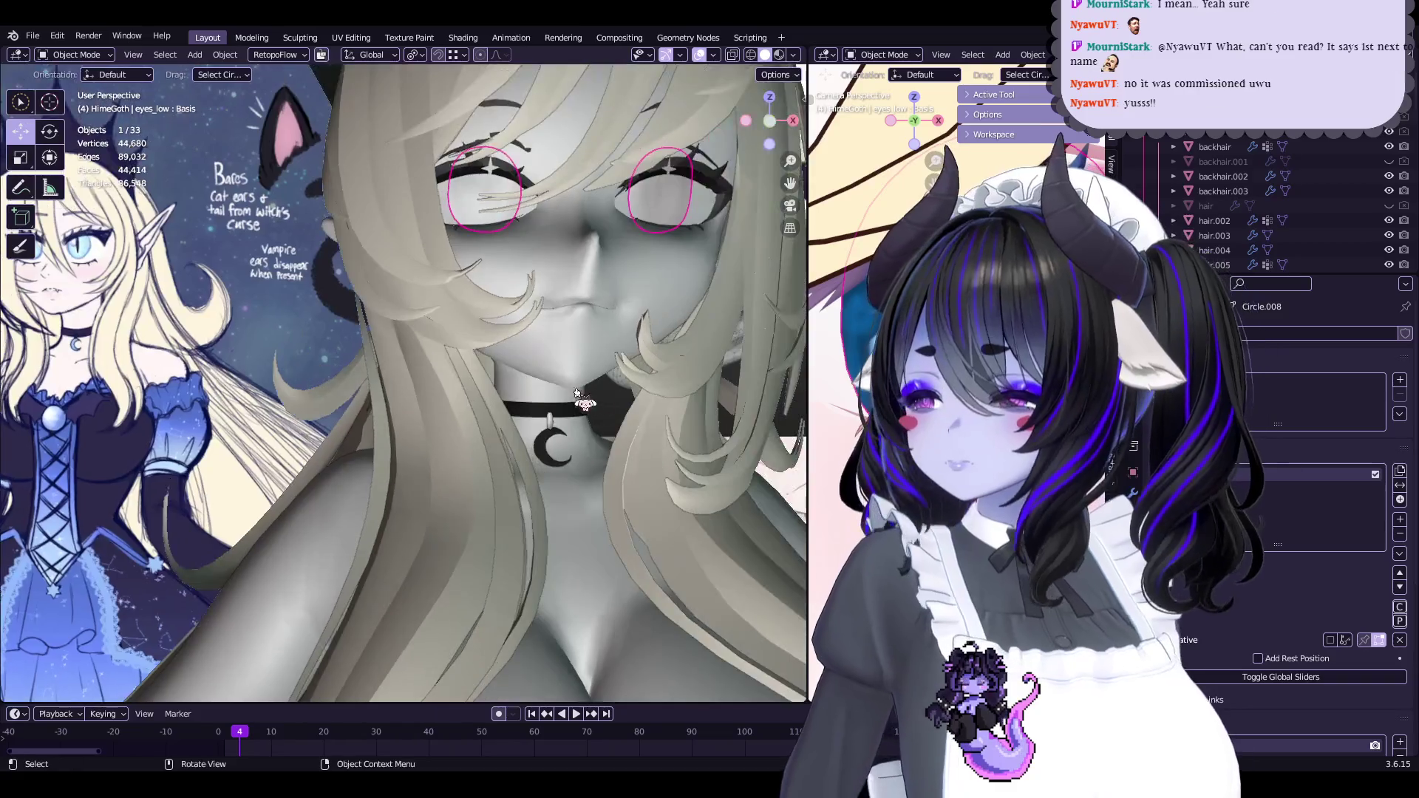
{"action": "scroll", "coordinate": [532, 452], "scroll_direction": "down", "scroll_amount": 2}
{"action": "left_click", "coordinate": [532, 452]}
{"action": "mouse_move", "coordinate": [532, 452]}
{"action": "middle_mouse_down"}
{"action": "mouse_move", "coordinate": [577, 477]}
{"action": "mouse_move", "coordinate": [577, 318]}
{"action": "middle_mouse_up"}
{"action": "left_click", "coordinate": [571, 325]}
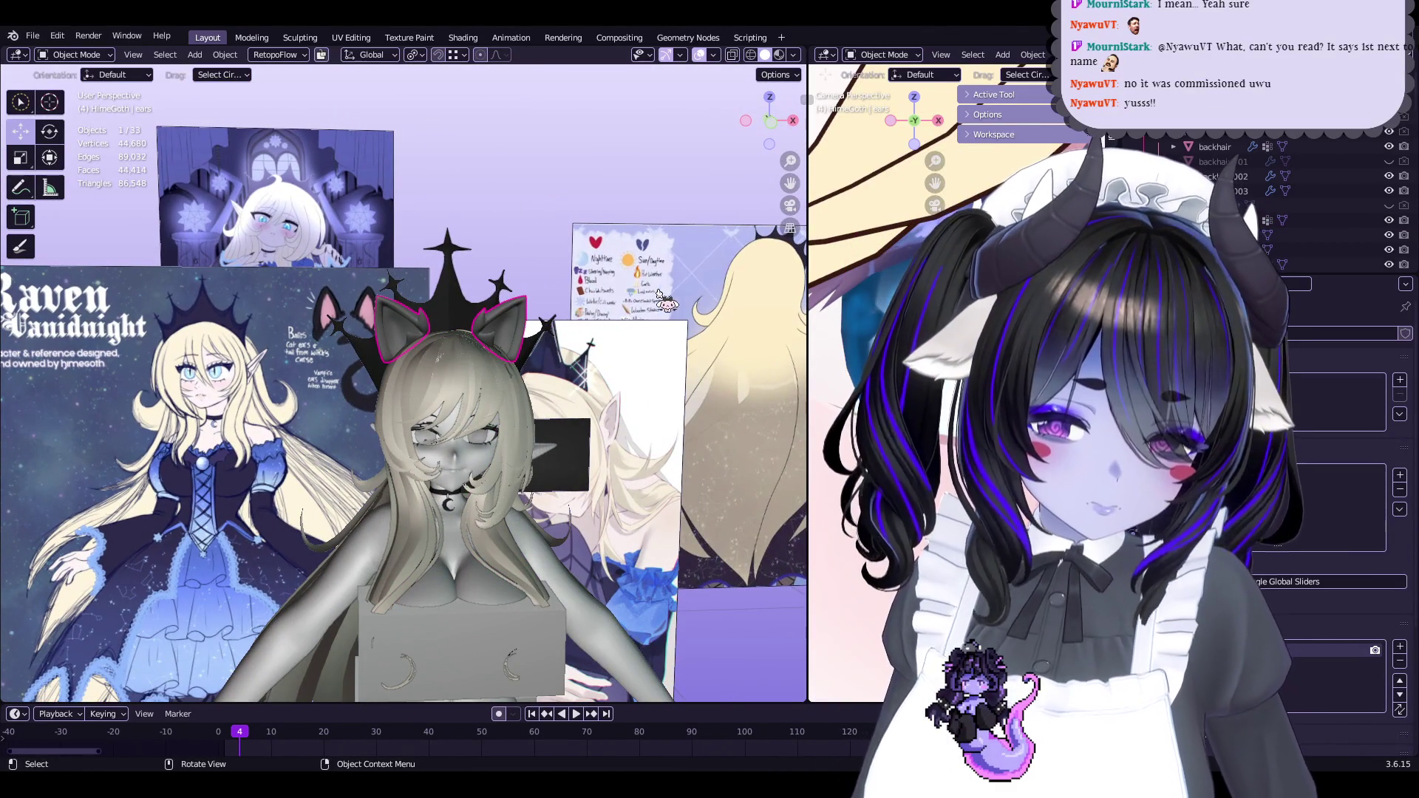
Reposition the white-haired reference image above the Raven sheet, then return to a front view
{"action": "left_click", "coordinate": [588, 314]}
{"action": "mouse_move", "coordinate": [588, 314]}
{"action": "middle_mouse_down"}
{"action": "mouse_move", "coordinate": [558, 281]}
{"action": "mouse_move", "coordinate": [521, 332]}
{"action": "middle_mouse_up"}
{"action": "scroll", "coordinate": [496, 385], "scroll_direction": "up", "scroll_amount": 3}
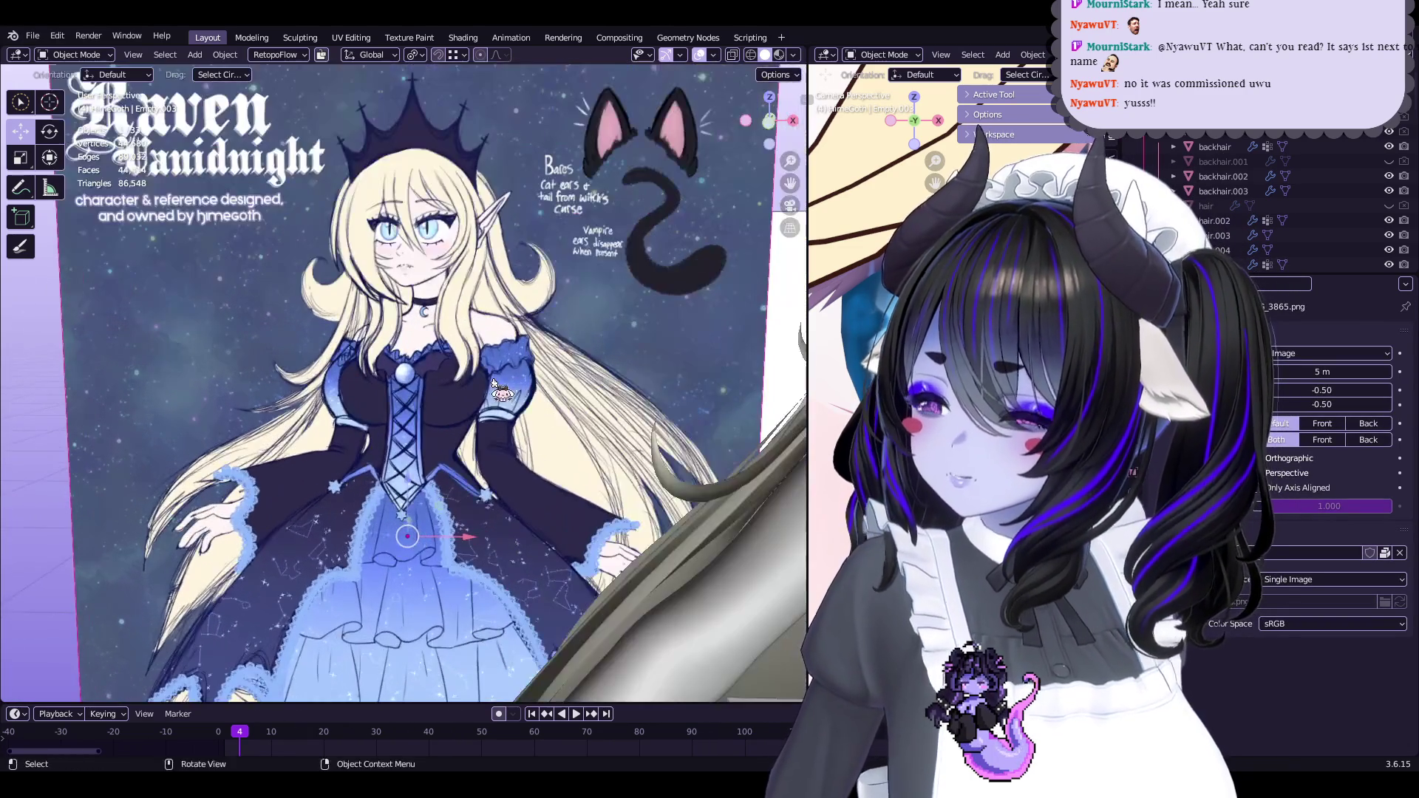
{"action": "scroll", "coordinate": [459, 240], "scroll_direction": "up", "scroll_amount": 3}
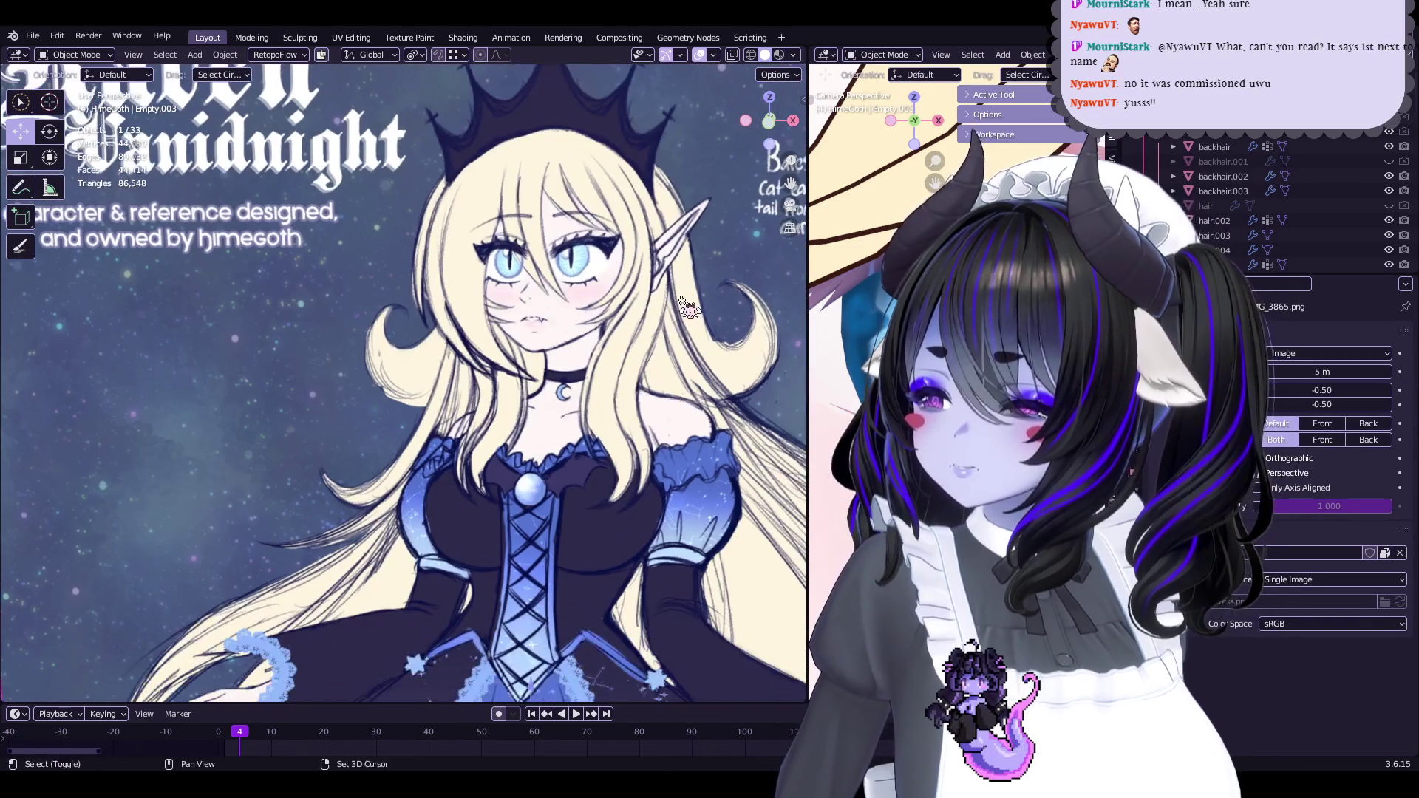
{"action": "scroll", "coordinate": [438, 425], "scroll_direction": "down", "scroll_amount": 3}
{"action": "scroll", "coordinate": [438, 432], "scroll_direction": "up", "scroll_amount": 5, "text": "shift"}
{"action": "left_click", "coordinate": [535, 298], "text": "shift"}
{"action": "left_click_drag", "start_coordinate": [535, 298], "coordinate": [649, 520]}
{"action": "scroll", "coordinate": [649, 519], "scroll_direction": "up", "scroll_amount": 3}
{"action": "scroll", "coordinate": [649, 520], "scroll_direction": "down", "scroll_amount": 4, "text": "shift"}
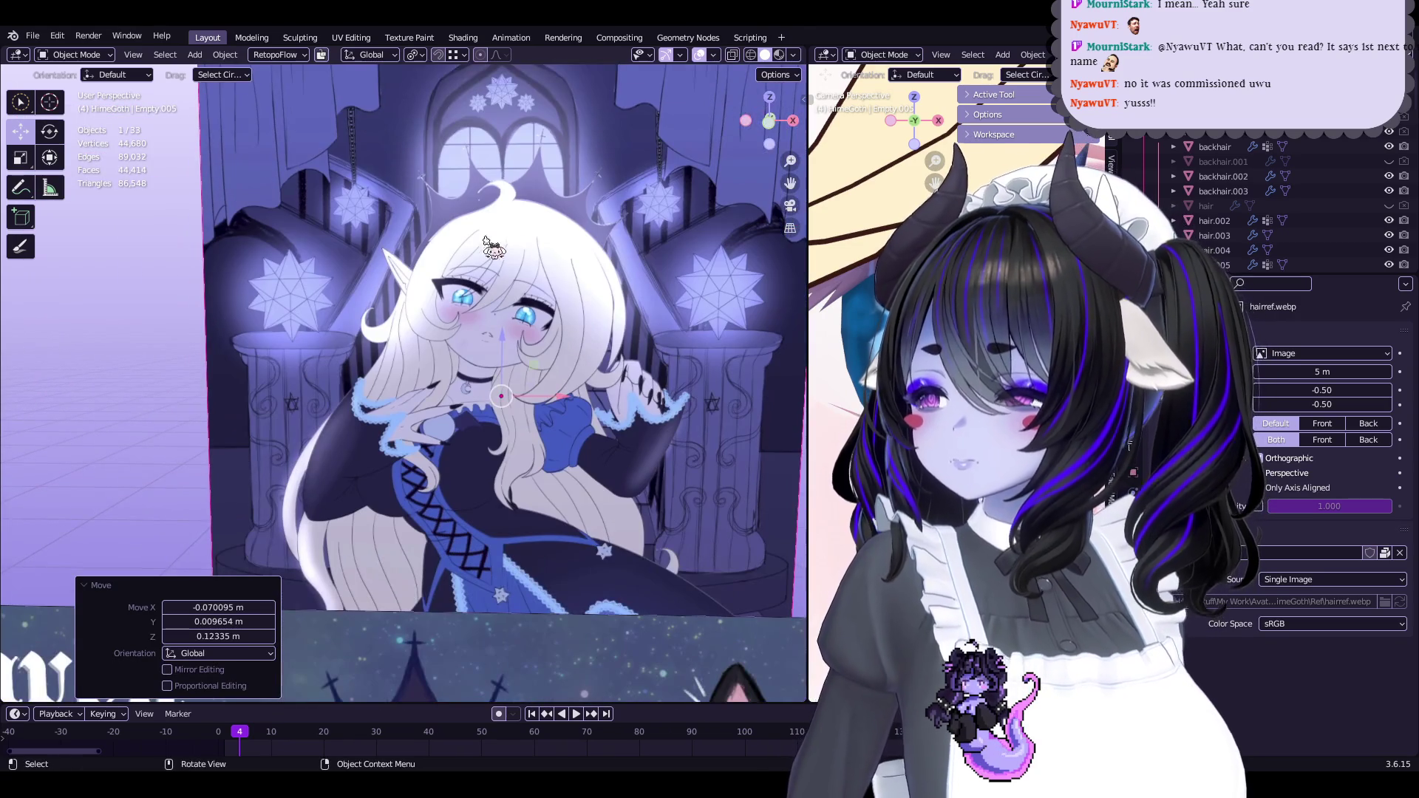
{"action": "scroll", "coordinate": [632, 561], "scroll_direction": "down", "scroll_amount": 3, "text": "shift"}
{"action": "middle_click_drag", "start_coordinate": [632, 562], "coordinate": [504, 309]}
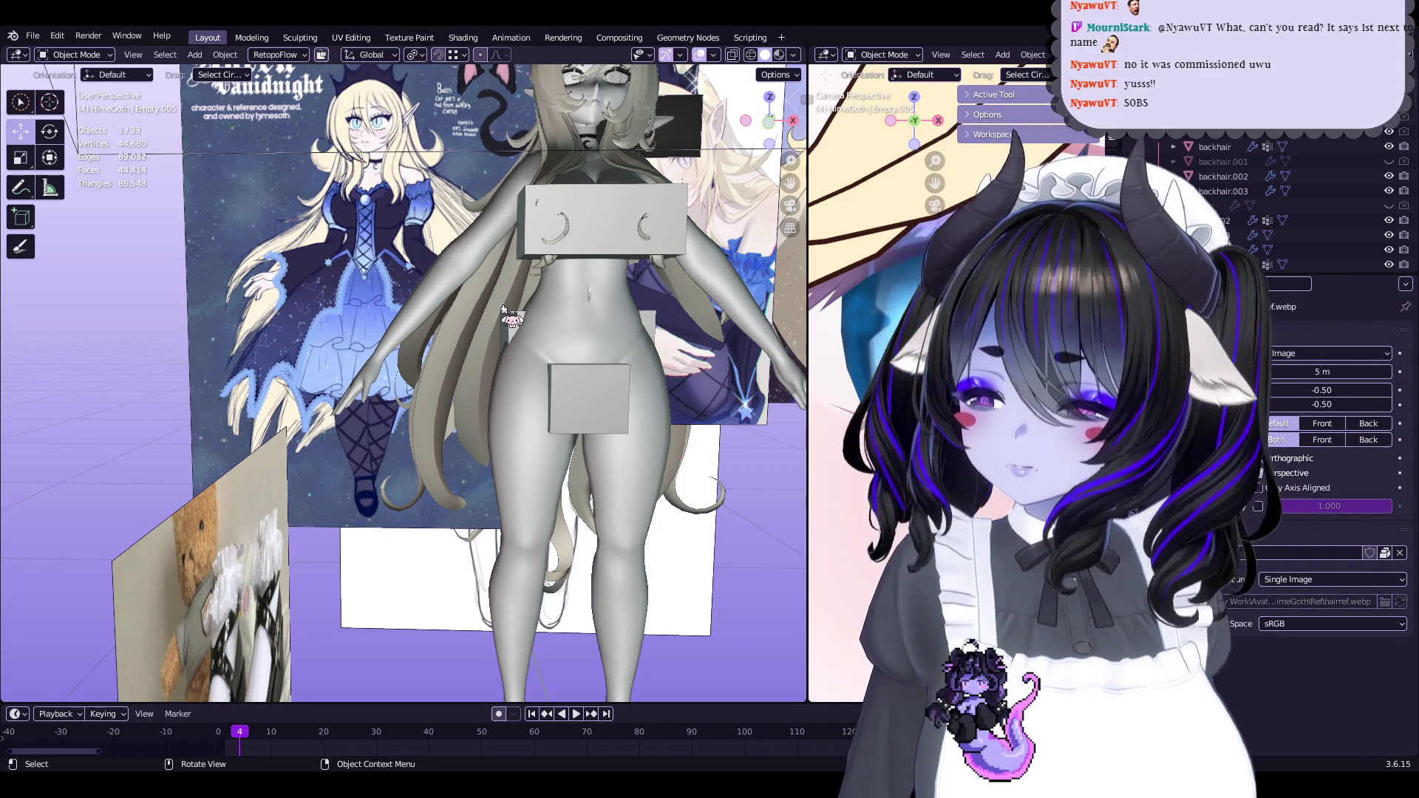
Save Start5Hime.blend
{"action": "middle_click_drag", "start_coordinate": [857, 370], "coordinate": [895, 384], "text": "shift"}
{"action": "key", "text": "ctrl+s"}
{"action": "scroll", "coordinate": [739, 643], "scroll_direction": "down", "scroll_amount": 3}
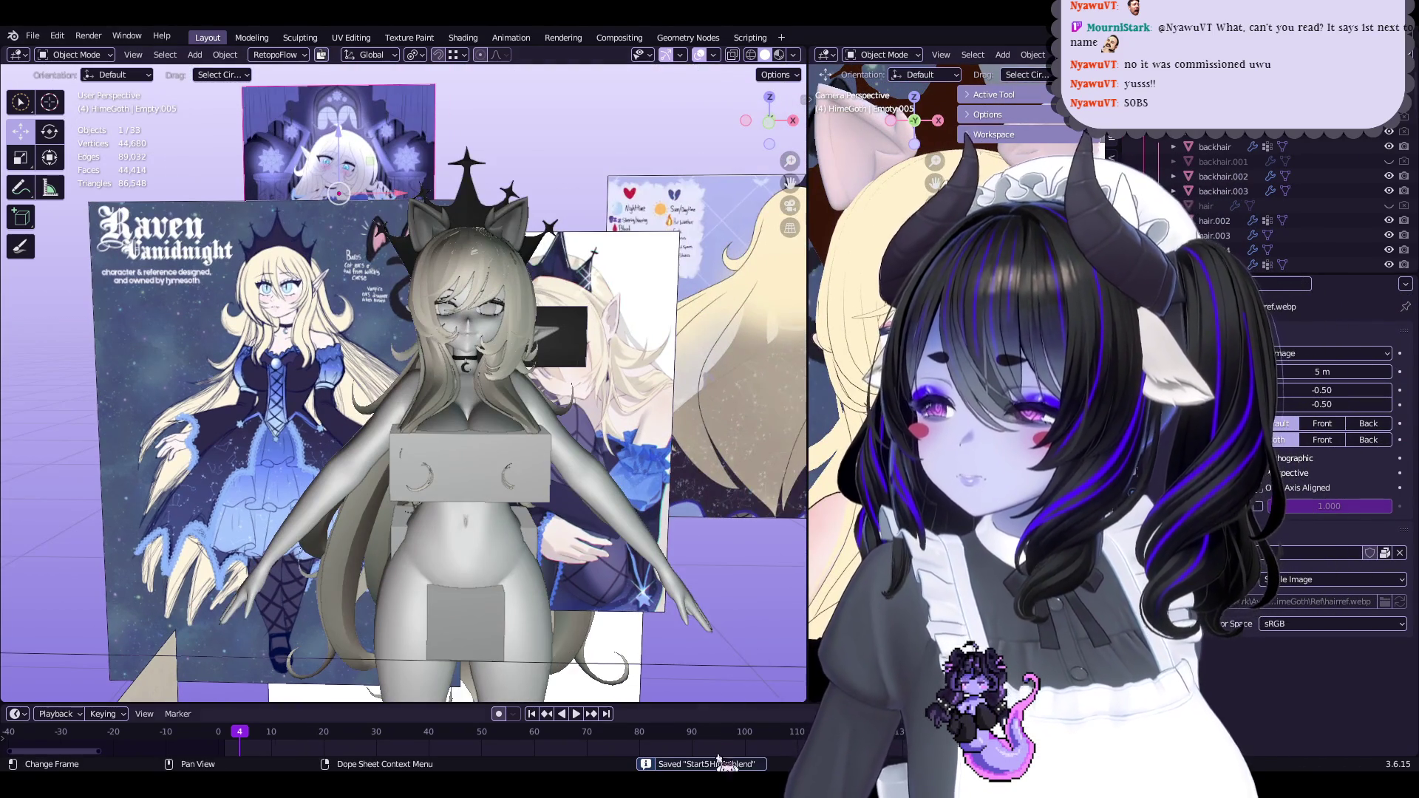
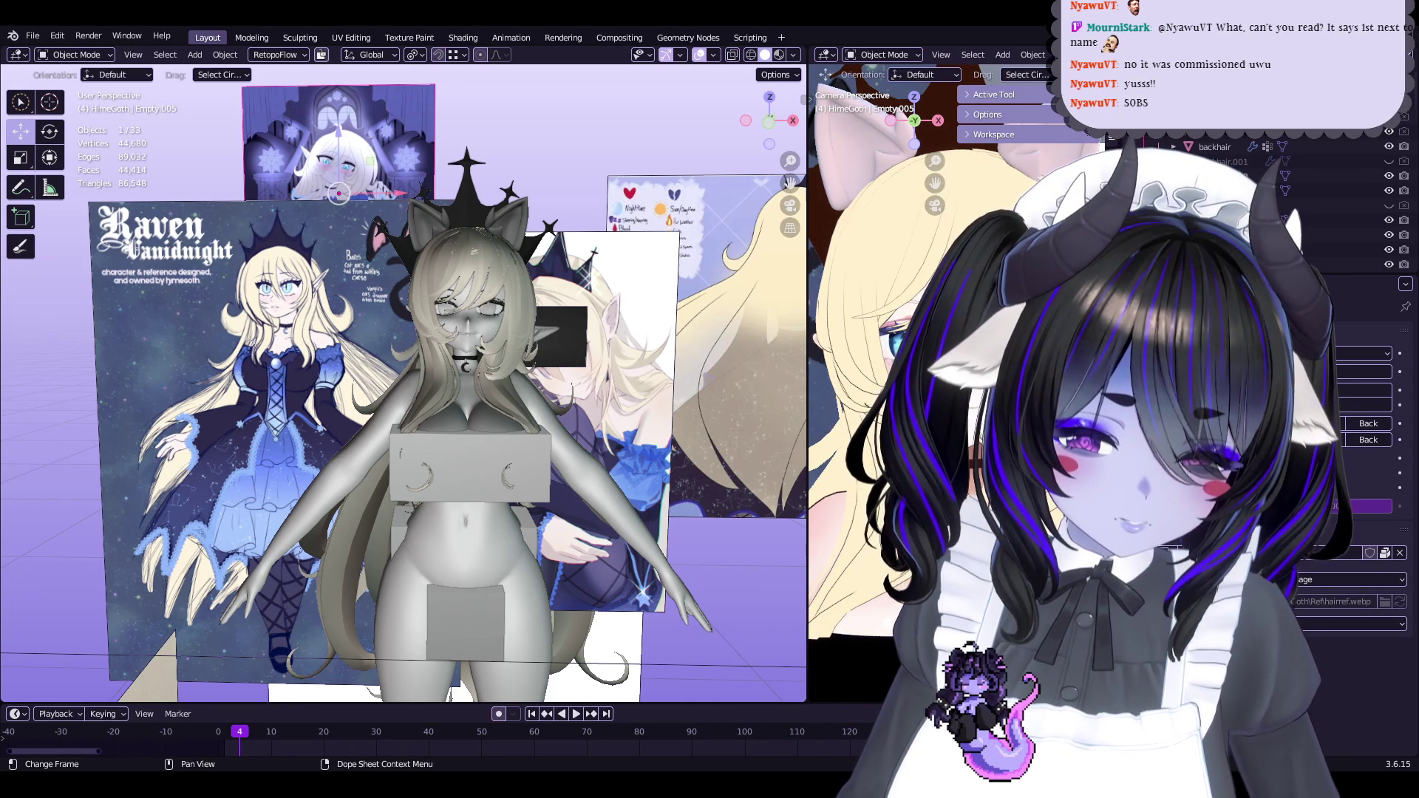
Switch from Blender to Firefox, showing the X post's crowned, bat-winged girl sketch
{"action": "key", "text": "alt+Tab"}
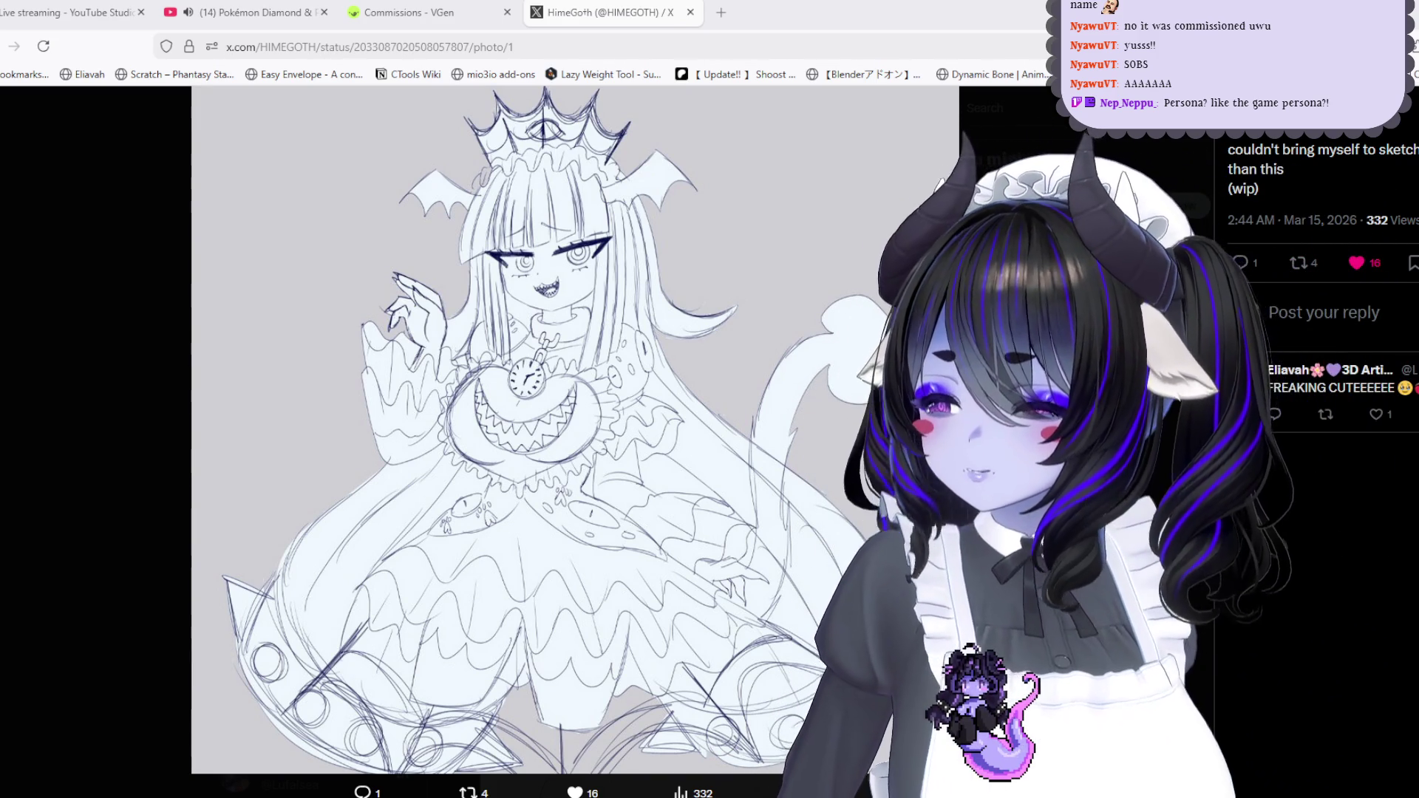
Close the full-size sketch and filter the artist's profile to the Media tab
{"action": "key", "text": "Escape"}
{"action": "scroll", "coordinate": [790, 273], "scroll_direction": "up", "scroll_amount": 10}
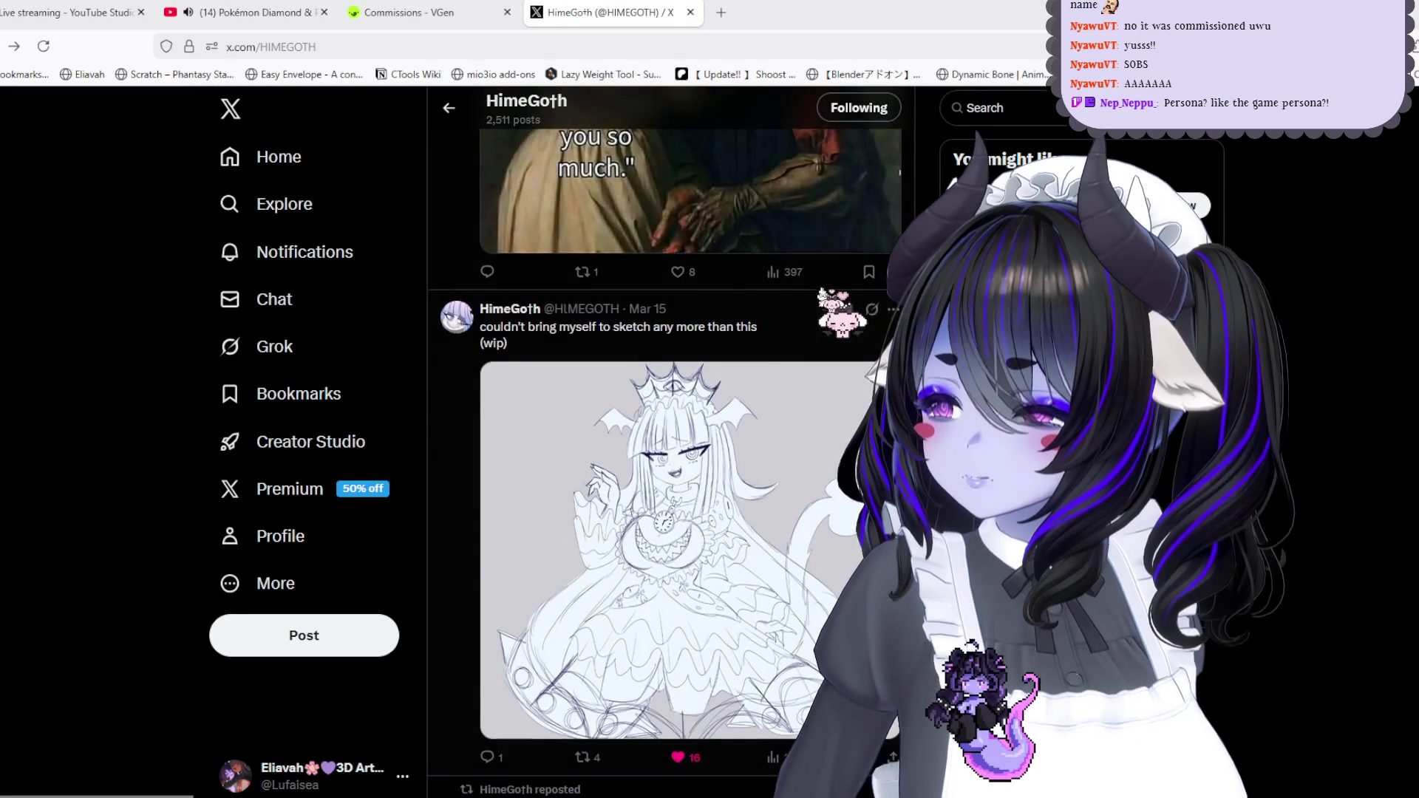
{"action": "scroll", "coordinate": [764, 539], "scroll_direction": "down", "scroll_amount": 1}
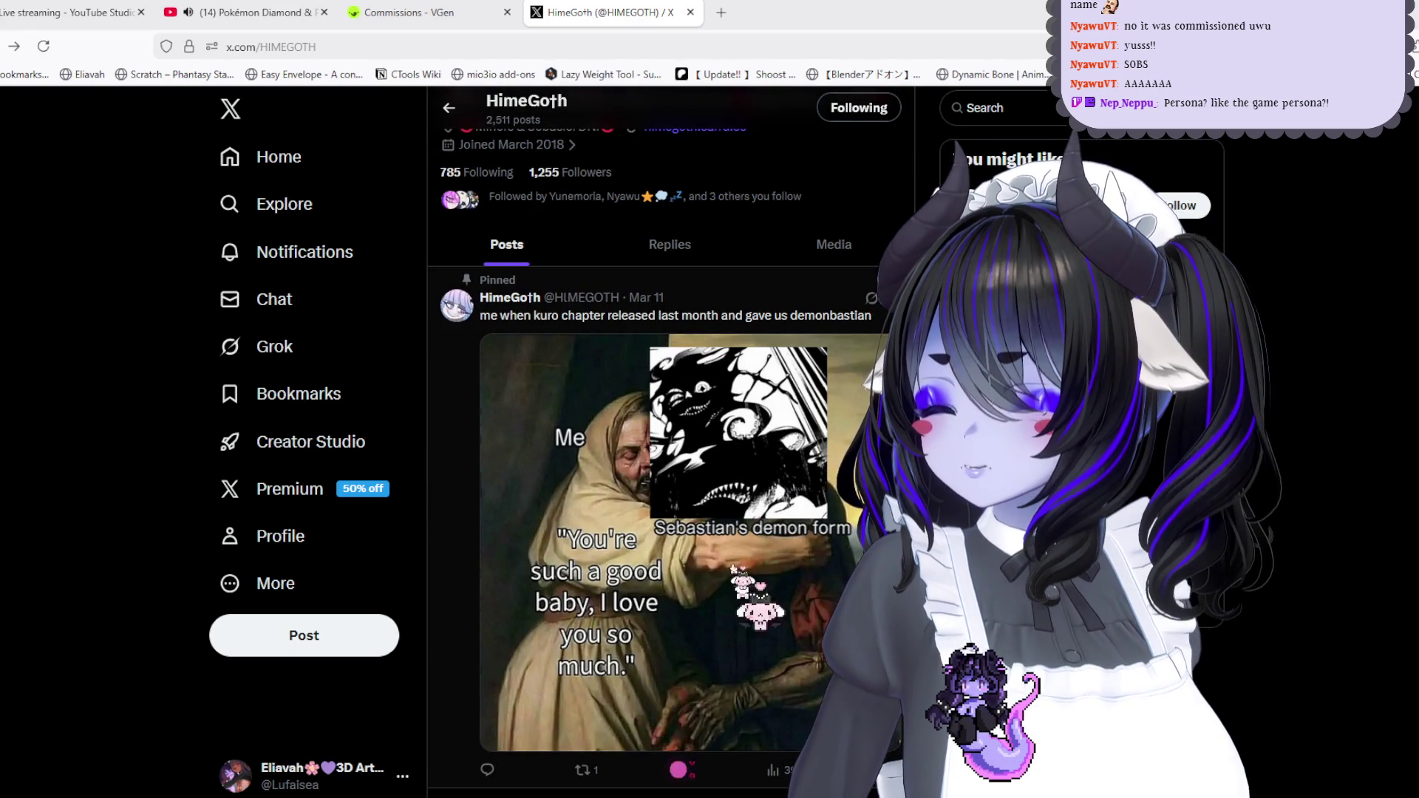
{"action": "scroll", "coordinate": [750, 613], "scroll_direction": "up", "scroll_amount": 2}
{"action": "left_click", "coordinate": [843, 415]}
{"action": "scroll", "coordinate": [843, 421], "scroll_direction": "down", "scroll_amount": 4}
{"action": "scroll", "coordinate": [672, 444], "scroll_direction": "down", "scroll_amount": 3}
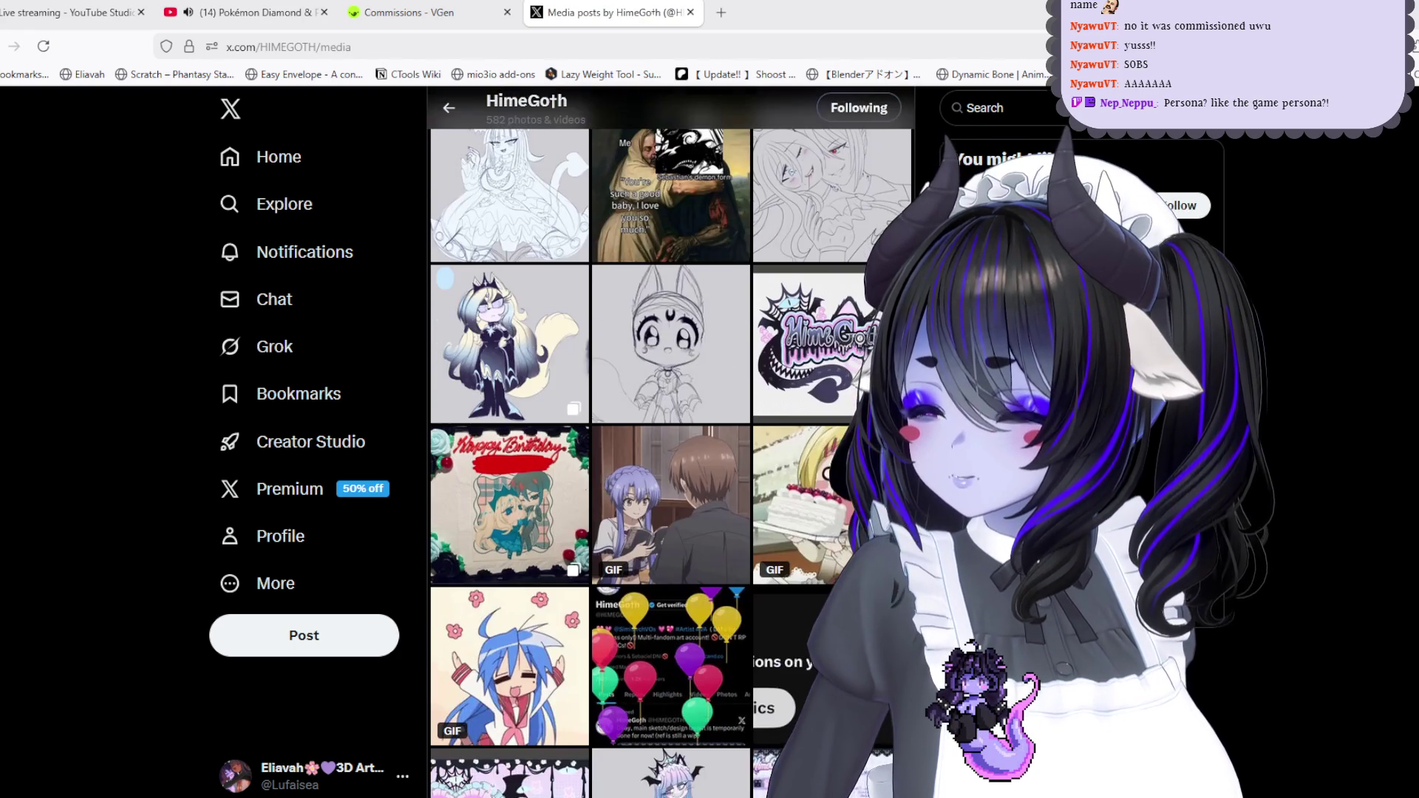
{"action": "scroll", "coordinate": [562, 296], "scroll_direction": "down", "scroll_amount": 1}
View the Sonic OC artwork, the Hime design sheet and the heart artwork full size
{"action": "left_click", "coordinate": [562, 296]}
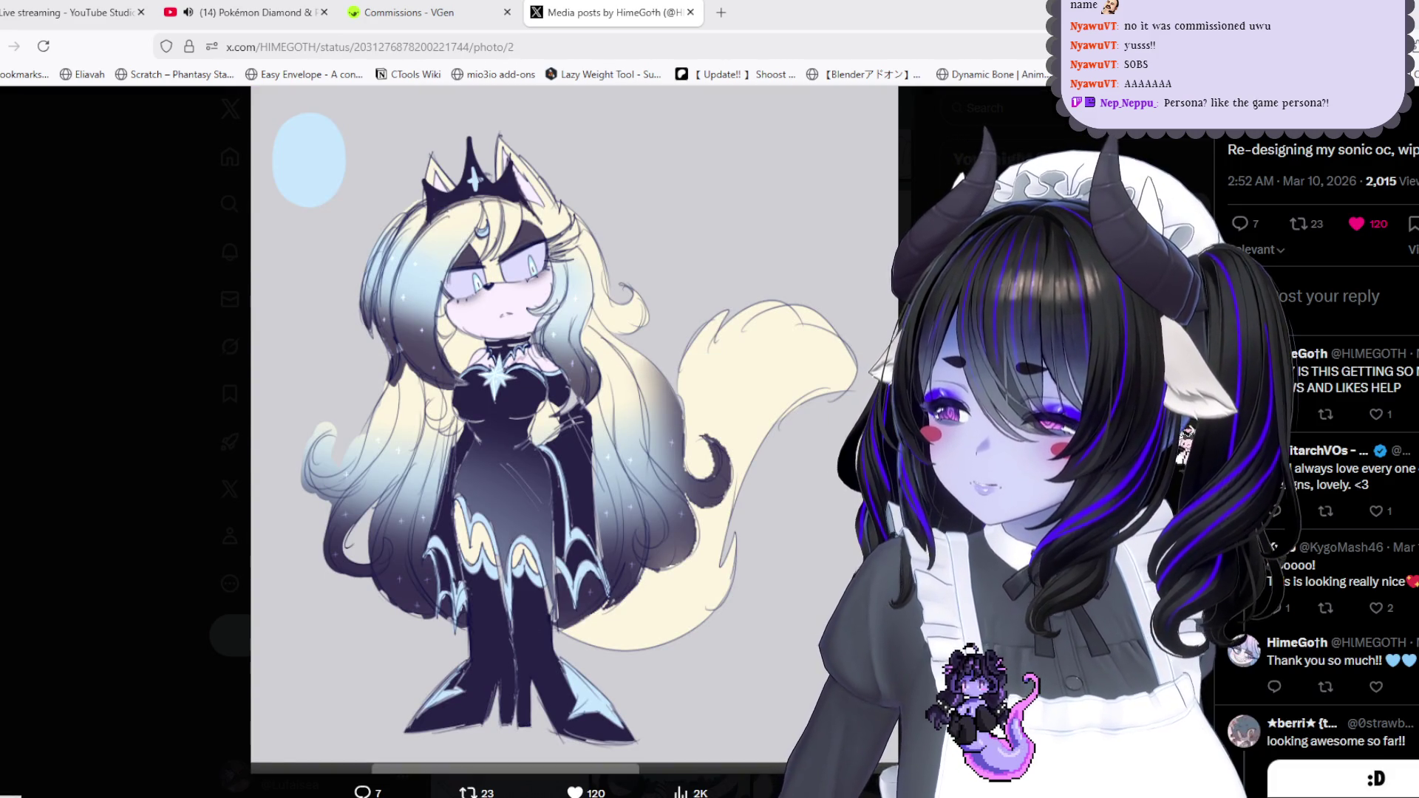
{"action": "key", "text": "Right"}
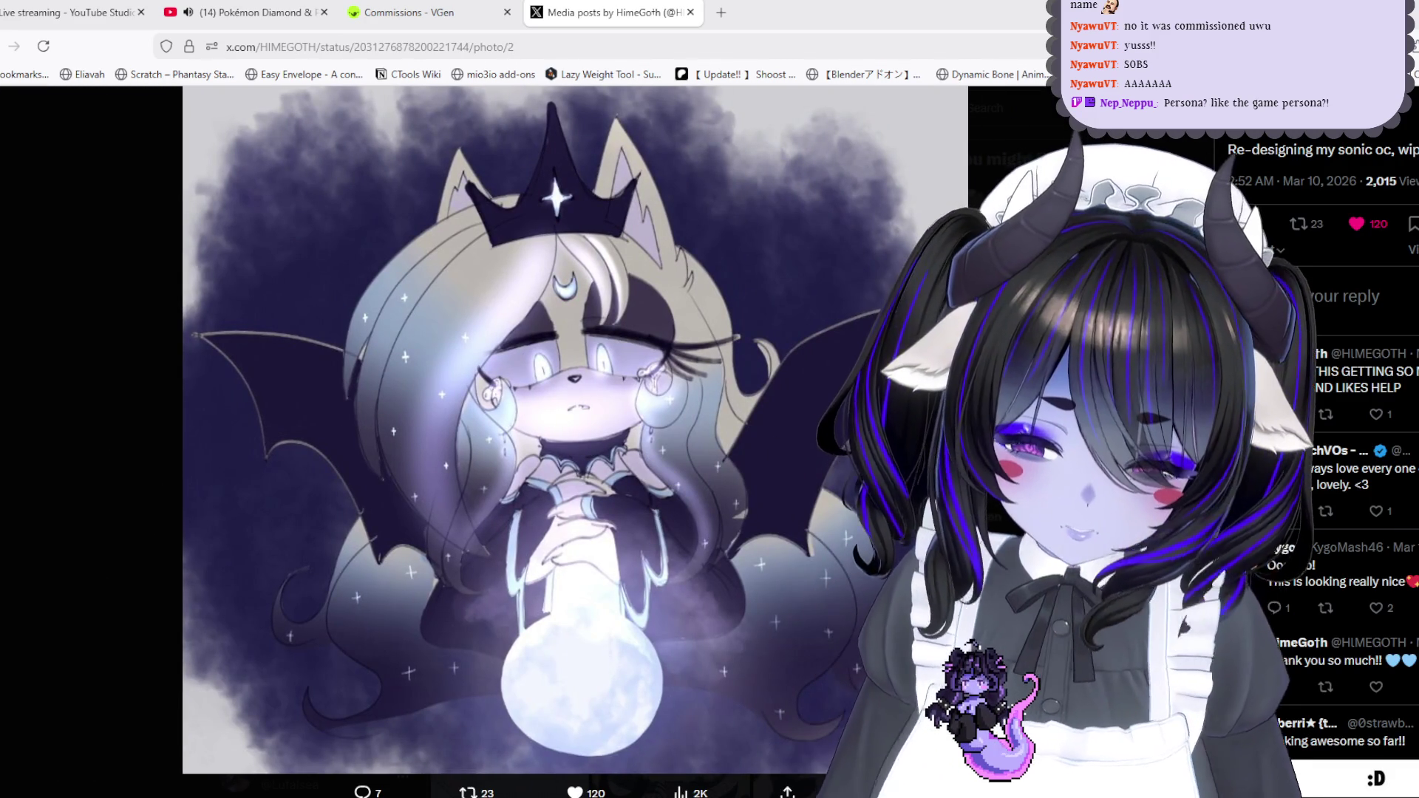
{"action": "key", "text": "Escape"}
{"action": "scroll", "coordinate": [774, 505], "scroll_direction": "down", "scroll_amount": 3}
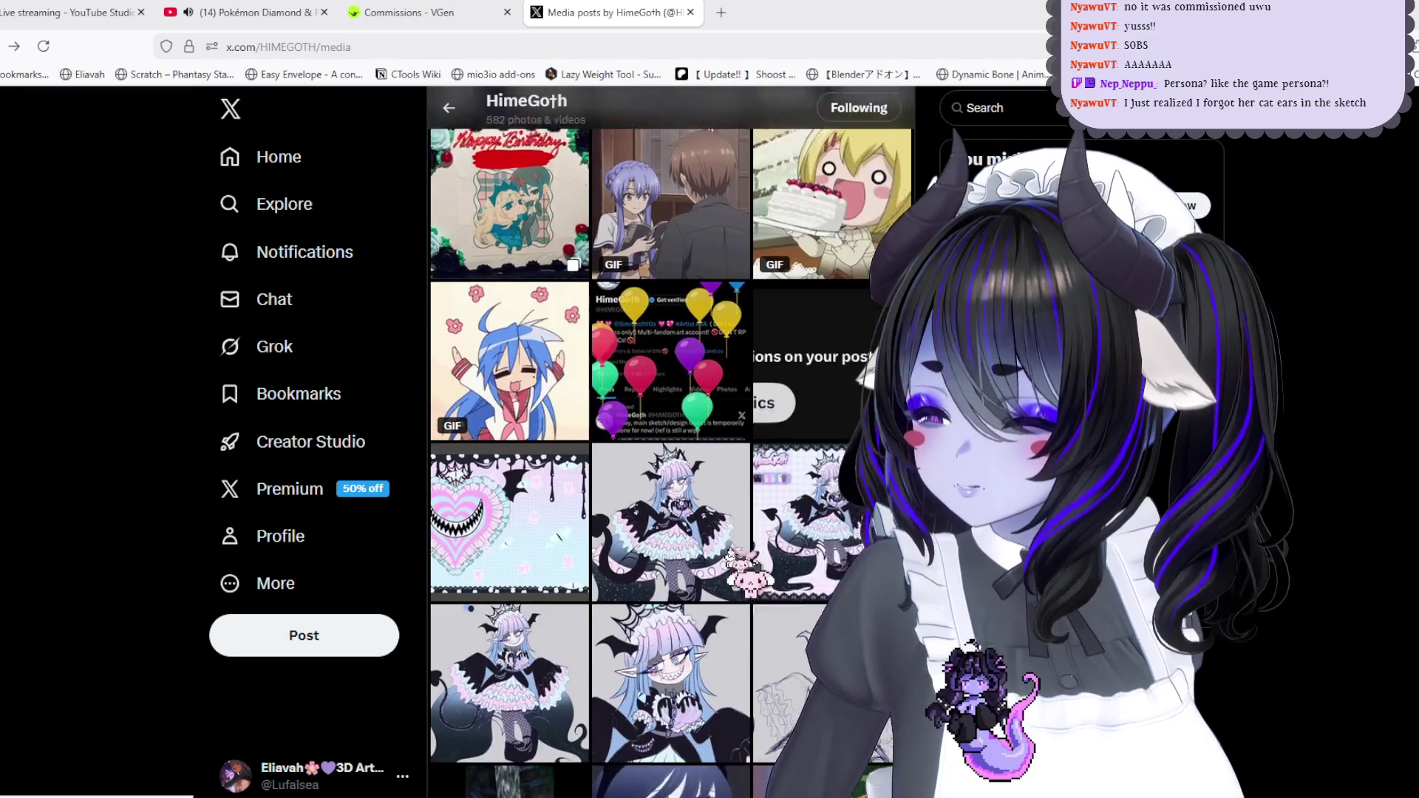
{"action": "left_click", "coordinate": [713, 488]}
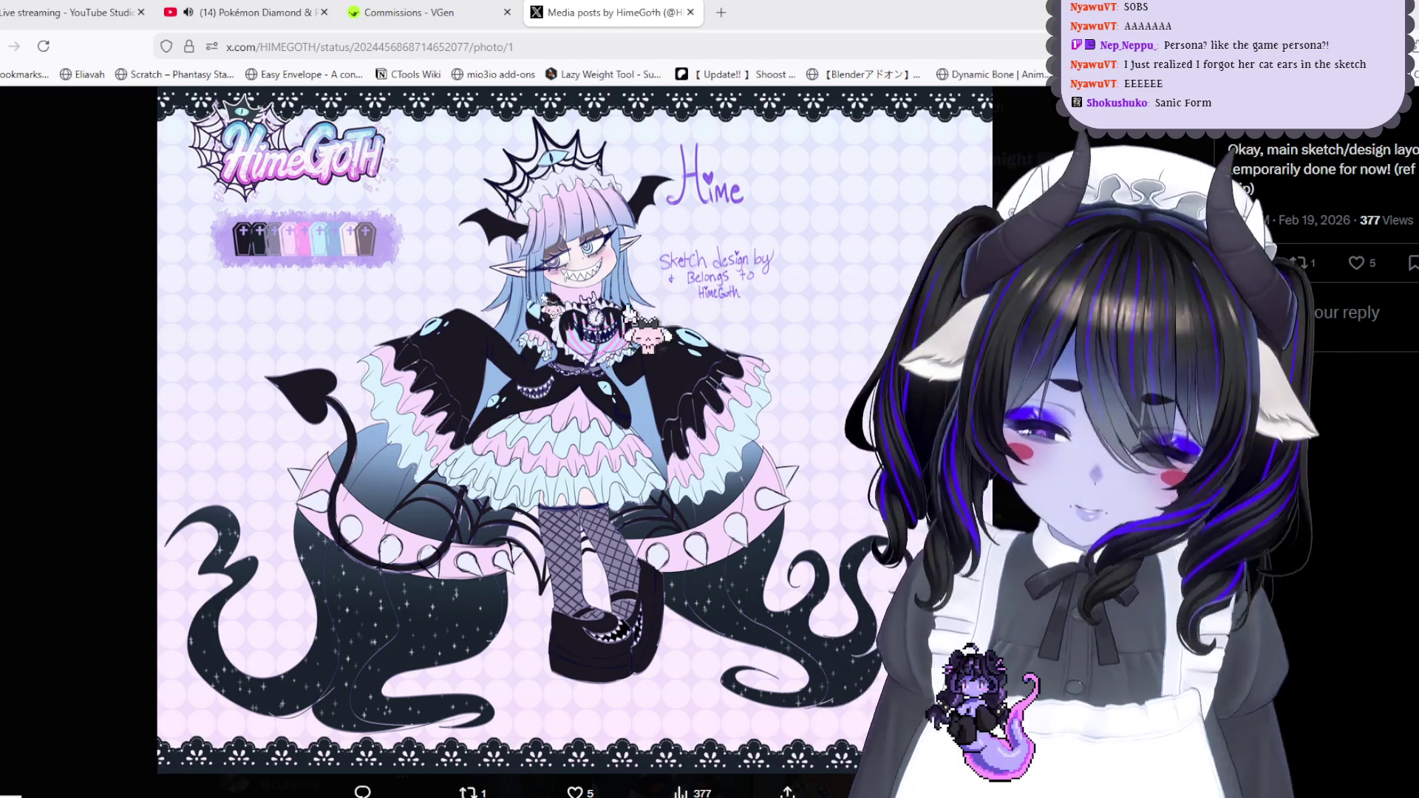
{"action": "key", "text": "Escape"}
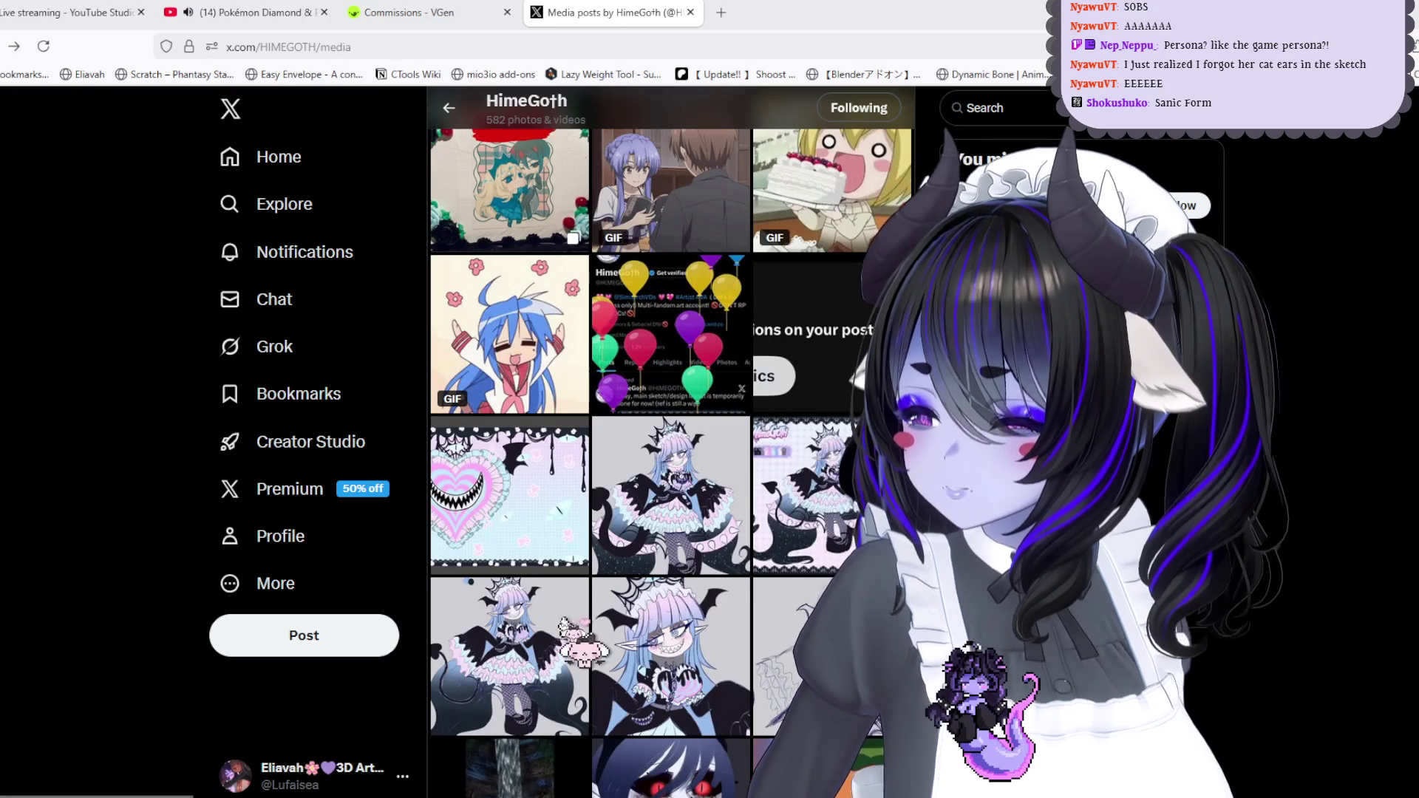
{"action": "left_click", "coordinate": [510, 496]}
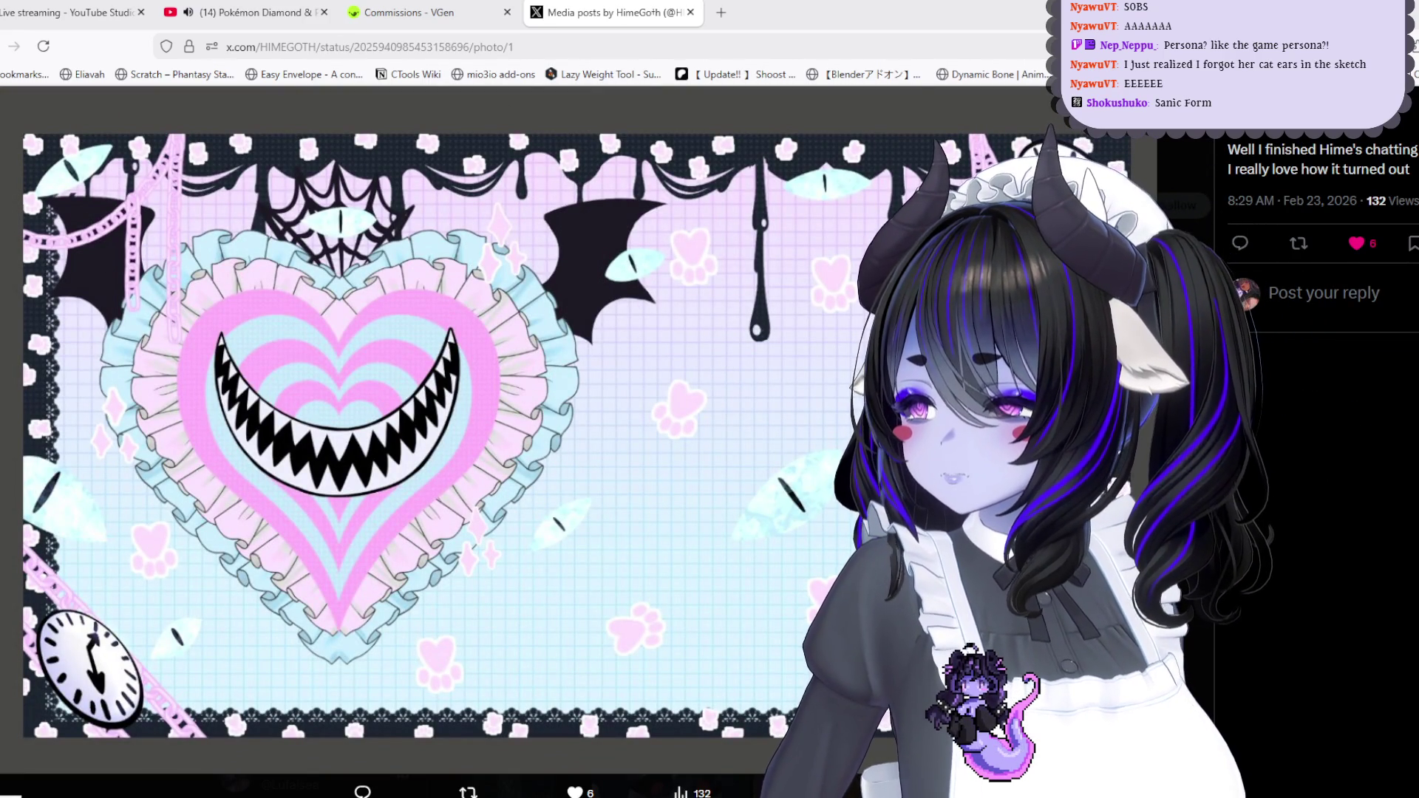
{"action": "key", "text": "Escape"}
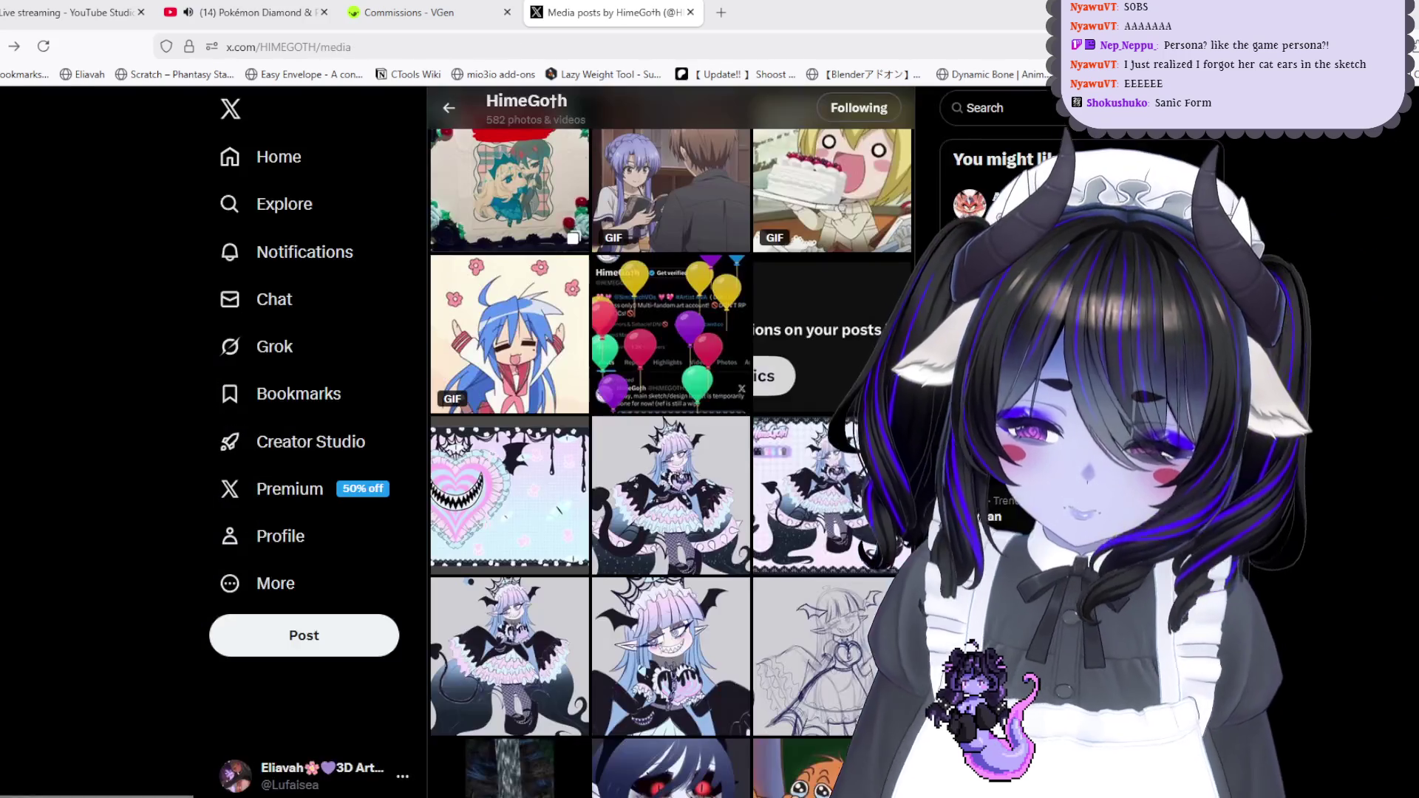
Browse the remaining work-in-progress, Sebby and TADC sketches, then return to Blender
{"action": "key", "text": "alt+Right"}
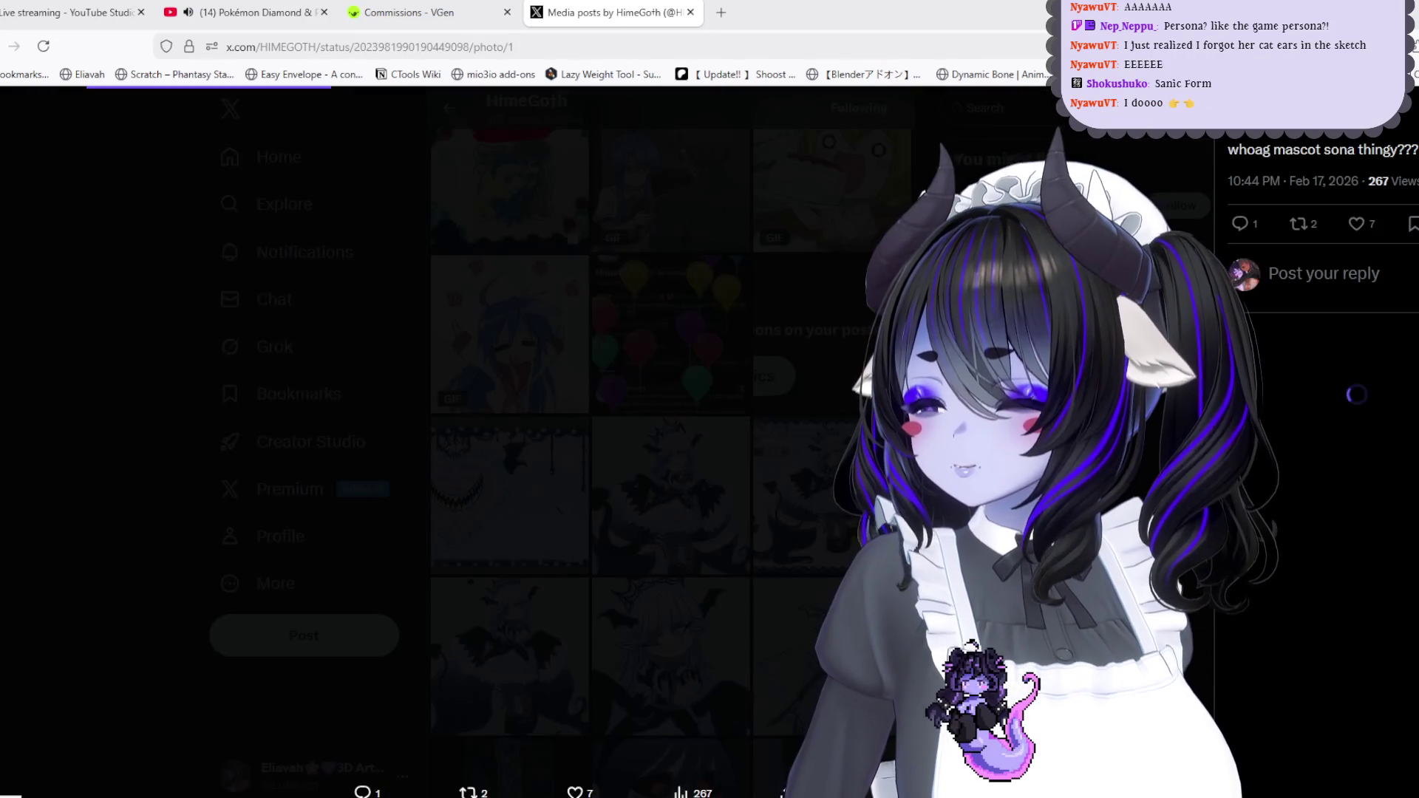
{"action": "key", "text": "Escape"}
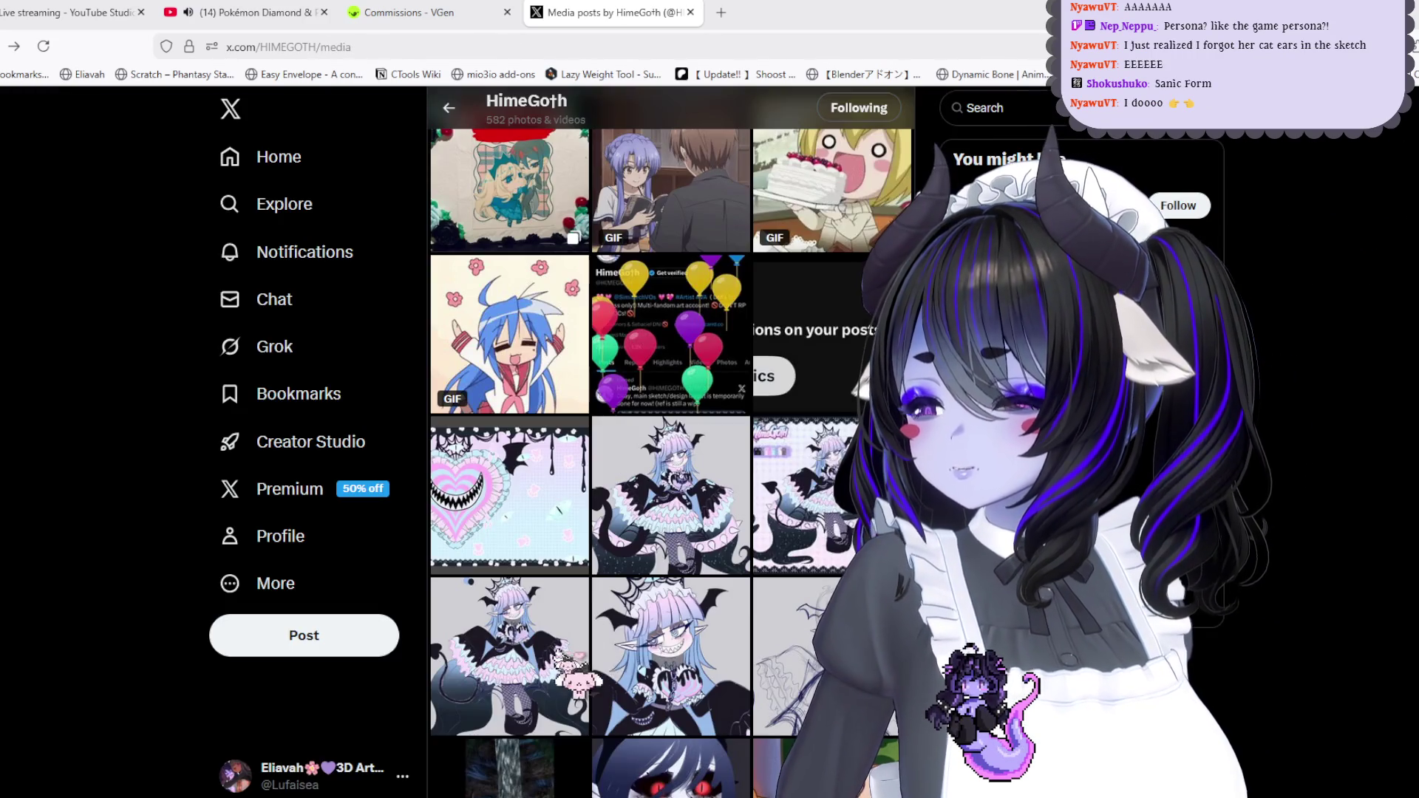
{"action": "left_click", "coordinate": [577, 665]}
{"action": "key", "text": "Escape"}
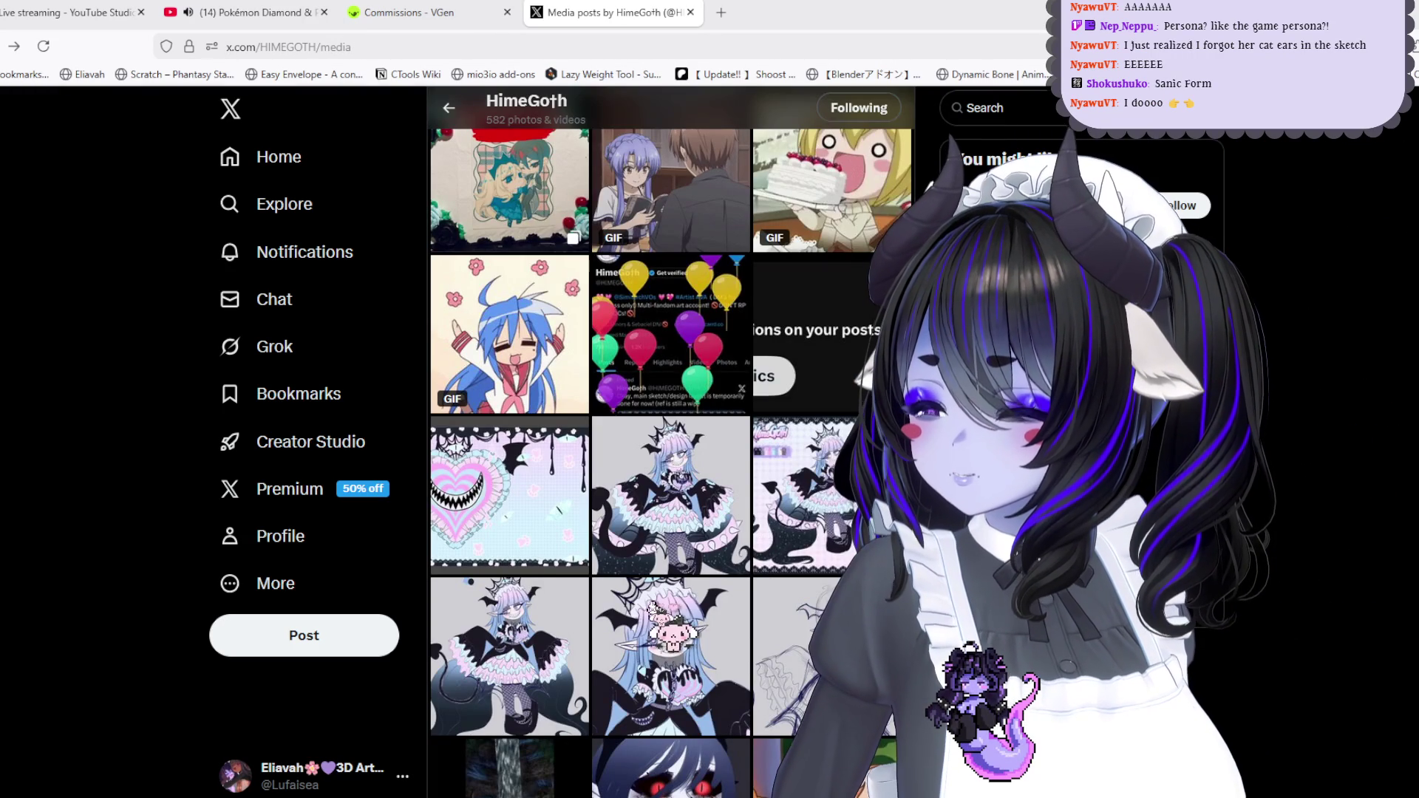
{"action": "scroll", "coordinate": [665, 444], "scroll_direction": "down", "scroll_amount": 3}
{"action": "scroll", "coordinate": [665, 444], "scroll_direction": "down", "scroll_amount": 3}
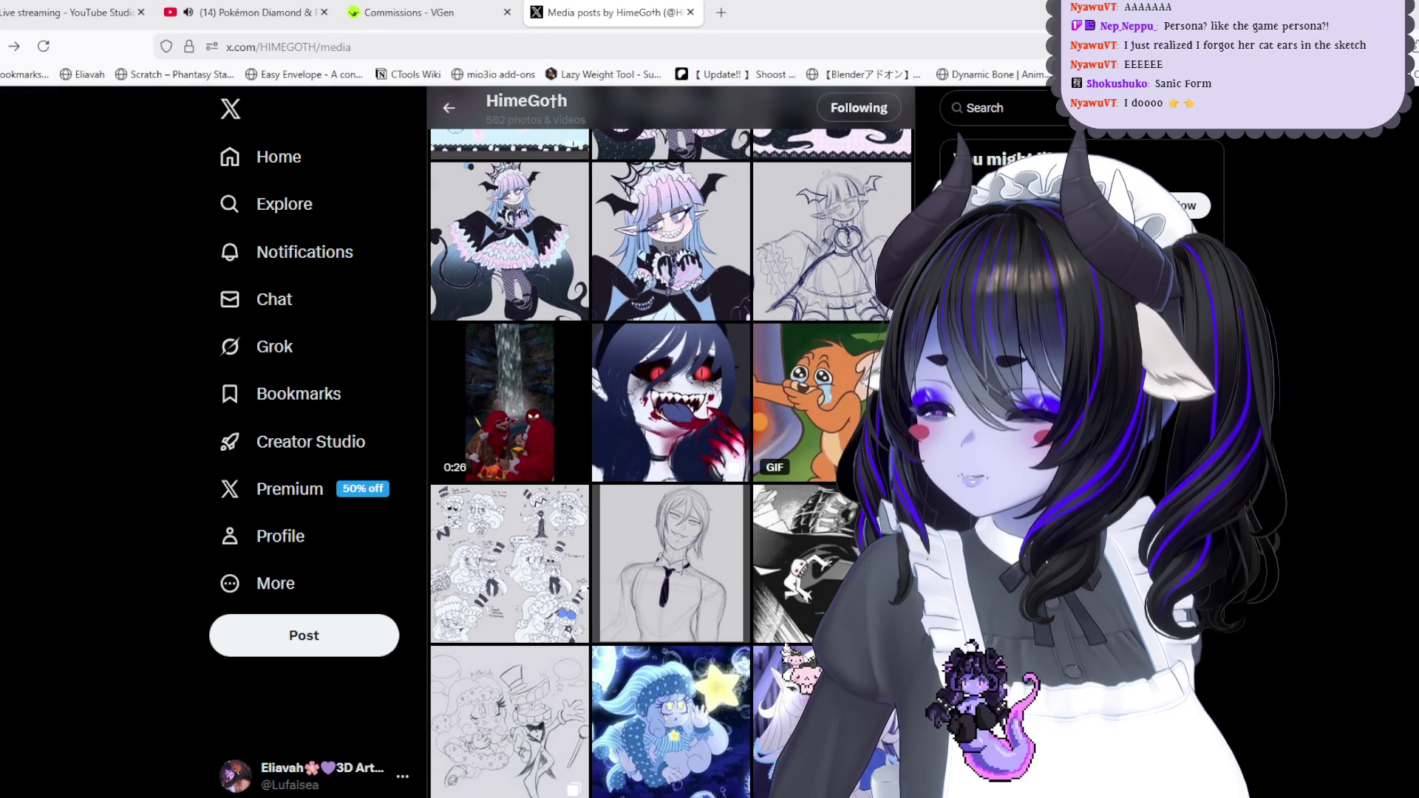
{"action": "scroll", "coordinate": [703, 458], "scroll_direction": "down", "scroll_amount": 2}
{"action": "left_click", "coordinate": [702, 458]}
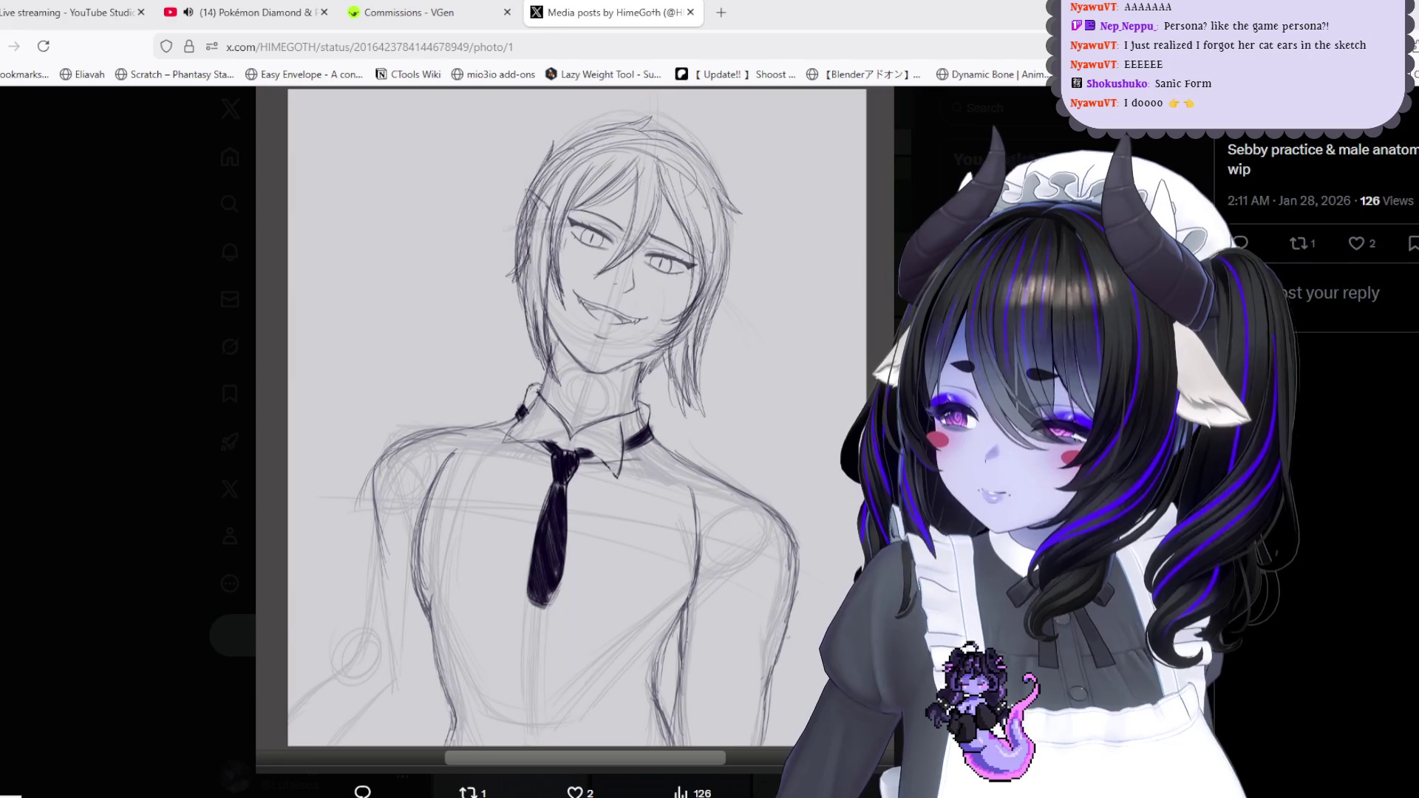
{"action": "key", "text": "Escape"}
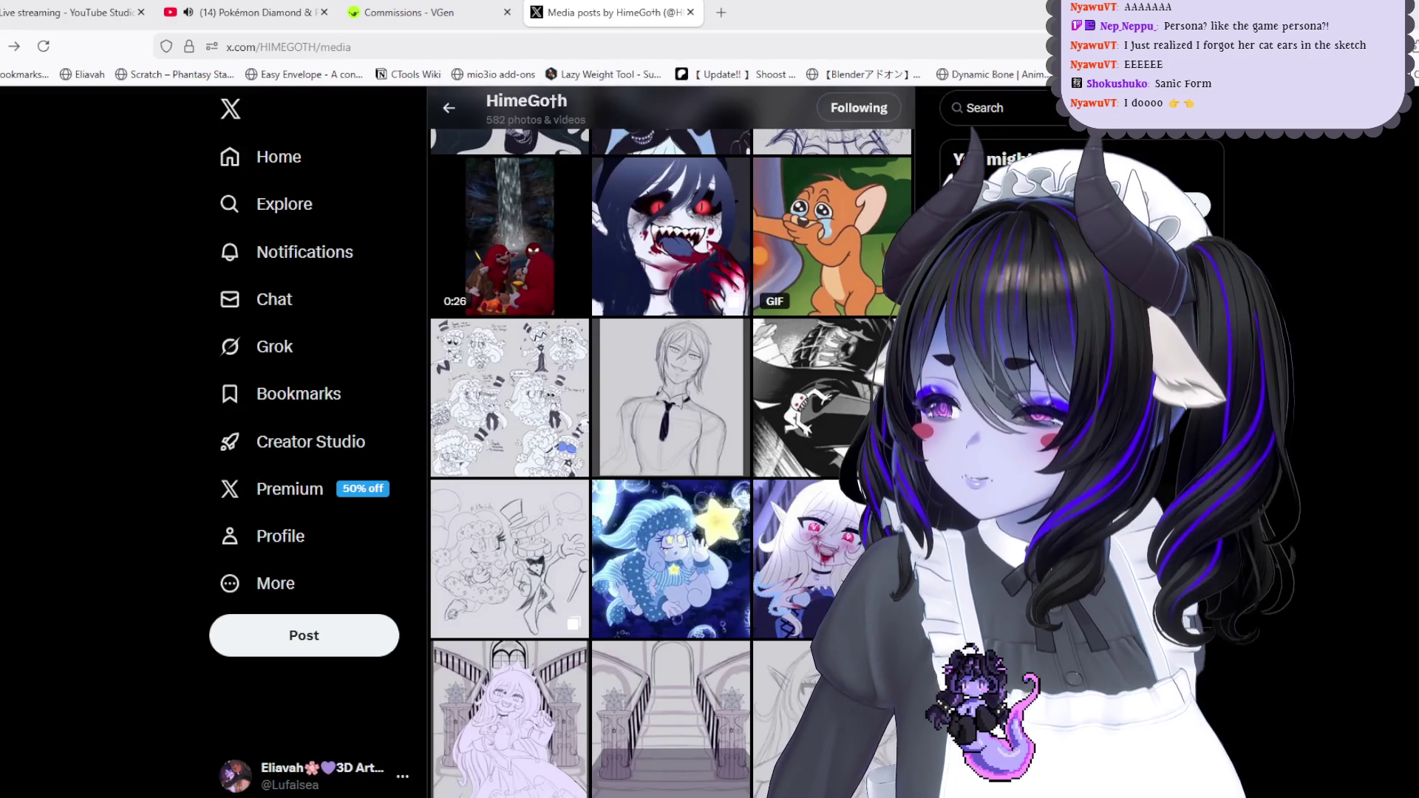
{"action": "left_click", "coordinate": [621, 459]}
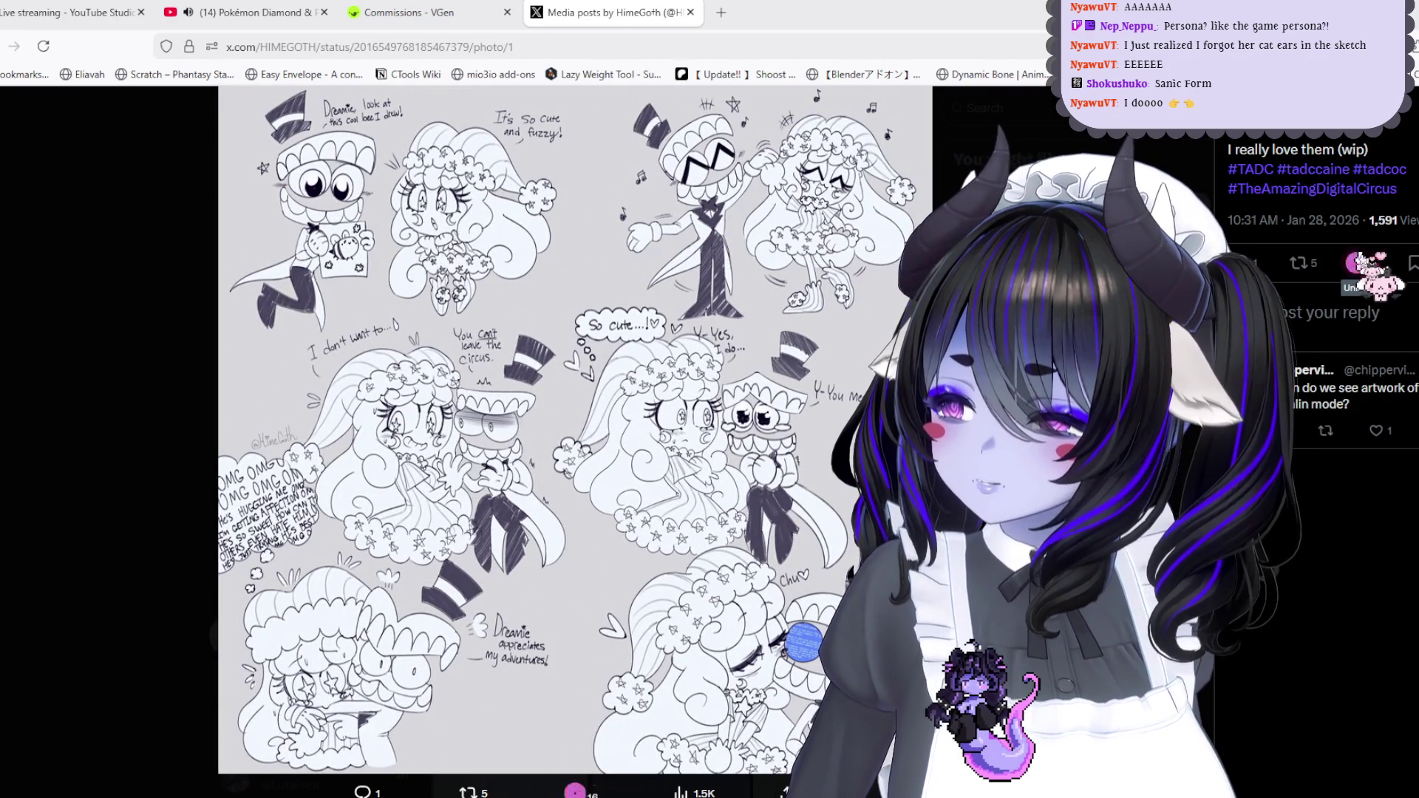
{"action": "key", "text": "Escape"}
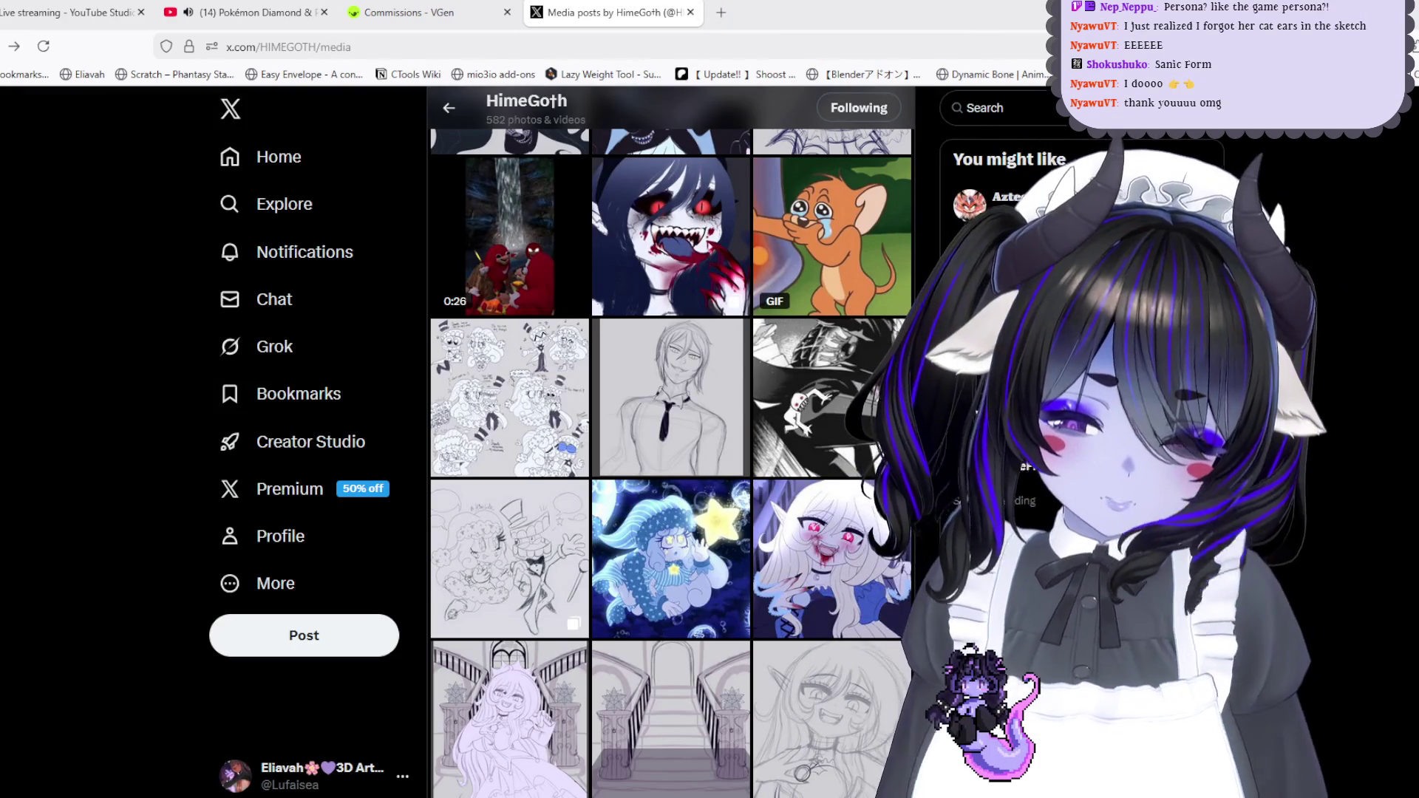
{"action": "key", "text": "alt+Tab"}
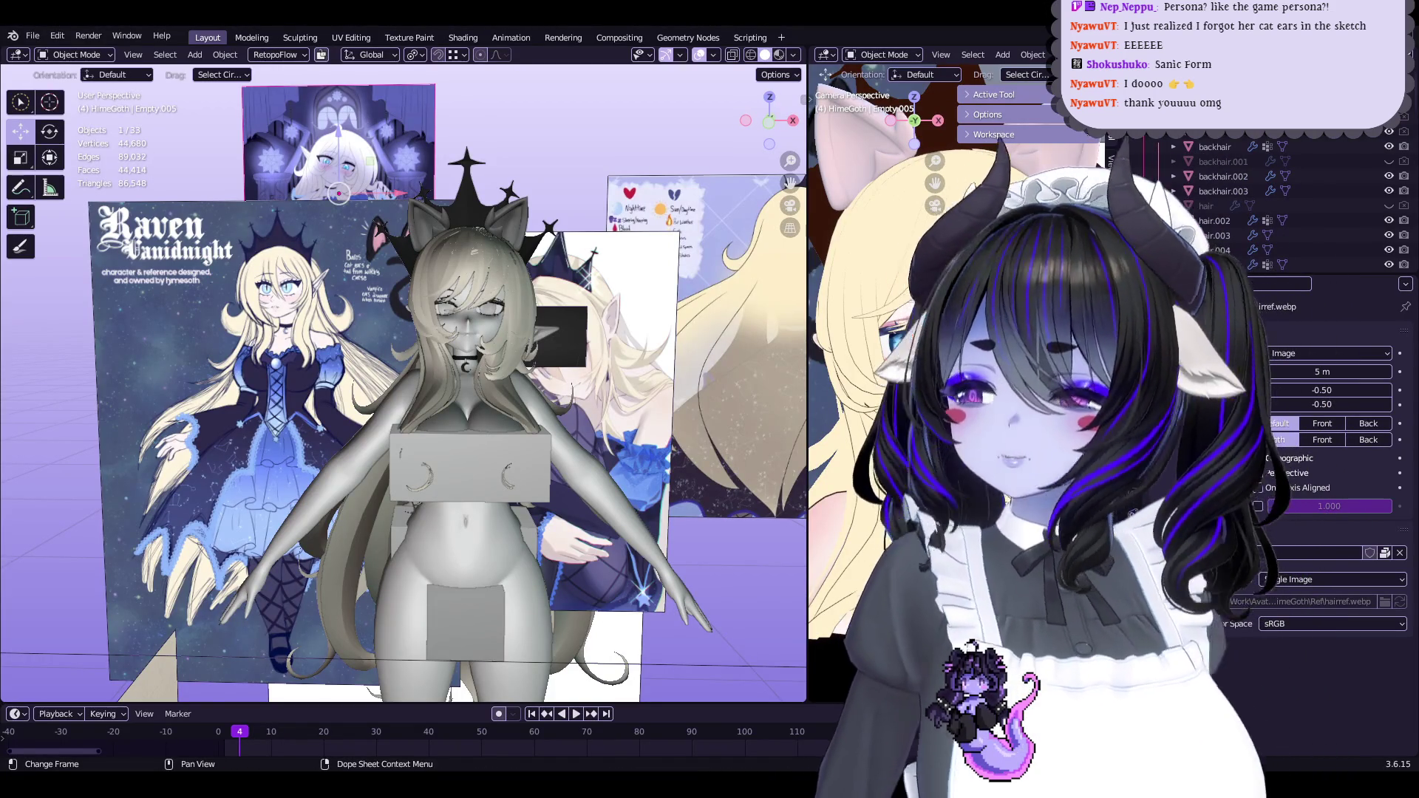
Save Start5Hime.blend, then select the cat ears mesh and frame it in the view
{"action": "scroll", "coordinate": [750, 342], "scroll_direction": "up", "scroll_amount": 4}
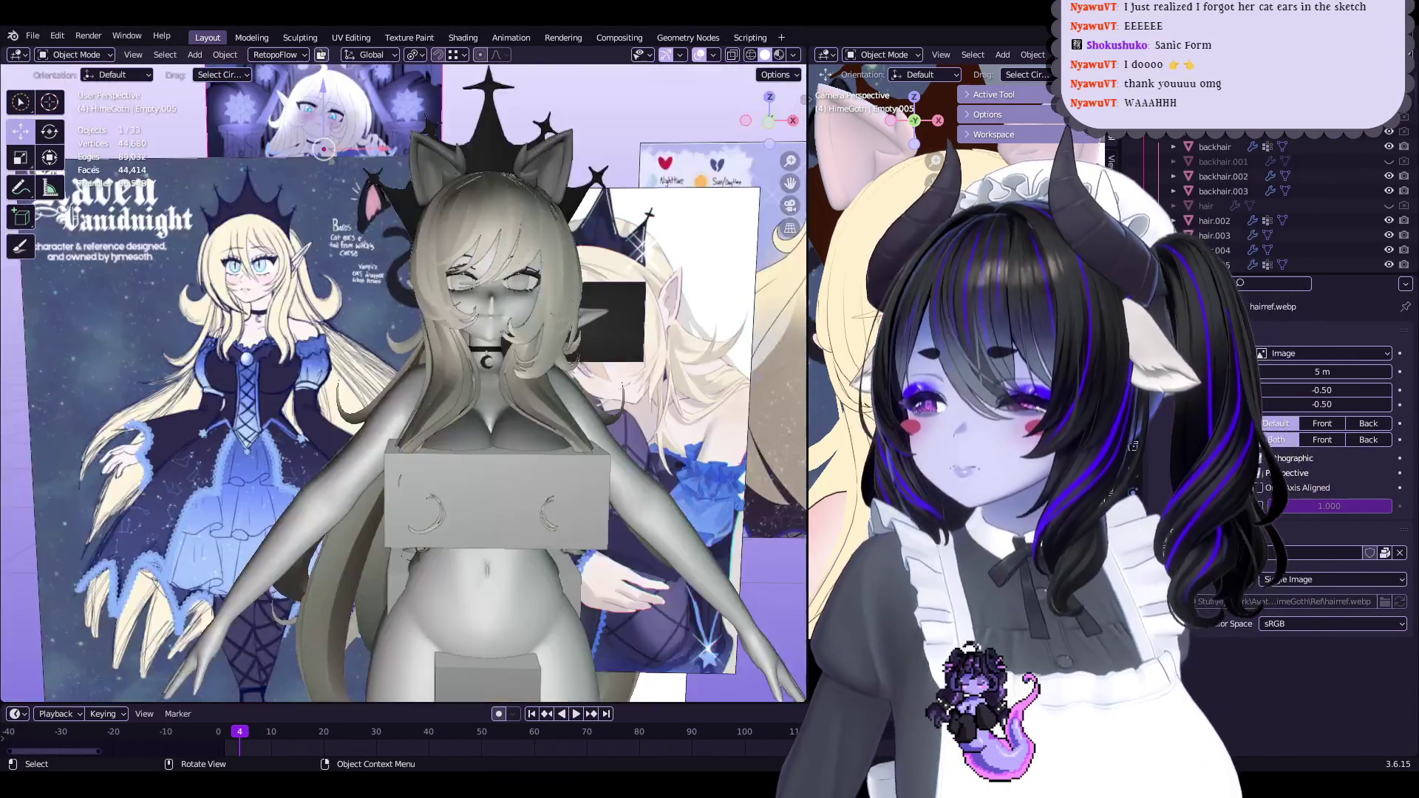
{"action": "key", "text": "ctrl+s"}
{"action": "scroll", "coordinate": [750, 341], "scroll_direction": "up", "scroll_amount": 2}
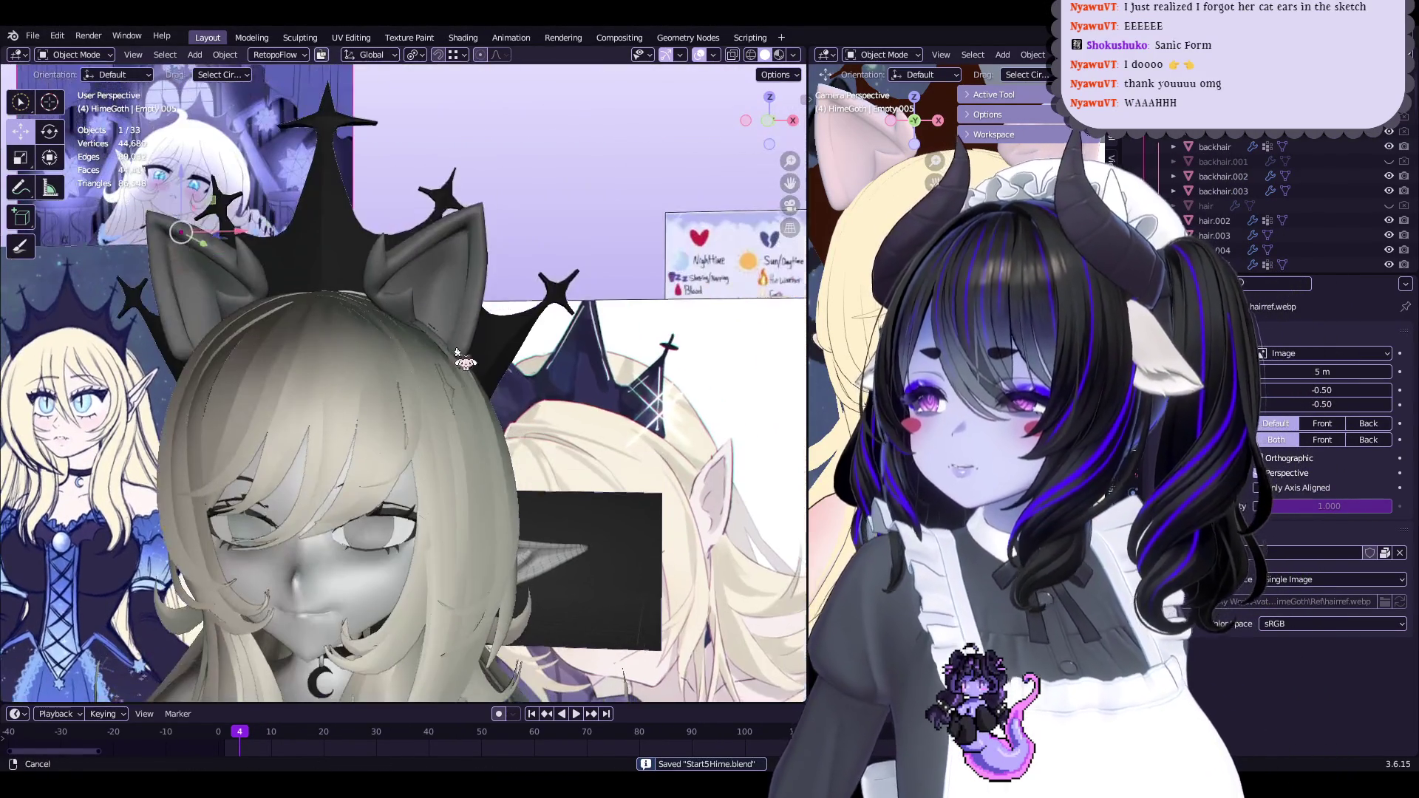
{"action": "left_click", "coordinate": [462, 294]}
{"action": "middle_click_drag", "start_coordinate": [462, 294], "coordinate": [454, 262], "text": "shift"}
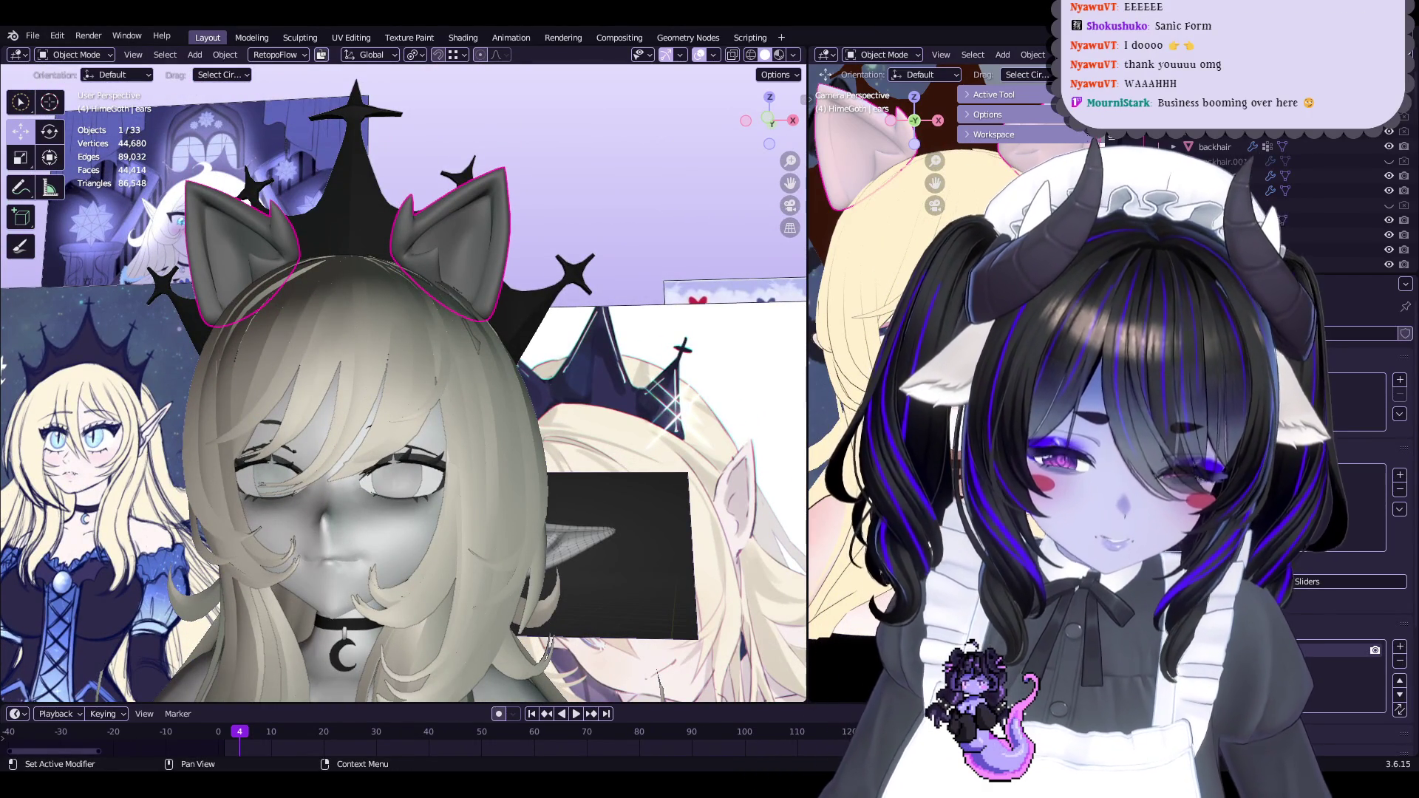
{"action": "key", "text": "KP_Decimal"}
In Edit Mode, shrink/fatten the selected ear-tip vertices and nudge them slightly
{"action": "key", "text": "Tab"}
{"action": "mouse_move", "coordinate": [499, 236]}
{"action": "middle_mouse_down"}
{"action": "mouse_move", "coordinate": [407, 377]}
{"action": "mouse_move", "coordinate": [503, 356]}
{"action": "middle_mouse_up"}
{"action": "scroll", "coordinate": [504, 355], "scroll_direction": "up", "scroll_amount": 6}
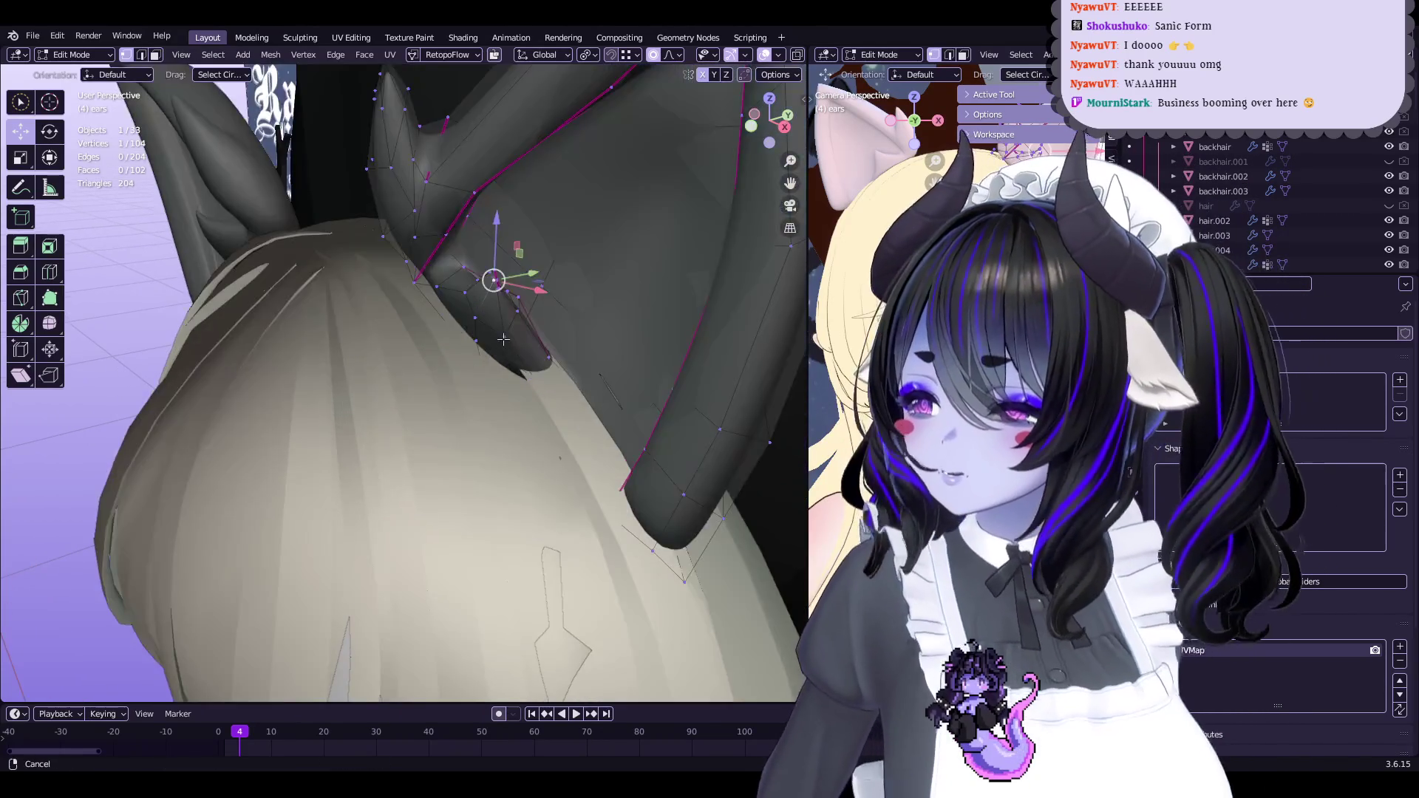
{"action": "scroll", "coordinate": [653, 205], "scroll_direction": "down", "scroll_amount": 4}
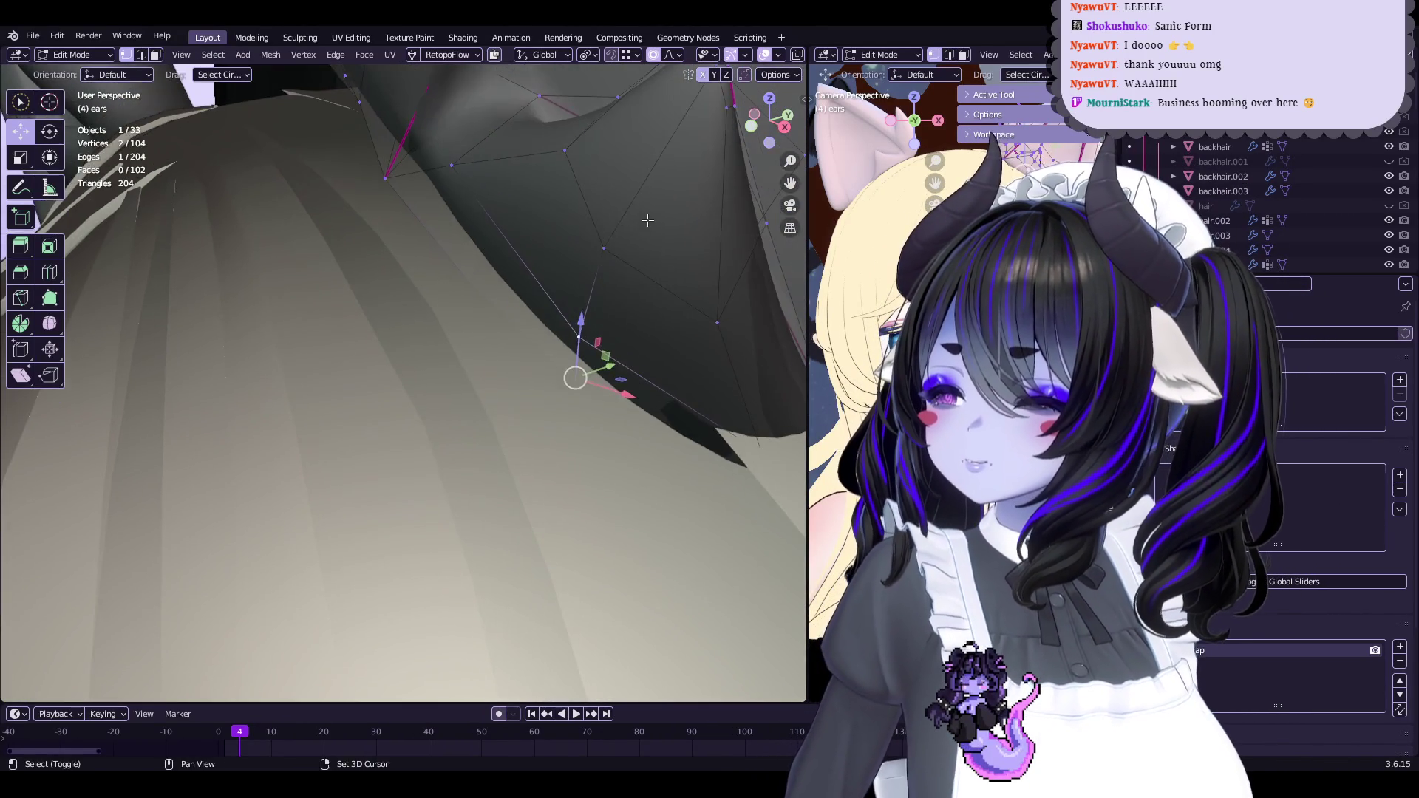
{"action": "left_click", "coordinate": [549, 399], "text": "shift"}
{"action": "key", "text": "alt+s"}
{"action": "left_click", "coordinate": [723, 253]}
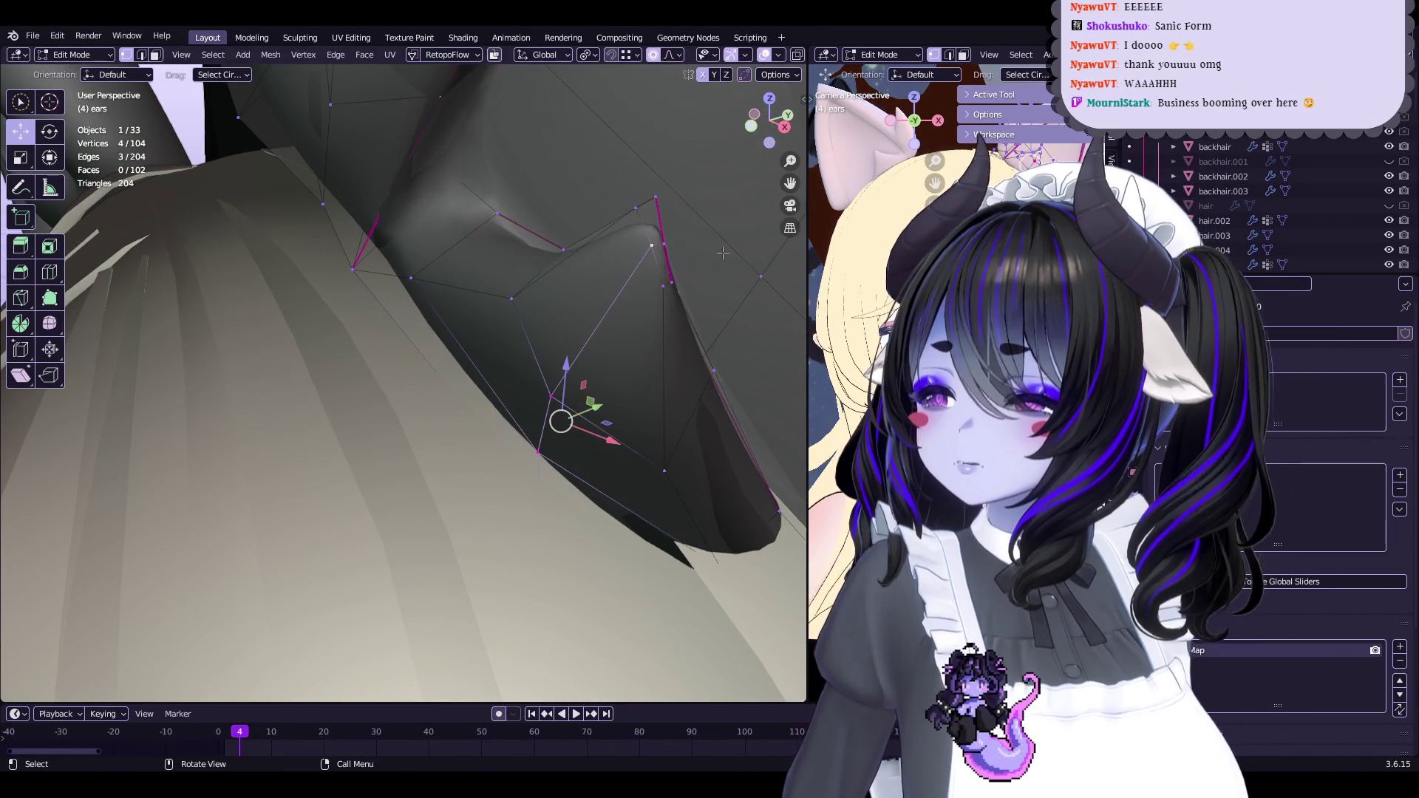
{"action": "left_click_drag", "start_coordinate": [607, 423], "coordinate": [607, 425]}
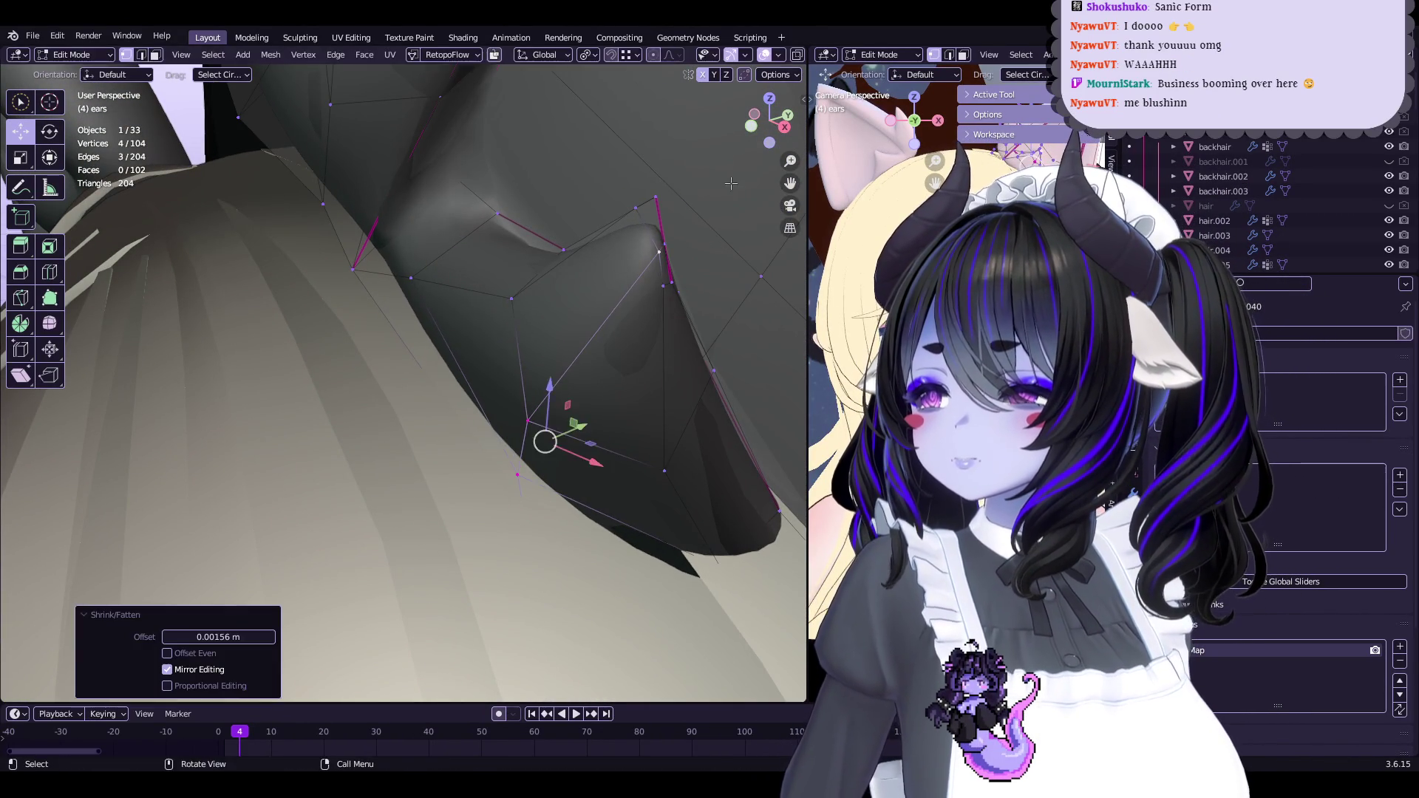
{"action": "scroll", "coordinate": [452, 337], "scroll_direction": "up", "scroll_amount": 5}
{"action": "mouse_move", "coordinate": [452, 337]}
{"action": "middle_mouse_down"}
{"action": "mouse_move", "coordinate": [449, 356]}
{"action": "mouse_move", "coordinate": [555, 363]}
{"action": "mouse_move", "coordinate": [630, 416]}
{"action": "mouse_move", "coordinate": [564, 463]}
{"action": "middle_mouse_up"}
{"action": "key", "text": "Escape"}
{"action": "scroll", "coordinate": [521, 332], "scroll_direction": "down", "scroll_amount": 5}
Toggle in and out of Edit Mode to check the ear shape
{"action": "key", "text": "Tab"}
{"action": "key", "text": "Tab"}
{"action": "scroll", "coordinate": [597, 420], "scroll_direction": "up", "scroll_amount": 5}
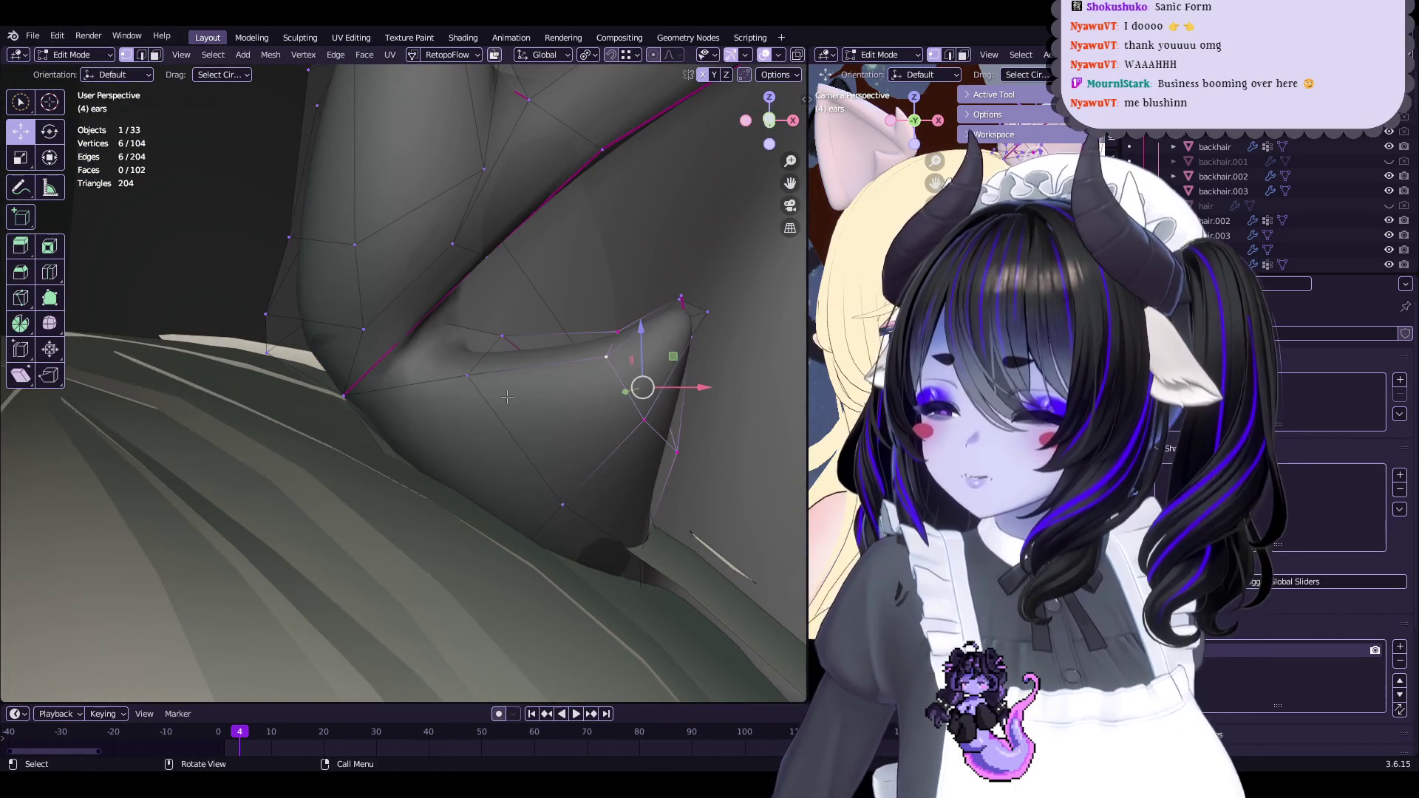
{"action": "key", "text": "Tab"}
{"action": "scroll", "coordinate": [649, 350], "scroll_direction": "down", "scroll_amount": 8}
{"action": "middle_click_drag", "start_coordinate": [648, 350], "coordinate": [403, 477], "text": "shift"}
{"action": "scroll", "coordinate": [414, 443], "scroll_direction": "up", "scroll_amount": 8}
Adjust a single ear vertex with shrink/fatten and a small move
{"action": "key", "text": "Tab"}
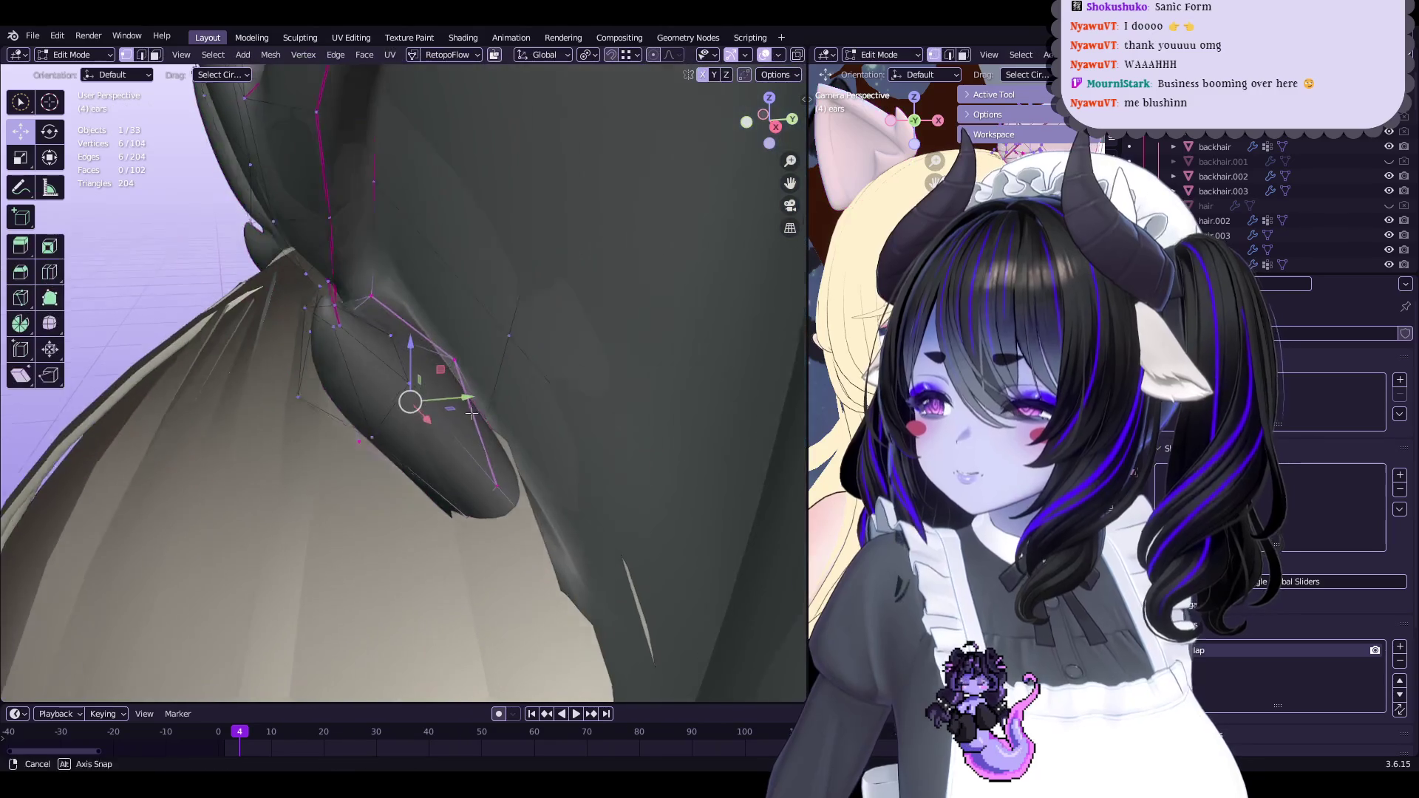
{"action": "left_click", "coordinate": [436, 369]}
{"action": "middle_click_drag", "start_coordinate": [436, 369], "coordinate": [404, 404]}
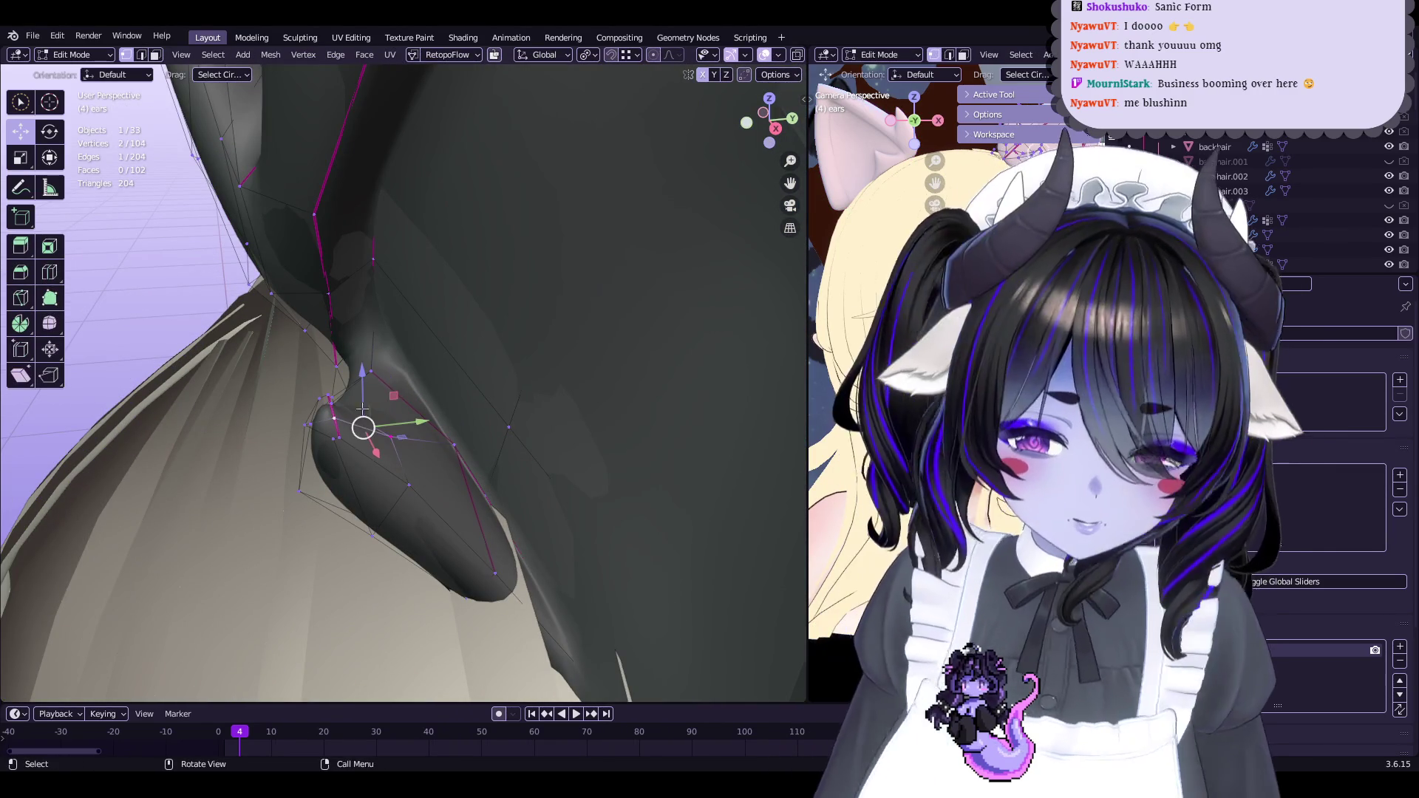
{"action": "left_click", "coordinate": [499, 362]}
{"action": "mouse_move", "coordinate": [499, 362]}
{"action": "middle_mouse_down"}
{"action": "mouse_move", "coordinate": [497, 442]}
{"action": "mouse_move", "coordinate": [611, 412]}
{"action": "mouse_move", "coordinate": [439, 418]}
{"action": "middle_mouse_up"}
{"action": "middle_click_drag", "start_coordinate": [404, 361], "coordinate": [423, 390]}
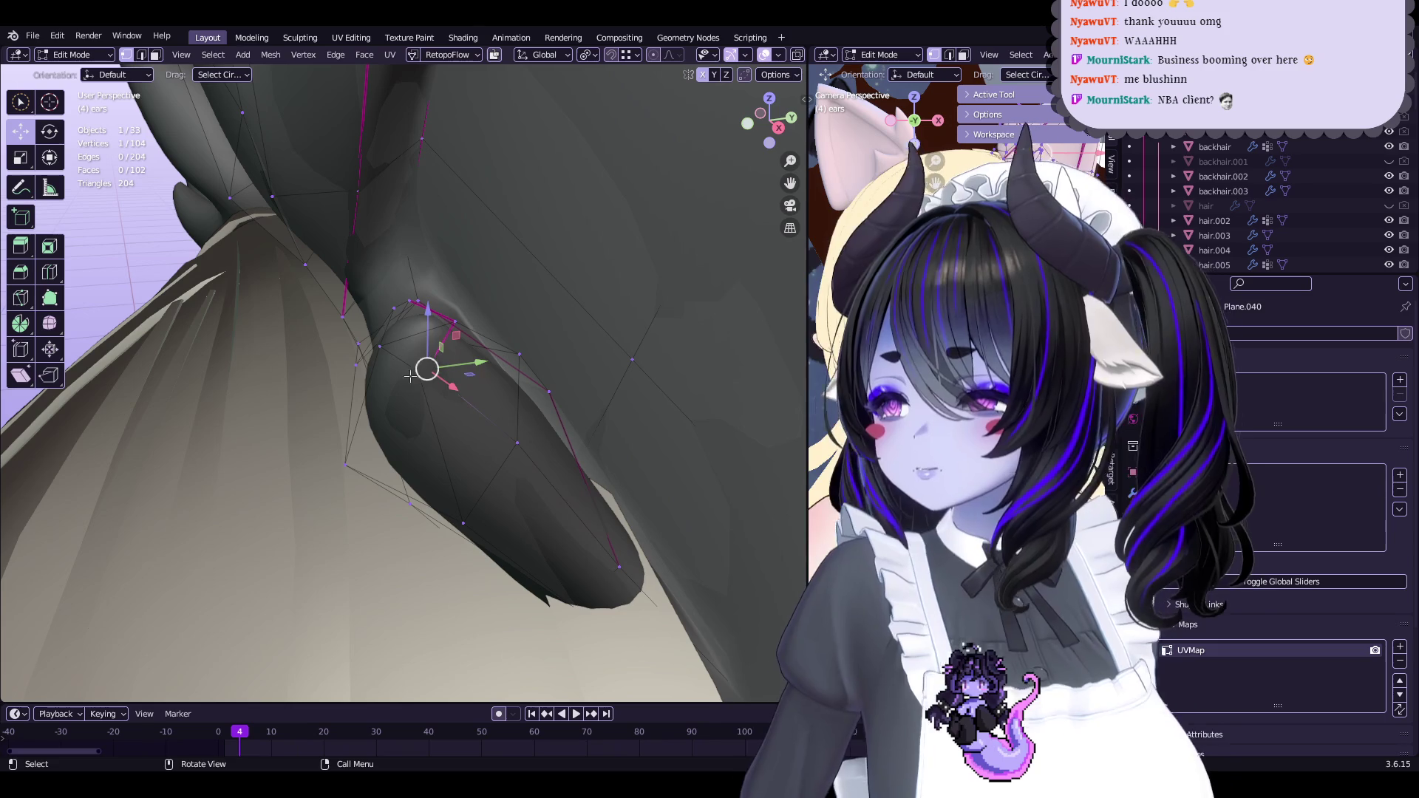
{"action": "left_click", "coordinate": [451, 323]}
{"action": "mouse_move", "coordinate": [451, 323]}
{"action": "middle_mouse_down"}
{"action": "mouse_move", "coordinate": [584, 291]}
{"action": "mouse_move", "coordinate": [466, 375]}
{"action": "mouse_move", "coordinate": [601, 394]}
{"action": "mouse_move", "coordinate": [548, 421]}
{"action": "mouse_move", "coordinate": [570, 402]}
{"action": "mouse_move", "coordinate": [426, 407]}
{"action": "middle_mouse_up"}
{"action": "key", "text": "Tab"}
Slide an ear vertex along its edge with Shift+V
{"action": "key", "text": "Tab"}
{"action": "key", "text": "shift+v"}
{"action": "left_click", "coordinate": [364, 359]}
{"action": "key", "text": "shift+v"}
{"action": "left_click", "coordinate": [380, 357]}
{"action": "mouse_move", "coordinate": [380, 356]}
{"action": "middle_mouse_down"}
{"action": "mouse_move", "coordinate": [510, 396]}
{"action": "mouse_move", "coordinate": [529, 386]}
{"action": "mouse_move", "coordinate": [538, 422]}
{"action": "mouse_move", "coordinate": [444, 415]}
{"action": "mouse_move", "coordinate": [501, 412]}
{"action": "mouse_move", "coordinate": [472, 402]}
{"action": "mouse_move", "coordinate": [459, 362]}
{"action": "middle_mouse_up"}
{"action": "key", "text": "Tab"}
{"action": "key", "text": "Tab"}
Smooth the selected ear edge loop with Set Flow from Quick Favorites
{"action": "key", "text": "q"}
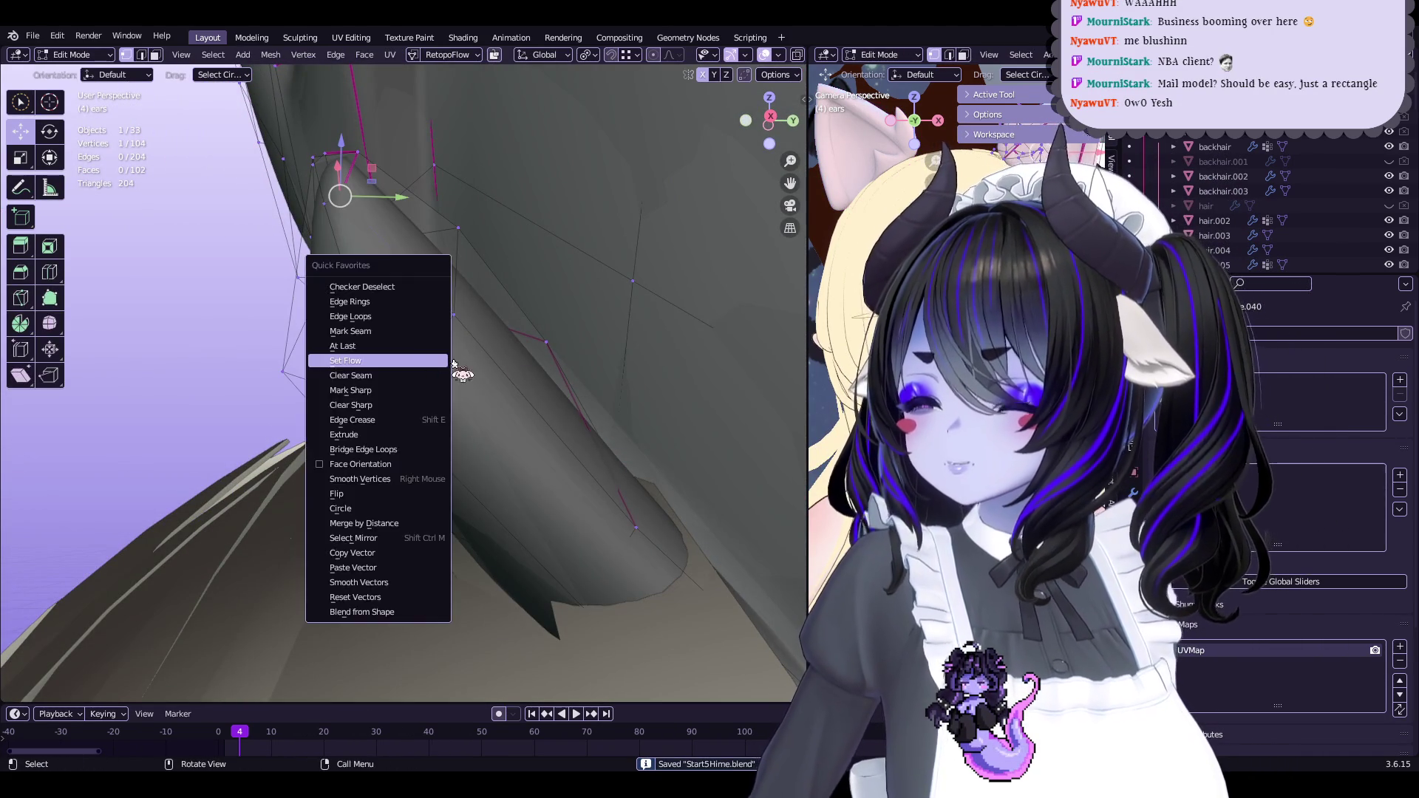
{"action": "left_click", "coordinate": [388, 315]}
{"action": "key", "text": "q"}
{"action": "left_click", "coordinate": [434, 282]}
{"action": "mouse_move", "coordinate": [443, 296]}
{"action": "middle_mouse_down"}
{"action": "mouse_move", "coordinate": [491, 313]}
{"action": "mouse_move", "coordinate": [649, 314]}
{"action": "mouse_move", "coordinate": [579, 388]}
{"action": "mouse_move", "coordinate": [510, 347]}
{"action": "mouse_move", "coordinate": [544, 384]}
{"action": "mouse_move", "coordinate": [476, 392]}
{"action": "middle_mouse_up"}
Push a single ear vertex along its normal with shrink/fatten
{"action": "key", "text": "alt+a"}
{"action": "left_click", "coordinate": [384, 545]}
{"action": "mouse_move", "coordinate": [416, 492]}
{"action": "middle_mouse_down"}
{"action": "mouse_move", "coordinate": [384, 545]}
{"action": "mouse_move", "coordinate": [377, 394]}
{"action": "mouse_move", "coordinate": [343, 324]}
{"action": "mouse_move", "coordinate": [427, 327]}
{"action": "middle_mouse_up"}
{"action": "key", "text": "alt+s"}
{"action": "left_click", "coordinate": [368, 573]}
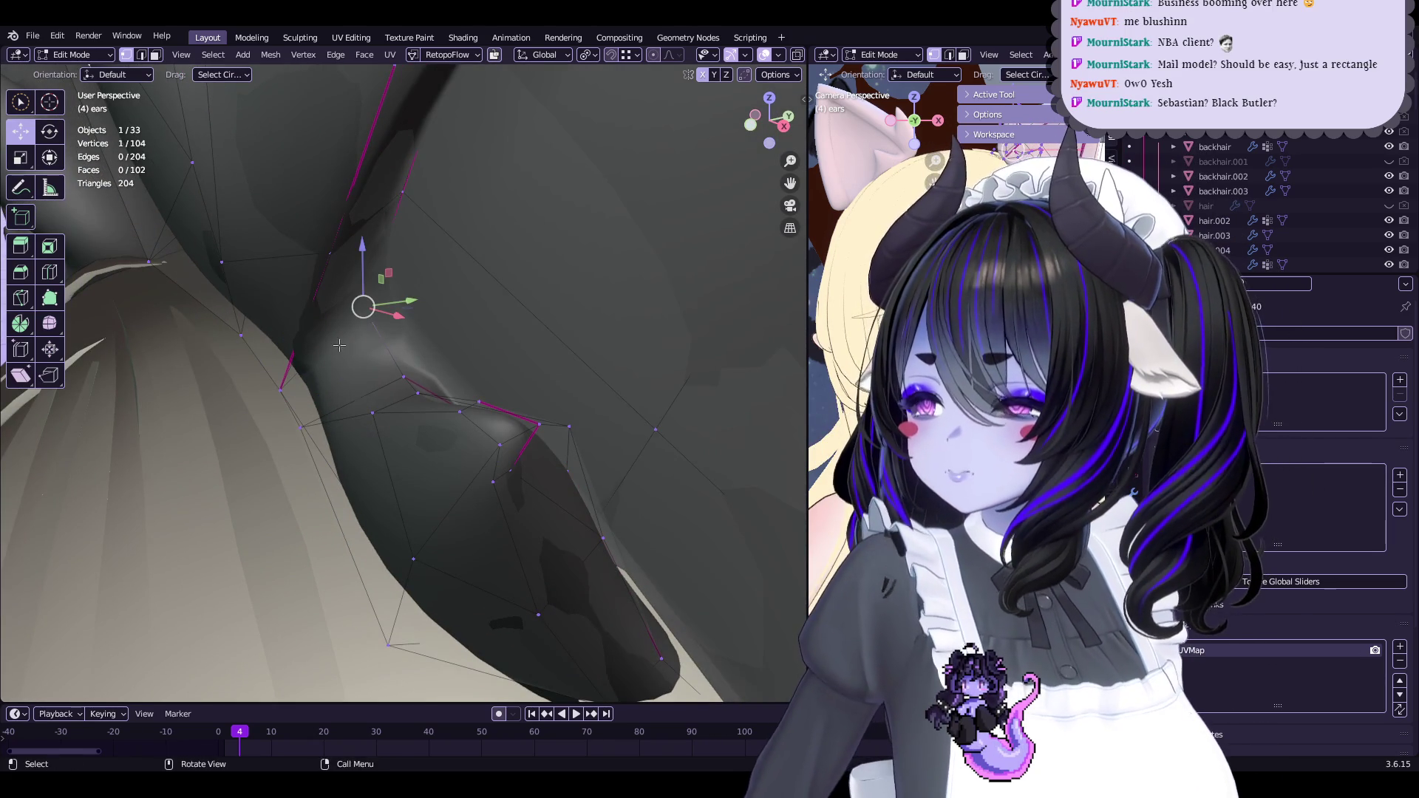
{"action": "right_click", "coordinate": [447, 352]}
{"action": "key", "text": "Escape"}
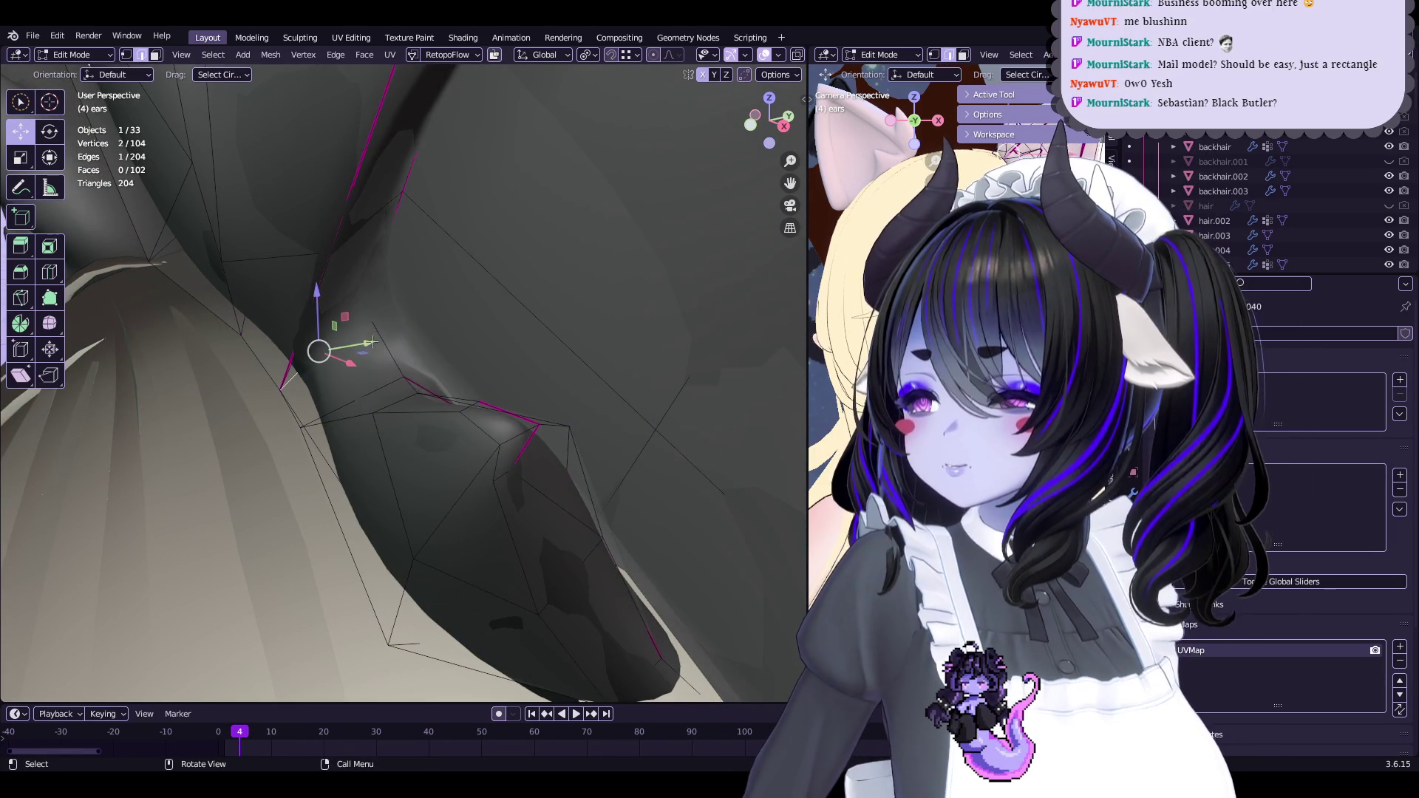
Mark the selected ear-fold edge as sharp
{"action": "key", "text": "q"}
{"action": "left_click", "coordinate": [448, 359]}
{"action": "middle_click_drag", "start_coordinate": [448, 360], "coordinate": [488, 355]}
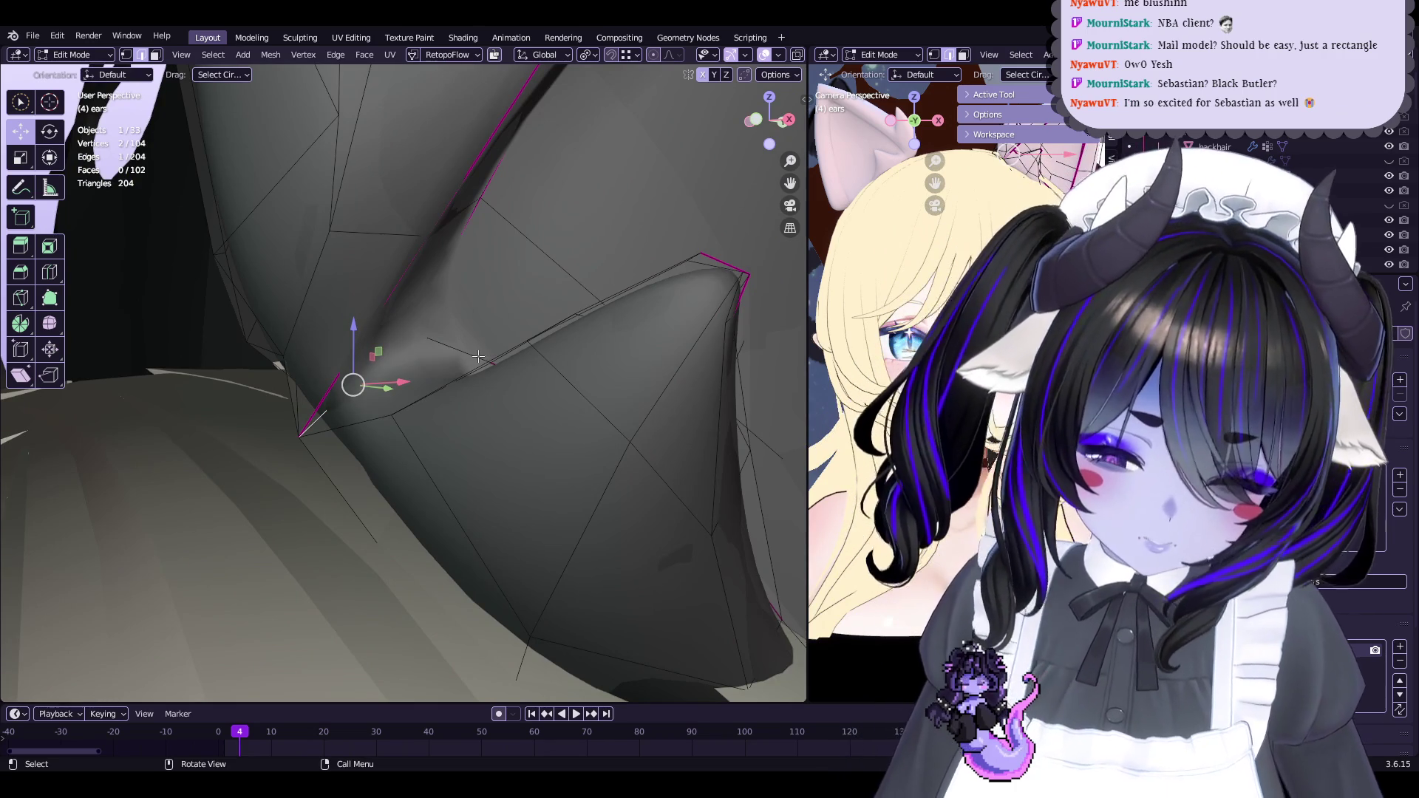
{"action": "mouse_move", "coordinate": [447, 330]}
{"action": "middle_mouse_down"}
{"action": "mouse_move", "coordinate": [460, 333]}
{"action": "mouse_move", "coordinate": [470, 303]}
{"action": "middle_mouse_up"}
Crease the fold edge, undo an extra Mark Sharp, and return to Object Mode
{"action": "key", "text": "shift+e"}
{"action": "left_click", "coordinate": [464, 334]}
{"action": "key", "text": "q"}
{"action": "left_click", "coordinate": [469, 314]}
{"action": "key", "text": "ctrl+z"}
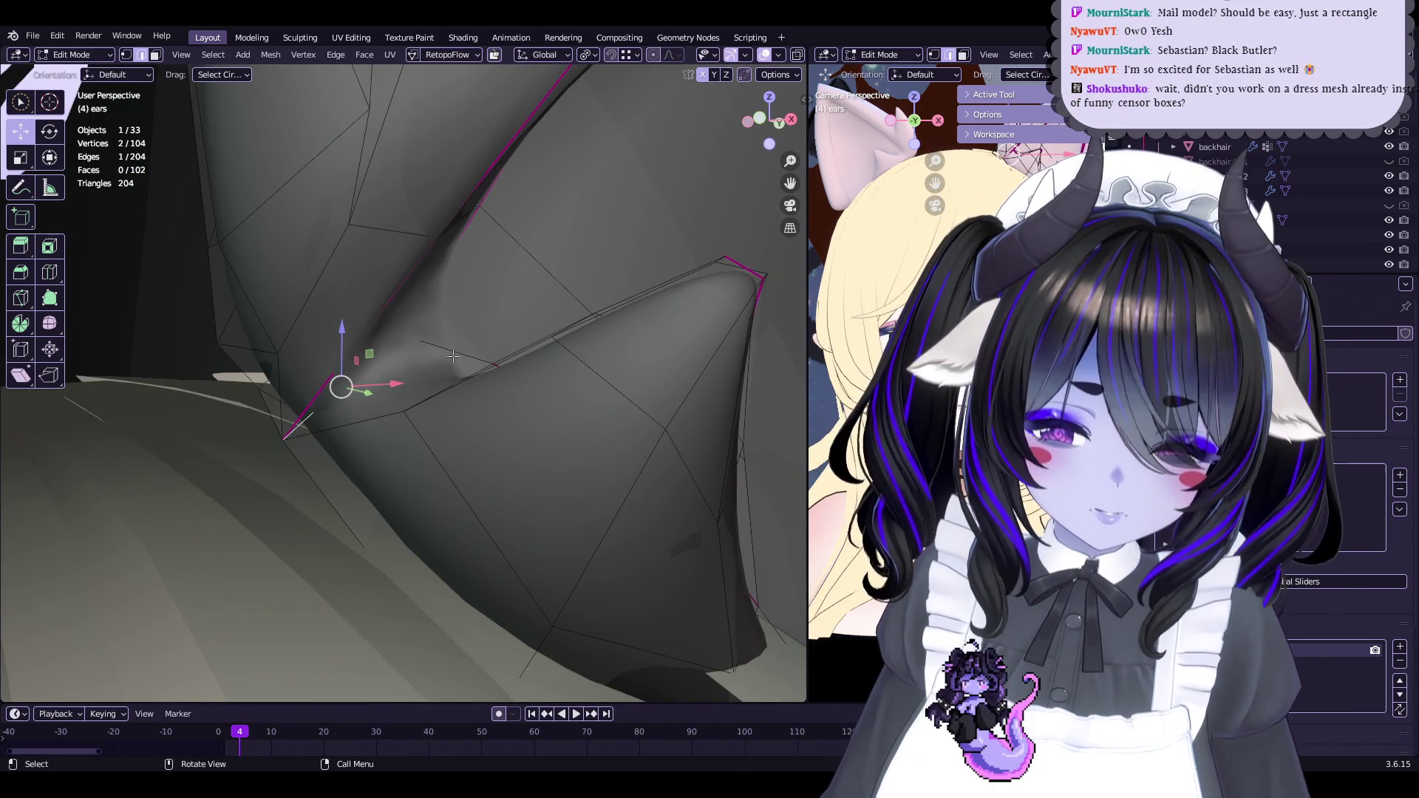
{"action": "middle_click_drag", "start_coordinate": [453, 357], "coordinate": [474, 411]}
{"action": "key", "text": "Tab"}
{"action": "scroll", "coordinate": [507, 371], "scroll_direction": "down", "scroll_amount": 8}
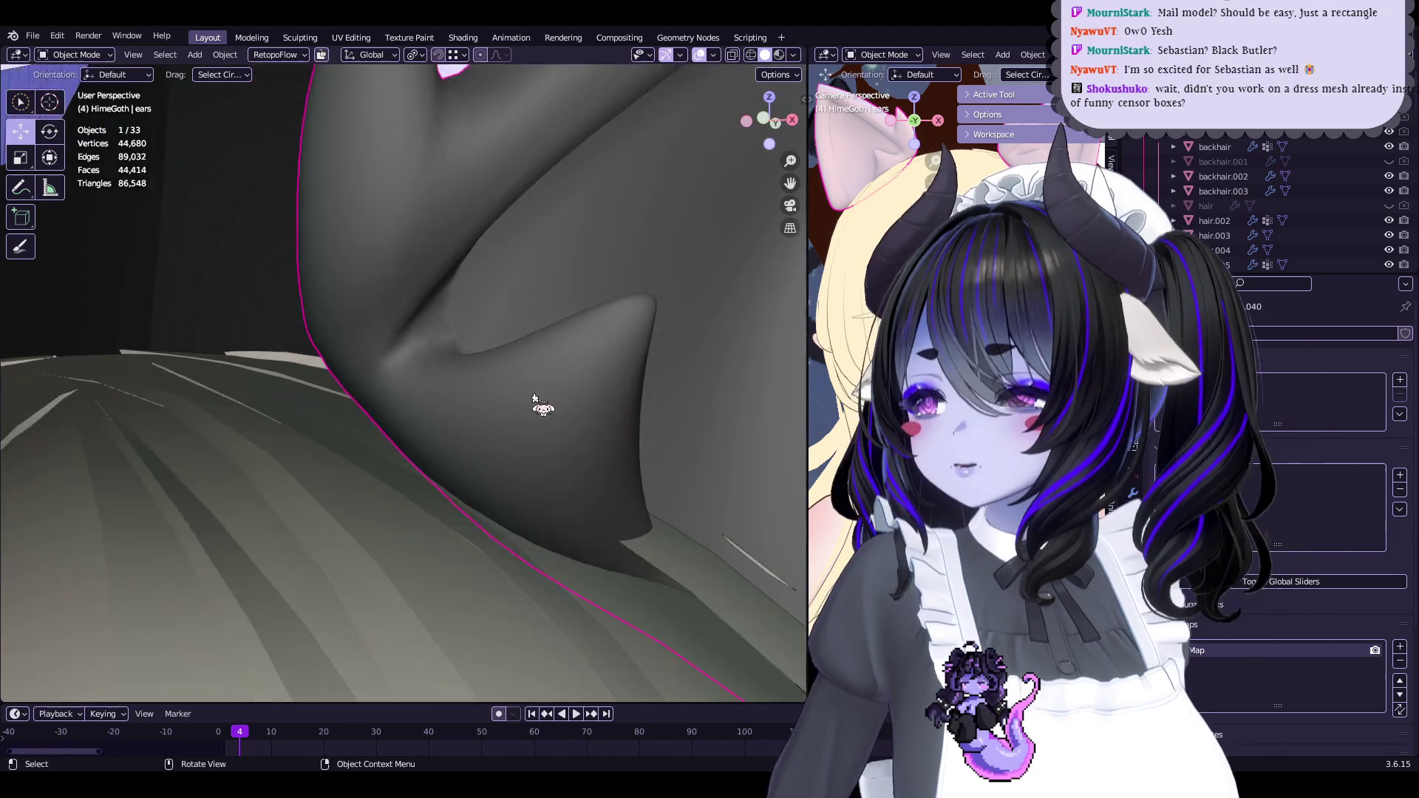
Make the navy dress mesh visible on the character from the Outliner
{"action": "scroll", "coordinate": [512, 400], "scroll_direction": "down", "scroll_amount": 10}
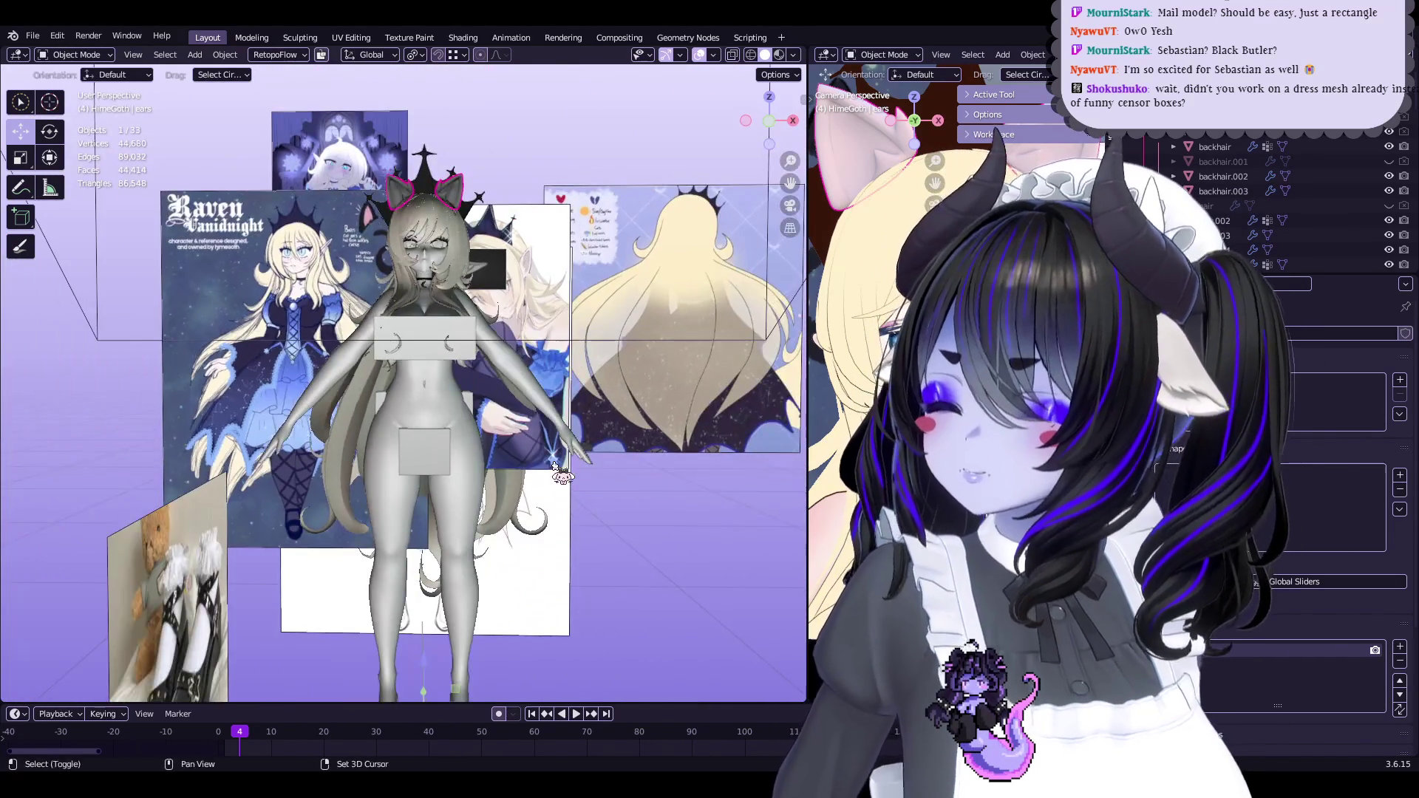
{"action": "middle_click_drag", "start_coordinate": [562, 474], "coordinate": [562, 384], "text": "shift"}
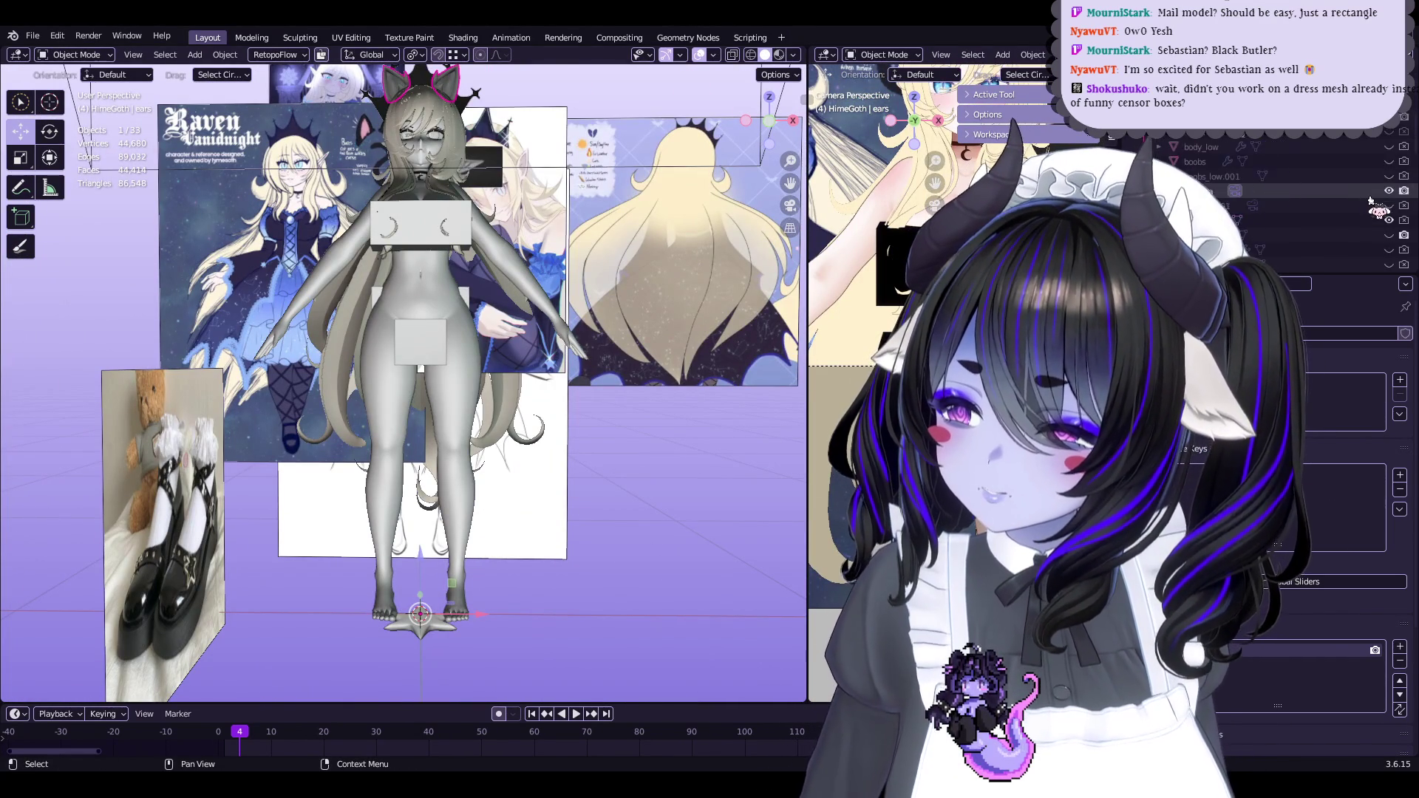
{"action": "left_click", "coordinate": [1390, 131]}
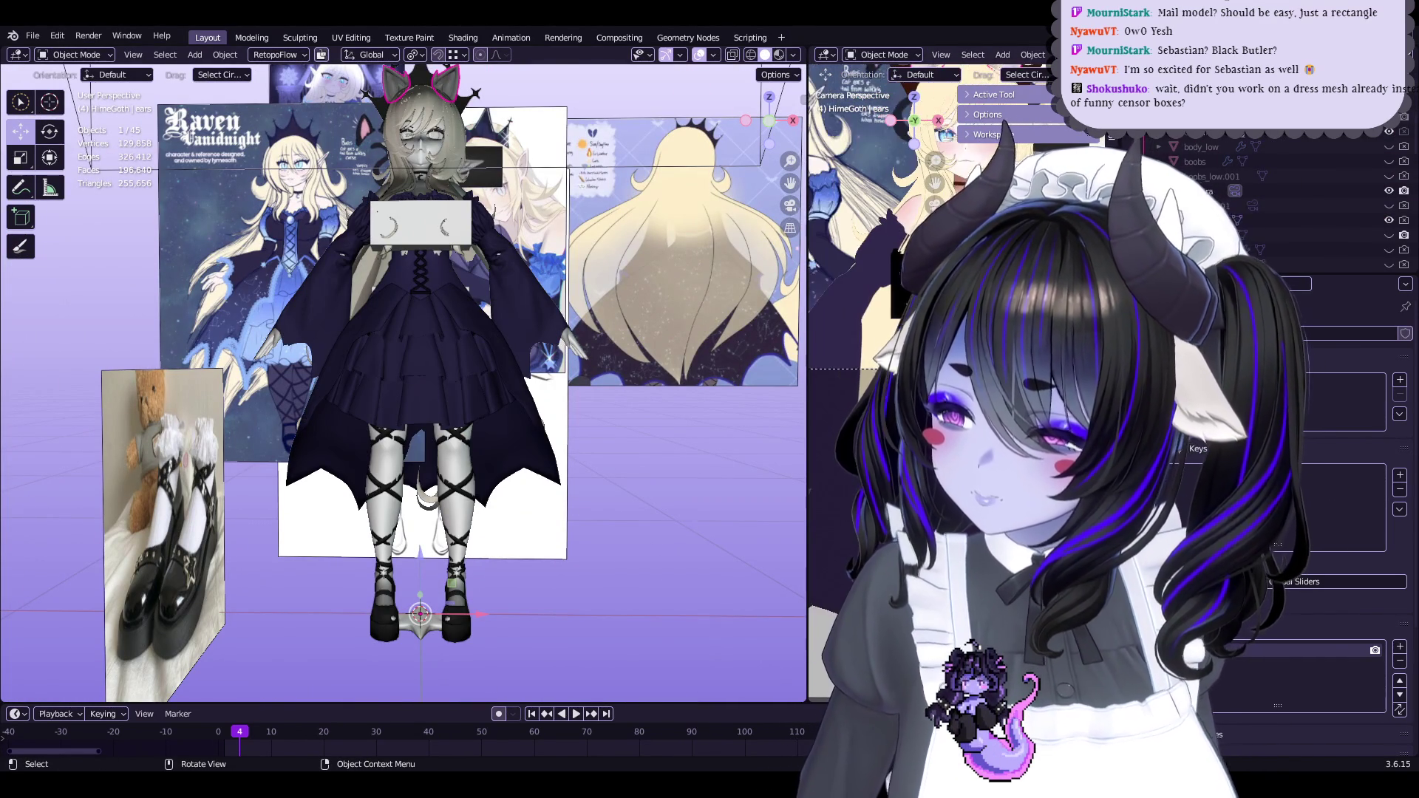
{"action": "mouse_move", "coordinate": [935, 183]}
{"action": "left_mouse_down"}
{"action": "mouse_move", "coordinate": [935, 74]}
{"action": "mouse_move", "coordinate": [935, 303]}
{"action": "left_mouse_up"}
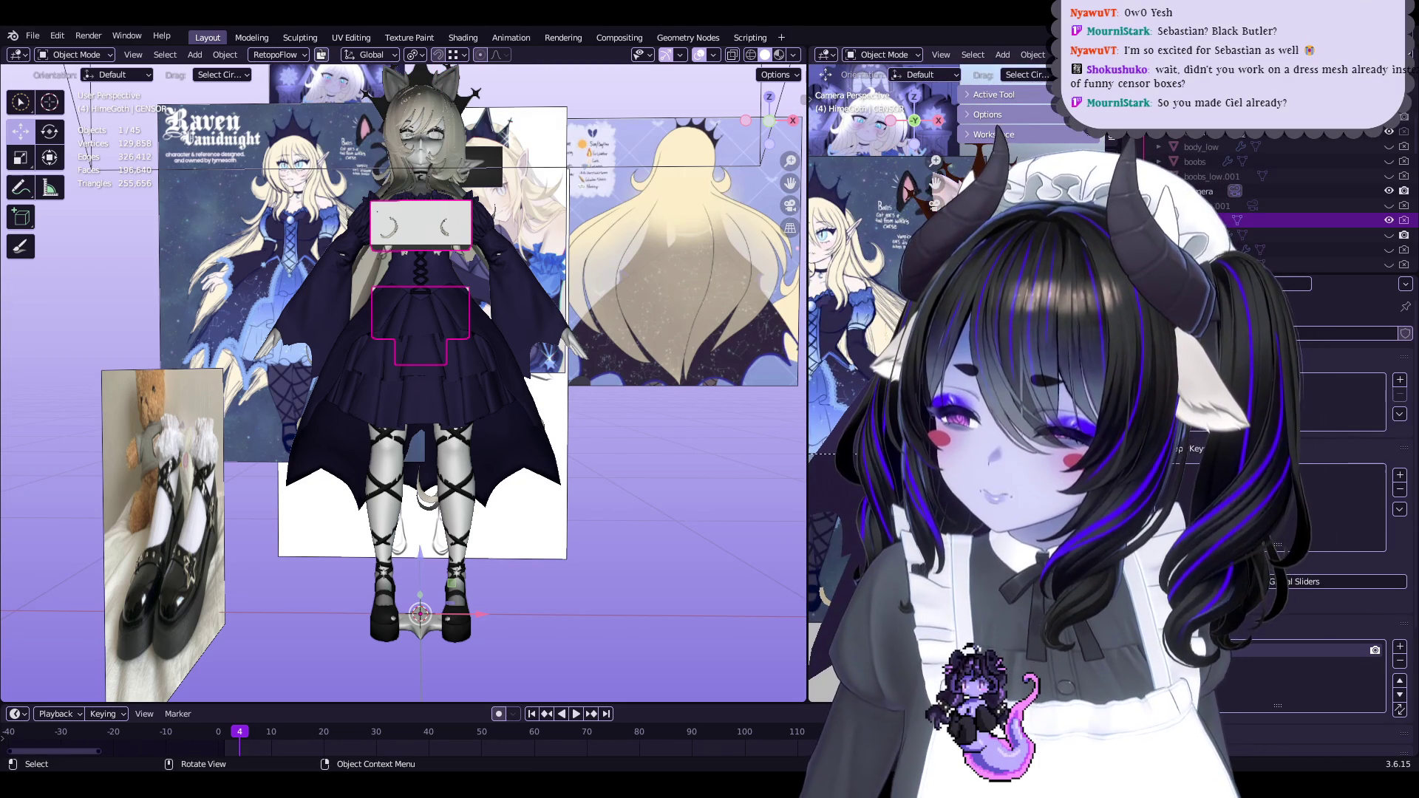
{"action": "scroll", "coordinate": [610, 250], "scroll_direction": "up", "scroll_amount": 5}
{"action": "middle_click_drag", "start_coordinate": [611, 250], "coordinate": [588, 462], "text": "shift"}
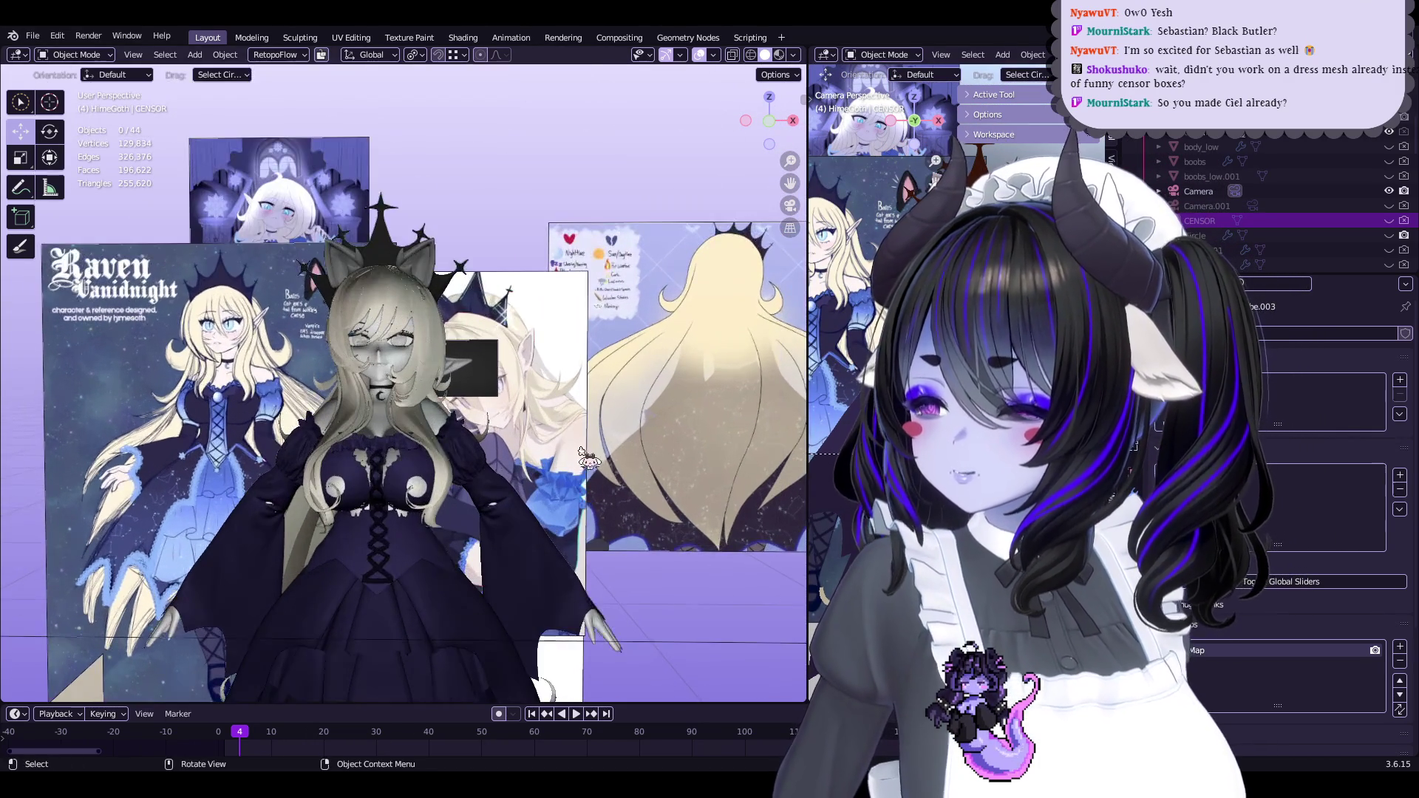
Select the torso mesh fullbody.002 and show its Outline modifier settings
{"action": "left_click", "coordinate": [377, 481]}
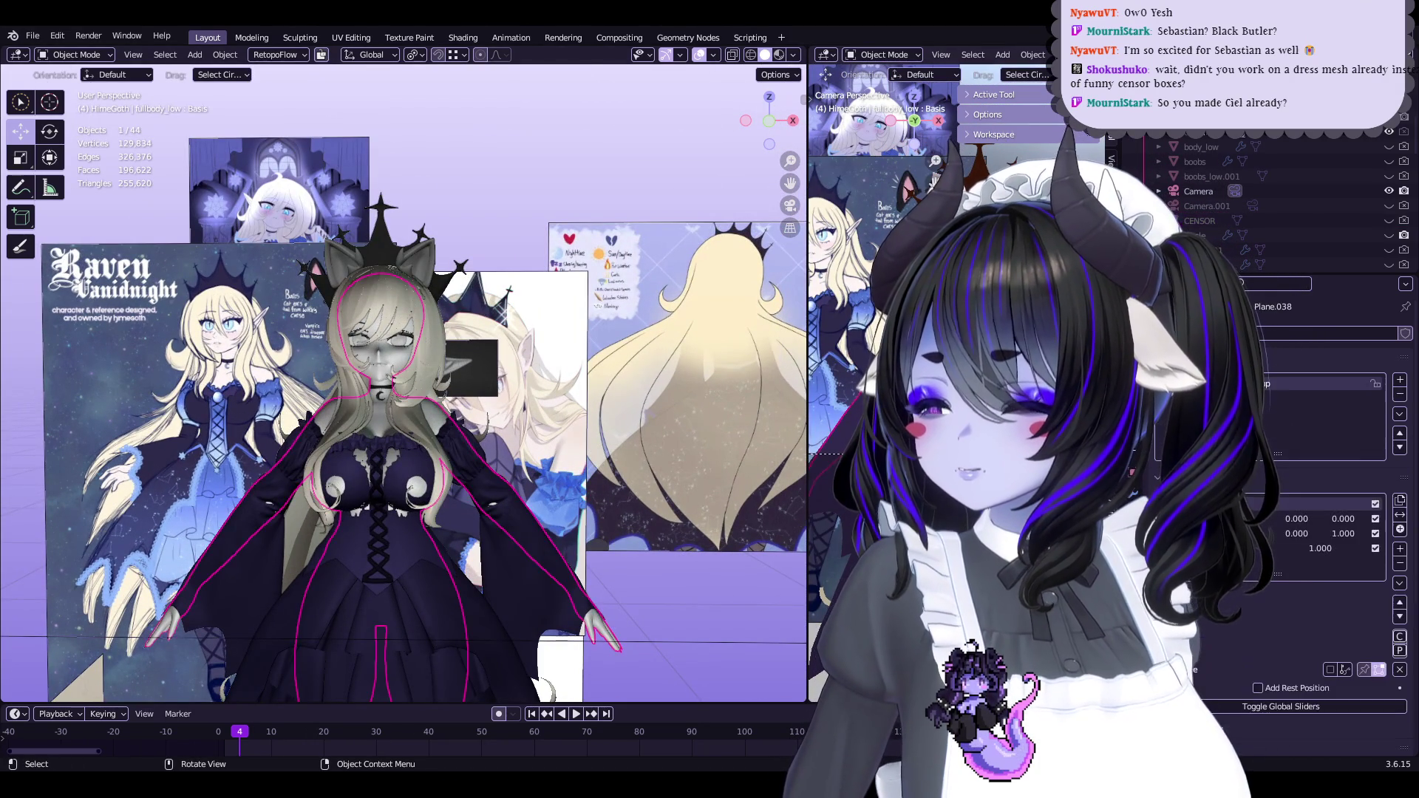
{"action": "left_click", "coordinate": [377, 480]}
{"action": "left_click", "coordinate": [377, 481]}
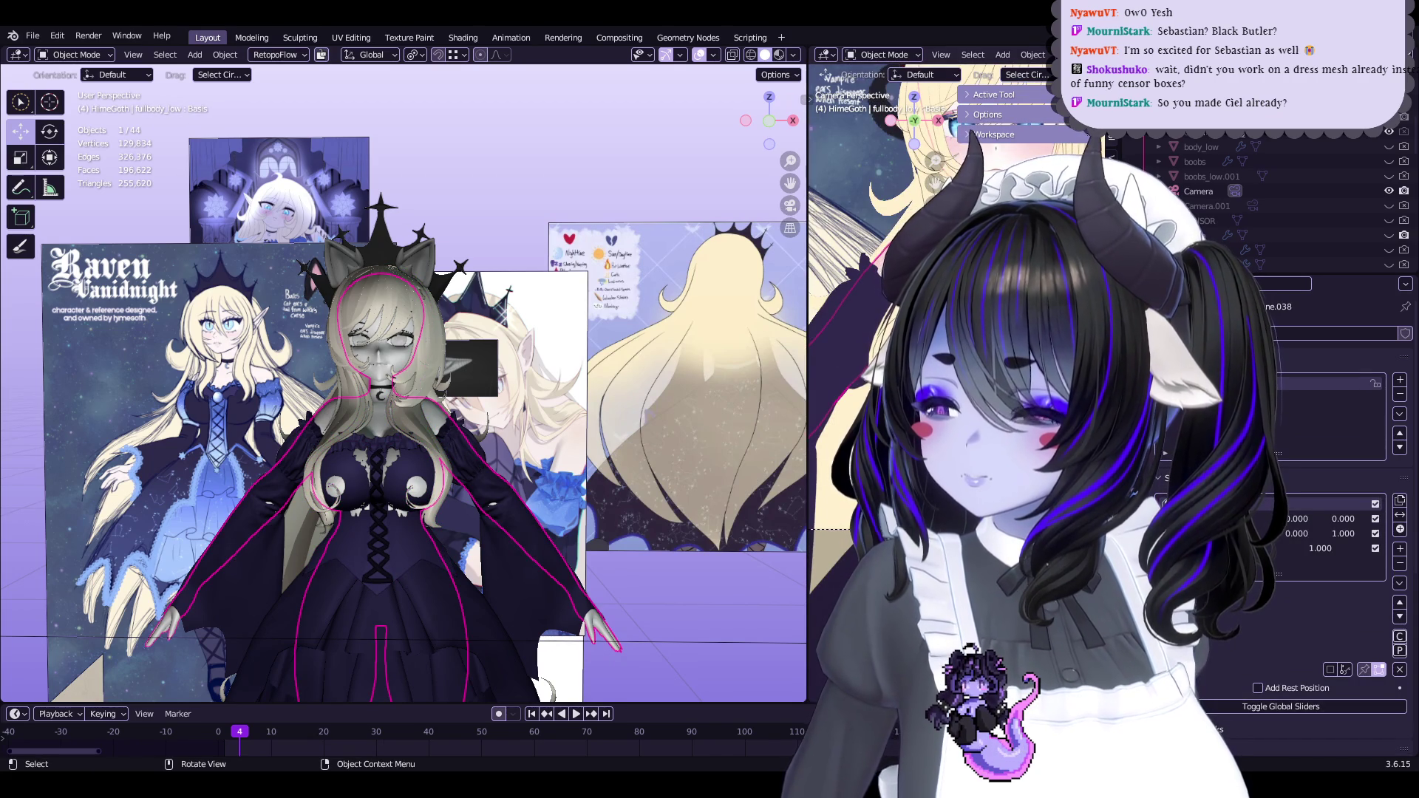
{"action": "left_click", "coordinate": [1133, 428]}
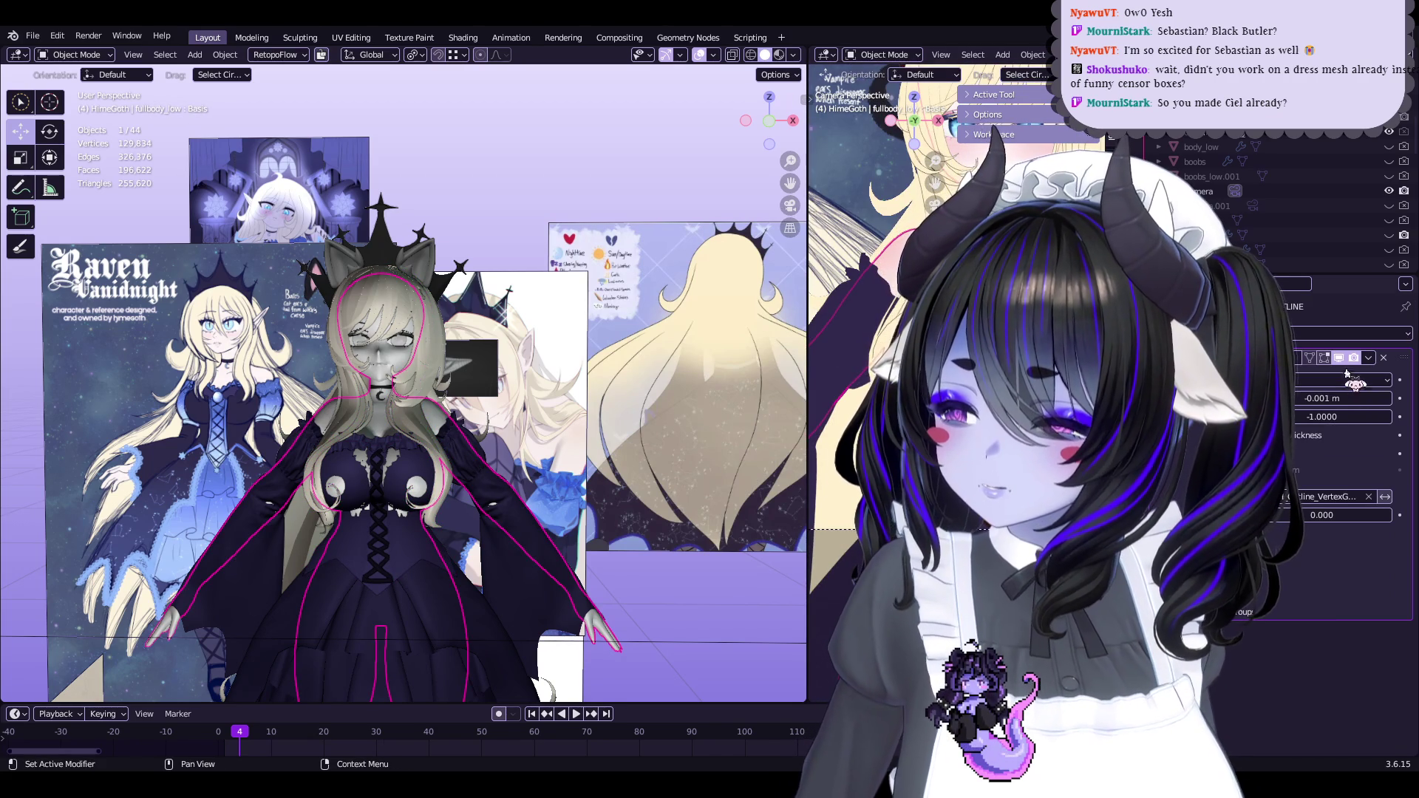
Edit fullbody.002's vertices and select the centre vertex of the round chest patch
{"action": "scroll", "coordinate": [434, 526], "scroll_direction": "up", "scroll_amount": 5}
{"action": "left_click", "coordinate": [470, 327]}
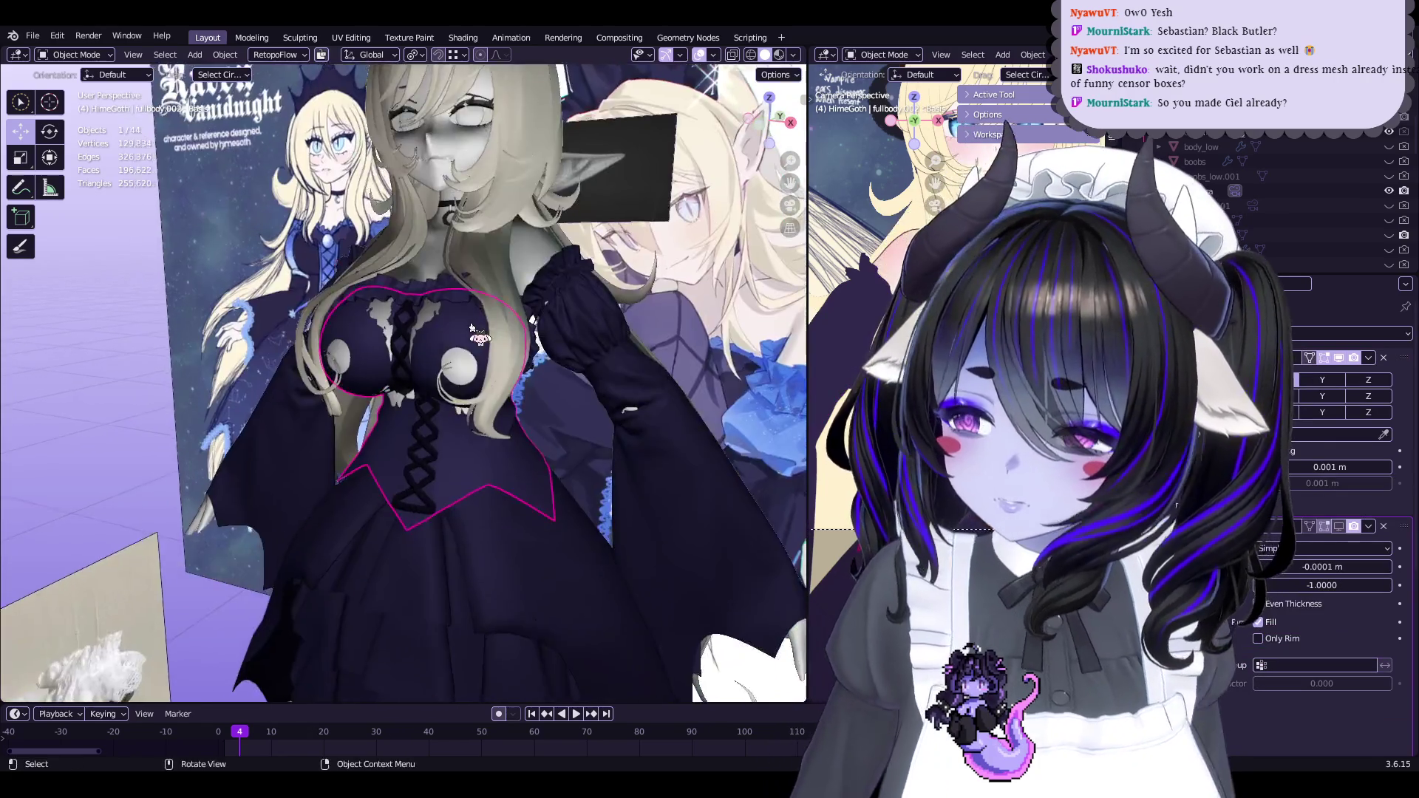
{"action": "scroll", "coordinate": [471, 328], "scroll_direction": "up", "scroll_amount": 3}
{"action": "key", "text": "Tab"}
{"action": "middle_click_drag", "start_coordinate": [471, 328], "coordinate": [429, 340]}
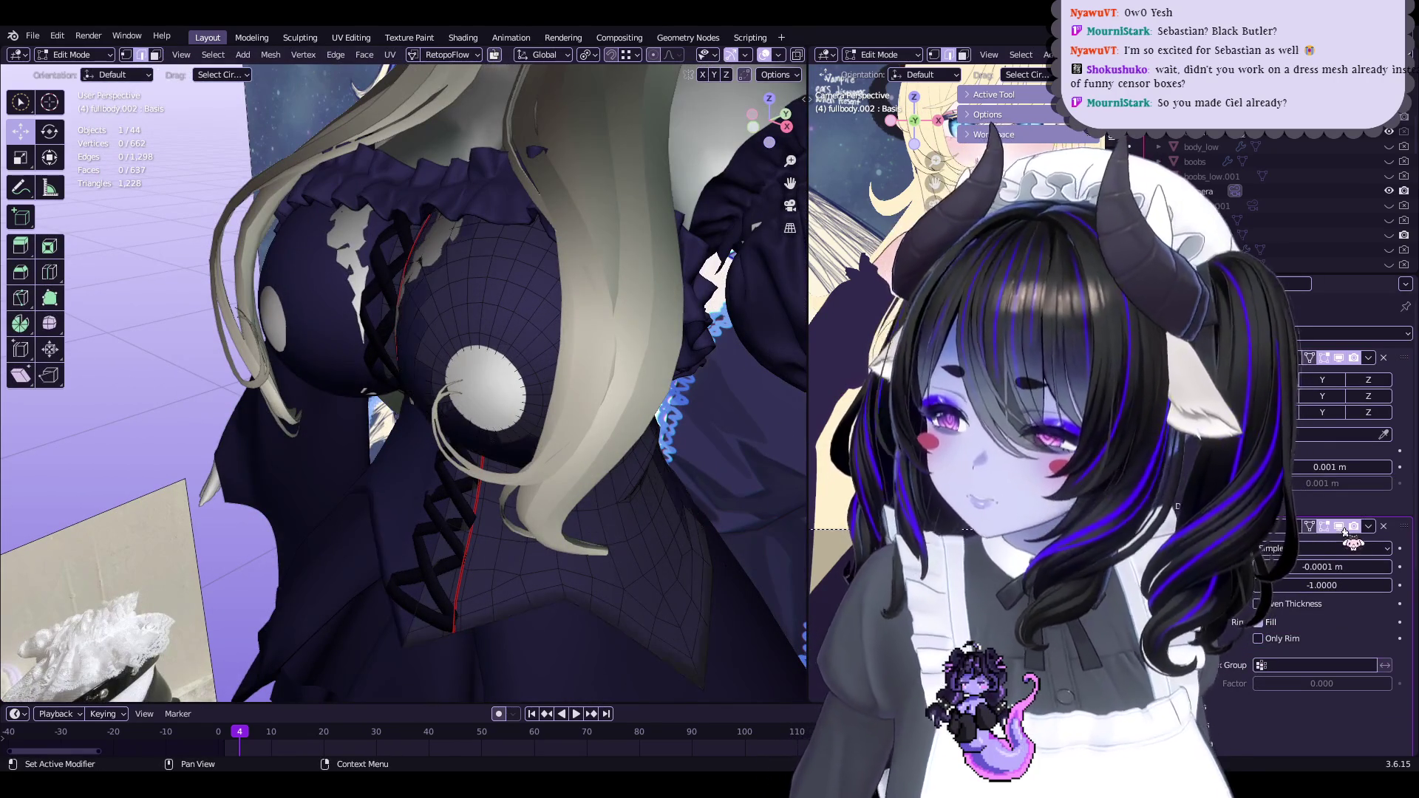
{"action": "left_click", "coordinate": [487, 384]}
{"action": "mouse_move", "coordinate": [487, 384]}
{"action": "middle_mouse_down"}
{"action": "mouse_move", "coordinate": [562, 296]}
{"action": "mouse_move", "coordinate": [660, 72]}
{"action": "middle_mouse_up"}
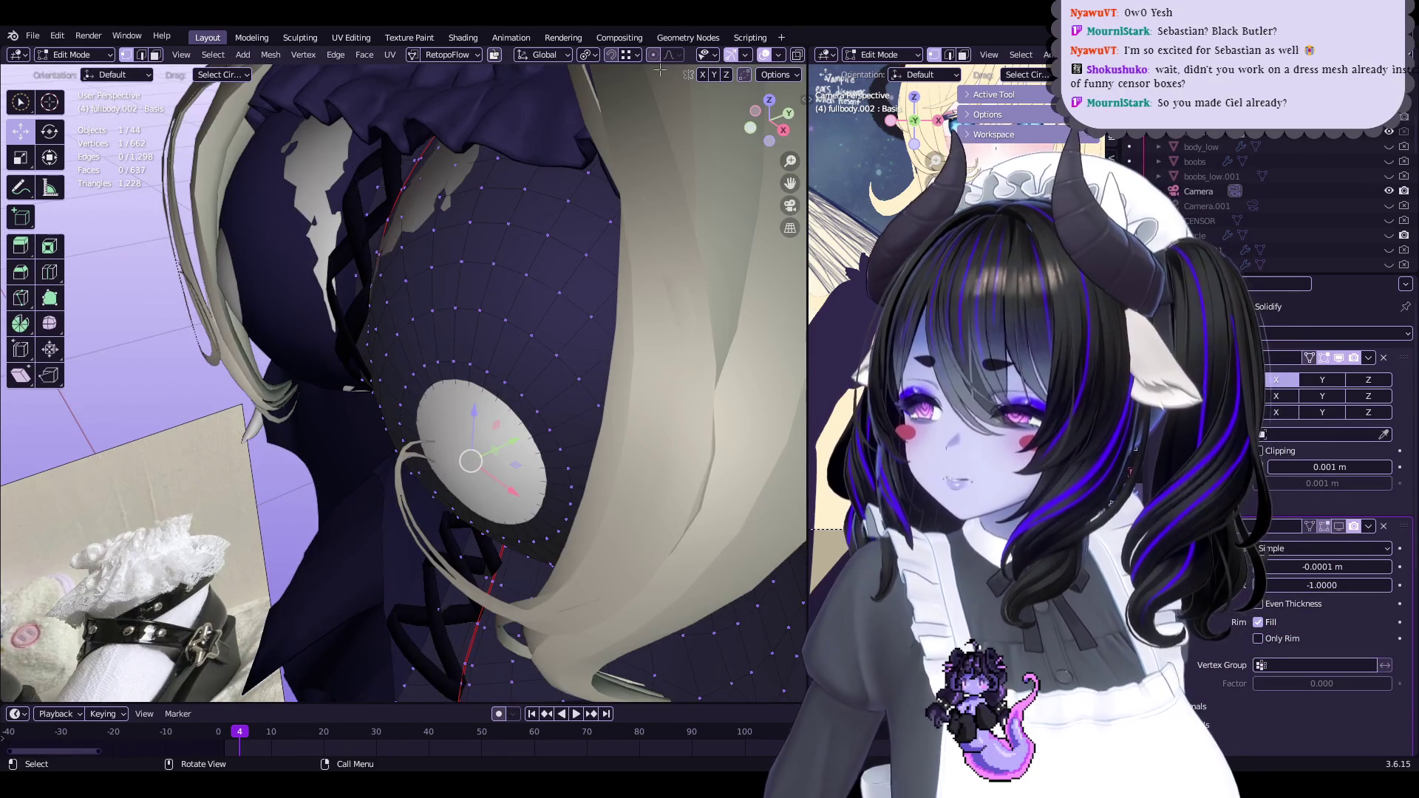
Push the chest patch about -0.0034 m along Y with proportional editing
{"action": "key", "text": "g"}
{"action": "key", "text": "y"}
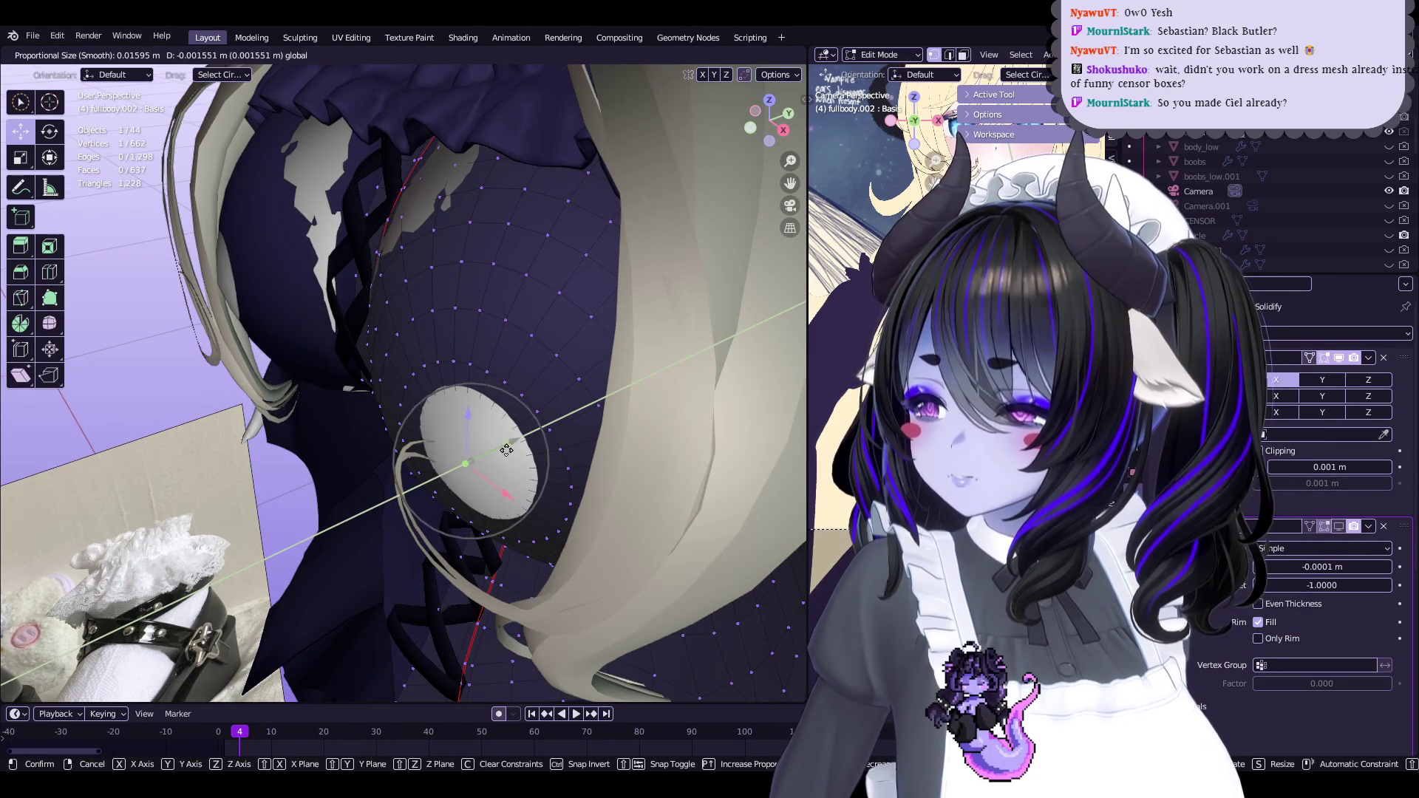
{"action": "left_click", "coordinate": [497, 447]}
{"action": "scroll", "coordinate": [497, 447], "scroll_direction": "down", "scroll_amount": 8}
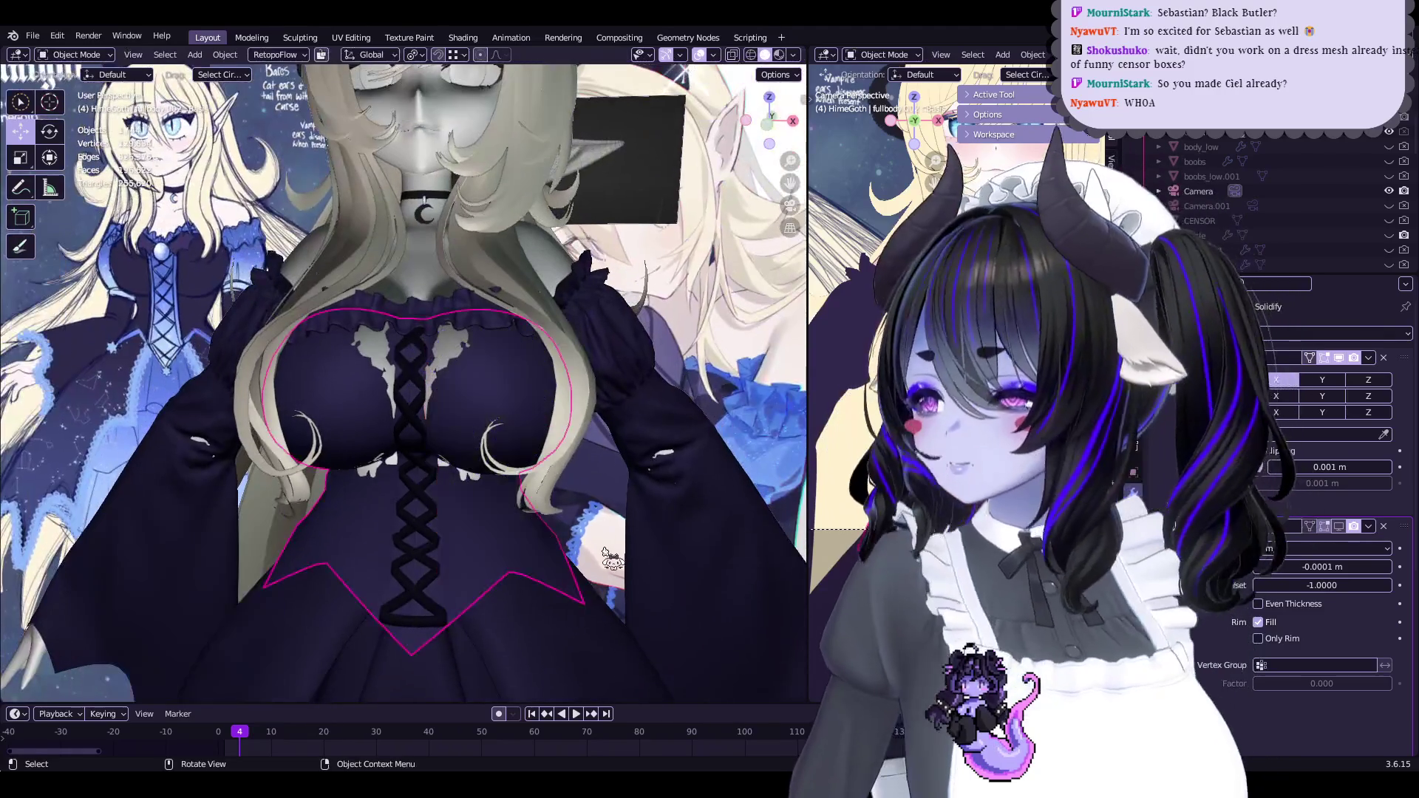
{"action": "key", "text": "Tab"}
Save Start5Hime.blend, then select the shoe sole mesh sole.006
{"action": "left_click", "coordinate": [606, 555]}
{"action": "mouse_move", "coordinate": [606, 554]}
{"action": "middle_mouse_down", "text": "ctrl"}
{"action": "mouse_move", "coordinate": [606, 406]}
{"action": "mouse_move", "coordinate": [545, 491]}
{"action": "mouse_move", "coordinate": [551, 591]}
{"action": "mouse_move", "coordinate": [570, 347]}
{"action": "middle_mouse_up", "text": "ctrl"}
{"action": "key", "text": "ctrl+s"}
{"action": "middle_click_drag", "start_coordinate": [865, 222], "coordinate": [870, 161], "text": "ctrl"}
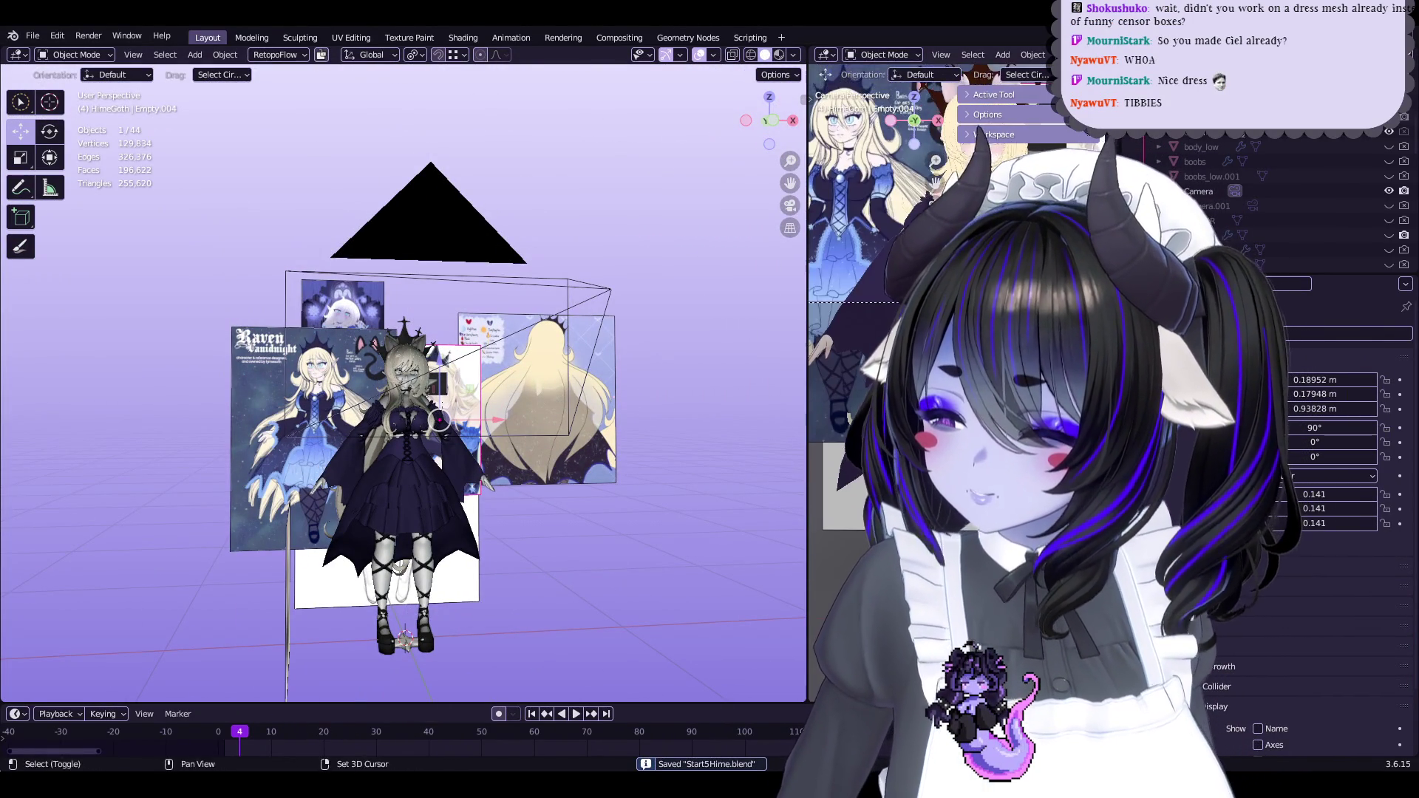
{"action": "mouse_move", "coordinate": [454, 477]}
{"action": "middle_mouse_down", "text": "ctrl"}
{"action": "mouse_move", "coordinate": [575, 409]}
{"action": "mouse_move", "coordinate": [599, 452]}
{"action": "middle_mouse_up", "text": "ctrl"}
{"action": "left_click", "coordinate": [601, 458]}
Inspect fullbody_low's data settings, select reference Empty.008, and save the file
{"action": "left_click", "coordinate": [621, 503]}
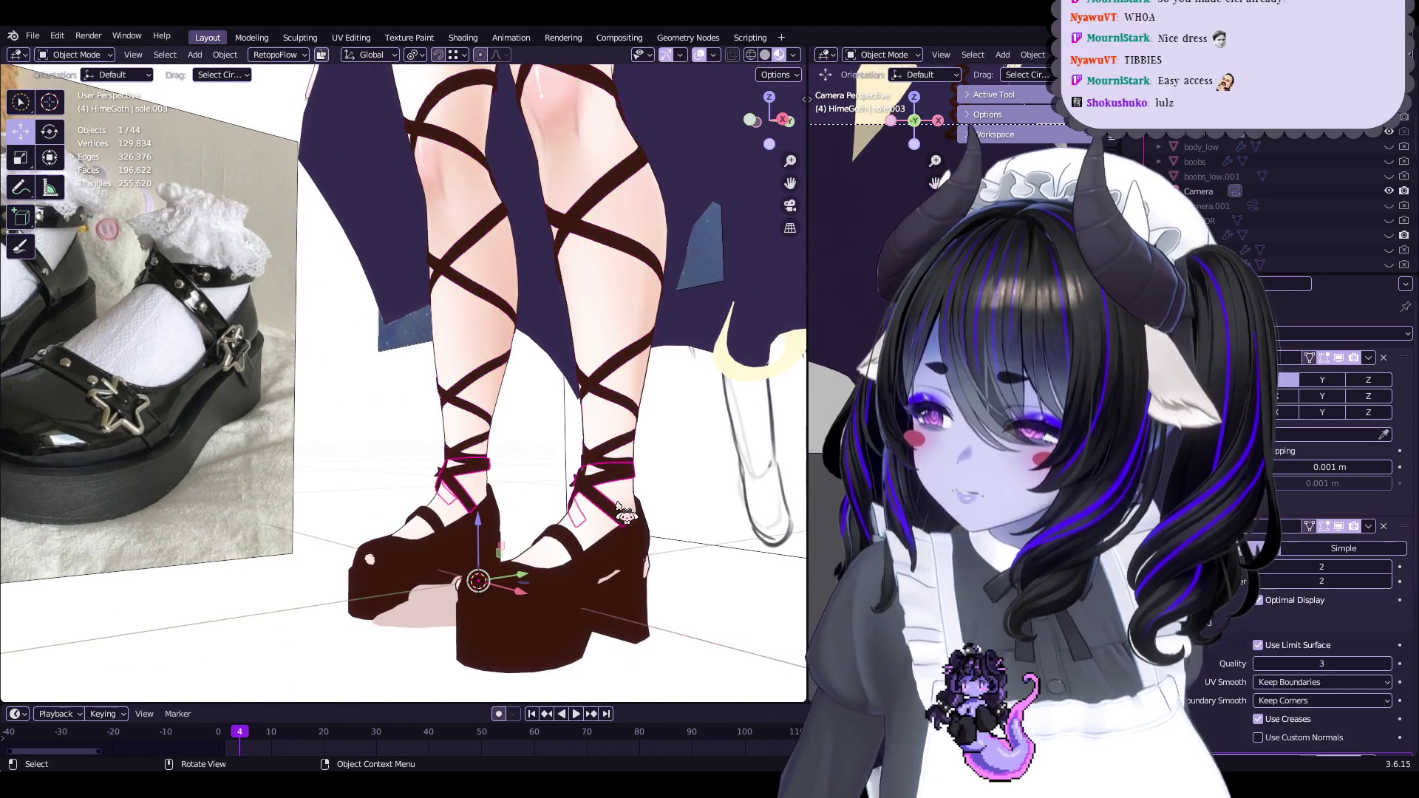
{"action": "left_click", "coordinate": [1155, 443]}
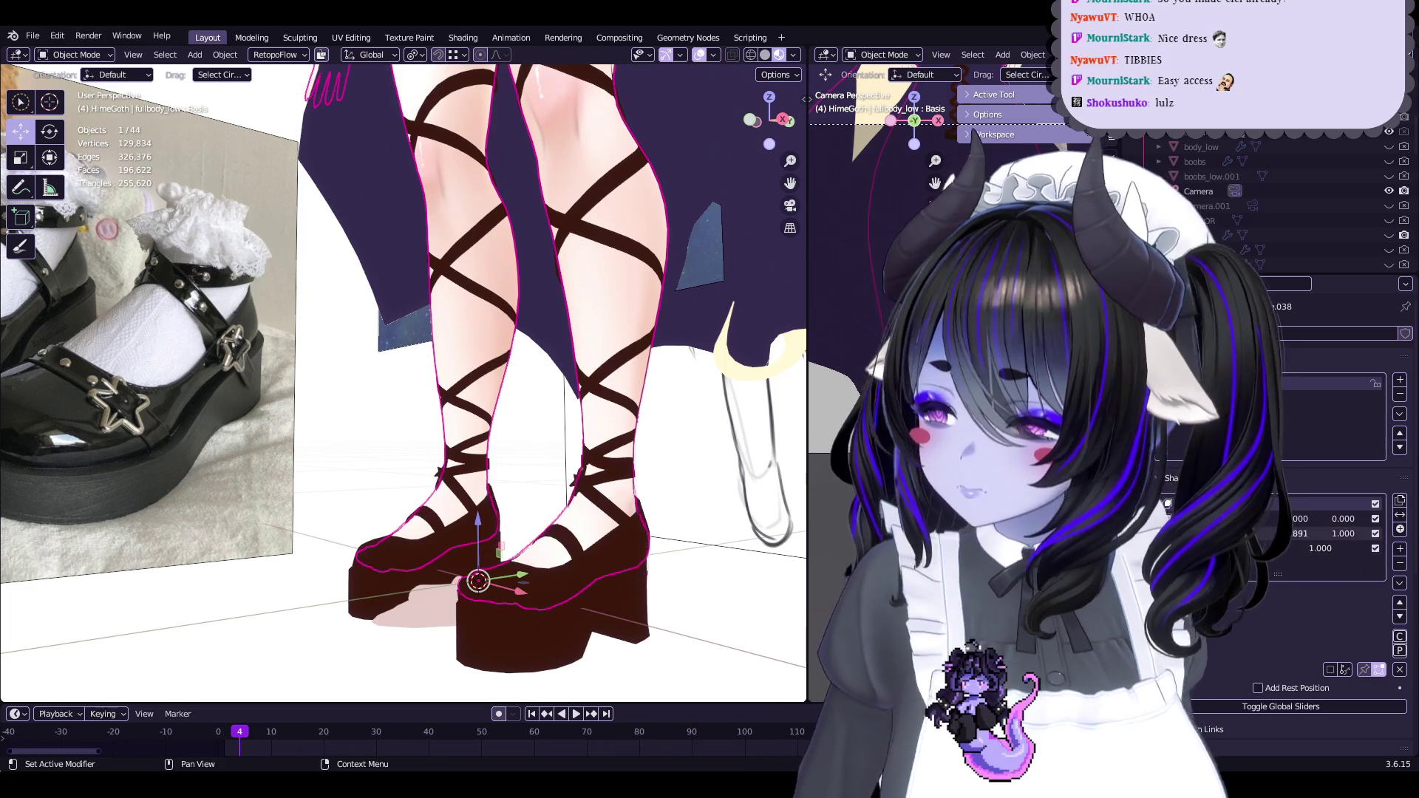
{"action": "left_click", "coordinate": [237, 417]}
{"action": "mouse_move", "coordinate": [236, 418]}
{"action": "middle_mouse_down"}
{"action": "mouse_move", "coordinate": [412, 476]}
{"action": "mouse_move", "coordinate": [553, 471]}
{"action": "mouse_move", "coordinate": [540, 379]}
{"action": "mouse_move", "coordinate": [518, 516]}
{"action": "middle_mouse_up"}
{"action": "key", "text": "ctrl+s"}
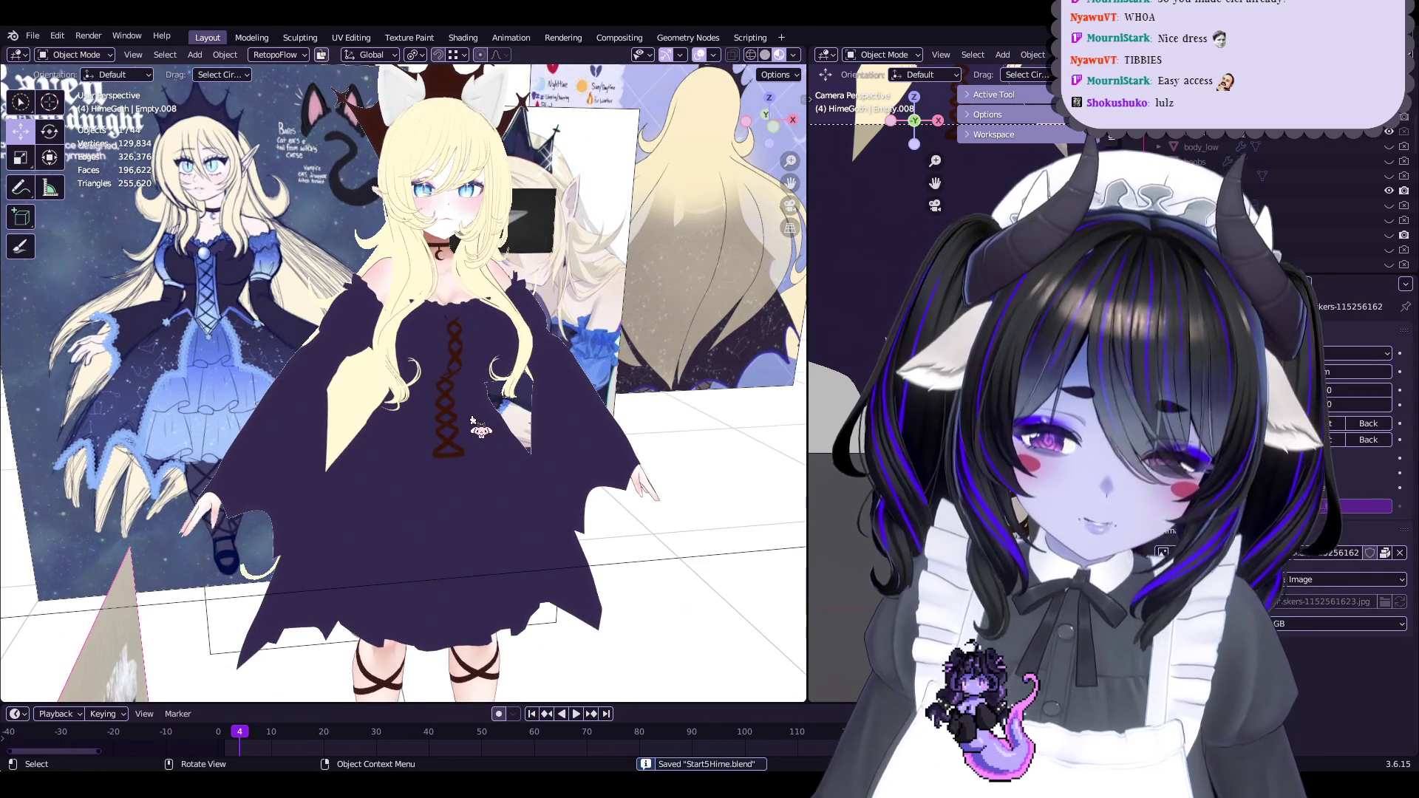
Select the ears mesh and view it in plain grey Solid shading
{"action": "mouse_move", "coordinate": [452, 379]}
{"action": "middle_mouse_down"}
{"action": "mouse_move", "coordinate": [672, 464]}
{"action": "mouse_move", "coordinate": [505, 490]}
{"action": "mouse_move", "coordinate": [443, 338]}
{"action": "middle_mouse_up"}
{"action": "left_click", "coordinate": [444, 338]}
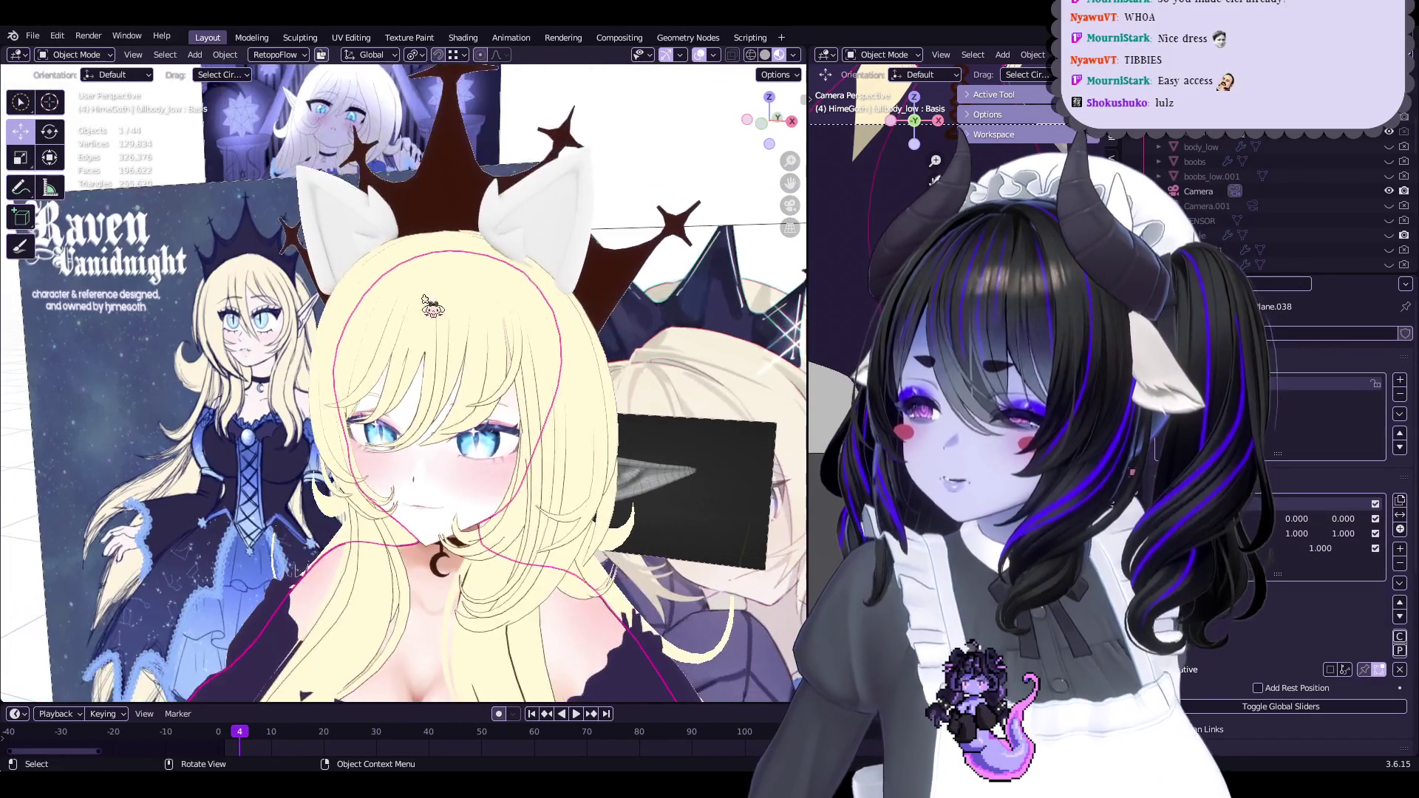
{"action": "scroll", "coordinate": [355, 429], "scroll_direction": "down", "scroll_amount": 4}
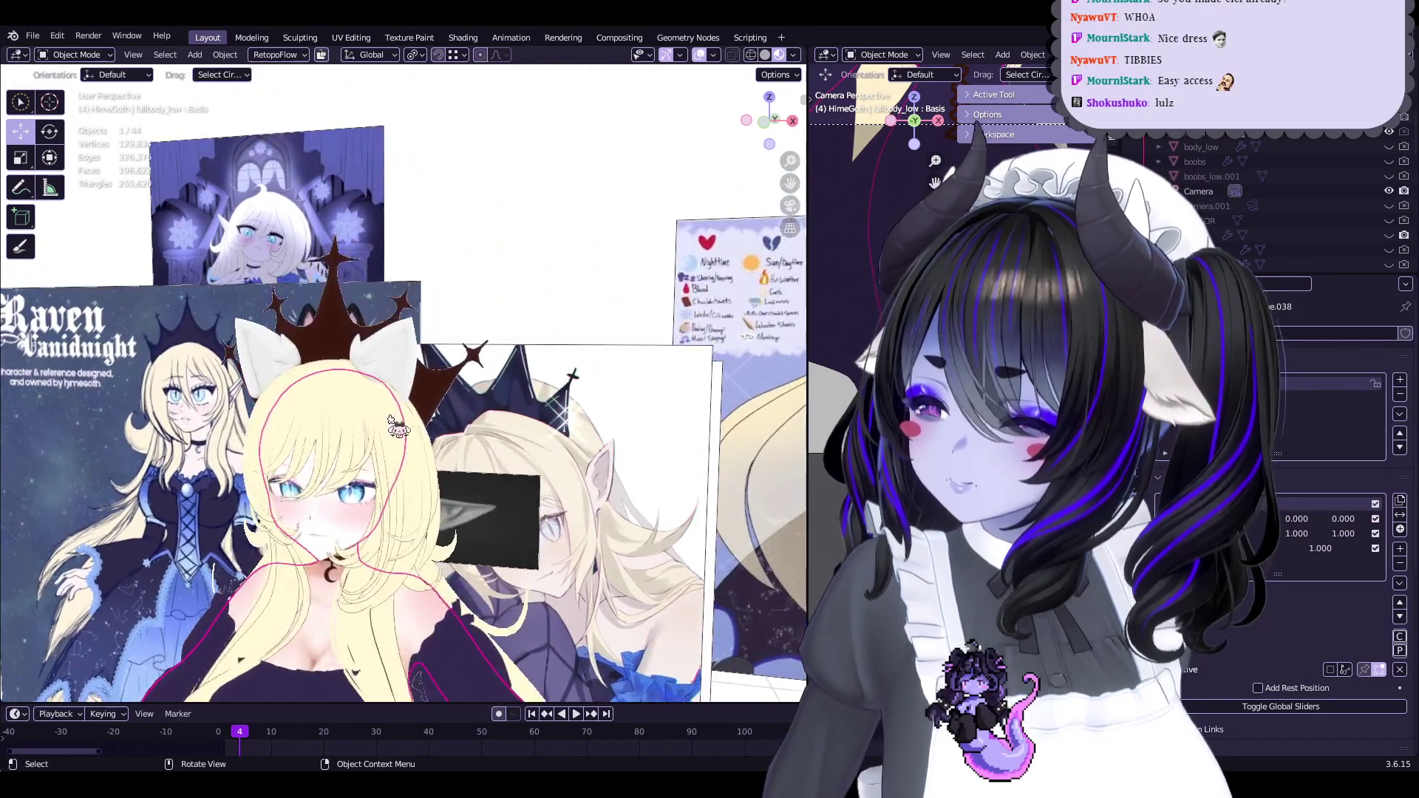
{"action": "scroll", "coordinate": [394, 427], "scroll_direction": "up", "scroll_amount": 5}
{"action": "left_click", "coordinate": [538, 427]}
{"action": "left_click", "coordinate": [765, 54]}
{"action": "middle_click_drag", "start_coordinate": [665, 266], "coordinate": [616, 220]}
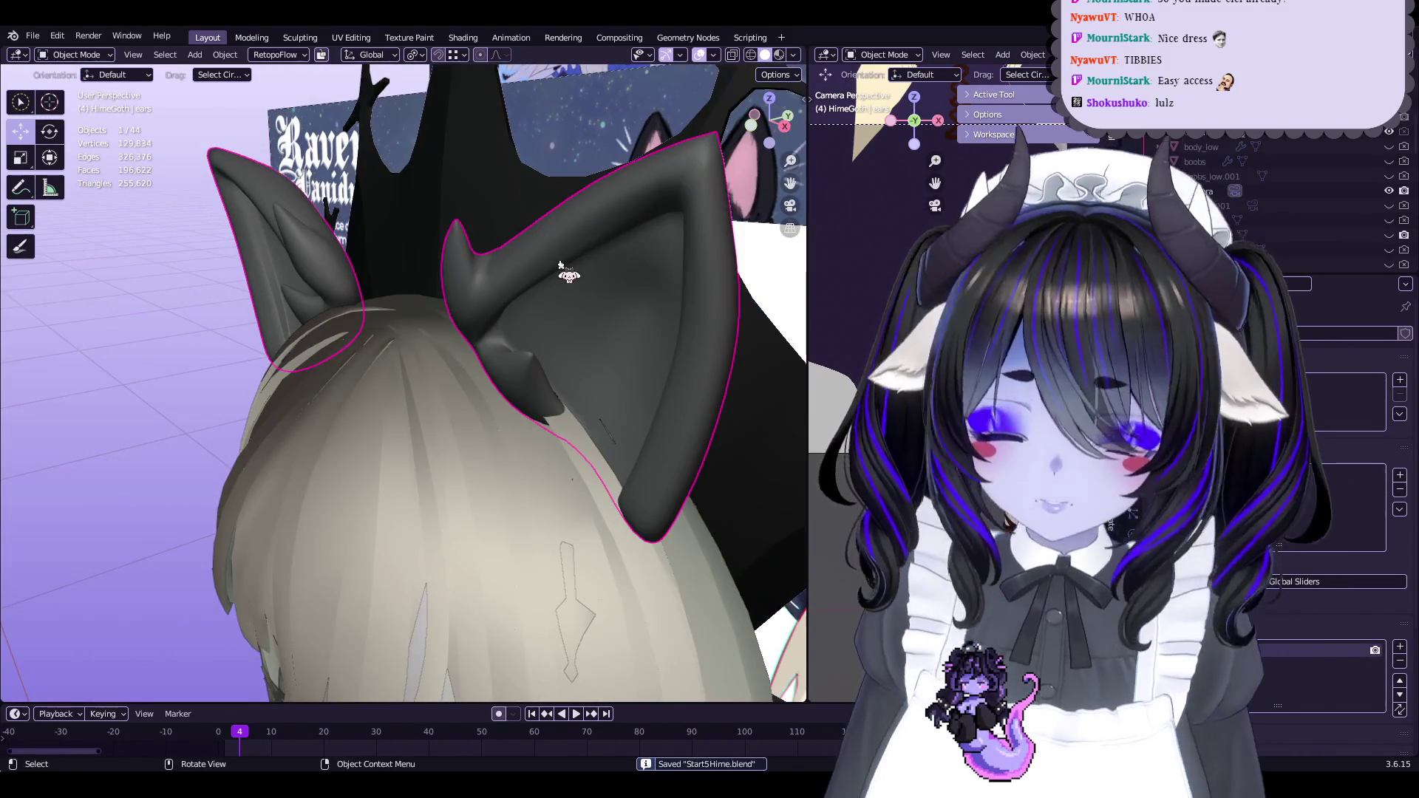
Nudge an ear vertex slightly with proportional falloff, viewing the ear from below
{"action": "key", "text": "Tab"}
{"action": "scroll", "coordinate": [518, 333], "scroll_direction": "up", "scroll_amount": 3}
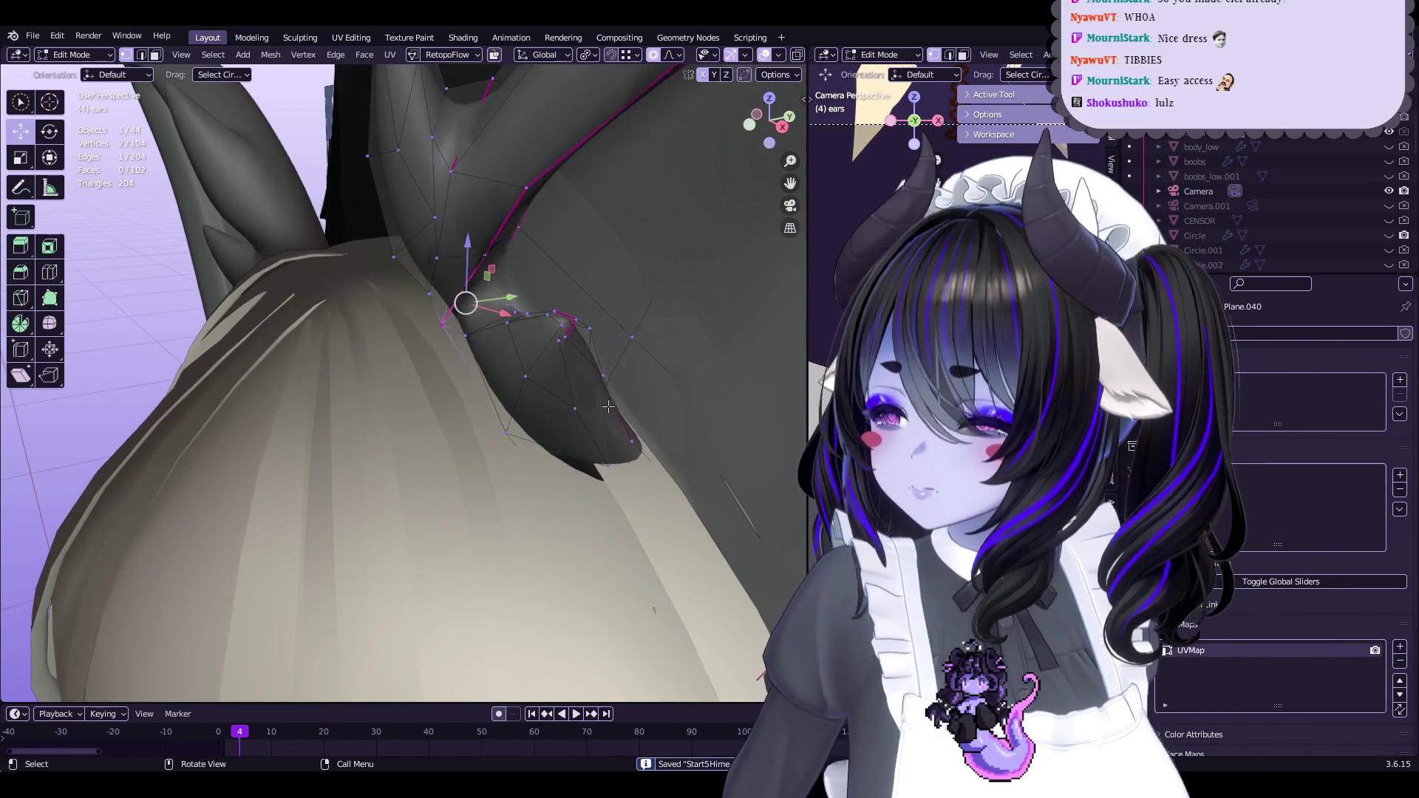
{"action": "key", "text": "g"}
{"action": "key", "text": "Escape"}
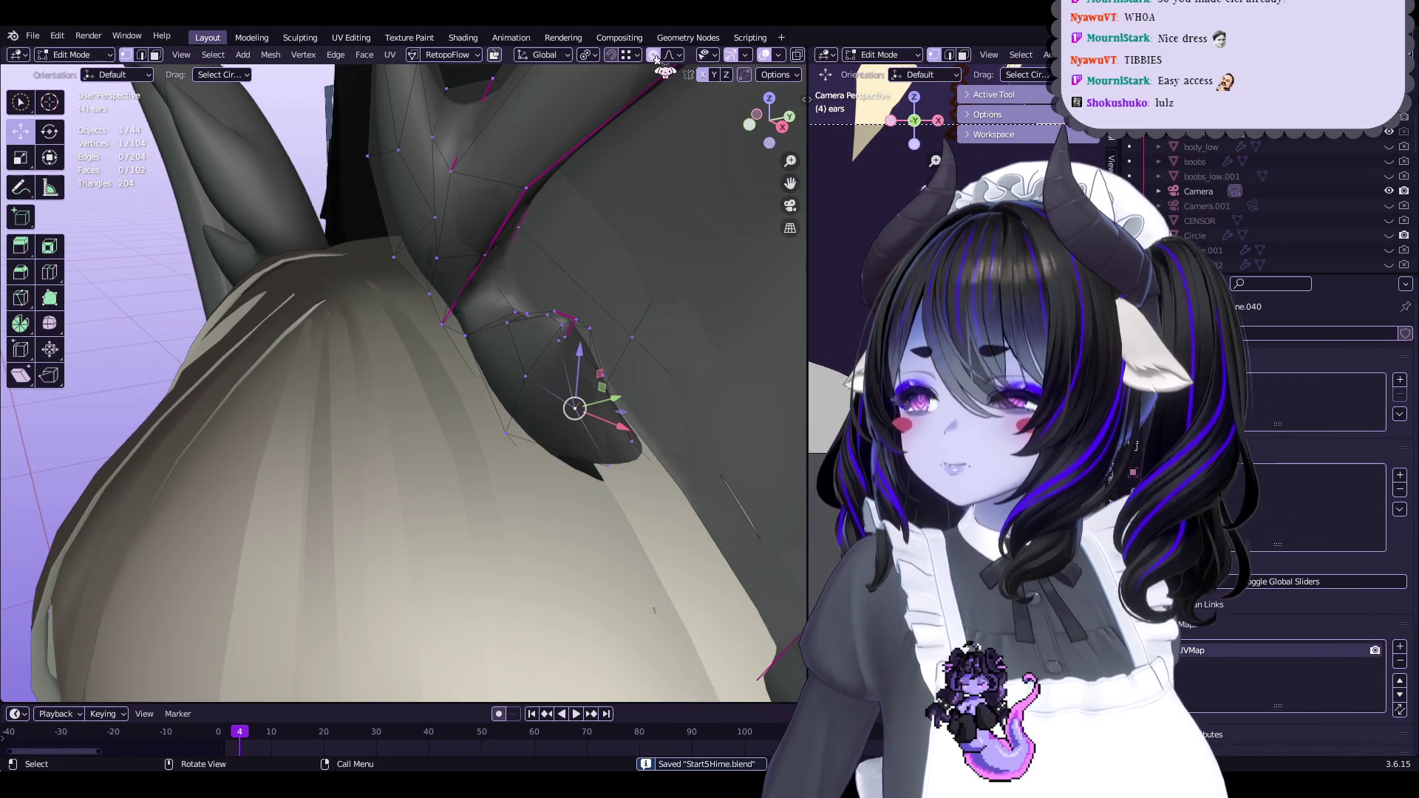
{"action": "key", "text": "g"}
{"action": "key", "text": "Escape"}
{"action": "mouse_move", "coordinate": [578, 321]}
{"action": "middle_mouse_down"}
{"action": "mouse_move", "coordinate": [614, 292]}
{"action": "mouse_move", "coordinate": [549, 358]}
{"action": "mouse_move", "coordinate": [425, 402]}
{"action": "mouse_move", "coordinate": [415, 337]}
{"action": "mouse_move", "coordinate": [528, 288]}
{"action": "middle_mouse_up"}
{"action": "key", "text": "g"}
{"action": "left_click", "coordinate": [562, 348]}
Shift the ear fold vertically with a Z-constrained move, then switch the ear to Sculpt Mode
{"action": "scroll", "coordinate": [555, 355], "scroll_direction": "up", "scroll_amount": 2}
{"action": "key", "text": "g"}
{"action": "key", "text": "z"}
{"action": "left_click", "coordinate": [525, 201]}
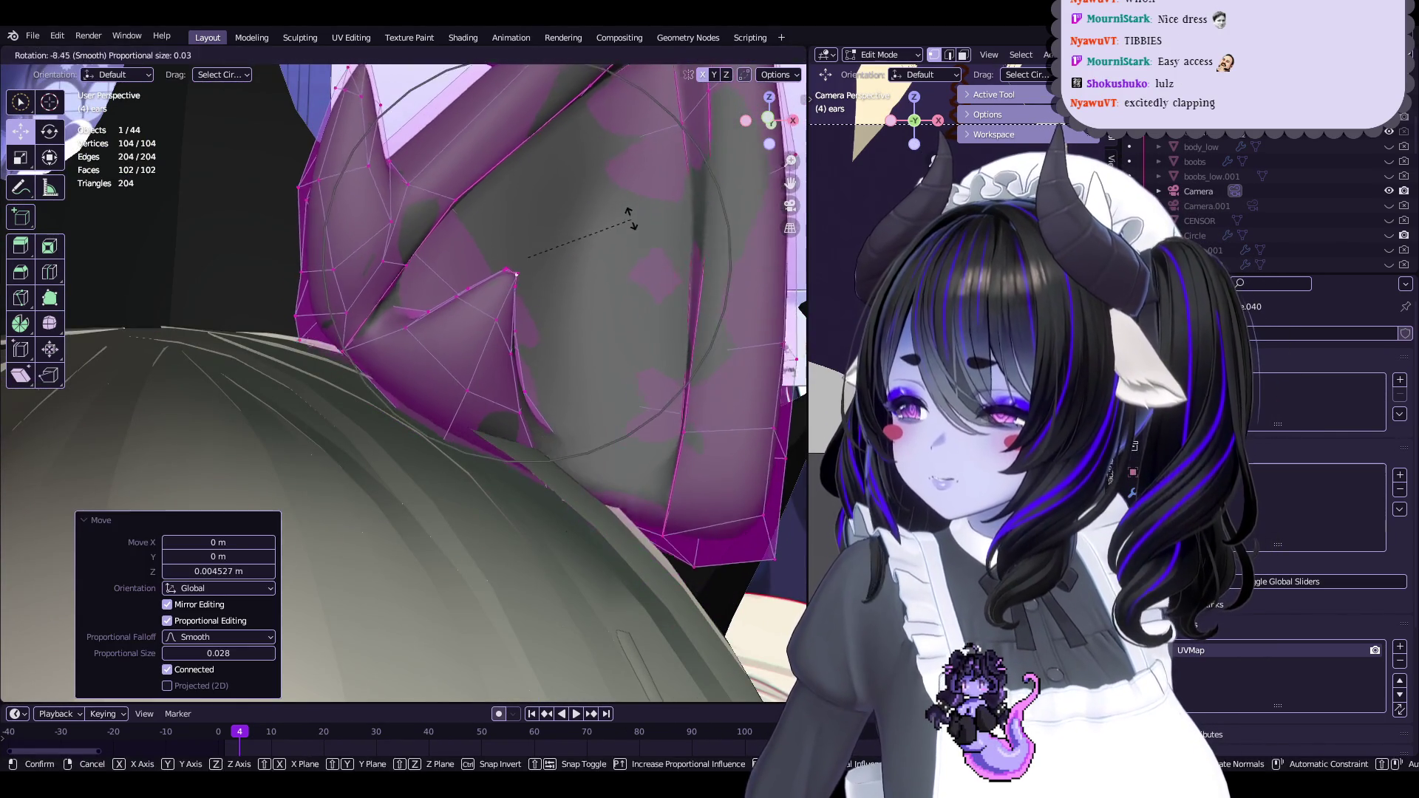
{"action": "middle_click_drag", "start_coordinate": [362, 311], "coordinate": [459, 295], "text": "shift"}
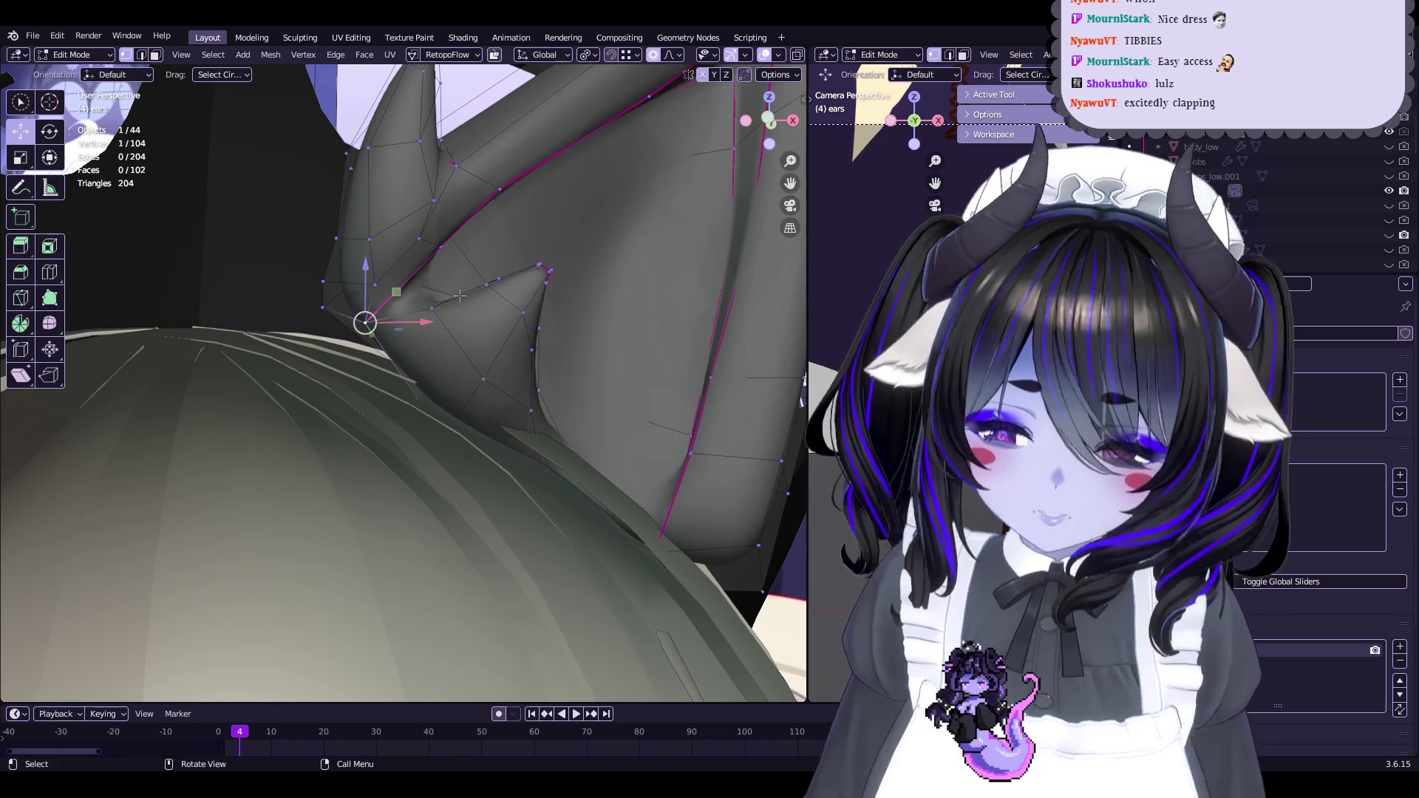
{"action": "key", "text": "ctrl+Tab"}
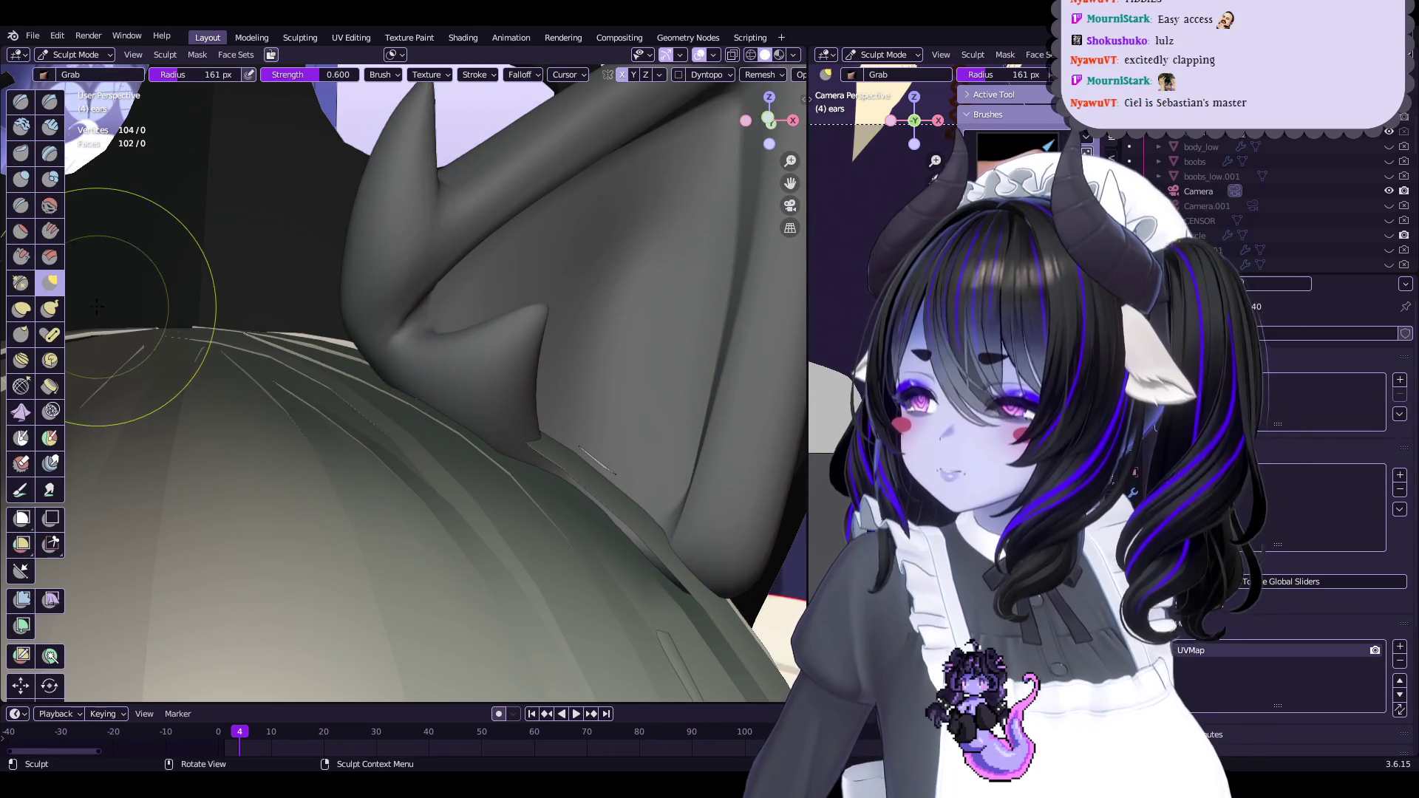
{"action": "mouse_move", "coordinate": [335, 357]}
{"action": "middle_mouse_down", "text": "ctrl"}
{"action": "mouse_move", "coordinate": [451, 397]}
{"action": "mouse_move", "coordinate": [489, 435]}
{"action": "mouse_move", "coordinate": [380, 422]}
{"action": "mouse_move", "coordinate": [305, 442]}
{"action": "mouse_move", "coordinate": [358, 428]}
{"action": "mouse_move", "coordinate": [577, 431]}
{"action": "mouse_move", "coordinate": [518, 457]}
{"action": "mouse_move", "coordinate": [592, 385]}
{"action": "mouse_move", "coordinate": [570, 384]}
{"action": "mouse_move", "coordinate": [609, 396]}
{"action": "mouse_move", "coordinate": [612, 259]}
{"action": "mouse_move", "coordinate": [599, 310]}
{"action": "mouse_move", "coordinate": [631, 414]}
{"action": "mouse_move", "coordinate": [649, 415]}
{"action": "mouse_move", "coordinate": [543, 322]}
{"action": "mouse_move", "coordinate": [469, 349]}
{"action": "mouse_move", "coordinate": [643, 386]}
{"action": "mouse_move", "coordinate": [586, 387]}
{"action": "mouse_move", "coordinate": [491, 308]}
{"action": "mouse_move", "coordinate": [514, 380]}
{"action": "mouse_move", "coordinate": [655, 374]}
{"action": "mouse_move", "coordinate": [555, 374]}
{"action": "mouse_move", "coordinate": [586, 348]}
{"action": "mouse_move", "coordinate": [603, 444]}
{"action": "mouse_move", "coordinate": [584, 342]}
{"action": "mouse_move", "coordinate": [643, 285]}
{"action": "mouse_move", "coordinate": [500, 406]}
{"action": "mouse_move", "coordinate": [518, 340]}
{"action": "middle_mouse_up", "text": "ctrl"}
Reshape and thicken the ear fold with further proportional moves
{"action": "key", "text": "Tab"}
{"action": "scroll", "coordinate": [571, 383], "scroll_direction": "up", "scroll_amount": 5}
{"action": "scroll", "coordinate": [571, 380], "scroll_direction": "down", "scroll_amount": 4}
{"action": "key", "text": "g"}
{"action": "left_click", "coordinate": [572, 377]}
{"action": "key", "text": "g"}
{"action": "key", "text": "Tab"}
Adjust a fold vertex, apply Set Flow to smooth the edge loop, and leave Edit Mode
{"action": "key", "text": "Tab"}
{"action": "key", "text": "Tab"}
{"action": "key", "text": "Tab"}
{"action": "left_click", "coordinate": [505, 378]}
{"action": "left_click", "coordinate": [674, 353]}
{"action": "key", "text": "Tab"}
{"action": "scroll", "coordinate": [596, 318], "scroll_direction": "up", "scroll_amount": 4}
{"action": "key", "text": "Tab"}
{"action": "left_click", "coordinate": [517, 340]}
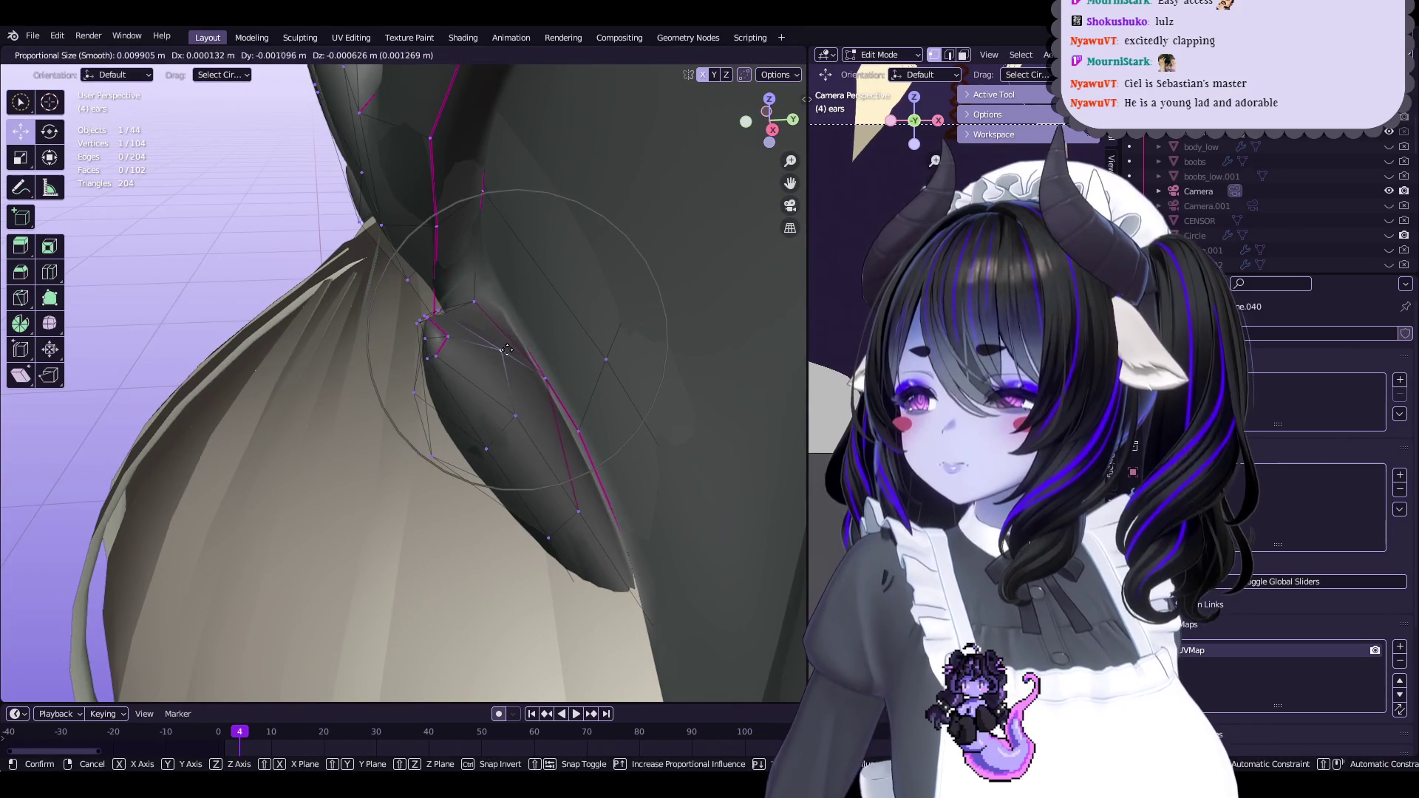
{"action": "left_click", "coordinate": [508, 348]}
{"action": "mouse_move", "coordinate": [444, 397]}
{"action": "middle_mouse_down"}
{"action": "mouse_move", "coordinate": [453, 422]}
{"action": "mouse_move", "coordinate": [470, 406]}
{"action": "mouse_move", "coordinate": [368, 434]}
{"action": "middle_mouse_up"}
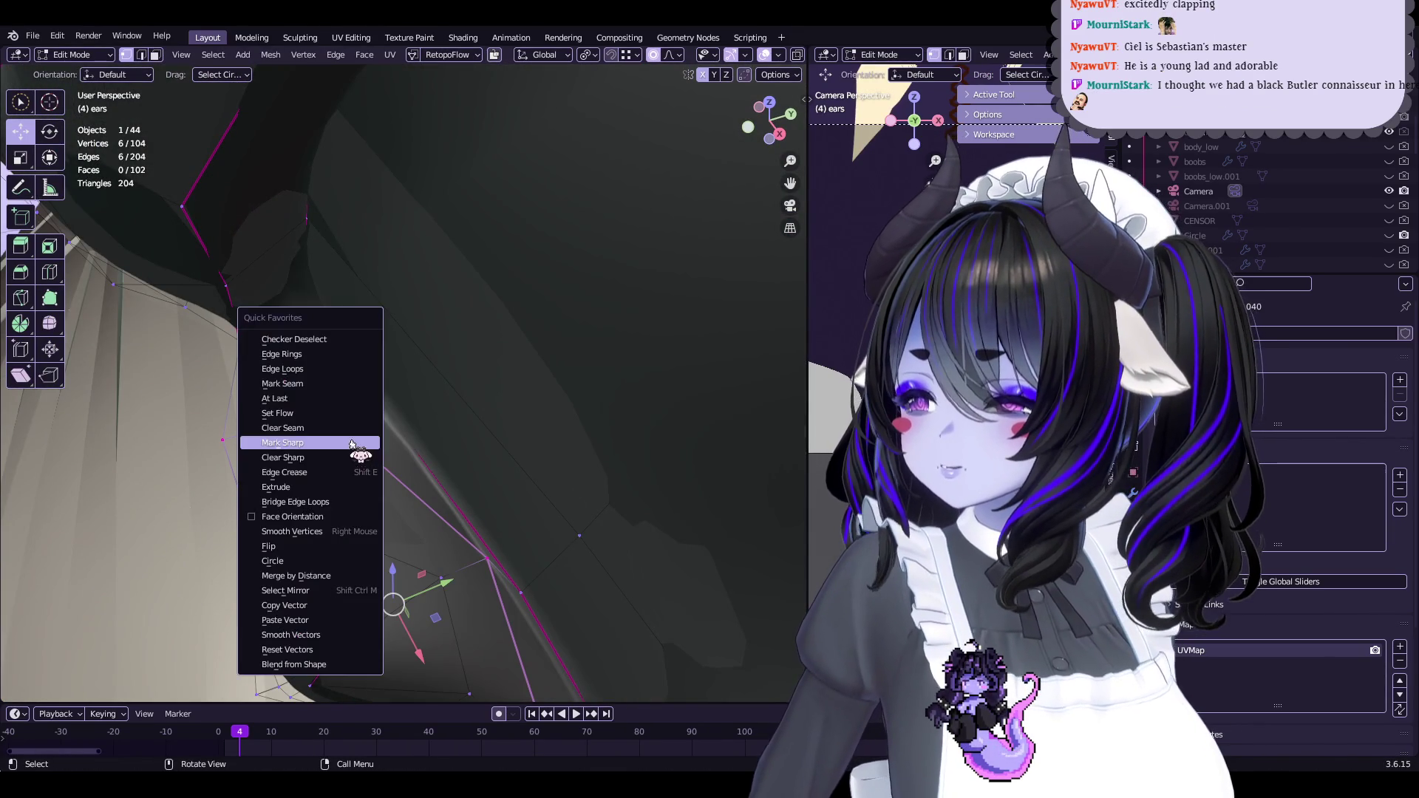
{"action": "mouse_move", "coordinate": [569, 409]}
{"action": "middle_mouse_down"}
{"action": "mouse_move", "coordinate": [557, 322]}
{"action": "mouse_move", "coordinate": [421, 390]}
{"action": "mouse_move", "coordinate": [561, 399]}
{"action": "mouse_move", "coordinate": [446, 439]}
{"action": "mouse_move", "coordinate": [430, 409]}
{"action": "mouse_move", "coordinate": [558, 323]}
{"action": "mouse_move", "coordinate": [590, 412]}
{"action": "mouse_move", "coordinate": [561, 406]}
{"action": "middle_mouse_up"}
{"action": "left_click", "coordinate": [557, 321]}
{"action": "key", "text": "Tab"}
{"action": "key", "text": "Tab"}
{"action": "key", "text": "Tab"}
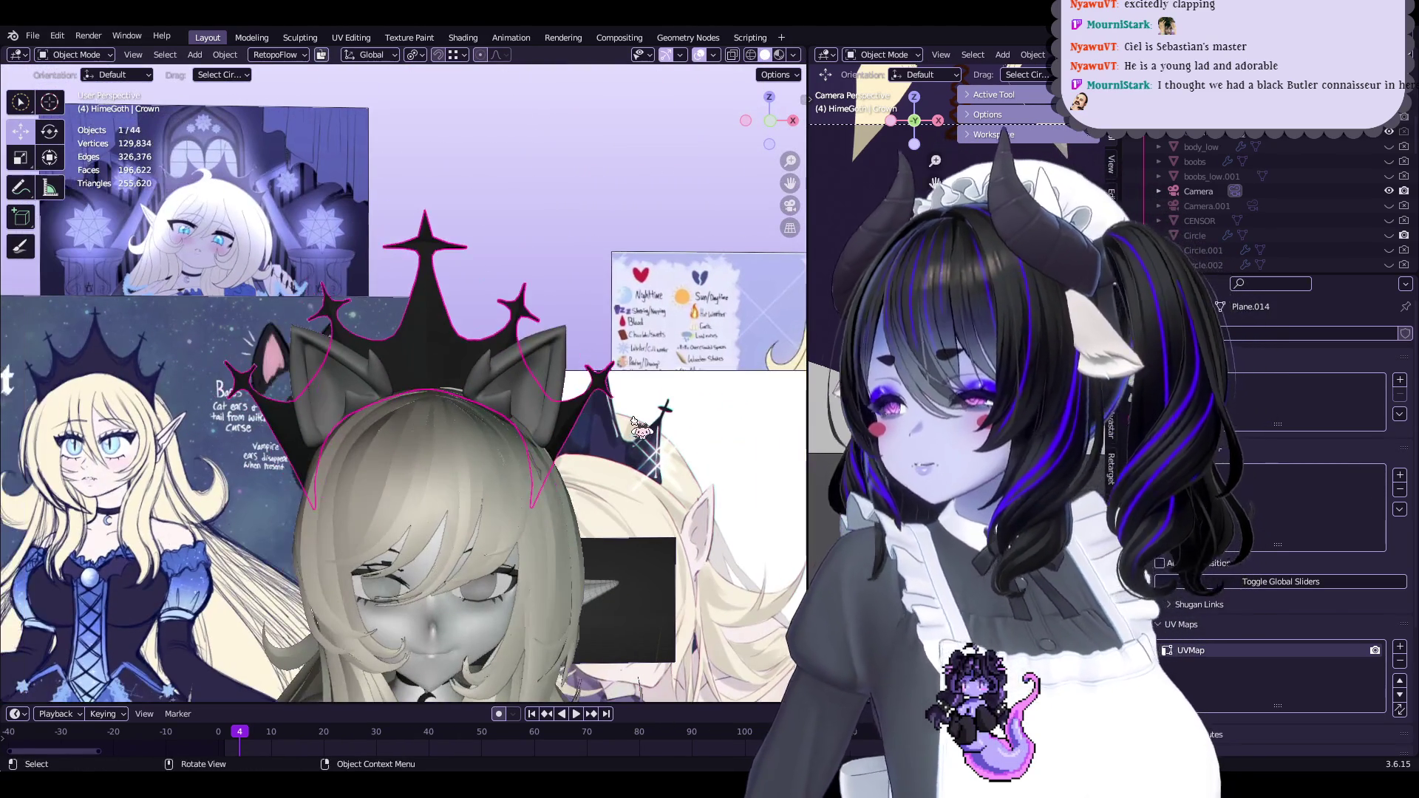
Select the cat ear and rotate its tip vertices by 1.62° in Edit Mode
{"action": "scroll", "coordinate": [592, 418], "scroll_direction": "up", "scroll_amount": 8}
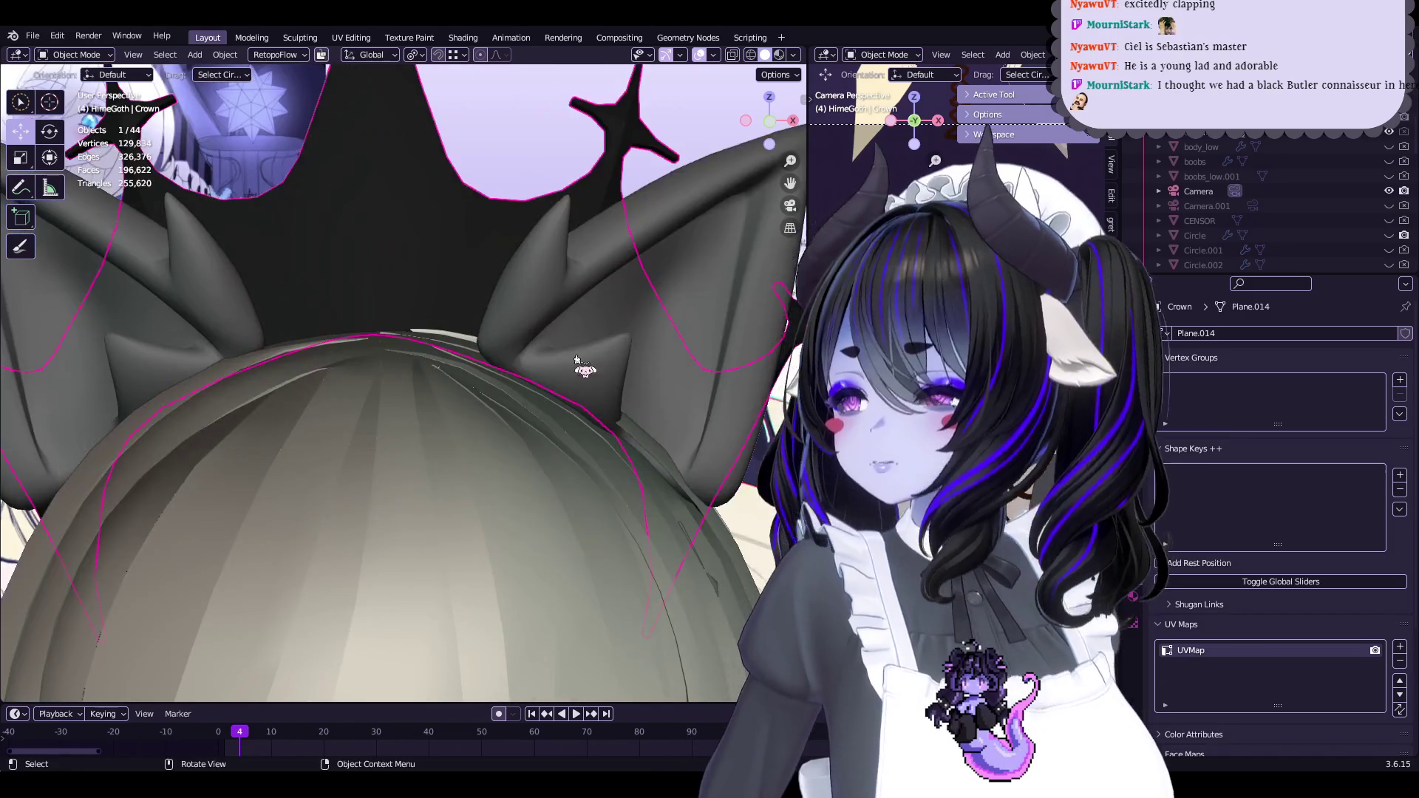
{"action": "left_click", "coordinate": [577, 360]}
{"action": "mouse_move", "coordinate": [578, 360]}
{"action": "middle_mouse_down"}
{"action": "mouse_move", "coordinate": [392, 353]}
{"action": "mouse_move", "coordinate": [476, 355]}
{"action": "middle_mouse_up"}
{"action": "key", "text": "Tab"}
{"action": "mouse_move", "coordinate": [462, 300]}
{"action": "middle_mouse_down"}
{"action": "mouse_move", "coordinate": [483, 352]}
{"action": "mouse_move", "coordinate": [524, 310]}
{"action": "middle_mouse_up"}
{"action": "key", "text": "r"}
{"action": "left_click", "coordinate": [610, 288]}
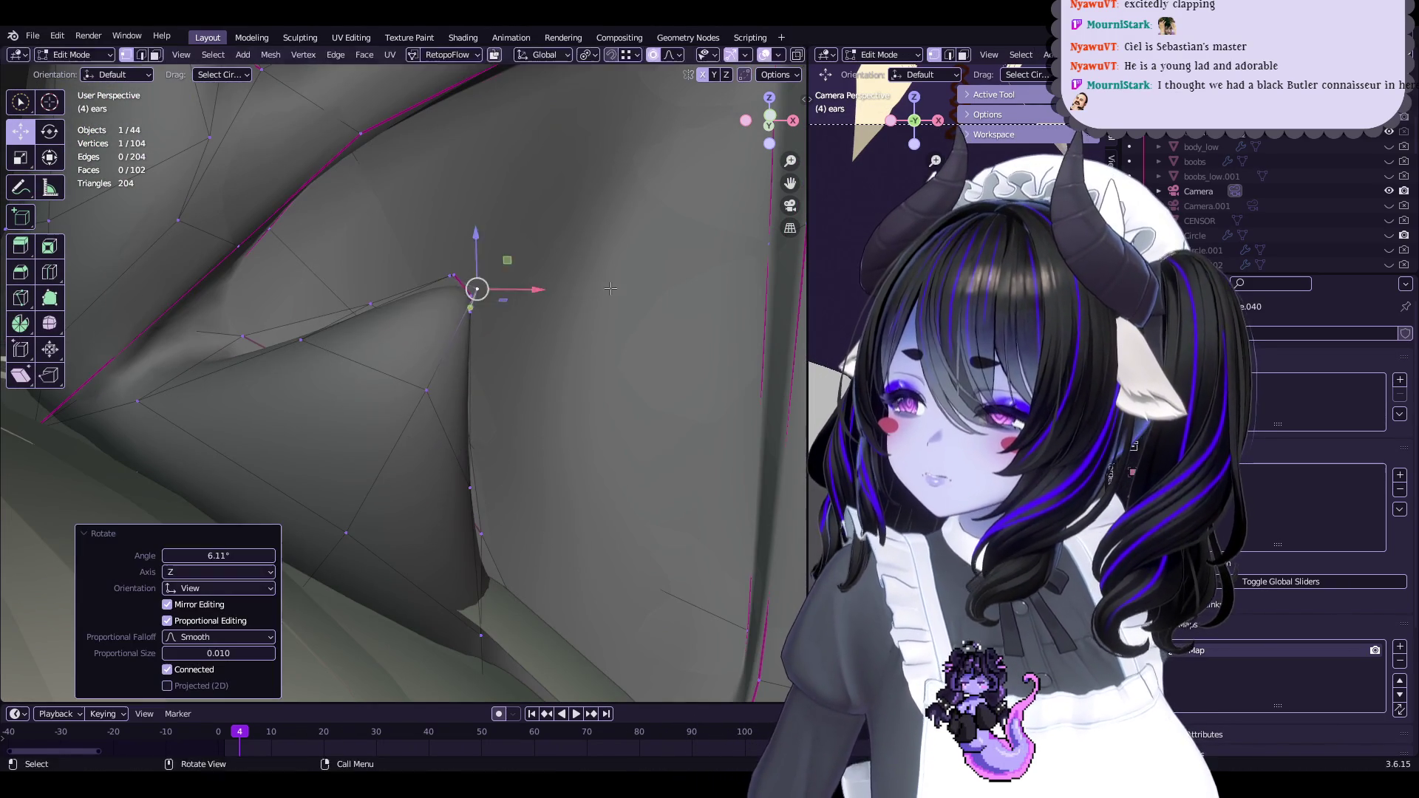
Scale the ear tip vertices down to 0.552 and return to Object Mode
{"action": "middle_click_drag", "start_coordinate": [671, 262], "coordinate": [586, 268]}
{"action": "key", "text": "s"}
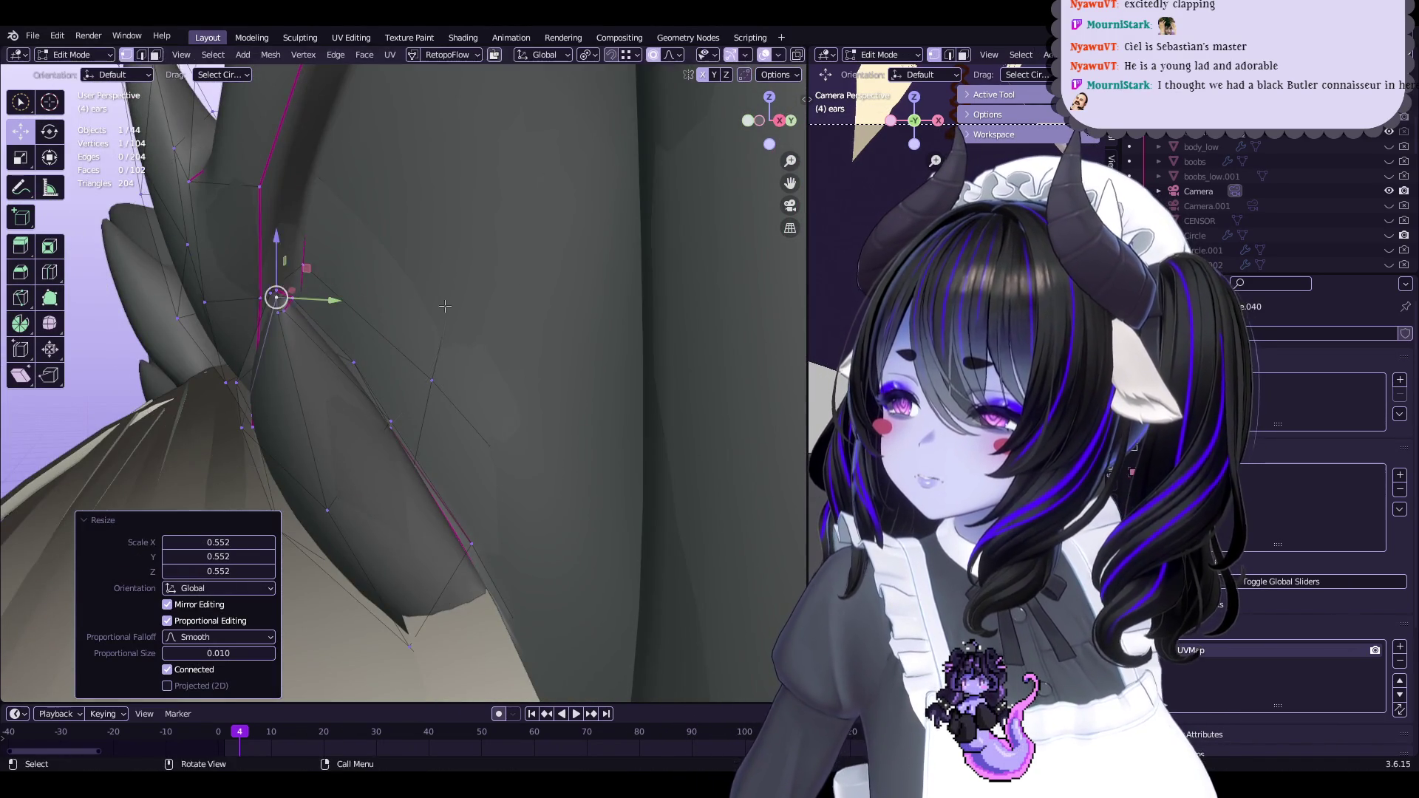
{"action": "left_click", "coordinate": [449, 301]}
{"action": "mouse_move", "coordinate": [449, 301]}
{"action": "middle_mouse_down"}
{"action": "mouse_move", "coordinate": [577, 291]}
{"action": "mouse_move", "coordinate": [451, 410]}
{"action": "mouse_move", "coordinate": [633, 370]}
{"action": "mouse_move", "coordinate": [606, 392]}
{"action": "middle_mouse_up"}
{"action": "key", "text": "Tab"}
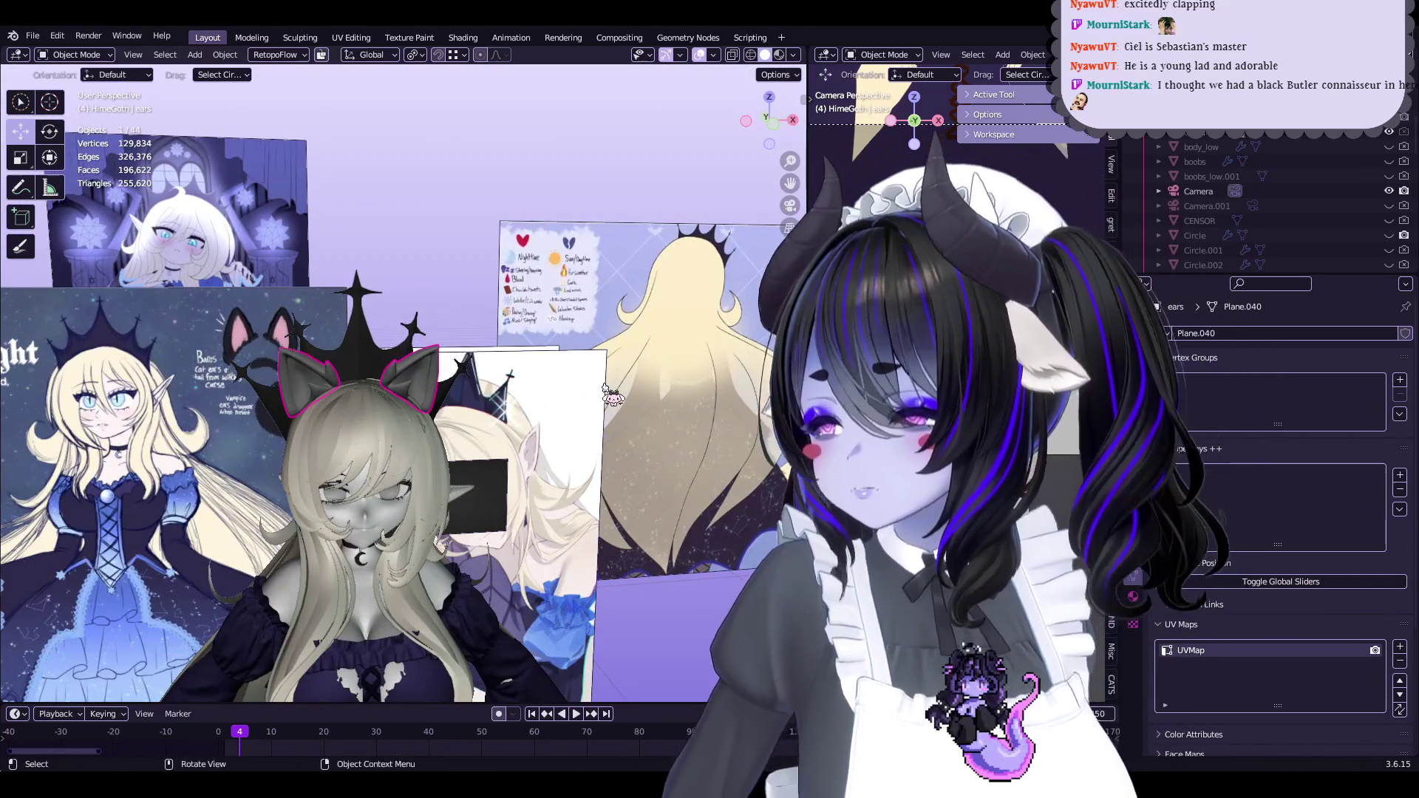
Re-enter Edit Mode, frame the selected ear vertices, and save the file
{"action": "key", "text": "Tab"}
{"action": "key", "text": "KP_Decimal"}
{"action": "key", "text": "ctrl+s"}
Thicken the ear tip with two shrink/fatten passes
{"action": "mouse_move", "coordinate": [434, 389]}
{"action": "middle_mouse_down"}
{"action": "mouse_move", "coordinate": [322, 451]}
{"action": "mouse_move", "coordinate": [348, 481]}
{"action": "middle_mouse_up"}
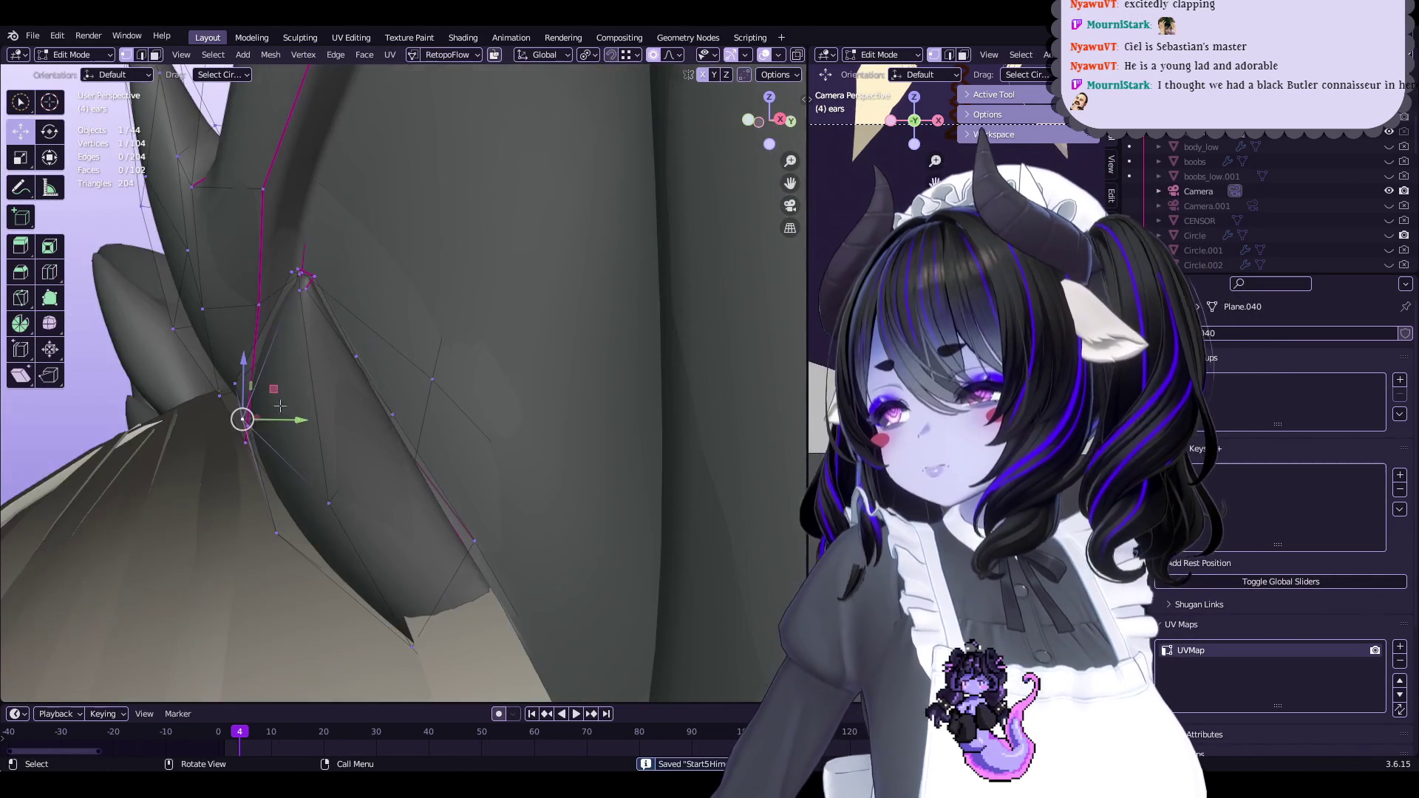
{"action": "key", "text": "alt+s"}
{"action": "left_click", "coordinate": [355, 492]}
{"action": "key", "text": "alt+s"}
{"action": "left_click", "coordinate": [366, 504]}
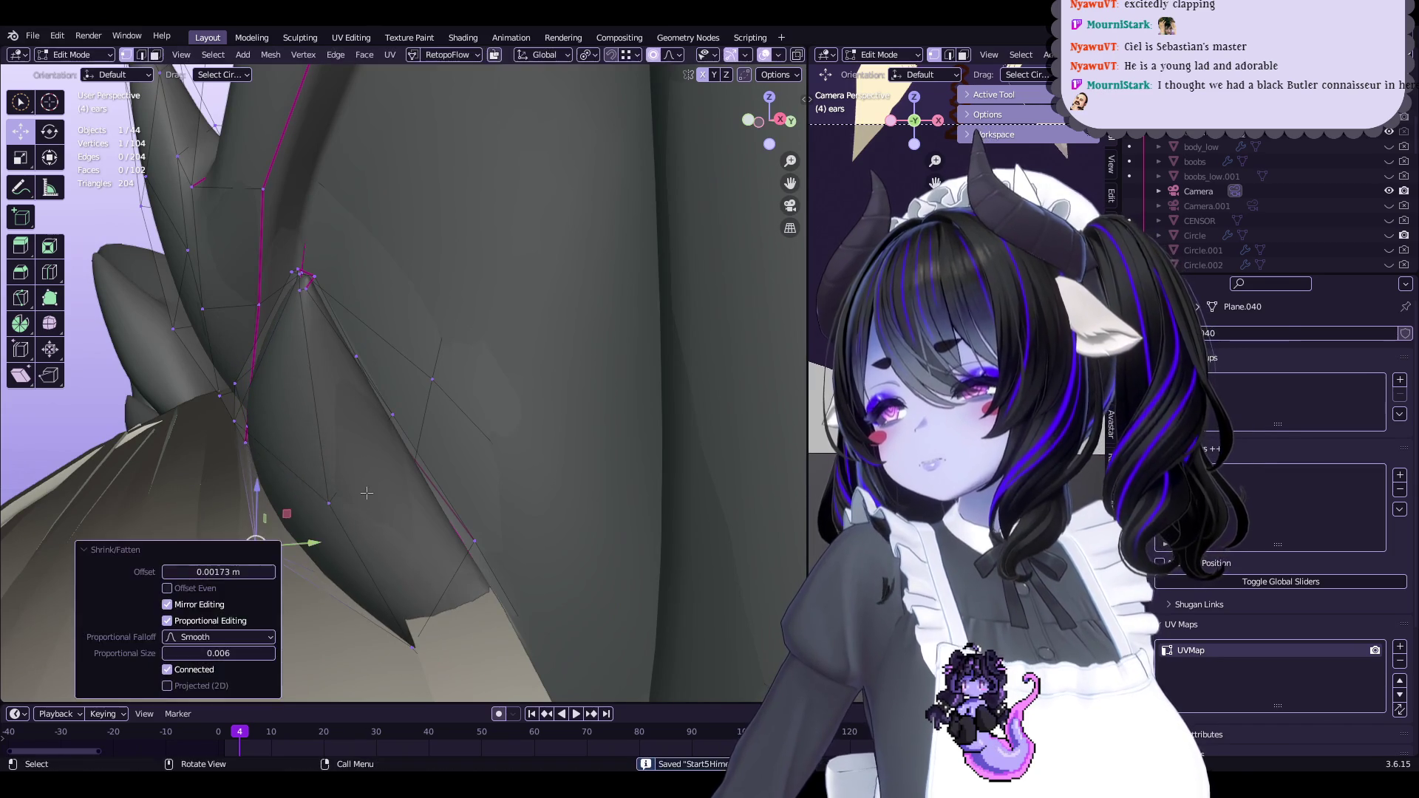
{"action": "key", "text": "Tab"}
{"action": "mouse_move", "coordinate": [358, 469]}
{"action": "middle_mouse_down"}
{"action": "mouse_move", "coordinate": [422, 468]}
{"action": "mouse_move", "coordinate": [500, 435]}
{"action": "mouse_move", "coordinate": [496, 384]}
{"action": "middle_mouse_up"}
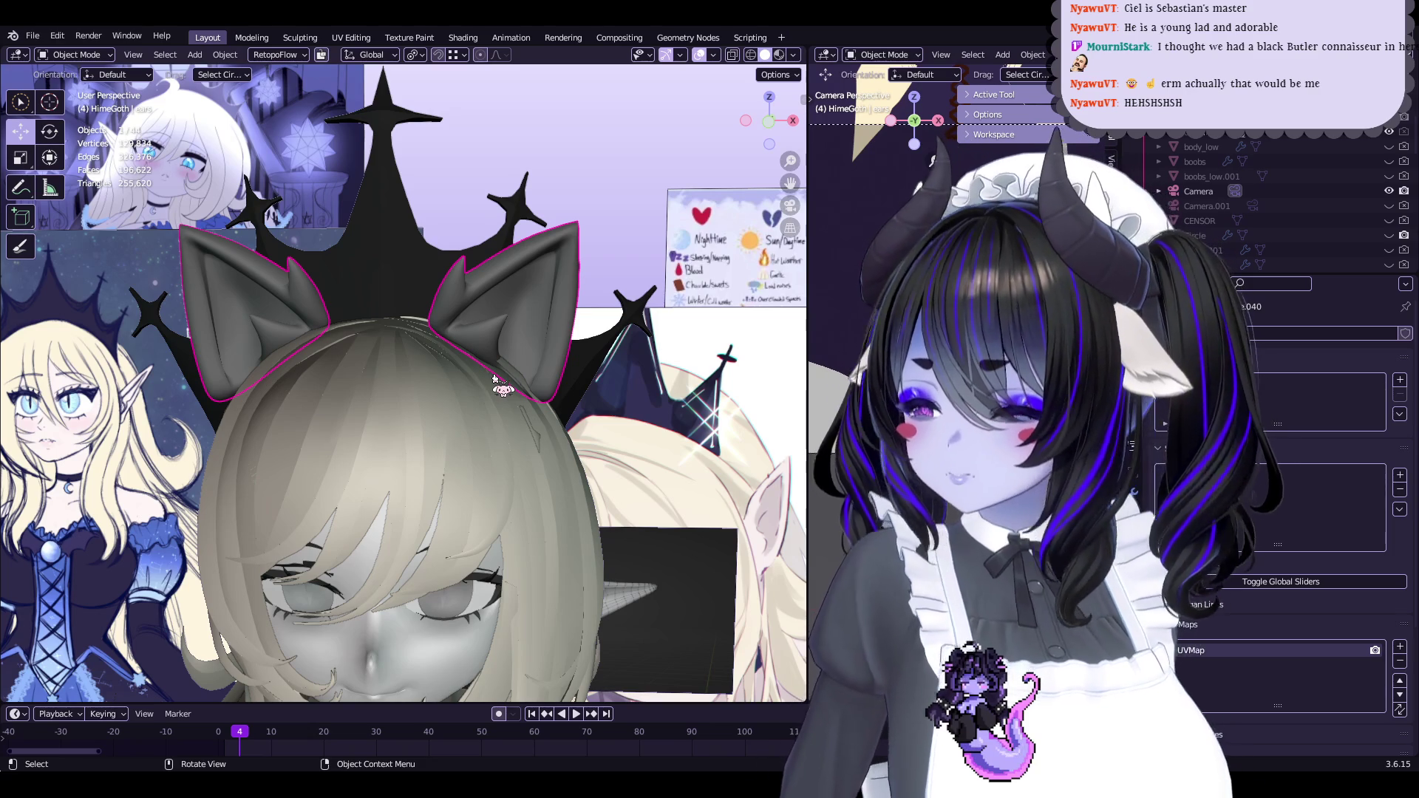
{"action": "key", "text": "Tab"}
Slightly rotate the ears and reposition them on the head, then leave Edit Mode
{"action": "mouse_move", "coordinate": [481, 348]}
{"action": "middle_mouse_down"}
{"action": "mouse_move", "coordinate": [679, 280]}
{"action": "mouse_move", "coordinate": [655, 287]}
{"action": "mouse_move", "coordinate": [668, 294]}
{"action": "mouse_move", "coordinate": [475, 286]}
{"action": "mouse_move", "coordinate": [412, 357]}
{"action": "mouse_move", "coordinate": [492, 326]}
{"action": "mouse_move", "coordinate": [573, 464]}
{"action": "middle_mouse_up"}
{"action": "key", "text": "r"}
{"action": "left_click", "coordinate": [679, 279]}
{"action": "key", "text": "g"}
{"action": "left_click", "coordinate": [658, 290]}
{"action": "key", "text": "g"}
{"action": "left_click", "coordinate": [692, 264]}
{"action": "key", "text": "Tab"}
{"action": "key", "text": "Tab"}
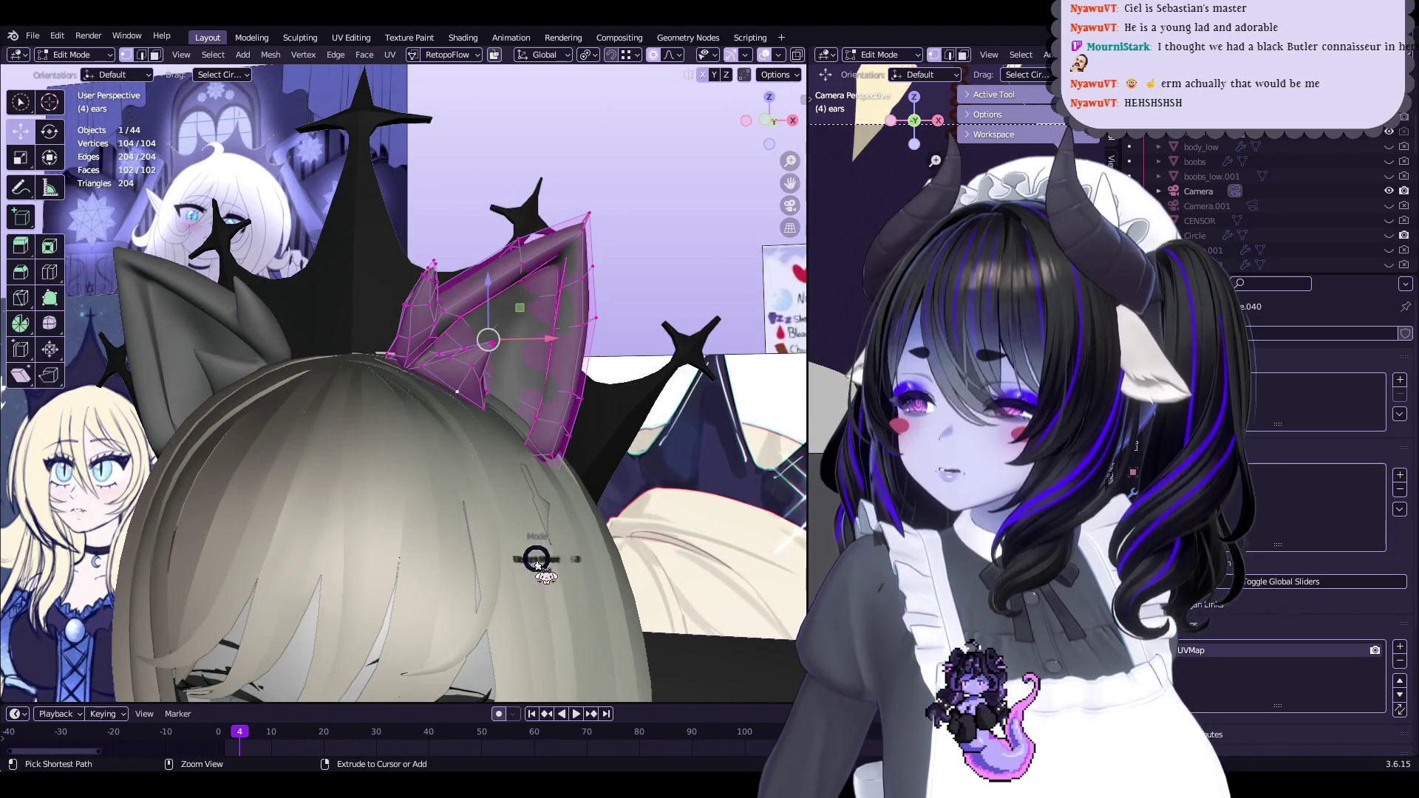
Cycle the ears through the paint and sculpt modes, return to Object Mode, and save Start5Hime.blend
{"action": "key", "text": "ctrl+Tab"}
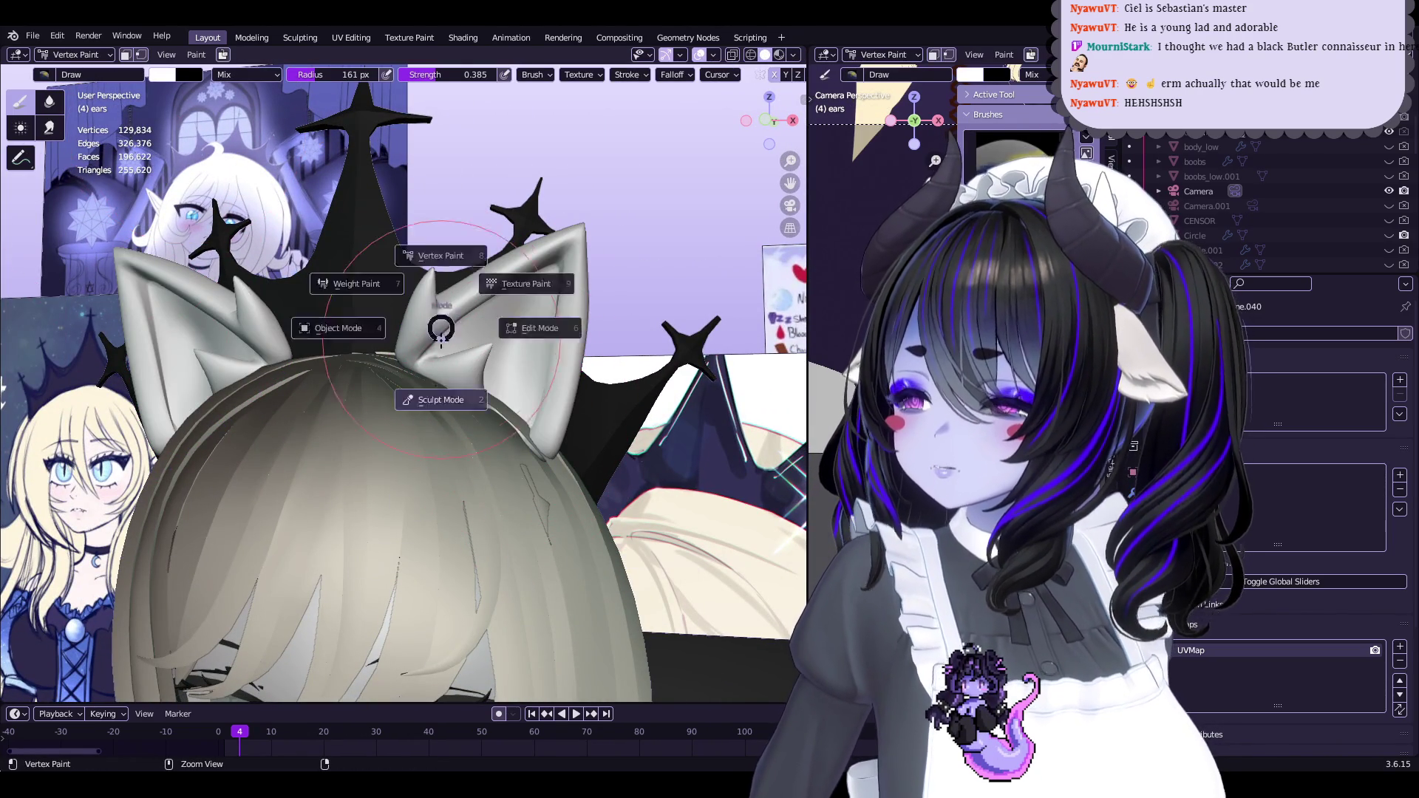
{"action": "left_click", "coordinate": [440, 355]}
{"action": "key", "text": "ctrl+Tab"}
{"action": "left_click", "coordinate": [340, 302]}
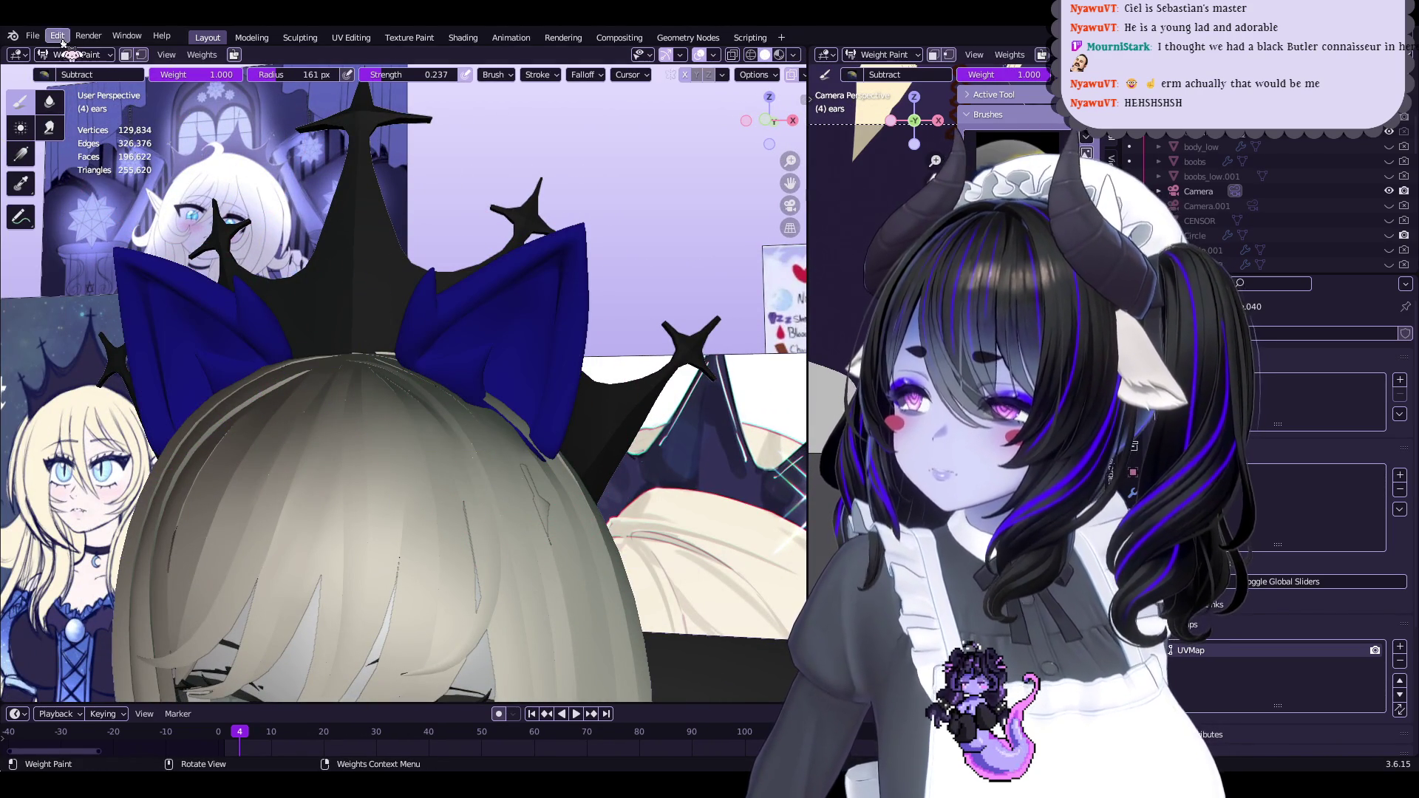
{"action": "left_click", "coordinate": [80, 104]}
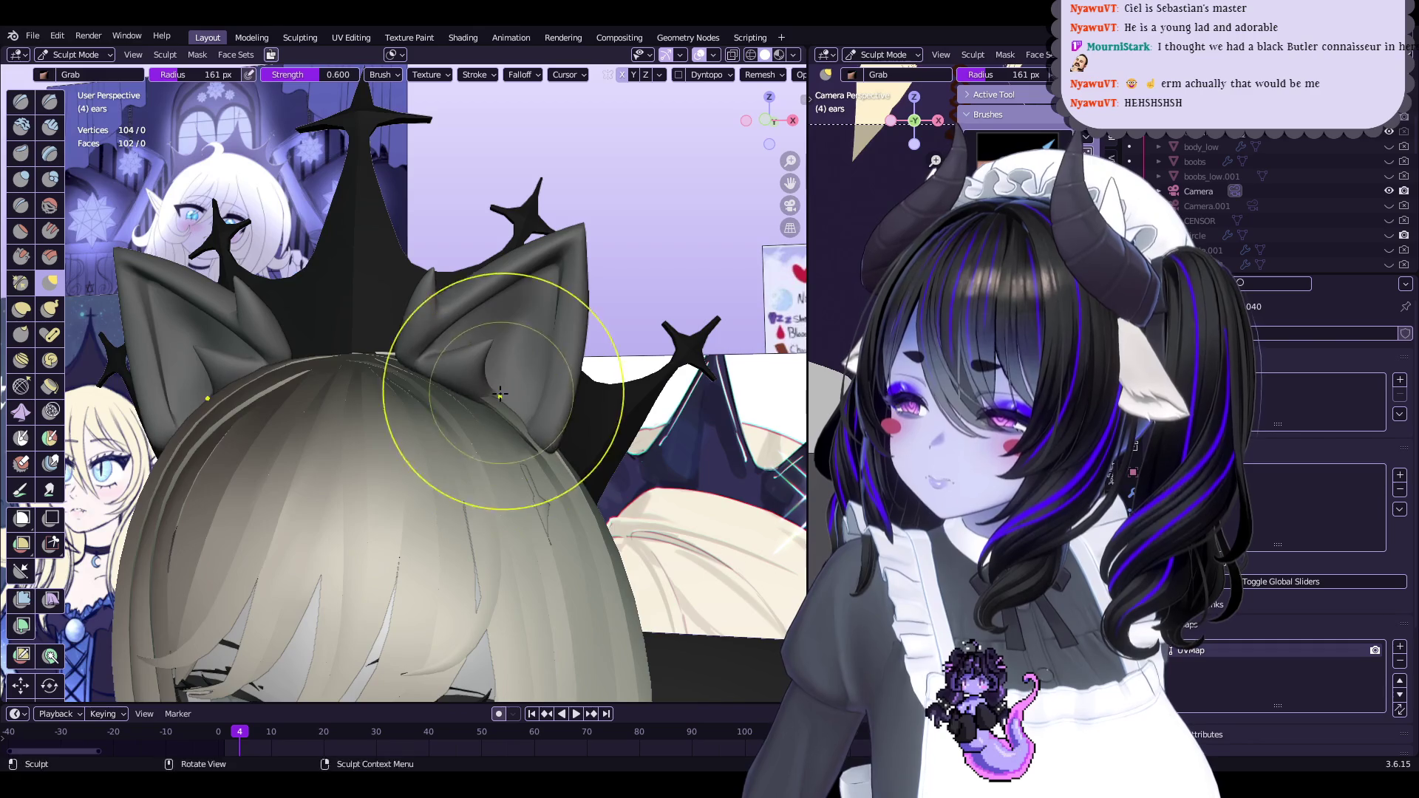
{"action": "middle_click_drag", "start_coordinate": [501, 391], "coordinate": [518, 414]}
{"action": "scroll", "coordinate": [516, 405], "scroll_direction": "down", "scroll_amount": 3}
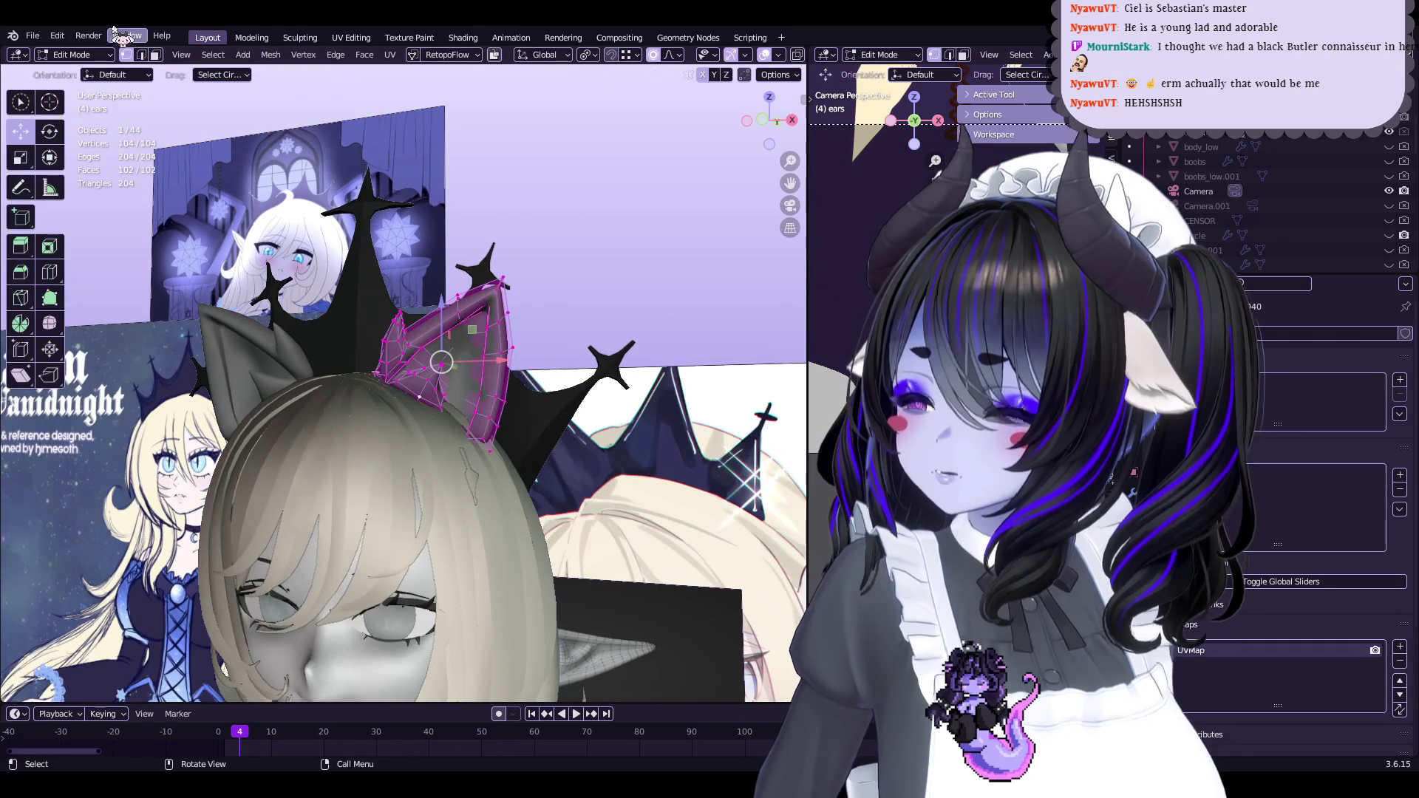
{"action": "left_click", "coordinate": [77, 54]}
{"action": "left_click", "coordinate": [74, 71]}
{"action": "key", "text": "ctrl+s"}
{"action": "mouse_move", "coordinate": [331, 275]}
{"action": "middle_mouse_down"}
{"action": "mouse_move", "coordinate": [379, 401]}
{"action": "mouse_move", "coordinate": [452, 372]}
{"action": "mouse_move", "coordinate": [460, 358]}
{"action": "mouse_move", "coordinate": [434, 353]}
{"action": "mouse_move", "coordinate": [239, 159]}
{"action": "mouse_move", "coordinate": [199, 86]}
{"action": "middle_mouse_up"}
Duplicate one ear-base face and separate it into a new object, ears.001
{"action": "key", "text": "Tab"}
{"action": "key", "text": "alt+a"}
{"action": "mouse_move", "coordinate": [333, 295]}
{"action": "middle_mouse_down"}
{"action": "mouse_move", "coordinate": [399, 354]}
{"action": "mouse_move", "coordinate": [414, 338]}
{"action": "mouse_move", "coordinate": [402, 326]}
{"action": "mouse_move", "coordinate": [564, 301]}
{"action": "mouse_move", "coordinate": [470, 275]}
{"action": "middle_mouse_up"}
{"action": "left_click", "coordinate": [436, 384]}
{"action": "key", "text": "shift+d"}
{"action": "left_click", "coordinate": [412, 368]}
{"action": "left_click", "coordinate": [474, 328]}
{"action": "key", "text": "Tab"}
Place the new face against the ear base and move one corner vertex into position
{"action": "left_click", "coordinate": [577, 286]}
{"action": "middle_click_drag", "start_coordinate": [576, 286], "coordinate": [459, 317]}
{"action": "left_click_drag", "start_coordinate": [190, 365], "coordinate": [279, 380]}
{"action": "middle_click_drag", "start_coordinate": [279, 380], "coordinate": [573, 314]}
{"action": "left_click", "coordinate": [523, 341]}
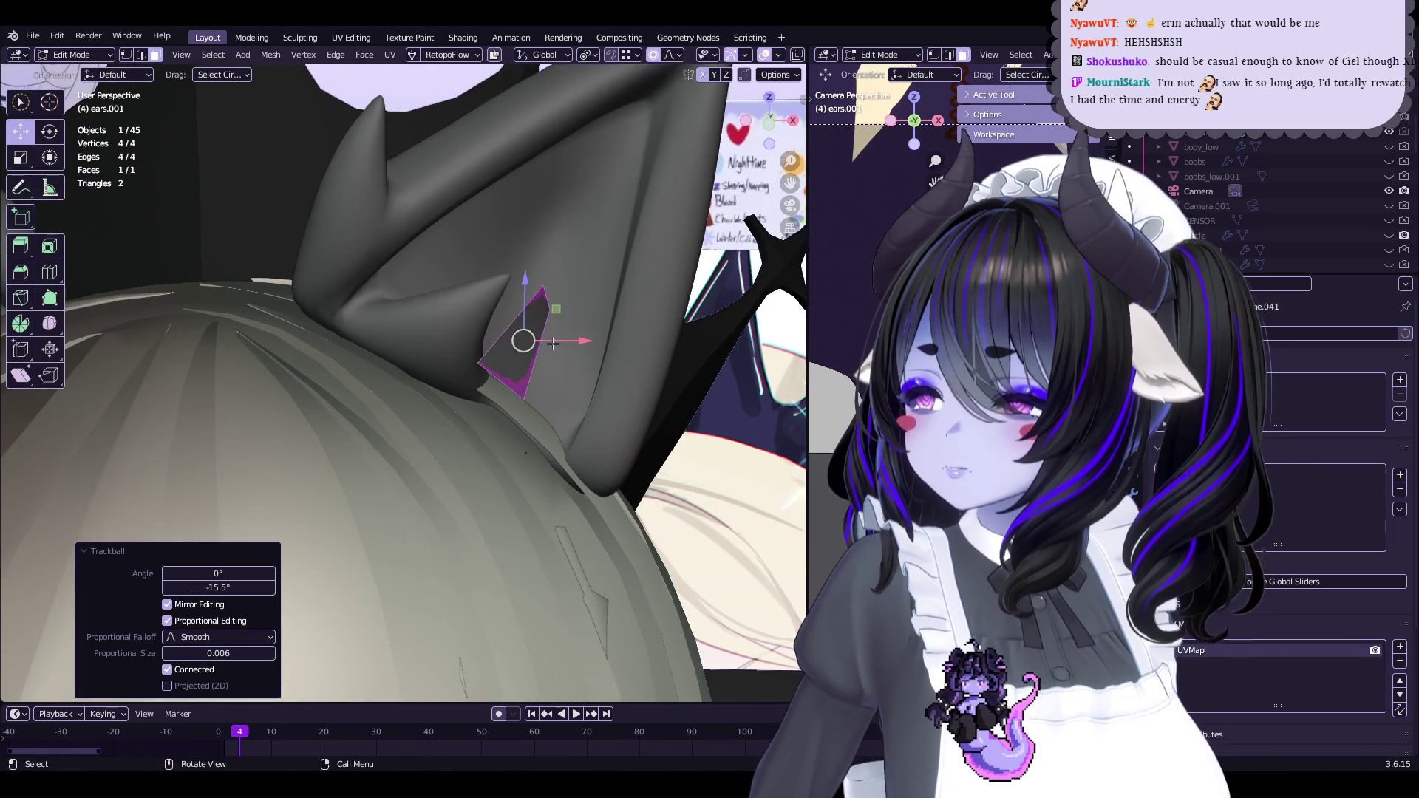
{"action": "scroll", "coordinate": [533, 332], "scroll_direction": "up", "scroll_amount": 6}
{"action": "key", "text": "g"}
{"action": "left_click", "coordinate": [380, 369]}
{"action": "scroll", "coordinate": [381, 370], "scroll_direction": "down", "scroll_amount": 5}
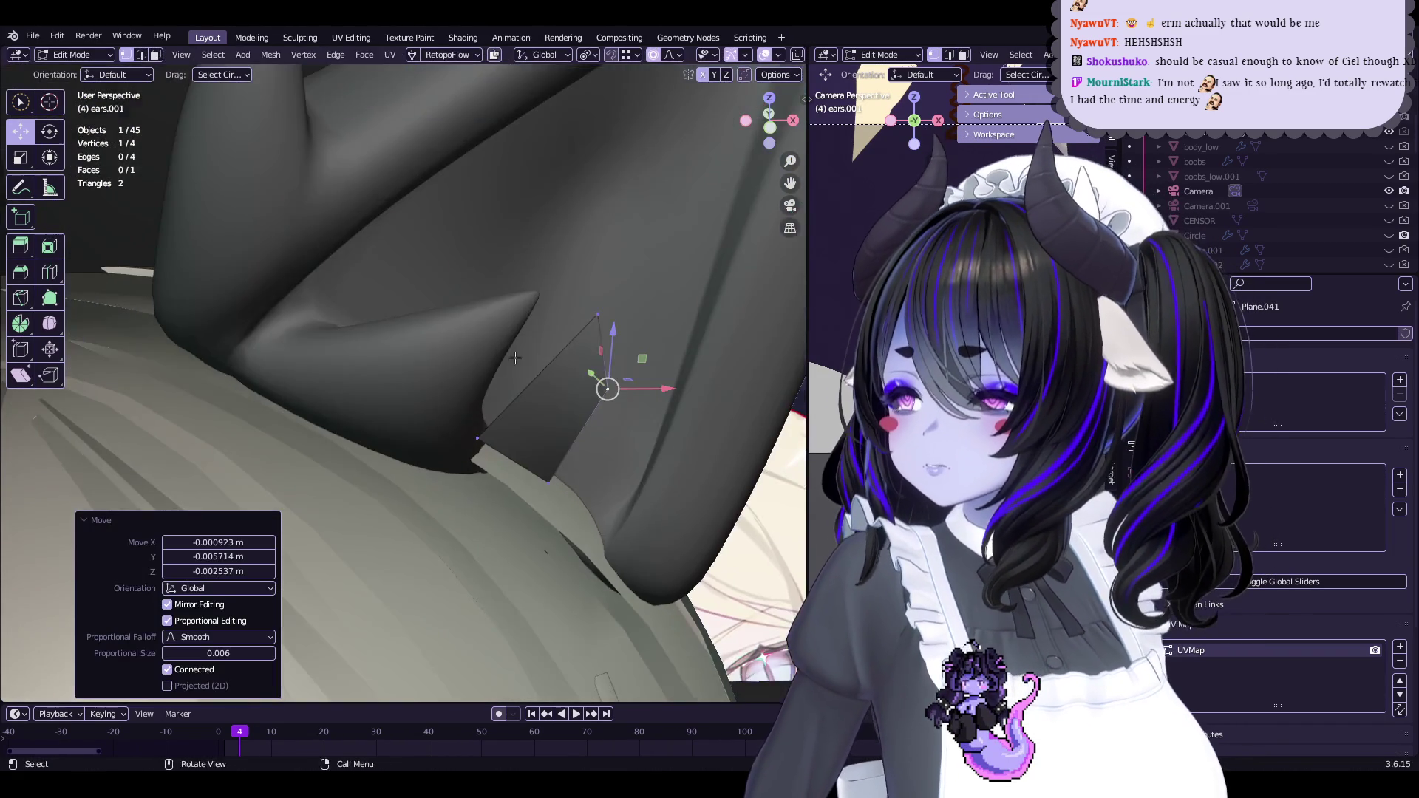
{"action": "middle_click_drag", "start_coordinate": [381, 370], "coordinate": [517, 343]}
{"action": "key", "text": "g"}
Move the face's two-vertex edge into place and shrink it to 0.566
{"action": "left_click", "coordinate": [517, 343]}
{"action": "scroll", "coordinate": [517, 343], "scroll_direction": "up", "scroll_amount": 2}
{"action": "left_click", "coordinate": [474, 421], "text": "shift"}
{"action": "mouse_move", "coordinate": [474, 422]}
{"action": "middle_mouse_down"}
{"action": "mouse_move", "coordinate": [444, 399]}
{"action": "mouse_move", "coordinate": [507, 390]}
{"action": "middle_mouse_up"}
{"action": "key", "text": "g"}
{"action": "left_click", "coordinate": [349, 371]}
{"action": "scroll", "coordinate": [454, 384], "scroll_direction": "up", "scroll_amount": 3}
{"action": "key", "text": "g"}
{"action": "left_click", "coordinate": [454, 383]}
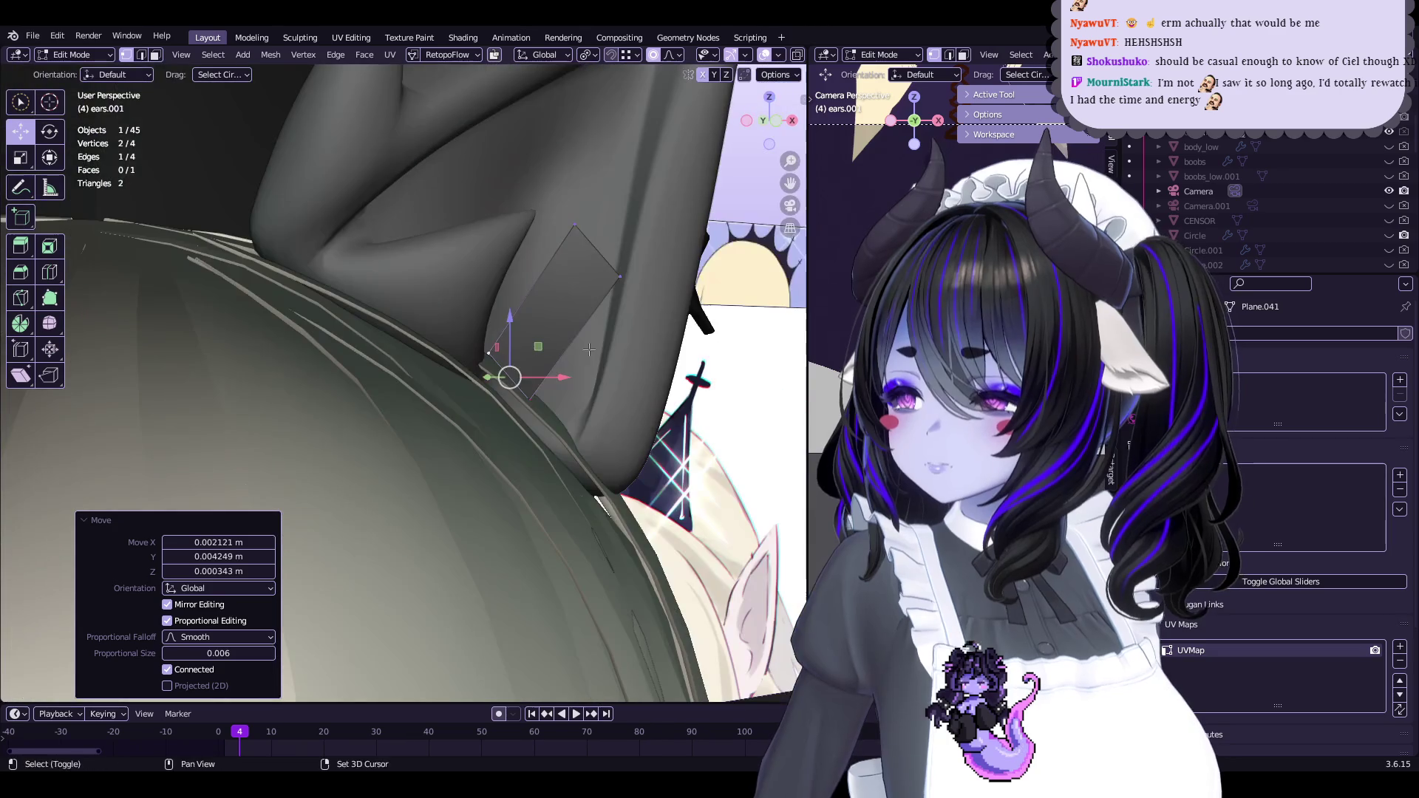
{"action": "key", "text": "s"}
{"action": "scroll", "coordinate": [653, 246], "scroll_direction": "up", "scroll_amount": 5}
{"action": "left_click", "coordinate": [654, 247]}
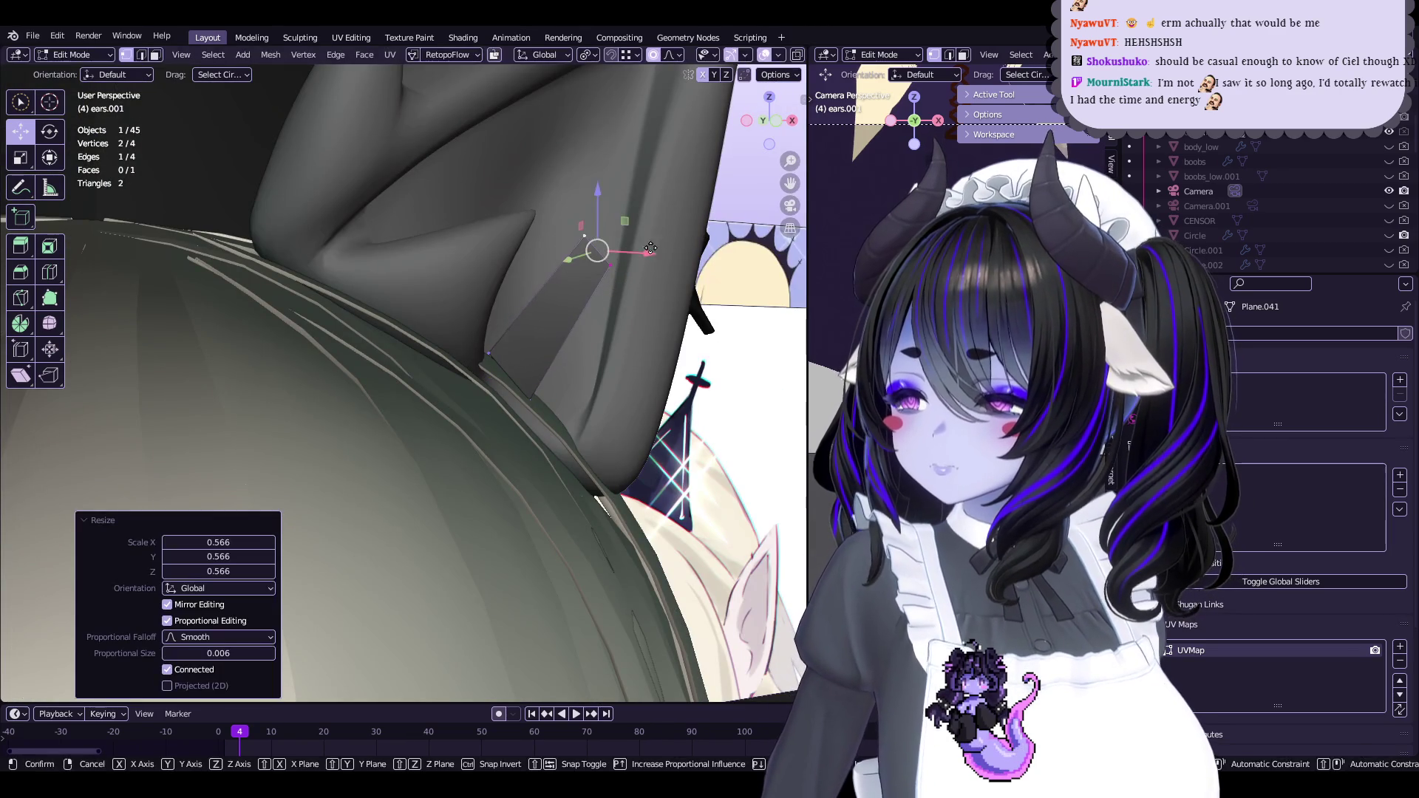
Split the face with a new cut and enlarge the selected edge to 1.426
{"action": "mouse_move", "coordinate": [593, 293]}
{"action": "middle_mouse_down"}
{"action": "mouse_move", "coordinate": [492, 361]}
{"action": "mouse_move", "coordinate": [481, 336]}
{"action": "mouse_move", "coordinate": [558, 339]}
{"action": "middle_mouse_up"}
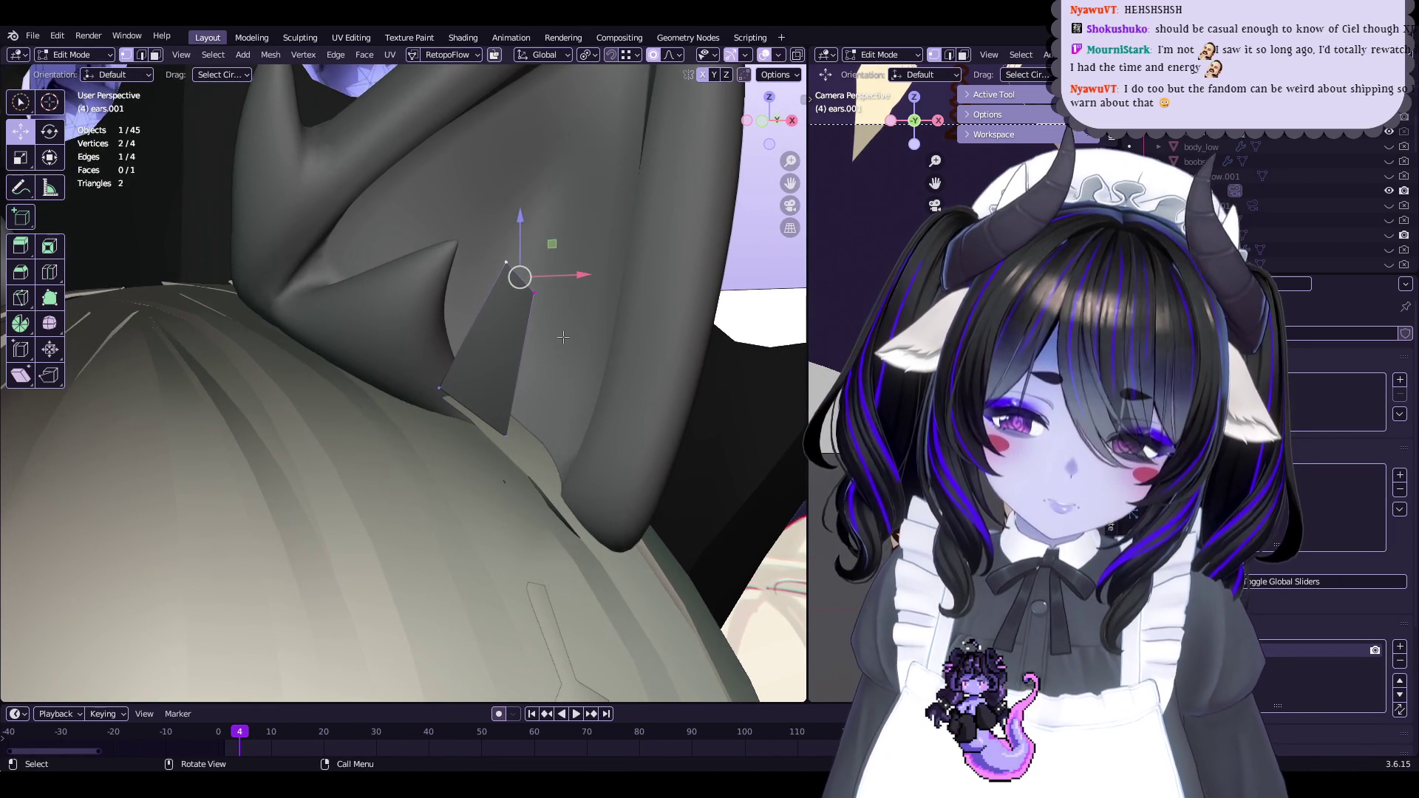
{"action": "left_click", "coordinate": [494, 318]}
{"action": "key", "text": "g"}
{"action": "left_click", "coordinate": [468, 406]}
{"action": "middle_click_drag", "start_coordinate": [469, 406], "coordinate": [547, 399]}
{"action": "key", "text": "s"}
{"action": "left_click", "coordinate": [604, 380]}
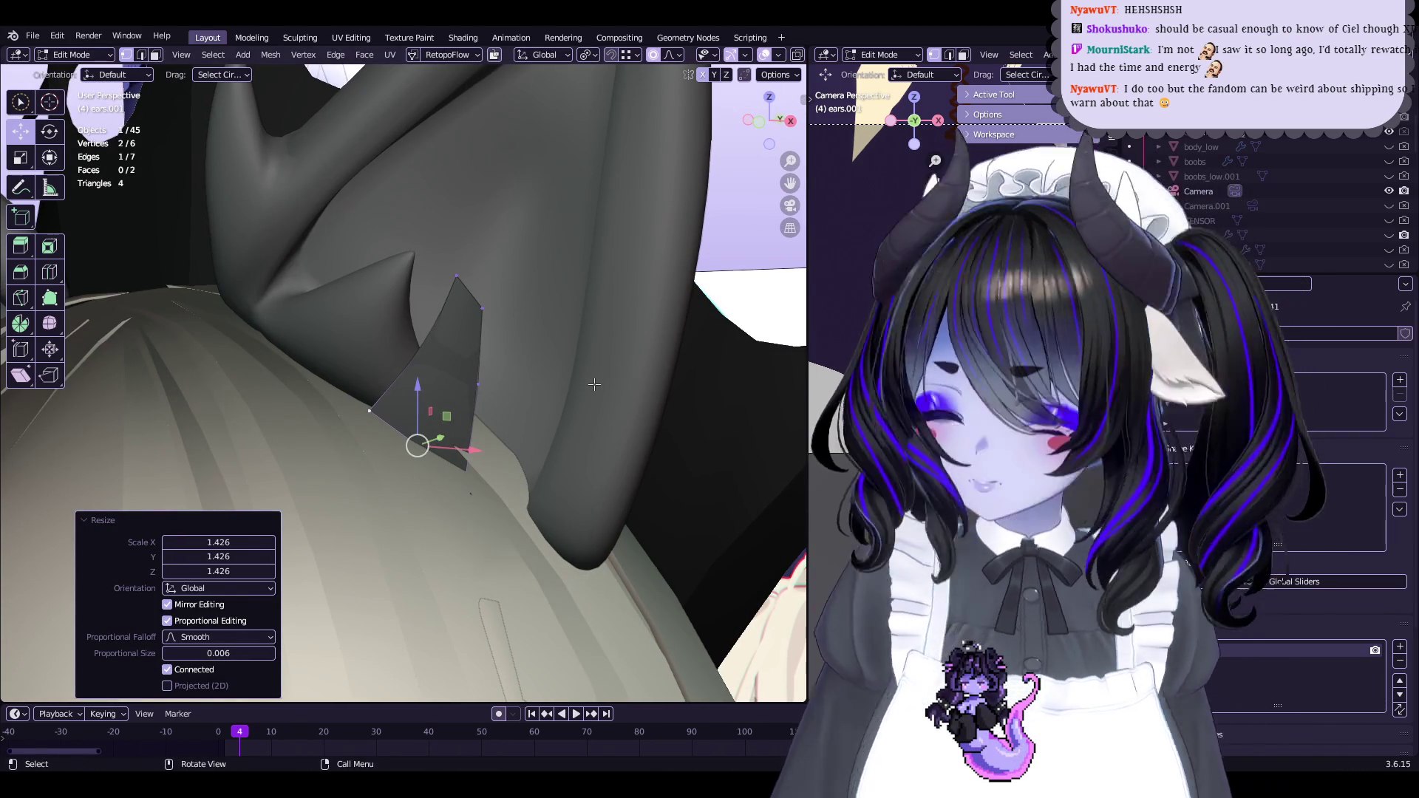
Adjust the flap's vertices and edge, shrinking the edge to 0.579
{"action": "mouse_move", "coordinate": [560, 358]}
{"action": "middle_mouse_down"}
{"action": "mouse_move", "coordinate": [523, 374]}
{"action": "mouse_move", "coordinate": [592, 370]}
{"action": "mouse_move", "coordinate": [608, 365]}
{"action": "mouse_move", "coordinate": [535, 381]}
{"action": "mouse_move", "coordinate": [606, 347]}
{"action": "middle_mouse_up"}
{"action": "key", "text": "g"}
{"action": "left_click", "coordinate": [607, 357]}
{"action": "key", "text": "g"}
{"action": "left_click", "coordinate": [535, 381]}
{"action": "key", "text": "g"}
{"action": "left_click", "coordinate": [686, 295]}
{"action": "key", "text": "s"}
{"action": "left_click", "coordinate": [621, 295]}
{"action": "key", "text": "g"}
{"action": "mouse_move", "coordinate": [529, 294]}
{"action": "middle_mouse_down"}
{"action": "mouse_move", "coordinate": [478, 326]}
{"action": "mouse_move", "coordinate": [414, 406]}
{"action": "middle_mouse_up"}
{"action": "left_click", "coordinate": [538, 290]}
Nudge the flap's tip vertex slightly and save the file
{"action": "left_click", "coordinate": [505, 318]}
{"action": "left_click", "coordinate": [413, 403]}
{"action": "left_click_drag", "start_coordinate": [414, 405], "coordinate": [411, 403]}
{"action": "mouse_move", "coordinate": [411, 402]}
{"action": "middle_mouse_down"}
{"action": "mouse_move", "coordinate": [454, 383]}
{"action": "mouse_move", "coordinate": [567, 386]}
{"action": "mouse_move", "coordinate": [444, 403]}
{"action": "mouse_move", "coordinate": [525, 471]}
{"action": "mouse_move", "coordinate": [588, 280]}
{"action": "middle_mouse_up"}
{"action": "key", "text": "ctrl+s"}
Add two centred loop cuts across the flap and shrink/fatten the new middle vertices
{"action": "key", "text": "alt+a"}
{"action": "key", "text": "ctrl+r"}
{"action": "left_click", "coordinate": [588, 276]}
{"action": "right_click", "coordinate": [587, 276]}
{"action": "key", "text": "ctrl+r"}
{"action": "left_click", "coordinate": [642, 270]}
{"action": "right_click", "coordinate": [641, 270]}
{"action": "key", "text": "alt+s"}
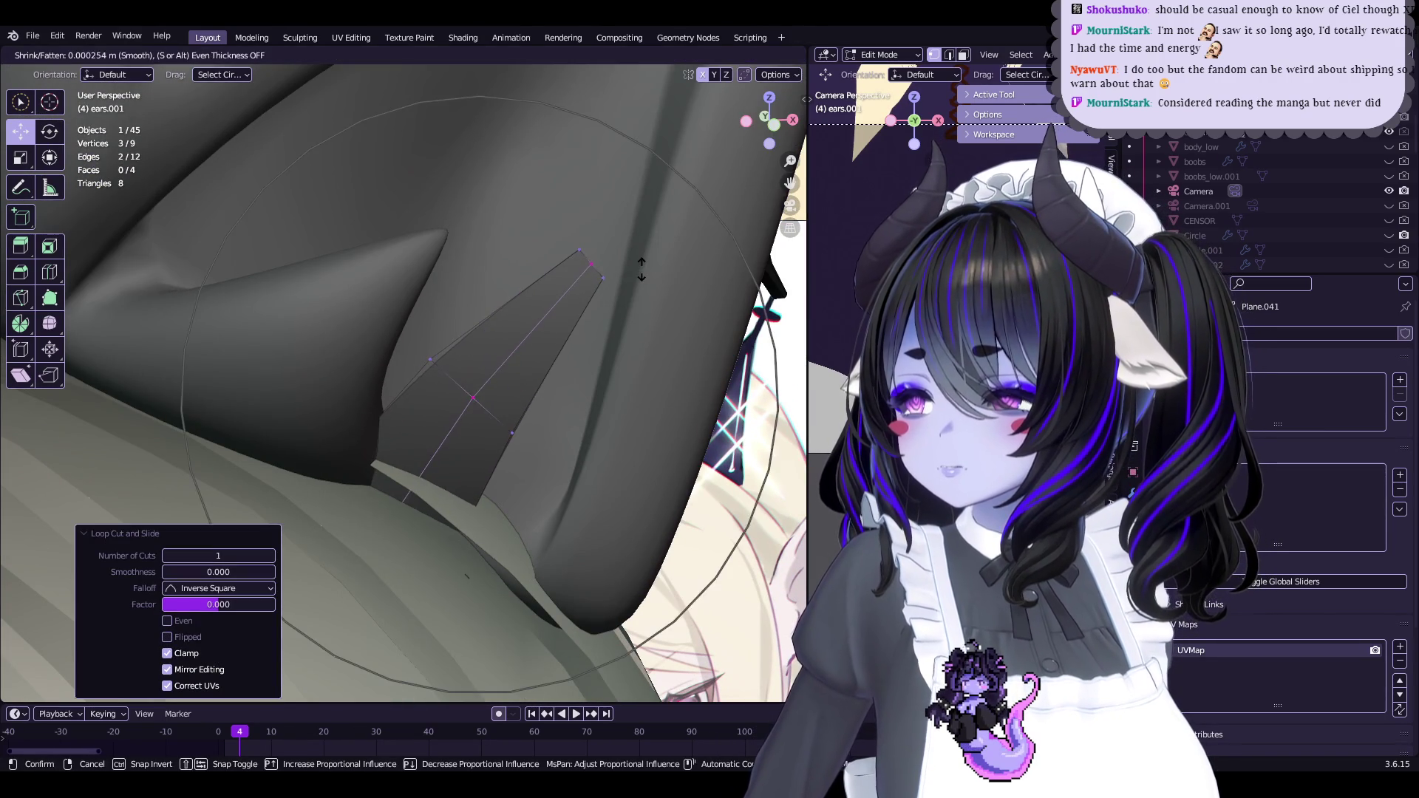
{"action": "left_click", "coordinate": [644, 256]}
Apply another shrink/fatten, return to Object Mode and show the flap's modifiers
{"action": "mouse_move", "coordinate": [644, 256]}
{"action": "middle_mouse_down"}
{"action": "mouse_move", "coordinate": [513, 241]}
{"action": "mouse_move", "coordinate": [380, 406]}
{"action": "mouse_move", "coordinate": [607, 360]}
{"action": "middle_mouse_up"}
{"action": "key", "text": "alt+s"}
{"action": "key", "text": "Tab"}
{"action": "left_click", "coordinate": [1133, 490]}
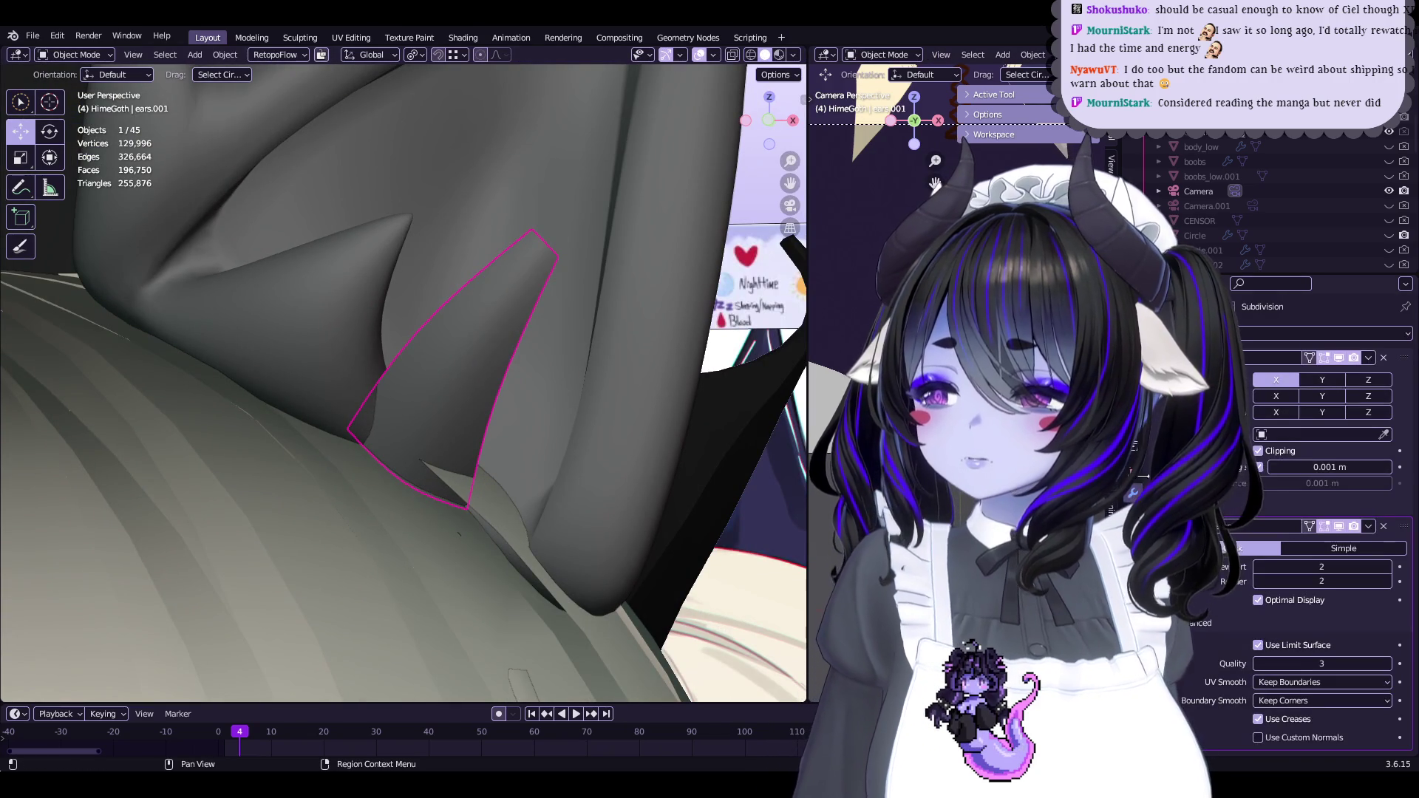
Delete the Subdivision modifier, then undo to keep it, and return to editing the flap
{"action": "left_click", "coordinate": [1384, 526]}
{"action": "key", "text": "ctrl+z"}
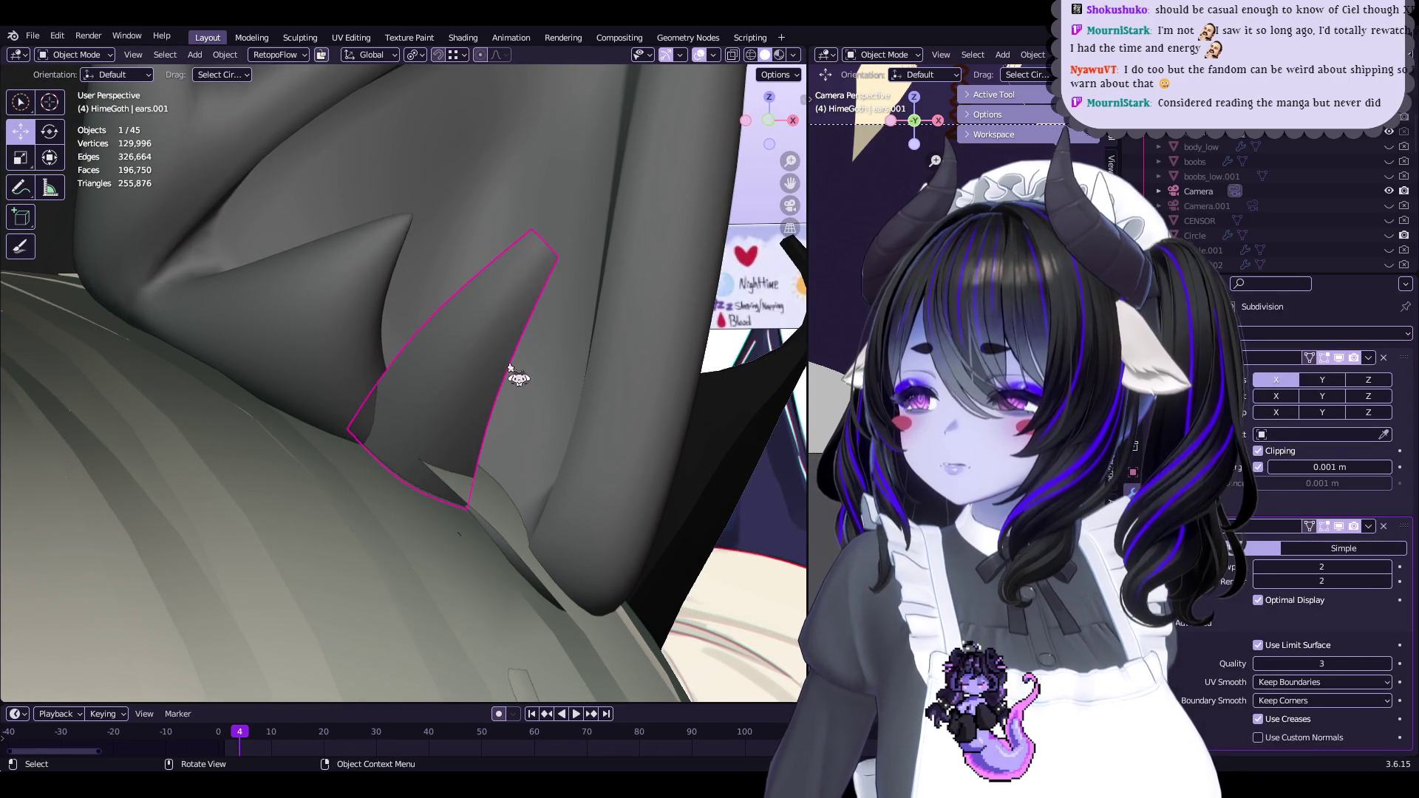
{"action": "key", "text": "Tab"}
{"action": "key", "text": "Tab"}
{"action": "key", "text": "Tab"}
Scale two of the flap's vertices and select another vertex
{"action": "mouse_move", "coordinate": [581, 333]}
{"action": "middle_mouse_down"}
{"action": "mouse_move", "coordinate": [442, 324]}
{"action": "mouse_move", "coordinate": [547, 296]}
{"action": "middle_mouse_up"}
{"action": "left_click", "coordinate": [500, 298]}
{"action": "left_click", "coordinate": [536, 272], "text": "shift"}
{"action": "key", "text": "s"}
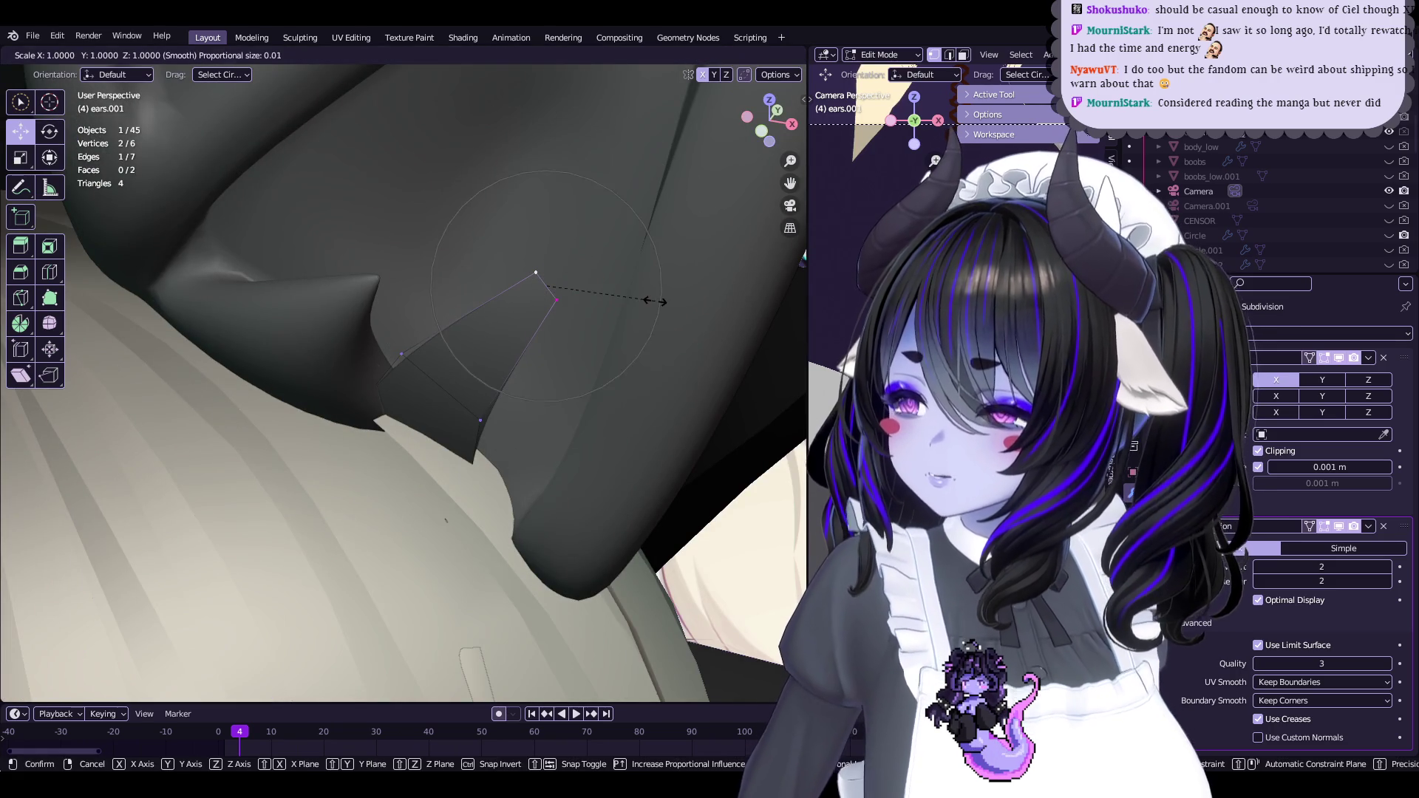
{"action": "left_click", "coordinate": [634, 301]}
{"action": "mouse_move", "coordinate": [634, 301]}
{"action": "middle_mouse_down"}
{"action": "mouse_move", "coordinate": [562, 355]}
{"action": "mouse_move", "coordinate": [481, 469]}
{"action": "middle_mouse_up"}
{"action": "left_click", "coordinate": [481, 470]}
Check the flap against the whole head, reselect ears.001, and save the file
{"action": "key", "text": "Tab"}
{"action": "scroll", "coordinate": [516, 428], "scroll_direction": "down", "scroll_amount": 10}
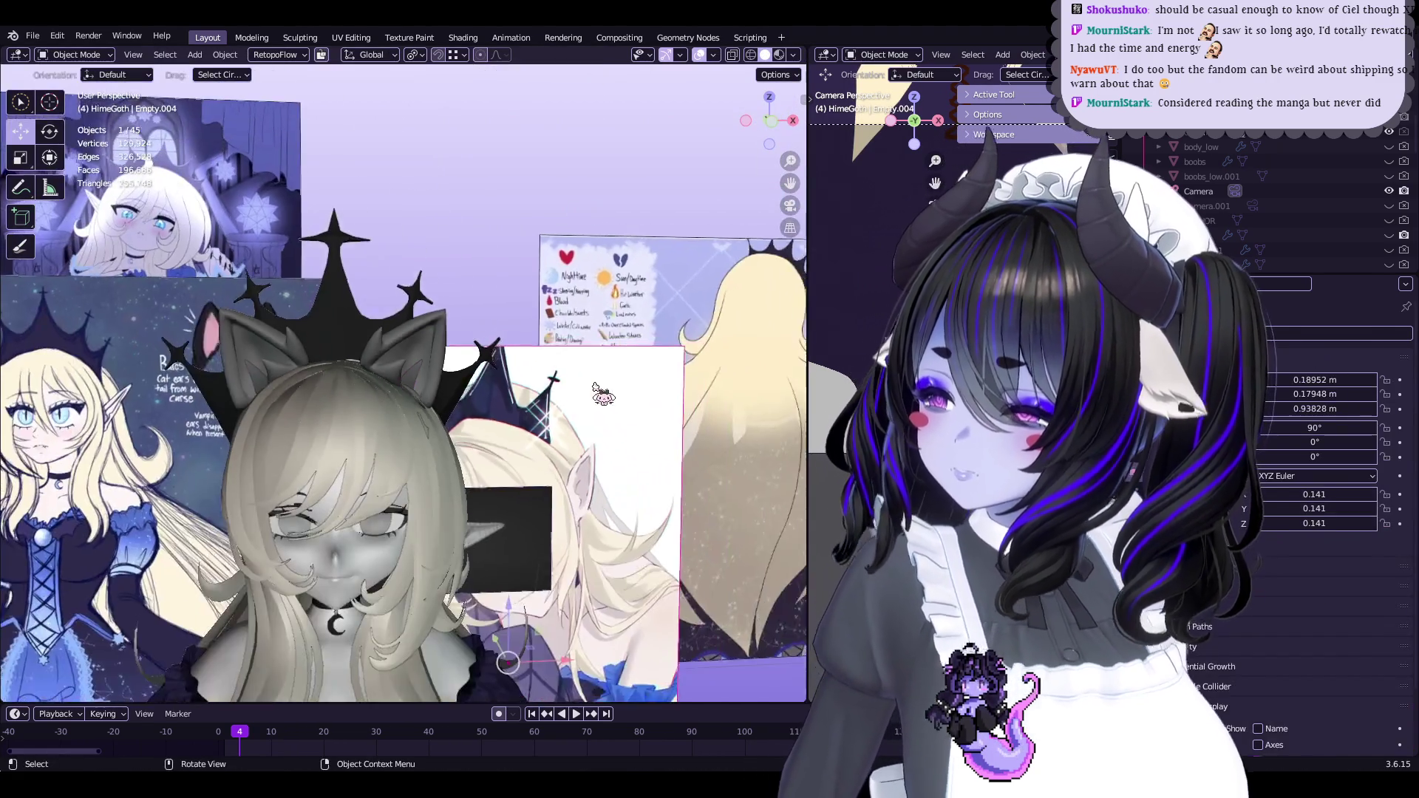
{"action": "scroll", "coordinate": [597, 389], "scroll_direction": "up", "scroll_amount": 10}
{"action": "left_click", "coordinate": [474, 384]}
{"action": "key", "text": "Tab"}
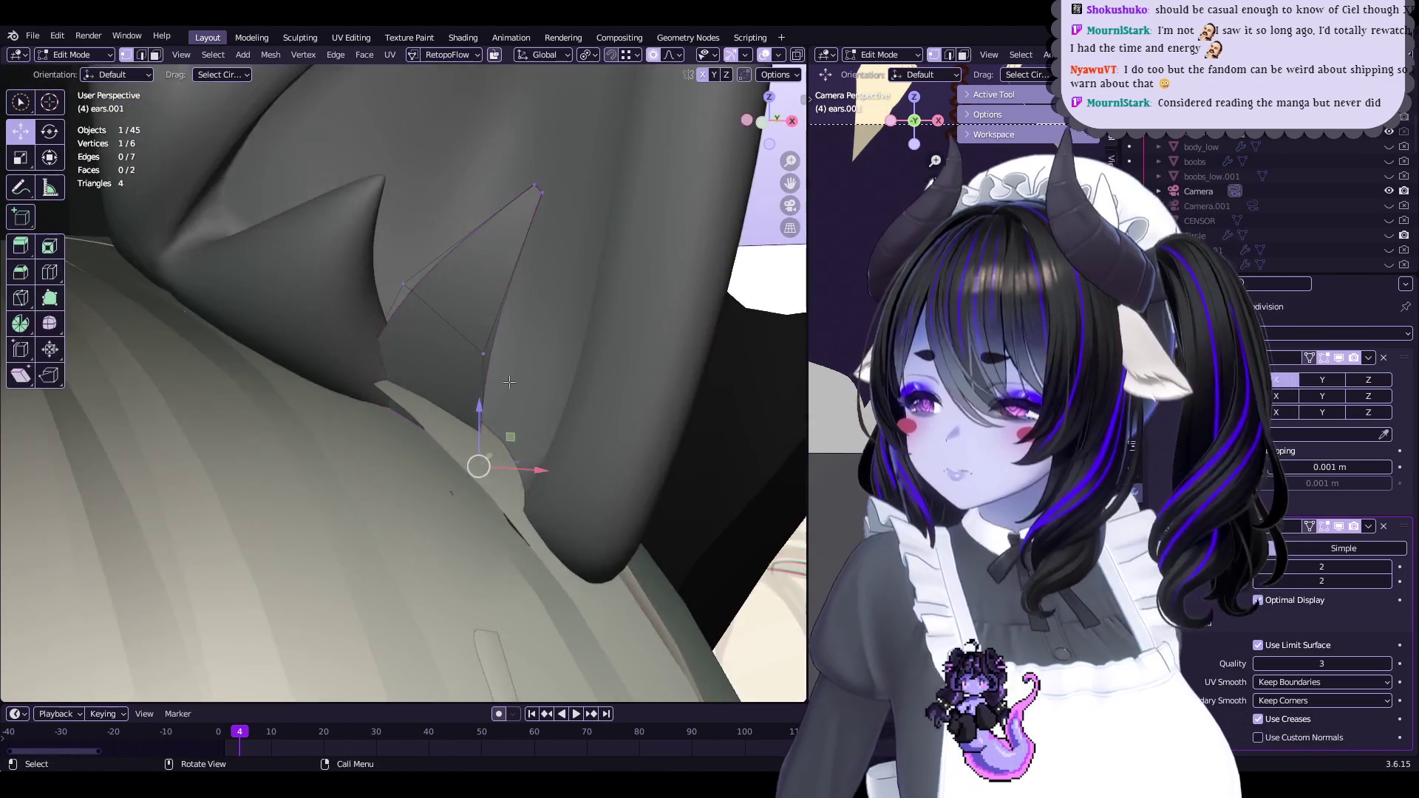
{"action": "left_click", "coordinate": [494, 396]}
{"action": "key", "text": "Tab"}
{"action": "scroll", "coordinate": [494, 396], "scroll_direction": "down", "scroll_amount": 8}
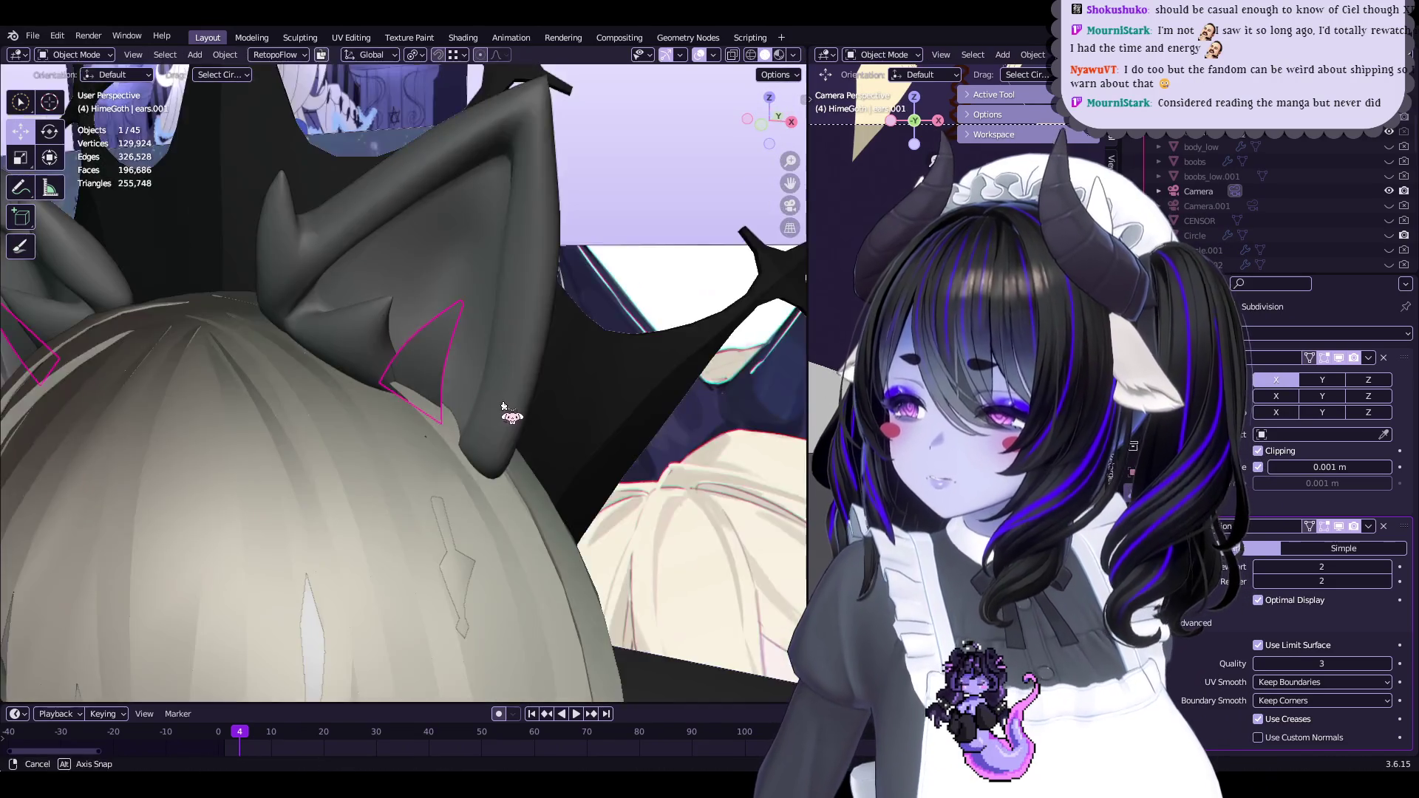
{"action": "left_click", "coordinate": [549, 377]}
{"action": "scroll", "coordinate": [550, 377], "scroll_direction": "down", "scroll_amount": 5}
{"action": "scroll", "coordinate": [443, 380], "scroll_direction": "up", "scroll_amount": 5}
{"action": "left_click", "coordinate": [481, 380]}
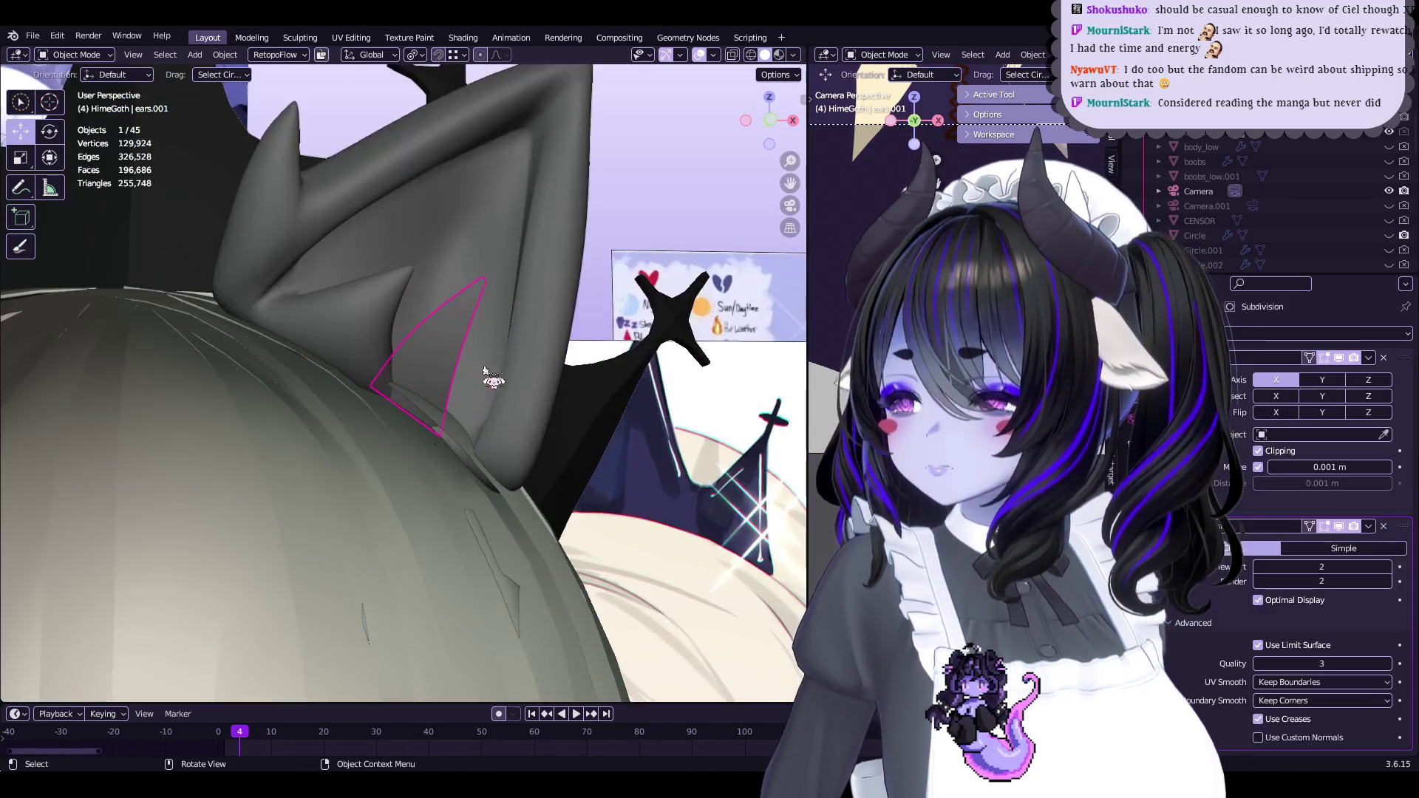
{"action": "scroll", "coordinate": [493, 403], "scroll_direction": "up", "scroll_amount": 2}
{"action": "scroll", "coordinate": [491, 403], "scroll_direction": "up", "scroll_amount": 1}
{"action": "key", "text": "ctrl+s"}
{"action": "scroll", "coordinate": [495, 410], "scroll_direction": "up", "scroll_amount": 2}
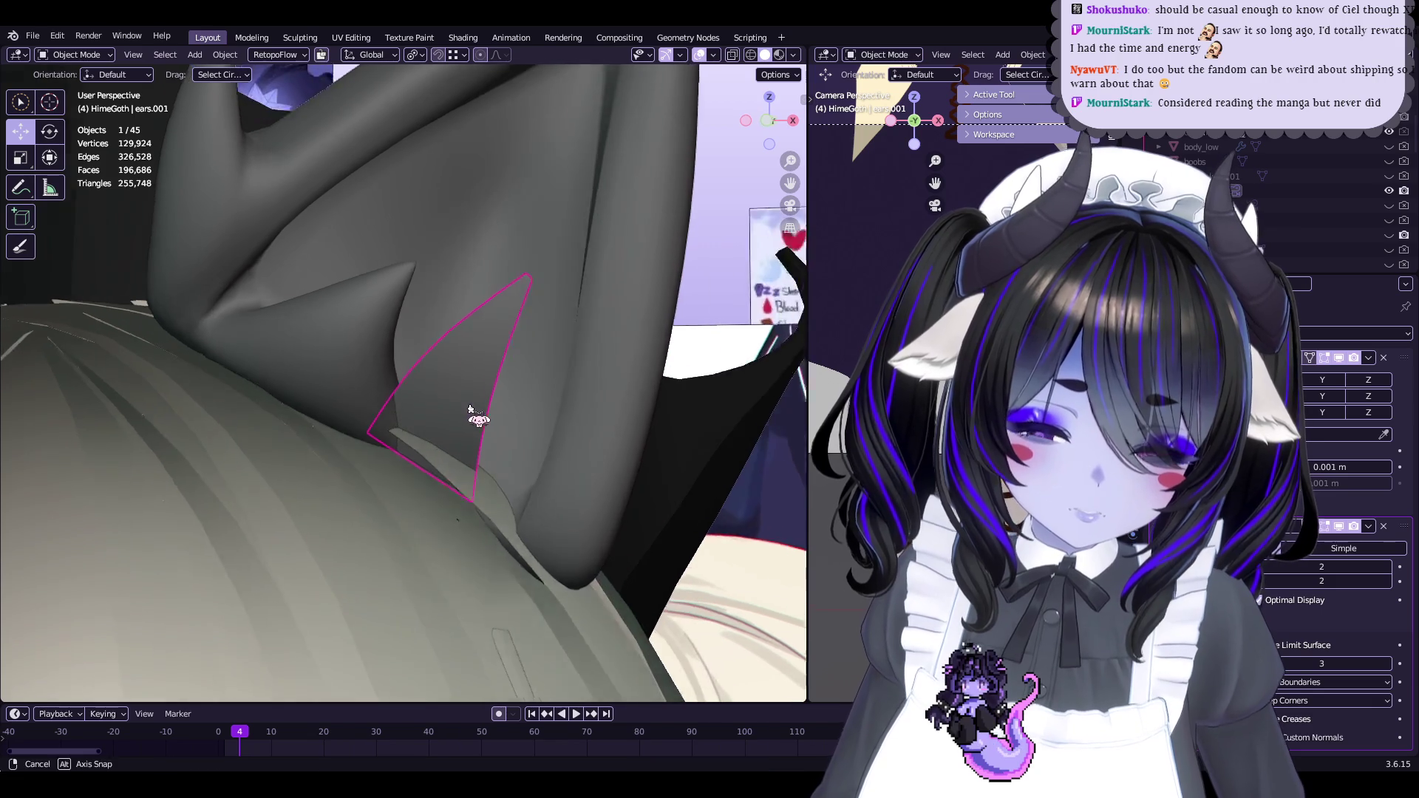
Reposition the flap vertices inside the ear with proportional editing turned off
{"action": "key", "text": "Tab"}
{"action": "left_click_drag", "start_coordinate": [549, 384], "coordinate": [536, 381]}
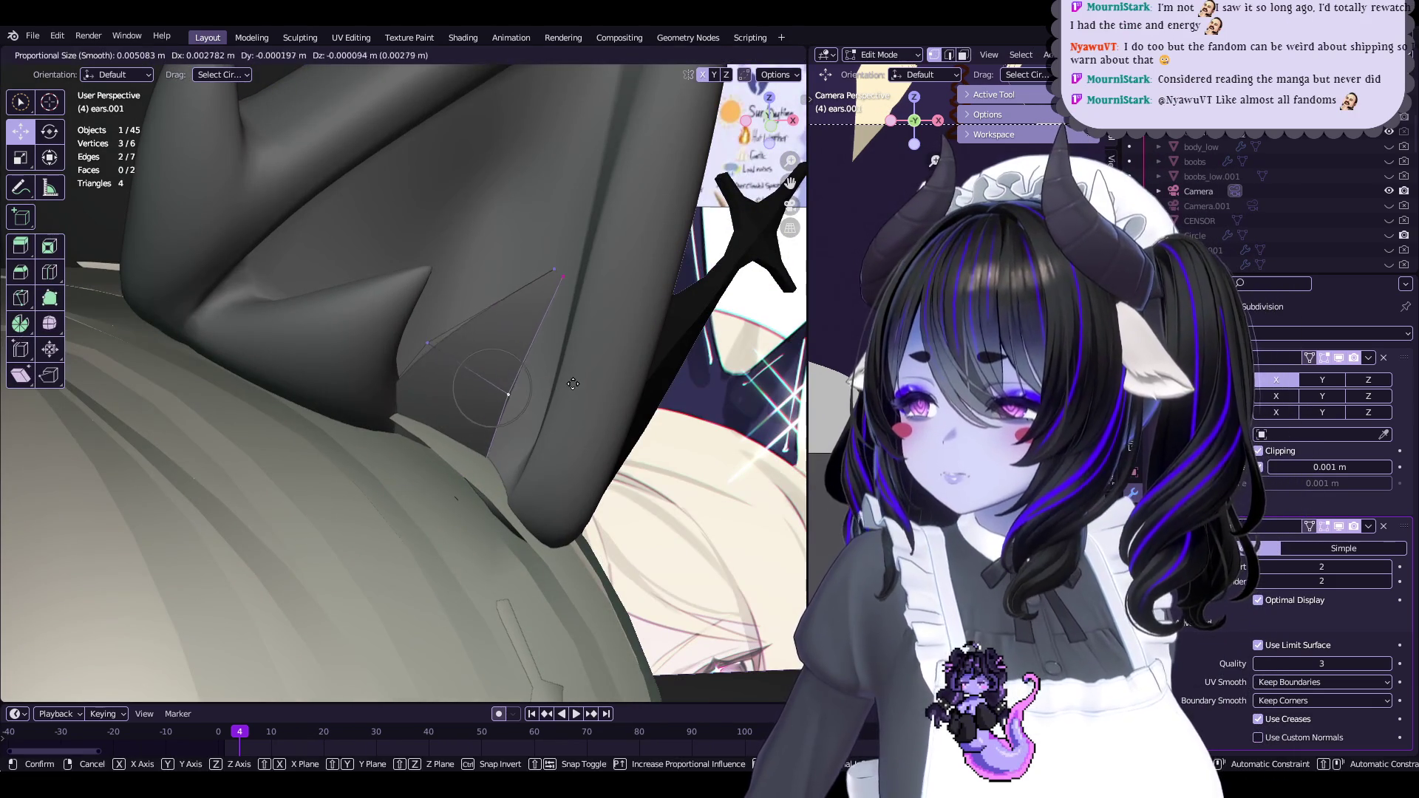
{"action": "mouse_move", "coordinate": [537, 382]}
{"action": "middle_mouse_down"}
{"action": "mouse_move", "coordinate": [563, 393]}
{"action": "mouse_move", "coordinate": [553, 369]}
{"action": "mouse_move", "coordinate": [662, 116]}
{"action": "middle_mouse_up"}
{"action": "key", "text": "g"}
{"action": "left_click", "coordinate": [577, 332]}
{"action": "left_click", "coordinate": [654, 54]}
{"action": "middle_click_drag", "start_coordinate": [577, 237], "coordinate": [537, 276]}
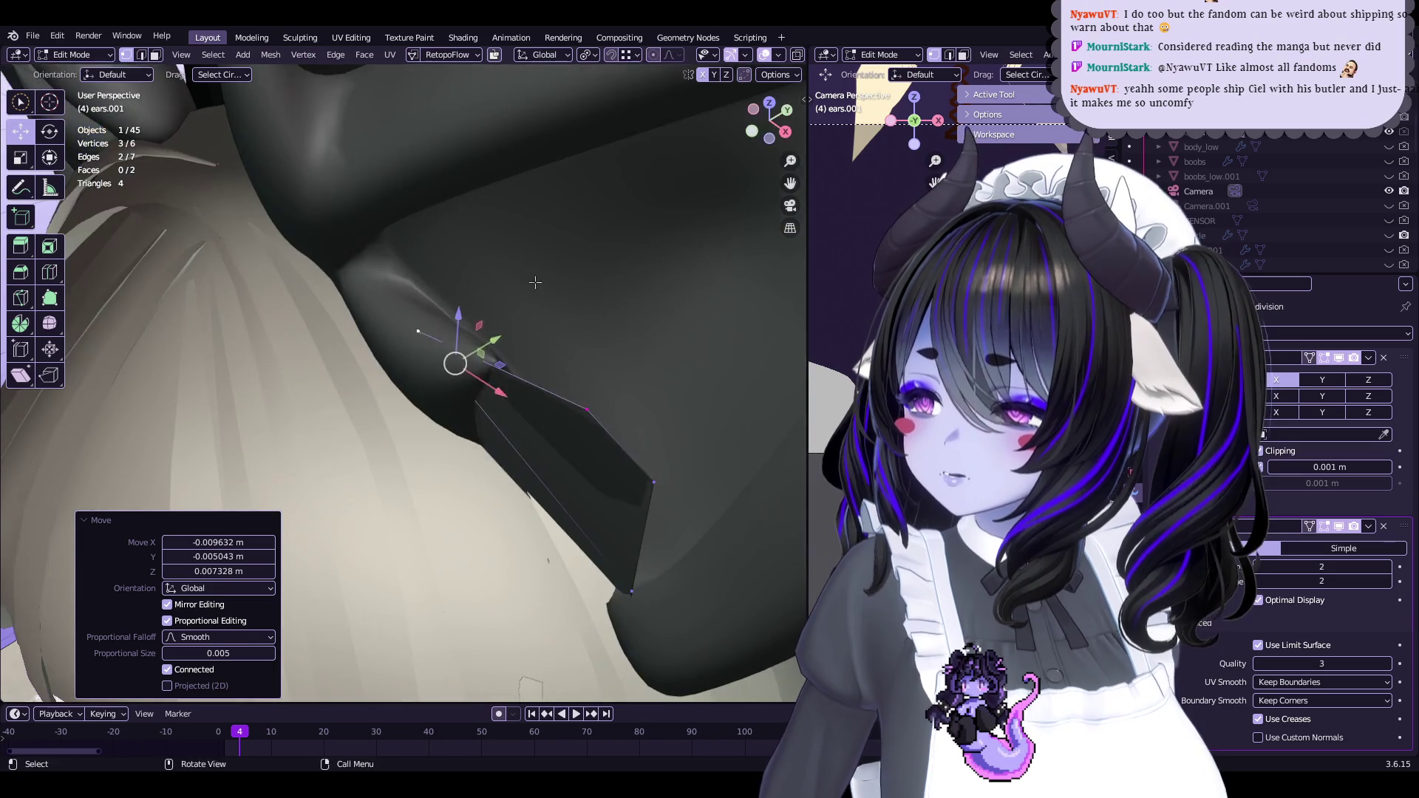
{"action": "left_click", "coordinate": [461, 212]}
{"action": "mouse_move", "coordinate": [461, 211]}
{"action": "middle_mouse_down"}
{"action": "mouse_move", "coordinate": [595, 355]}
{"action": "mouse_move", "coordinate": [483, 364]}
{"action": "mouse_move", "coordinate": [459, 296]}
{"action": "mouse_move", "coordinate": [524, 340]}
{"action": "mouse_move", "coordinate": [524, 181]}
{"action": "middle_mouse_up"}
Extrude the flap's edge vertices upward and move them along the inside of the ear
{"action": "key", "text": "e"}
{"action": "left_click", "coordinate": [650, 351]}
{"action": "key", "text": "g"}
{"action": "left_click", "coordinate": [452, 259]}
{"action": "key", "text": "g"}
{"action": "mouse_move", "coordinate": [648, 66]}
{"action": "middle_mouse_down"}
{"action": "mouse_move", "coordinate": [591, 222]}
{"action": "mouse_move", "coordinate": [622, 302]}
{"action": "mouse_move", "coordinate": [481, 311]}
{"action": "middle_mouse_up"}
{"action": "left_click", "coordinate": [592, 222]}
{"action": "key", "text": "g"}
{"action": "left_click", "coordinate": [622, 301]}
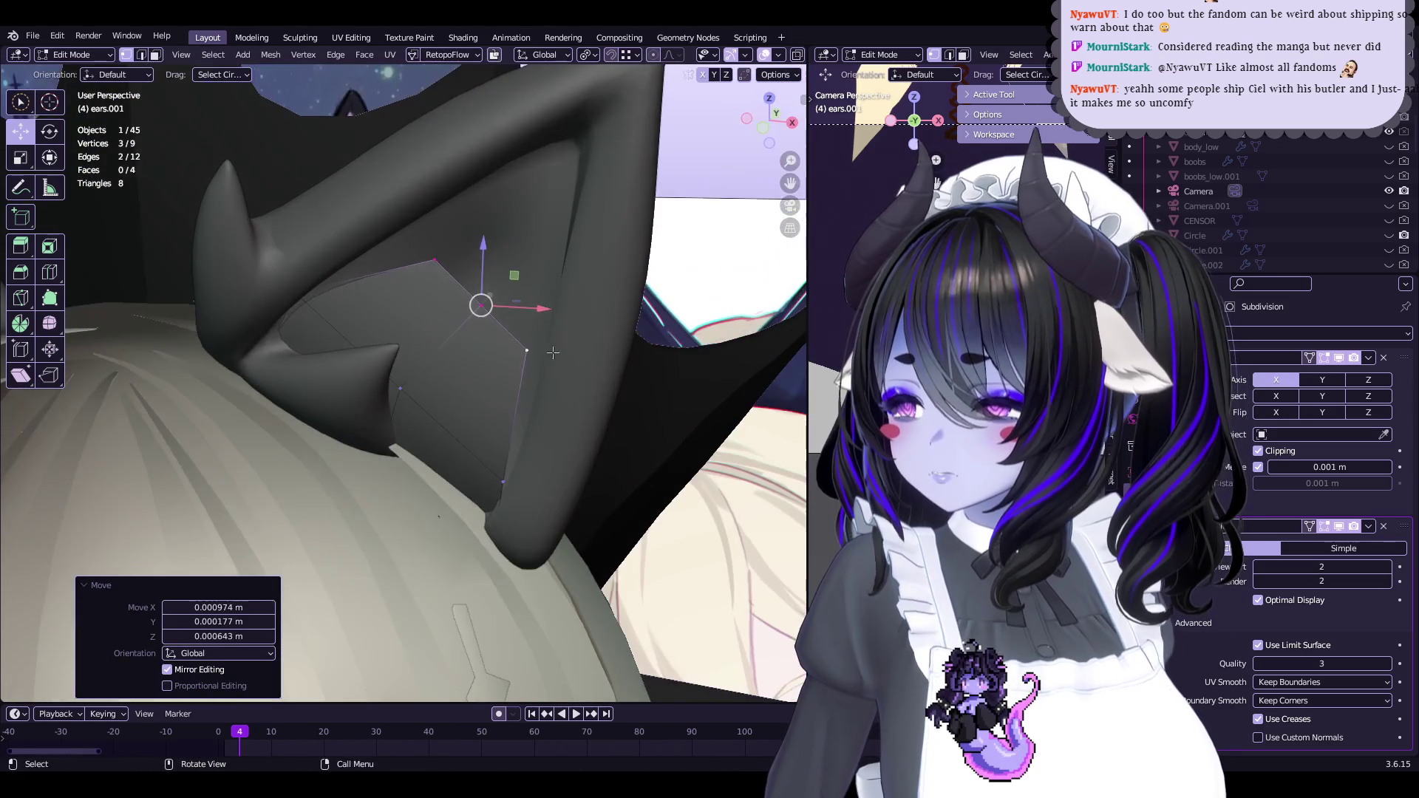
Apply Set Edge Flow to smooth the flap, then enlarge the selected face to 1.106
{"action": "key", "text": "ctrl+e"}
{"action": "left_click", "coordinate": [444, 434]}
{"action": "mouse_move", "coordinate": [444, 434]}
{"action": "middle_mouse_down"}
{"action": "mouse_move", "coordinate": [507, 427]}
{"action": "mouse_move", "coordinate": [496, 355]}
{"action": "middle_mouse_up"}
{"action": "key", "text": "g"}
{"action": "left_click", "coordinate": [503, 414]}
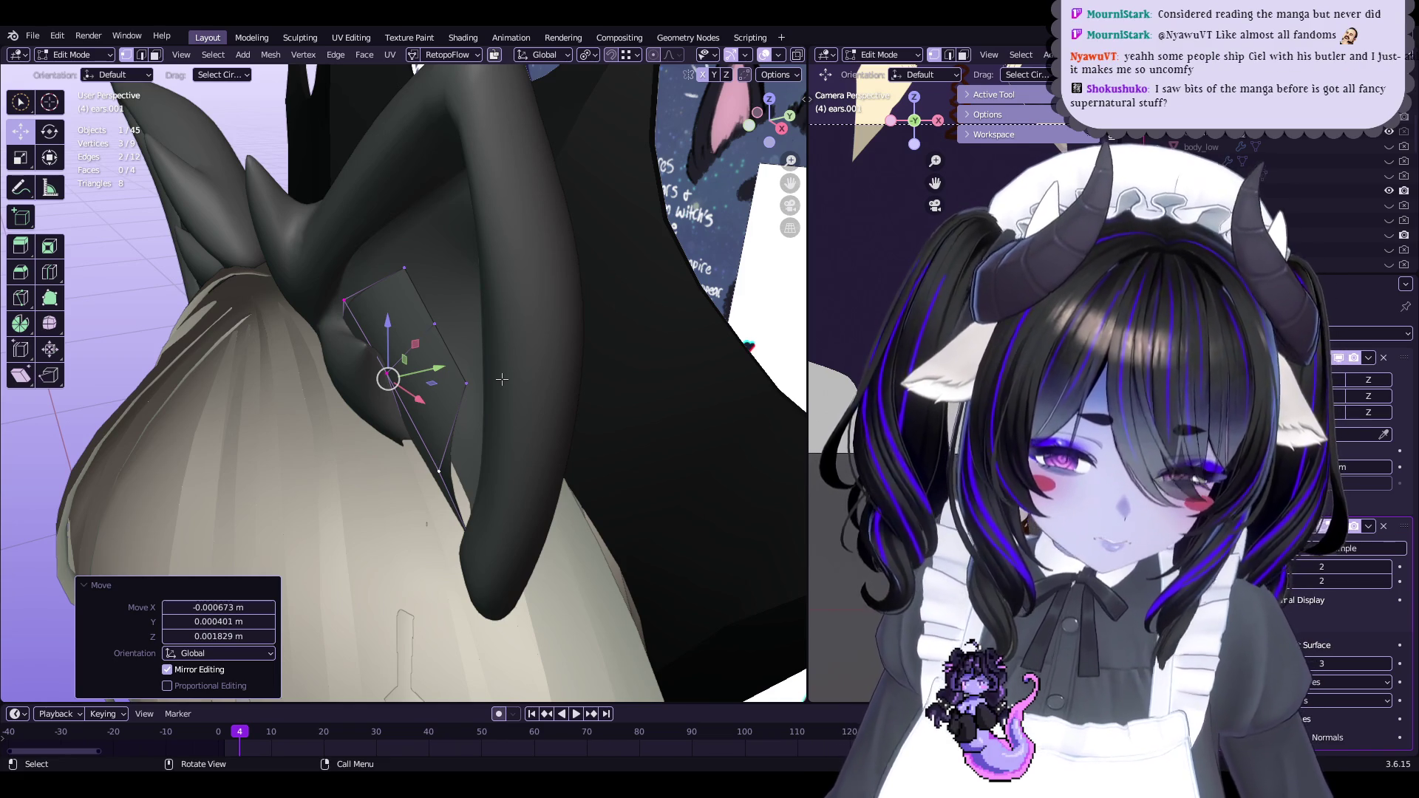
{"action": "mouse_move", "coordinate": [503, 379]}
{"action": "middle_mouse_down"}
{"action": "mouse_move", "coordinate": [568, 353]}
{"action": "mouse_move", "coordinate": [508, 435]}
{"action": "mouse_move", "coordinate": [570, 415]}
{"action": "mouse_move", "coordinate": [518, 333]}
{"action": "mouse_move", "coordinate": [487, 317]}
{"action": "mouse_move", "coordinate": [430, 328]}
{"action": "mouse_move", "coordinate": [408, 390]}
{"action": "mouse_move", "coordinate": [447, 392]}
{"action": "mouse_move", "coordinate": [473, 414]}
{"action": "mouse_move", "coordinate": [507, 399]}
{"action": "mouse_move", "coordinate": [539, 426]}
{"action": "mouse_move", "coordinate": [521, 425]}
{"action": "mouse_move", "coordinate": [544, 423]}
{"action": "middle_mouse_up"}
{"action": "key", "text": "s"}
{"action": "left_click", "coordinate": [529, 365]}
Trackball-rotate the vertices, shrink them to 0.625, and fine-tune their position and rotation
{"action": "key", "text": "r"}
{"action": "key", "text": "r"}
{"action": "left_click", "coordinate": [551, 455]}
{"action": "key", "text": "g"}
{"action": "key", "text": "s"}
{"action": "left_click", "coordinate": [473, 319]}
{"action": "key", "text": "g"}
{"action": "left_click", "coordinate": [483, 421]}
{"action": "key", "text": "r"}
{"action": "left_click", "coordinate": [529, 417]}
Rotate the vertices -2.51°, shrink the three vertices, and select the flap's tip vertex
{"action": "key", "text": "r"}
{"action": "left_click", "coordinate": [520, 425]}
{"action": "mouse_move", "coordinate": [568, 384]}
{"action": "middle_mouse_down"}
{"action": "mouse_move", "coordinate": [508, 349]}
{"action": "mouse_move", "coordinate": [459, 269]}
{"action": "middle_mouse_up"}
{"action": "key", "text": "s"}
{"action": "left_click", "coordinate": [510, 347]}
{"action": "left_click", "coordinate": [448, 444]}
{"action": "mouse_move", "coordinate": [447, 444]}
{"action": "middle_mouse_down"}
{"action": "mouse_move", "coordinate": [444, 476]}
{"action": "mouse_move", "coordinate": [496, 517]}
{"action": "middle_mouse_up"}
Return to Object Mode and save the scene as Start5Hime.blend
{"action": "key", "text": "Tab"}
{"action": "scroll", "coordinate": [551, 452], "scroll_direction": "down", "scroll_amount": 5}
{"action": "scroll", "coordinate": [551, 452], "scroll_direction": "up", "scroll_amount": 10}
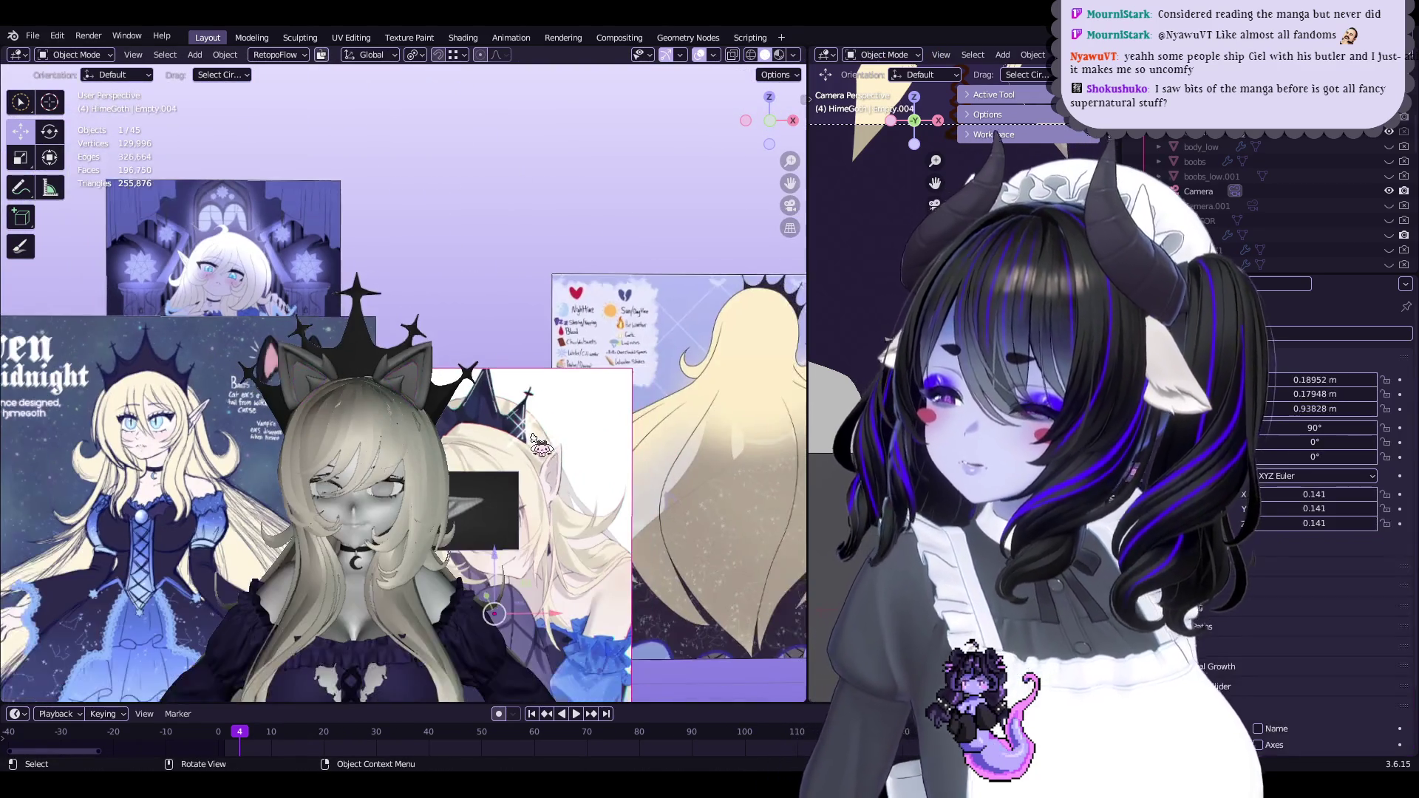
{"action": "scroll", "coordinate": [452, 374], "scroll_direction": "down", "scroll_amount": 8}
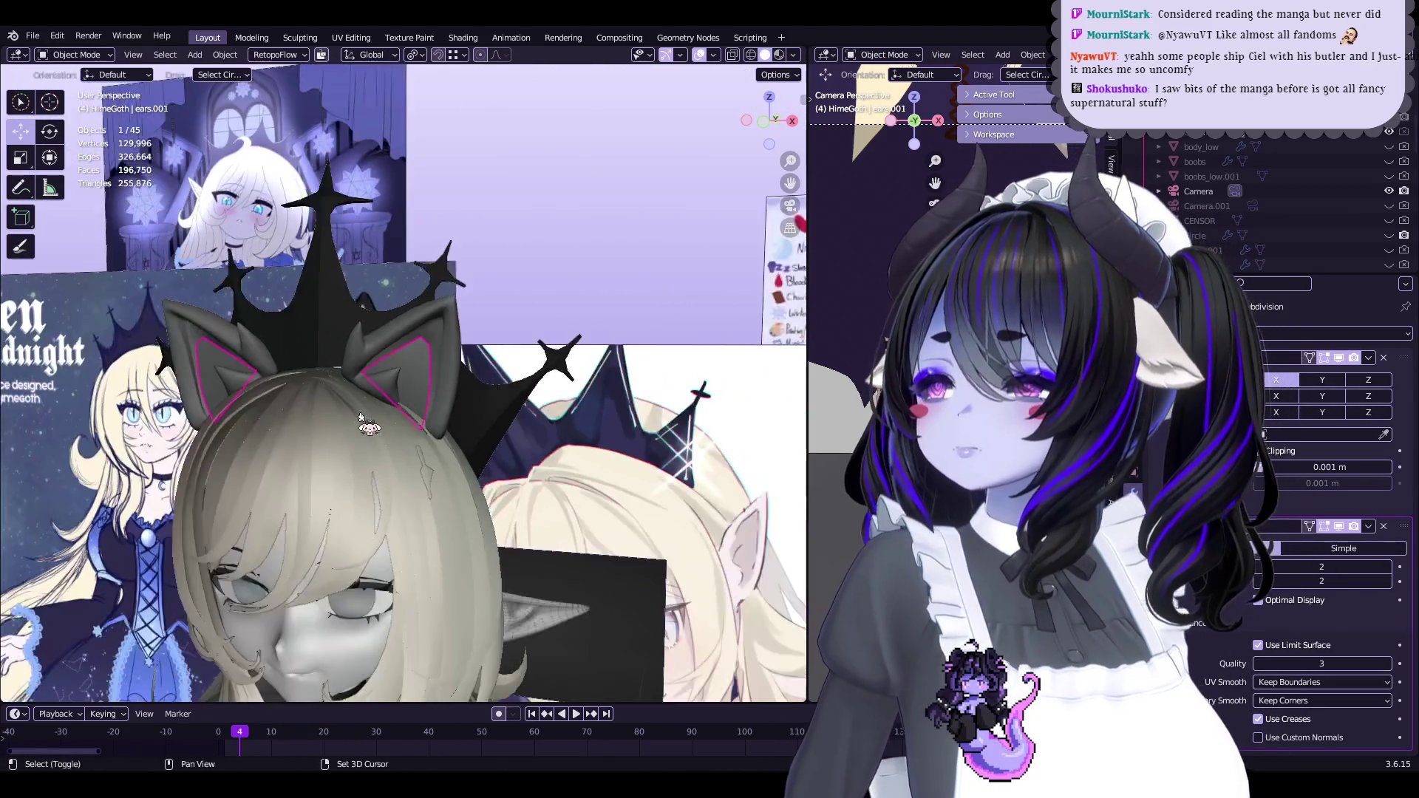
{"action": "key", "text": "ctrl+s"}
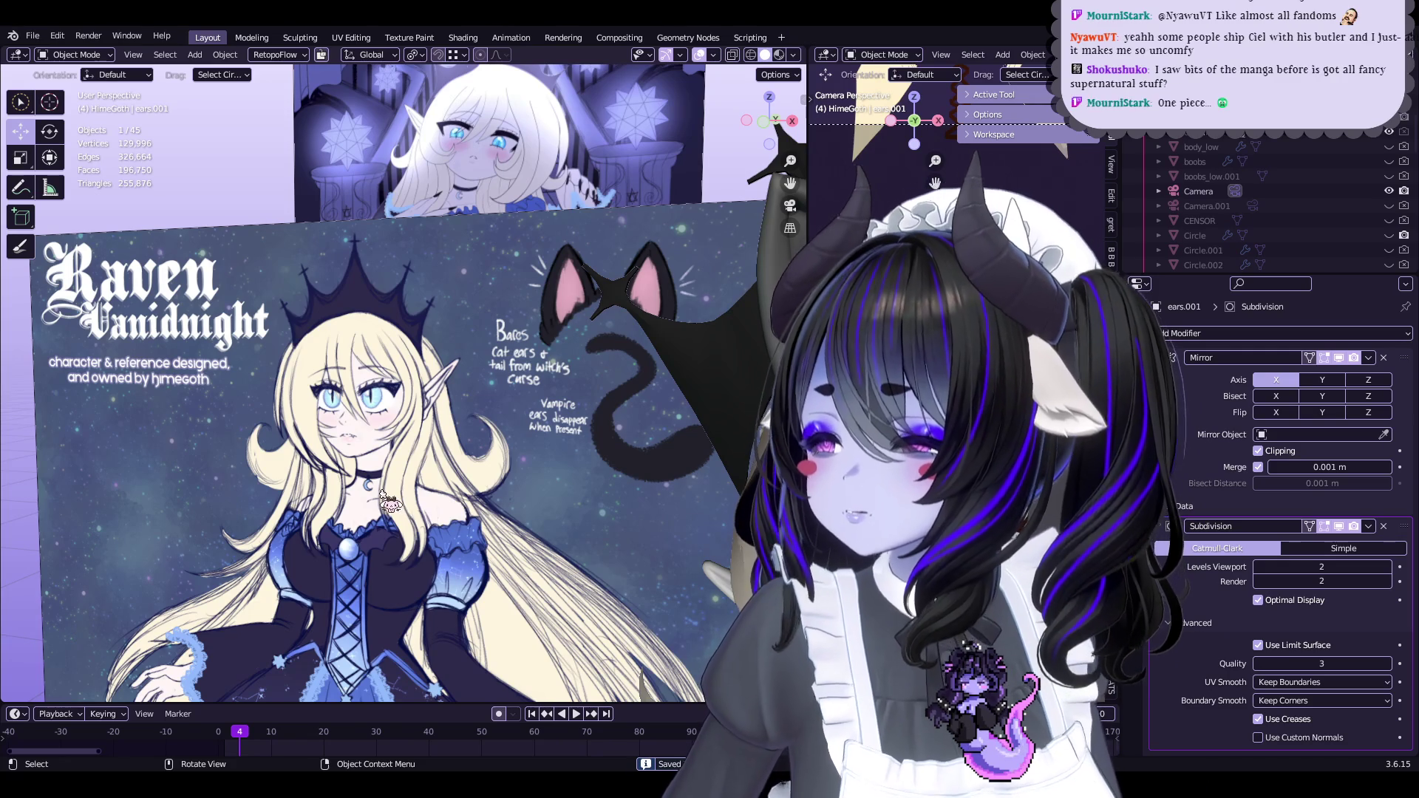
Go back into Edit Mode on the ears.001 cat-ear mesh
{"action": "scroll", "coordinate": [532, 442], "scroll_direction": "up", "scroll_amount": 8}
{"action": "scroll", "coordinate": [555, 364], "scroll_direction": "up", "scroll_amount": 10}
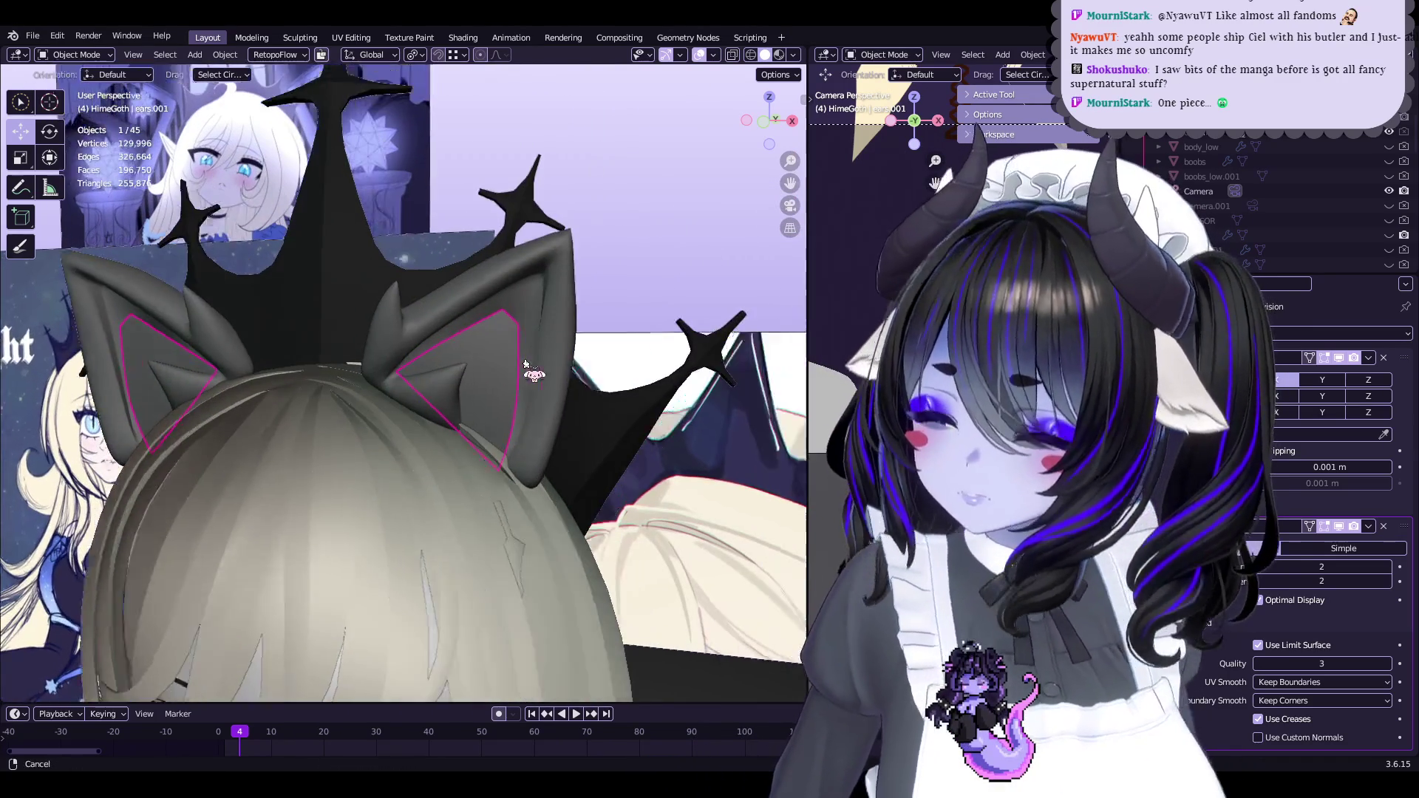
{"action": "key", "text": "Tab"}
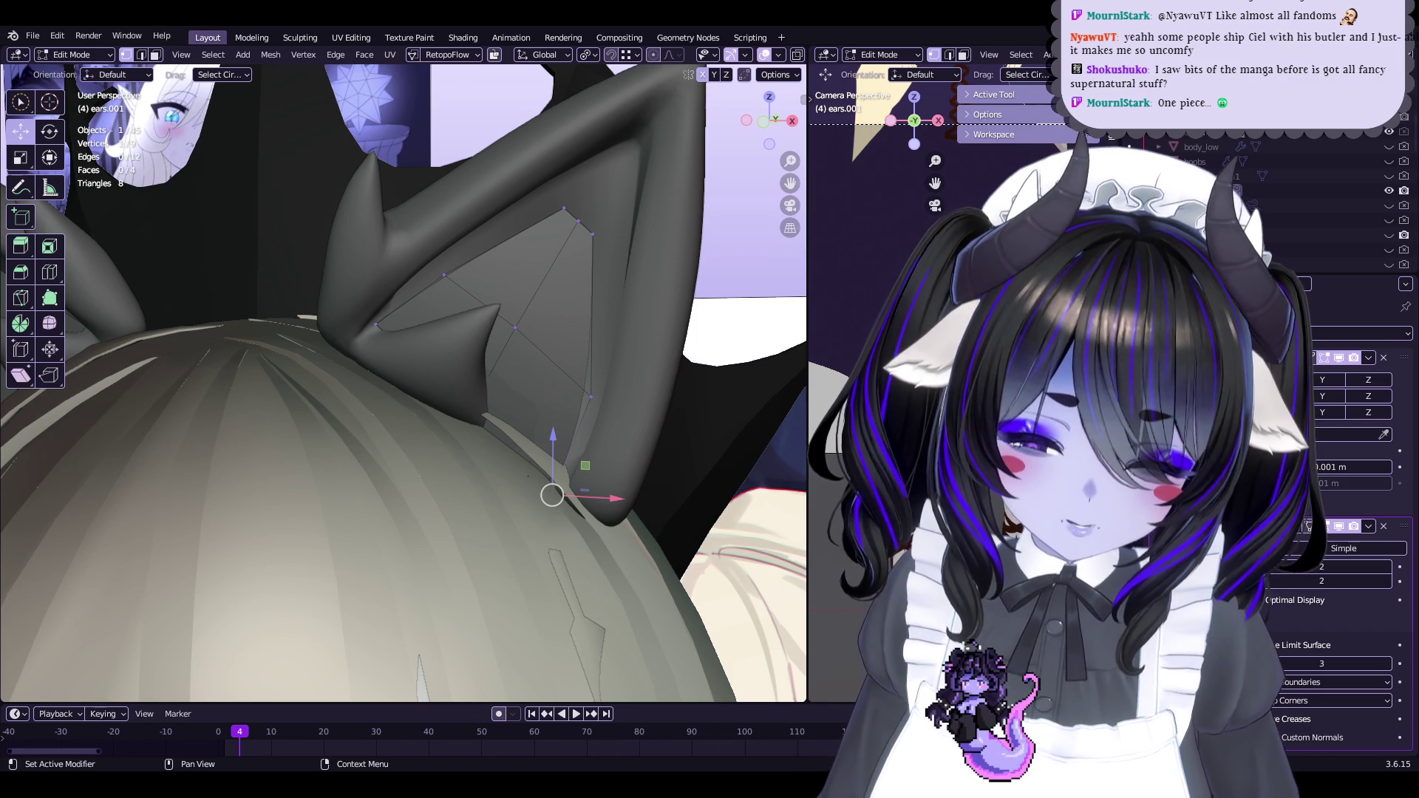
Select all of the ears.001 inner piece and scale it down to about 0.402
{"action": "scroll", "coordinate": [589, 232], "scroll_direction": "down", "scroll_amount": 3}
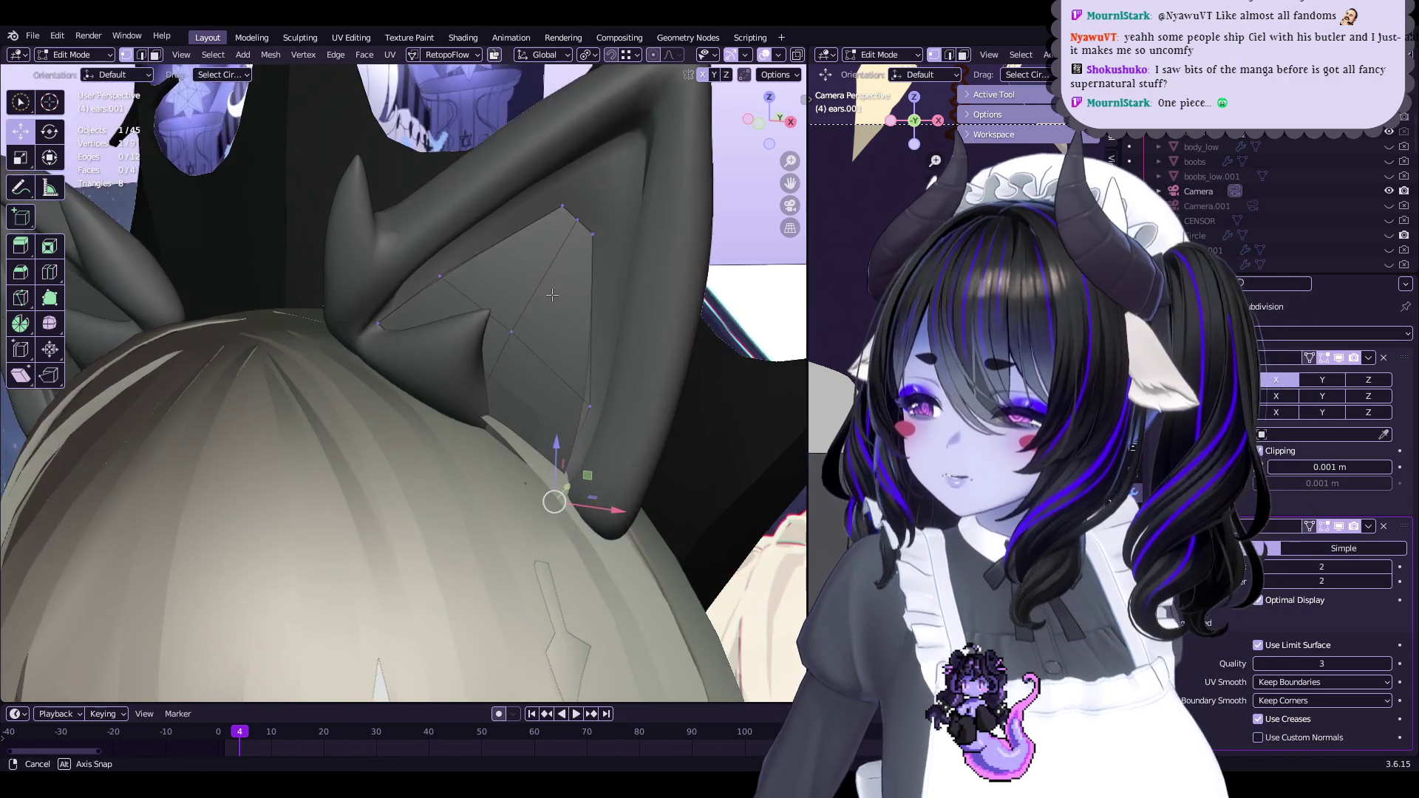
{"action": "key", "text": "a"}
{"action": "key", "text": "s"}
{"action": "left_click", "coordinate": [587, 304]}
{"action": "mouse_move", "coordinate": [587, 303]}
{"action": "middle_mouse_down"}
{"action": "mouse_move", "coordinate": [553, 325]}
{"action": "mouse_move", "coordinate": [588, 374]}
{"action": "mouse_move", "coordinate": [564, 311]}
{"action": "mouse_move", "coordinate": [627, 346]}
{"action": "mouse_move", "coordinate": [584, 357]}
{"action": "mouse_move", "coordinate": [559, 385]}
{"action": "mouse_move", "coordinate": [555, 336]}
{"action": "mouse_move", "coordinate": [562, 367]}
{"action": "mouse_move", "coordinate": [647, 384]}
{"action": "mouse_move", "coordinate": [653, 370]}
{"action": "middle_mouse_up"}
Rotate the inner-ear piece slightly and shift it down to the ear's base
{"action": "key", "text": "r"}
{"action": "left_click", "coordinate": [595, 380]}
{"action": "key", "text": "g"}
{"action": "left_click", "coordinate": [592, 366]}
{"action": "key", "text": "g"}
{"action": "left_click", "coordinate": [580, 359]}
{"action": "key", "text": "g"}
{"action": "left_click", "coordinate": [564, 372]}
{"action": "left_click", "coordinate": [554, 332]}
{"action": "key", "text": "a"}
{"action": "key", "text": "g"}
{"action": "left_click", "coordinate": [648, 384]}
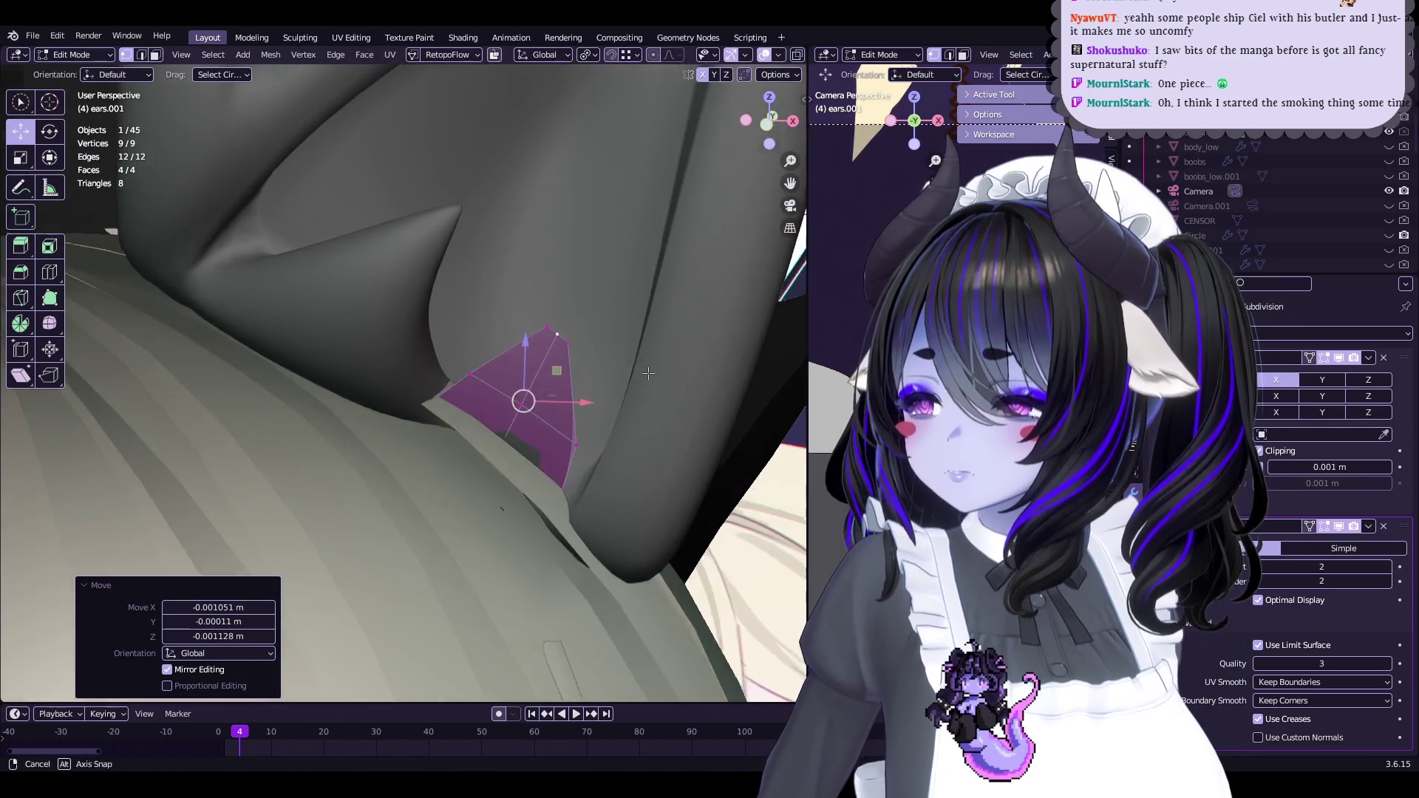
Leave Edit Mode, briefly select Empty.004, then re-enter Edit Mode on ears.001
{"action": "key", "text": "Tab"}
{"action": "scroll", "coordinate": [599, 362], "scroll_direction": "down", "scroll_amount": 5}
{"action": "scroll", "coordinate": [602, 364], "scroll_direction": "up", "scroll_amount": 3}
{"action": "left_click", "coordinate": [595, 351]}
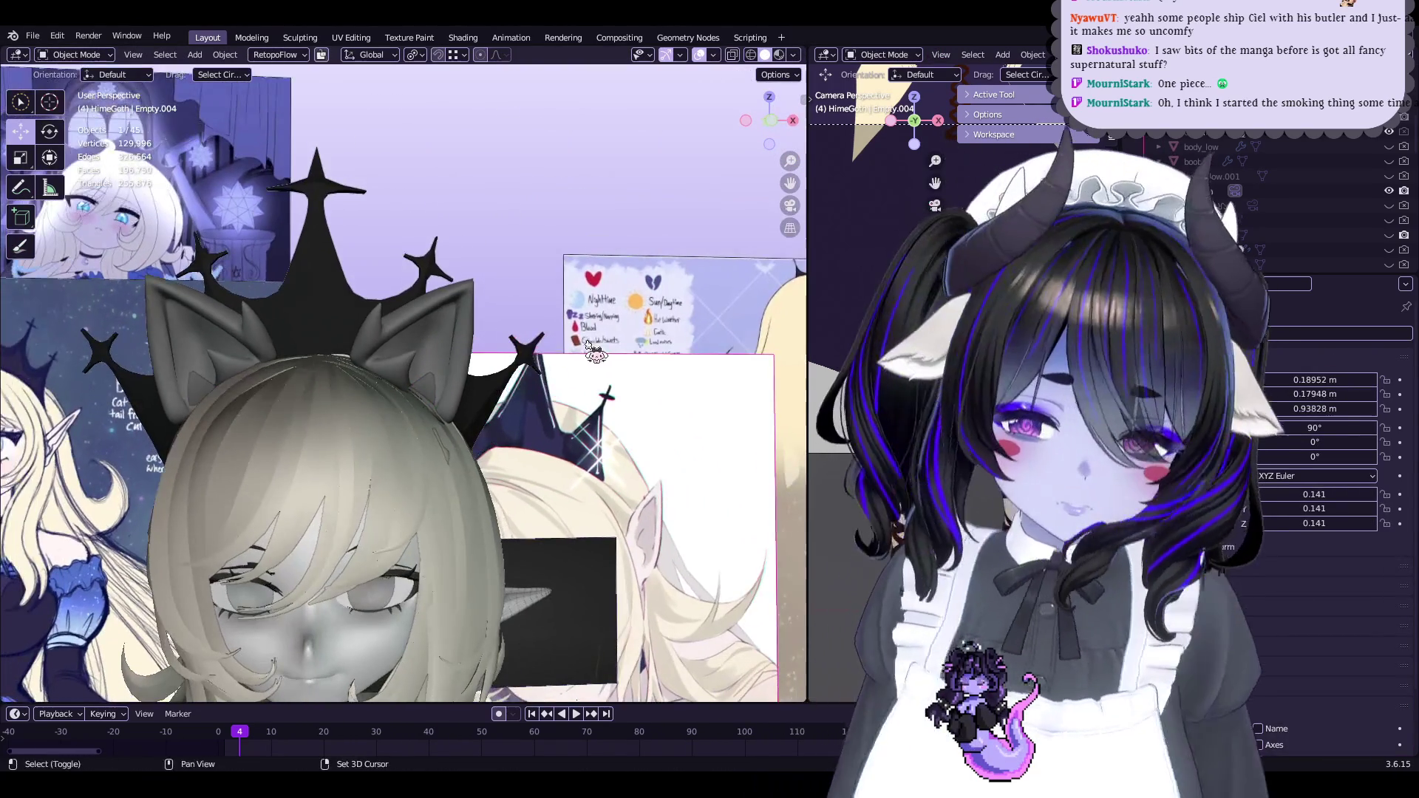
{"action": "scroll", "coordinate": [595, 351], "scroll_direction": "up", "scroll_amount": 5}
{"action": "left_click", "coordinate": [414, 384]}
{"action": "key", "text": "Tab"}
Select the shortest vertex path along the ear tip of the inner piece
{"action": "scroll", "coordinate": [453, 382], "scroll_direction": "up", "scroll_amount": 3}
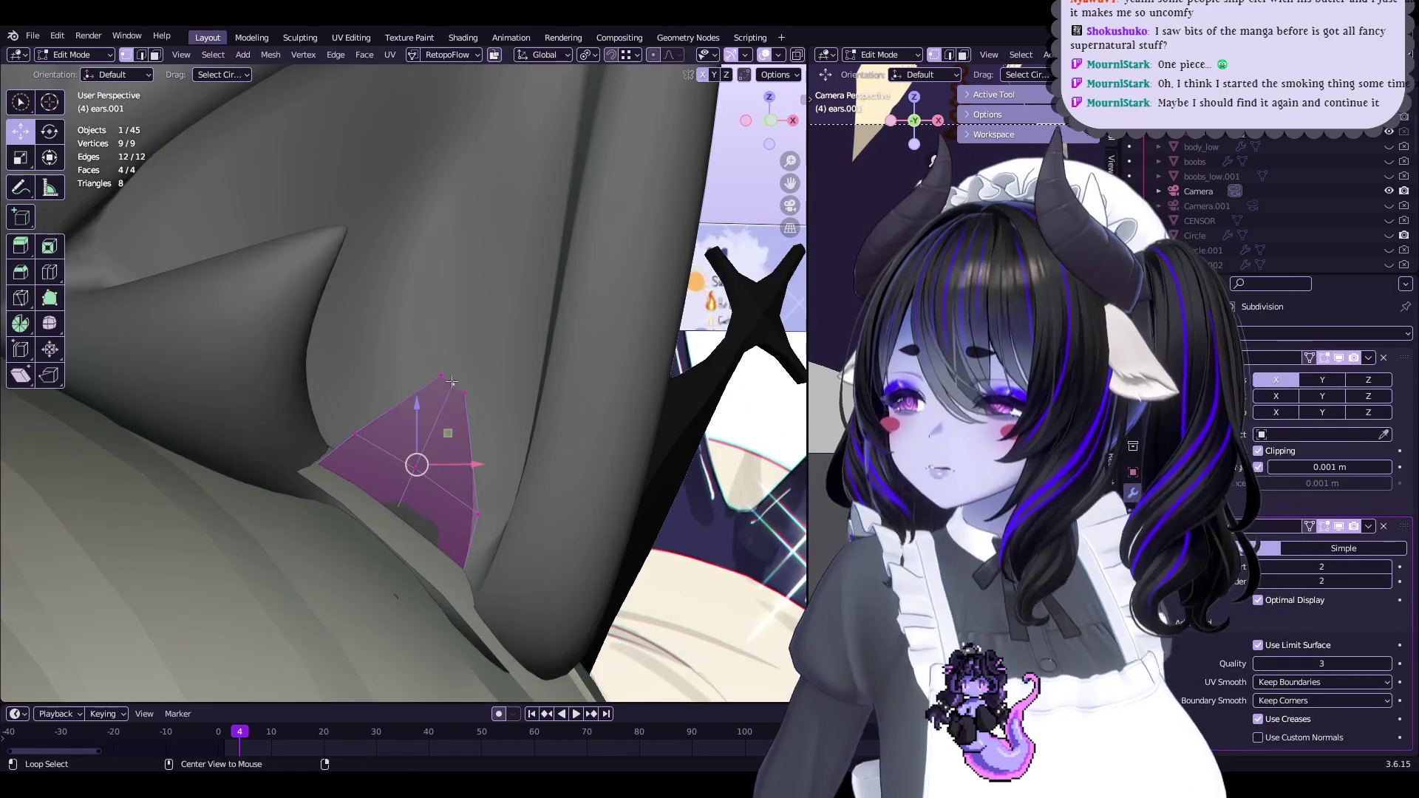
{"action": "left_click", "coordinate": [452, 382]}
{"action": "left_click", "coordinate": [459, 380], "text": "ctrl"}
{"action": "mouse_move", "coordinate": [459, 380]}
{"action": "middle_mouse_down"}
{"action": "mouse_move", "coordinate": [475, 358]}
{"action": "mouse_move", "coordinate": [547, 339]}
{"action": "middle_mouse_up"}
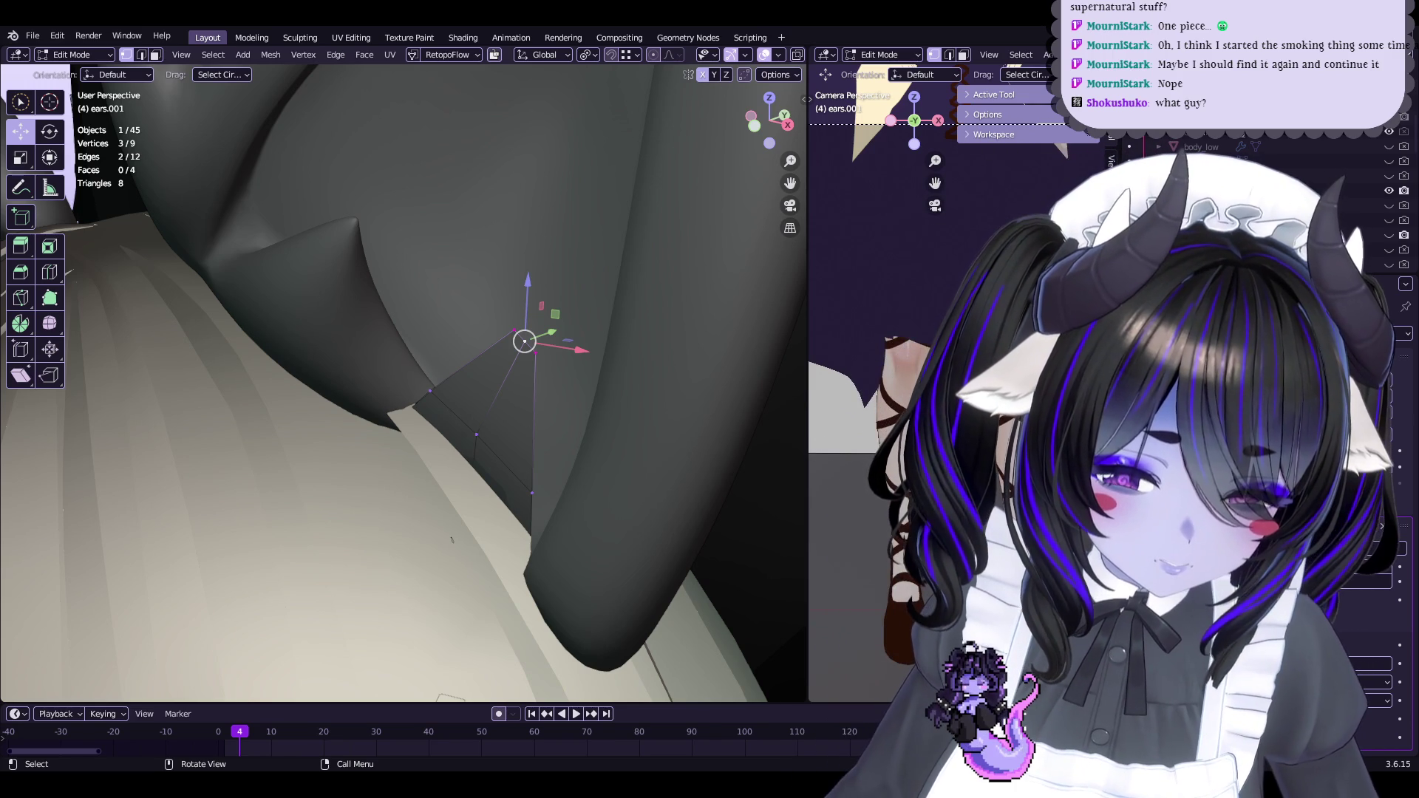
{"action": "key", "text": "alt+Tab"}
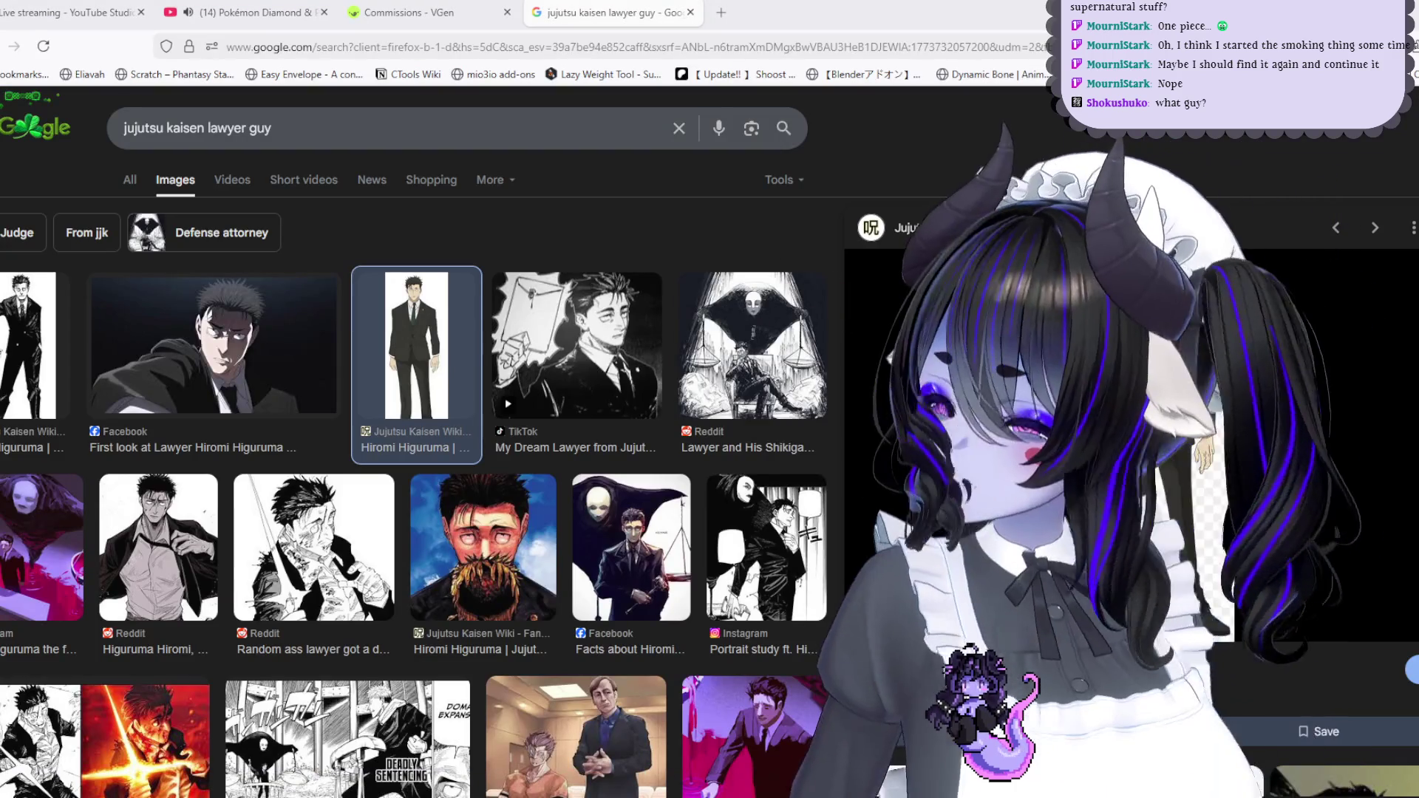
Open the Hiromi Higuruma fandom page and its character image in a new tab
{"action": "left_click", "coordinate": [1212, 480]}
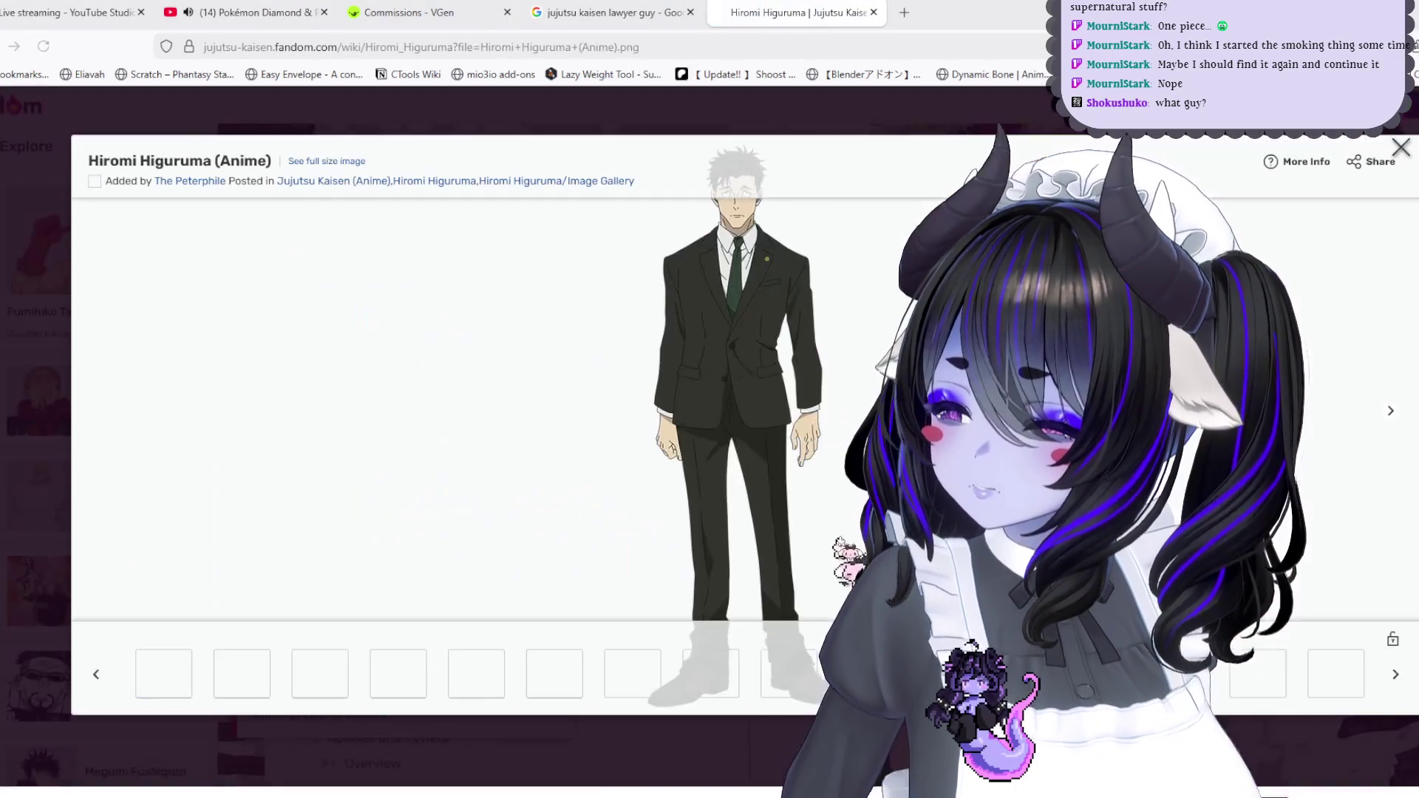
{"action": "right_click", "coordinate": [820, 303]}
{"action": "left_click", "coordinate": [857, 312]}
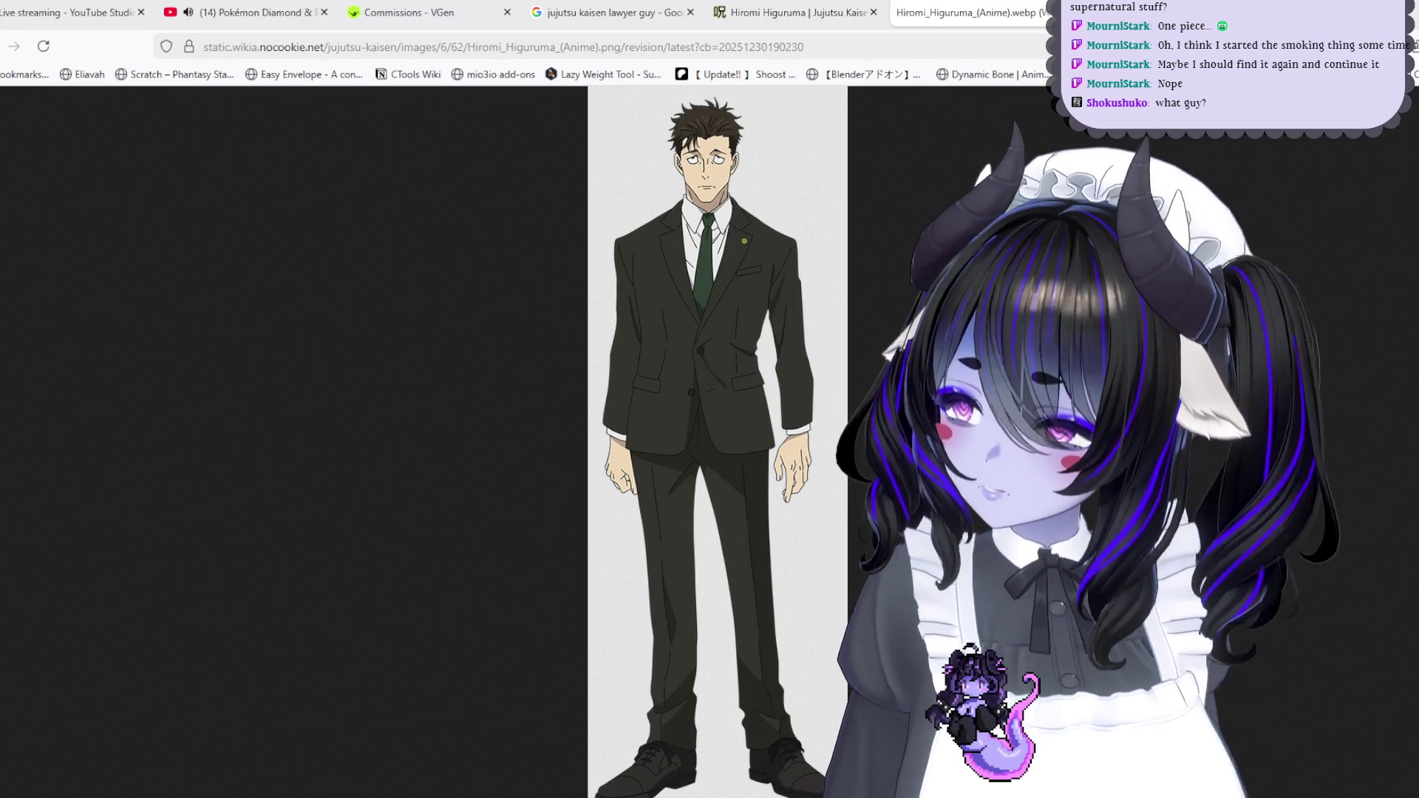
Search images for 'smoking behind the supermarket with you' and open the manga cover in its own tab
{"action": "key", "text": "ctrl+t"}
{"action": "type", "text": "smoking beh"}
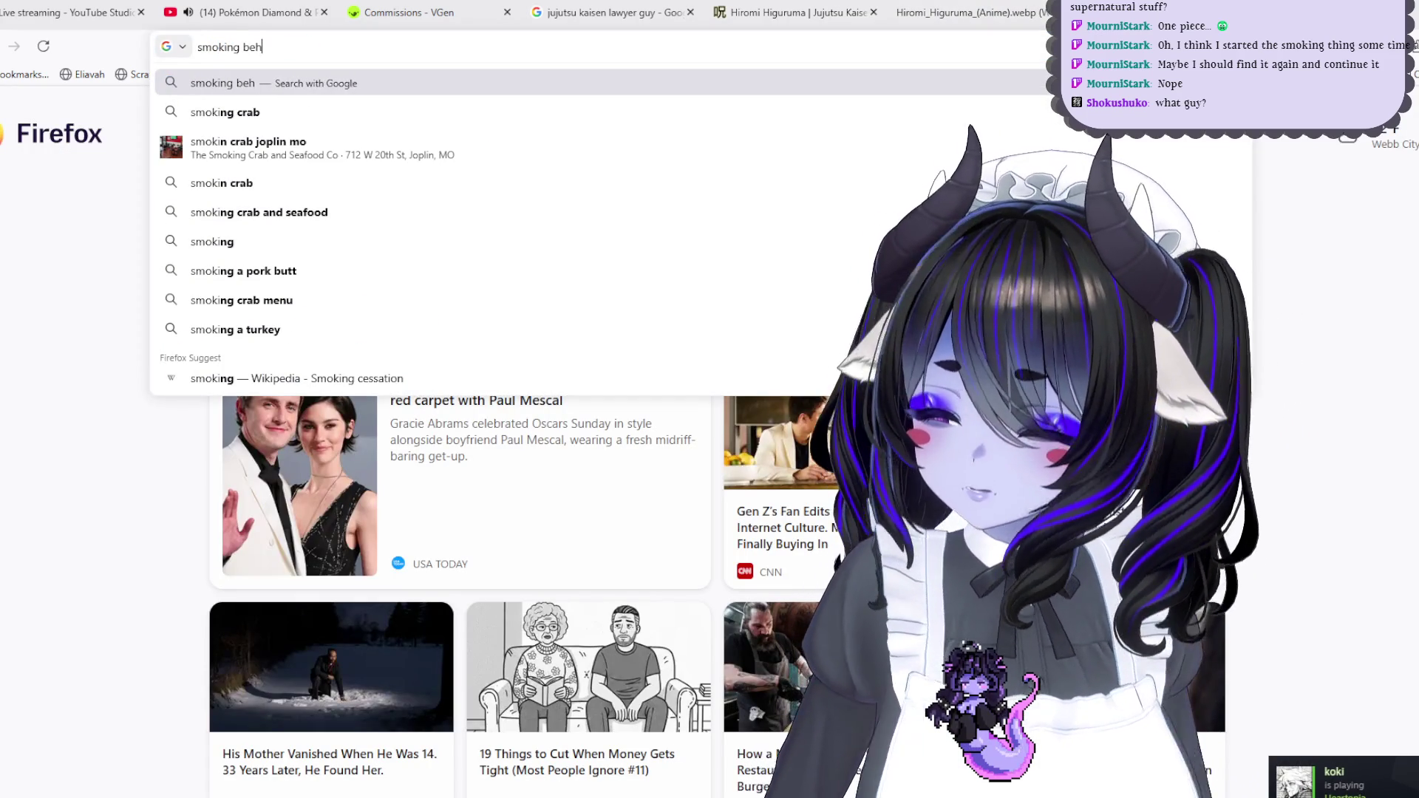
{"action": "type", "text": "ind the ocnvience"}
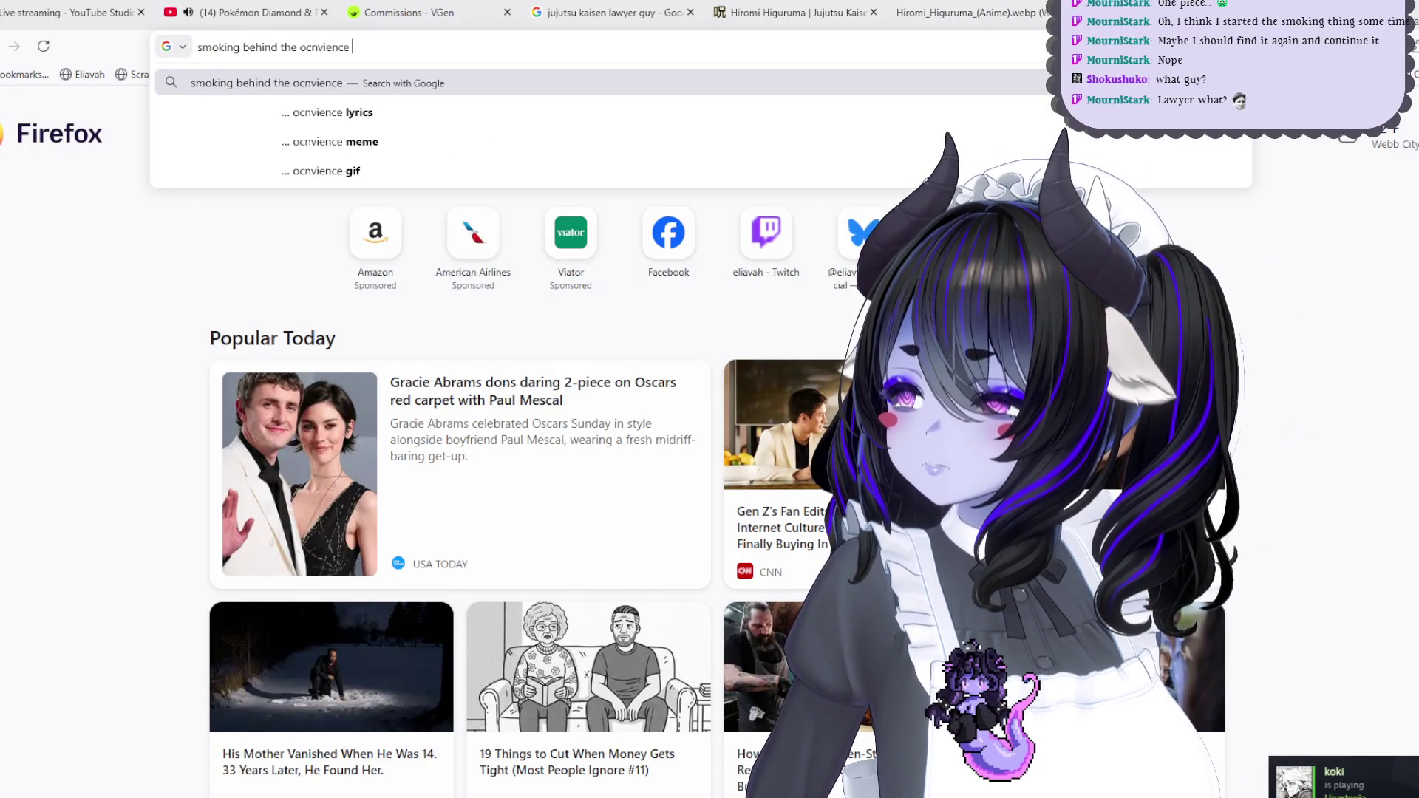
{"action": "key", "text": "BackSpace"}
{"action": "key", "text": "BackSpace"}
{"action": "key", "text": "BackSpace"}
{"action": "type", "text": "supermakt"}
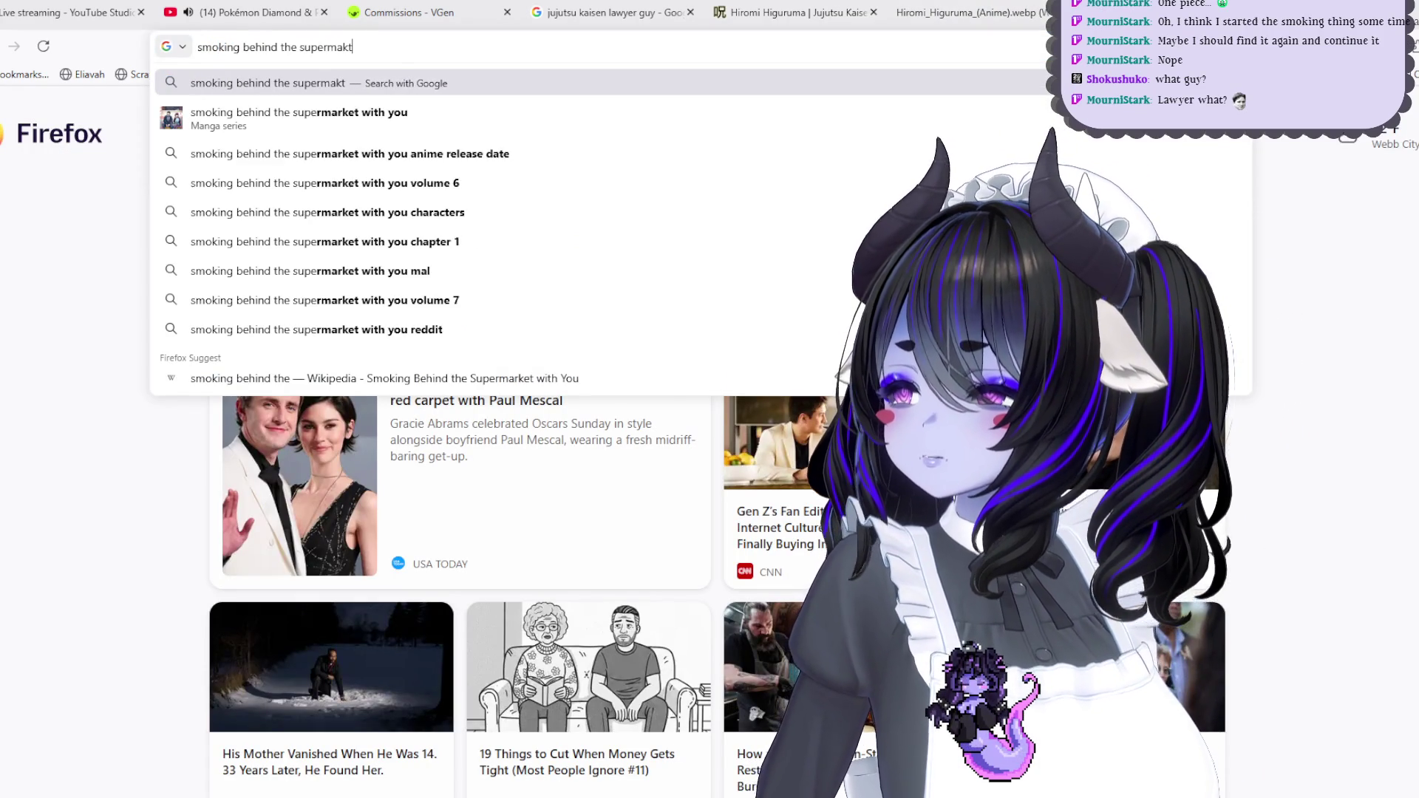
{"action": "type", "text": "et with yo0u"}
{"action": "key", "text": "Return"}
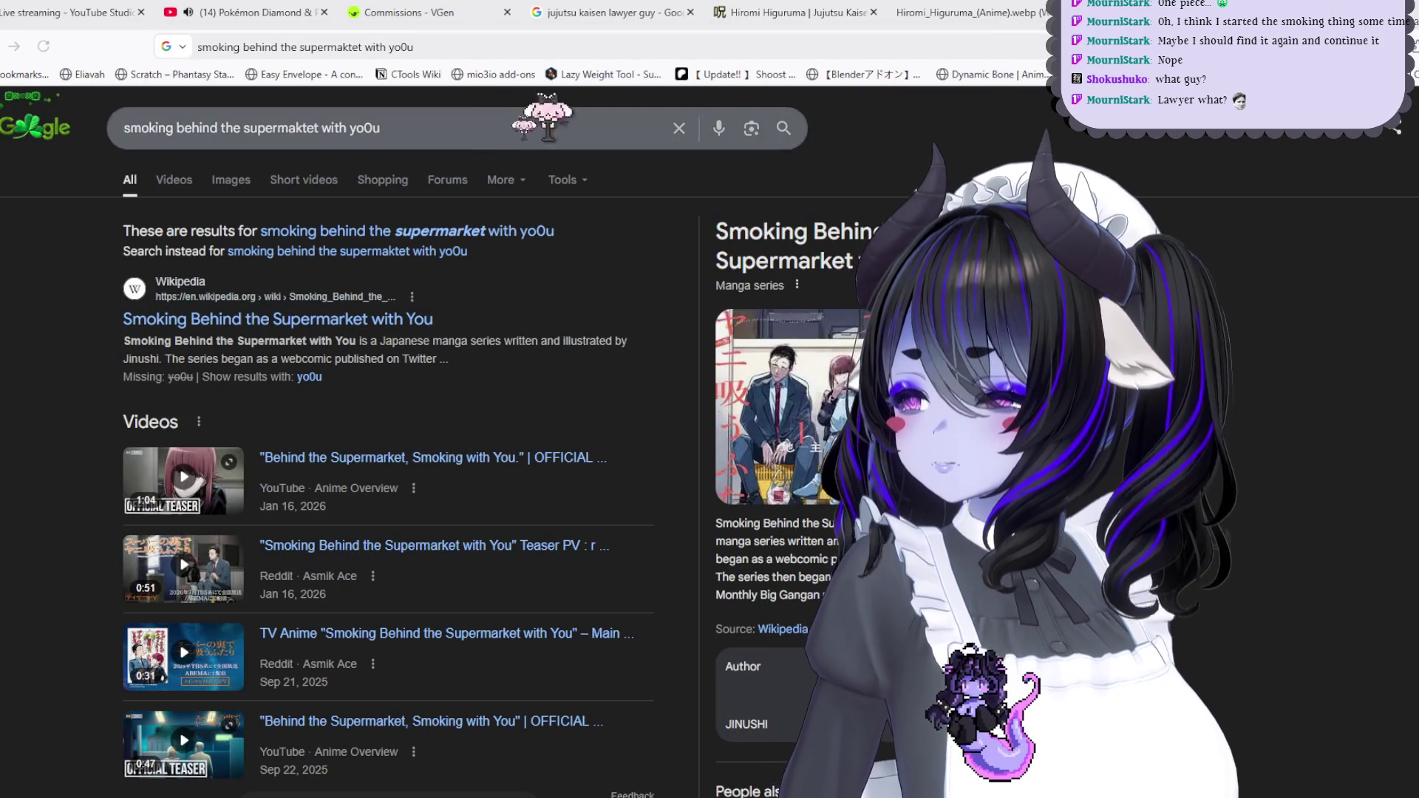
{"action": "left_click", "coordinate": [174, 179]}
{"action": "left_click", "coordinate": [231, 181]}
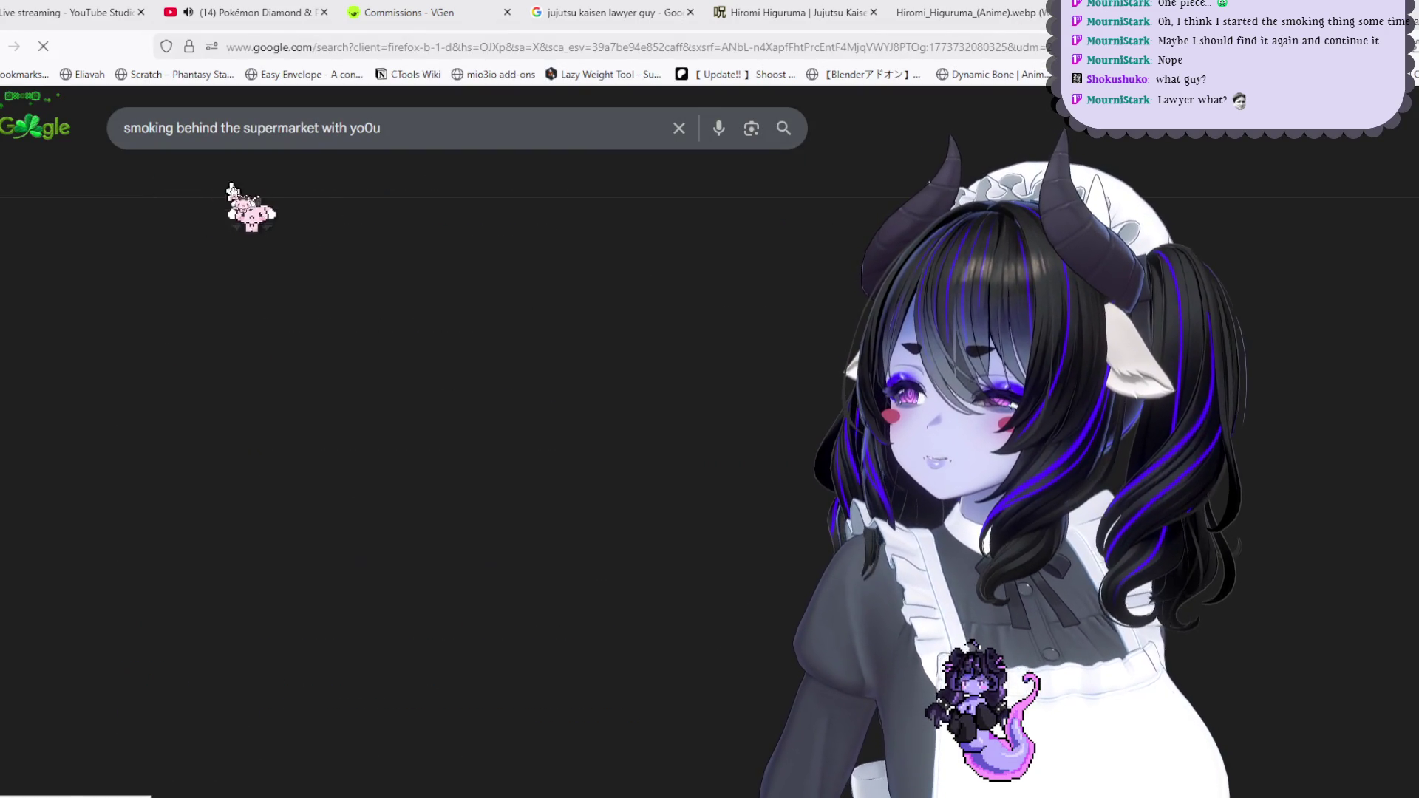
{"action": "left_click", "coordinate": [67, 314]}
{"action": "right_click", "coordinate": [1218, 282]}
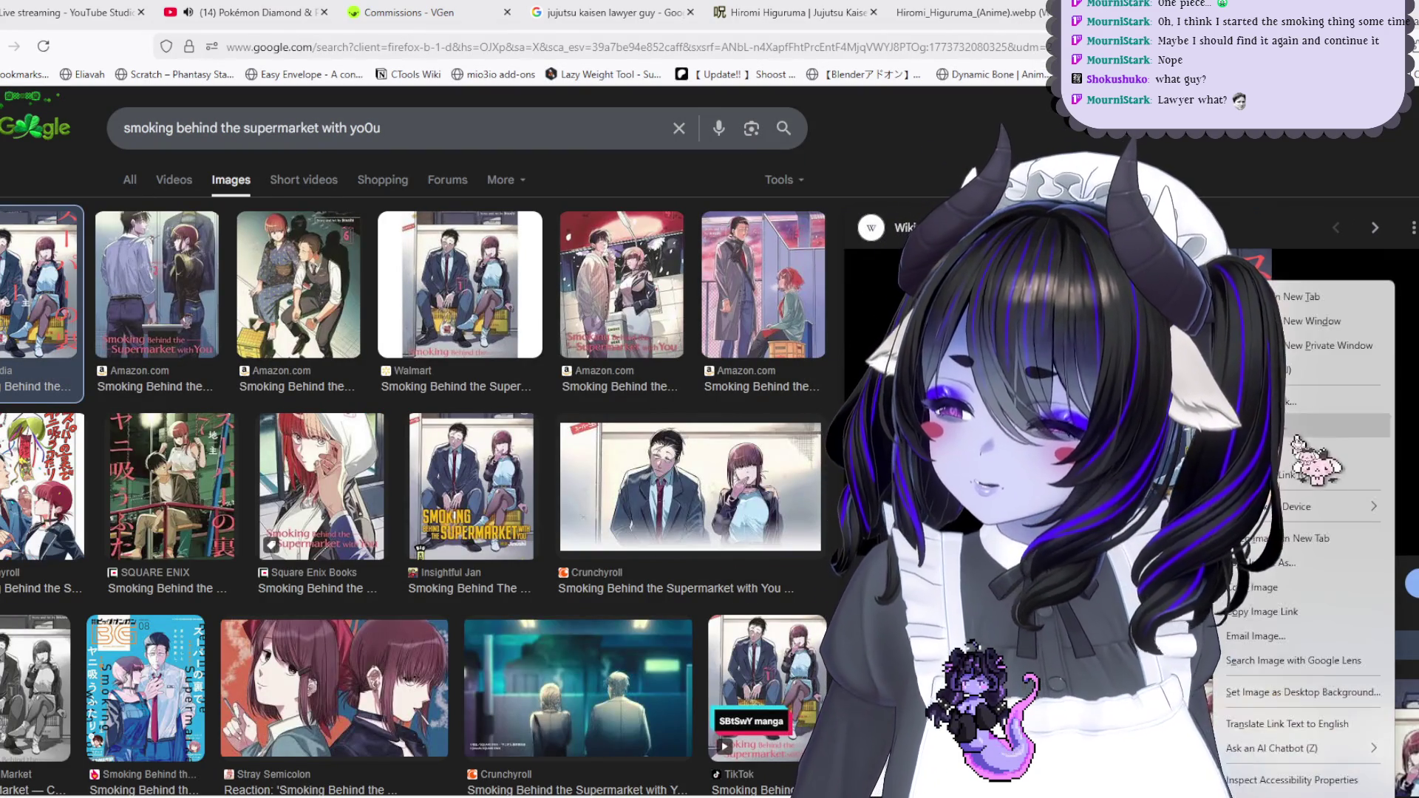
{"action": "left_click", "coordinate": [1299, 539]}
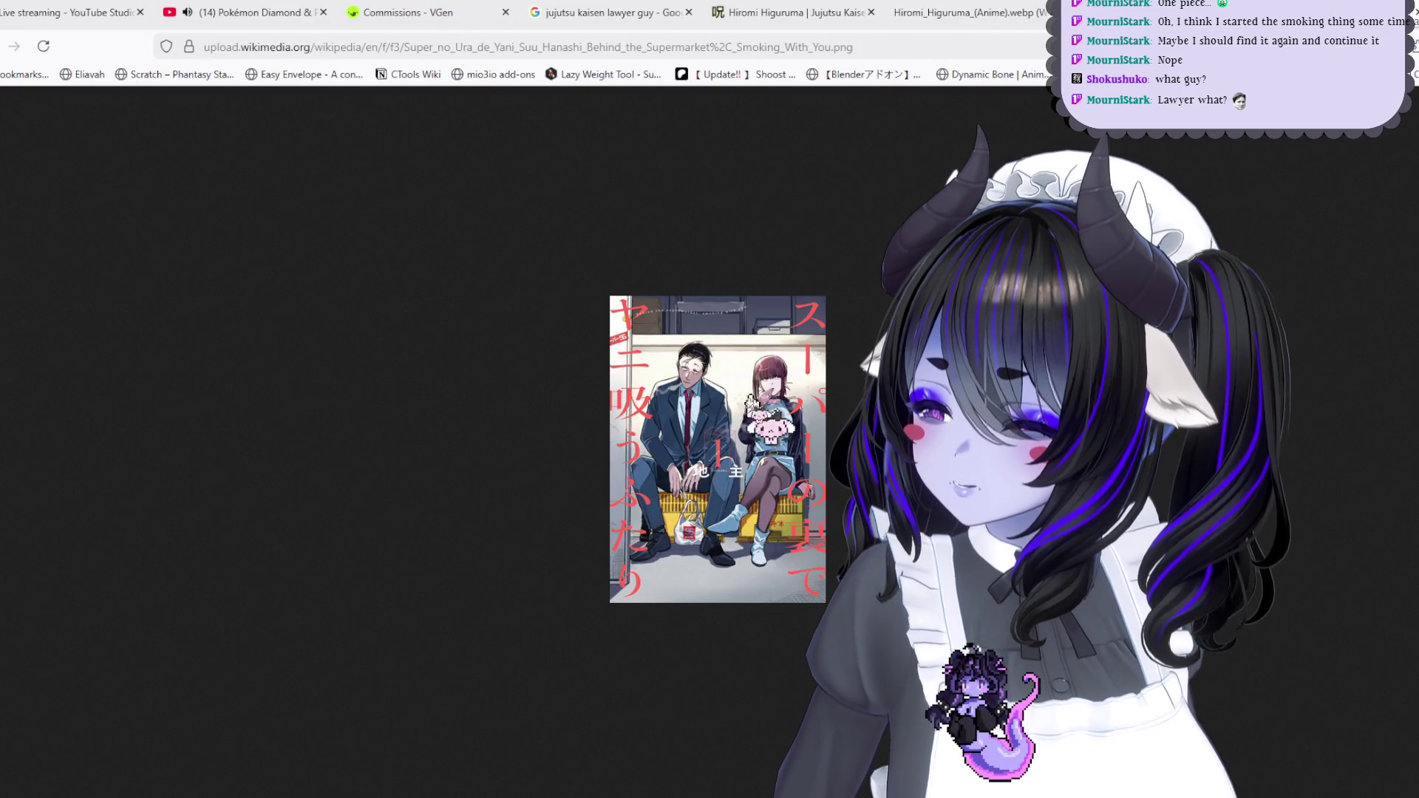
Compare the Hiromi Higuruma image with the manga cover, ending on the character at full size
{"action": "left_click", "coordinate": [961, 13]}
{"action": "left_click", "coordinate": [1109, 12]}
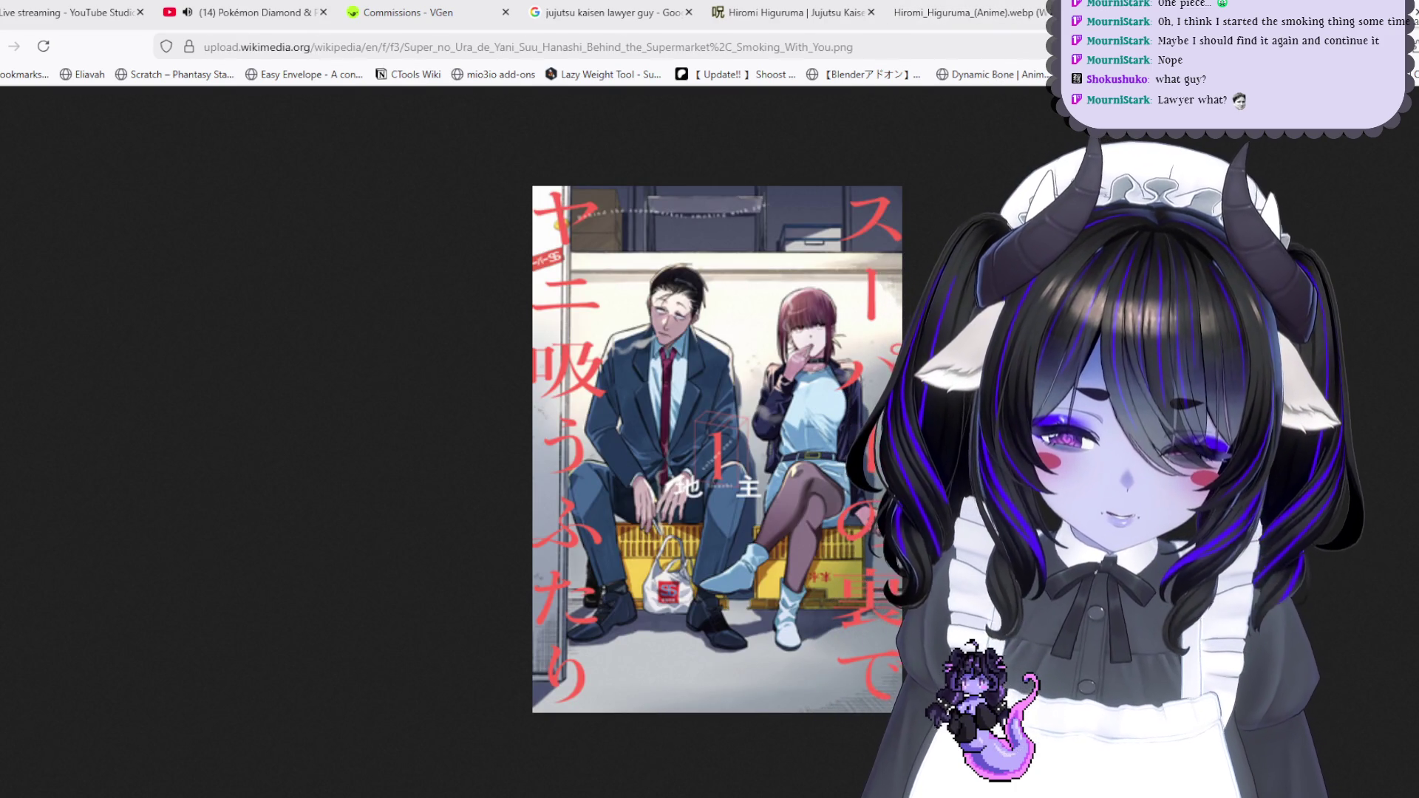
{"action": "left_click", "coordinate": [961, 13]}
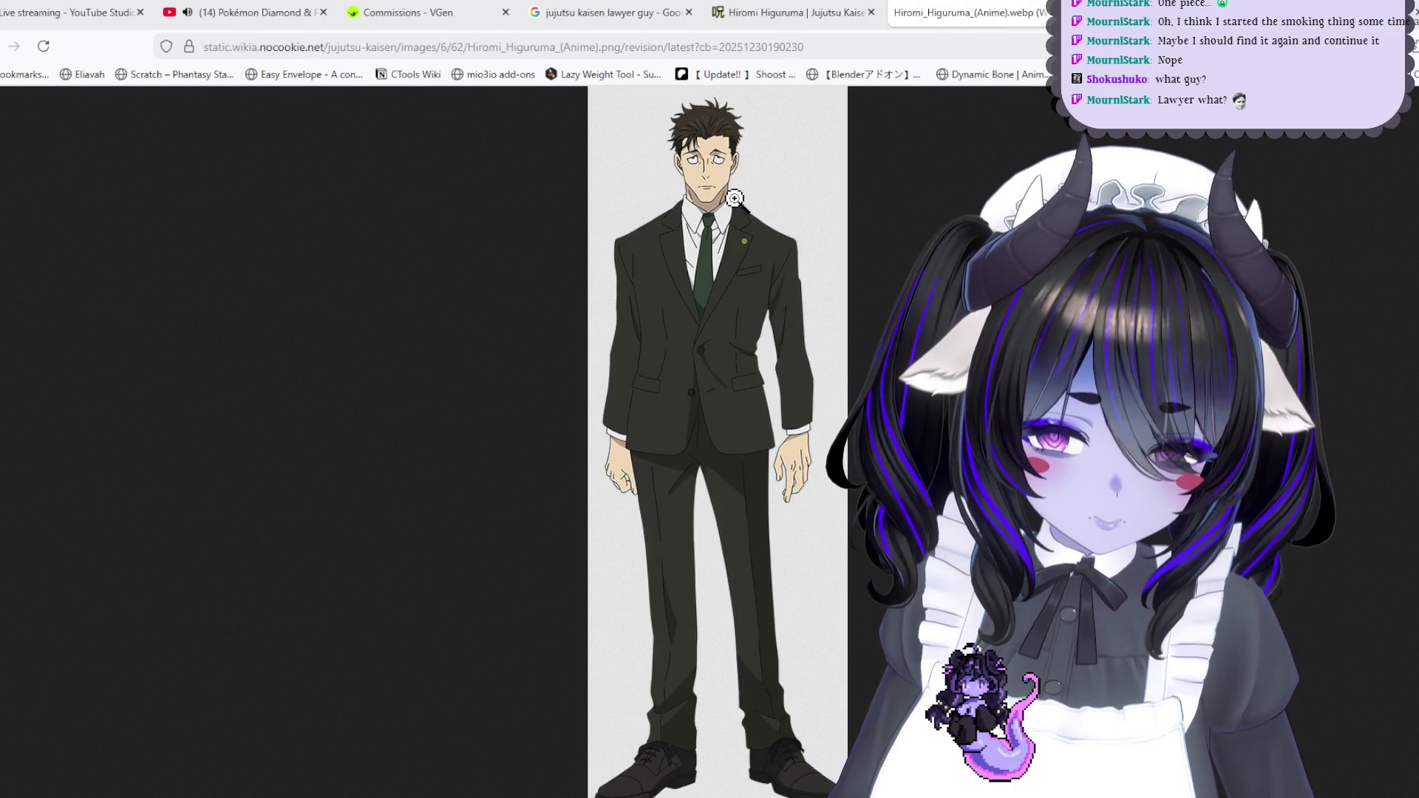
{"action": "left_click", "coordinate": [1109, 12]}
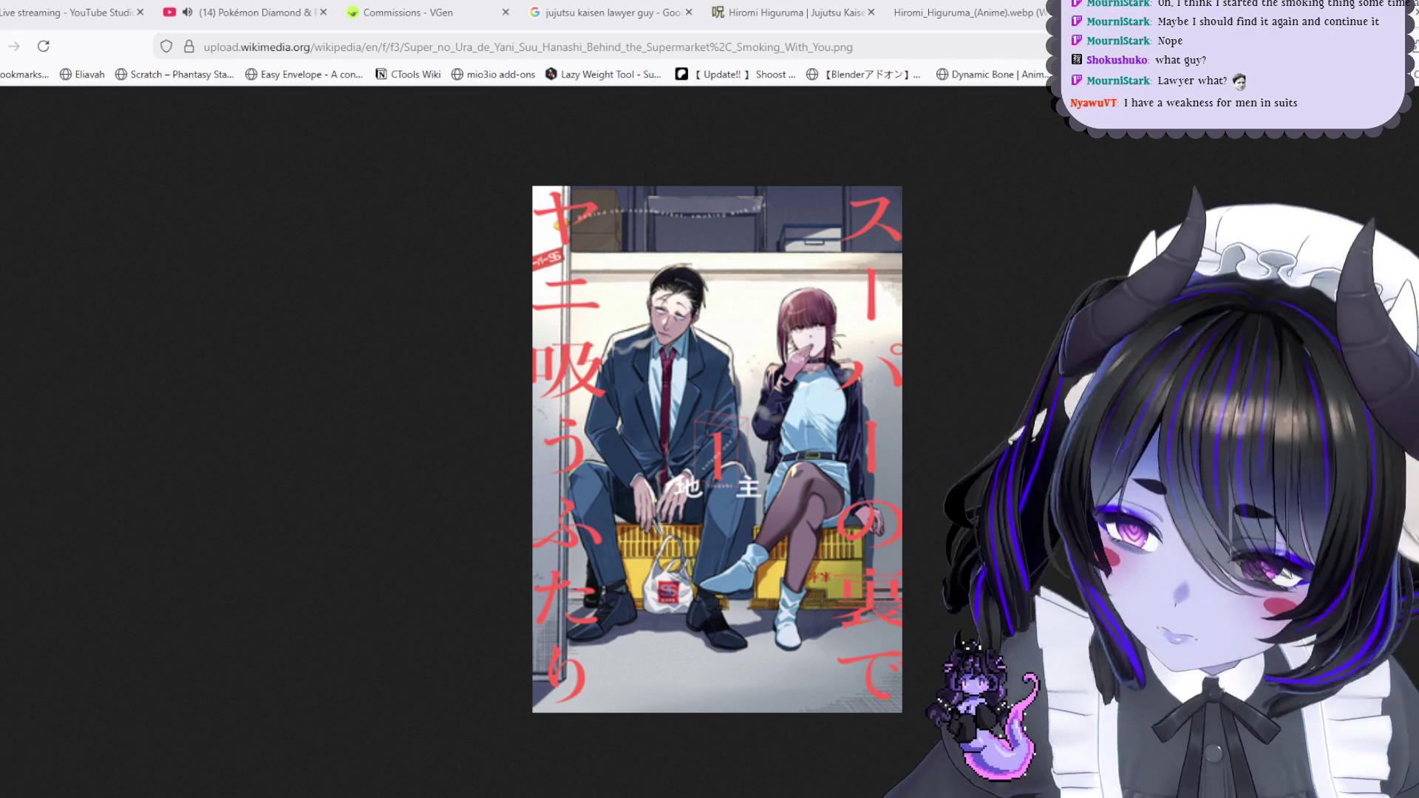
{"action": "left_click", "coordinate": [961, 13]}
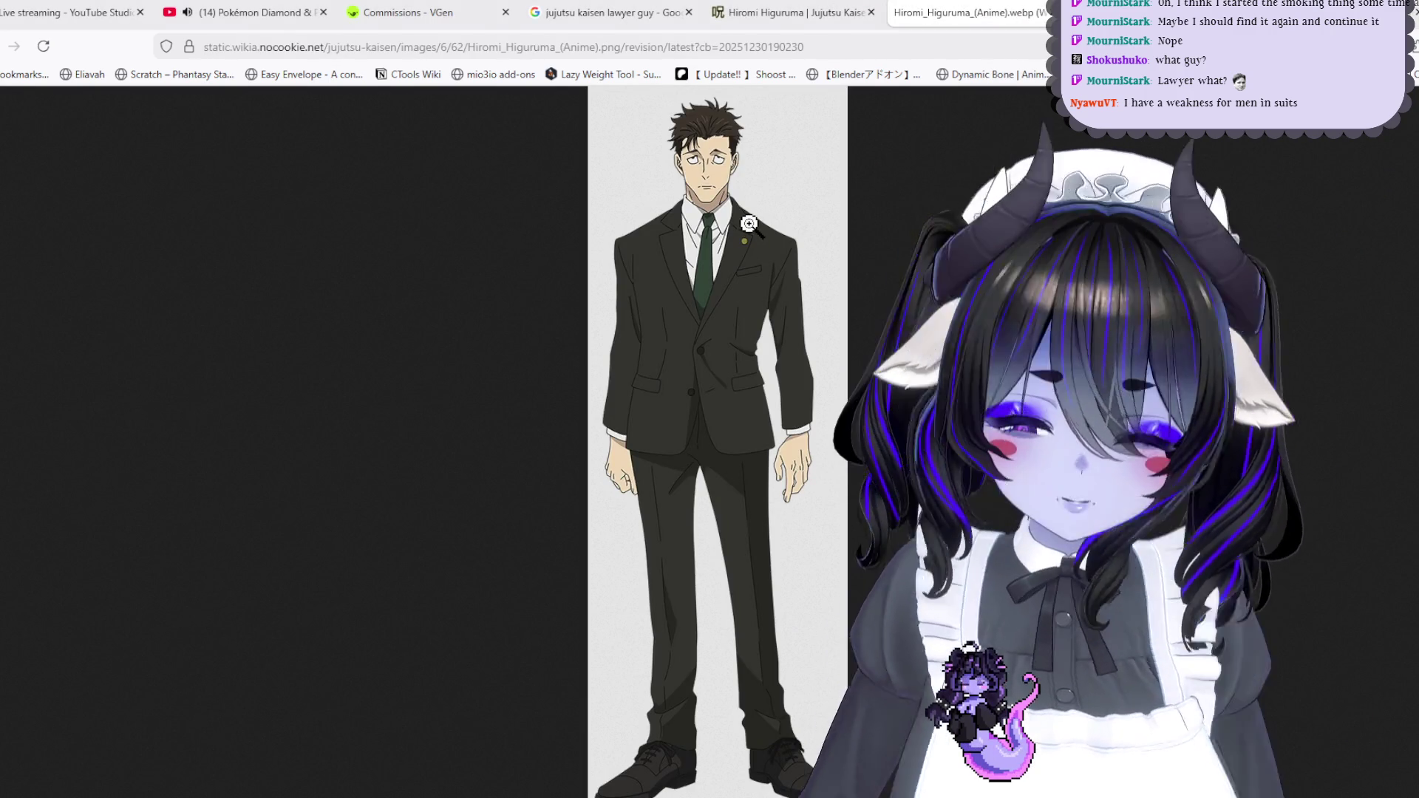
{"action": "key", "text": "ctrl+Tab"}
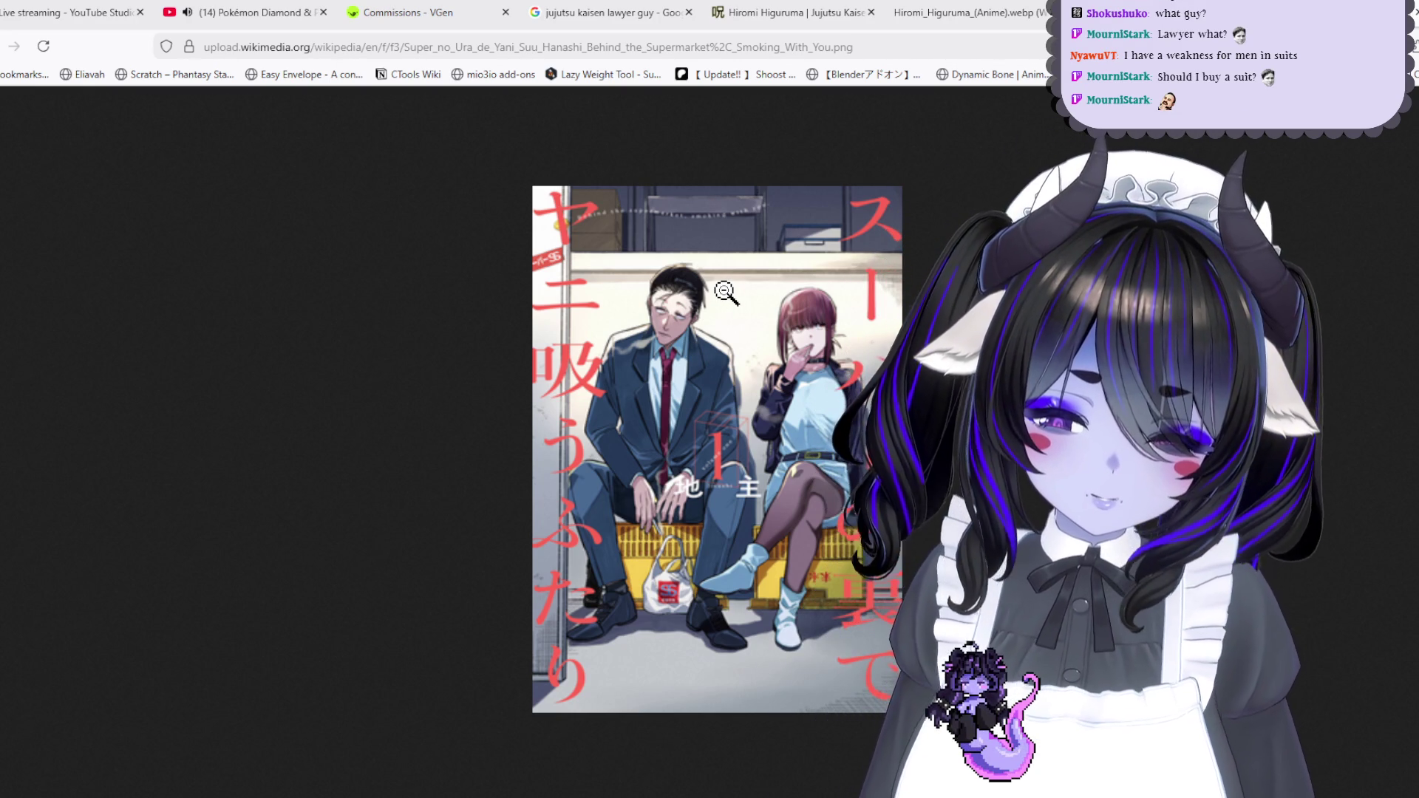
{"action": "left_click", "coordinate": [961, 12]}
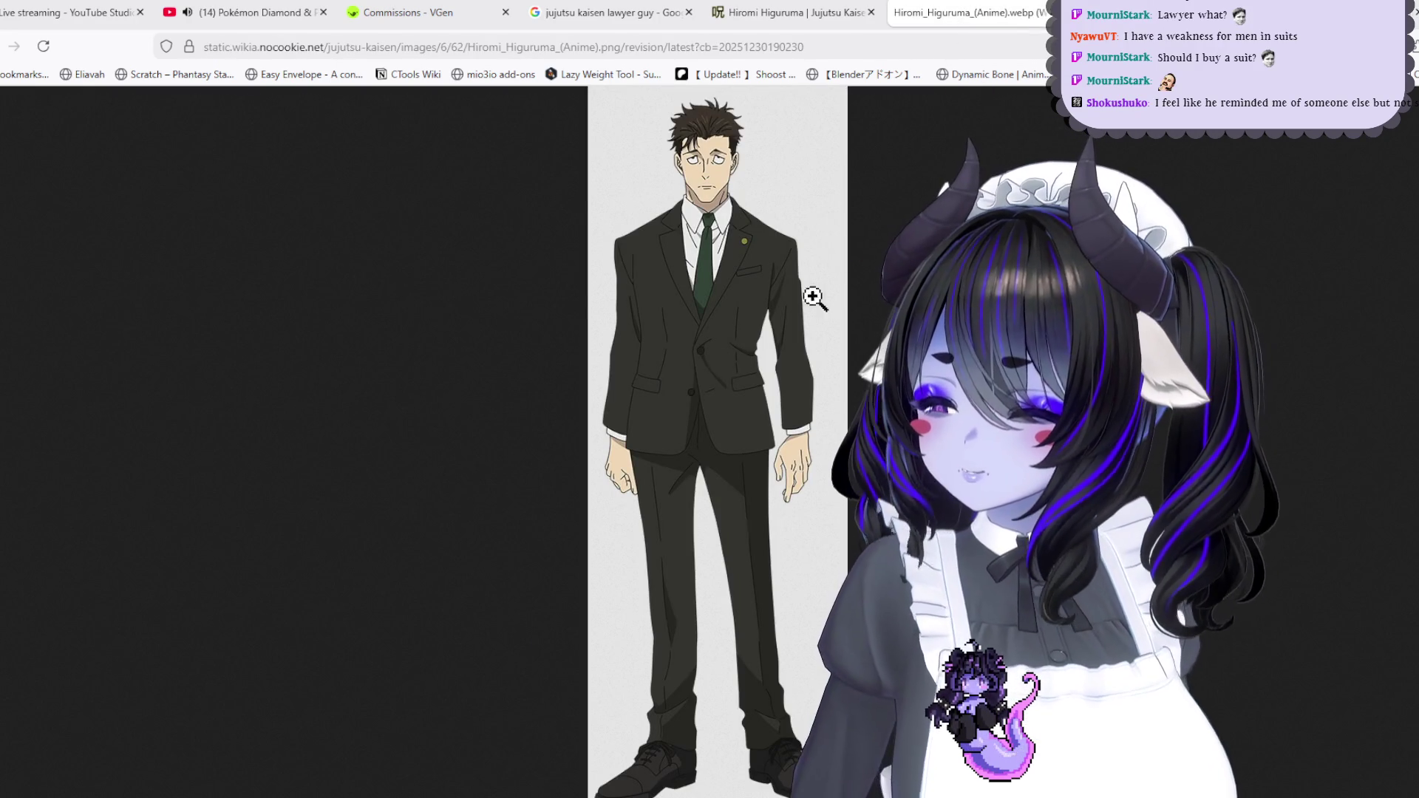
{"action": "key", "text": "ctrl+Tab"}
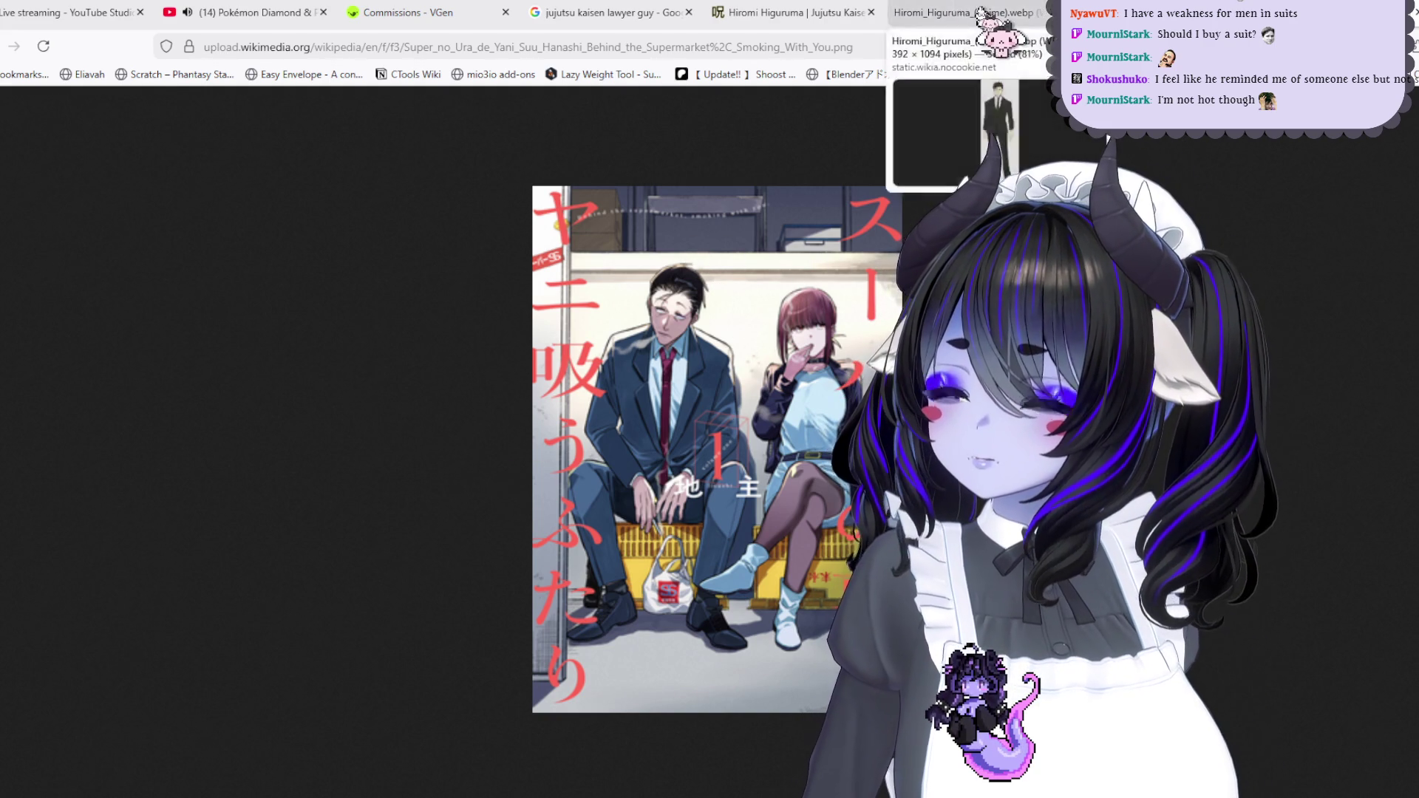
{"action": "left_click", "coordinate": [982, 13]}
{"action": "left_click", "coordinate": [712, 190]}
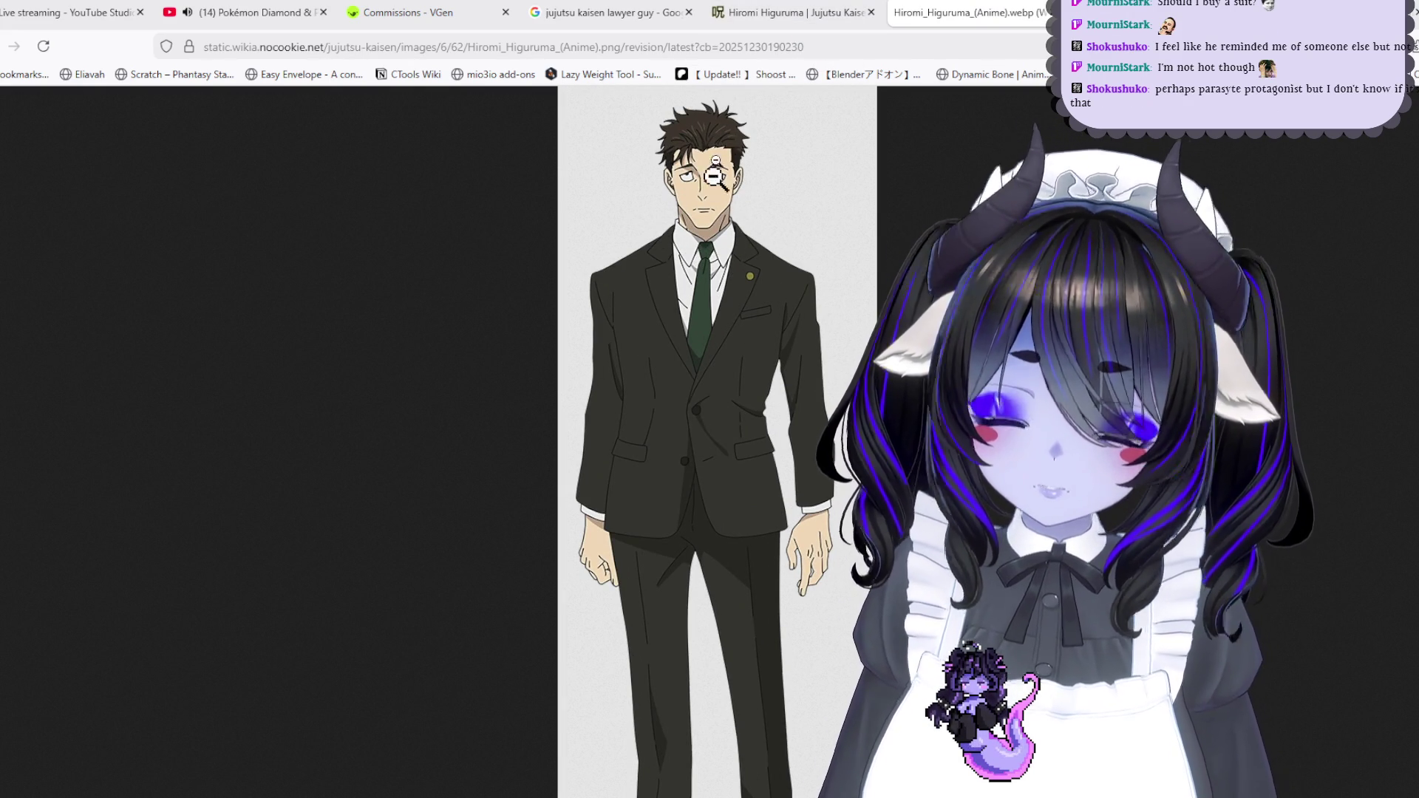
{"action": "left_click", "coordinate": [727, 46]}
Search Google Images for 'parasyte protagonist' and preview the Parasyte: The Maxim character images
{"action": "type", "text": "pa"}
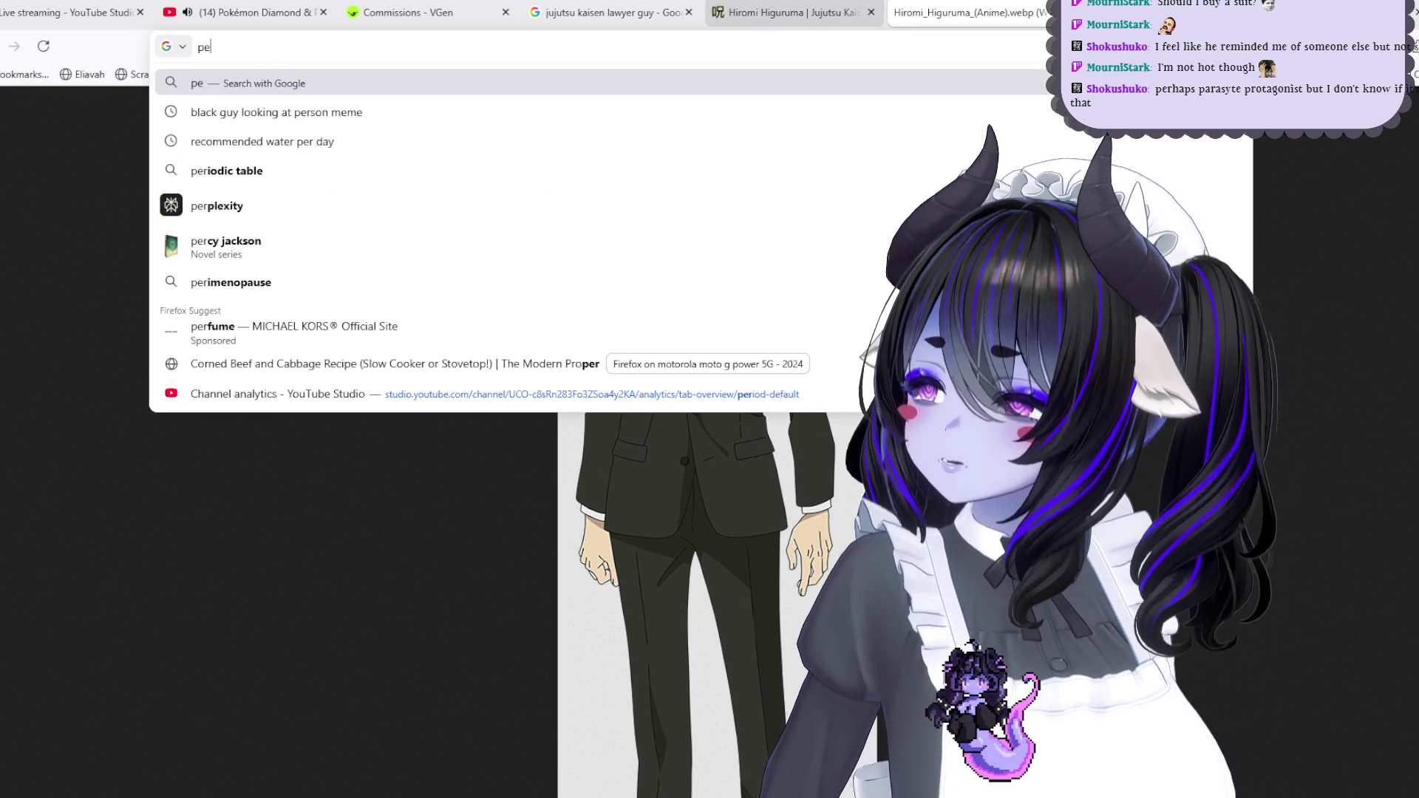
{"action": "type", "text": "rasyte pr"}
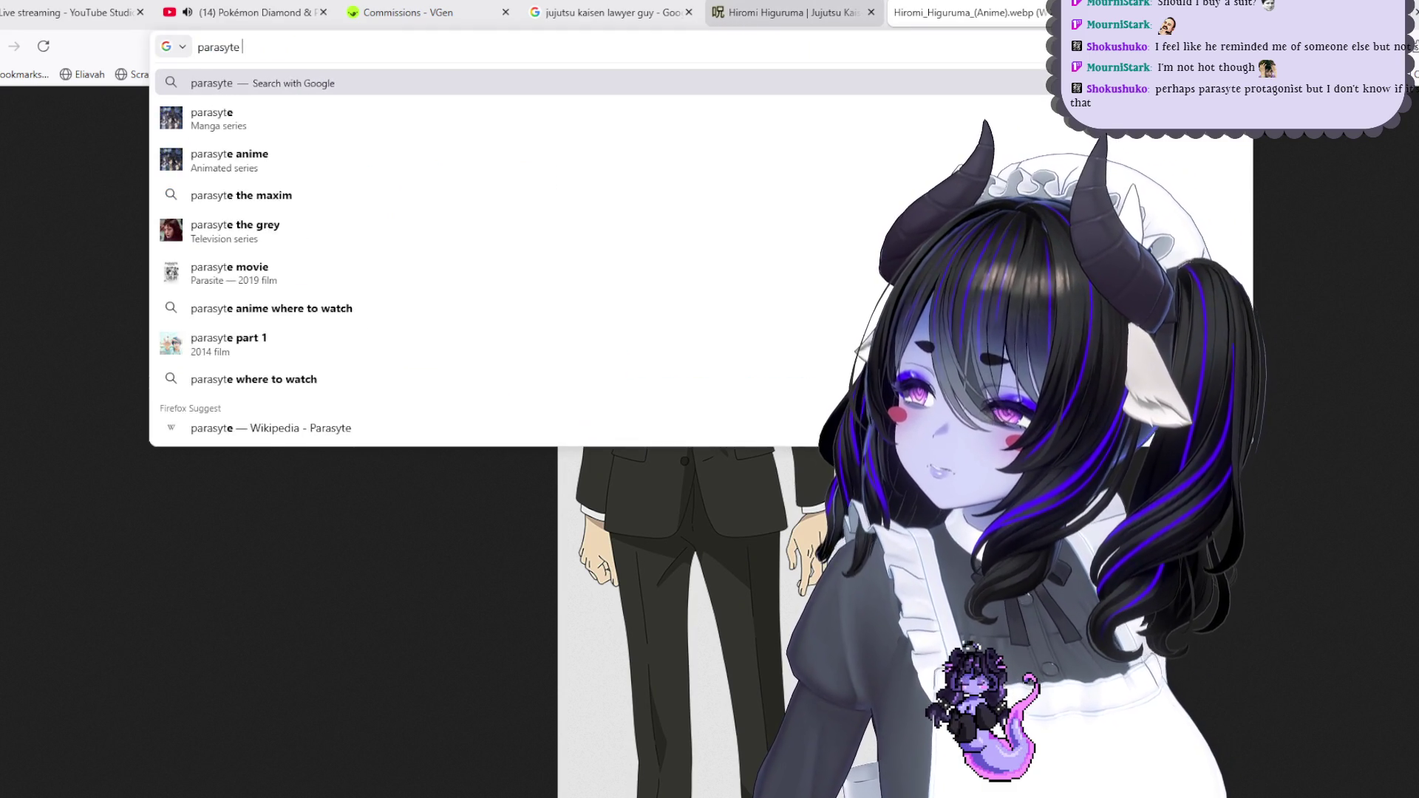
{"action": "type", "text": "otganist"}
{"action": "key", "text": "Return"}
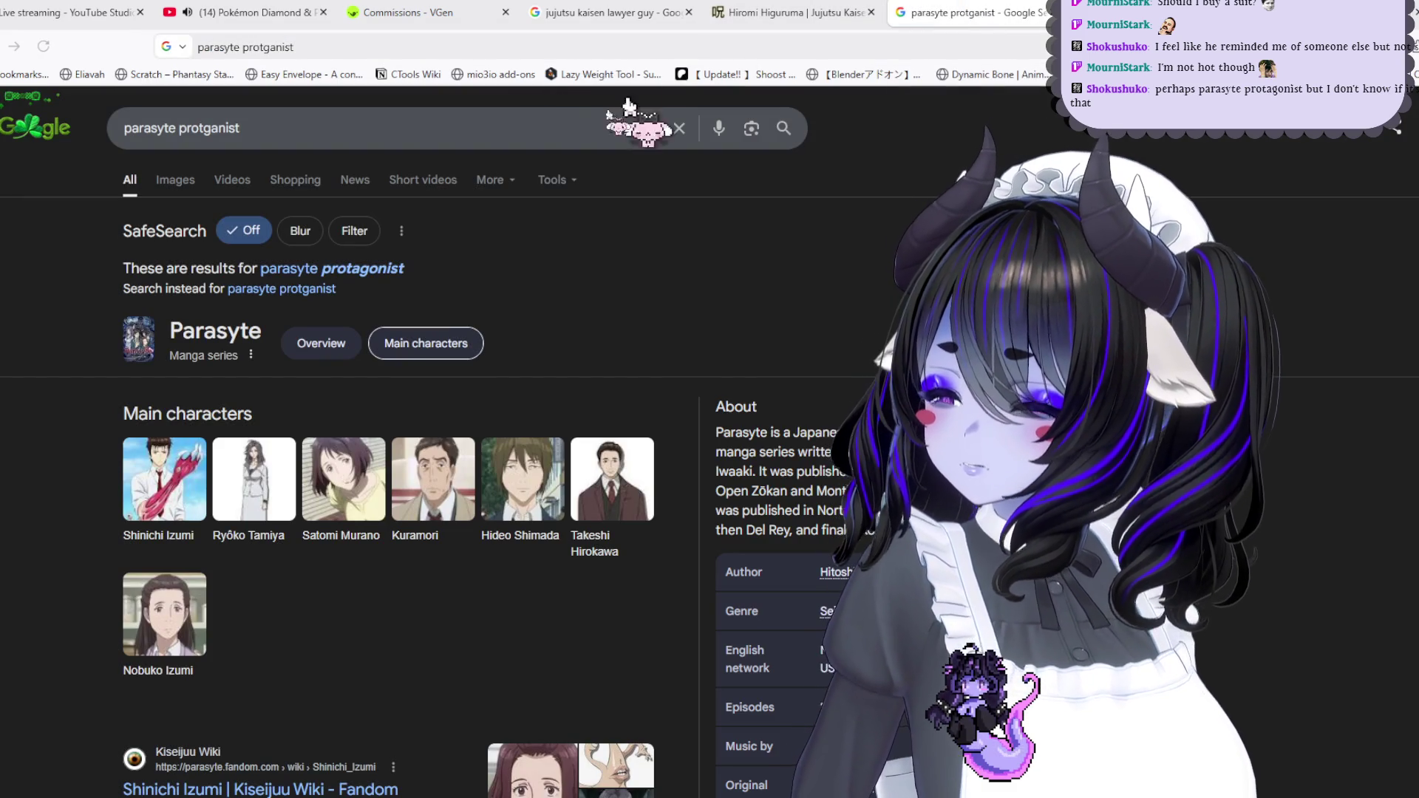
{"action": "left_click", "coordinate": [175, 180]}
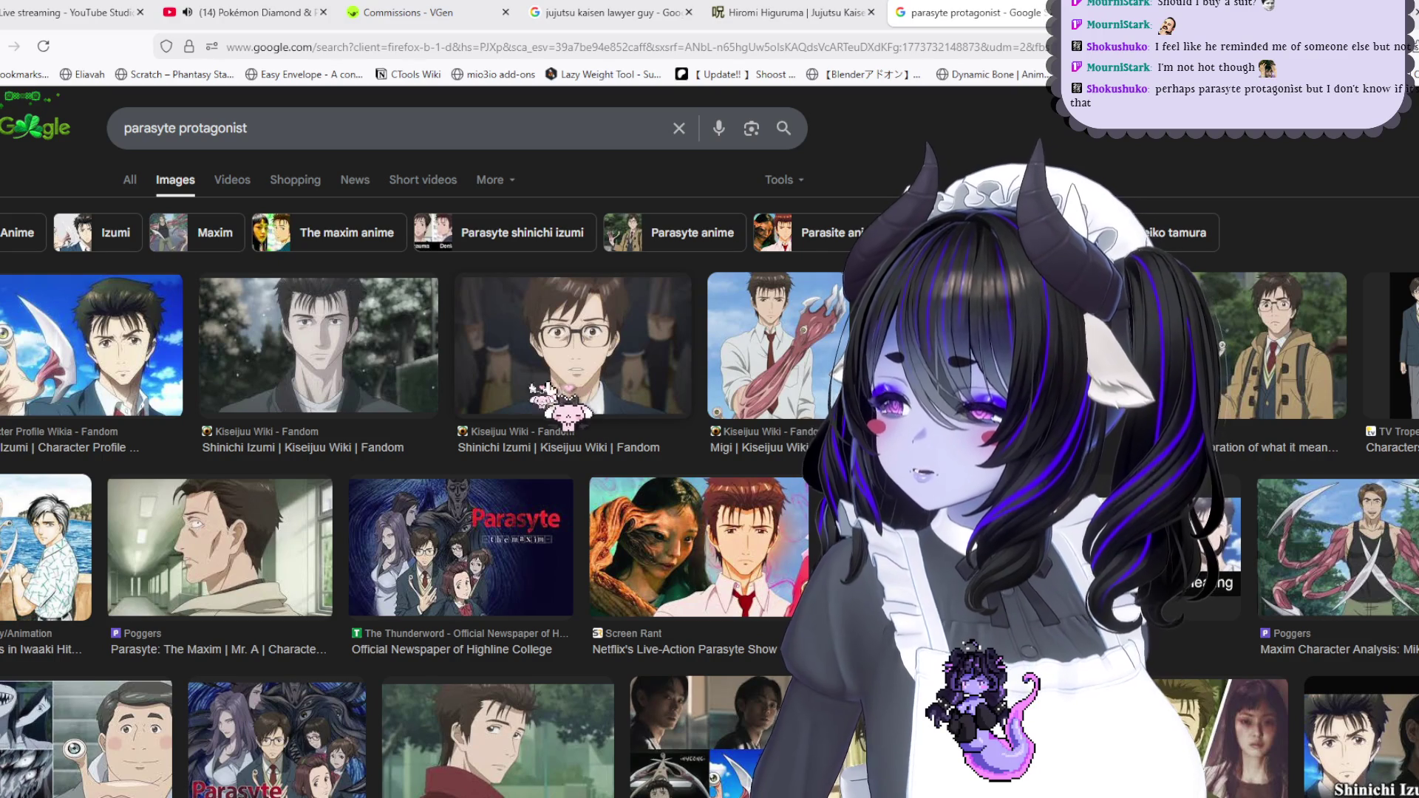
{"action": "left_click", "coordinate": [292, 521]}
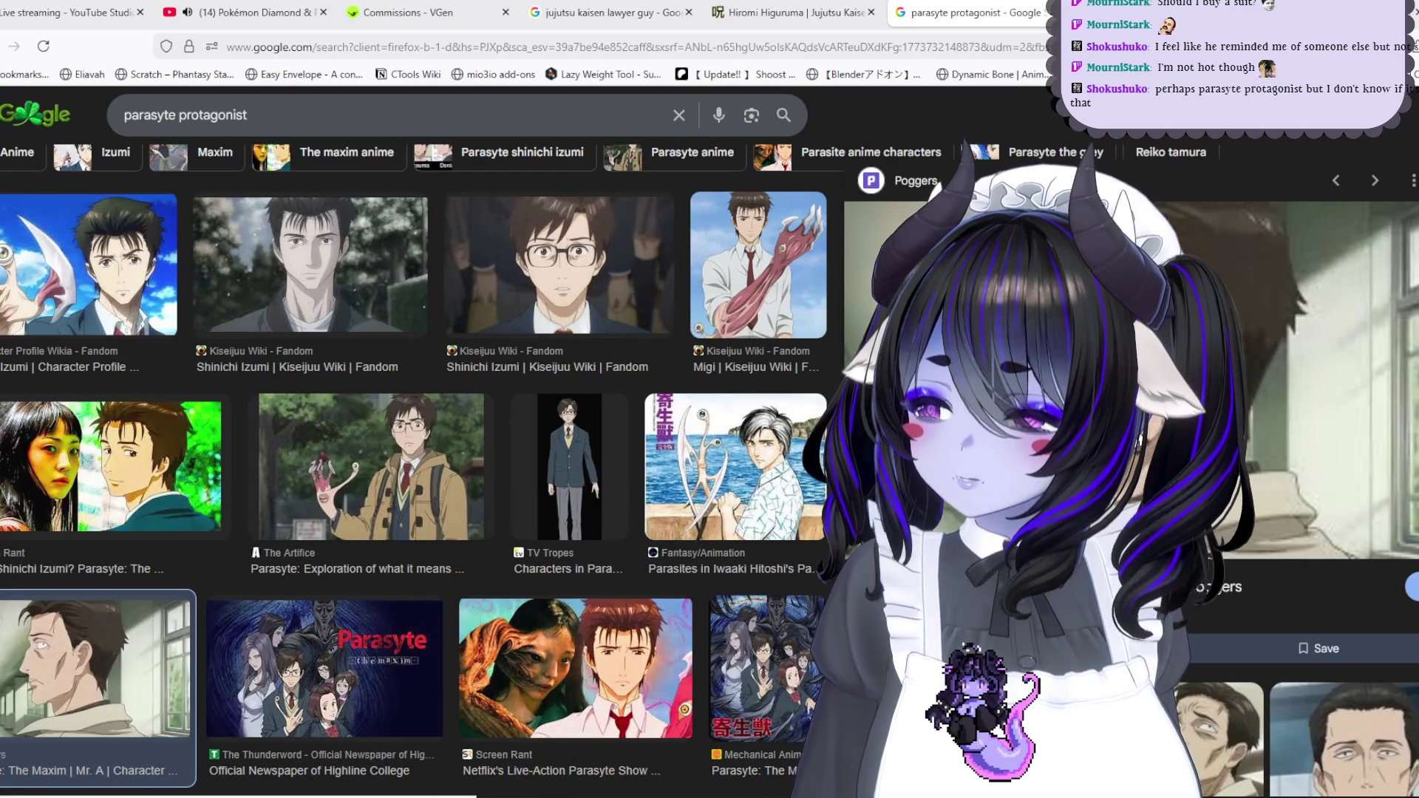
{"action": "left_click", "coordinate": [1220, 739]}
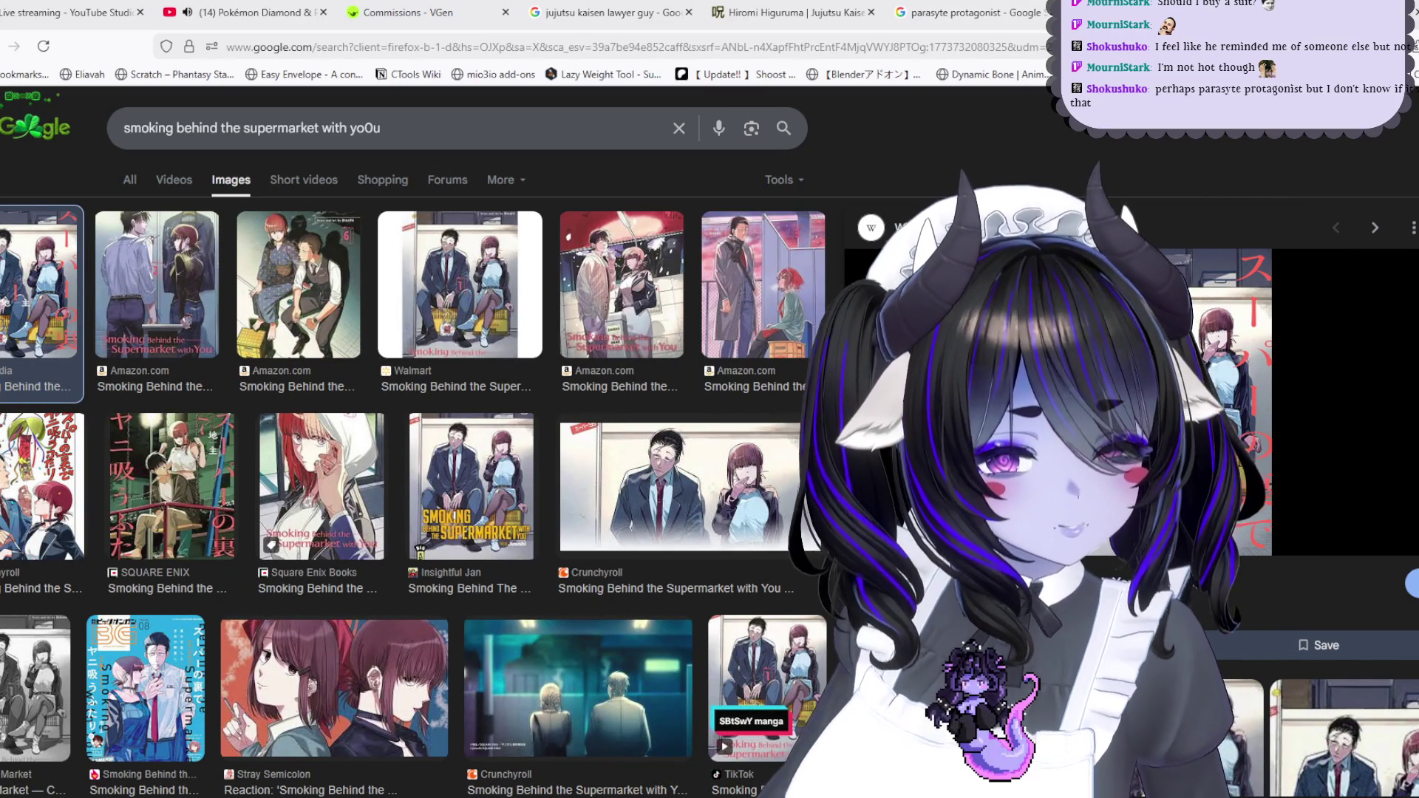
{"action": "key", "text": "alt+Tab"}
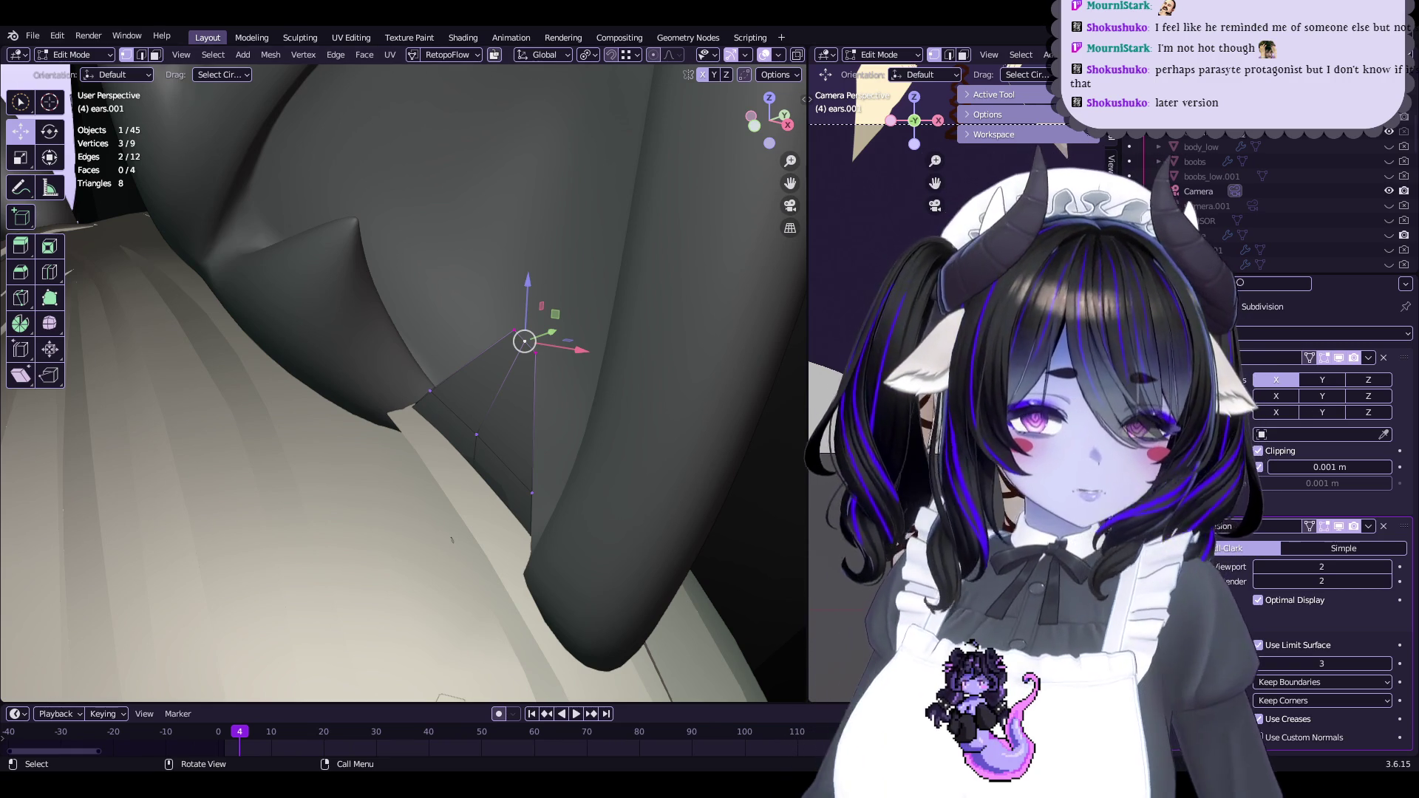
Shrink the selected inner-flap vertices and rescale the three-vertex edge loop of ears.001
{"action": "mouse_move", "coordinate": [628, 296]}
{"action": "middle_mouse_down"}
{"action": "mouse_move", "coordinate": [669, 266]}
{"action": "mouse_move", "coordinate": [601, 295]}
{"action": "mouse_move", "coordinate": [581, 367]}
{"action": "mouse_move", "coordinate": [553, 380]}
{"action": "mouse_move", "coordinate": [547, 354]}
{"action": "middle_mouse_up"}
{"action": "key", "text": "s"}
{"action": "left_click", "coordinate": [643, 273]}
{"action": "key", "text": "a"}
{"action": "left_click", "coordinate": [559, 403]}
{"action": "left_click", "coordinate": [525, 332], "text": "alt"}
{"action": "key", "text": "s"}
{"action": "left_click", "coordinate": [606, 303]}
{"action": "middle_click_drag", "start_coordinate": [606, 303], "coordinate": [640, 320]}
{"action": "key", "text": "s"}
{"action": "left_click", "coordinate": [427, 469]}
Duplicate a flap section, move it into place, delete the extra geometry and return to Object Mode
{"action": "mouse_move", "coordinate": [427, 469]}
{"action": "middle_mouse_down"}
{"action": "mouse_move", "coordinate": [515, 381]}
{"action": "mouse_move", "coordinate": [452, 352]}
{"action": "middle_mouse_up"}
{"action": "key", "text": "e"}
{"action": "left_click", "coordinate": [516, 381]}
{"action": "left_click", "coordinate": [453, 308]}
{"action": "middle_click_drag", "start_coordinate": [452, 308], "coordinate": [665, 325]}
{"action": "key", "text": "g"}
{"action": "left_click", "coordinate": [759, 333]}
{"action": "key", "text": "x"}
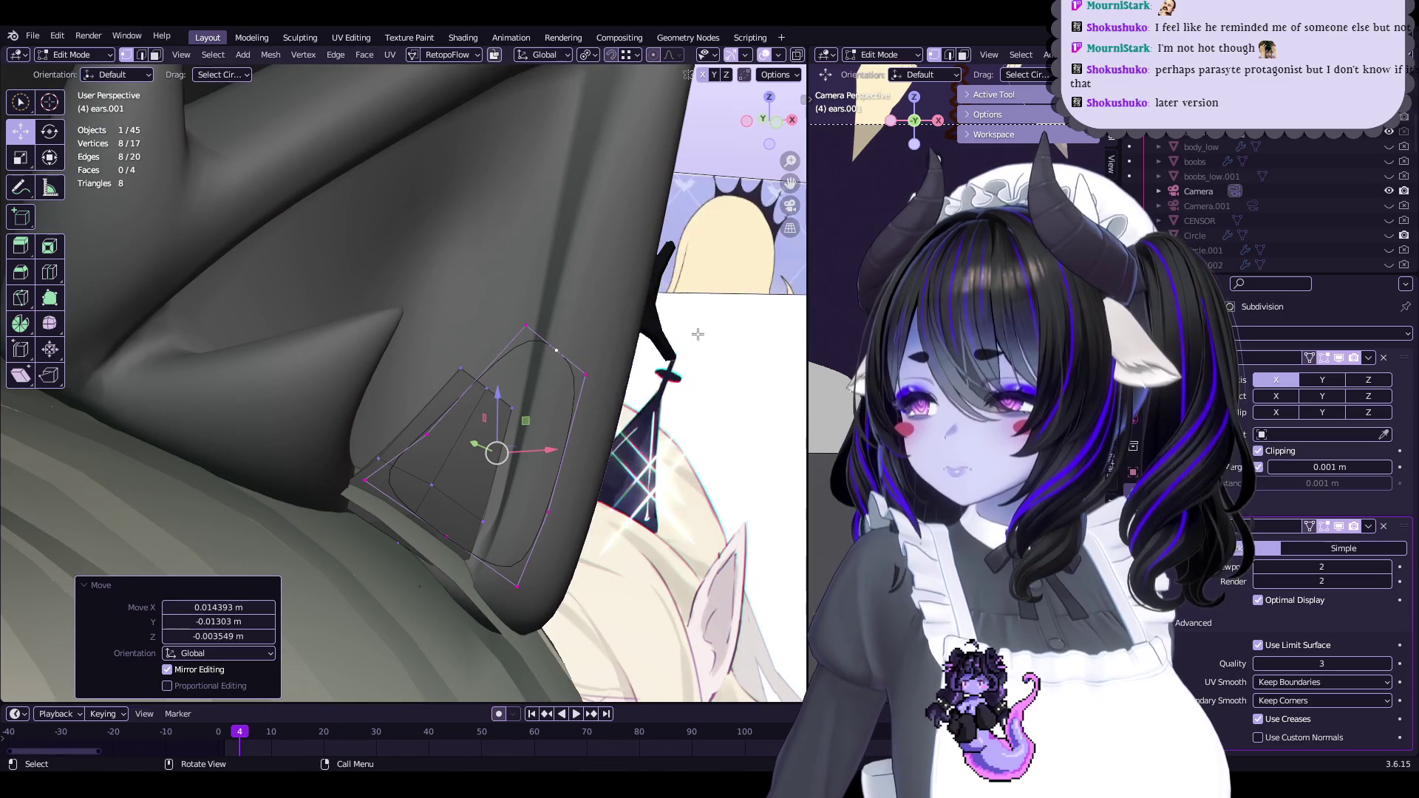
{"action": "left_click", "coordinate": [666, 333]}
{"action": "key", "text": "Tab"}
{"action": "scroll", "coordinate": [447, 466], "scroll_direction": "down", "scroll_amount": 10}
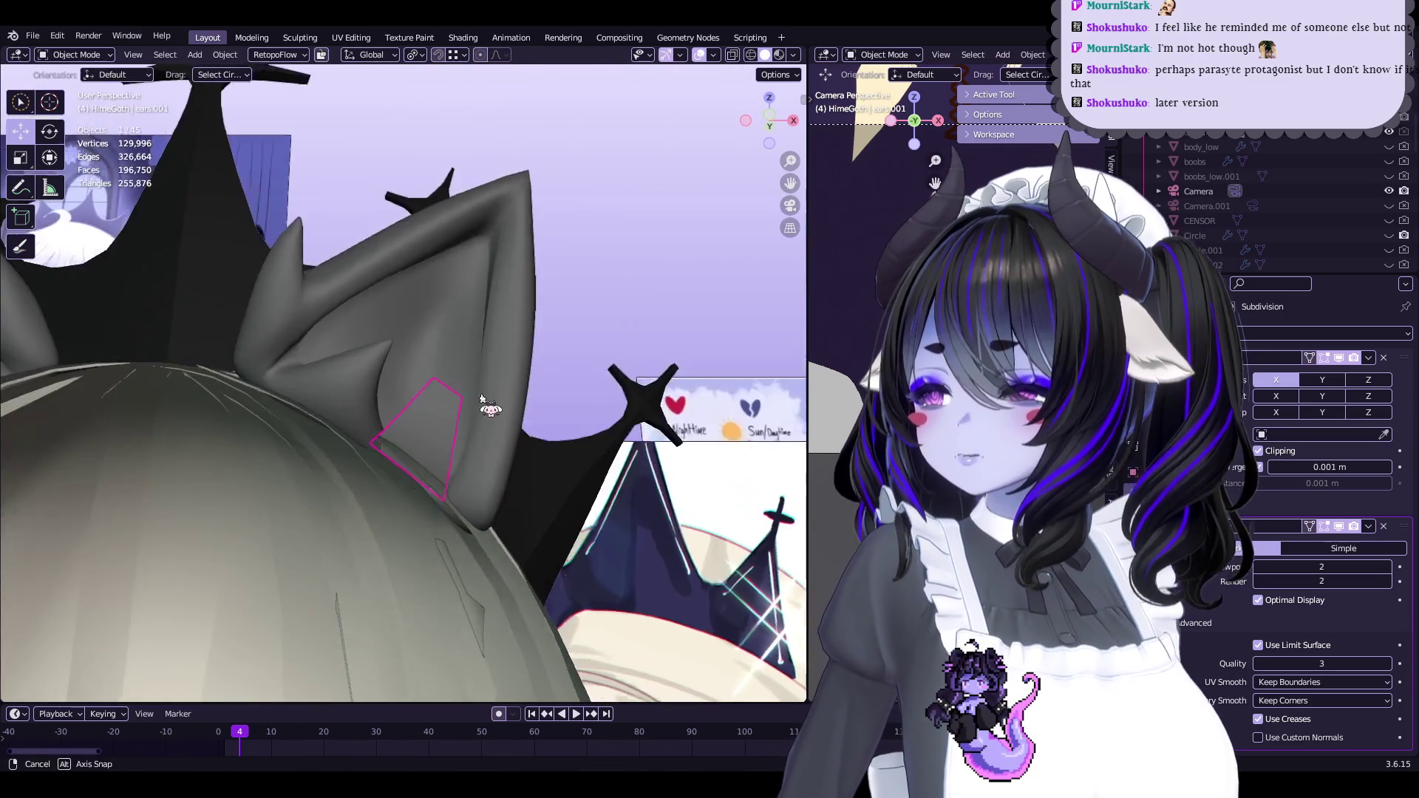
Deselect everything, frame the head and ears, and enter Edit Mode on ears.001
{"action": "key", "text": "alt+a"}
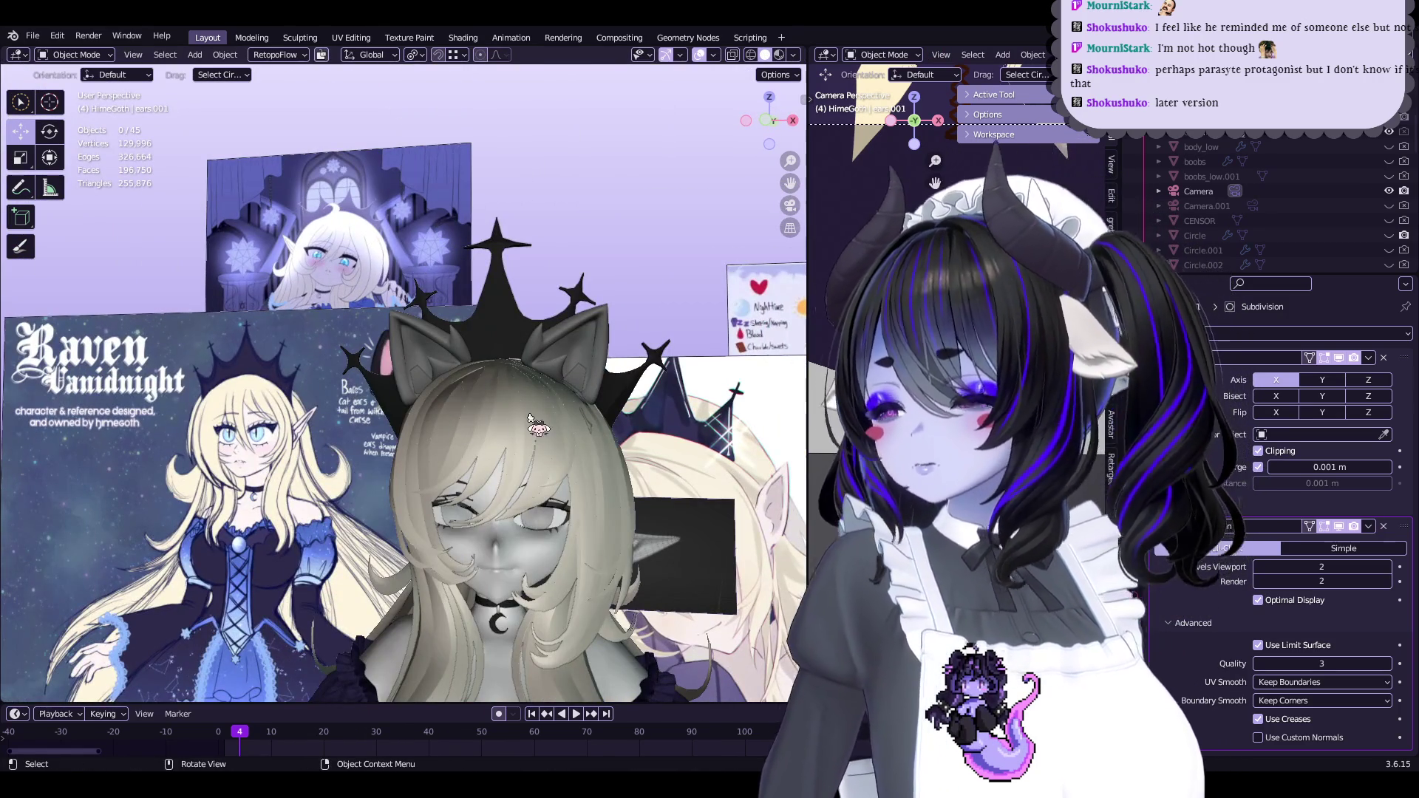
{"action": "scroll", "coordinate": [260, 393], "scroll_direction": "up", "scroll_amount": 2}
{"action": "middle_click_drag", "start_coordinate": [456, 406], "coordinate": [533, 416]}
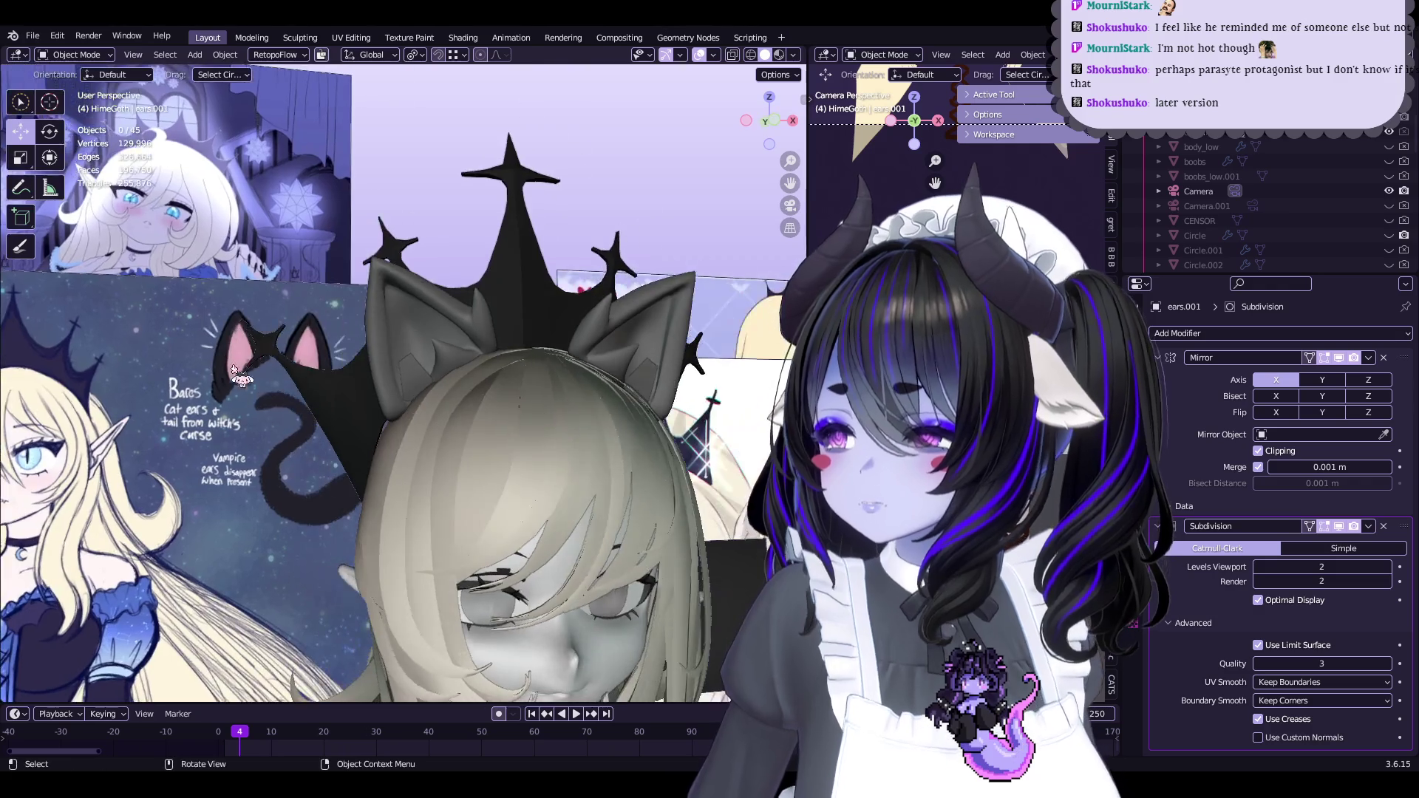
{"action": "scroll", "coordinate": [517, 369], "scroll_direction": "up", "scroll_amount": 5}
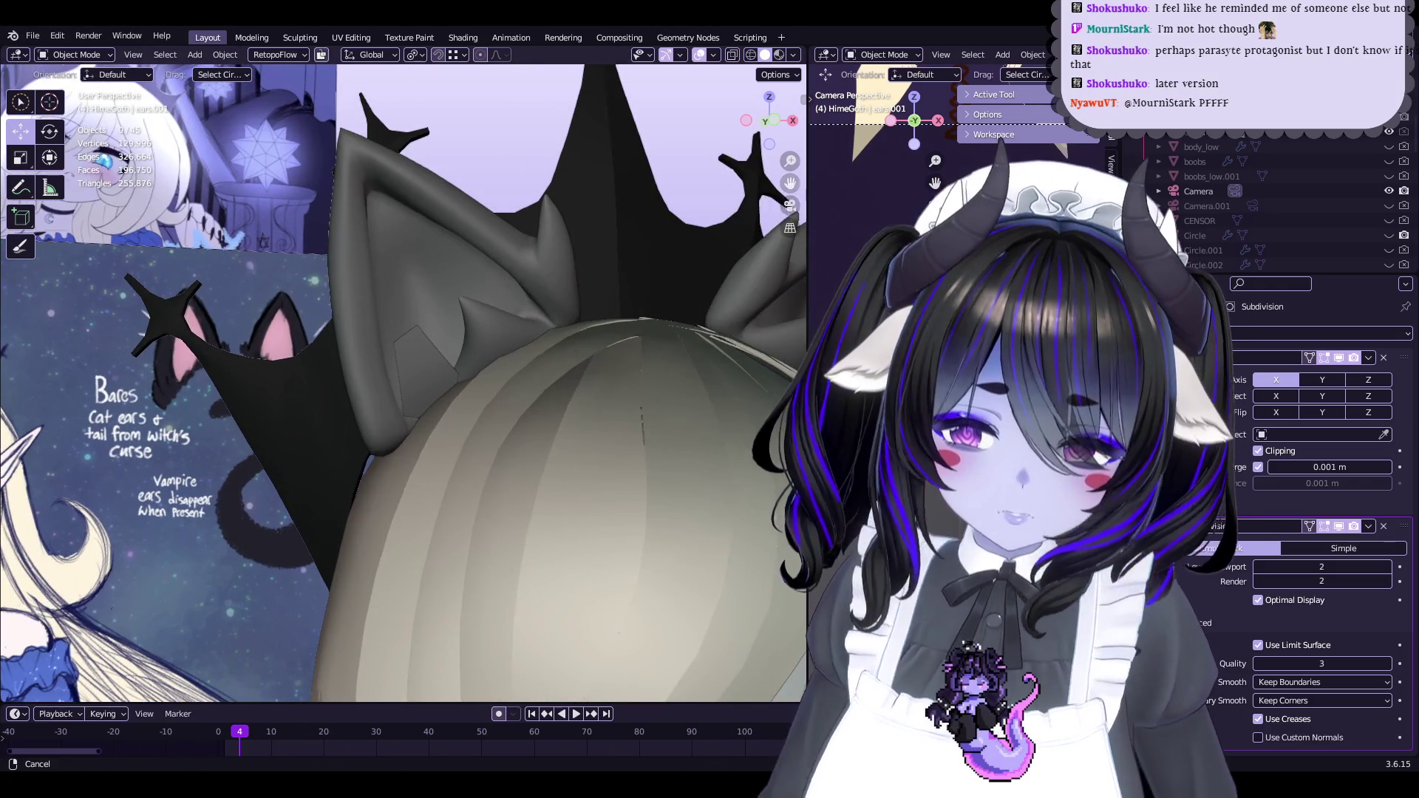
{"action": "scroll", "coordinate": [378, 360], "scroll_direction": "down", "scroll_amount": 6}
{"action": "scroll", "coordinate": [378, 377], "scroll_direction": "up", "scroll_amount": 1}
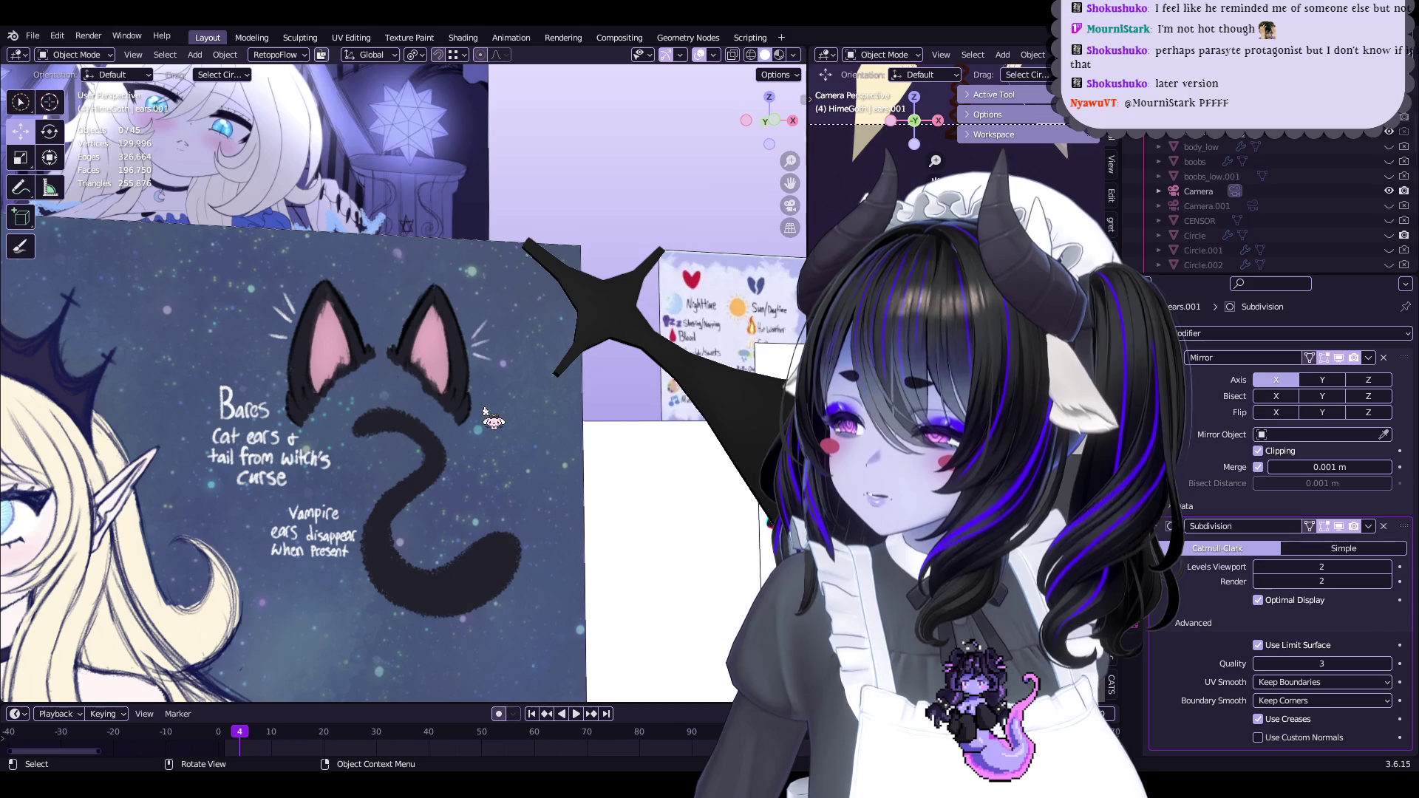
{"action": "mouse_move", "coordinate": [484, 411]}
{"action": "middle_mouse_down", "text": "shift"}
{"action": "mouse_move", "coordinate": [671, 388]}
{"action": "mouse_move", "coordinate": [537, 386]}
{"action": "mouse_move", "coordinate": [443, 333]}
{"action": "middle_mouse_up", "text": "shift"}
{"action": "scroll", "coordinate": [518, 392], "scroll_direction": "up", "scroll_amount": 3}
{"action": "left_click", "coordinate": [491, 396]}
{"action": "key", "text": "Tab"}
Nudge the selected ear vertices and apply Set Edge Flow to smooth the ear's edges
{"action": "left_click_drag", "start_coordinate": [443, 332], "coordinate": [414, 325]}
{"action": "mouse_move", "coordinate": [414, 325]}
{"action": "middle_mouse_down"}
{"action": "mouse_move", "coordinate": [559, 369]}
{"action": "mouse_move", "coordinate": [459, 370]}
{"action": "middle_mouse_up"}
{"action": "left_click_drag", "start_coordinate": [458, 370], "coordinate": [453, 367]}
{"action": "middle_click_drag", "start_coordinate": [452, 366], "coordinate": [478, 416]}
{"action": "key", "text": "ctrl+e"}
{"action": "left_click", "coordinate": [480, 469]}
{"action": "middle_click_drag", "start_coordinate": [481, 468], "coordinate": [466, 460]}
{"action": "key", "text": "g"}
{"action": "left_click", "coordinate": [414, 562]}
{"action": "mouse_move", "coordinate": [414, 562]}
{"action": "middle_mouse_down"}
{"action": "mouse_move", "coordinate": [443, 517]}
{"action": "mouse_move", "coordinate": [458, 444]}
{"action": "mouse_move", "coordinate": [438, 381]}
{"action": "mouse_move", "coordinate": [318, 228]}
{"action": "mouse_move", "coordinate": [498, 387]}
{"action": "mouse_move", "coordinate": [549, 411]}
{"action": "middle_mouse_up"}
{"action": "key", "text": "g"}
{"action": "left_click", "coordinate": [438, 381]}
{"action": "key", "text": "g"}
{"action": "left_click", "coordinate": [554, 463]}
Leave Edit Mode and switch selection between the crown and the ears.001 cat ear
{"action": "key", "text": "Tab"}
{"action": "scroll", "coordinate": [576, 444], "scroll_direction": "down", "scroll_amount": 3}
{"action": "left_click", "coordinate": [596, 428]}
{"action": "scroll", "coordinate": [673, 425], "scroll_direction": "up", "scroll_amount": 3}
{"action": "middle_click_drag", "start_coordinate": [673, 425], "coordinate": [432, 391]}
{"action": "left_click", "coordinate": [432, 392]}
{"action": "key", "text": "Tab"}
{"action": "key", "text": "Tab"}
{"action": "scroll", "coordinate": [453, 376], "scroll_direction": "down", "scroll_amount": 3}
{"action": "left_click", "coordinate": [610, 451]}
{"action": "mouse_move", "coordinate": [610, 451]}
{"action": "middle_mouse_down"}
{"action": "mouse_move", "coordinate": [575, 460]}
{"action": "mouse_move", "coordinate": [477, 361]}
{"action": "mouse_move", "coordinate": [522, 412]}
{"action": "mouse_move", "coordinate": [509, 381]}
{"action": "middle_mouse_up"}
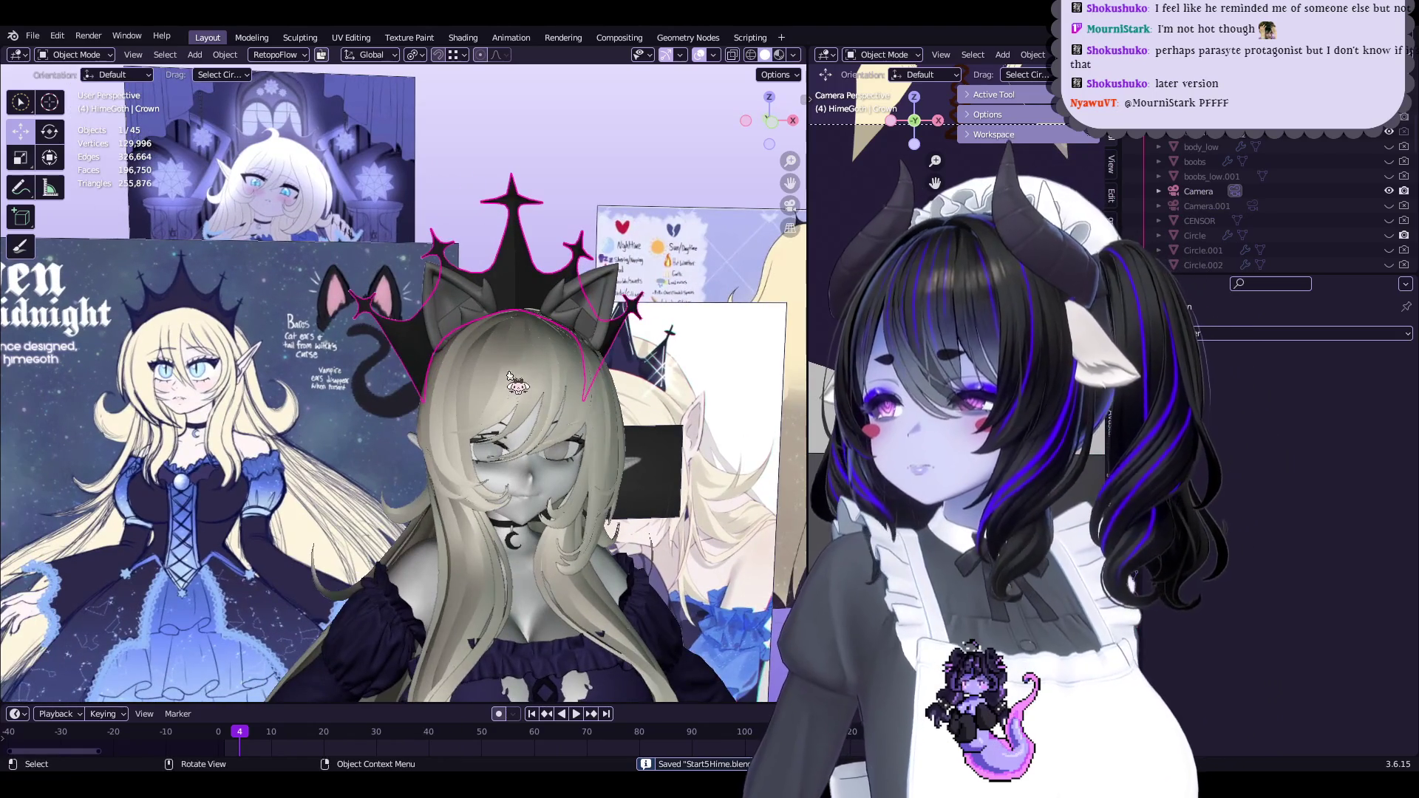
Pan across the reference boards, select the cat tail reference image, and view the model from the side
{"action": "scroll", "coordinate": [527, 425], "scroll_direction": "up", "scroll_amount": 2}
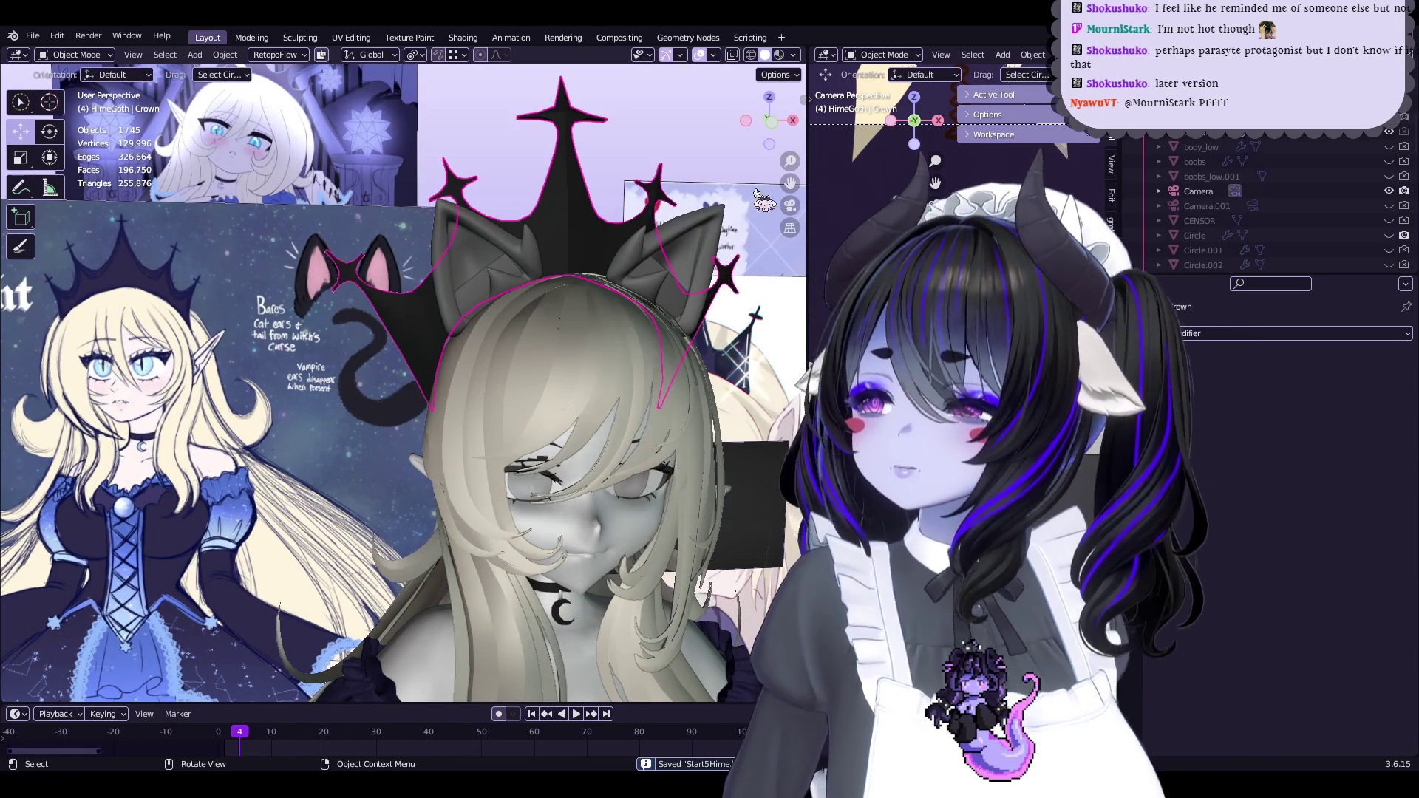
{"action": "scroll", "coordinate": [392, 329], "scroll_direction": "up", "scroll_amount": 2}
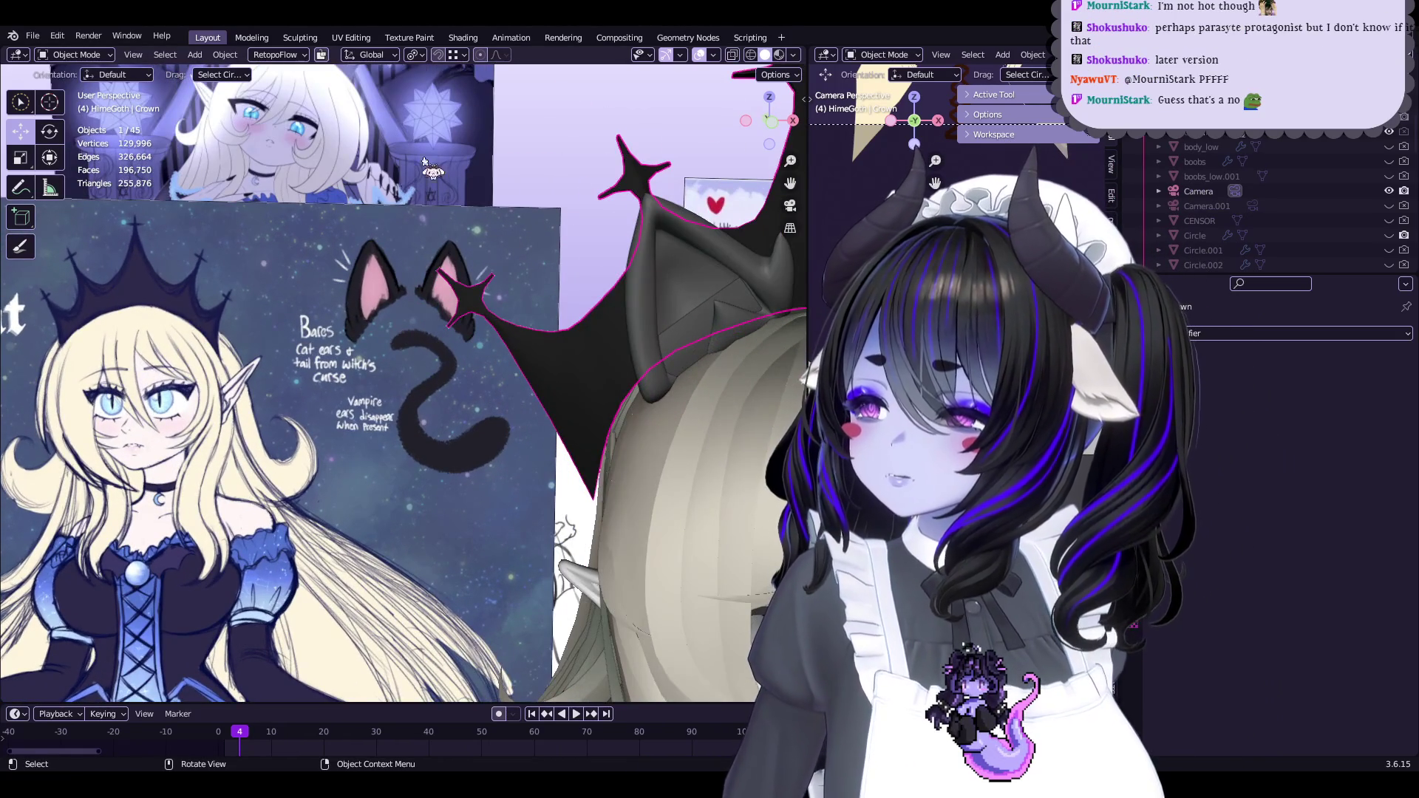
{"action": "scroll", "coordinate": [408, 276], "scroll_direction": "up", "scroll_amount": 2}
{"action": "middle_click_drag", "start_coordinate": [399, 246], "coordinate": [399, 261]}
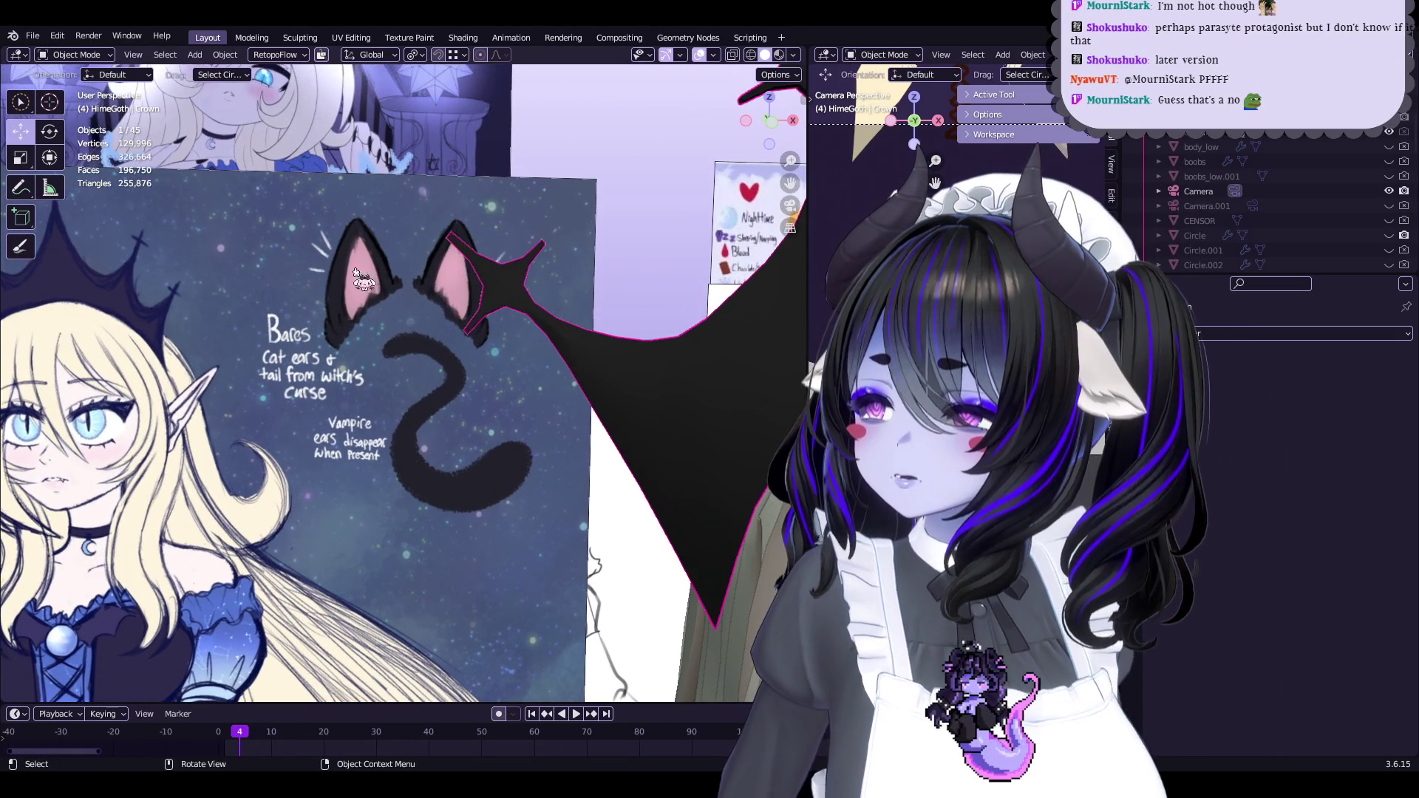
{"action": "mouse_move", "coordinate": [790, 184]}
{"action": "left_mouse_down"}
{"action": "mouse_move", "coordinate": [778, 188]}
{"action": "mouse_move", "coordinate": [807, 244]}
{"action": "left_mouse_up"}
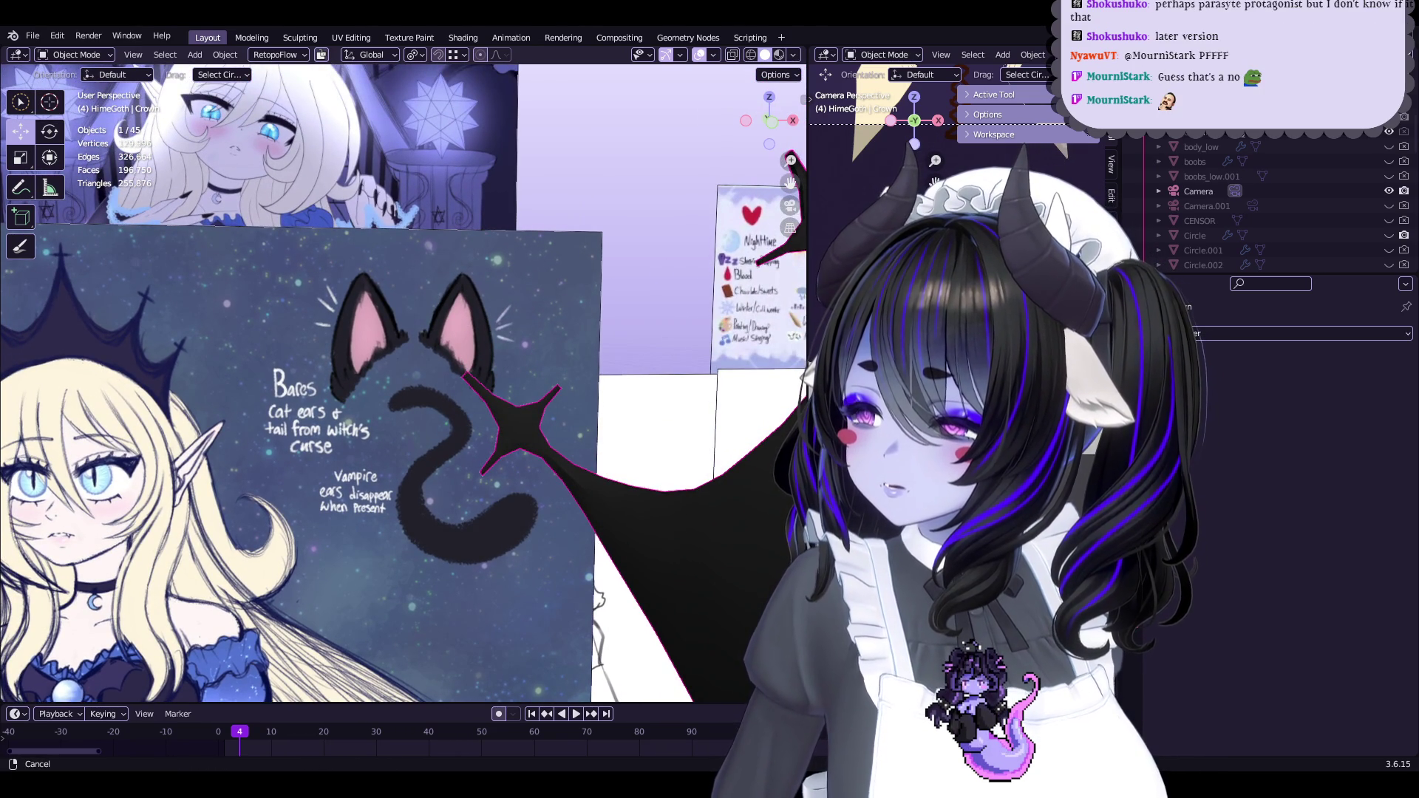
{"action": "mouse_move", "coordinate": [790, 182]}
{"action": "left_mouse_down"}
{"action": "mouse_move", "coordinate": [739, 222]}
{"action": "mouse_move", "coordinate": [754, 237]}
{"action": "mouse_move", "coordinate": [776, 207]}
{"action": "left_mouse_up"}
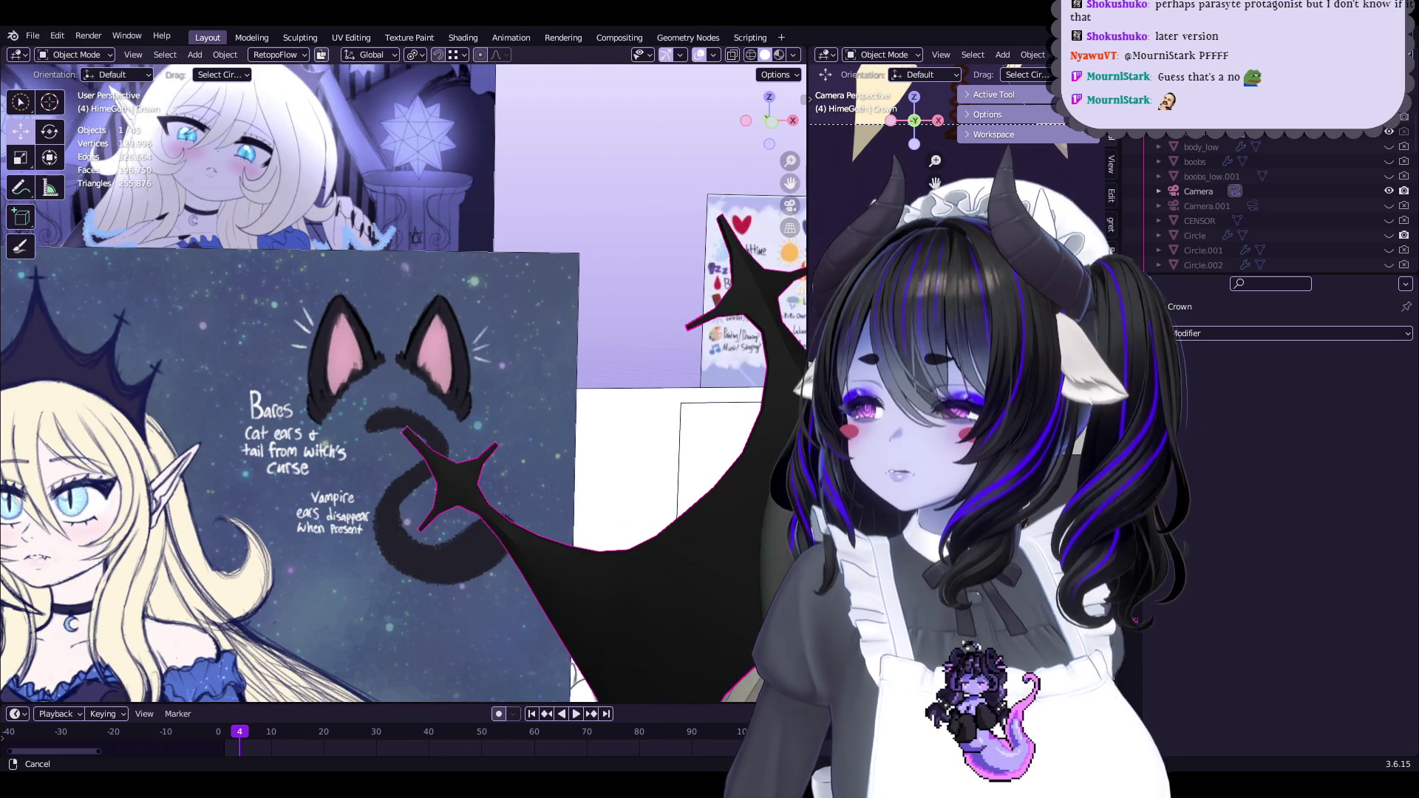
{"action": "mouse_move", "coordinate": [776, 207]}
{"action": "left_mouse_down"}
{"action": "mouse_move", "coordinate": [785, 225]}
{"action": "mouse_move", "coordinate": [788, 200]}
{"action": "left_mouse_up"}
{"action": "scroll", "coordinate": [507, 452], "scroll_direction": "up", "scroll_amount": 4}
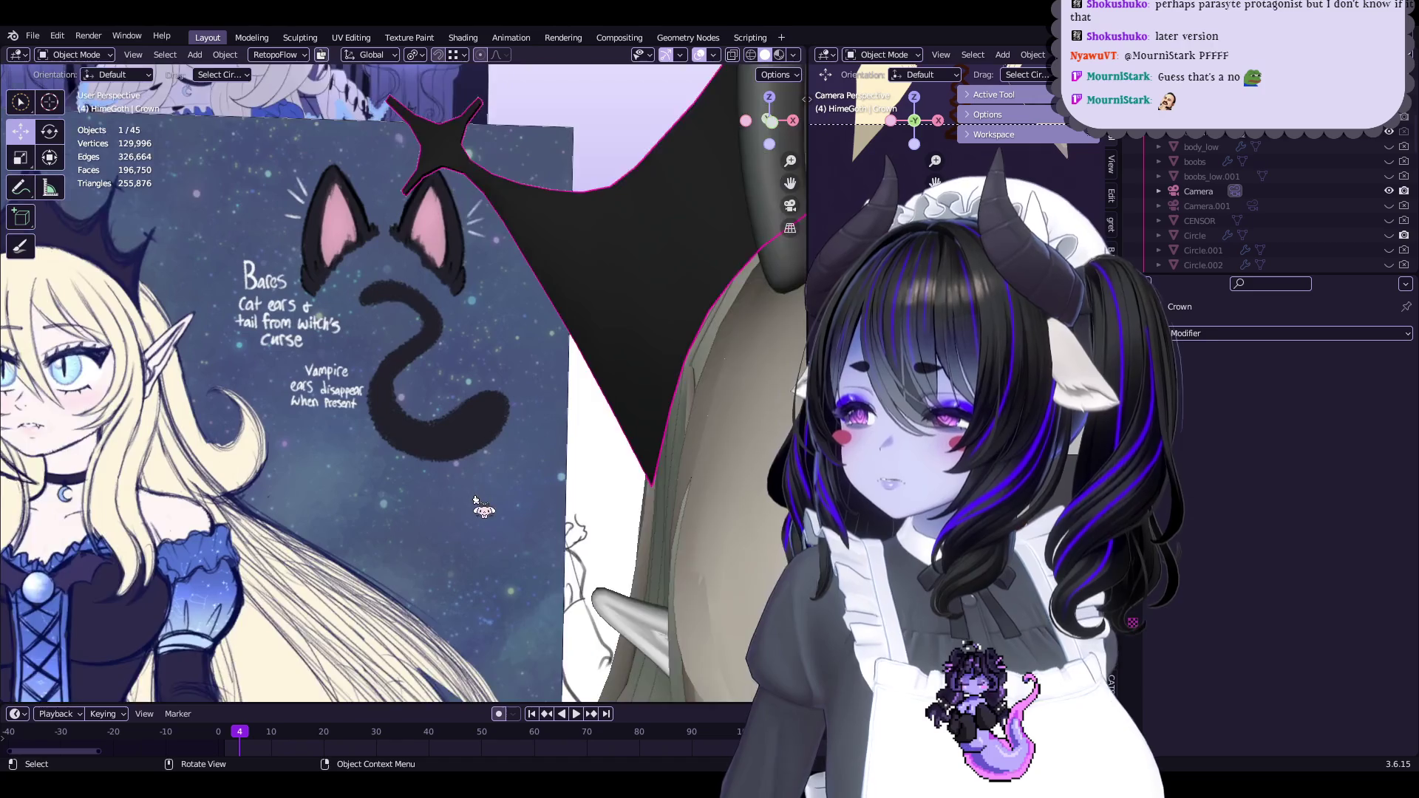
{"action": "left_click", "coordinate": [507, 453]}
{"action": "scroll", "coordinate": [507, 453], "scroll_direction": "down", "scroll_amount": 2}
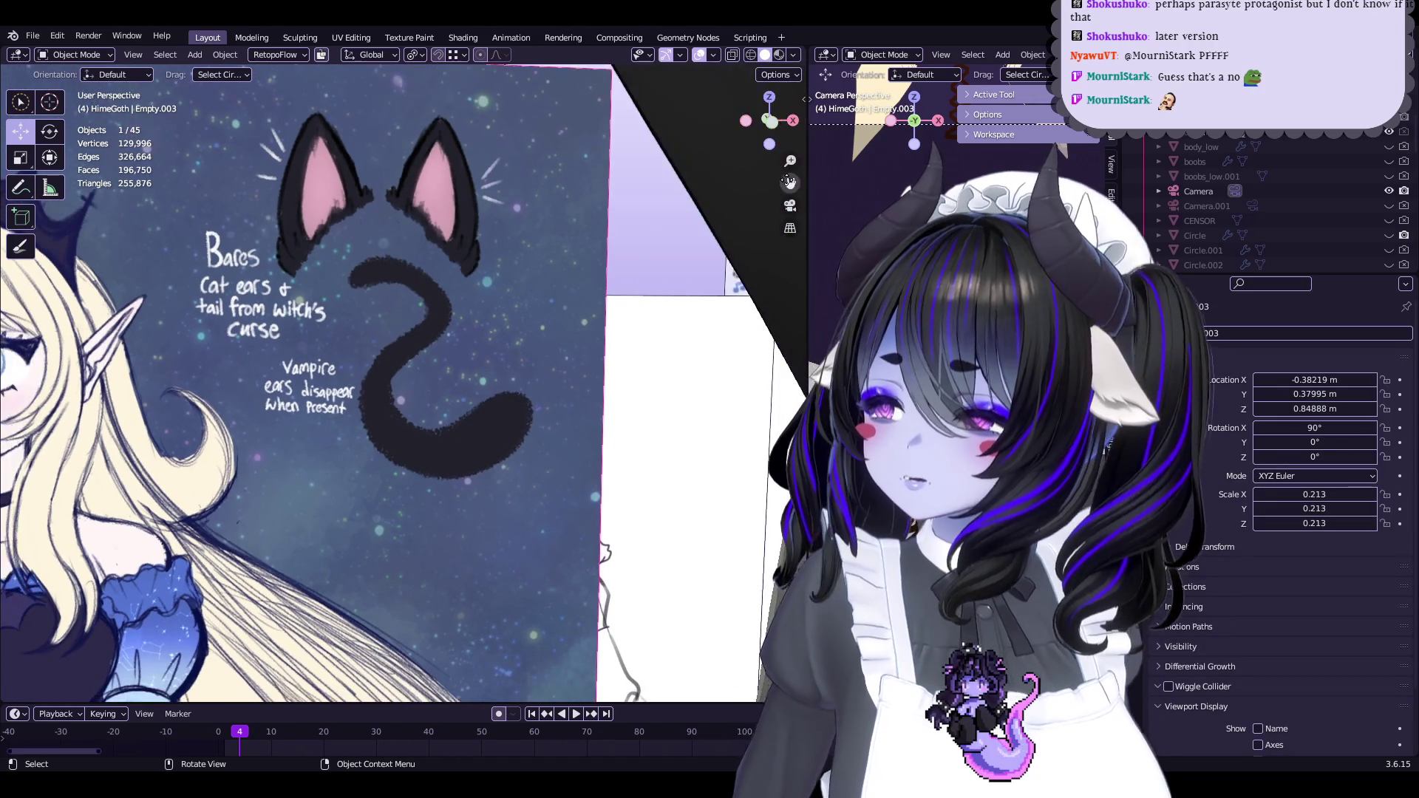
{"action": "scroll", "coordinate": [517, 354], "scroll_direction": "up", "scroll_amount": 3}
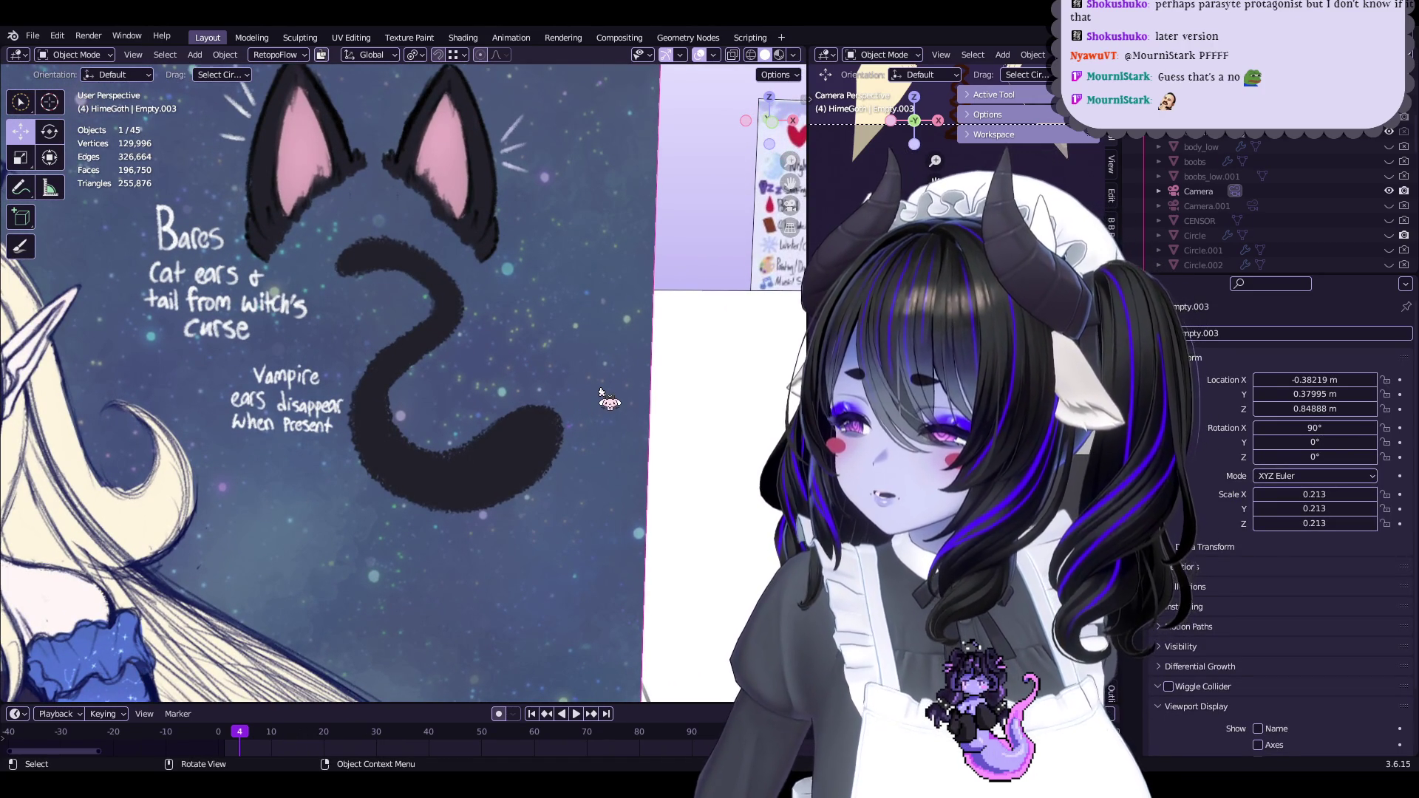
{"action": "scroll", "coordinate": [600, 391], "scroll_direction": "down", "scroll_amount": 8}
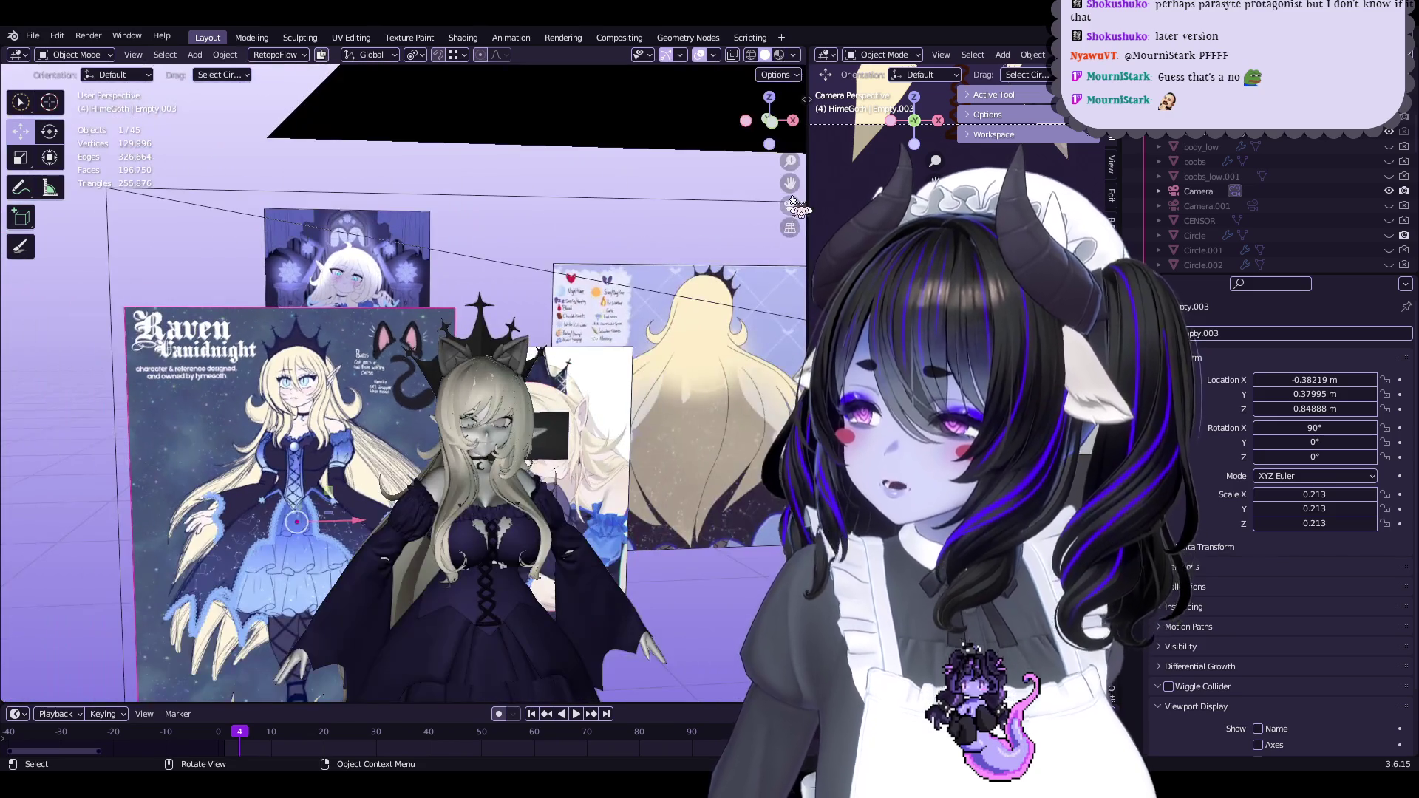
{"action": "mouse_move", "coordinate": [795, 206]}
{"action": "middle_mouse_down"}
{"action": "mouse_move", "coordinate": [493, 495]}
{"action": "mouse_move", "coordinate": [621, 494]}
{"action": "mouse_move", "coordinate": [599, 494]}
{"action": "middle_mouse_up"}
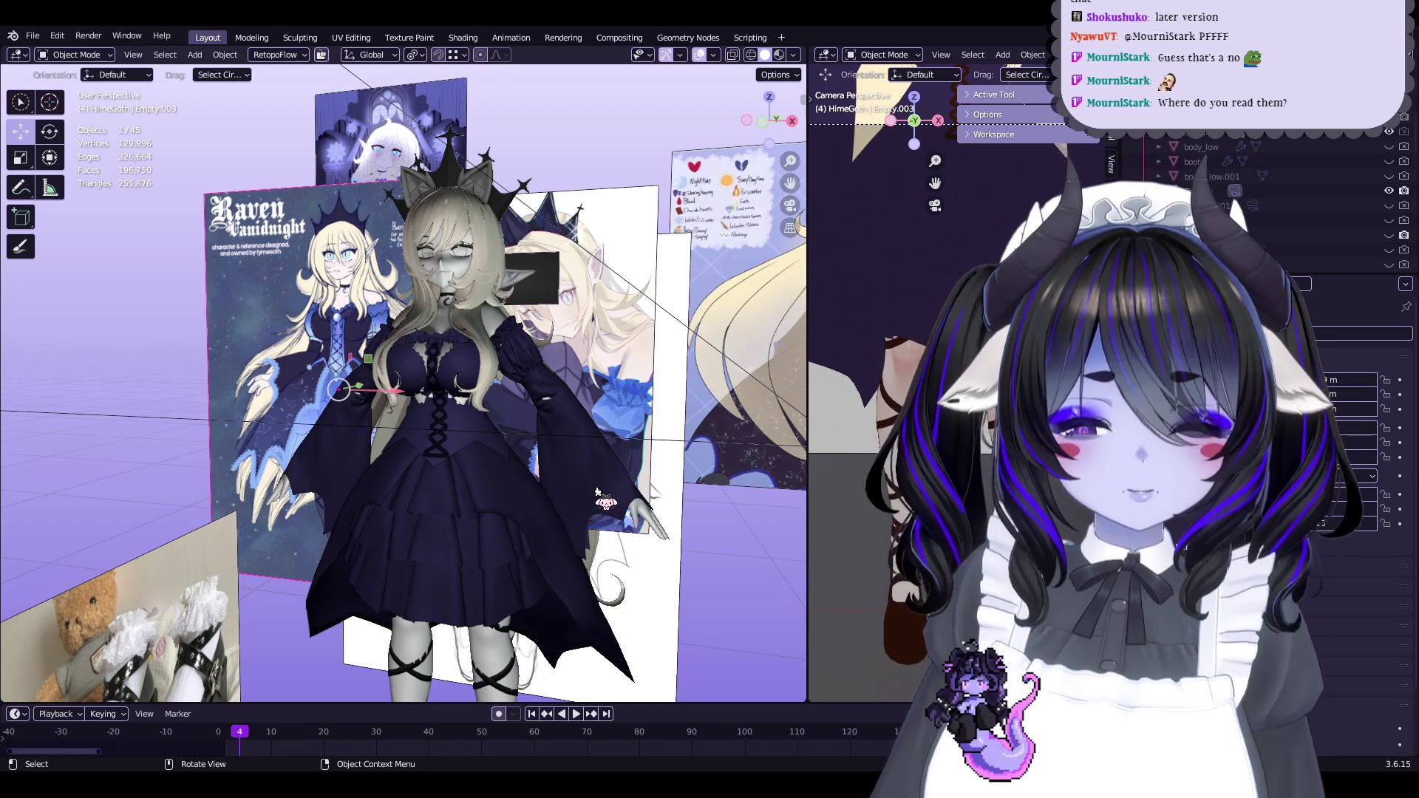
Orbit around the character, then save Start5Hime.blend
{"action": "mouse_move", "coordinate": [615, 384]}
{"action": "middle_mouse_down"}
{"action": "mouse_move", "coordinate": [665, 374]}
{"action": "mouse_move", "coordinate": [620, 363]}
{"action": "middle_mouse_up"}
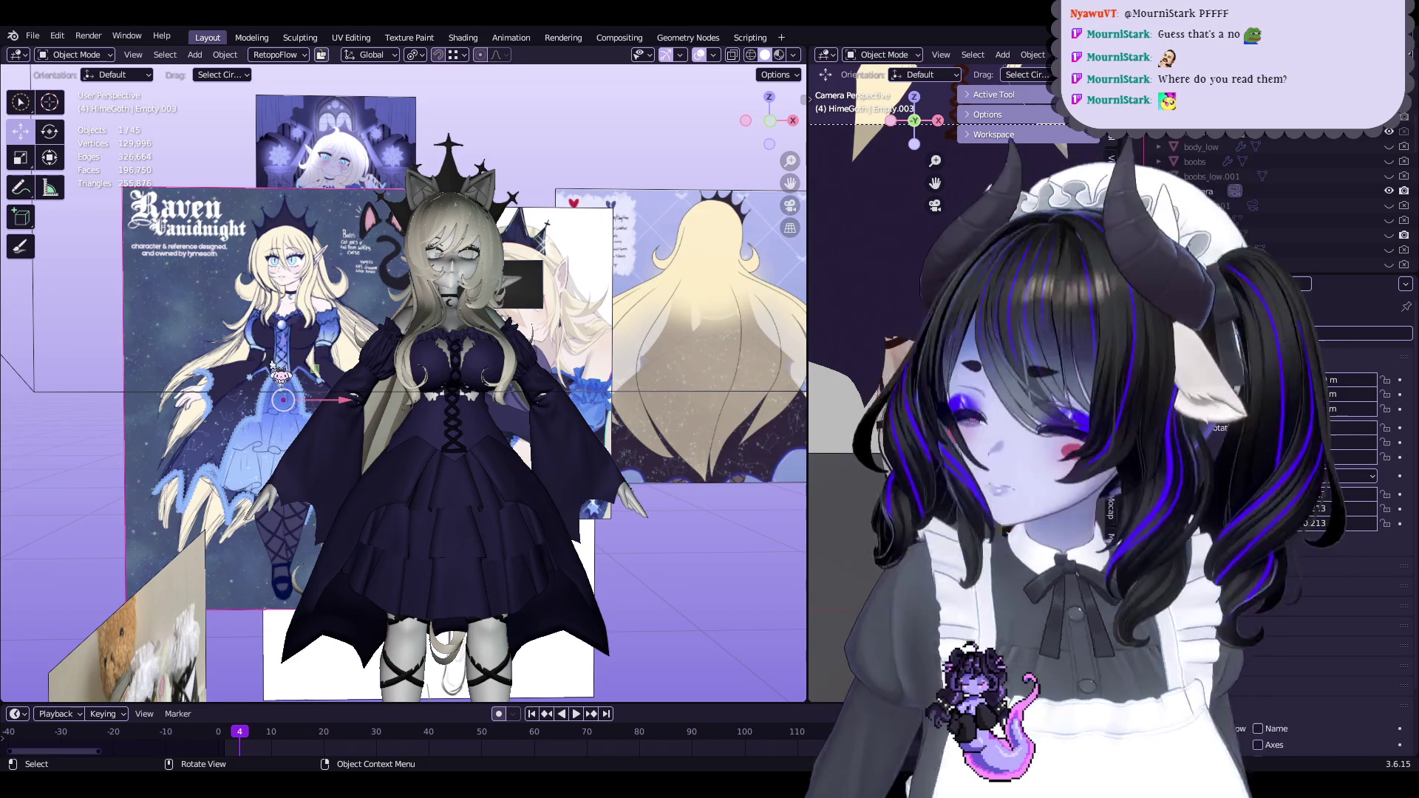
{"action": "middle_click_drag", "start_coordinate": [280, 373], "coordinate": [562, 311]}
{"action": "mouse_move", "coordinate": [628, 251]}
{"action": "middle_mouse_down"}
{"action": "mouse_move", "coordinate": [723, 218]}
{"action": "mouse_move", "coordinate": [665, 296]}
{"action": "middle_mouse_up"}
{"action": "scroll", "coordinate": [614, 370], "scroll_direction": "up", "scroll_amount": 5}
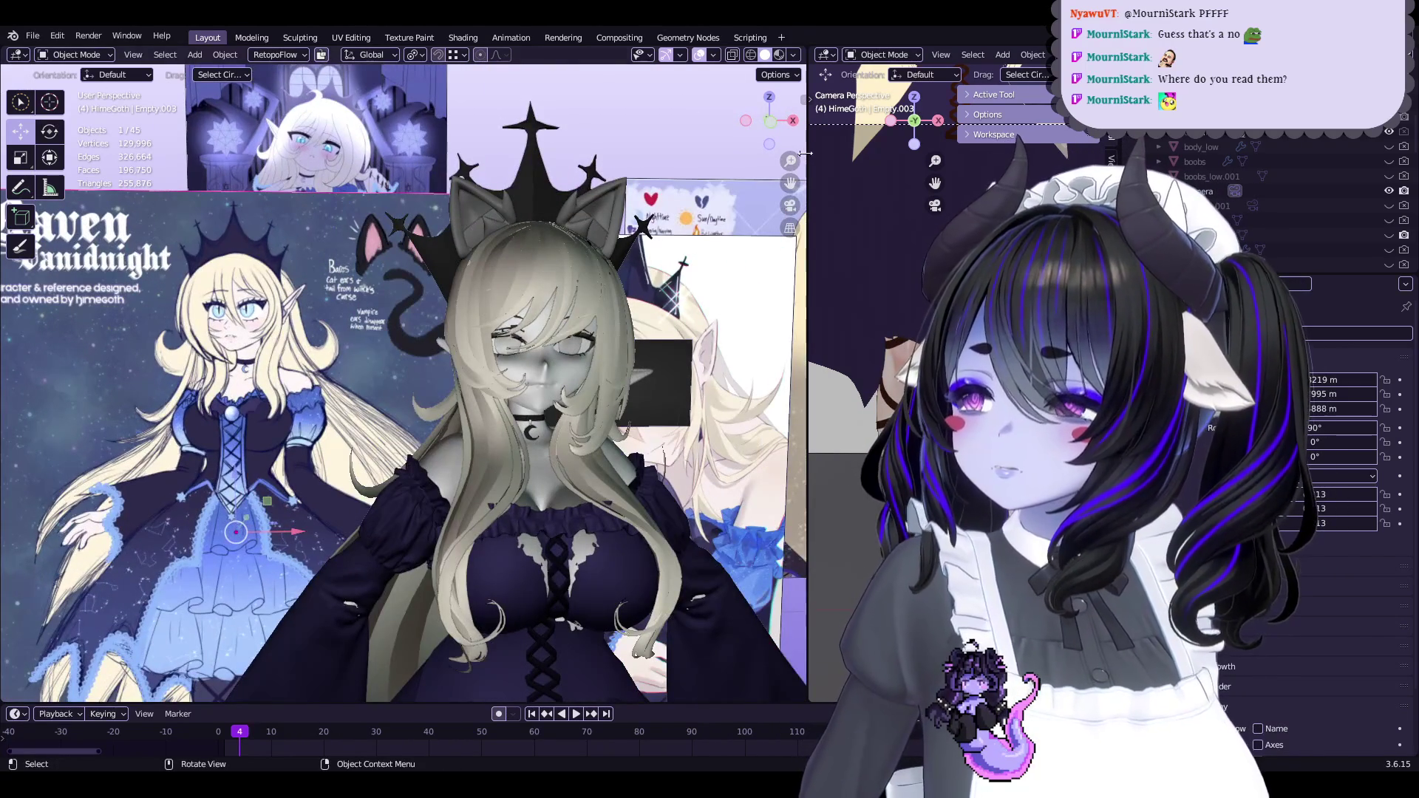
{"action": "scroll", "coordinate": [620, 283], "scroll_direction": "up", "scroll_amount": 5}
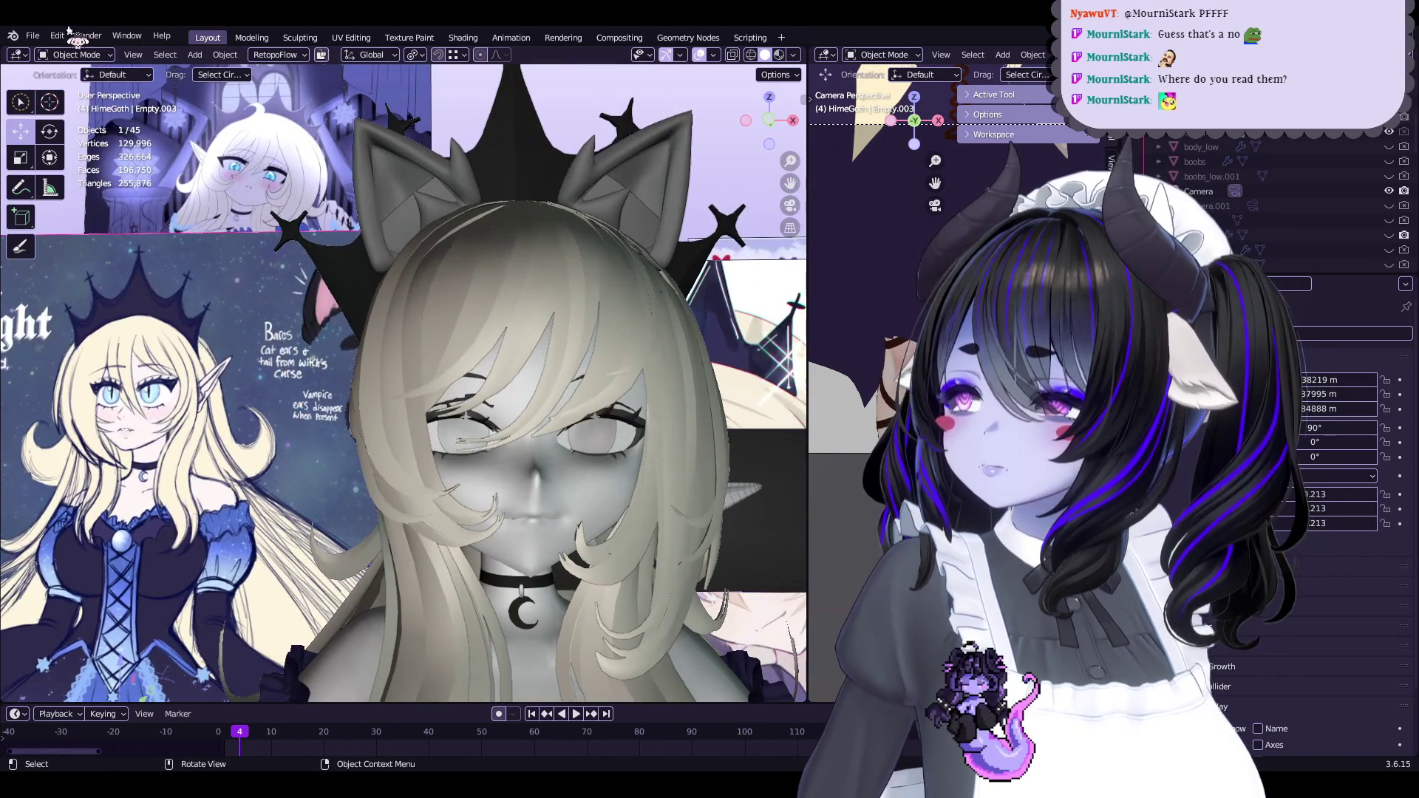
{"action": "left_click", "coordinate": [32, 36]}
{"action": "left_click", "coordinate": [45, 142]}
Select hair strand hair.002, then hair.005, to inspect them
{"action": "mouse_move", "coordinate": [333, 311]}
{"action": "middle_mouse_down"}
{"action": "mouse_move", "coordinate": [412, 296]}
{"action": "mouse_move", "coordinate": [396, 301]}
{"action": "mouse_move", "coordinate": [475, 309]}
{"action": "middle_mouse_up"}
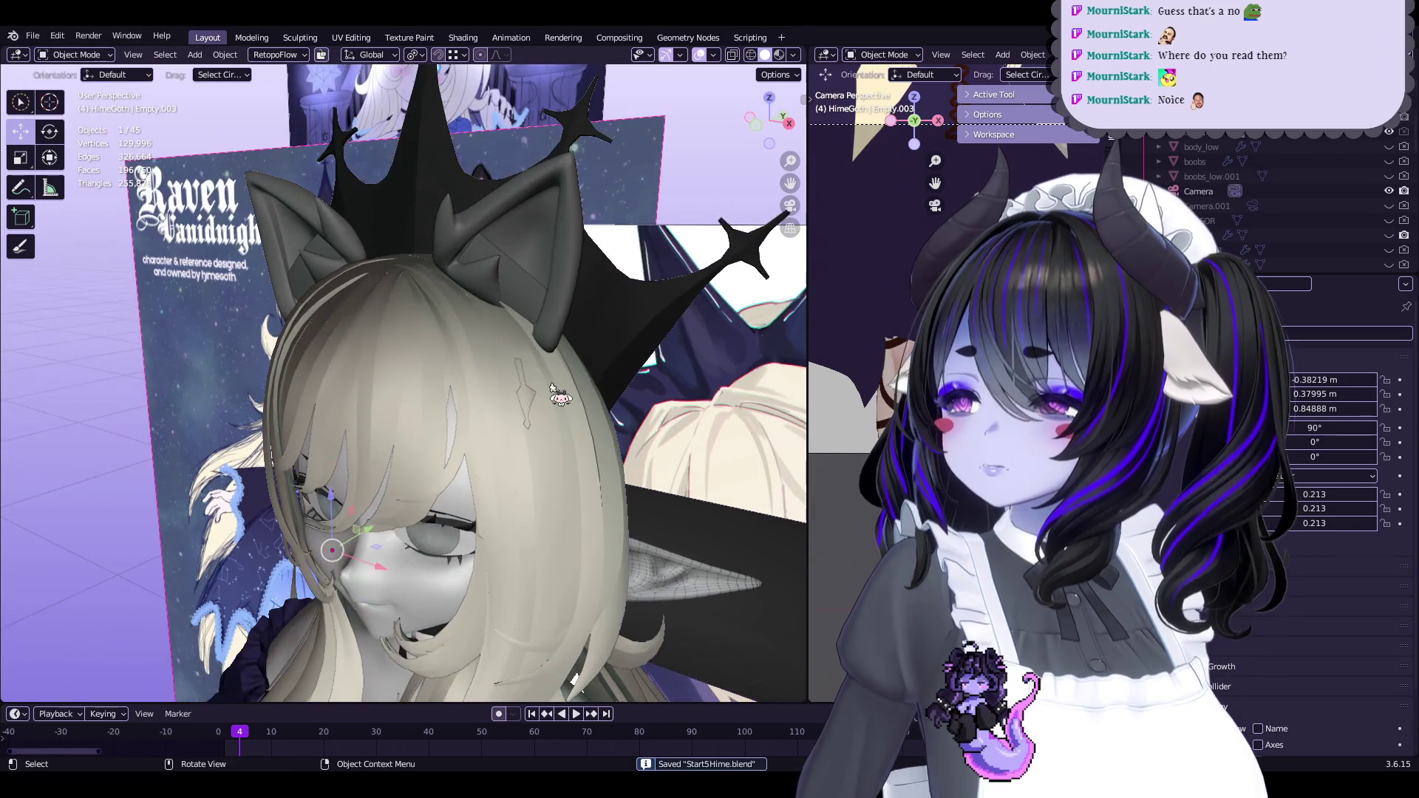
{"action": "left_click", "coordinate": [523, 399]}
{"action": "mouse_move", "coordinate": [523, 399]}
{"action": "middle_mouse_down"}
{"action": "mouse_move", "coordinate": [573, 358]}
{"action": "mouse_move", "coordinate": [556, 337]}
{"action": "mouse_move", "coordinate": [565, 283]}
{"action": "mouse_move", "coordinate": [496, 334]}
{"action": "mouse_move", "coordinate": [547, 350]}
{"action": "middle_mouse_up"}
{"action": "scroll", "coordinate": [496, 334], "scroll_direction": "up", "scroll_amount": 3}
{"action": "left_click", "coordinate": [547, 350]}
Put hair.002 into Sculpt Mode, turn on wireframe display, and return to Object Mode
{"action": "left_click", "coordinate": [553, 265]}
{"action": "mouse_move", "coordinate": [553, 265]}
{"action": "middle_mouse_down"}
{"action": "mouse_move", "coordinate": [523, 369]}
{"action": "mouse_move", "coordinate": [450, 351]}
{"action": "mouse_move", "coordinate": [534, 283]}
{"action": "middle_mouse_up"}
{"action": "key", "text": "ctrl+Tab"}
{"action": "left_click", "coordinate": [469, 360]}
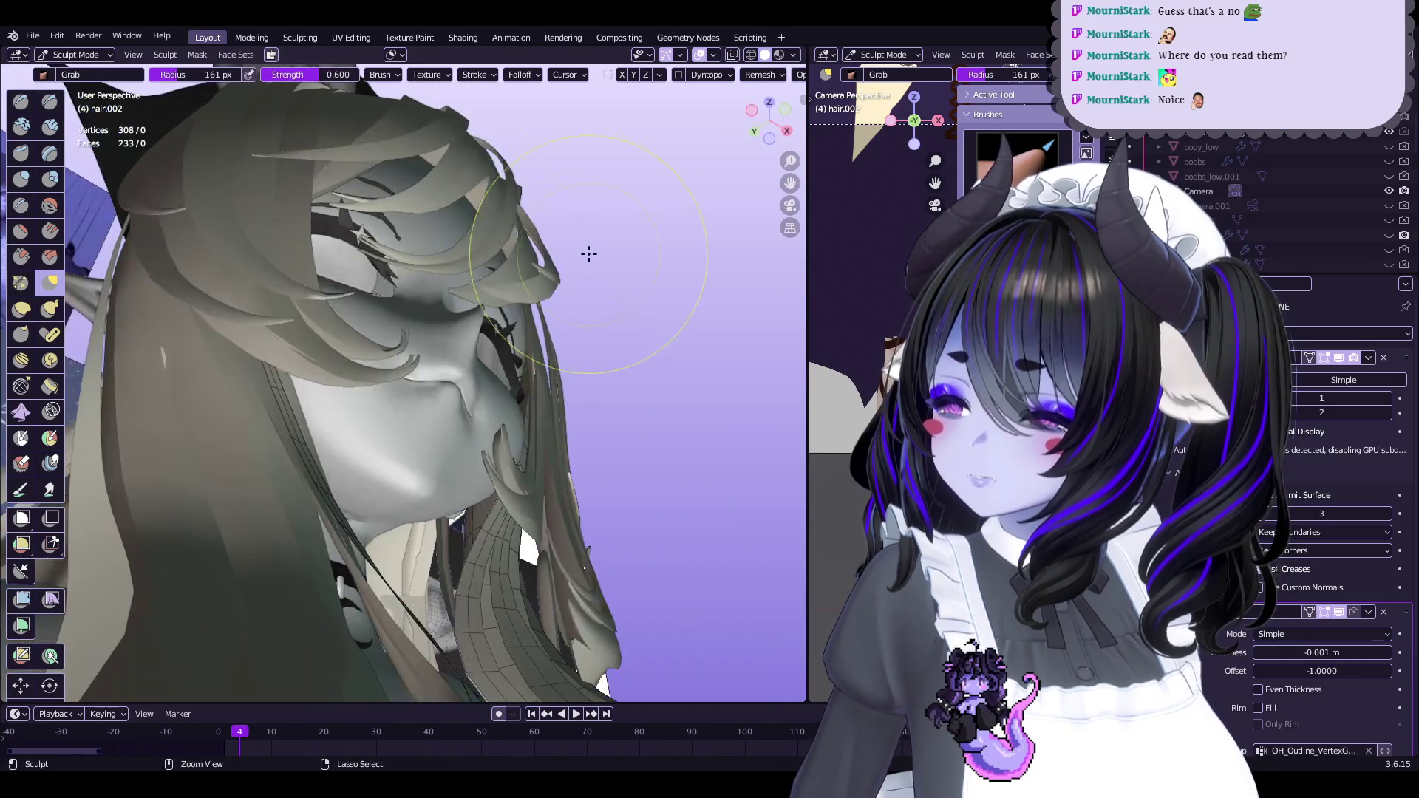
{"action": "key", "text": "ctrl+Tab"}
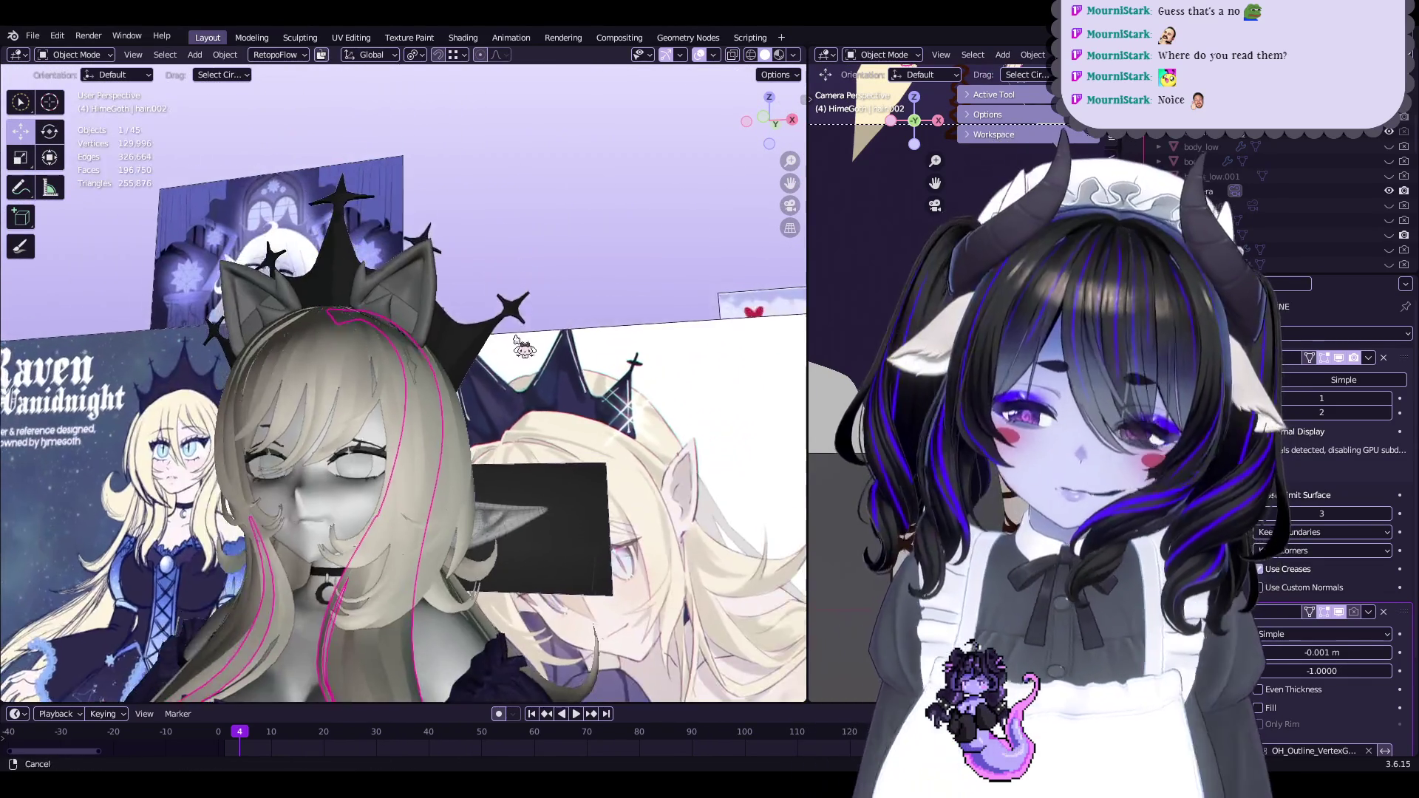
Sculpt the hair.002 strand from a front view of the face, then leave Sculpt Mode
{"action": "key", "text": "ctrl+Tab"}
{"action": "left_click", "coordinate": [530, 468]}
{"action": "mouse_move", "coordinate": [433, 357]}
{"action": "middle_mouse_down"}
{"action": "mouse_move", "coordinate": [481, 323]}
{"action": "mouse_move", "coordinate": [421, 401]}
{"action": "middle_mouse_up"}
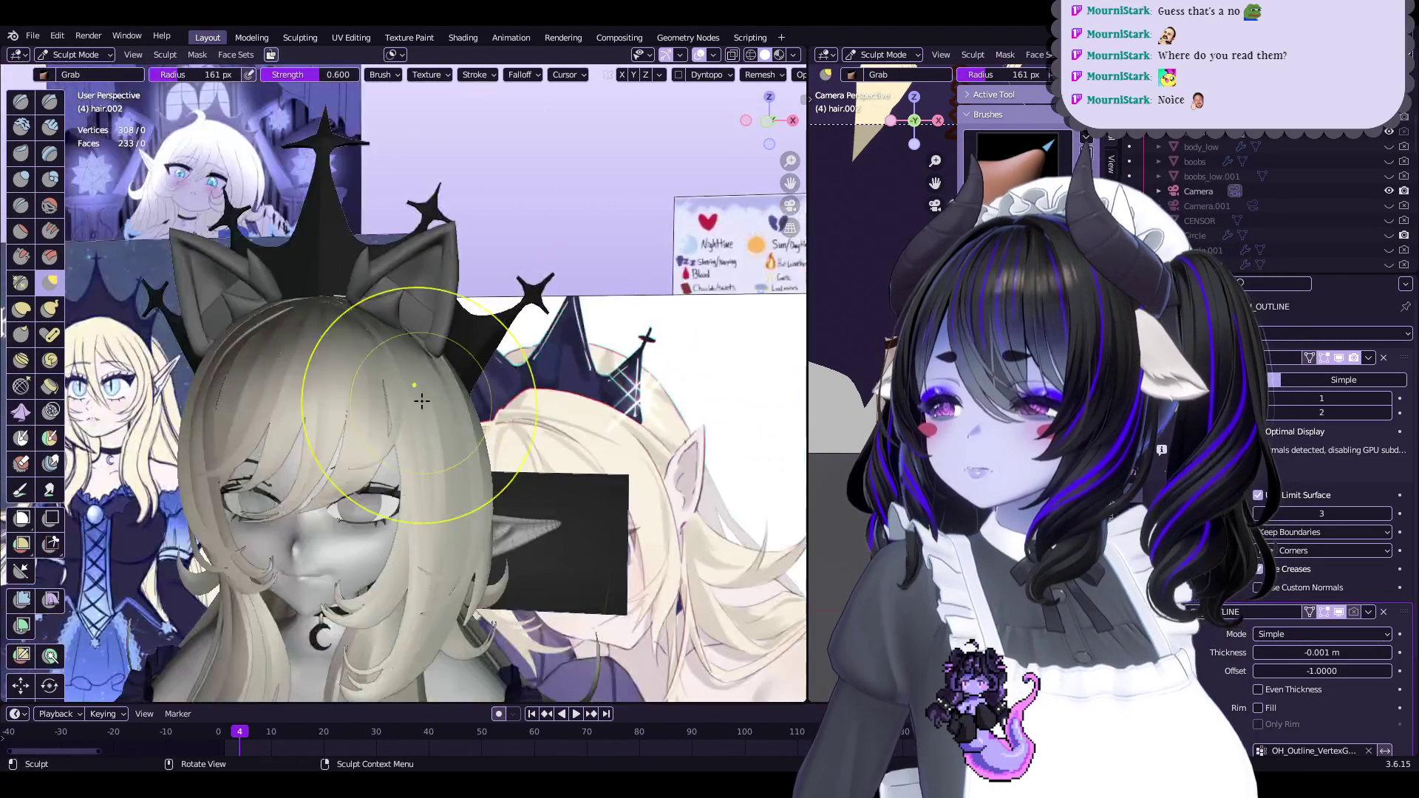
{"action": "left_click", "coordinate": [88, 55]}
{"action": "left_click", "coordinate": [74, 72]}
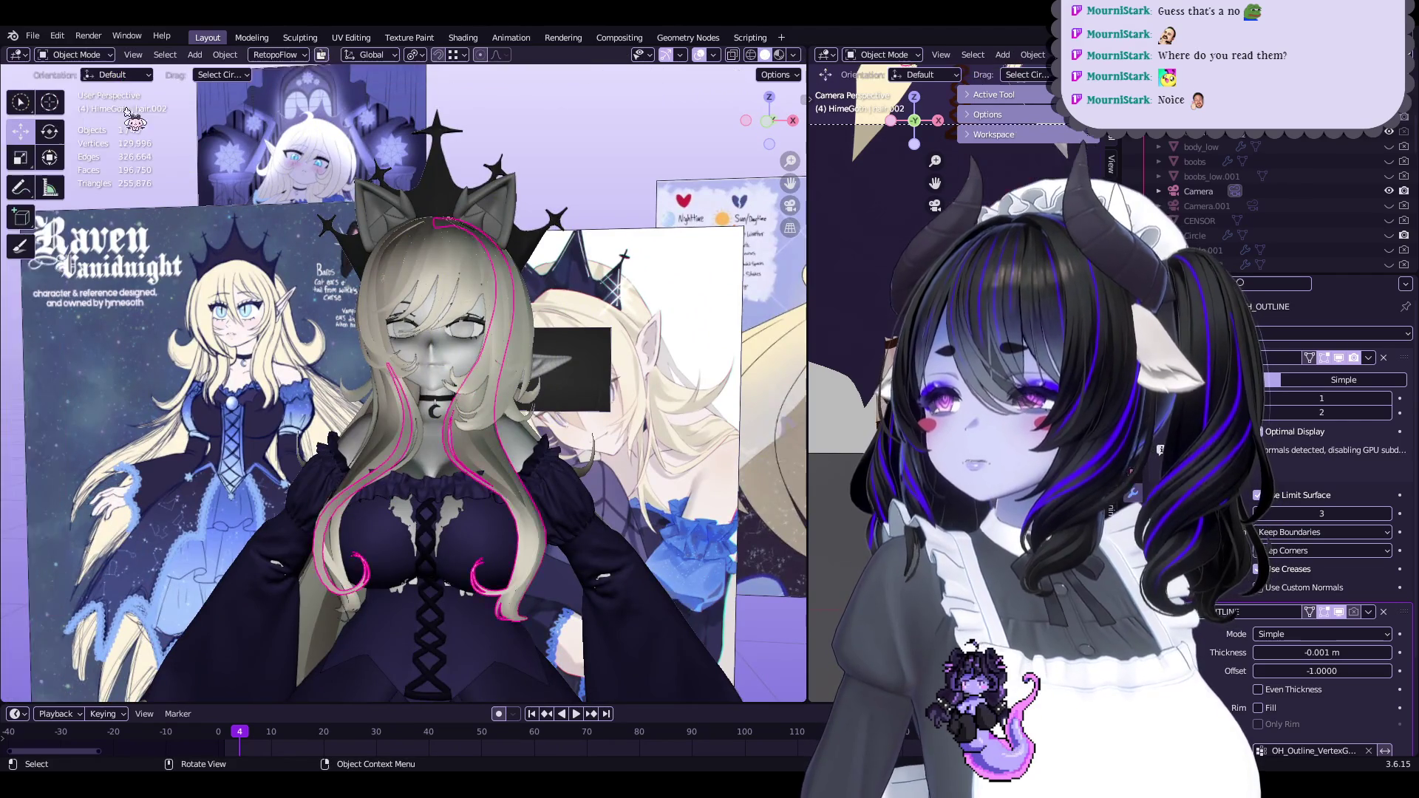
Save Start5Hime.blend with Ctrl+S and check the hanging hair from the side
{"action": "key", "text": "ctrl+s"}
{"action": "scroll", "coordinate": [444, 355], "scroll_direction": "down", "scroll_amount": 5}
{"action": "mouse_move", "coordinate": [443, 355]}
{"action": "middle_mouse_down"}
{"action": "mouse_move", "coordinate": [466, 370]}
{"action": "mouse_move", "coordinate": [509, 362]}
{"action": "mouse_move", "coordinate": [469, 371]}
{"action": "middle_mouse_up"}
{"action": "scroll", "coordinate": [521, 360], "scroll_direction": "up", "scroll_amount": 4}
{"action": "scroll", "coordinate": [482, 368], "scroll_direction": "down", "scroll_amount": 3}
{"action": "scroll", "coordinate": [463, 362], "scroll_direction": "up", "scroll_amount": 2}
{"action": "scroll", "coordinate": [480, 369], "scroll_direction": "down", "scroll_amount": 2}
{"action": "scroll", "coordinate": [511, 386], "scroll_direction": "up", "scroll_amount": 5}
{"action": "scroll", "coordinate": [511, 386], "scroll_direction": "down", "scroll_amount": 5}
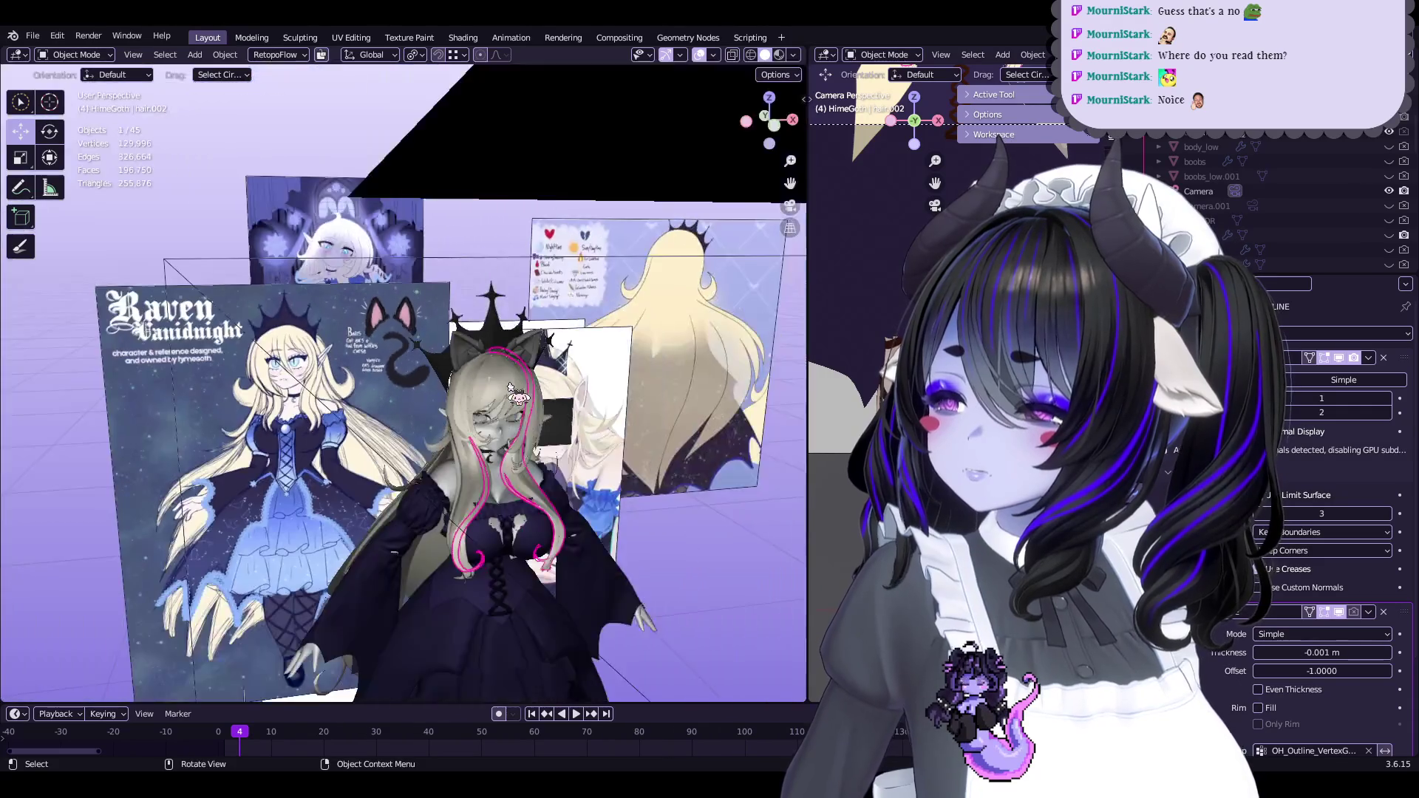
{"action": "scroll", "coordinate": [1330, 185], "scroll_direction": "up", "scroll_amount": 3}
{"action": "middle_click_drag", "start_coordinate": [813, 434], "coordinate": [577, 303]}
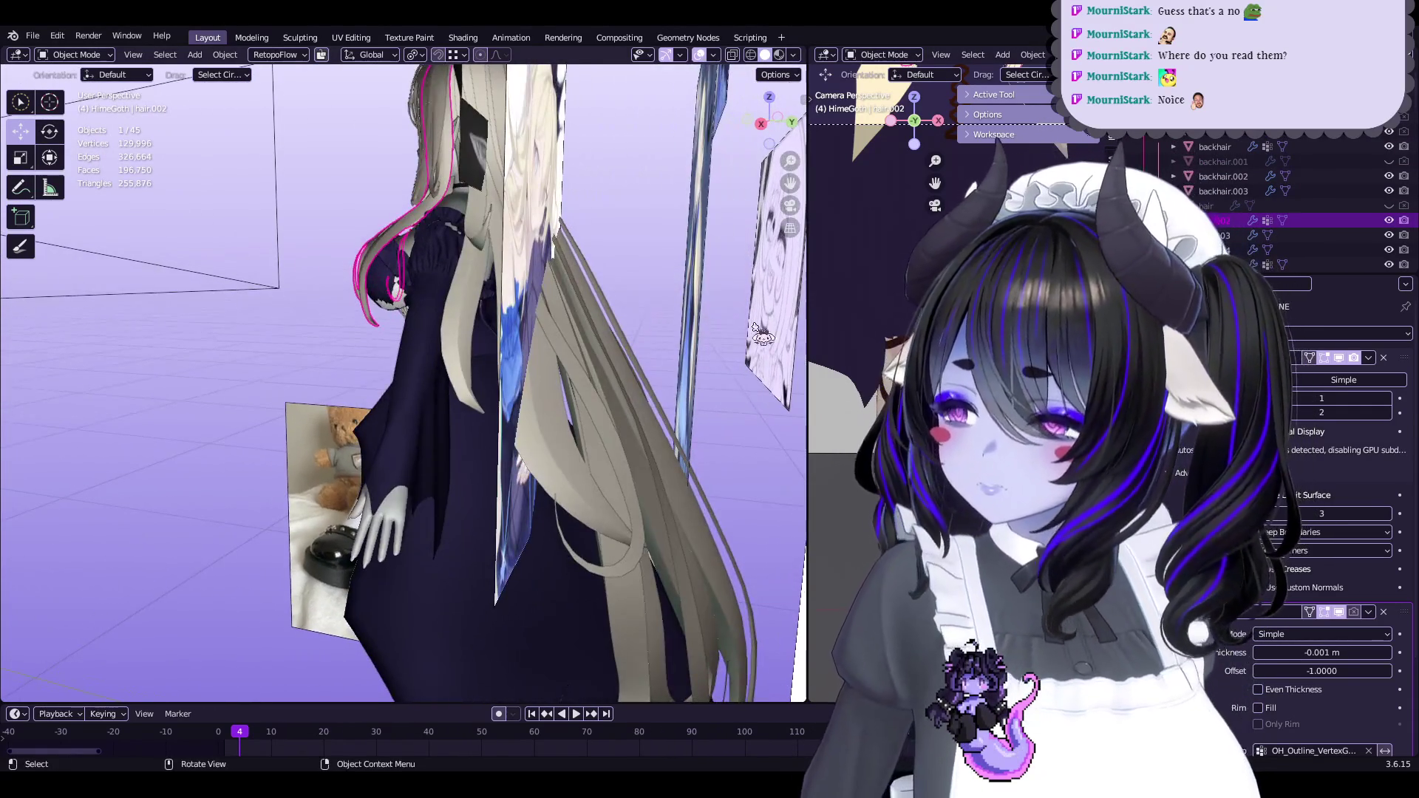
Hide the long hair and reference image planes, view the dress from behind, and save
{"action": "left_click", "coordinate": [1389, 134]}
{"action": "mouse_move", "coordinate": [451, 303]}
{"action": "middle_mouse_down"}
{"action": "mouse_move", "coordinate": [699, 316]}
{"action": "mouse_move", "coordinate": [475, 200]}
{"action": "mouse_move", "coordinate": [477, 307]}
{"action": "mouse_move", "coordinate": [739, 303]}
{"action": "middle_mouse_up"}
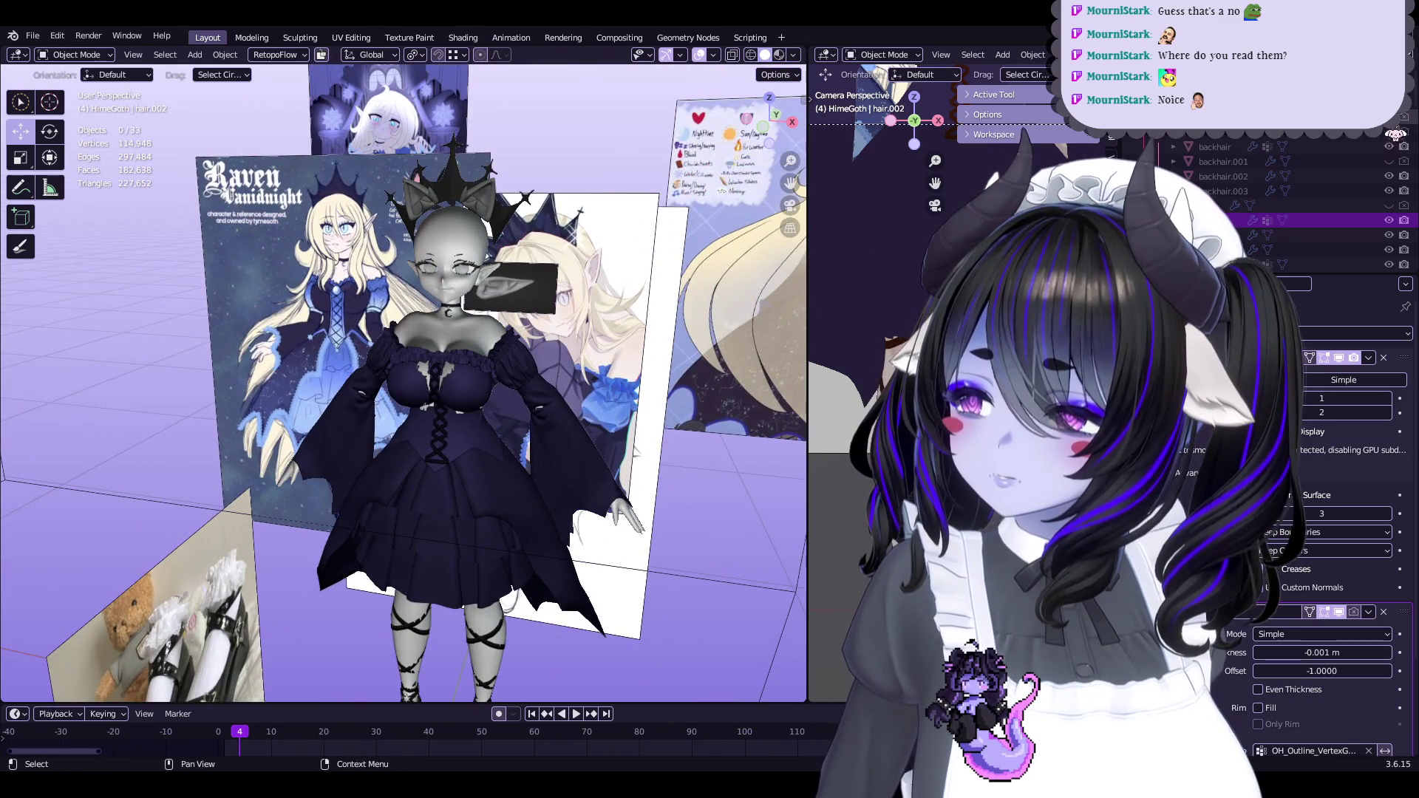
{"action": "left_click", "coordinate": [1389, 132]}
{"action": "middle_click_drag", "start_coordinate": [591, 333], "coordinate": [408, 336]}
{"action": "key", "text": "ctrl+s"}
{"action": "middle_click_drag", "start_coordinate": [574, 317], "coordinate": [385, 133]}
{"action": "left_click", "coordinate": [74, 54]}
{"action": "key", "text": "Escape"}
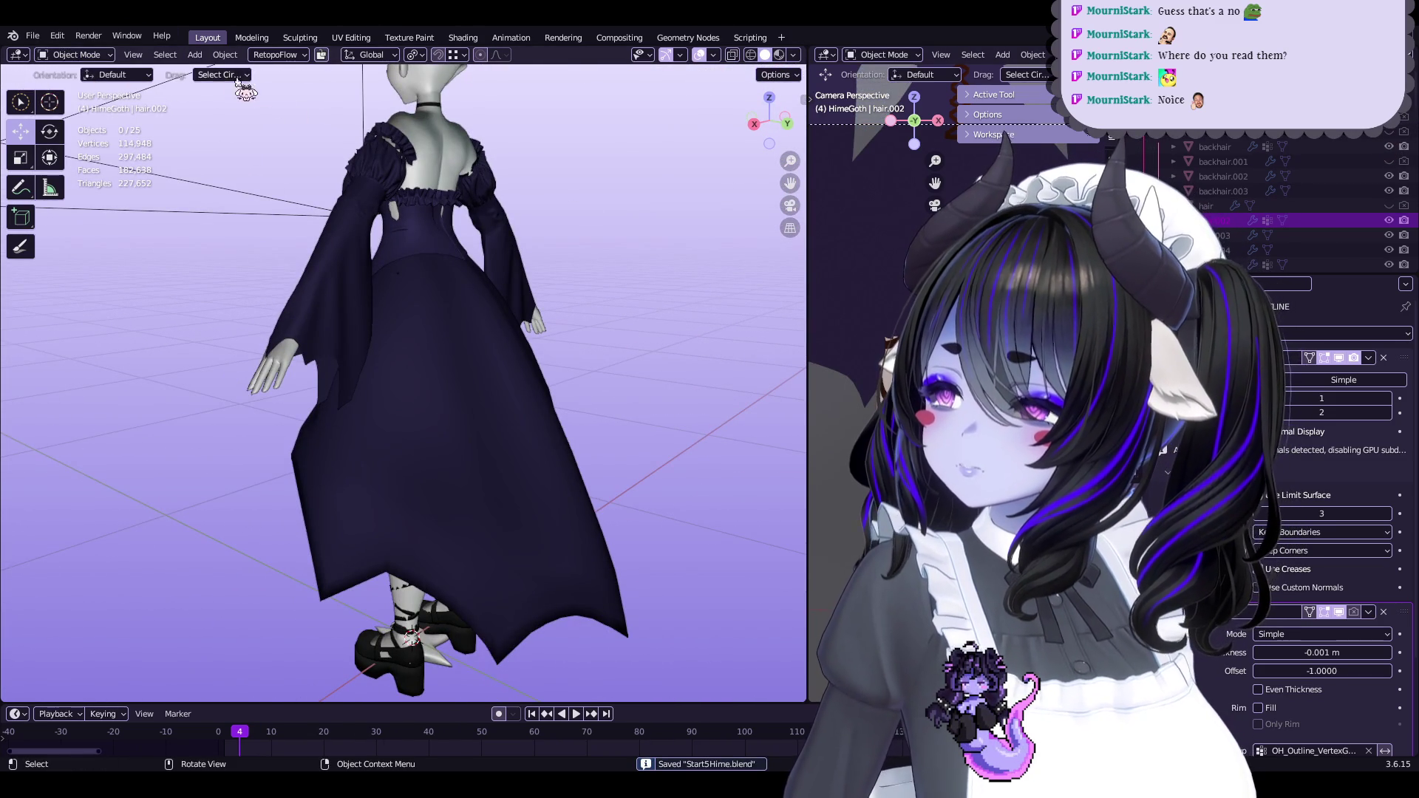
{"action": "left_click", "coordinate": [195, 54]}
Delete the Bezier curve that was added by mistake
{"action": "mouse_move", "coordinate": [261, 87]}
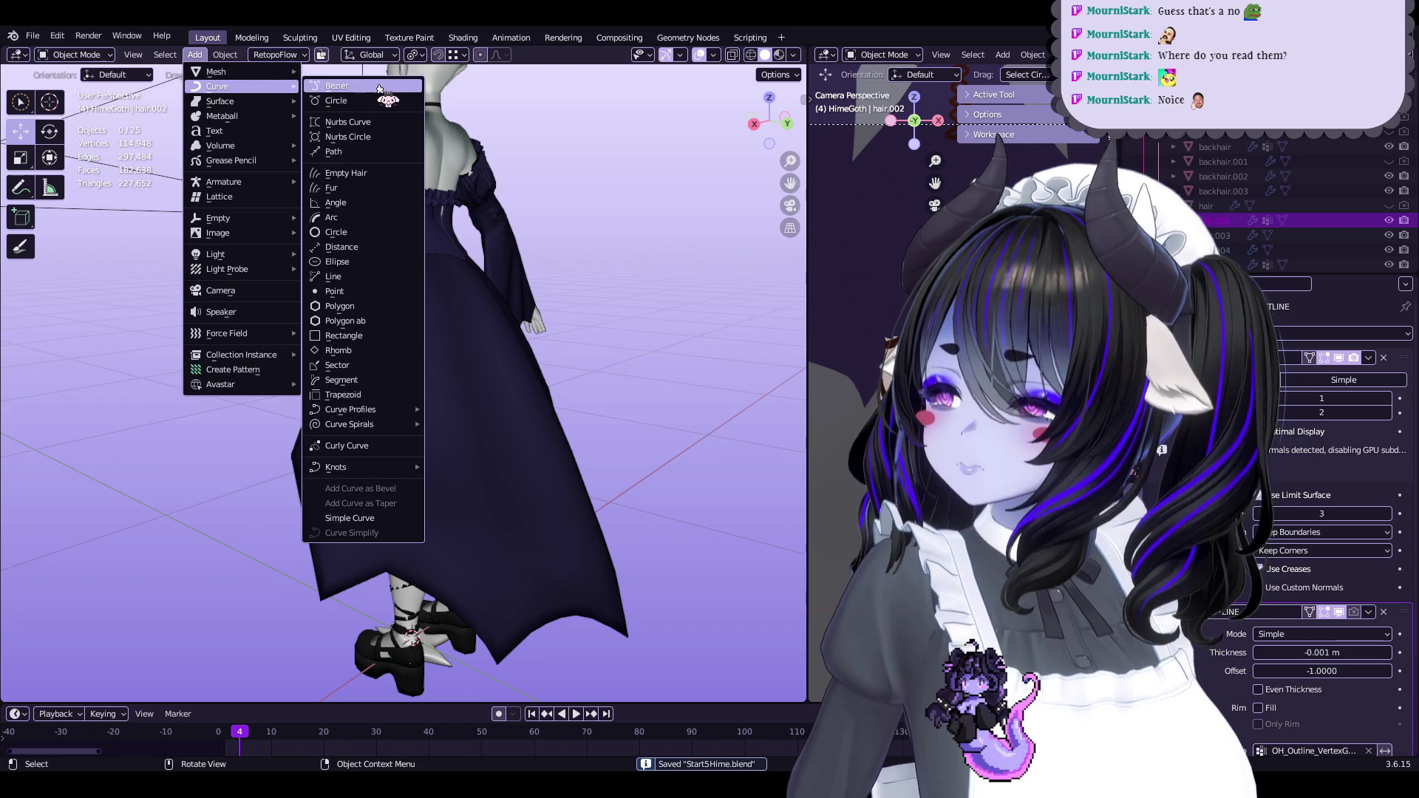
{"action": "left_click", "coordinate": [380, 90]}
{"action": "mouse_move", "coordinate": [444, 221]}
{"action": "middle_mouse_down"}
{"action": "mouse_move", "coordinate": [532, 347]}
{"action": "mouse_move", "coordinate": [606, 399]}
{"action": "mouse_move", "coordinate": [535, 377]}
{"action": "mouse_move", "coordinate": [588, 318]}
{"action": "middle_mouse_up"}
{"action": "key", "text": "x"}
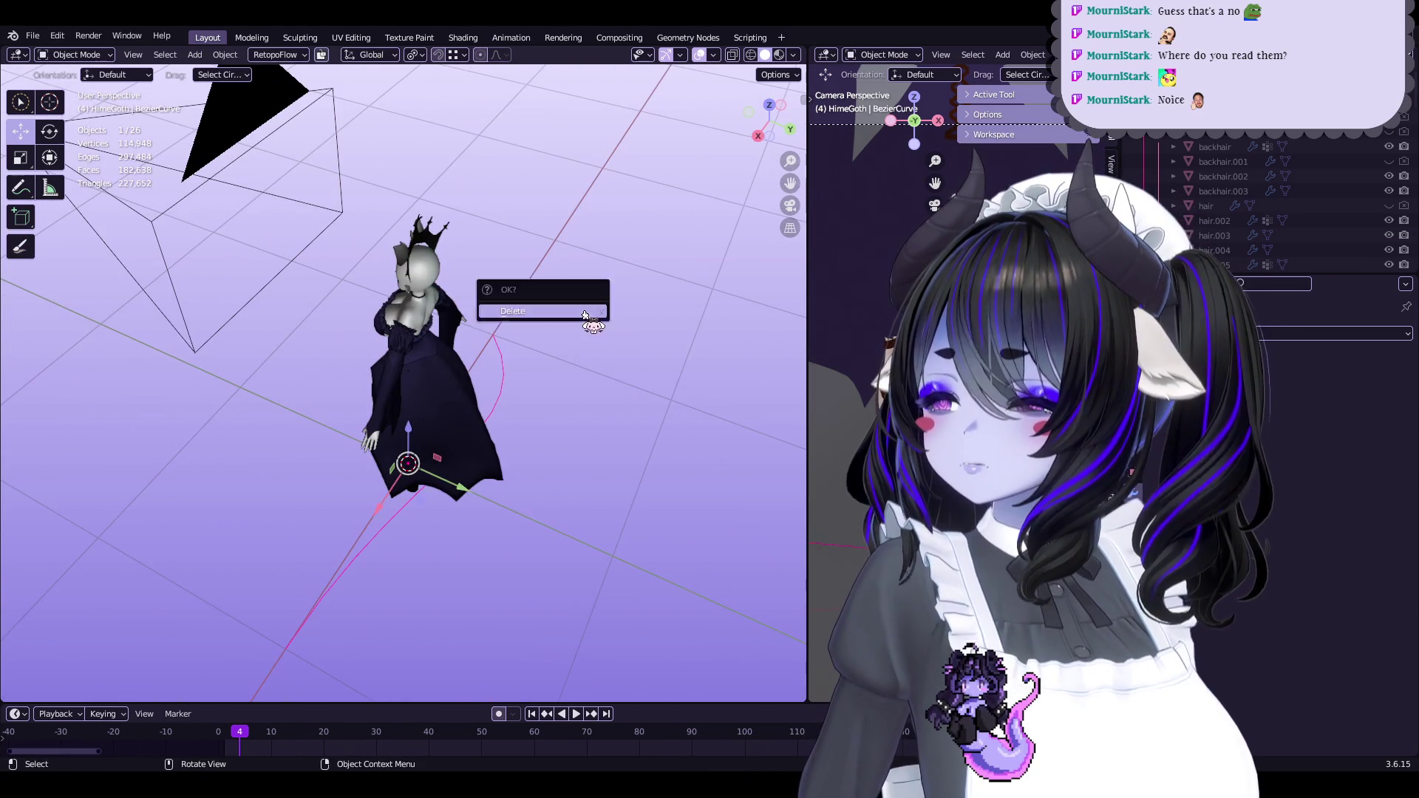
{"action": "left_click", "coordinate": [588, 314]}
Add a NURBS path to the scene from the Curve menu
{"action": "left_click", "coordinate": [166, 55]}
{"action": "mouse_move", "coordinate": [195, 55]}
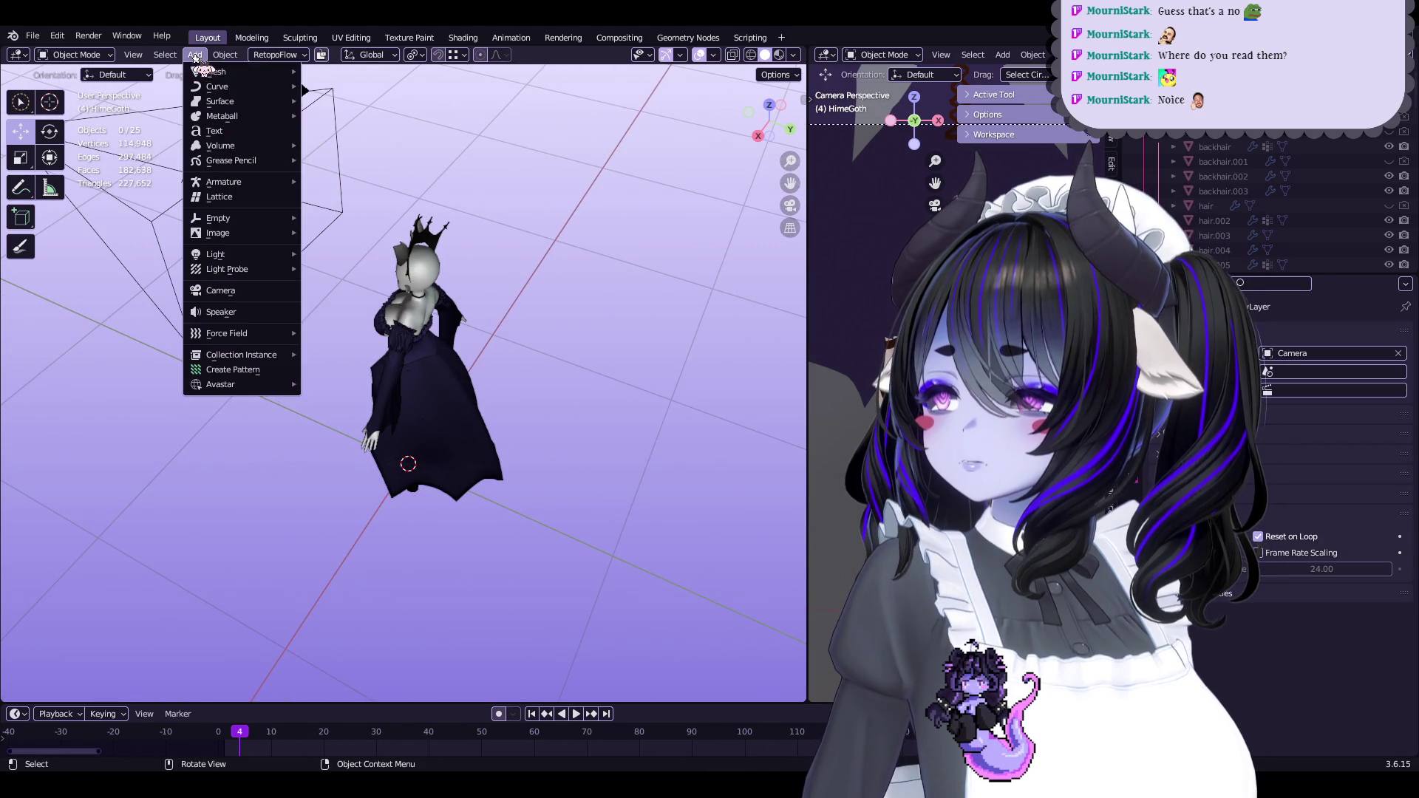
{"action": "mouse_move", "coordinate": [248, 85]}
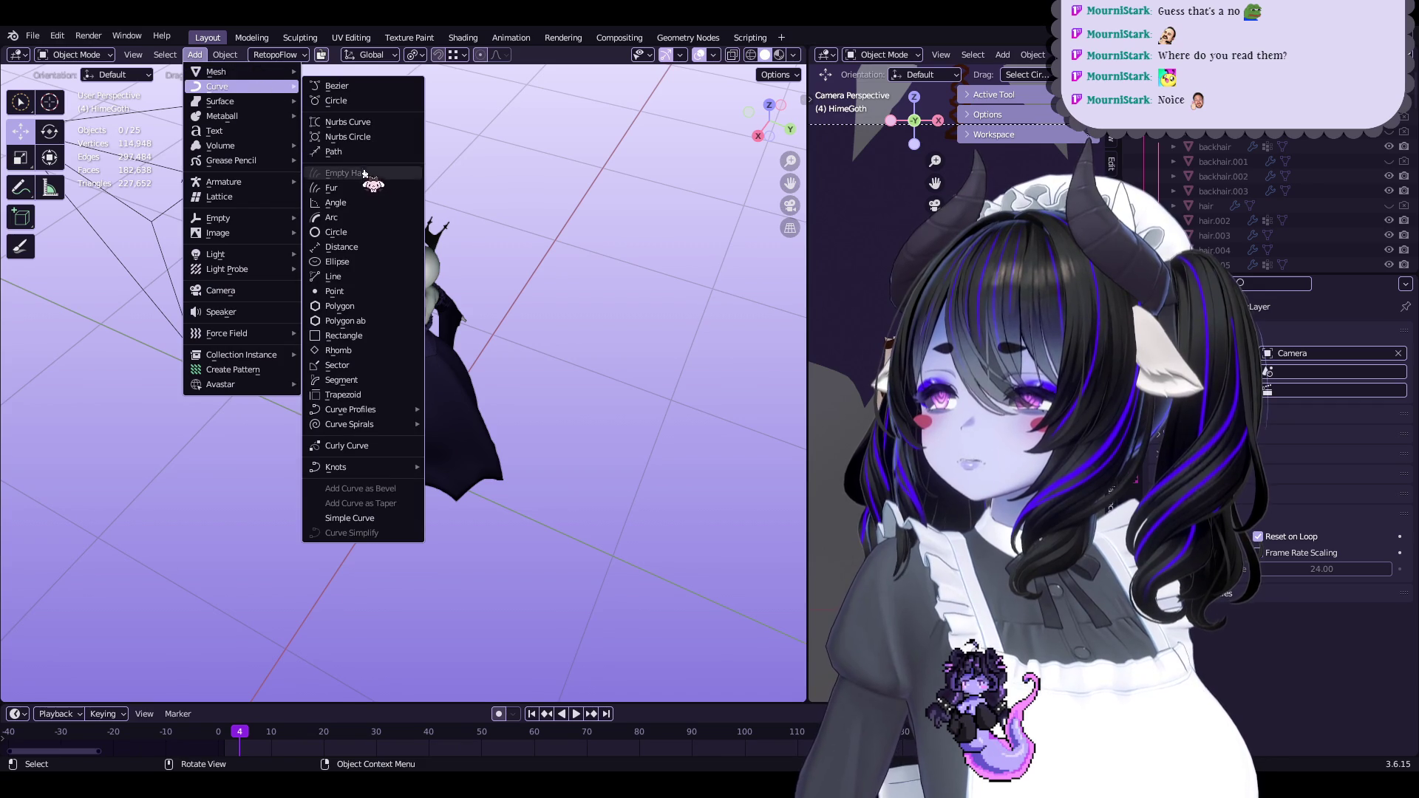
{"action": "left_click", "coordinate": [333, 152]}
{"action": "mouse_move", "coordinate": [414, 311]}
{"action": "middle_mouse_down"}
{"action": "mouse_move", "coordinate": [477, 330]}
{"action": "mouse_move", "coordinate": [521, 311]}
{"action": "middle_mouse_up"}
{"action": "key", "text": "Tab"}
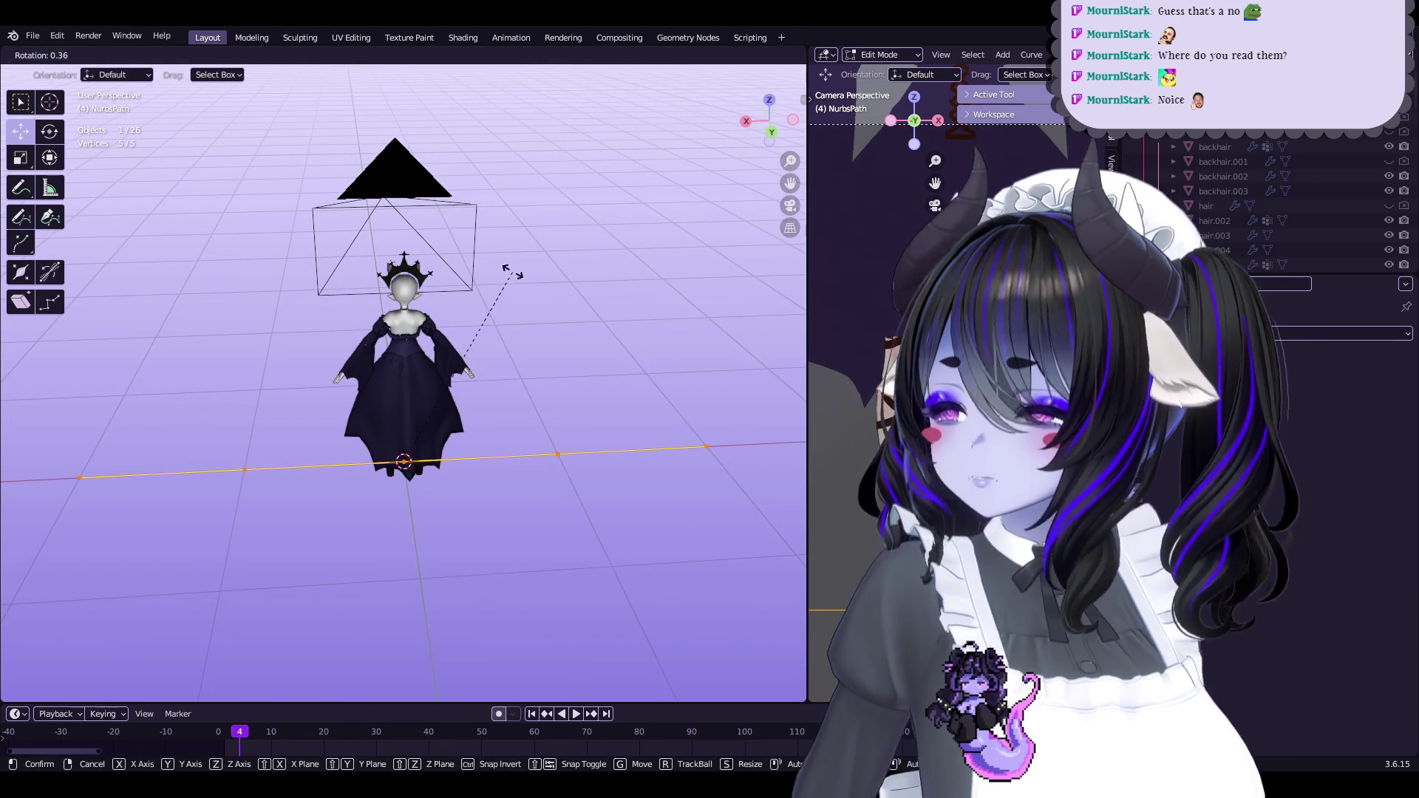
{"action": "key", "text": "Tab"}
{"action": "middle_click_drag", "start_coordinate": [562, 285], "coordinate": [532, 280]}
{"action": "key", "text": "Tab"}
{"action": "key", "text": "Tab"}
{"action": "key", "text": "Tab"}
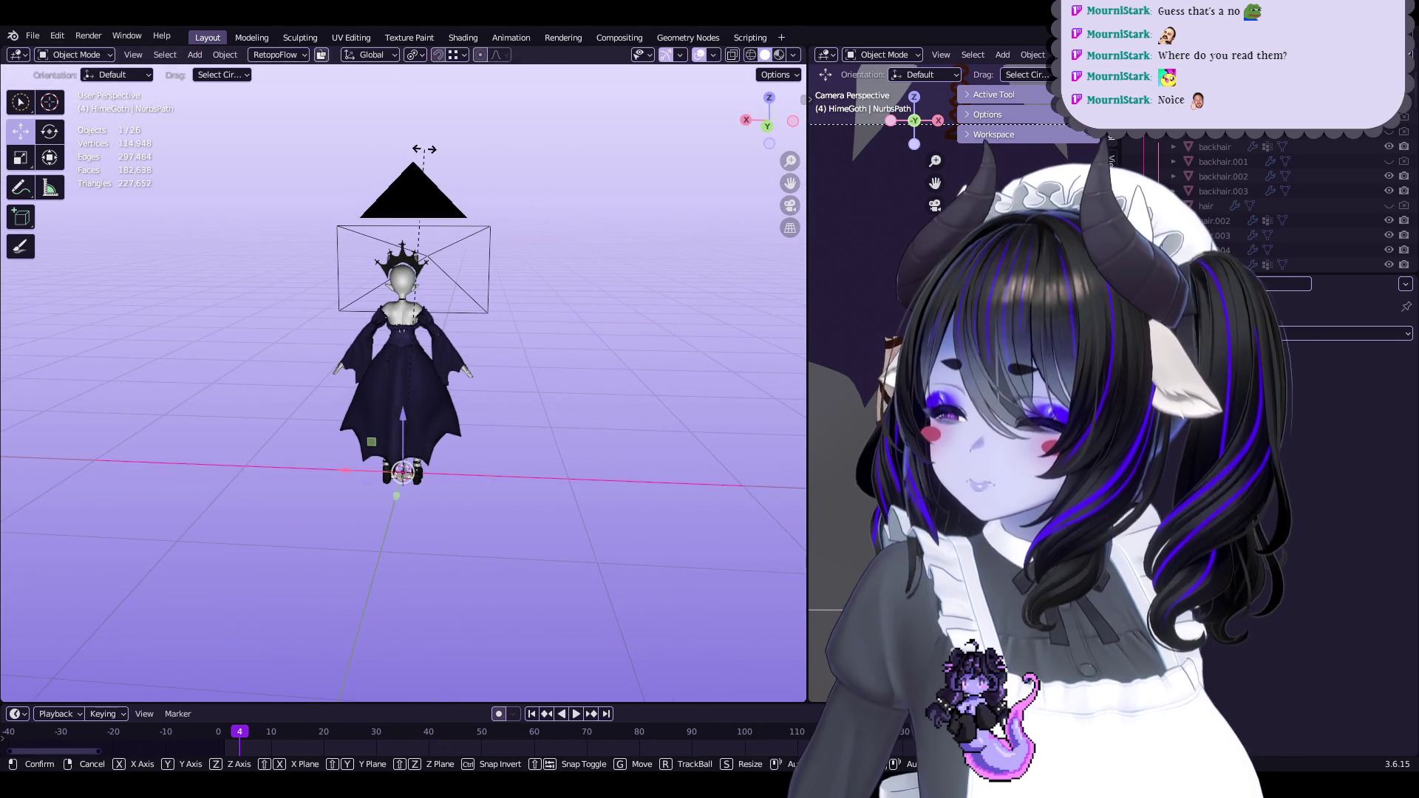
Rotate the NURBS path 90° about Y and scale it to 0.285
{"action": "key", "text": "r"}
{"action": "key", "text": "z"}
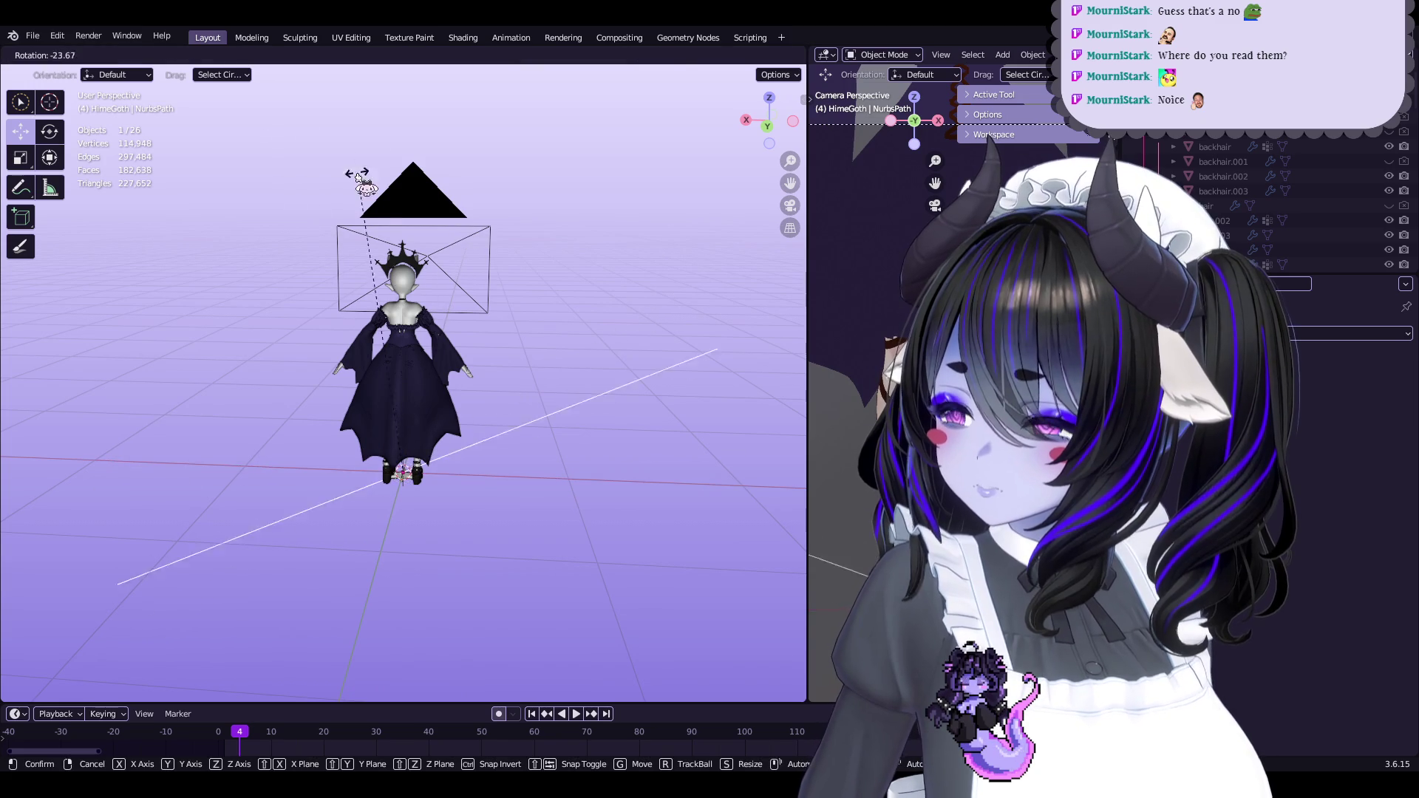
{"action": "type", "text": "y"}
{"action": "type", "text": "90"}
{"action": "key", "text": "Return"}
{"action": "middle_click_drag", "start_coordinate": [481, 295], "coordinate": [476, 266]}
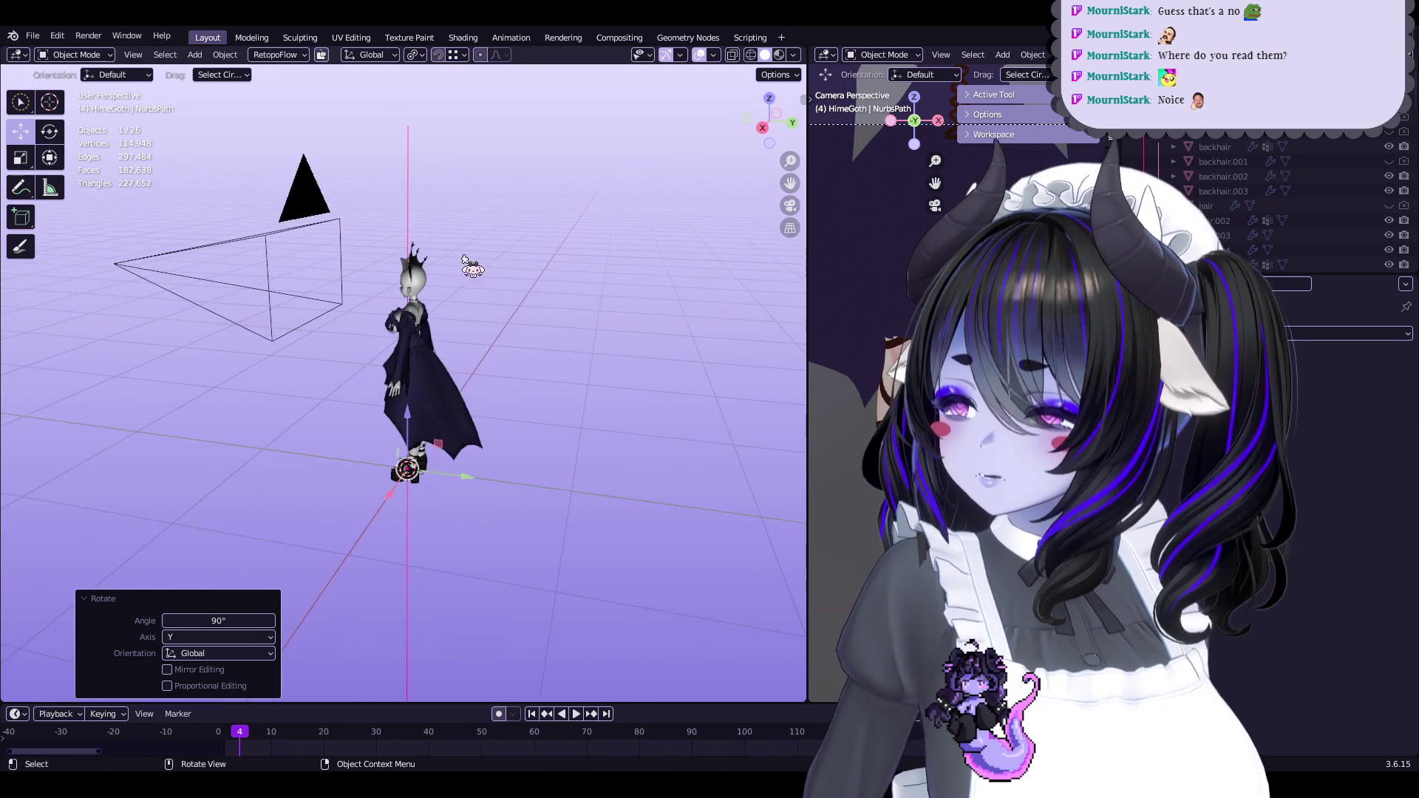
{"action": "key", "text": "Tab"}
{"action": "key", "text": "s"}
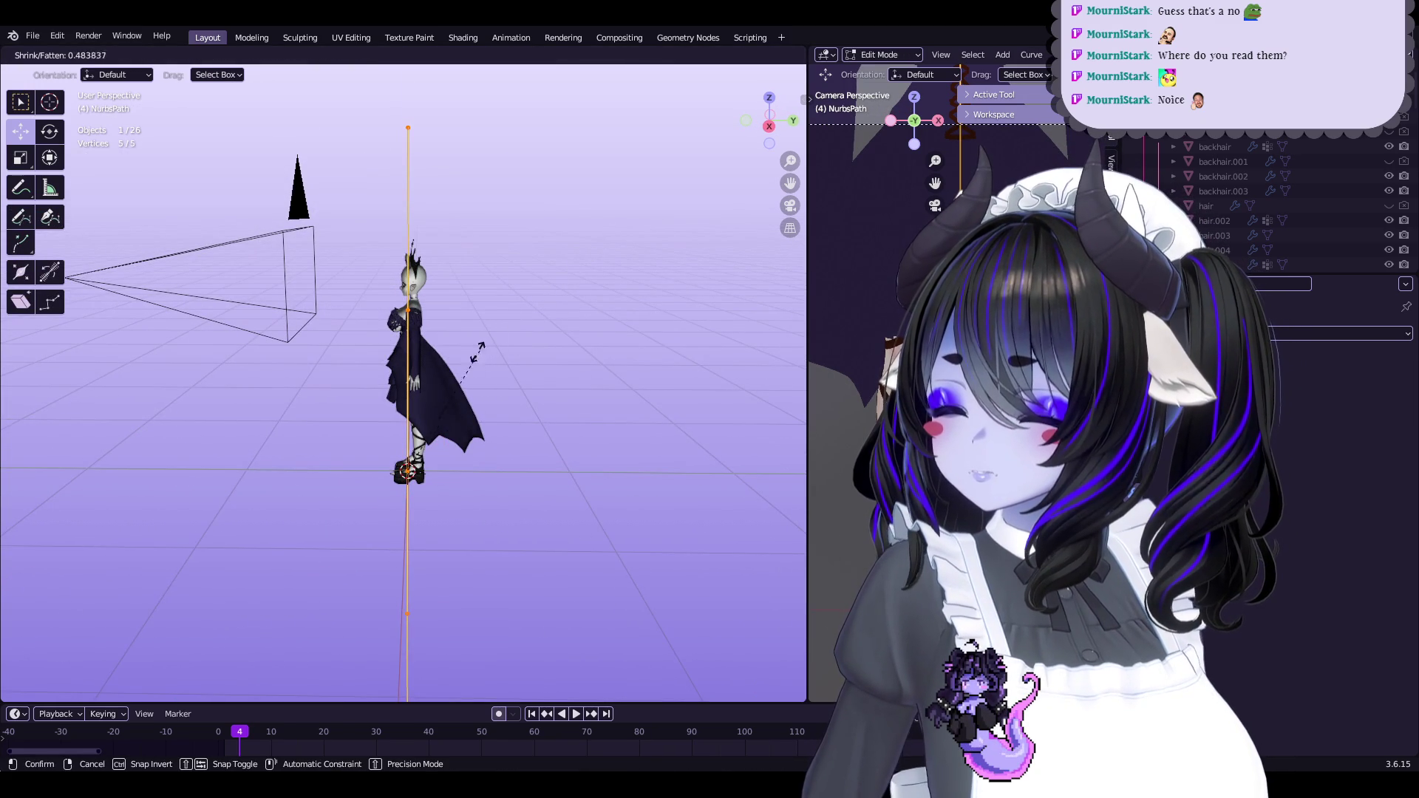
{"action": "left_click", "coordinate": [333, 441]}
{"action": "key", "text": "Tab"}
{"action": "left_click", "coordinate": [502, 316]}
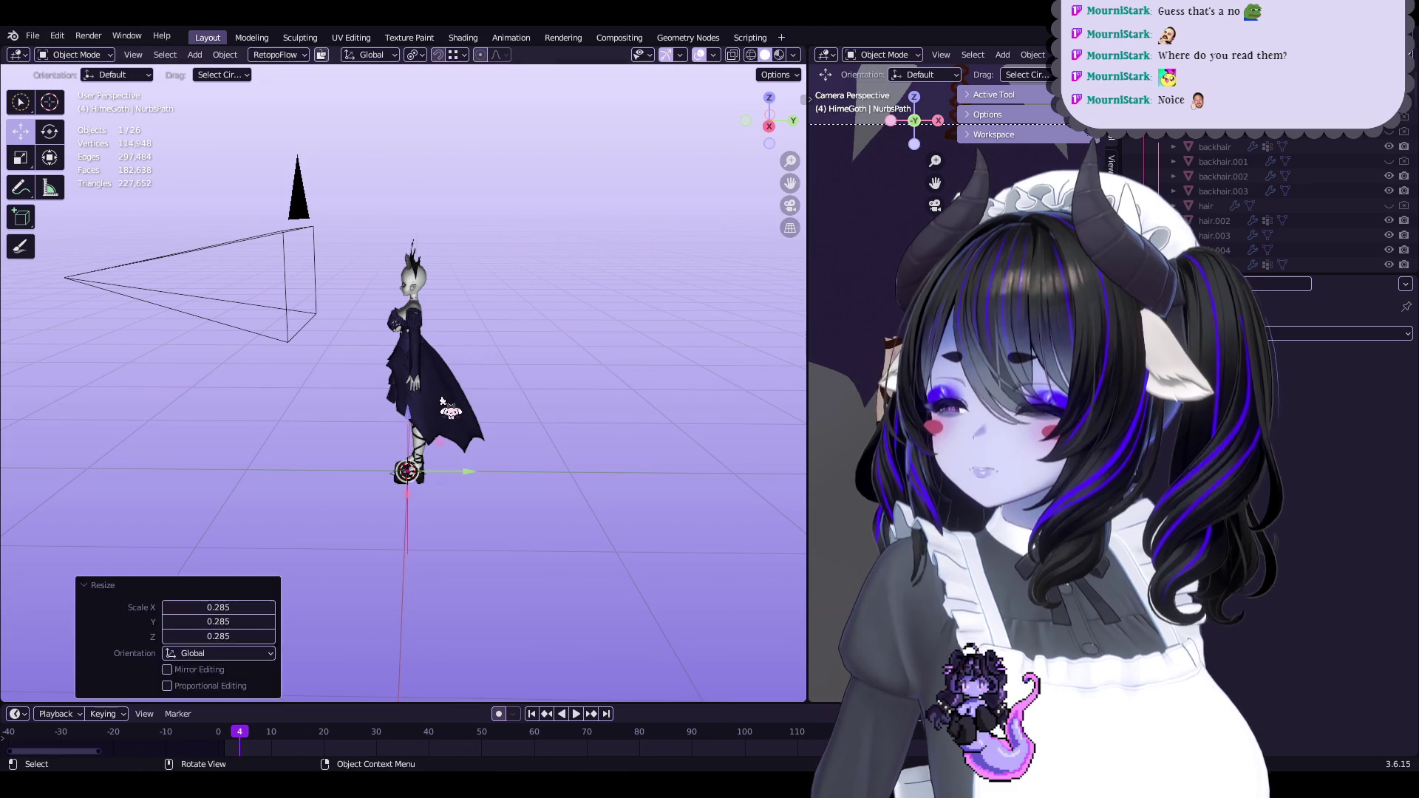
Move the path's points so it runs down from the character's lower back
{"action": "key", "text": "Tab"}
{"action": "key", "text": "g"}
{"action": "left_click", "coordinate": [437, 405]}
{"action": "mouse_move", "coordinate": [436, 405]}
{"action": "middle_mouse_down"}
{"action": "mouse_move", "coordinate": [477, 458]}
{"action": "mouse_move", "coordinate": [530, 357]}
{"action": "middle_mouse_up"}
{"action": "key", "text": "g"}
{"action": "left_click", "coordinate": [476, 492]}
{"action": "left_click", "coordinate": [511, 382]}
{"action": "left_click", "coordinate": [473, 307]}
{"action": "left_click", "coordinate": [510, 440]}
{"action": "left_click", "coordinate": [586, 342]}
{"action": "left_click", "coordinate": [511, 495]}
{"action": "mouse_move", "coordinate": [510, 495]}
{"action": "middle_mouse_down"}
{"action": "mouse_move", "coordinate": [458, 451]}
{"action": "mouse_move", "coordinate": [414, 455]}
{"action": "mouse_move", "coordinate": [494, 464]}
{"action": "middle_mouse_up"}
Adjust the lower path points to curve the path behind the skirt
{"action": "key", "text": "g"}
{"action": "left_click", "coordinate": [522, 409]}
{"action": "left_click", "coordinate": [479, 470]}
{"action": "left_click", "coordinate": [516, 449]}
{"action": "key", "text": "g"}
{"action": "left_click", "coordinate": [475, 538]}
{"action": "left_click", "coordinate": [434, 469]}
{"action": "key", "text": "g"}
{"action": "left_click", "coordinate": [589, 463]}
{"action": "mouse_move", "coordinate": [589, 463]}
{"action": "middle_mouse_down"}
{"action": "mouse_move", "coordinate": [433, 451]}
{"action": "mouse_move", "coordinate": [708, 447]}
{"action": "middle_mouse_up"}
{"action": "key", "text": "Tab"}
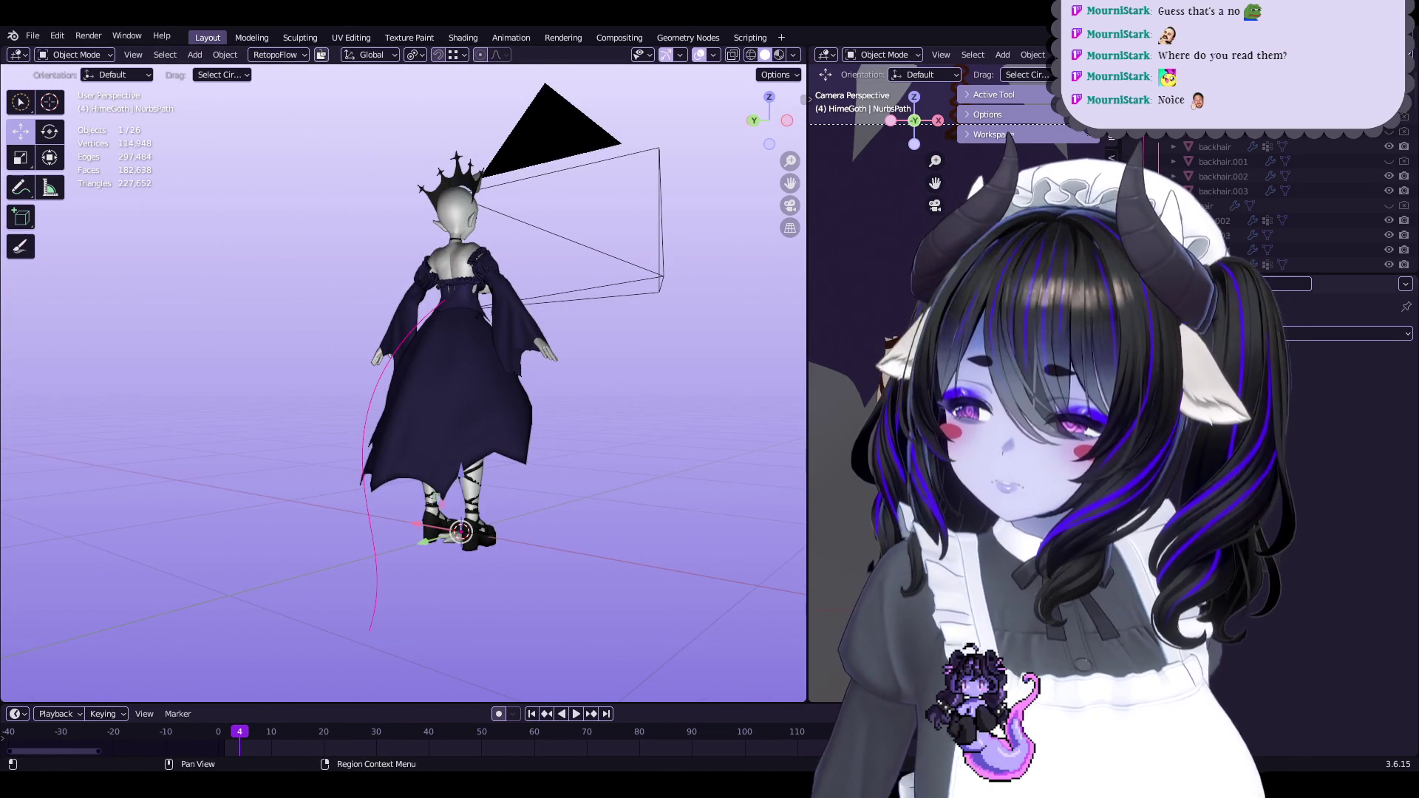
{"action": "left_click", "coordinate": [1117, 532]}
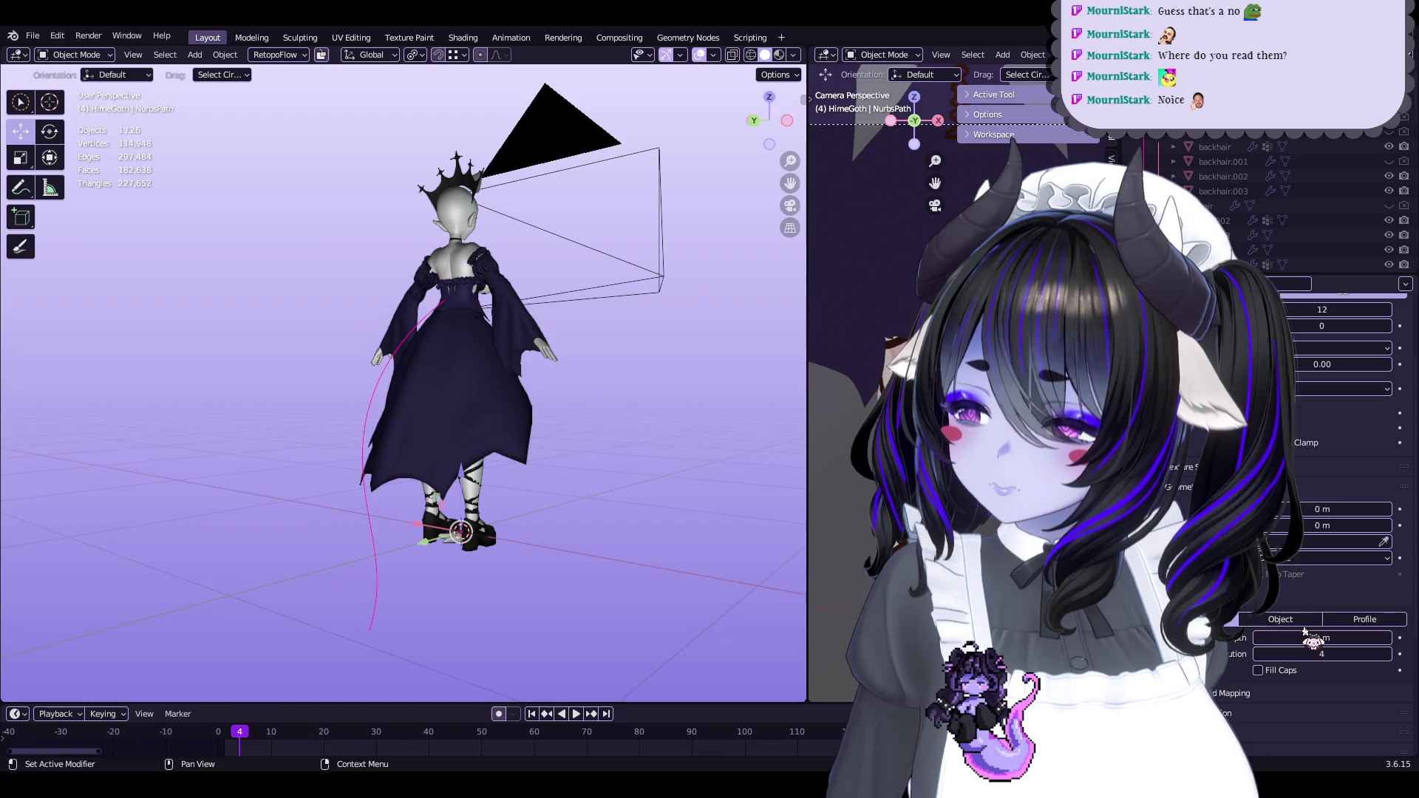
Give the path a 0.25 m bevel depth and thin the tail tube in Edit Mode
{"action": "middle_click_drag", "start_coordinate": [443, 385], "coordinate": [504, 387]}
{"action": "scroll", "coordinate": [504, 387], "scroll_direction": "up", "scroll_amount": 3}
{"action": "key", "text": "Tab"}
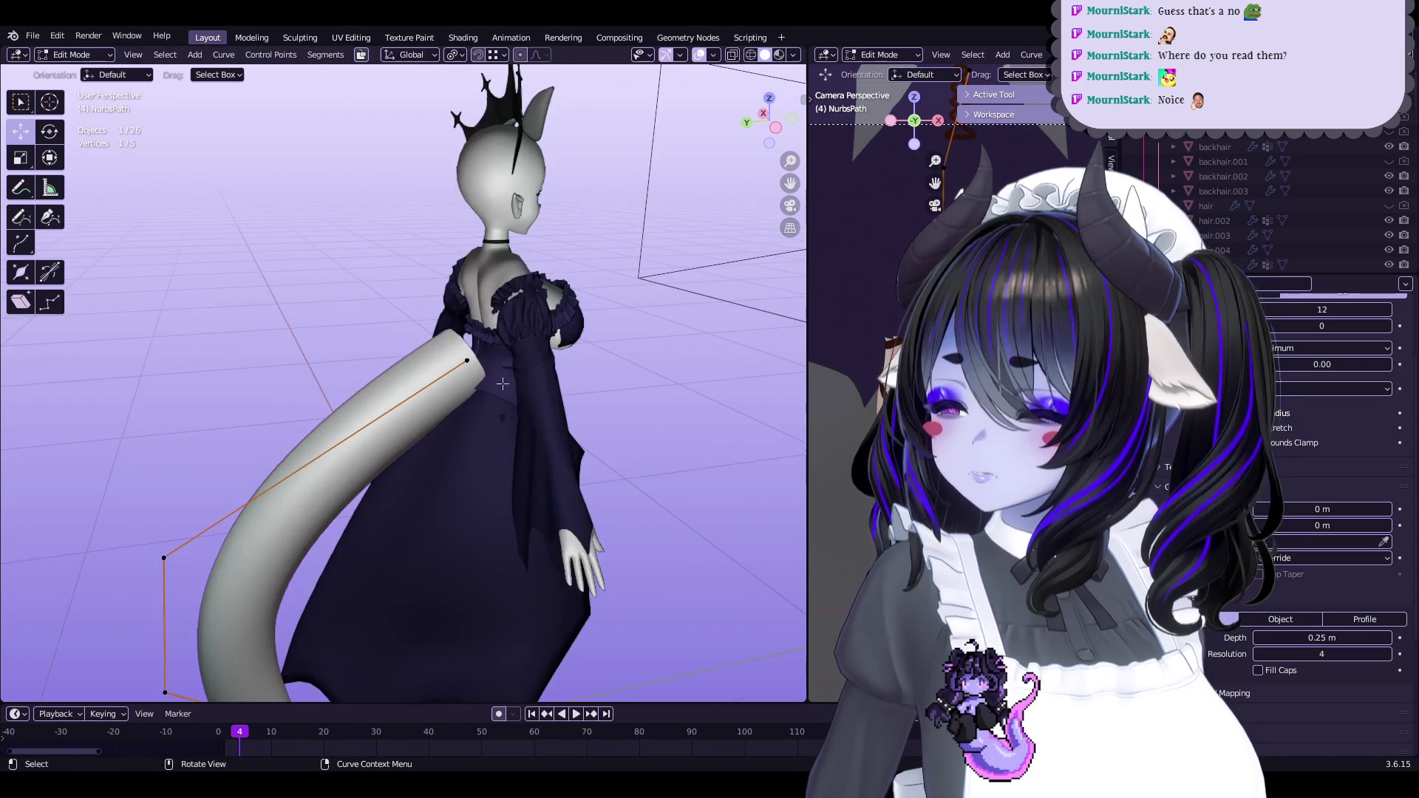
{"action": "left_click", "coordinate": [562, 347]}
{"action": "middle_click_drag", "start_coordinate": [562, 347], "coordinate": [521, 370]}
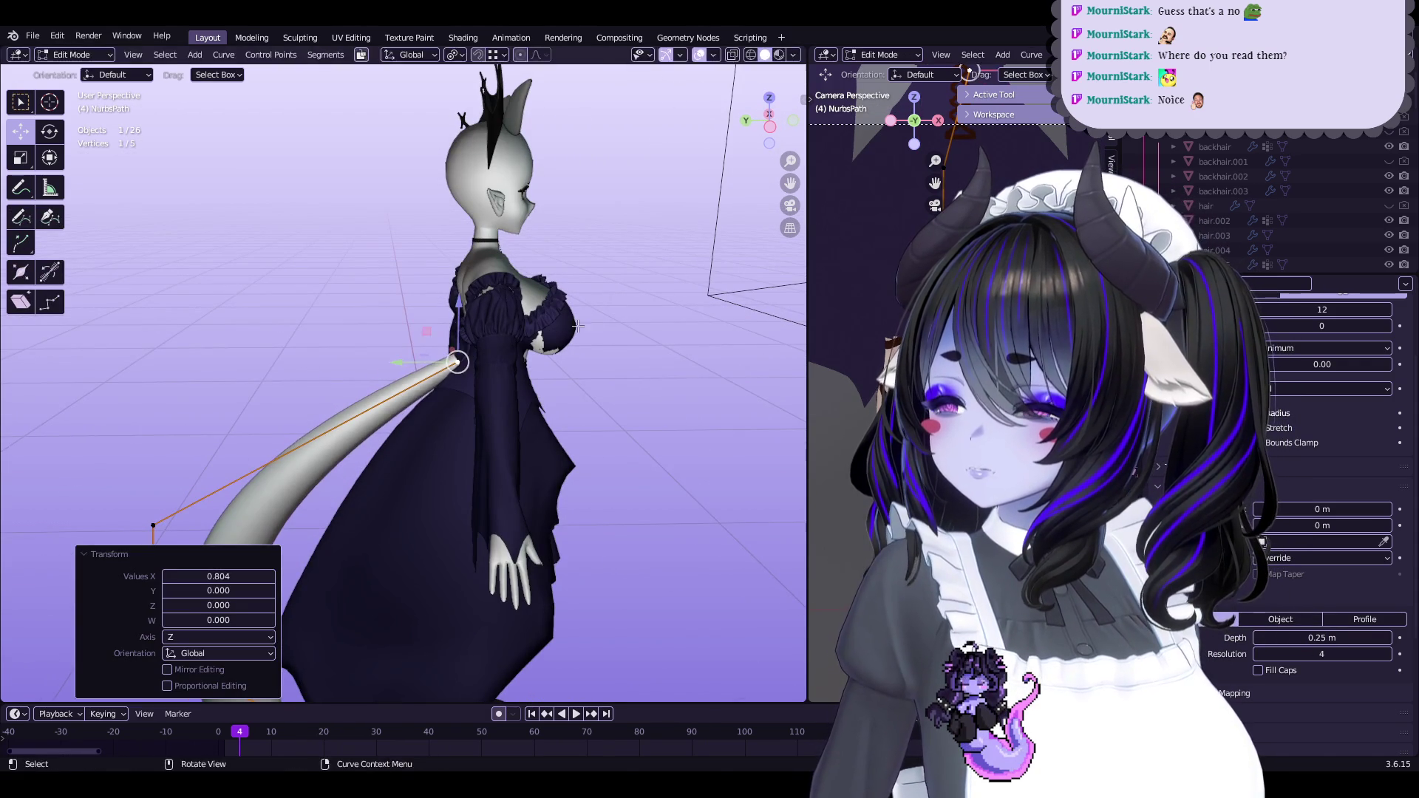
{"action": "mouse_move", "coordinate": [578, 325]}
{"action": "middle_mouse_down"}
{"action": "mouse_move", "coordinate": [382, 412]}
{"action": "mouse_move", "coordinate": [511, 379]}
{"action": "mouse_move", "coordinate": [473, 380]}
{"action": "mouse_move", "coordinate": [522, 304]}
{"action": "mouse_move", "coordinate": [665, 281]}
{"action": "middle_mouse_up"}
{"action": "scroll", "coordinate": [382, 413], "scroll_direction": "up", "scroll_amount": 2}
Reposition the tail points, view it from behind, and begin scaling all points
{"action": "key", "text": "g"}
{"action": "left_click", "coordinate": [399, 402]}
{"action": "key", "text": "g"}
{"action": "left_click", "coordinate": [511, 379]}
{"action": "key", "text": "g"}
{"action": "left_click", "coordinate": [473, 381]}
{"action": "left_click", "coordinate": [770, 122]}
{"action": "key", "text": "a"}
{"action": "key", "text": "s"}
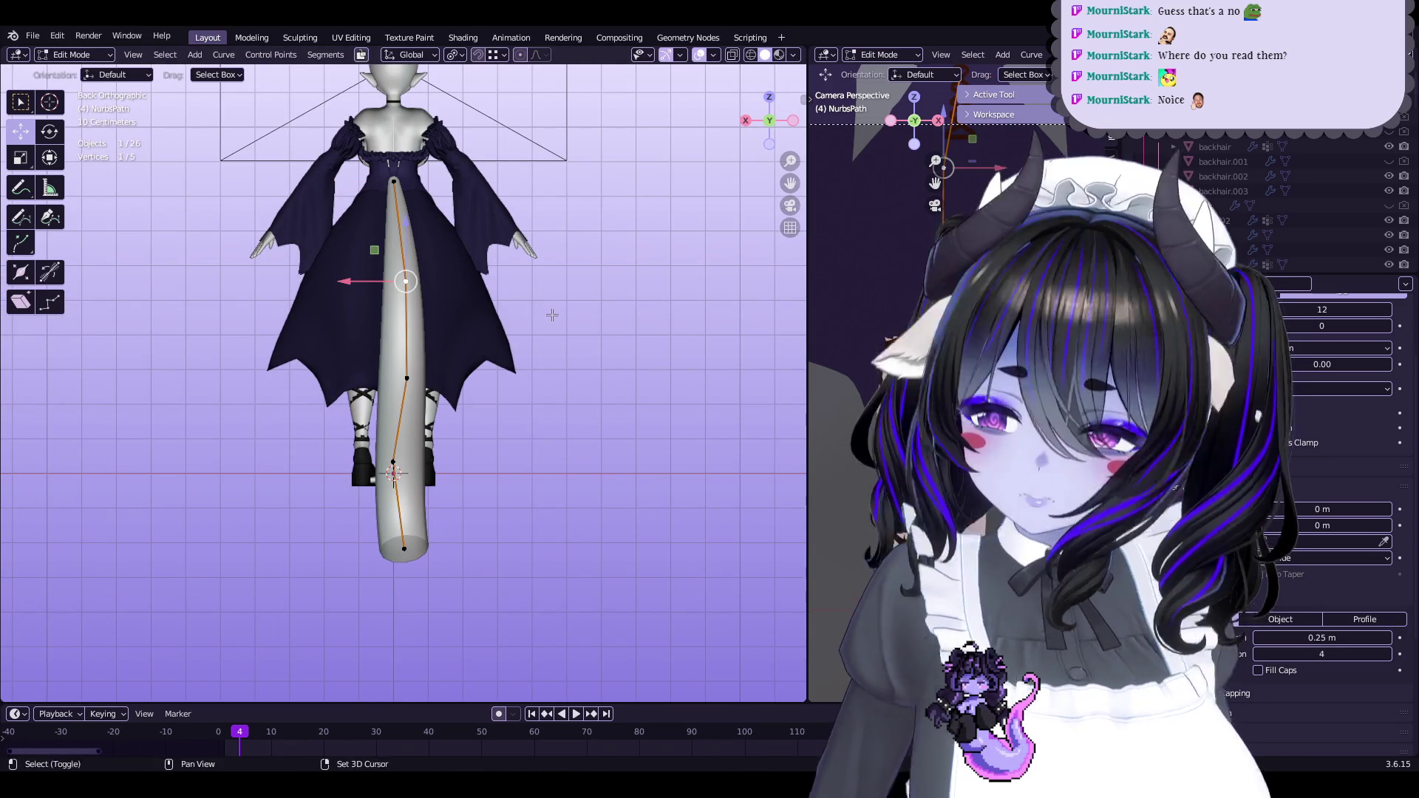
Move the upper two tail control points to the left to start curving the tail
{"action": "scroll", "coordinate": [551, 311], "scroll_direction": "up", "scroll_amount": 3}
{"action": "key", "text": "g"}
{"action": "left_click", "coordinate": [570, 318]}
{"action": "left_click", "coordinate": [380, 403]}
{"action": "key", "text": "g"}
{"action": "left_click", "coordinate": [365, 402]}
{"action": "middle_click_drag", "start_coordinate": [365, 402], "coordinate": [382, 317], "text": "shift"}
Shift the fourth tail point slightly and select the bottom tail point
{"action": "left_click", "coordinate": [414, 441]}
{"action": "key", "text": "g"}
{"action": "left_click", "coordinate": [526, 493]}
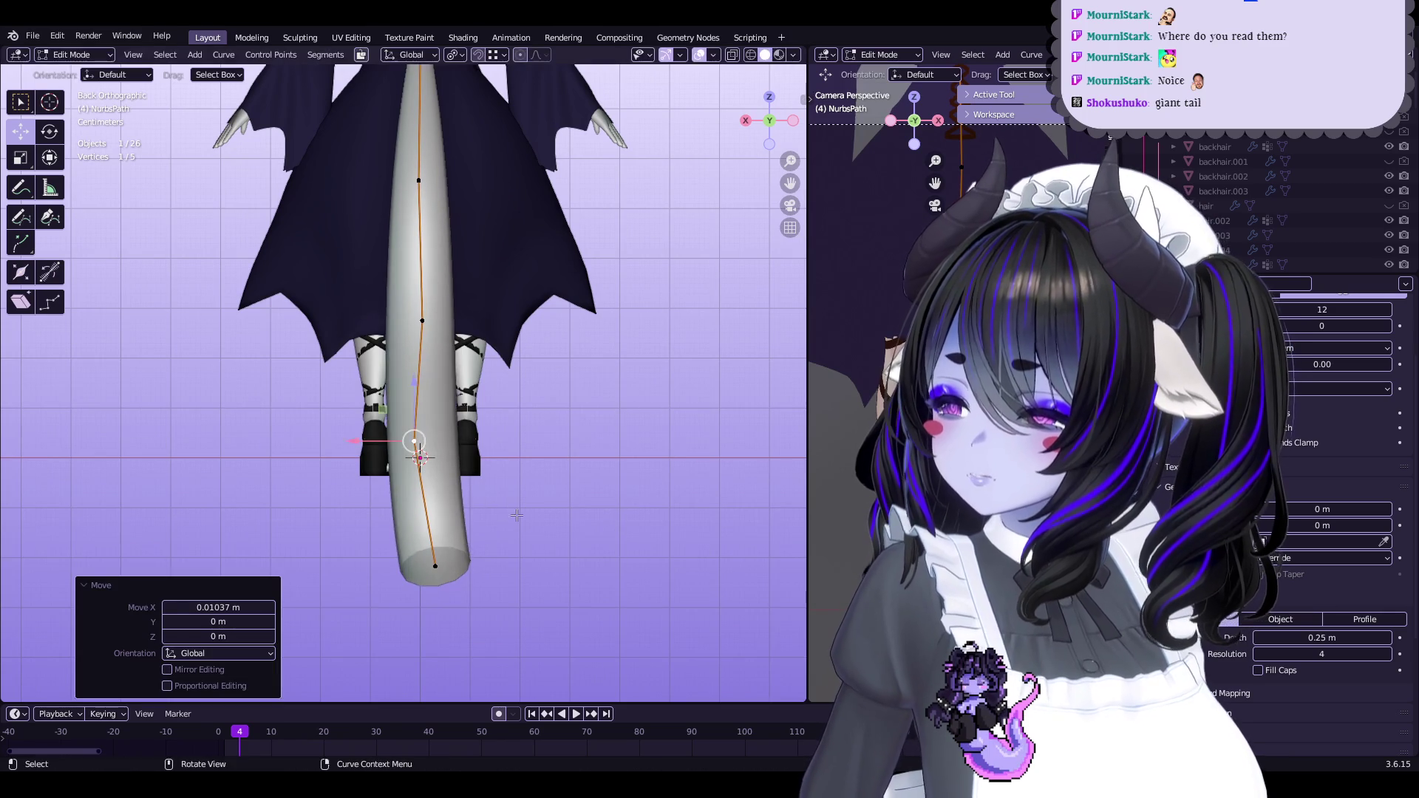
{"action": "left_click", "coordinate": [521, 515]}
{"action": "left_click", "coordinate": [435, 566]}
{"action": "left_click", "coordinate": [488, 471]}
From the side, move a second point and the tail tip back to bend the tail outward
{"action": "mouse_move", "coordinate": [494, 466]}
{"action": "middle_mouse_down"}
{"action": "mouse_move", "coordinate": [578, 427]}
{"action": "mouse_move", "coordinate": [562, 433]}
{"action": "mouse_move", "coordinate": [561, 384]}
{"action": "middle_mouse_up"}
{"action": "left_click", "coordinate": [538, 359], "text": "shift"}
{"action": "key", "text": "g"}
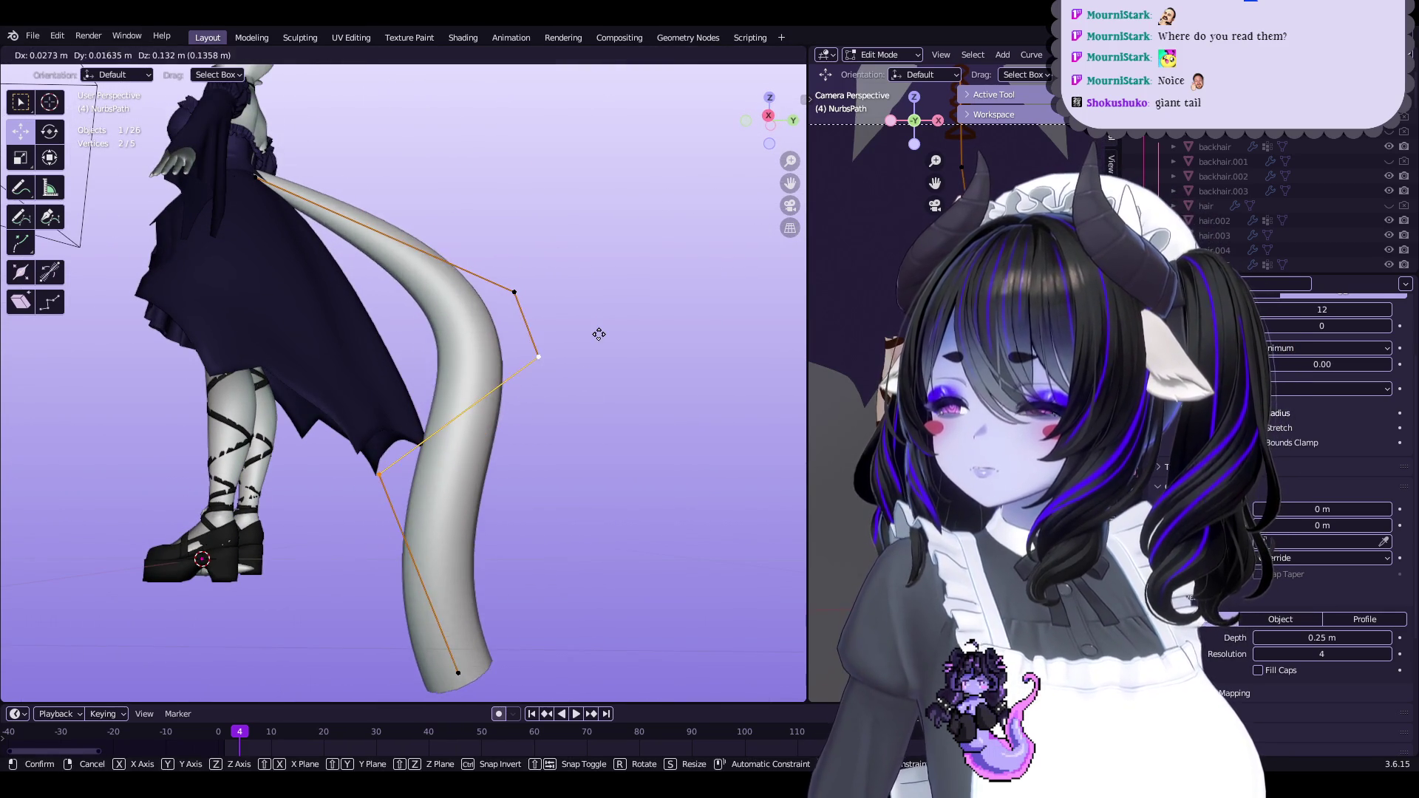
{"action": "left_click", "coordinate": [599, 334]}
{"action": "middle_click_drag", "start_coordinate": [599, 335], "coordinate": [499, 280]}
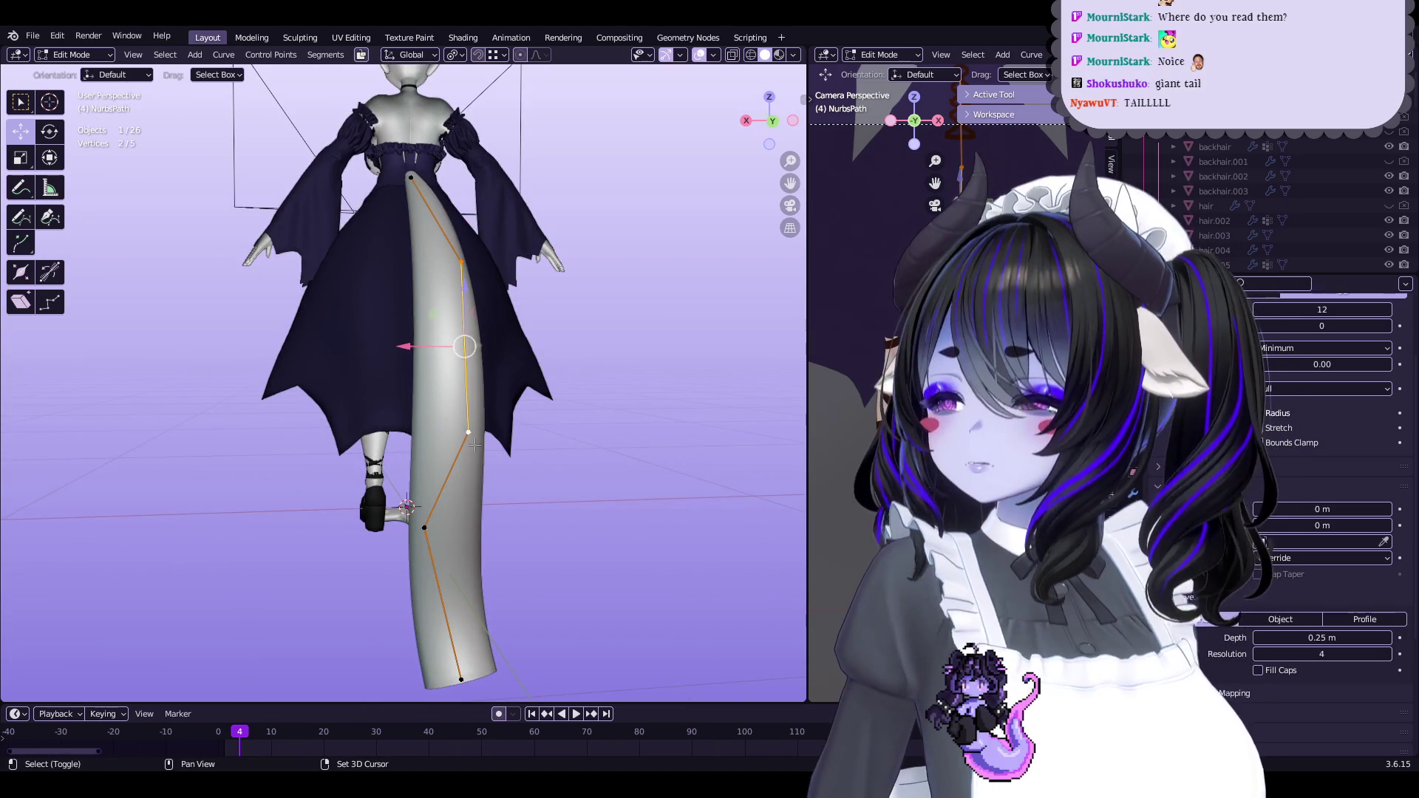
{"action": "left_click", "coordinate": [461, 679], "text": "shift"}
{"action": "middle_click_drag", "start_coordinate": [461, 679], "coordinate": [635, 436]}
{"action": "key", "text": "g"}
{"action": "left_click", "coordinate": [586, 387]}
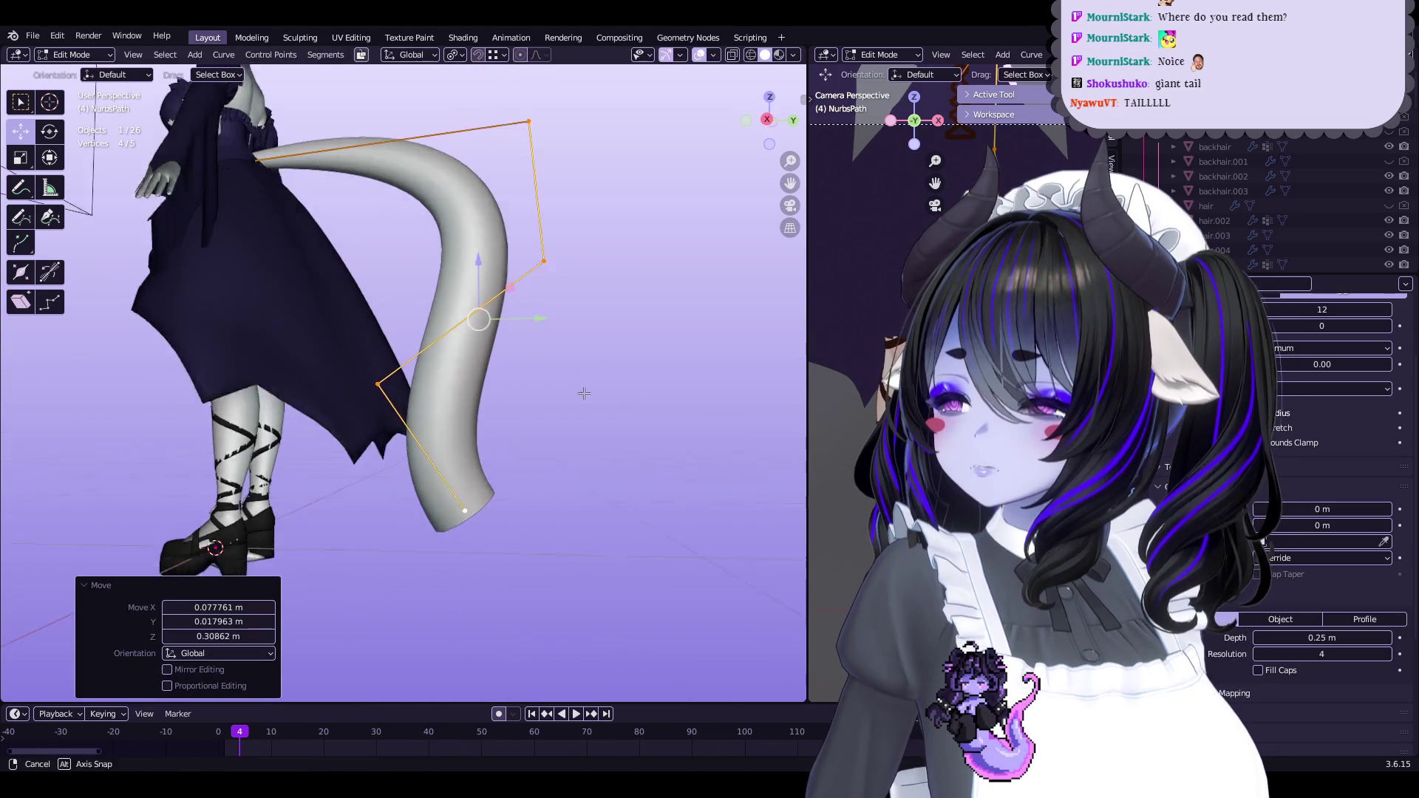
{"action": "middle_click_drag", "start_coordinate": [585, 397], "coordinate": [621, 390]}
{"action": "left_click", "coordinate": [621, 390]}
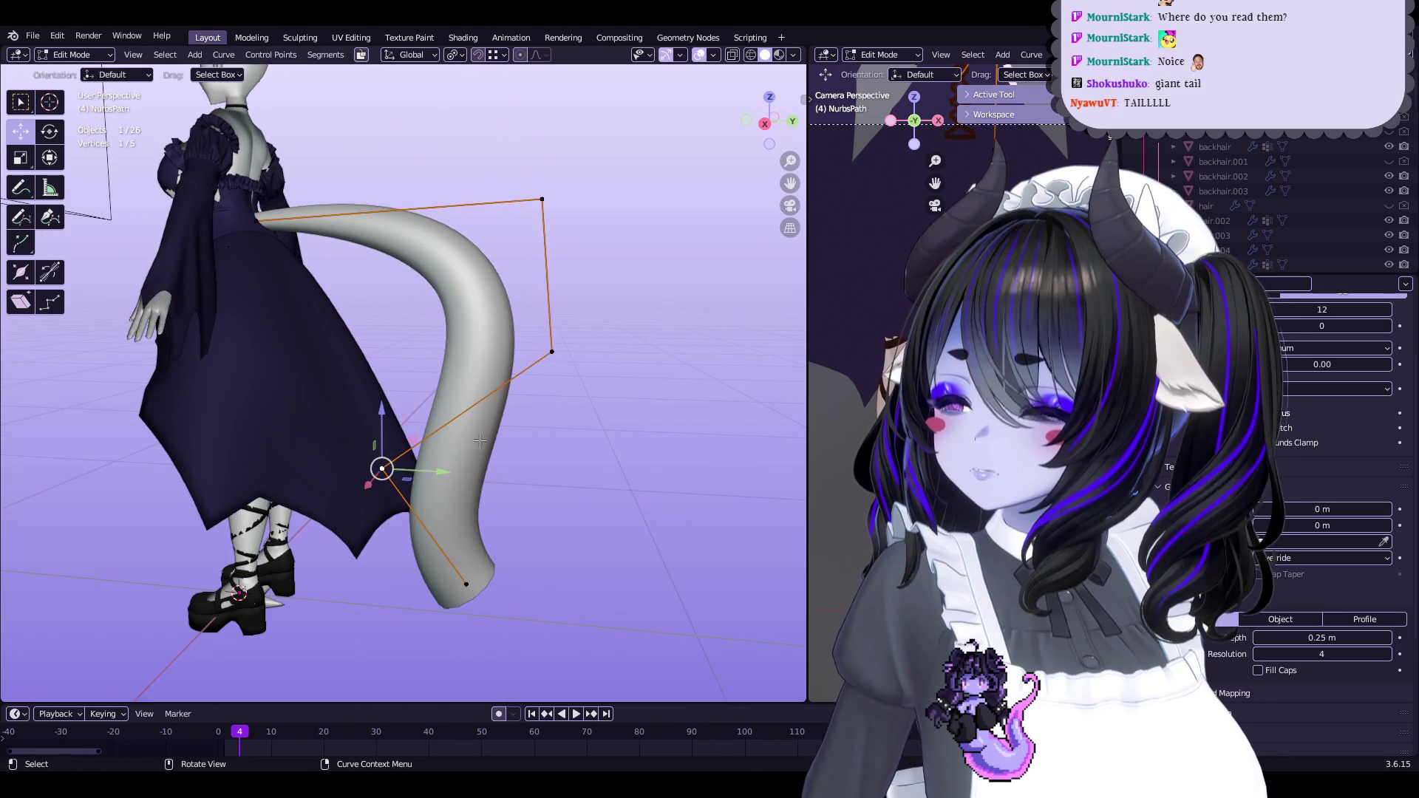
From behind, pull the top tail point left and down and shift the lower points left
{"action": "left_click", "coordinate": [553, 364]}
{"action": "middle_click_drag", "start_coordinate": [552, 363], "coordinate": [582, 260]}
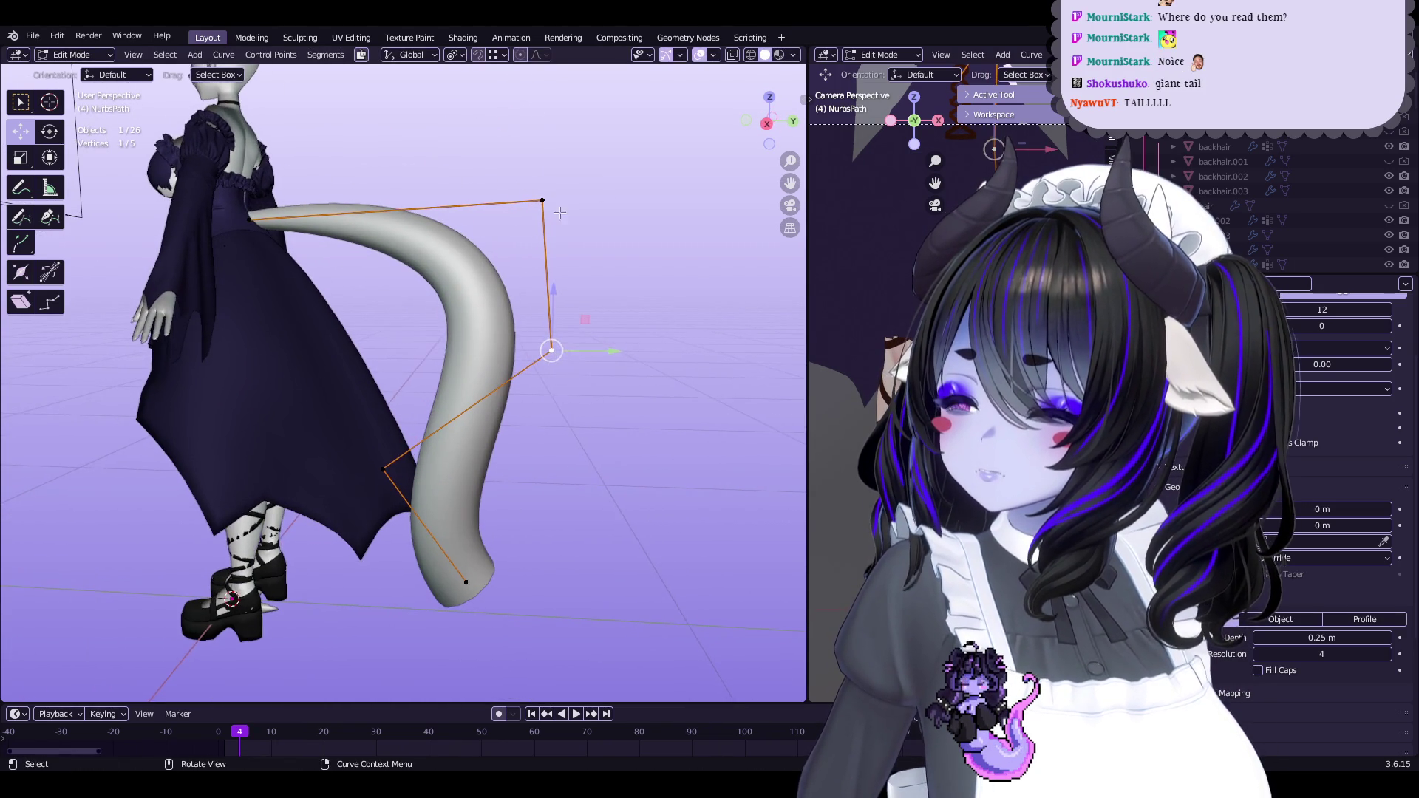
{"action": "key", "text": "a"}
{"action": "mouse_move", "coordinate": [602, 200]}
{"action": "middle_mouse_down"}
{"action": "mouse_move", "coordinate": [663, 272]}
{"action": "mouse_move", "coordinate": [543, 240]}
{"action": "mouse_move", "coordinate": [615, 252]}
{"action": "middle_mouse_up"}
{"action": "left_click", "coordinate": [634, 289]}
{"action": "left_click", "coordinate": [539, 238]}
{"action": "left_click_drag", "start_coordinate": [615, 251], "coordinate": [498, 286]}
{"action": "left_click_drag", "start_coordinate": [545, 398], "coordinate": [414, 400]}
{"action": "left_click", "coordinate": [394, 522]}
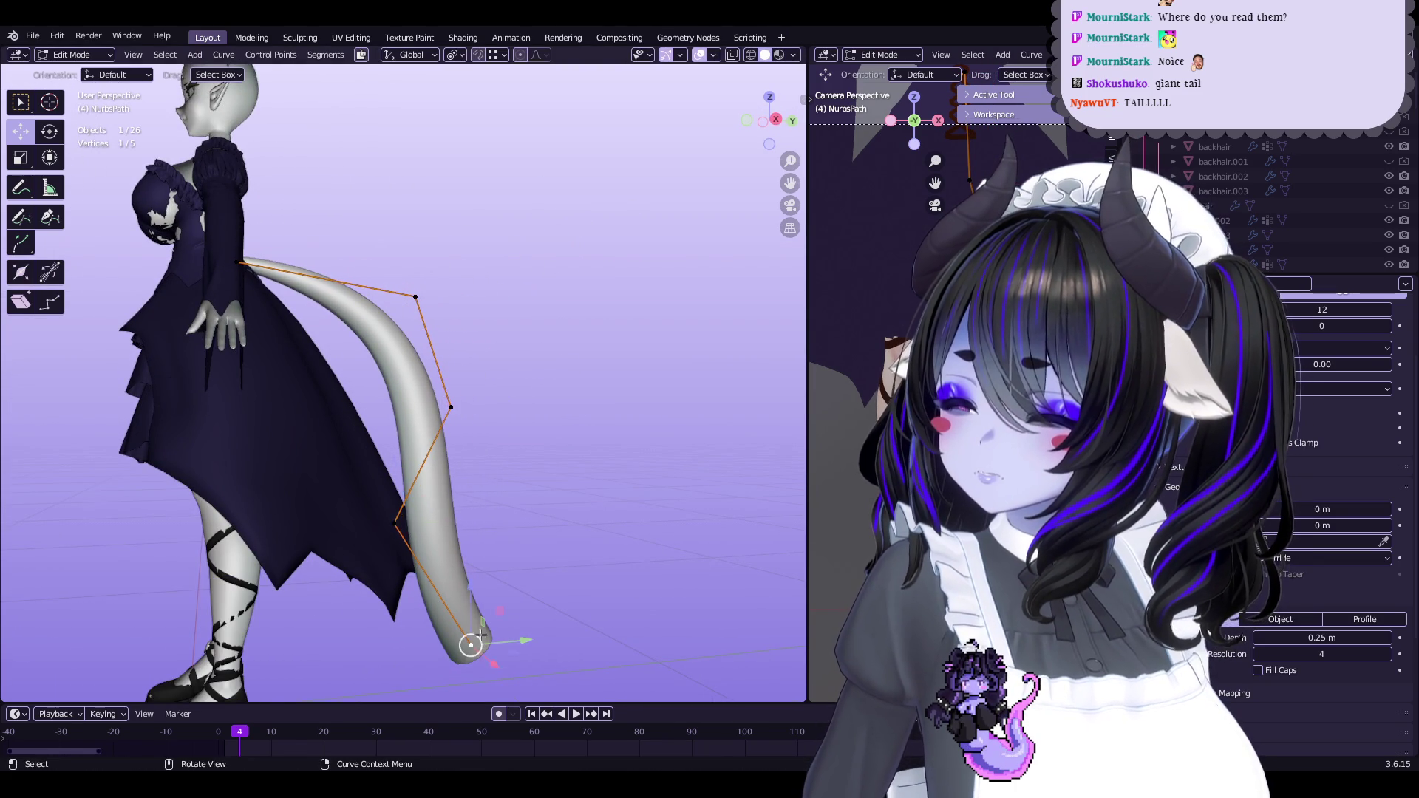
{"action": "left_click_drag", "start_coordinate": [471, 646], "coordinate": [592, 584]}
In a straight back view, move a tail point sideways and the bottom point left
{"action": "middle_click_drag", "start_coordinate": [591, 584], "coordinate": [739, 222]}
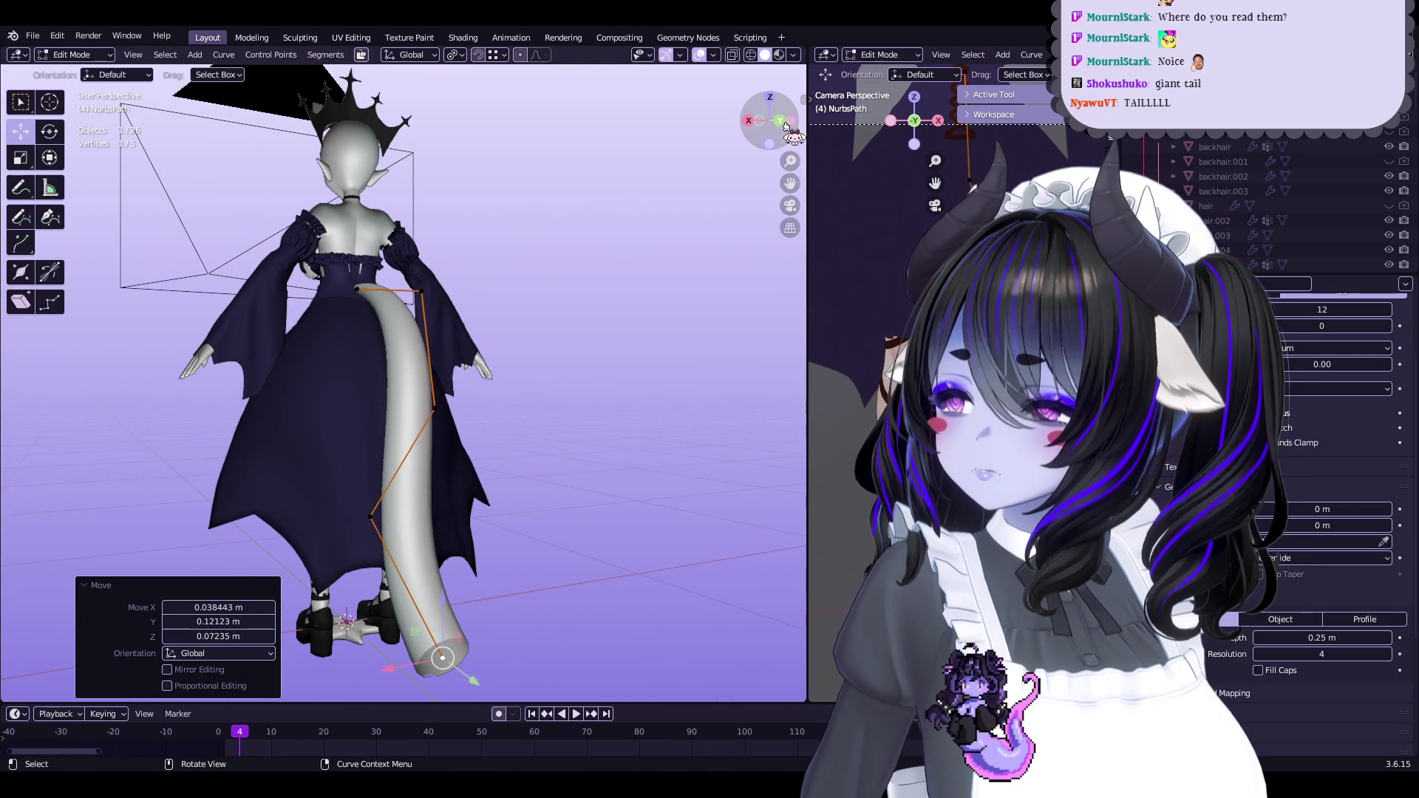
{"action": "left_click", "coordinate": [783, 121]}
{"action": "left_click_drag", "start_coordinate": [425, 510], "coordinate": [450, 510]}
{"action": "left_click", "coordinate": [449, 509]}
{"action": "left_click_drag", "start_coordinate": [446, 607], "coordinate": [426, 608]}
{"action": "left_click", "coordinate": [444, 495]}
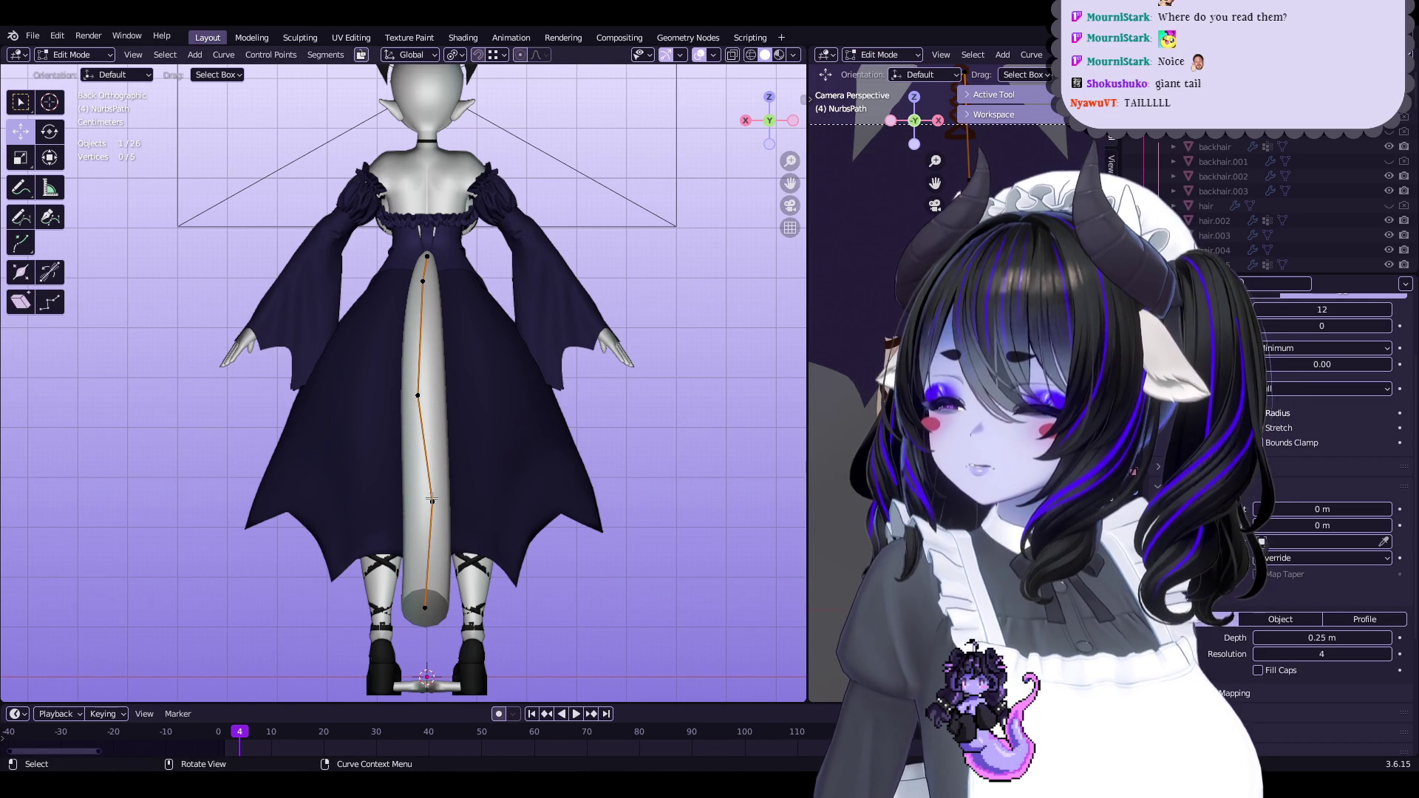
{"action": "left_click", "coordinate": [415, 494]}
{"action": "middle_click_drag", "start_coordinate": [428, 547], "coordinate": [435, 525], "text": "shift"}
Adjust the bottom and middle tail points with small moves from the back view
{"action": "left_click", "coordinate": [437, 567]}
{"action": "left_click", "coordinate": [429, 475]}
{"action": "middle_click_drag", "start_coordinate": [430, 476], "coordinate": [455, 375]}
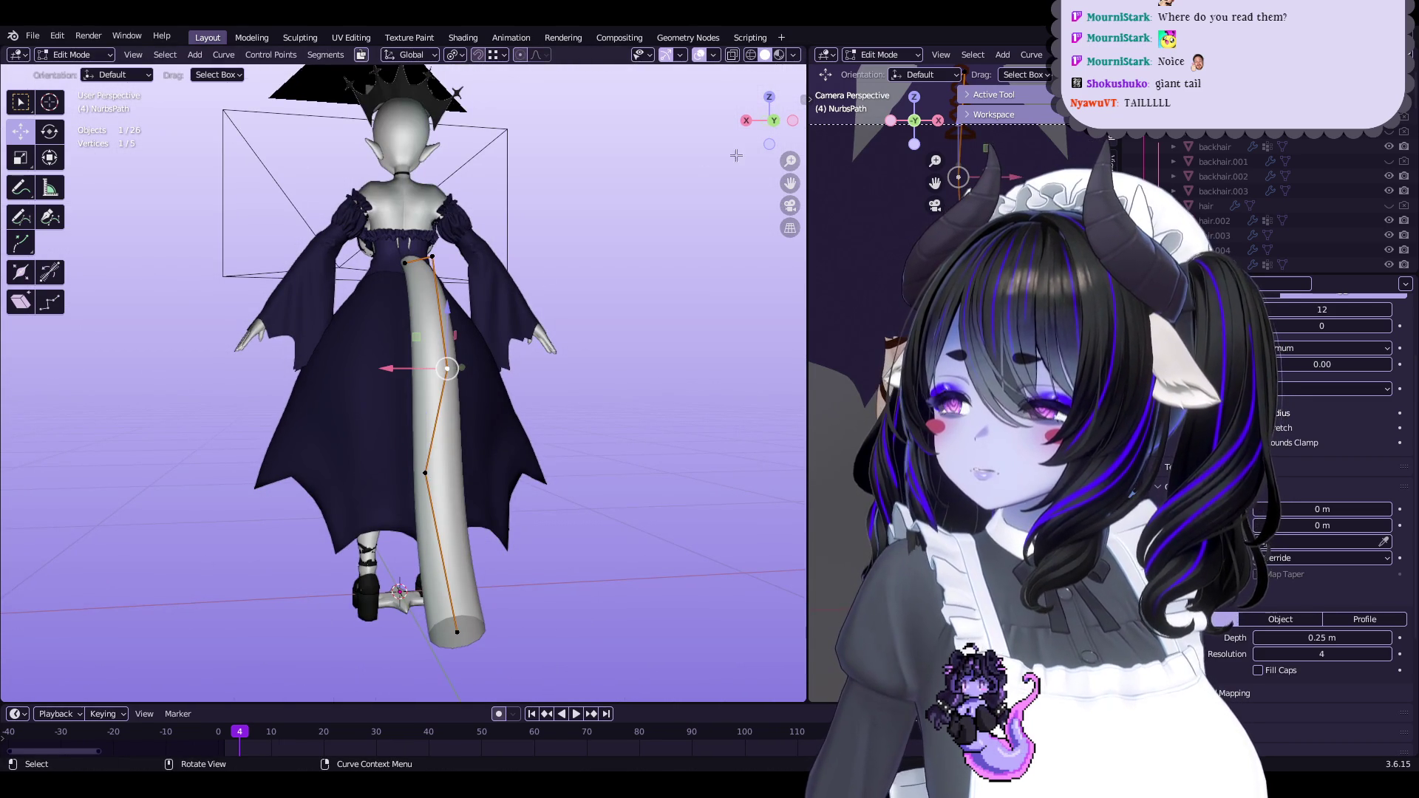
{"action": "left_click", "coordinate": [775, 120]}
{"action": "left_click", "coordinate": [427, 586], "text": "shift"}
{"action": "key", "text": "g"}
{"action": "left_click", "coordinate": [429, 574]}
{"action": "left_click", "coordinate": [428, 588]}
{"action": "key", "text": "g"}
{"action": "left_click", "coordinate": [430, 584]}
{"action": "left_click", "coordinate": [427, 367]}
{"action": "key", "text": "g"}
{"action": "left_click", "coordinate": [468, 379]}
Nudge the upper tail point sideways, then check the curve from the side, cancelling a trial reshape
{"action": "left_click", "coordinate": [433, 258]}
{"action": "key", "text": "g"}
{"action": "left_click", "coordinate": [442, 352]}
{"action": "key", "text": "g"}
{"action": "left_click", "coordinate": [442, 352]}
{"action": "mouse_move", "coordinate": [441, 352]}
{"action": "middle_mouse_down"}
{"action": "mouse_move", "coordinate": [629, 370]}
{"action": "mouse_move", "coordinate": [581, 412]}
{"action": "mouse_move", "coordinate": [553, 523]}
{"action": "middle_mouse_up"}
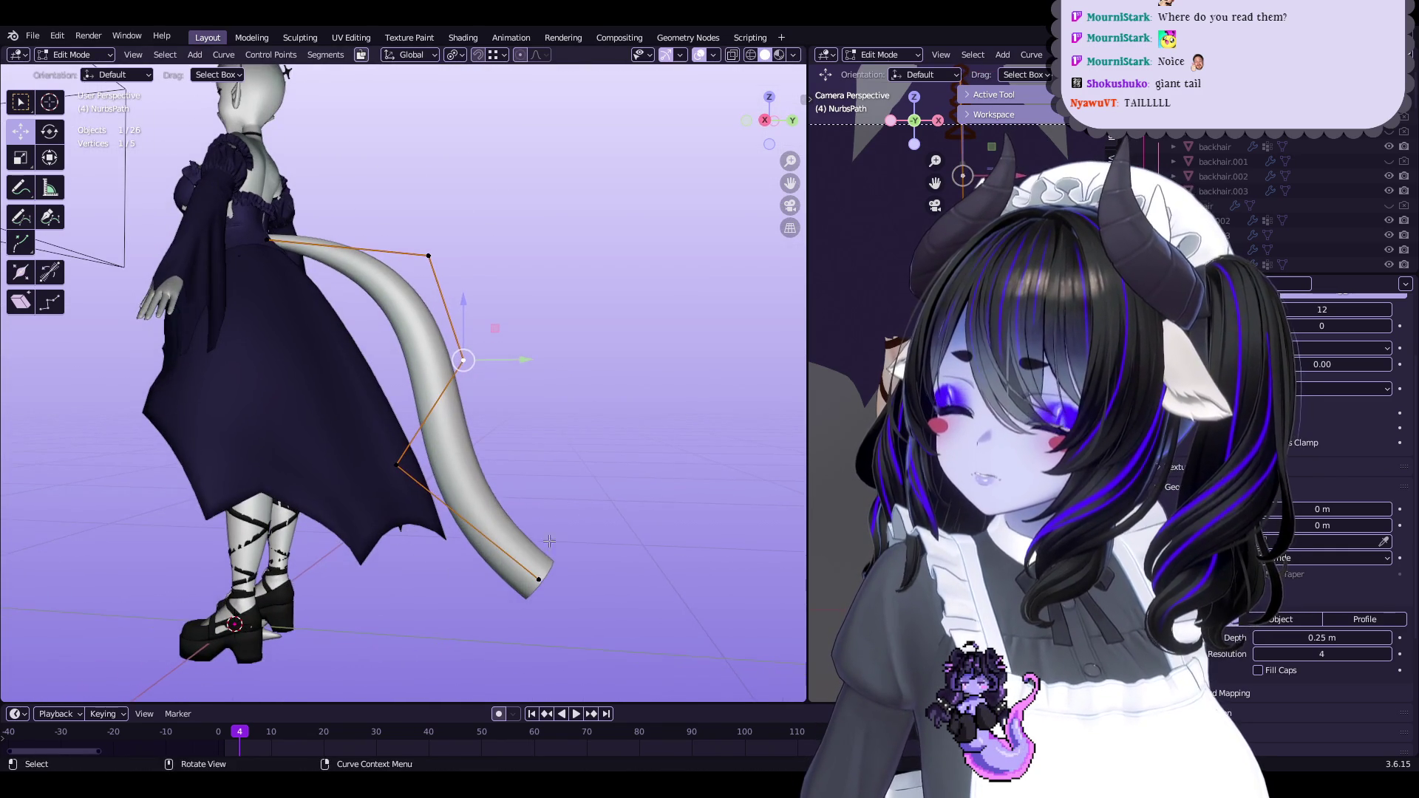
{"action": "middle_click_drag", "start_coordinate": [643, 400], "coordinate": [632, 417]}
{"action": "left_click", "coordinate": [563, 447]}
{"action": "middle_click_drag", "start_coordinate": [563, 446], "coordinate": [311, 377]}
{"action": "mouse_move", "coordinate": [574, 411]}
{"action": "left_mouse_down"}
{"action": "mouse_move", "coordinate": [468, 212]}
{"action": "mouse_move", "coordinate": [323, 359]}
{"action": "left_mouse_up"}
{"action": "key", "text": "Escape"}
Hide the dress and reposition the tail root point at the lower back
{"action": "middle_click_drag", "start_coordinate": [547, 338], "coordinate": [454, 375]}
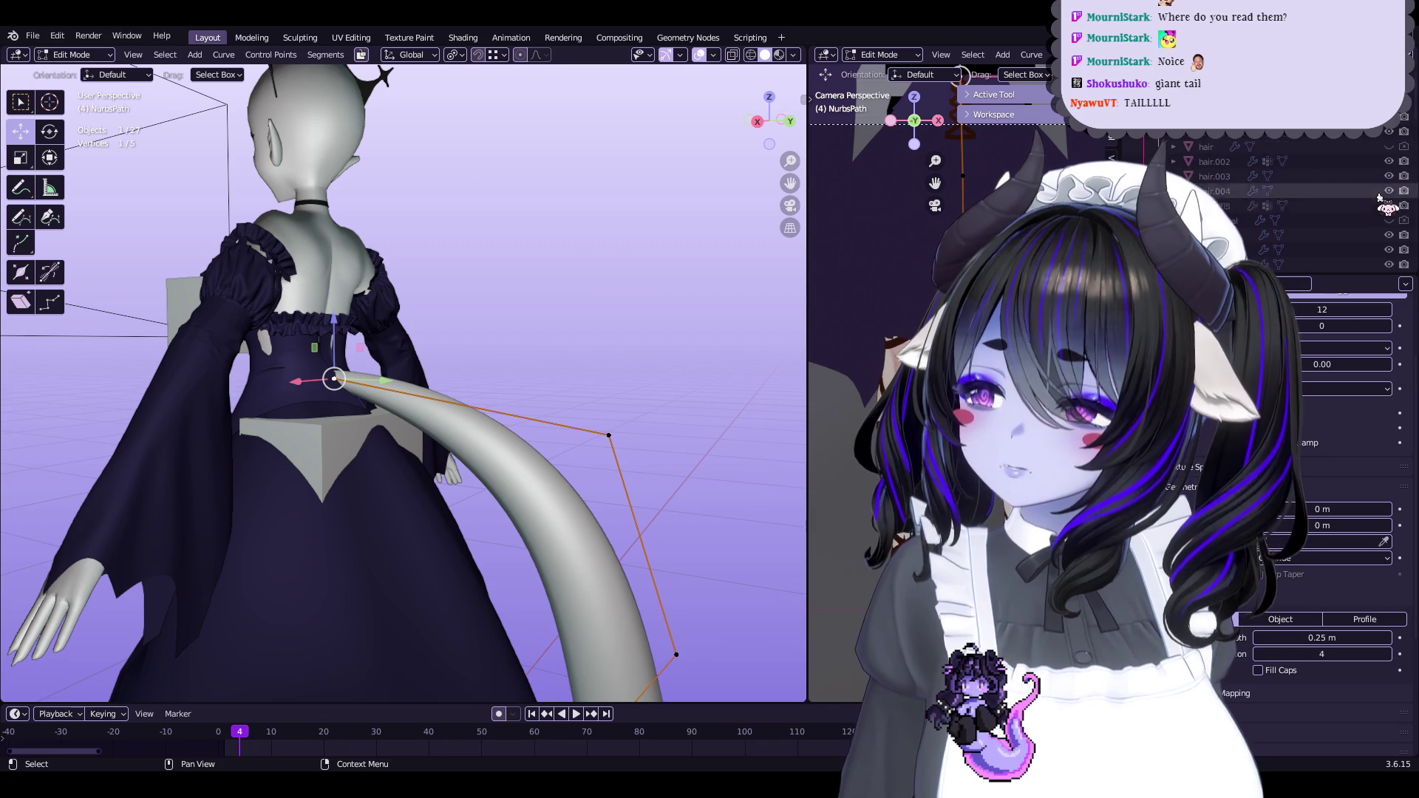
{"action": "left_click", "coordinate": [1390, 220]}
{"action": "middle_click_drag", "start_coordinate": [443, 333], "coordinate": [473, 318]}
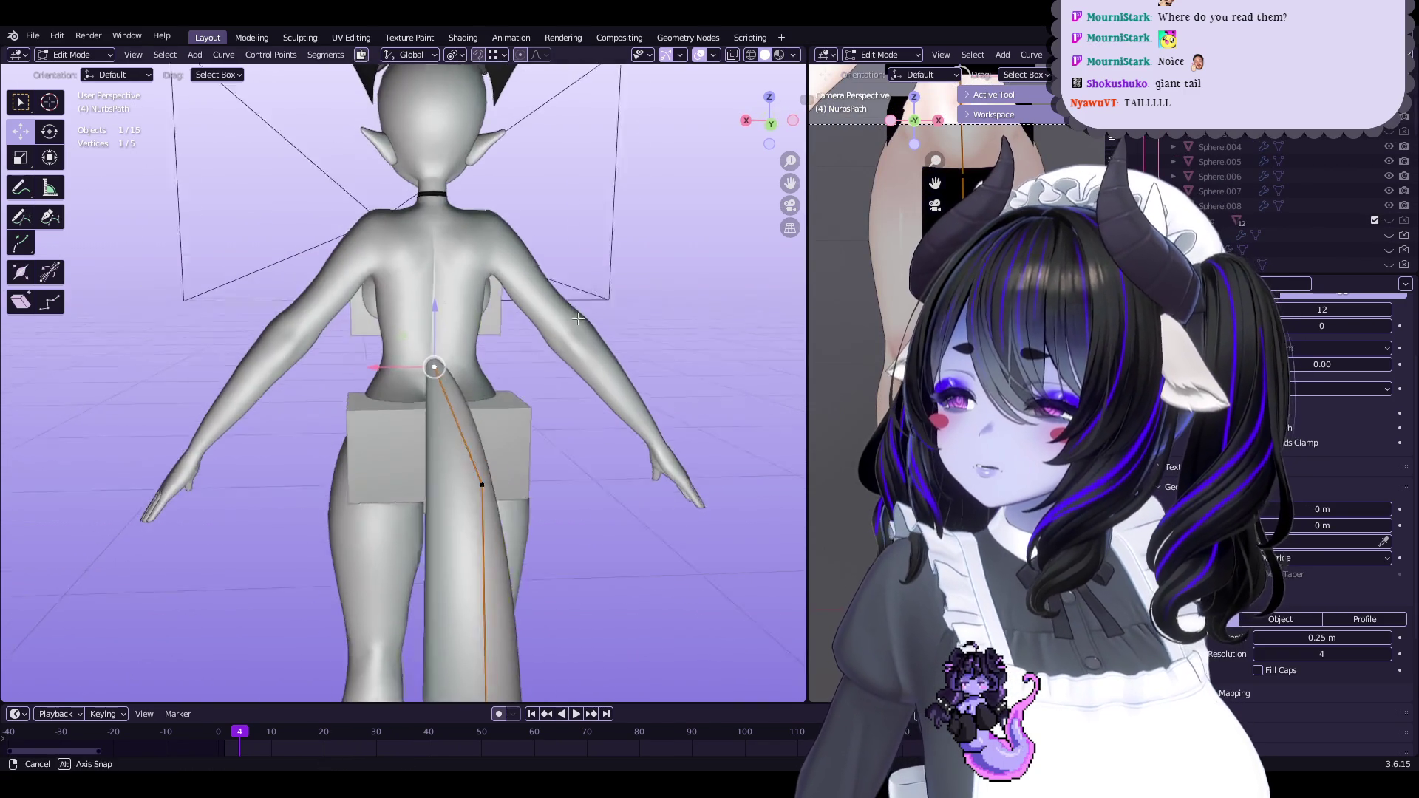
{"action": "left_click", "coordinate": [429, 374]}
{"action": "mouse_move", "coordinate": [429, 374]}
{"action": "middle_mouse_down"}
{"action": "mouse_move", "coordinate": [467, 311]}
{"action": "mouse_move", "coordinate": [532, 346]}
{"action": "mouse_move", "coordinate": [629, 292]}
{"action": "middle_mouse_up"}
{"action": "scroll", "coordinate": [488, 326], "scroll_direction": "up", "scroll_amount": 4}
{"action": "key", "text": "g"}
{"action": "left_click", "coordinate": [500, 343]}
{"action": "key", "text": "g"}
{"action": "left_click", "coordinate": [533, 346]}
{"action": "scroll", "coordinate": [534, 346], "scroll_direction": "down", "scroll_amount": 3}
{"action": "scroll", "coordinate": [534, 346], "scroll_direction": "up", "scroll_amount": 2}
{"action": "scroll", "coordinate": [533, 347], "scroll_direction": "down", "scroll_amount": 3}
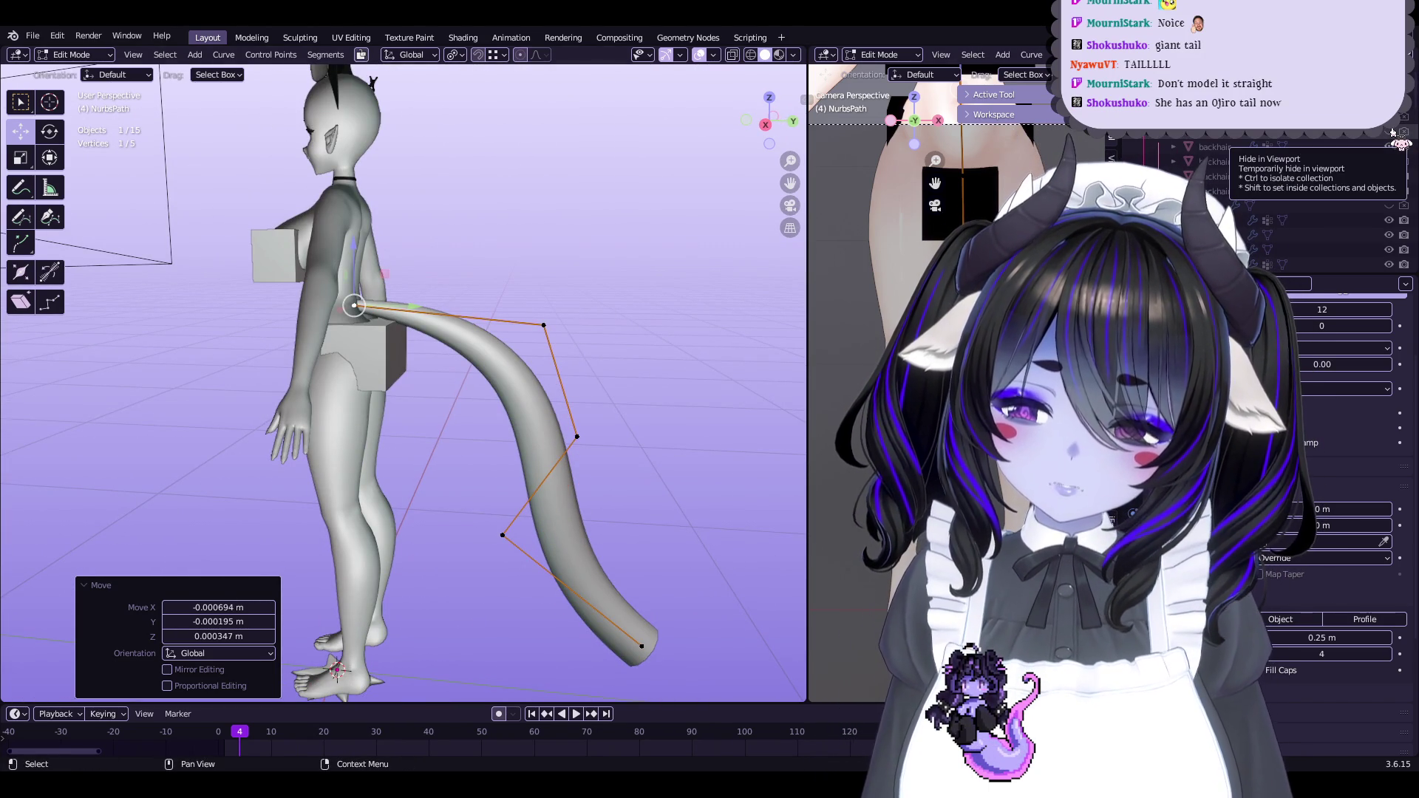
Toggle the hair and reference planes to check the tail, show the dress again, and save
{"action": "left_click", "coordinate": [1393, 132]}
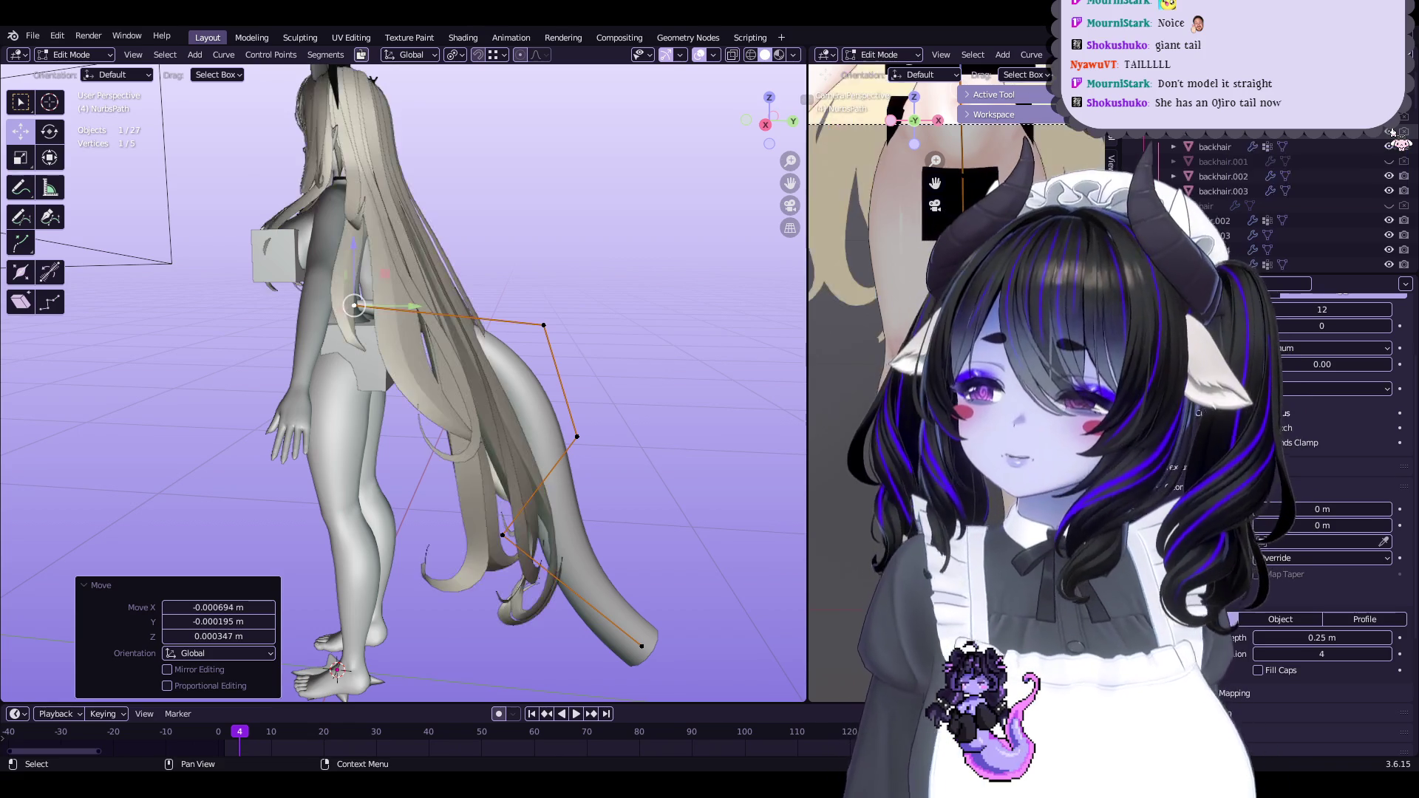
{"action": "left_click", "coordinate": [1393, 132]}
{"action": "left_click", "coordinate": [1393, 117]}
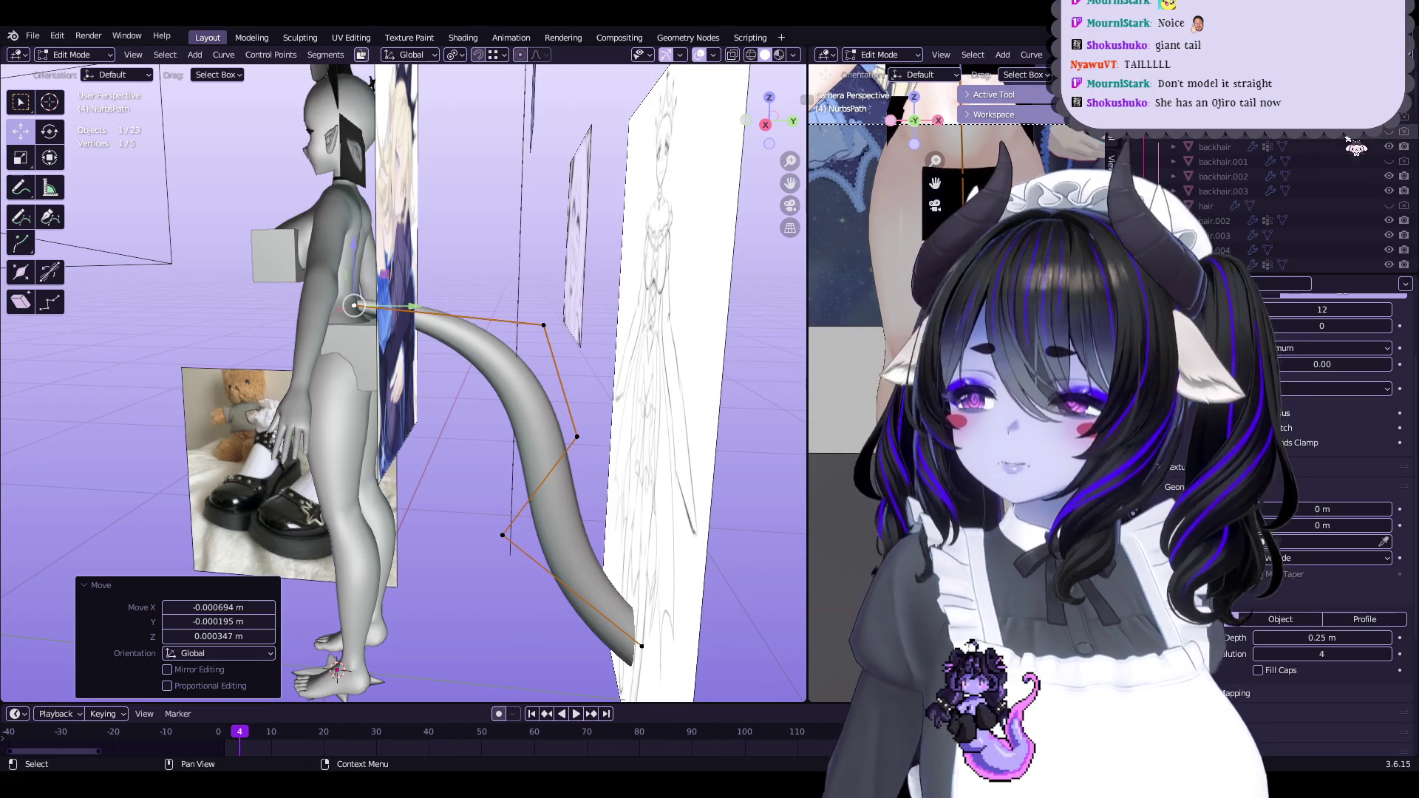
{"action": "left_click", "coordinate": [1394, 130]}
{"action": "scroll", "coordinate": [1345, 199], "scroll_direction": "down", "scroll_amount": 2}
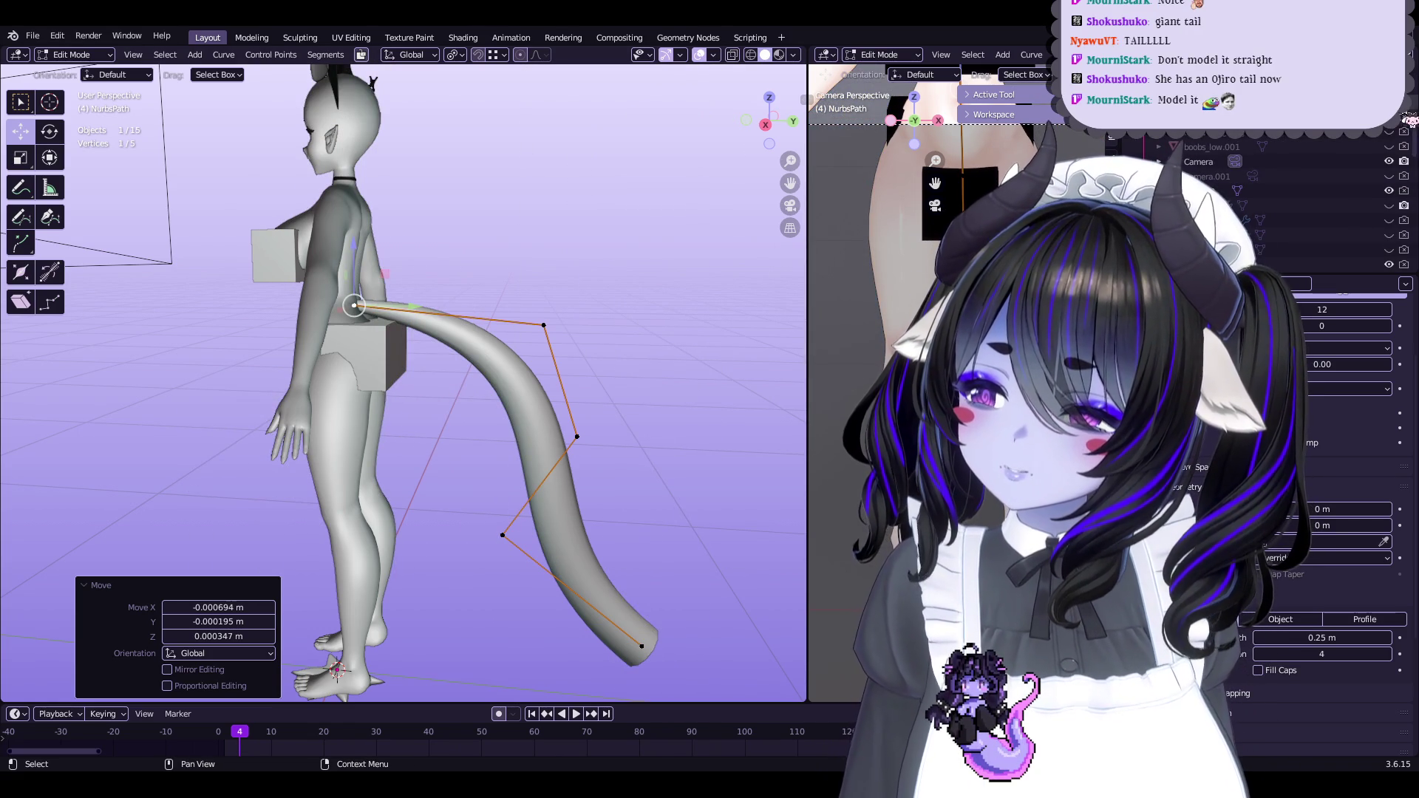
{"action": "left_click", "coordinate": [1404, 118]}
{"action": "middle_click_drag", "start_coordinate": [601, 349], "coordinate": [586, 515]}
{"action": "key", "text": "ctrl+s"}
Move the tail tip points down behind the character and save Start5Hime.blend again
{"action": "left_click", "coordinate": [586, 515]}
{"action": "key", "text": "g"}
{"action": "left_click", "coordinate": [480, 428]}
{"action": "mouse_move", "coordinate": [481, 429]}
{"action": "middle_mouse_down"}
{"action": "mouse_move", "coordinate": [416, 418]}
{"action": "mouse_move", "coordinate": [500, 401]}
{"action": "middle_mouse_up"}
{"action": "key", "text": "g"}
{"action": "left_click", "coordinate": [493, 465]}
{"action": "mouse_move", "coordinate": [494, 464]}
{"action": "middle_mouse_down"}
{"action": "mouse_move", "coordinate": [582, 461]}
{"action": "mouse_move", "coordinate": [575, 447]}
{"action": "mouse_move", "coordinate": [604, 420]}
{"action": "mouse_move", "coordinate": [600, 388]}
{"action": "mouse_move", "coordinate": [562, 362]}
{"action": "mouse_move", "coordinate": [555, 414]}
{"action": "middle_mouse_up"}
{"action": "key", "text": "ctrl+s"}
Reselect tail control points for a final nudge to the lower tail
{"action": "left_click", "coordinate": [598, 378]}
{"action": "left_click", "coordinate": [560, 362]}
{"action": "left_click_drag", "start_coordinate": [560, 444], "coordinate": [561, 445]}
{"action": "middle_click_drag", "start_coordinate": [533, 429], "coordinate": [493, 411]}
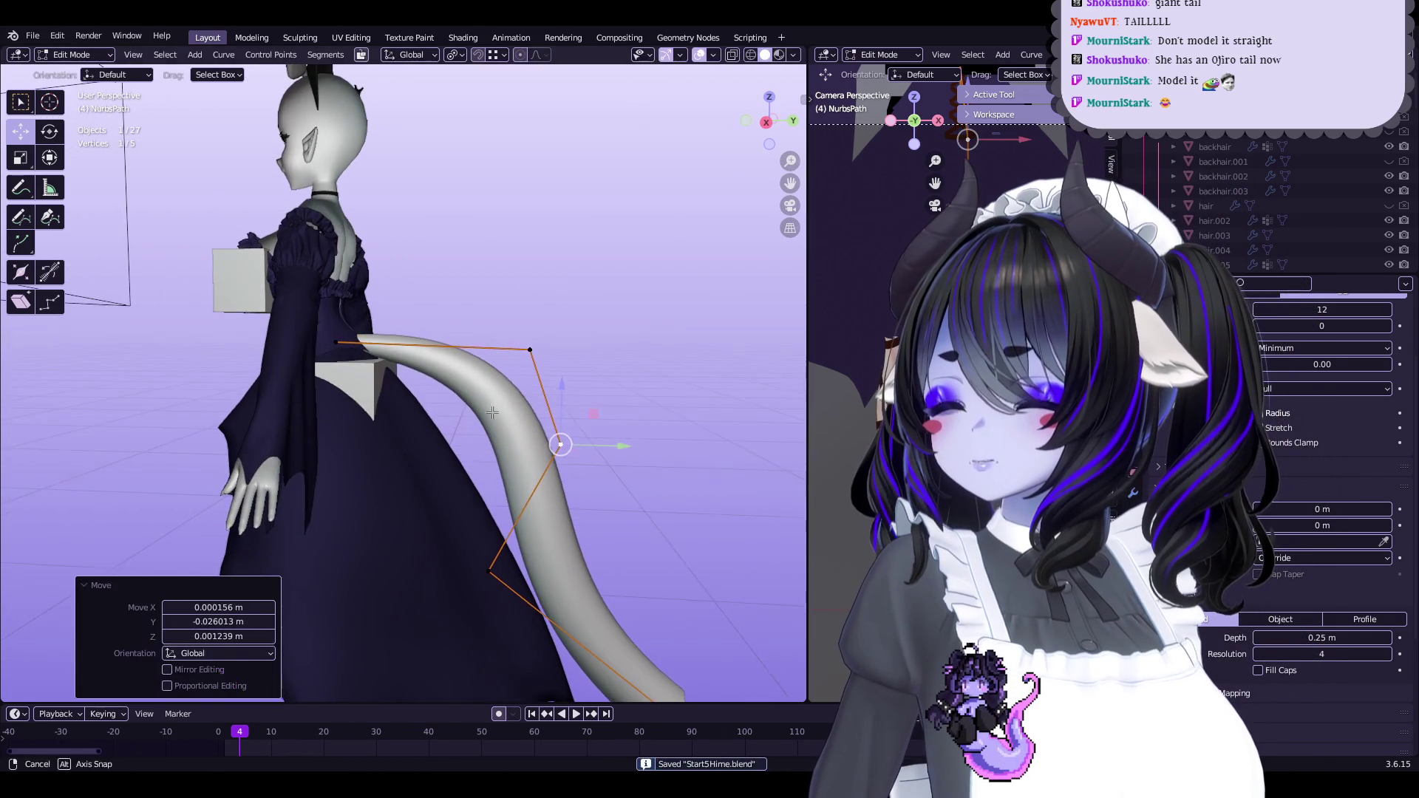
Move the upper tail control point and raise the tail tip upward
{"action": "left_click", "coordinate": [529, 349]}
{"action": "middle_click_drag", "start_coordinate": [529, 349], "coordinate": [523, 380]}
{"action": "key", "text": "g"}
{"action": "left_click", "coordinate": [593, 353]}
{"action": "left_click", "coordinate": [656, 698]}
{"action": "mouse_move", "coordinate": [592, 474]}
{"action": "middle_mouse_down"}
{"action": "mouse_move", "coordinate": [584, 458]}
{"action": "mouse_move", "coordinate": [586, 501]}
{"action": "middle_mouse_up"}
{"action": "mouse_move", "coordinate": [618, 397]}
{"action": "middle_mouse_down"}
{"action": "mouse_move", "coordinate": [591, 414]}
{"action": "mouse_move", "coordinate": [678, 345]}
{"action": "middle_mouse_up"}
{"action": "left_click", "coordinate": [591, 414]}
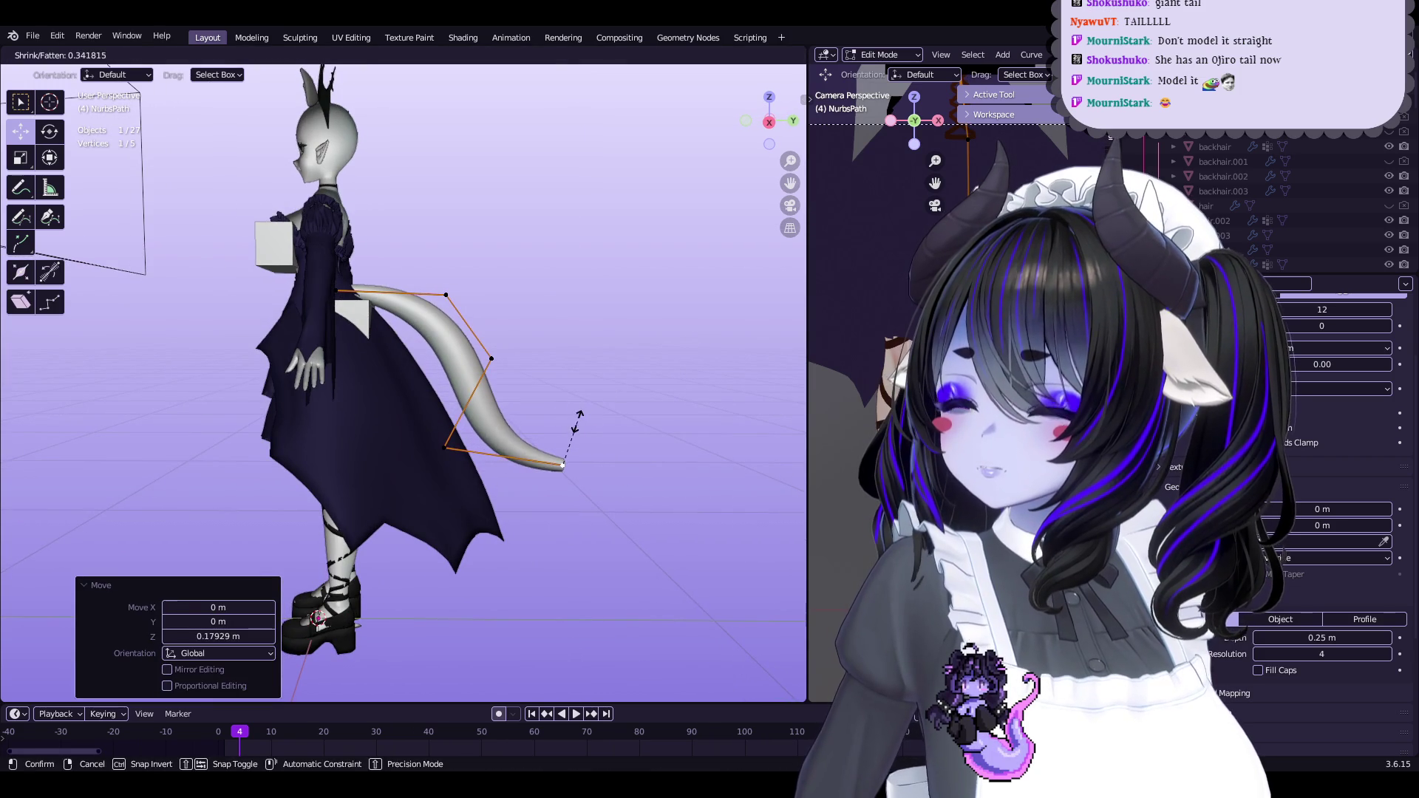
Place the tail tip up and to the right and thin it to 0.582
{"action": "left_click", "coordinate": [460, 438]}
{"action": "scroll", "coordinate": [583, 412], "scroll_direction": "up", "scroll_amount": 2}
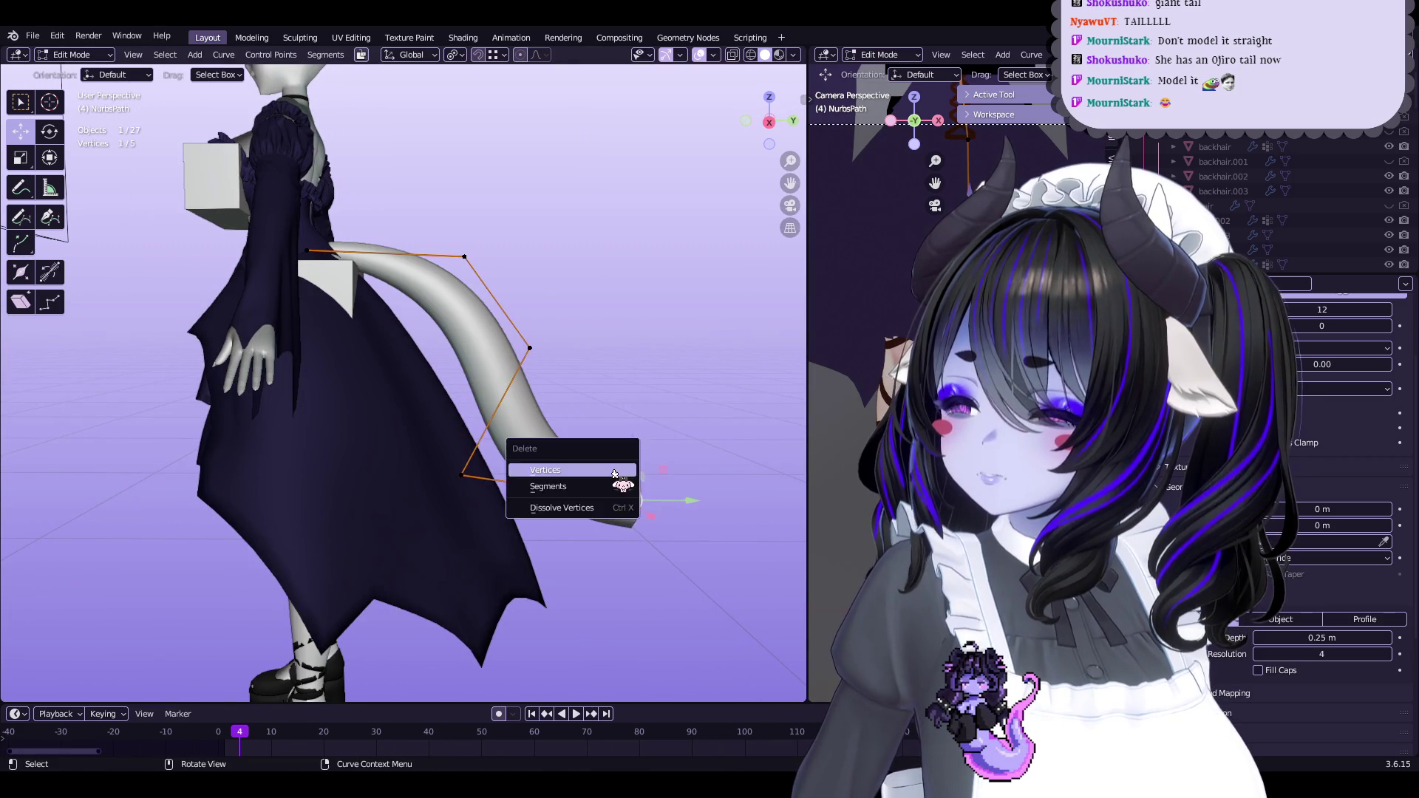
{"action": "key", "text": "g"}
{"action": "left_click", "coordinate": [629, 436]}
{"action": "key", "text": "g"}
{"action": "left_click", "coordinate": [598, 433]}
{"action": "right_click", "coordinate": [616, 360]}
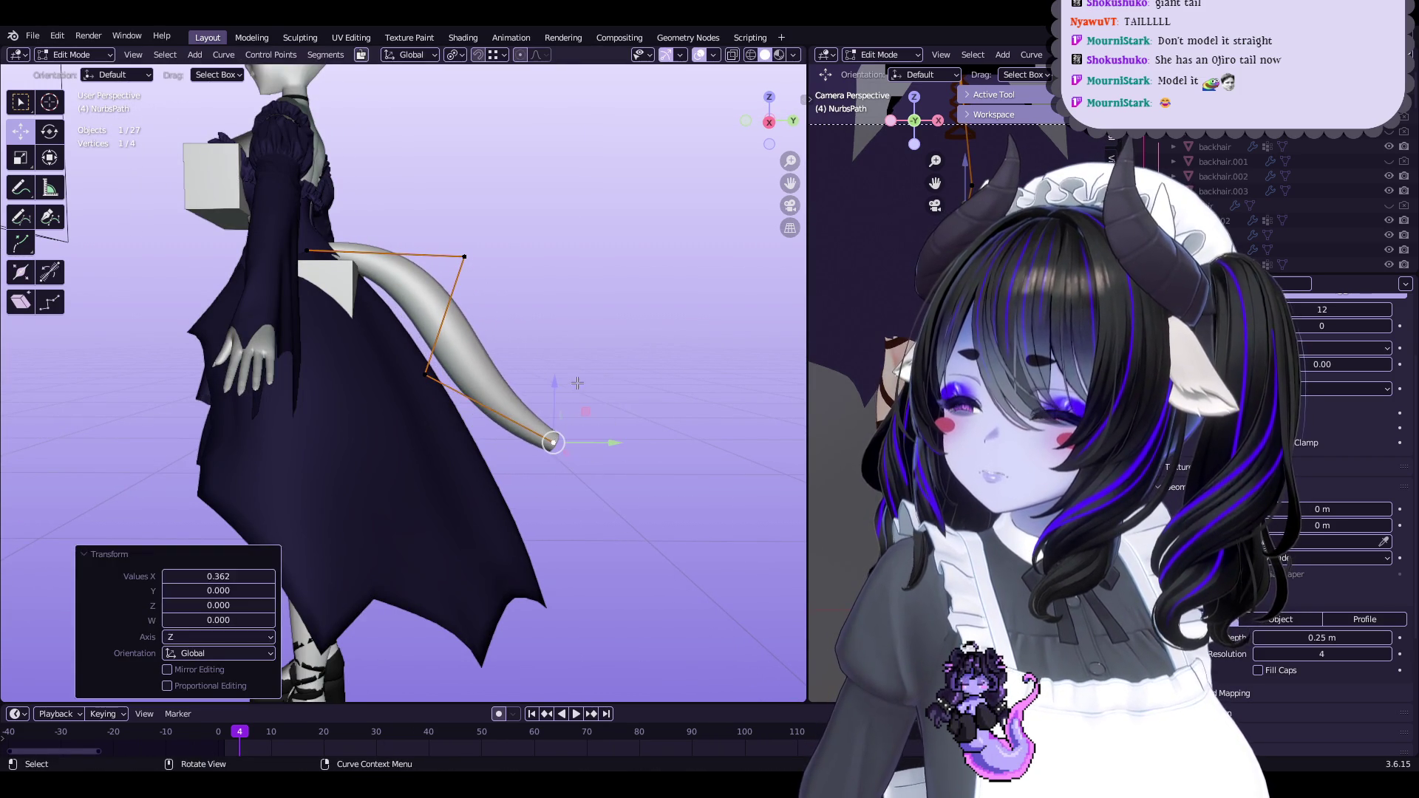
{"action": "left_click", "coordinate": [508, 300]}
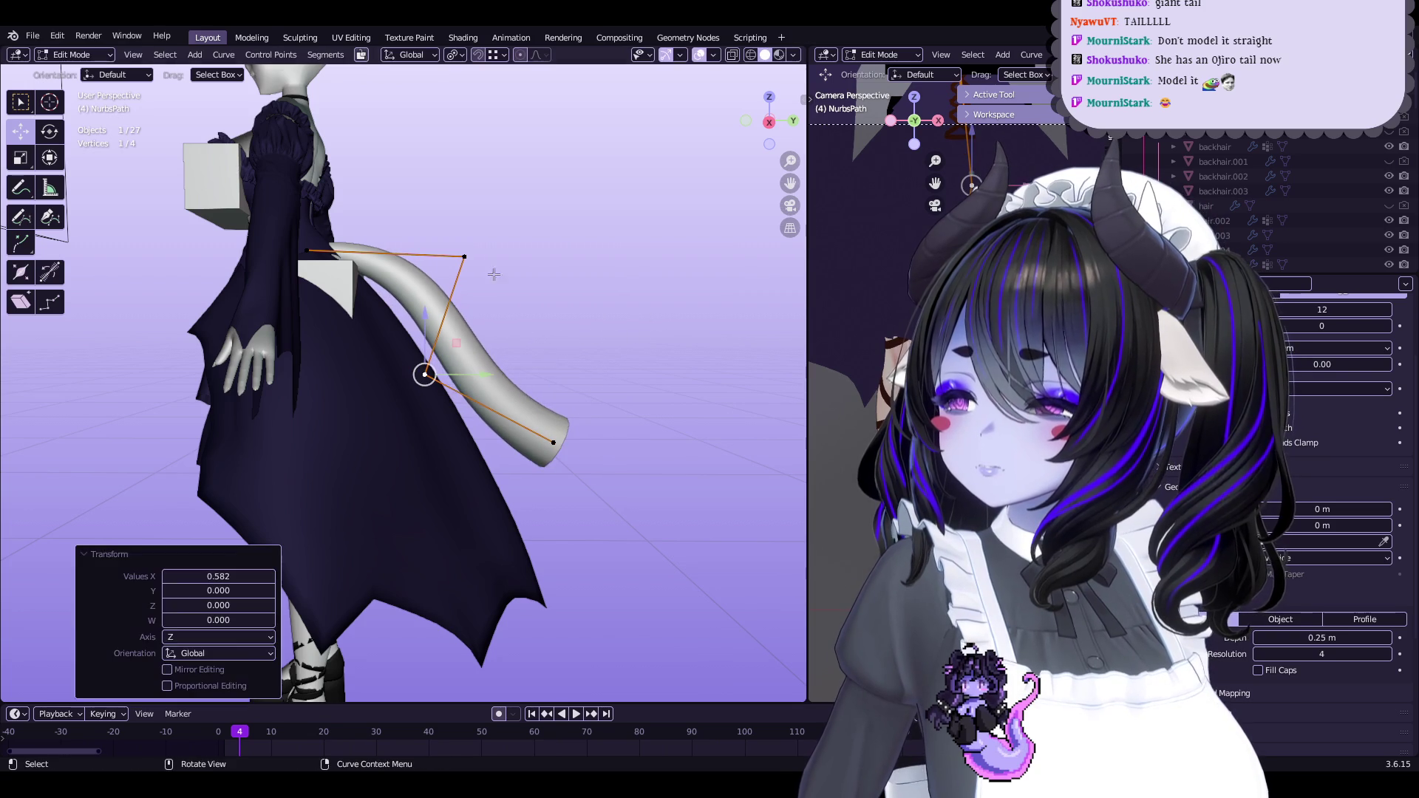
{"action": "mouse_move", "coordinate": [570, 406]}
{"action": "middle_mouse_down"}
{"action": "mouse_move", "coordinate": [481, 372]}
{"action": "mouse_move", "coordinate": [452, 504]}
{"action": "mouse_move", "coordinate": [575, 405]}
{"action": "mouse_move", "coordinate": [516, 380]}
{"action": "mouse_move", "coordinate": [577, 370]}
{"action": "mouse_move", "coordinate": [687, 316]}
{"action": "middle_mouse_up"}
Shrink the tail tip radius to 0.75 with Alt+S
{"action": "key", "text": "Tab"}
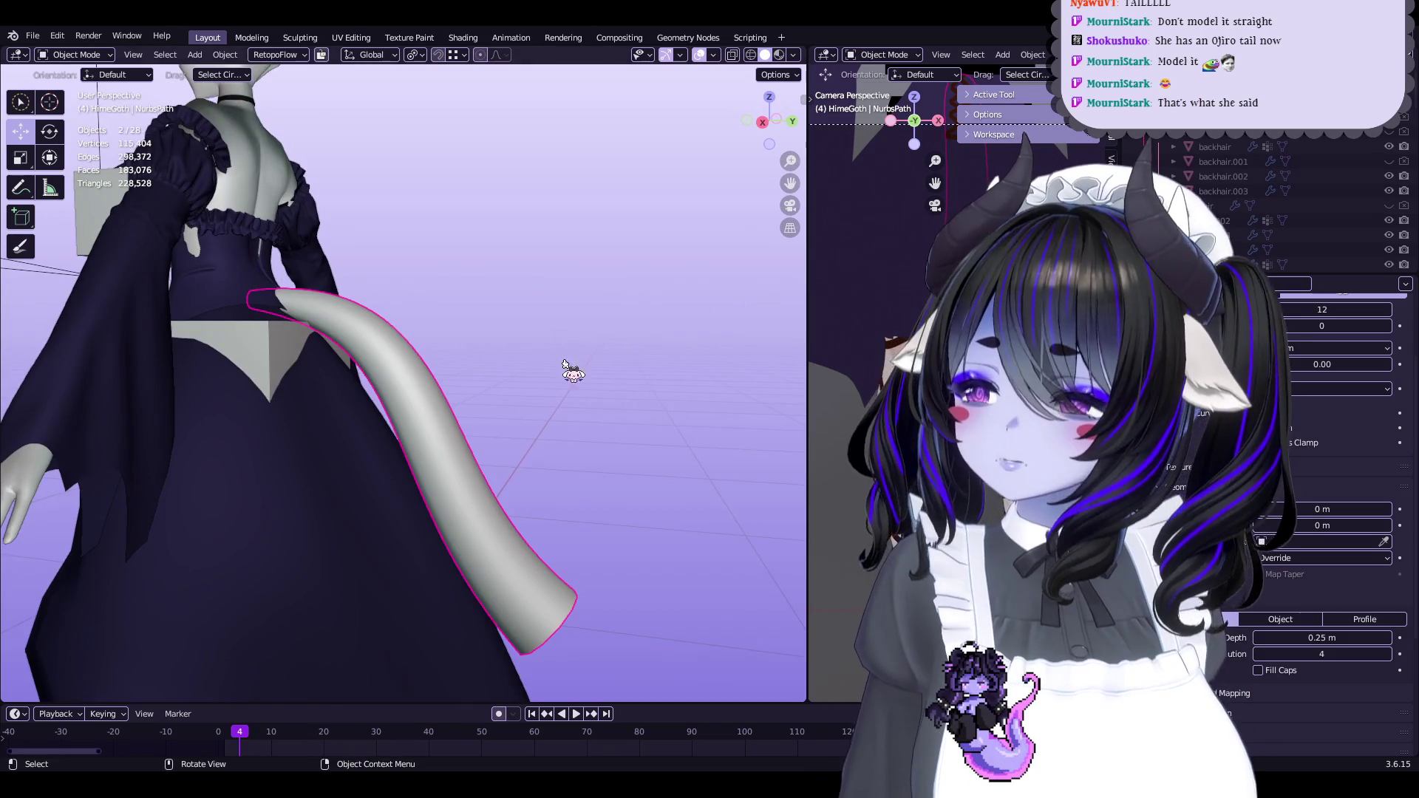
{"action": "key", "text": "Tab"}
{"action": "middle_click_drag", "start_coordinate": [573, 372], "coordinate": [553, 379]}
{"action": "scroll", "coordinate": [557, 336], "scroll_direction": "up", "scroll_amount": 4}
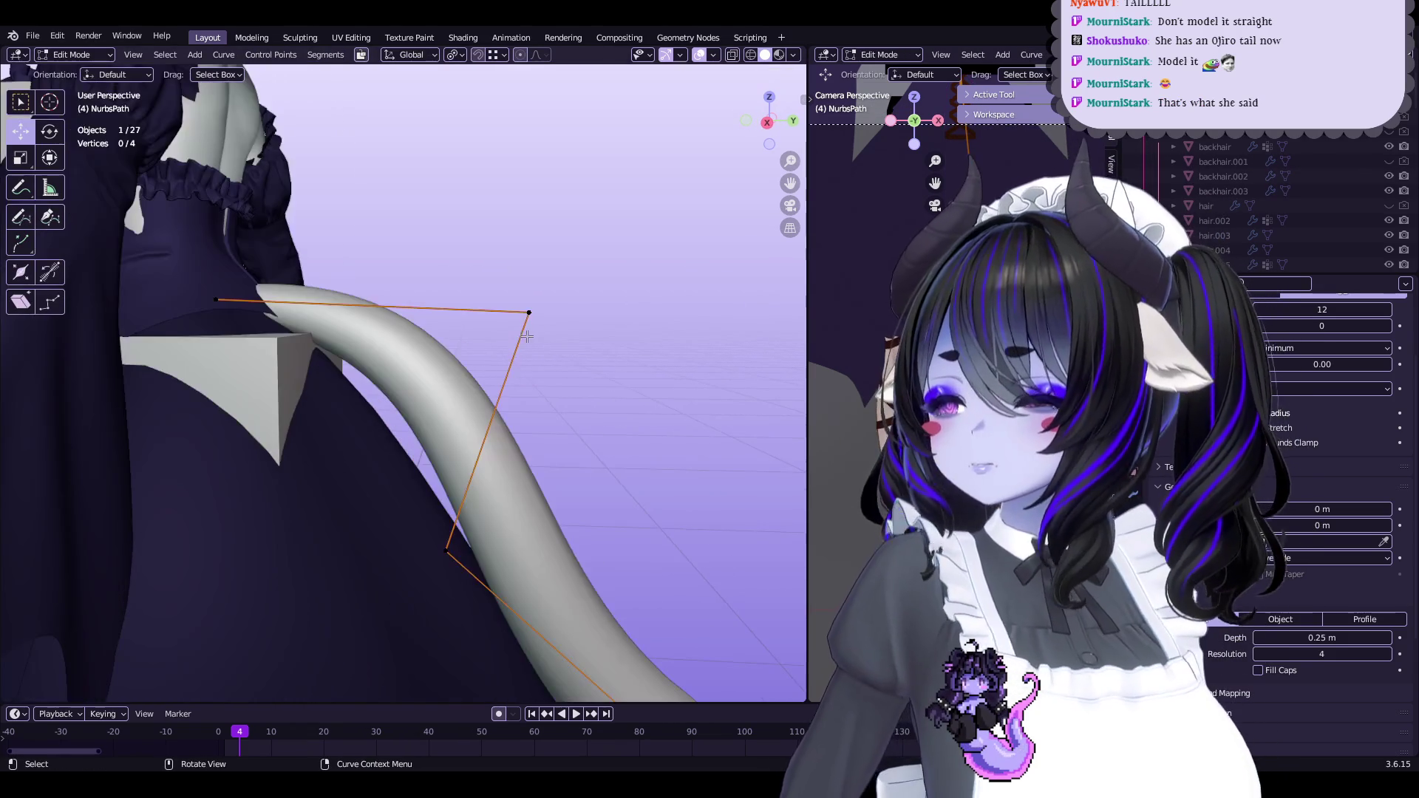
{"action": "mouse_move", "coordinate": [375, 261]}
{"action": "middle_mouse_down"}
{"action": "mouse_move", "coordinate": [504, 383]}
{"action": "mouse_move", "coordinate": [516, 378]}
{"action": "mouse_move", "coordinate": [555, 480]}
{"action": "middle_mouse_up"}
{"action": "key", "text": "alt+s"}
{"action": "type", "text": ".75"}
{"action": "key", "text": "Return"}
{"action": "left_click", "coordinate": [580, 611]}
Place the newly extended tail point in a straight side orthographic view
{"action": "key", "text": "Tab"}
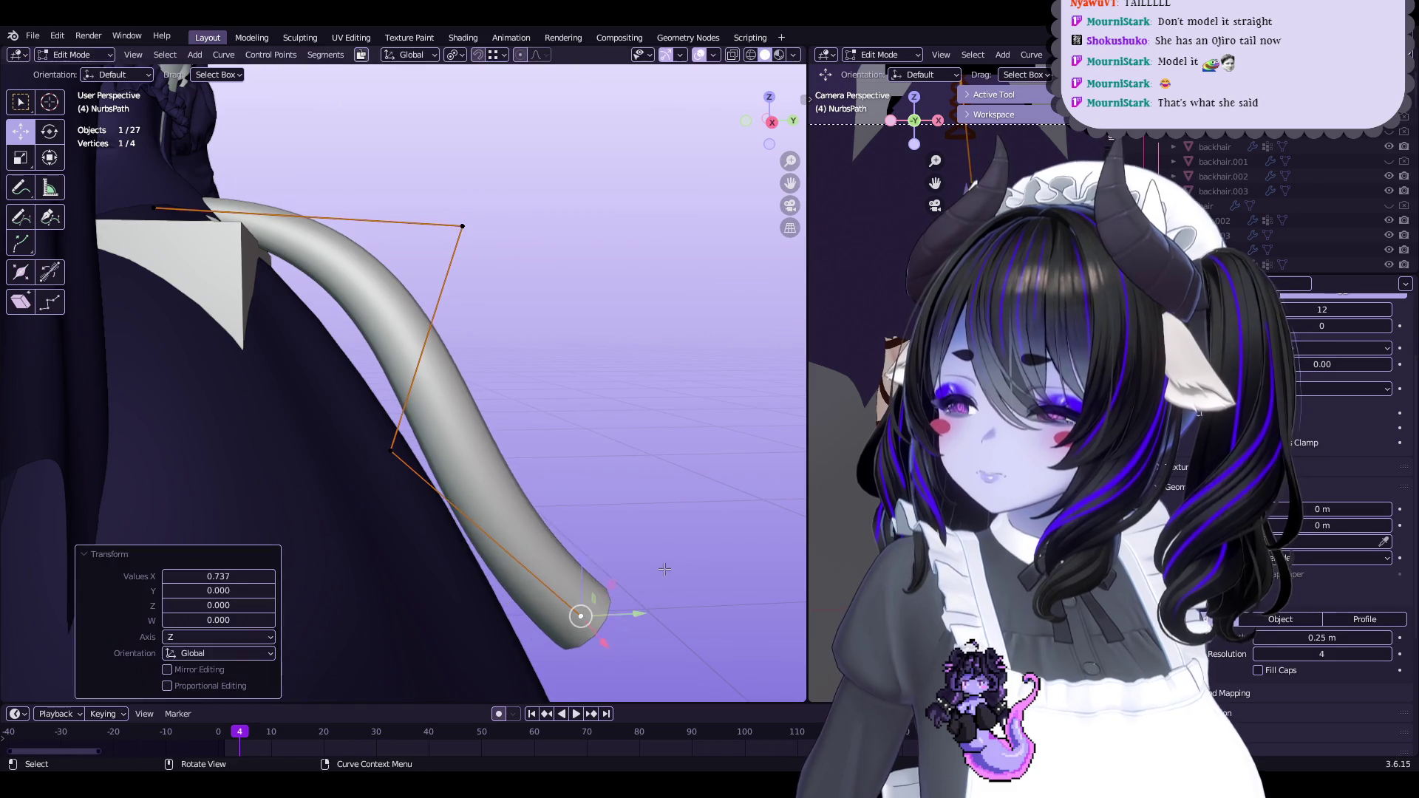
{"action": "scroll", "coordinate": [539, 564], "scroll_direction": "down", "scroll_amount": 5}
{"action": "mouse_move", "coordinate": [597, 525]}
{"action": "middle_mouse_down"}
{"action": "mouse_move", "coordinate": [529, 516]}
{"action": "mouse_move", "coordinate": [634, 507]}
{"action": "mouse_move", "coordinate": [501, 491]}
{"action": "mouse_move", "coordinate": [592, 469]}
{"action": "mouse_move", "coordinate": [561, 475]}
{"action": "middle_mouse_up"}
{"action": "scroll", "coordinate": [551, 491], "scroll_direction": "up", "scroll_amount": 3}
{"action": "key", "text": "Tab"}
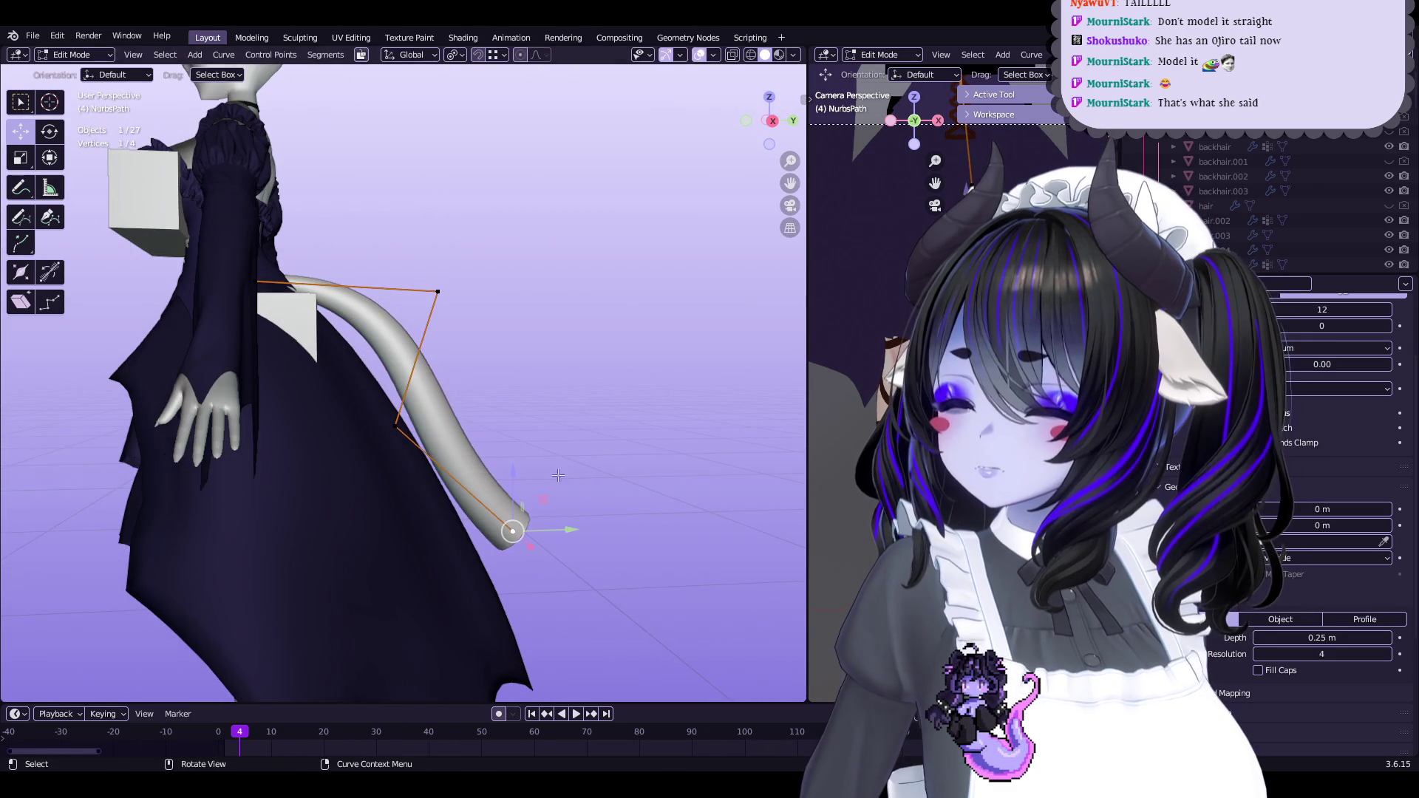
{"action": "left_click", "coordinate": [773, 117]}
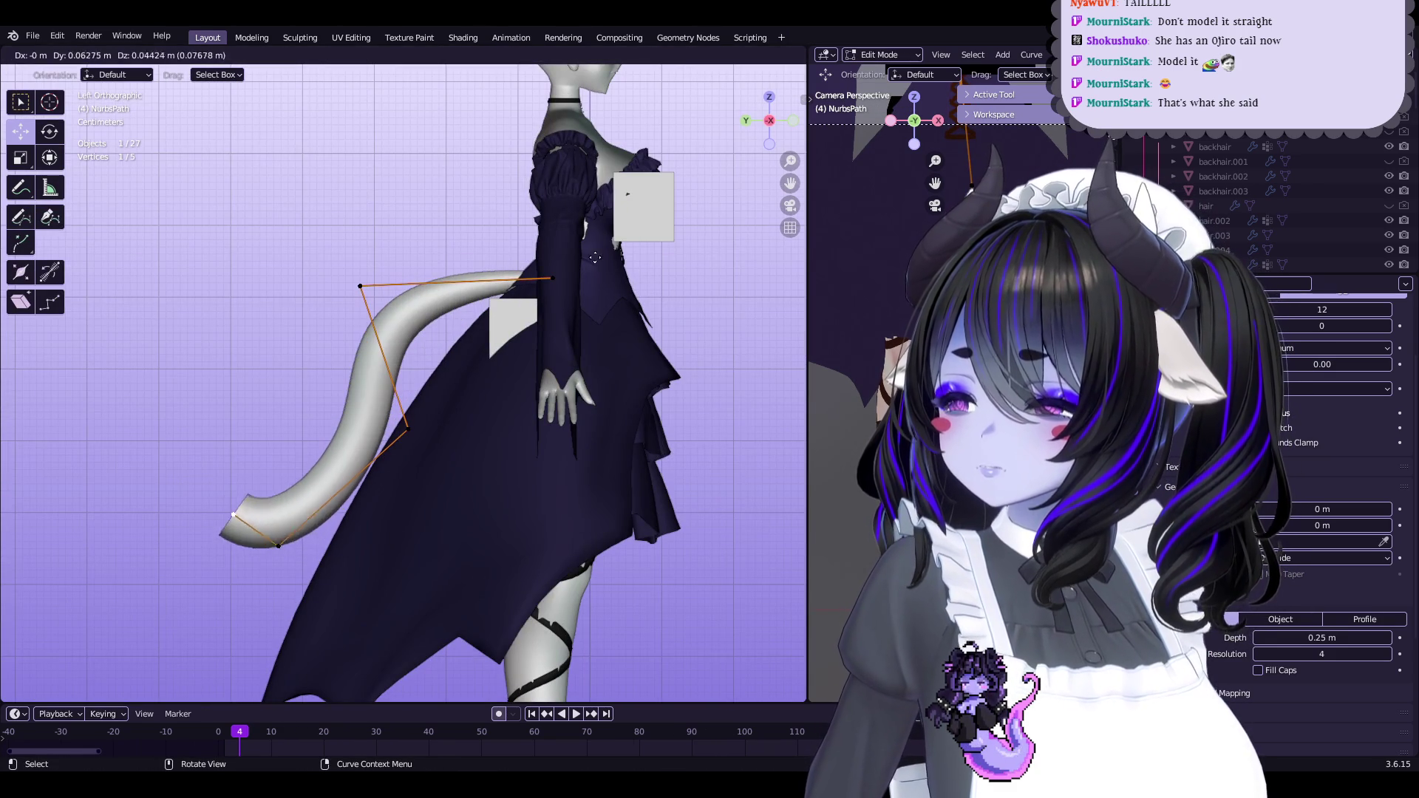
{"action": "left_click", "coordinate": [560, 201]}
Raise one control point and nudge the lower one to reshape the tail's hook
{"action": "middle_click_drag", "start_coordinate": [445, 403], "coordinate": [525, 360], "text": "shift"}
{"action": "middle_click_drag", "start_coordinate": [542, 197], "coordinate": [562, 275], "text": "shift"}
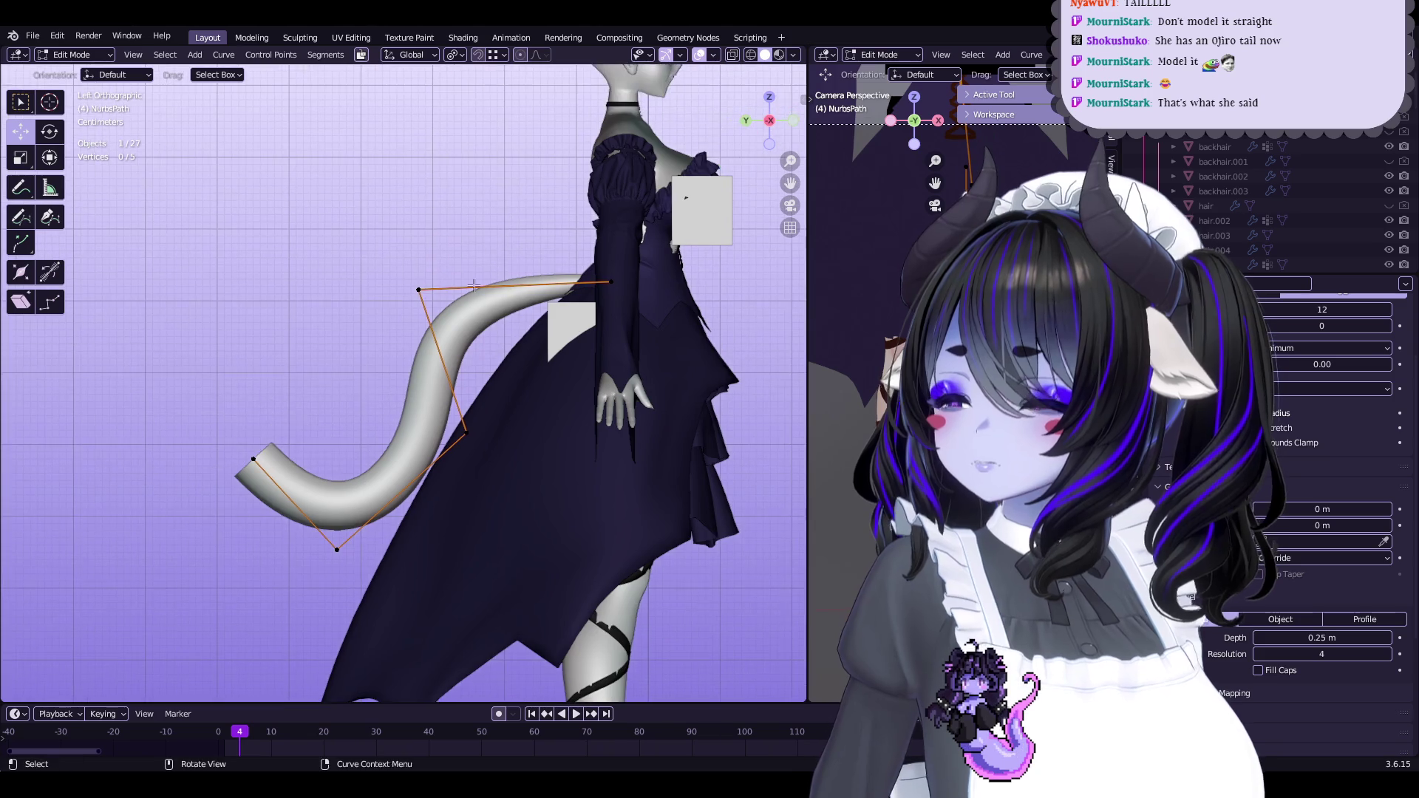
{"action": "scroll", "coordinate": [518, 310], "scroll_direction": "up", "scroll_amount": 1}
{"action": "middle_click_drag", "start_coordinate": [476, 333], "coordinate": [410, 326], "text": "shift"}
{"action": "key", "text": "g"}
{"action": "left_click", "coordinate": [523, 262]}
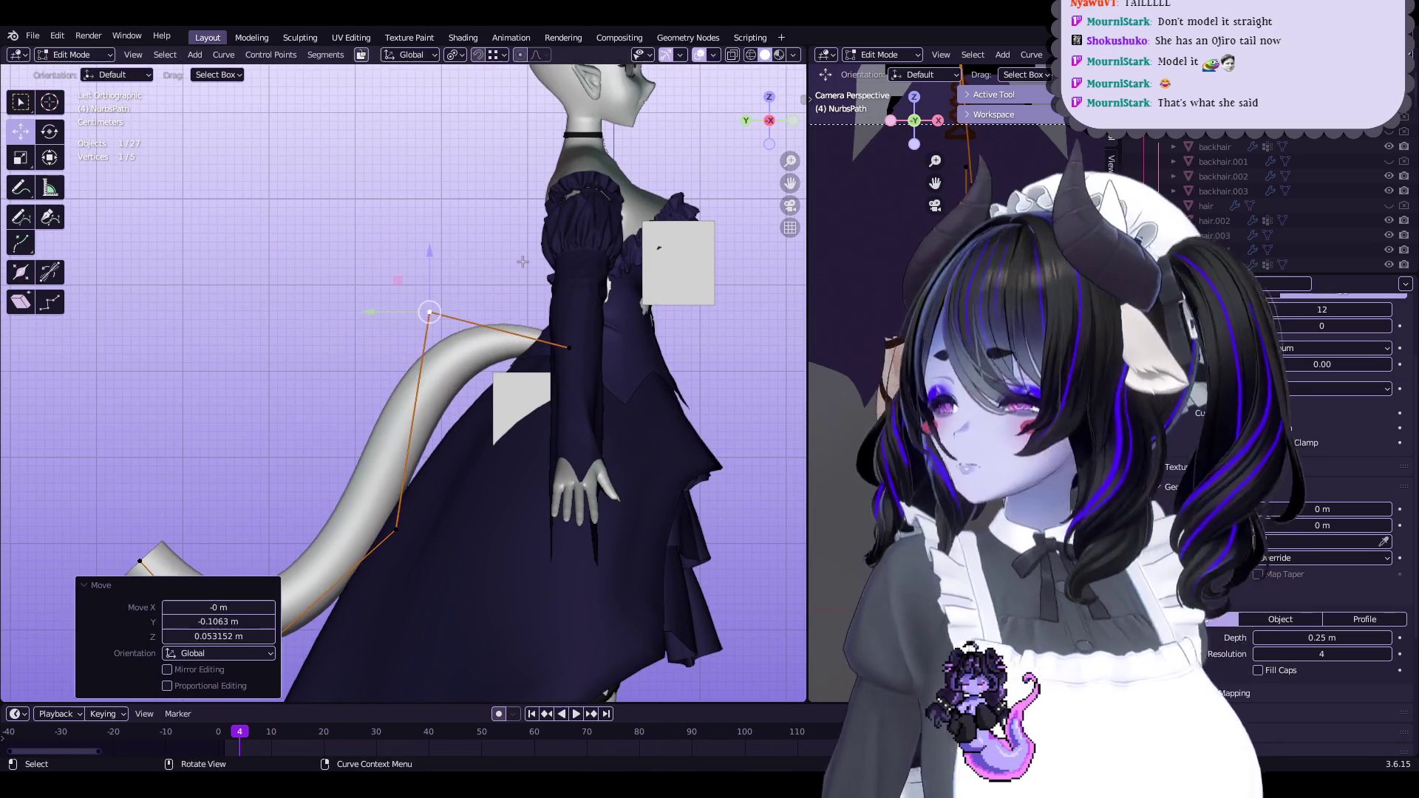
{"action": "left_click", "coordinate": [517, 292]}
{"action": "left_click_drag", "start_coordinate": [397, 529], "coordinate": [412, 492]}
{"action": "mouse_move", "coordinate": [412, 492]}
{"action": "middle_mouse_down", "text": "shift"}
{"action": "mouse_move", "coordinate": [444, 426]}
{"action": "mouse_move", "coordinate": [428, 370]}
{"action": "mouse_move", "coordinate": [481, 347]}
{"action": "mouse_move", "coordinate": [636, 362]}
{"action": "middle_mouse_up", "text": "shift"}
Shrink the tail tip's radius further and nudge the tip slightly down
{"action": "key", "text": "alt+s"}
{"action": "left_click", "coordinate": [645, 362]}
{"action": "left_click_drag", "start_coordinate": [646, 362], "coordinate": [645, 368]}
{"action": "scroll", "coordinate": [635, 351], "scroll_direction": "down", "scroll_amount": 5}
{"action": "mouse_move", "coordinate": [516, 371]}
{"action": "middle_mouse_down"}
{"action": "mouse_move", "coordinate": [485, 425]}
{"action": "mouse_move", "coordinate": [695, 408]}
{"action": "mouse_move", "coordinate": [768, 417]}
{"action": "middle_mouse_up"}
{"action": "left_click", "coordinate": [696, 407]}
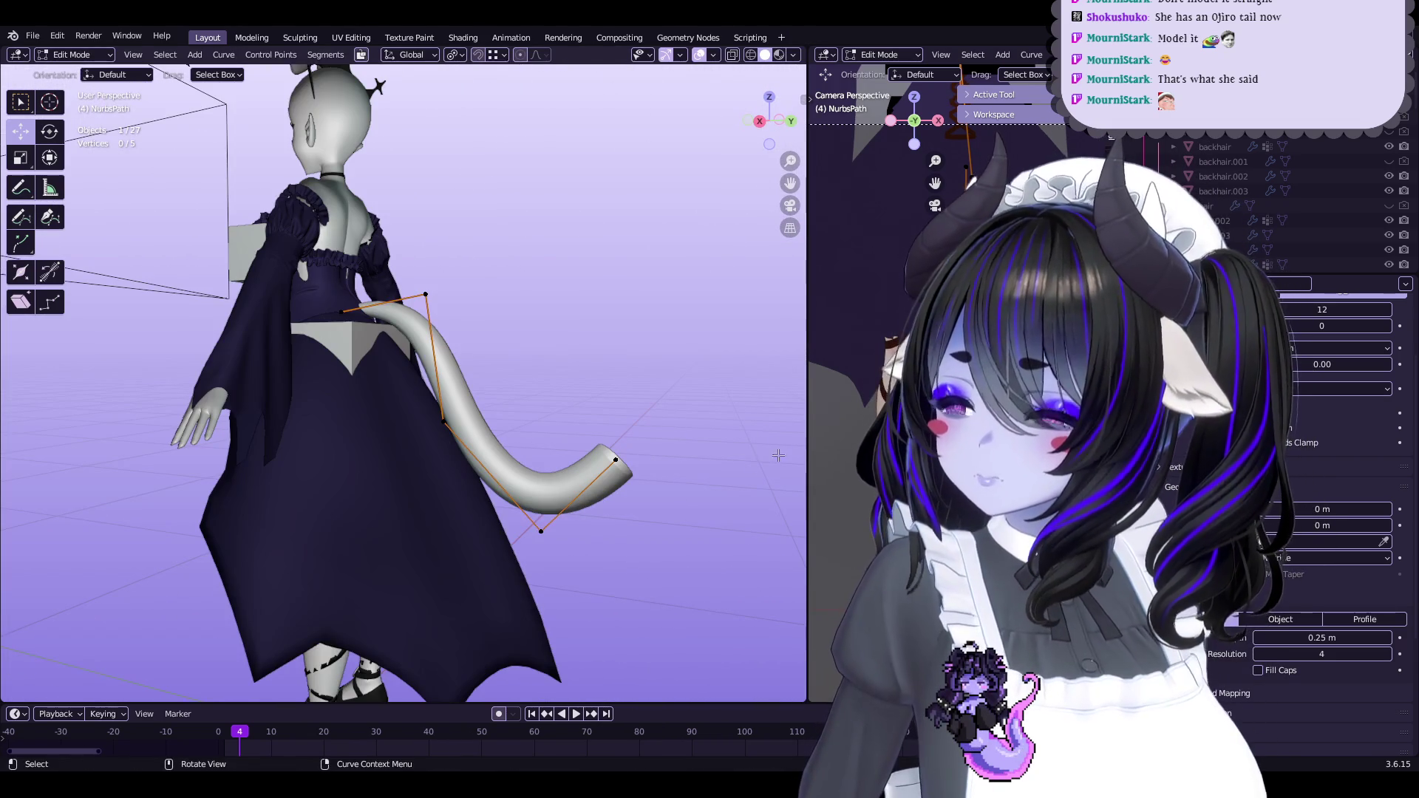
{"action": "key", "text": "Tab"}
Enable Fill Caps to close the tail curve's open ends
{"action": "left_click", "coordinate": [1273, 674]}
{"action": "middle_click_drag", "start_coordinate": [577, 459], "coordinate": [502, 428]}
{"action": "key", "text": "Tab"}
{"action": "key", "text": "Tab"}
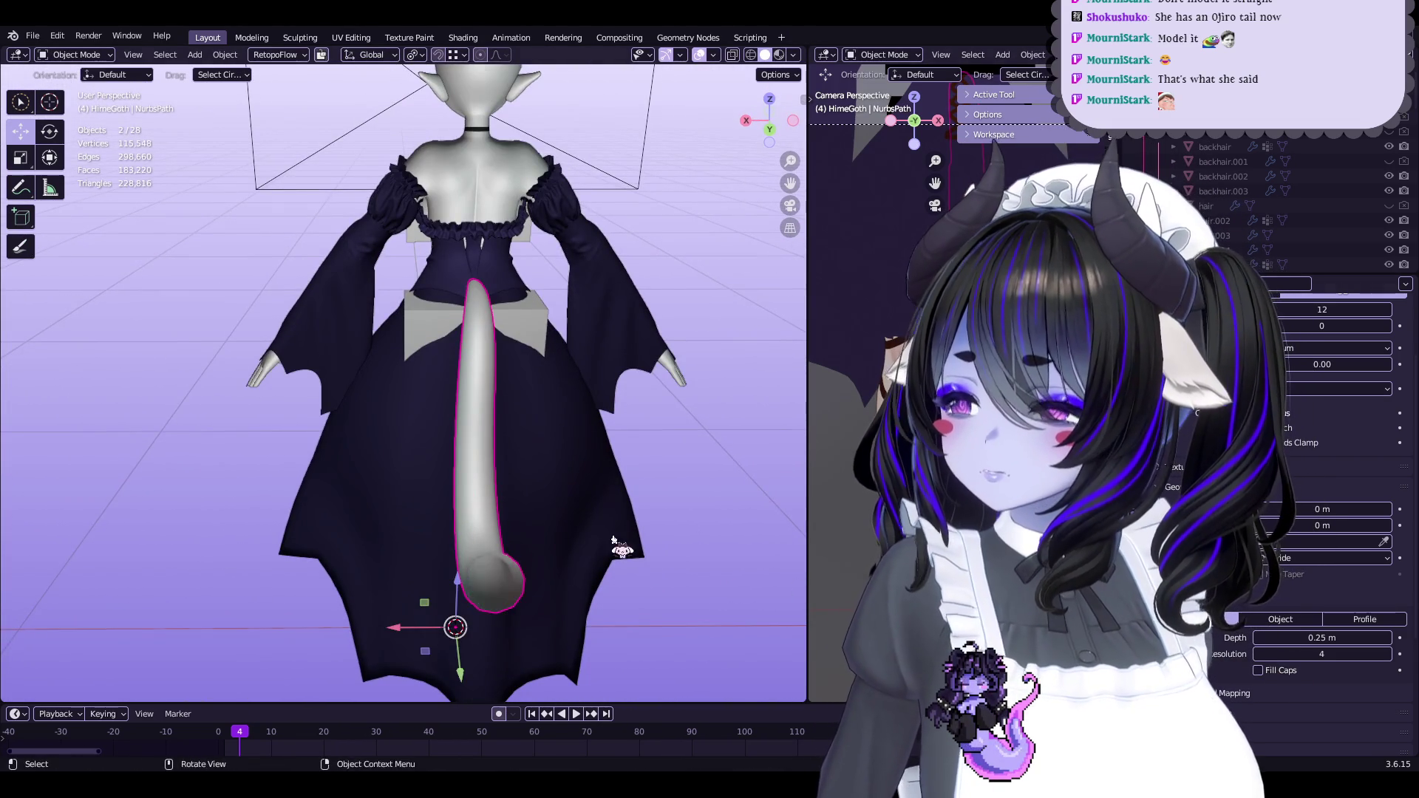
{"action": "middle_click_drag", "start_coordinate": [798, 591], "coordinate": [743, 144]}
{"action": "left_click", "coordinate": [766, 130]}
{"action": "key", "text": "Tab"}
In back orthographic view, adjust a tail point and start an X-locked move on another
{"action": "left_click", "coordinate": [481, 510]}
{"action": "key", "text": "g"}
{"action": "left_click", "coordinate": [497, 515]}
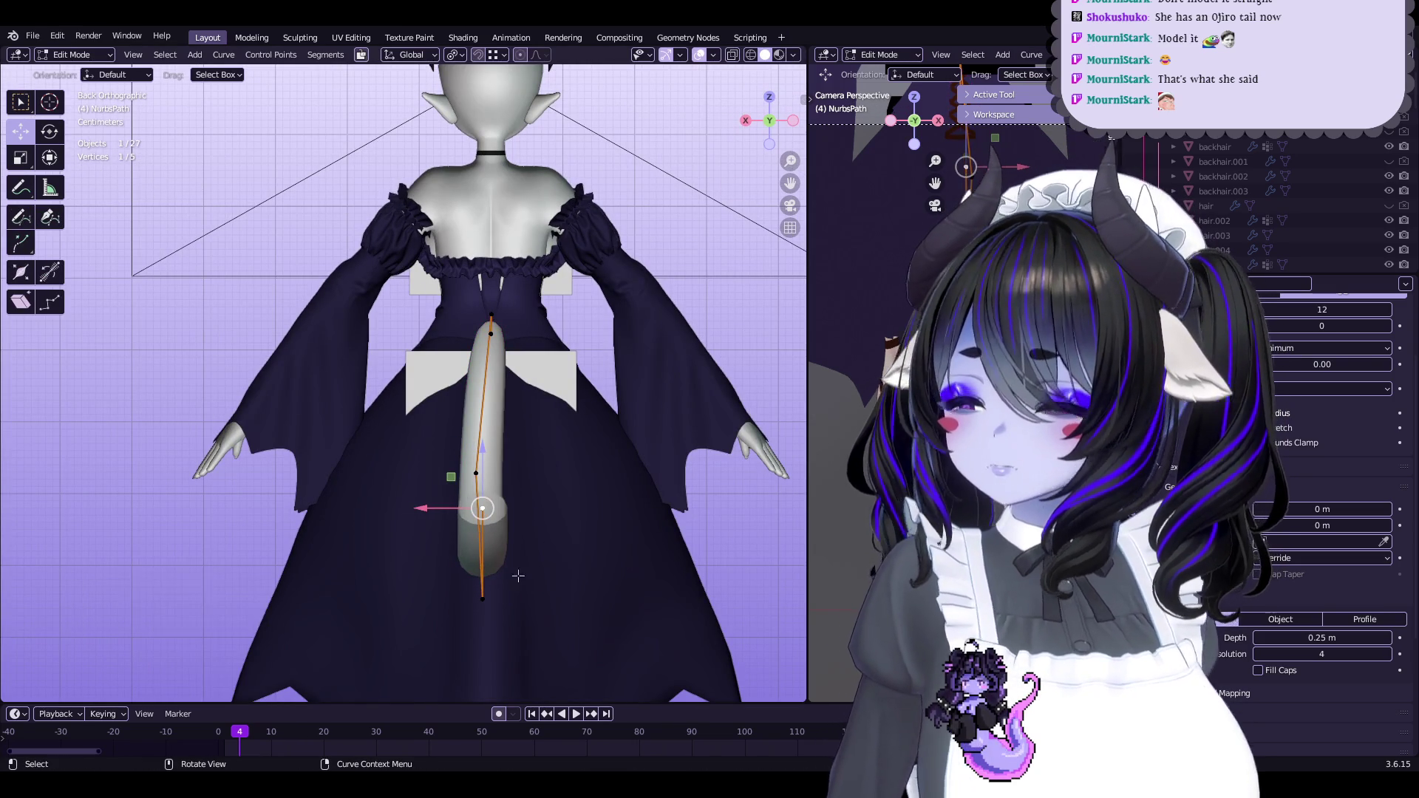
{"action": "left_click", "coordinate": [482, 598]}
{"action": "key", "text": "g"}
{"action": "key", "text": "x"}
{"action": "left_click", "coordinate": [475, 555]}
Shift the tail control point -0.007201 m along X to centre it on her back
{"action": "left_click", "coordinate": [477, 473]}
{"action": "key", "text": "g"}
{"action": "key", "text": "x"}
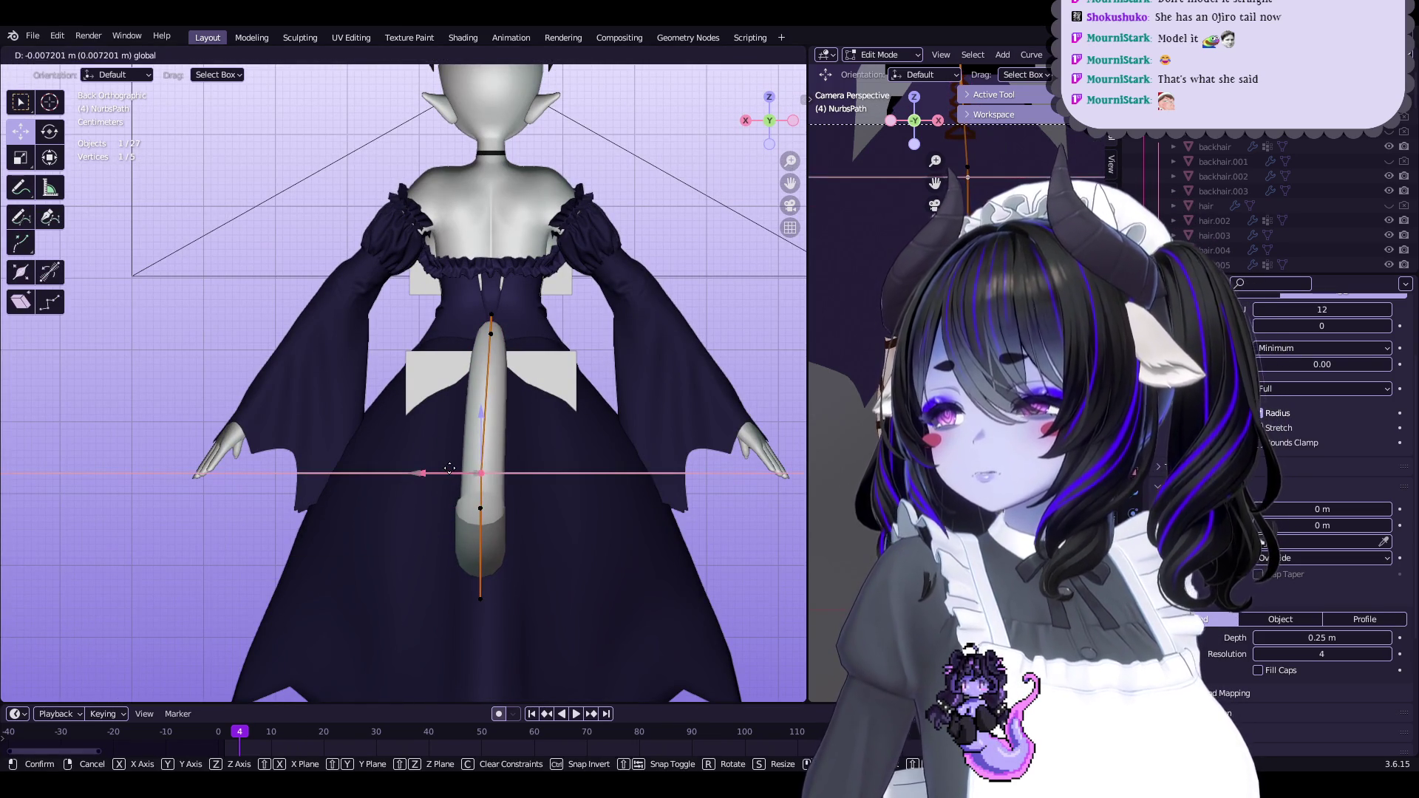
{"action": "left_click", "coordinate": [449, 467]}
{"action": "mouse_move", "coordinate": [491, 422]}
{"action": "middle_mouse_down", "text": "shift"}
{"action": "mouse_move", "coordinate": [478, 463]}
{"action": "mouse_move", "coordinate": [506, 429]}
{"action": "middle_mouse_up", "text": "shift"}
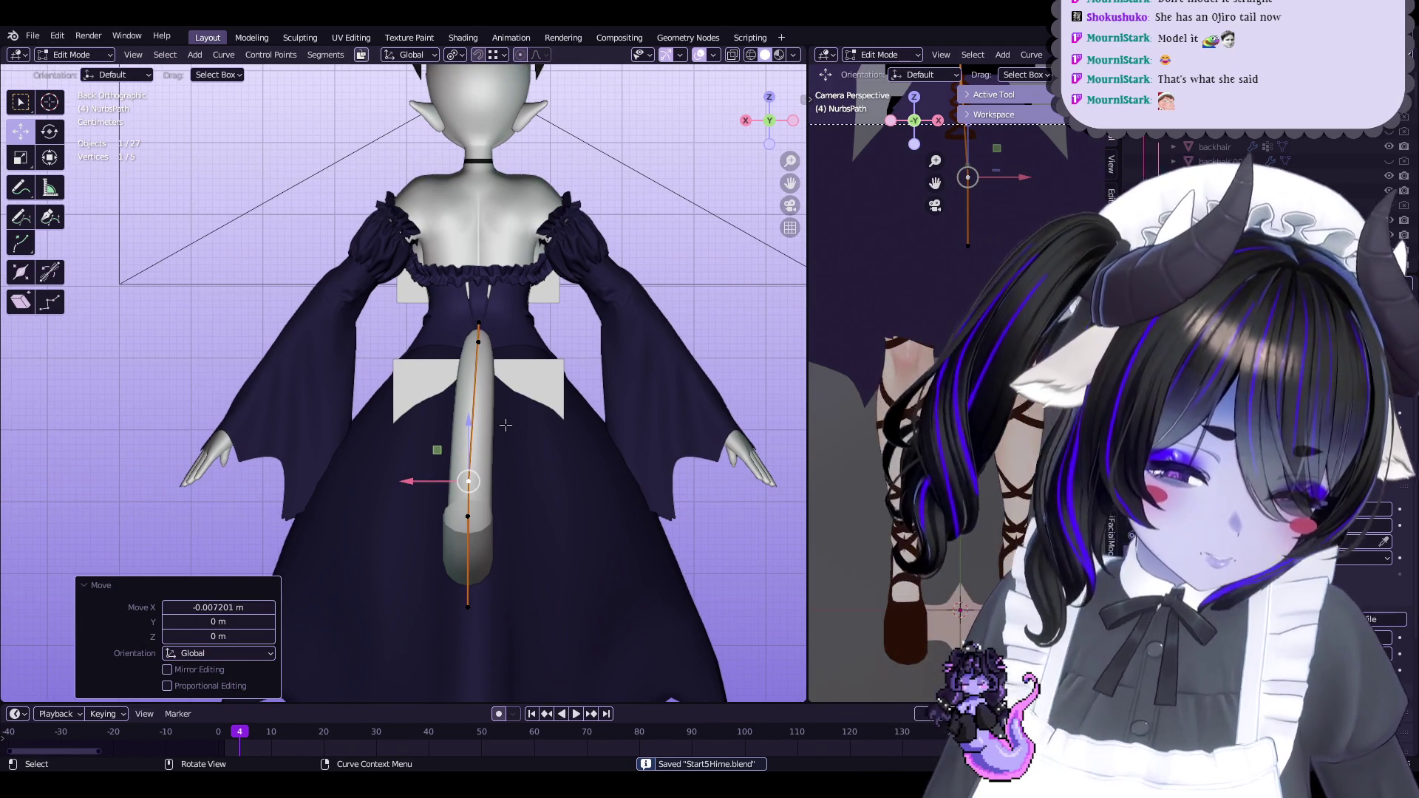
{"action": "middle_click_drag", "start_coordinate": [506, 425], "coordinate": [639, 400]}
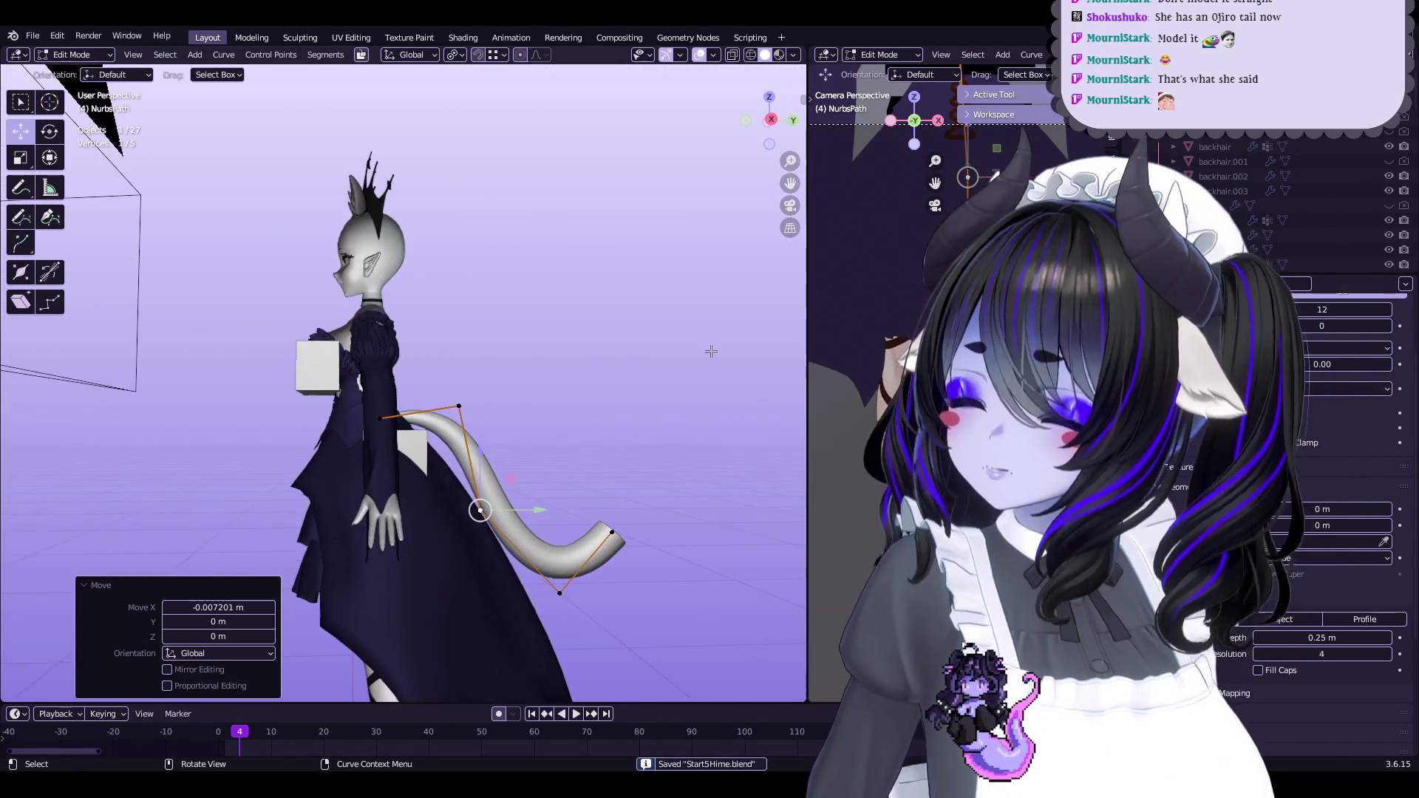
{"action": "middle_click_drag", "start_coordinate": [562, 436], "coordinate": [513, 467]}
{"action": "scroll", "coordinate": [513, 467], "scroll_direction": "up", "scroll_amount": 6}
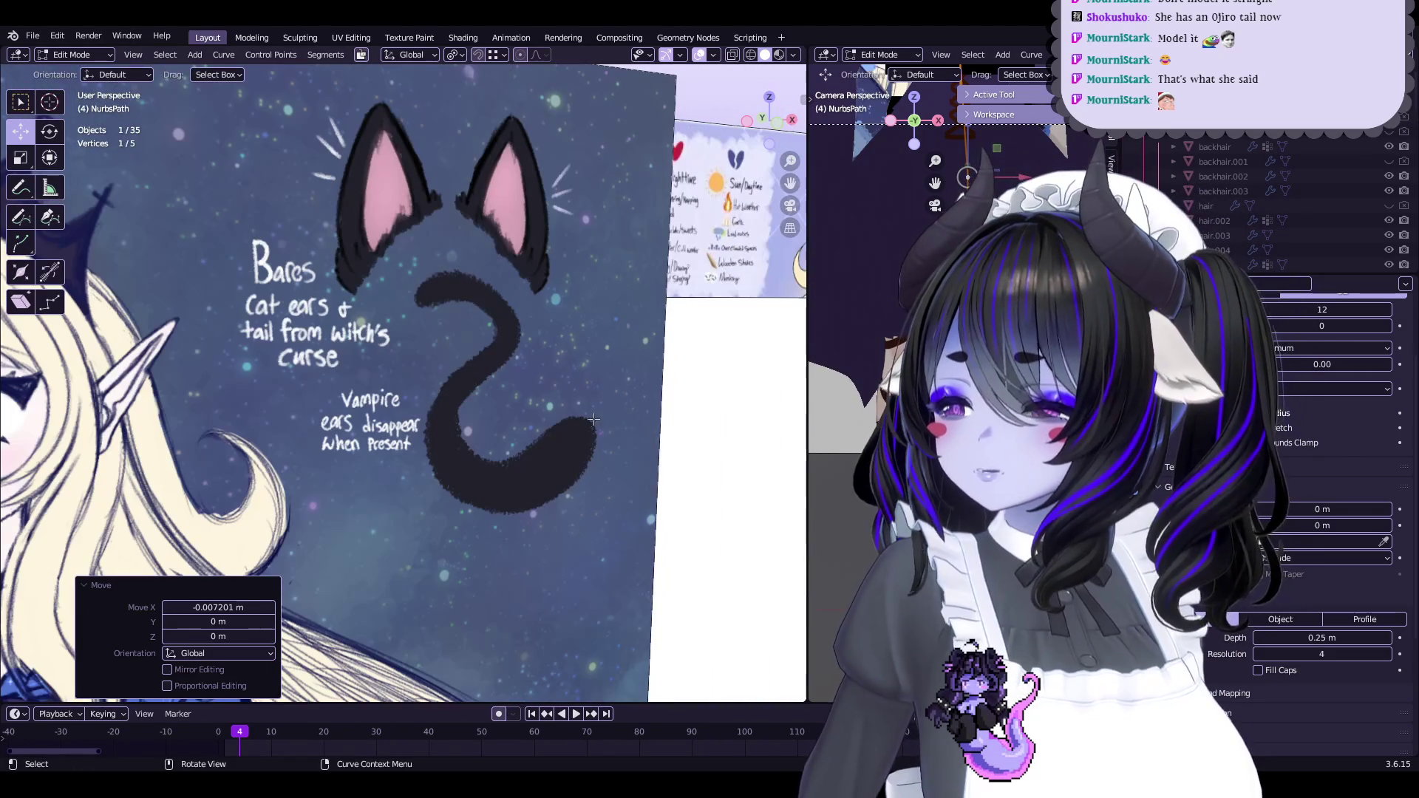
Lower the tail's top point slightly along Z
{"action": "middle_click_drag", "start_coordinate": [602, 471], "coordinate": [583, 492]}
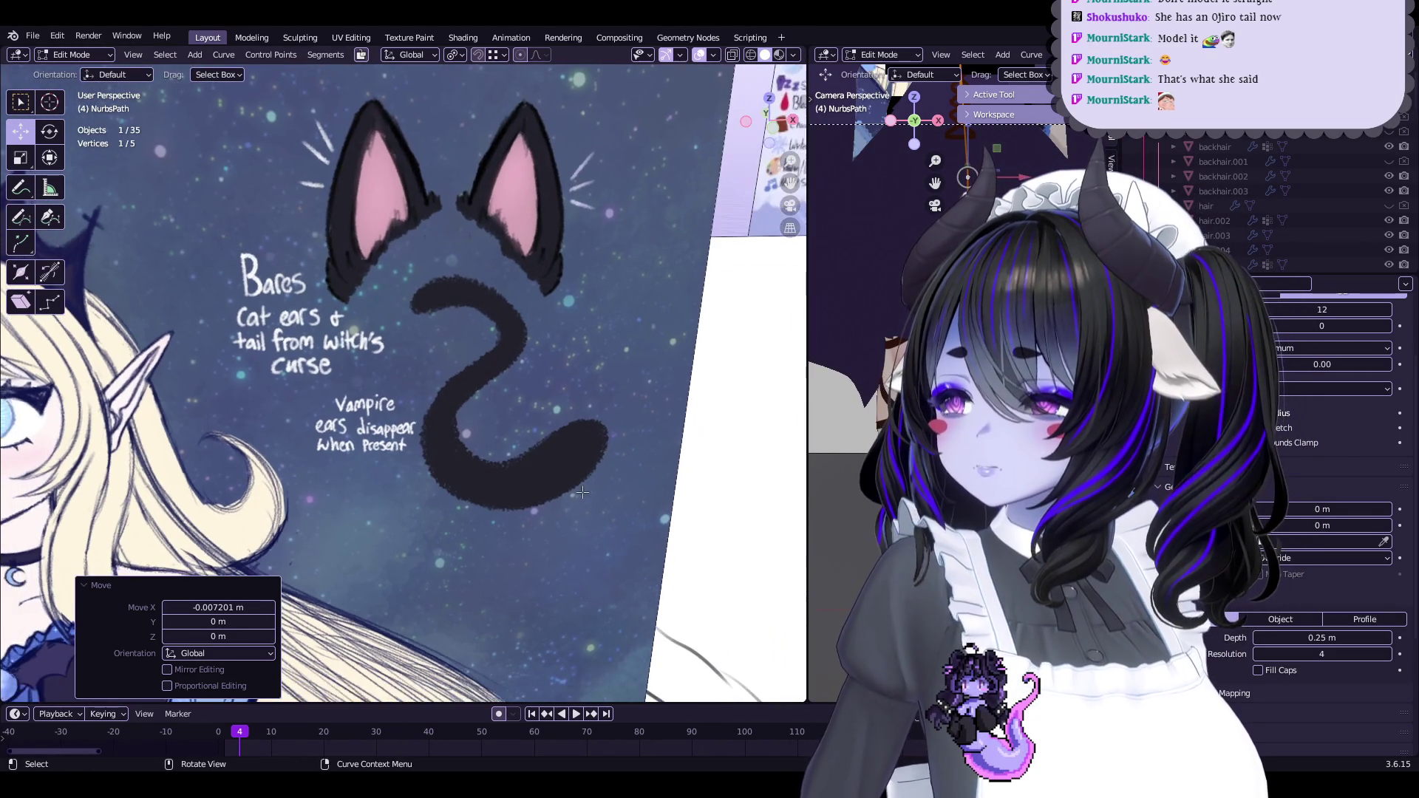
{"action": "scroll", "coordinate": [442, 394], "scroll_direction": "down", "scroll_amount": 6}
{"action": "middle_click_drag", "start_coordinate": [442, 393], "coordinate": [454, 464]}
{"action": "mouse_move", "coordinate": [461, 477]}
{"action": "middle_mouse_down"}
{"action": "mouse_move", "coordinate": [481, 459]}
{"action": "mouse_move", "coordinate": [387, 259]}
{"action": "mouse_move", "coordinate": [365, 329]}
{"action": "mouse_move", "coordinate": [373, 314]}
{"action": "middle_mouse_up"}
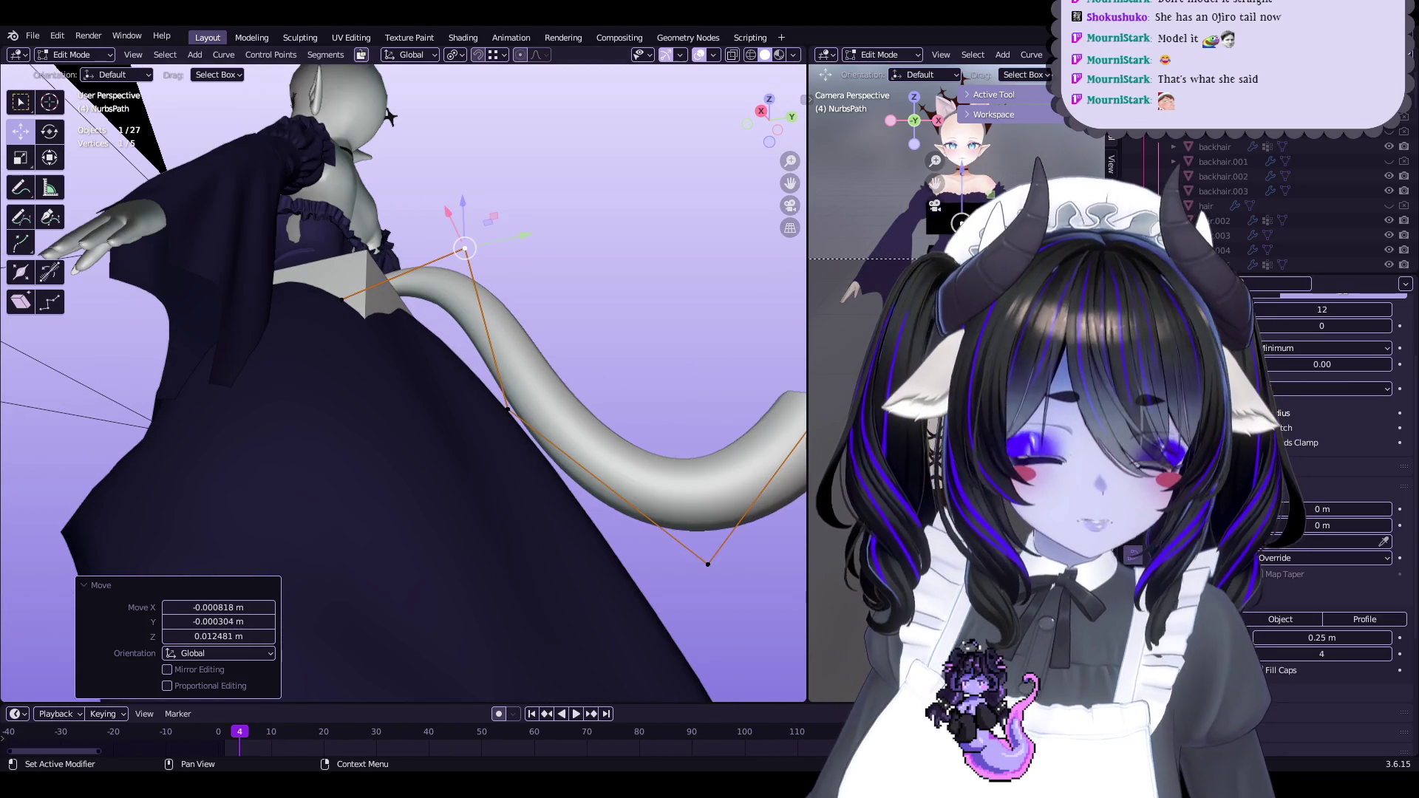
{"action": "middle_click_drag", "start_coordinate": [634, 373], "coordinate": [544, 427]}
{"action": "left_click", "coordinate": [352, 238]}
{"action": "middle_click_drag", "start_coordinate": [353, 239], "coordinate": [414, 247]}
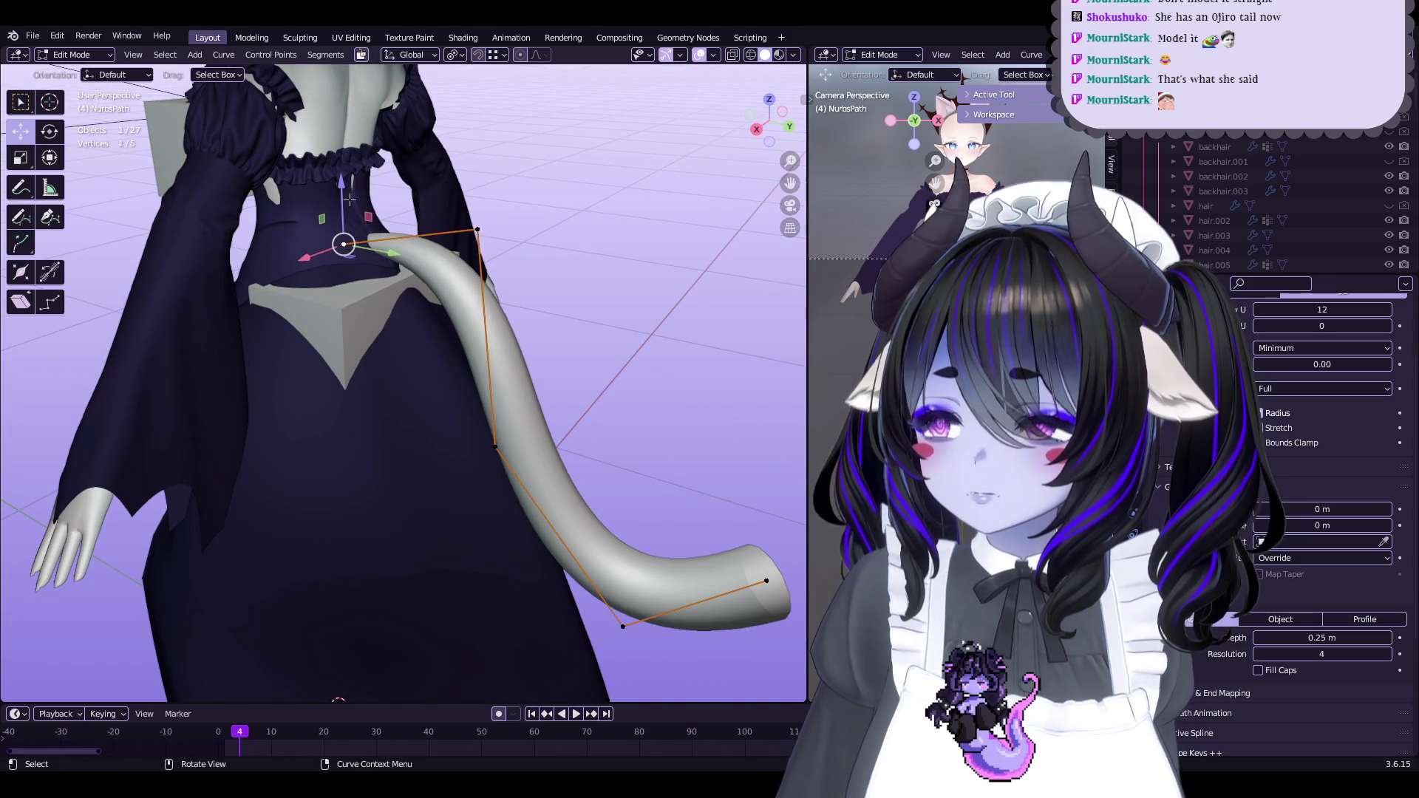
{"action": "key", "text": "g"}
{"action": "key", "text": "z"}
{"action": "left_click", "coordinate": [447, 253]}
Centre the tail's root point horizontally on her back with G X
{"action": "middle_click_drag", "start_coordinate": [458, 260], "coordinate": [443, 277]}
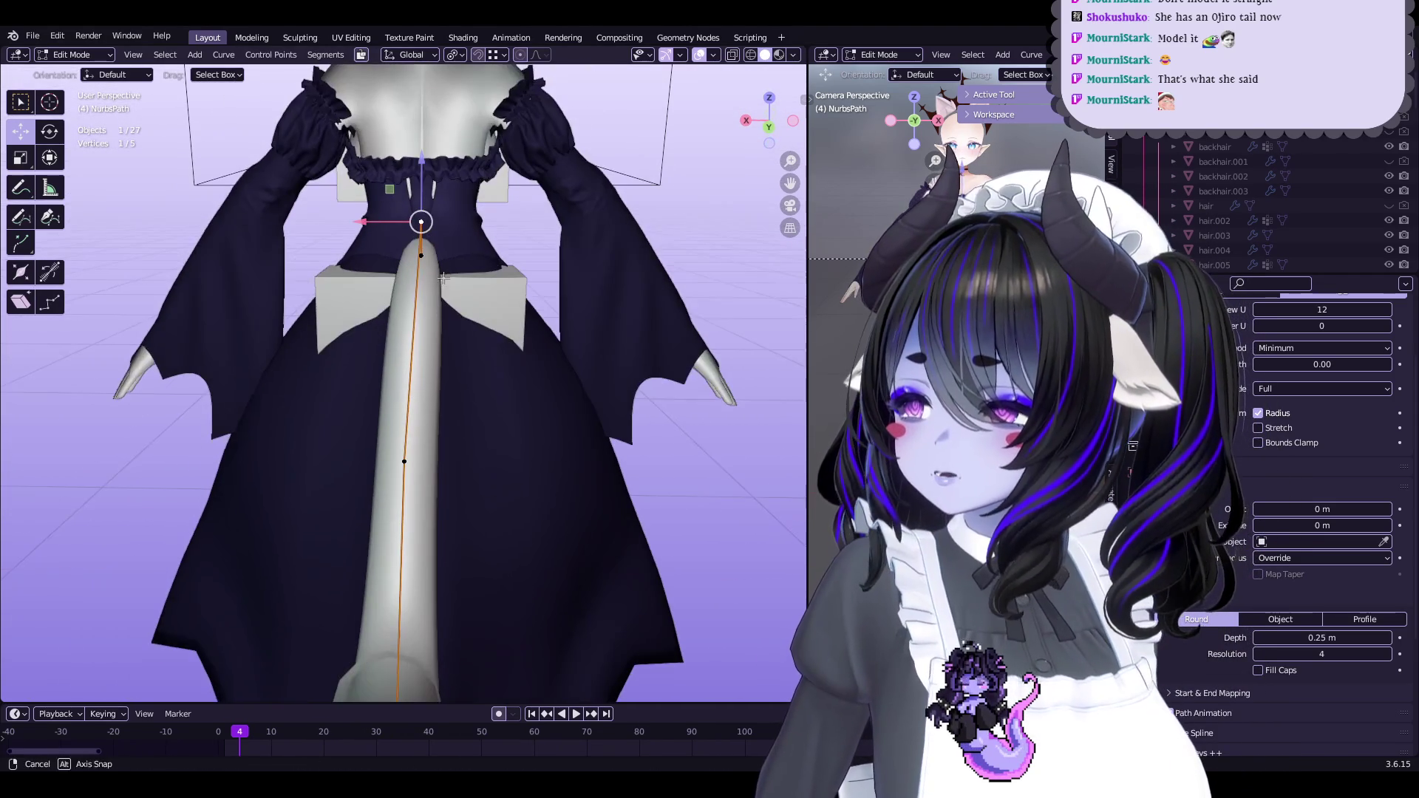
{"action": "scroll", "coordinate": [367, 458], "scroll_direction": "down", "scroll_amount": 3}
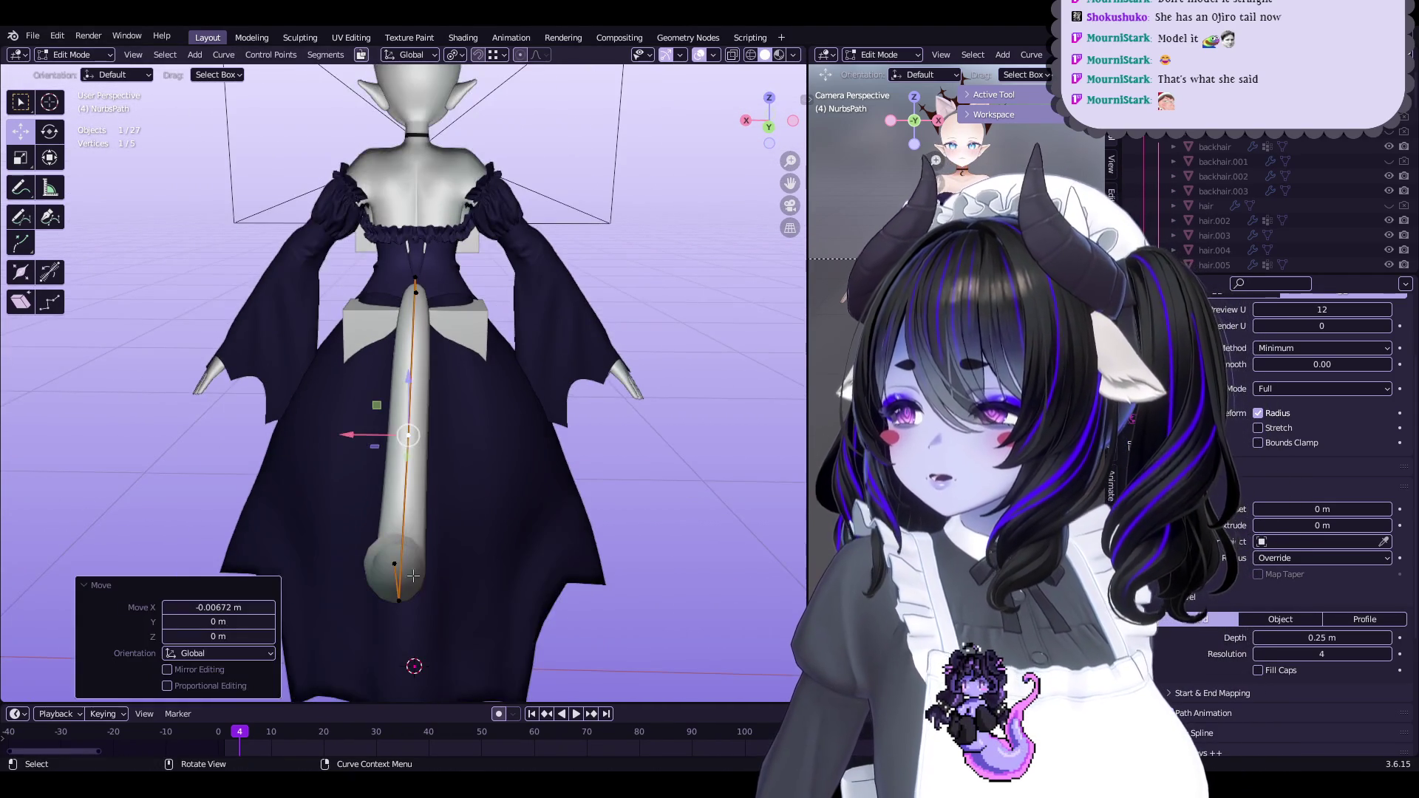
{"action": "key", "text": "g"}
{"action": "key", "text": "x"}
{"action": "left_click", "coordinate": [390, 556]}
Inspect the tail root under the skirt and nudge the control point along Y
{"action": "scroll", "coordinate": [479, 208], "scroll_direction": "up", "scroll_amount": 5}
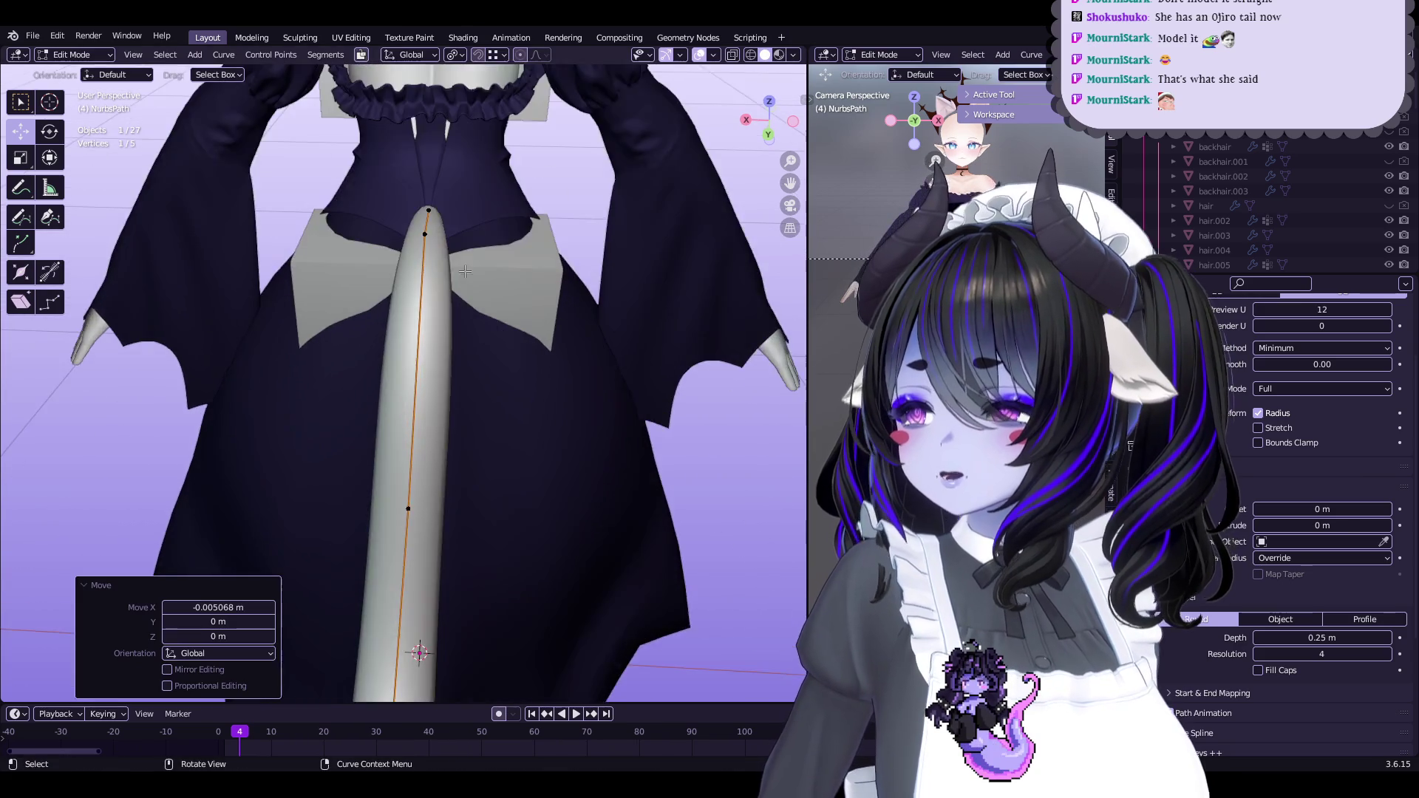
{"action": "mouse_move", "coordinate": [495, 407]}
{"action": "middle_mouse_down"}
{"action": "mouse_move", "coordinate": [548, 407]}
{"action": "mouse_move", "coordinate": [629, 239]}
{"action": "middle_mouse_up"}
{"action": "middle_click_drag", "start_coordinate": [775, 185], "coordinate": [409, 314]}
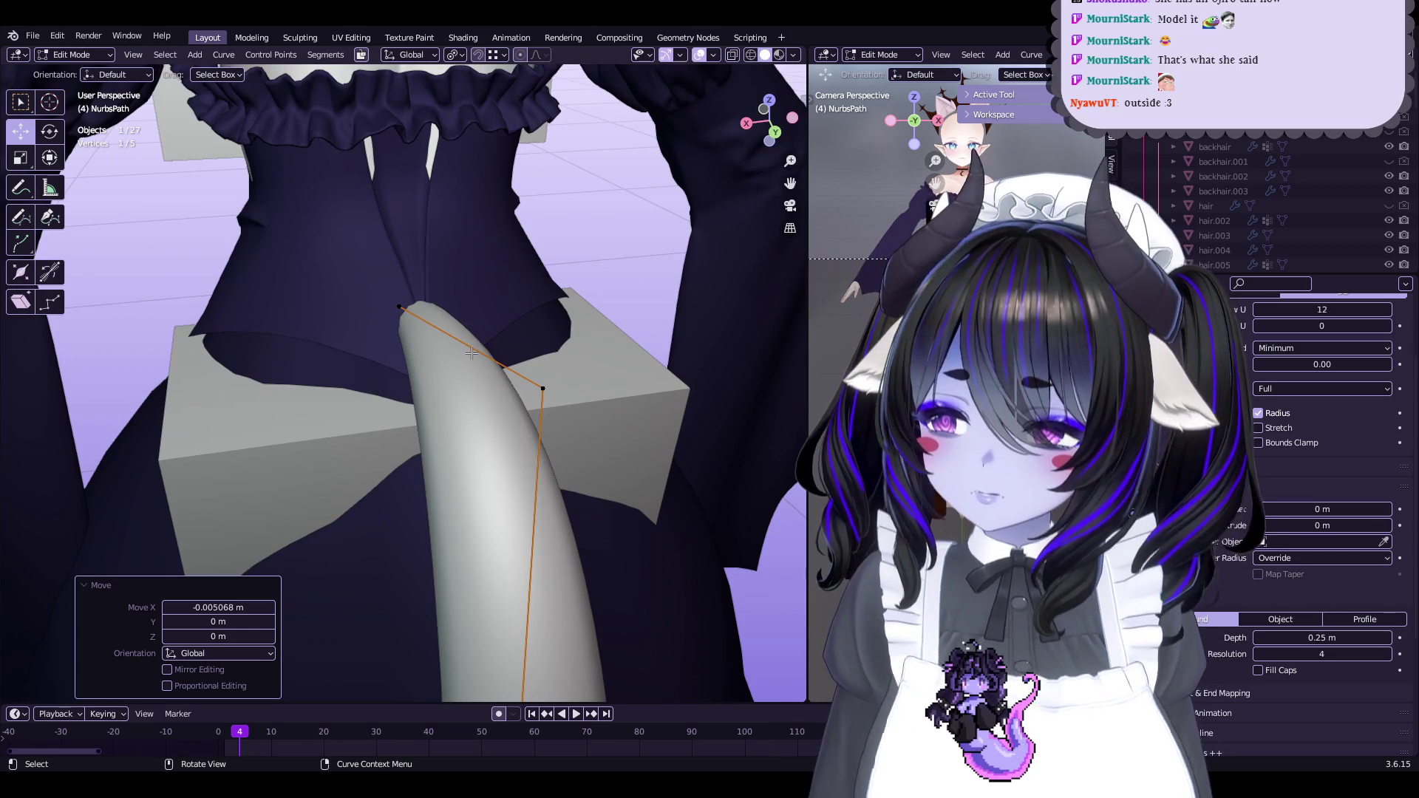
{"action": "middle_click_drag", "start_coordinate": [479, 333], "coordinate": [516, 321]}
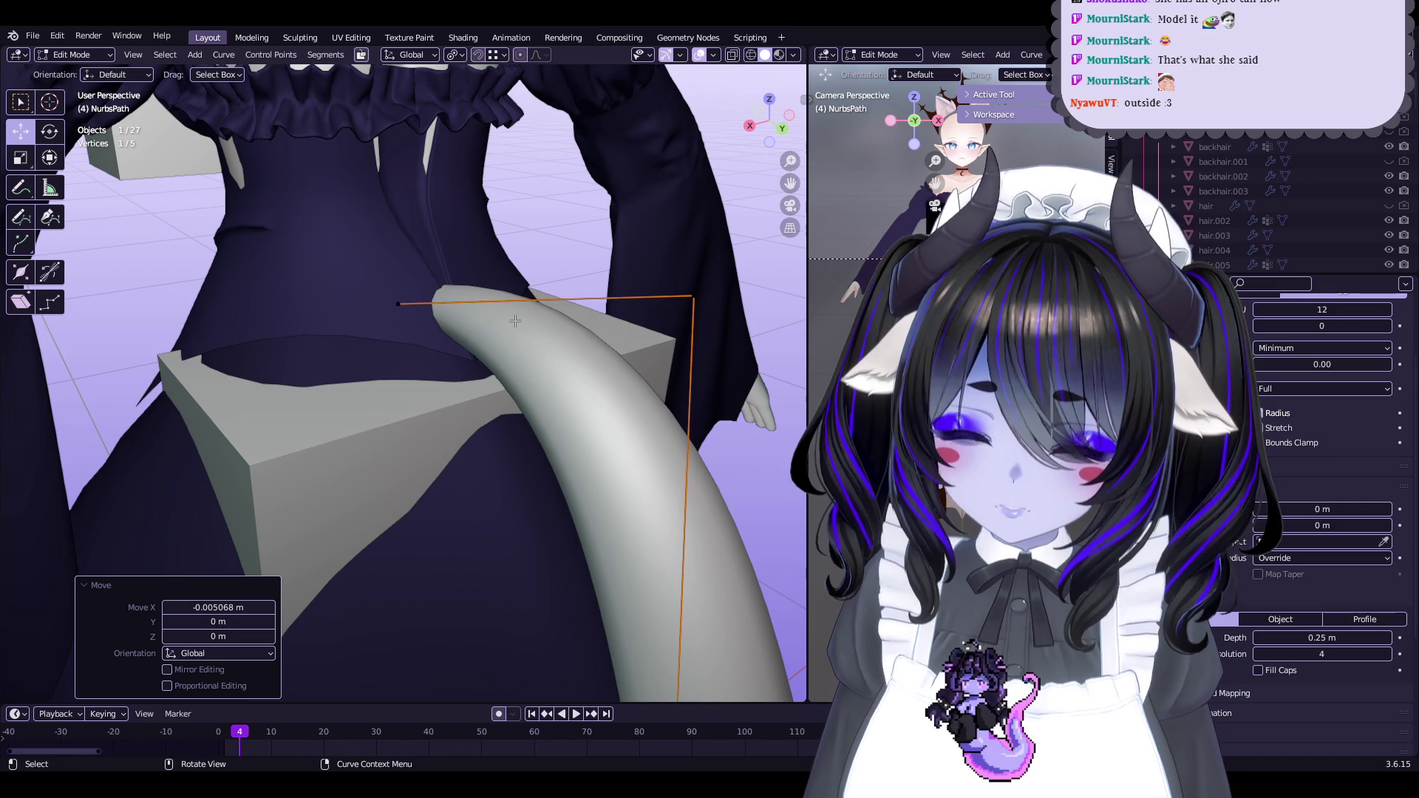
{"action": "mouse_move", "coordinate": [515, 300]}
{"action": "middle_mouse_down"}
{"action": "mouse_move", "coordinate": [507, 319]}
{"action": "mouse_move", "coordinate": [668, 257]}
{"action": "middle_mouse_up"}
{"action": "left_click_drag", "start_coordinate": [667, 257], "coordinate": [666, 261]}
{"action": "scroll", "coordinate": [665, 261], "scroll_direction": "down", "scroll_amount": 5}
{"action": "mouse_move", "coordinate": [665, 261]}
{"action": "middle_mouse_down"}
{"action": "mouse_move", "coordinate": [546, 381]}
{"action": "mouse_move", "coordinate": [658, 380]}
{"action": "mouse_move", "coordinate": [579, 440]}
{"action": "mouse_move", "coordinate": [515, 445]}
{"action": "middle_mouse_up"}
Check the tail in Object Mode and save Start5Hime.blend
{"action": "key", "text": "Tab"}
{"action": "scroll", "coordinate": [587, 365], "scroll_direction": "up", "scroll_amount": 3}
{"action": "middle_click_drag", "start_coordinate": [587, 365], "coordinate": [436, 389]}
{"action": "key", "text": "ctrl+s"}
Shift the two lower tail points -0.010287 m along X so the tip curls outward, then save
{"action": "key", "text": "Tab"}
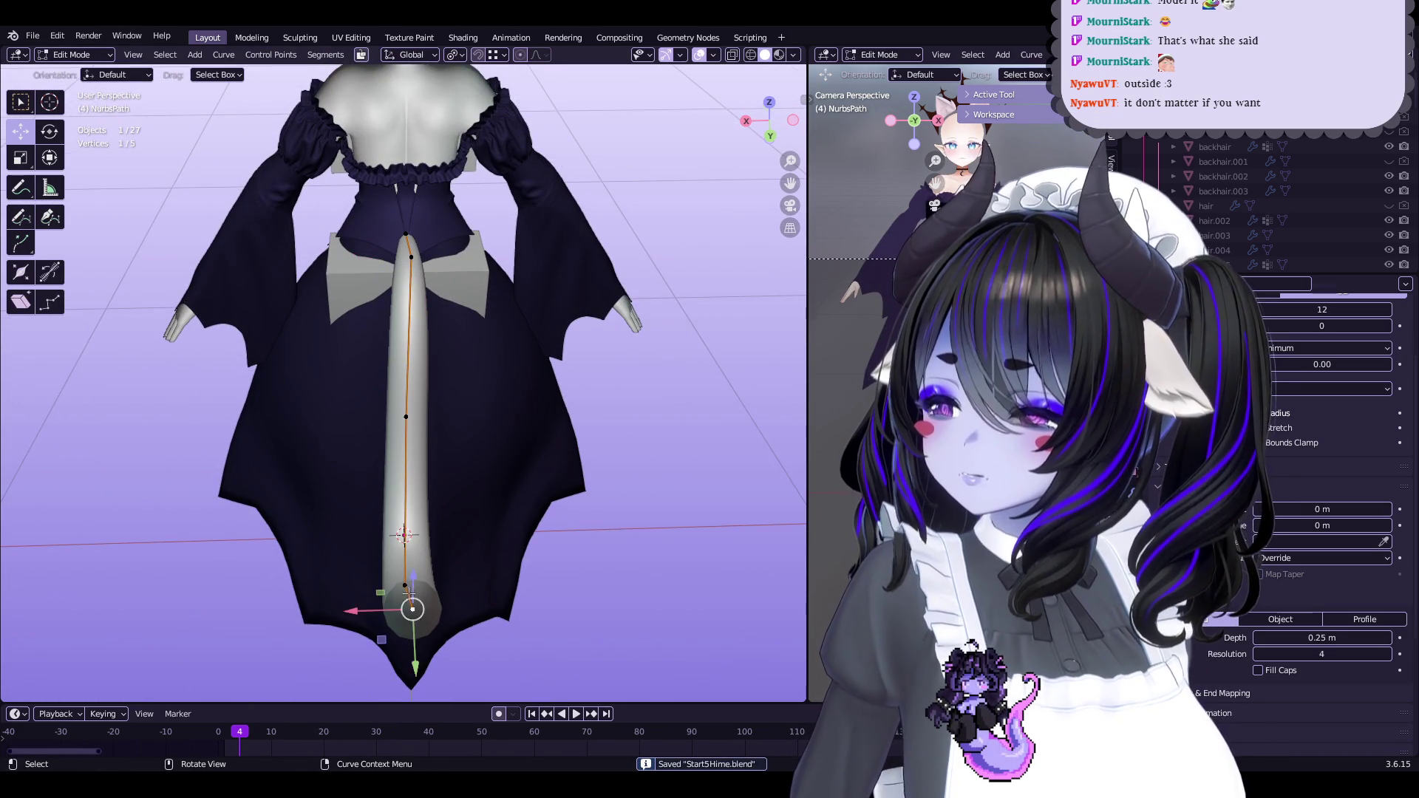
{"action": "mouse_move", "coordinate": [793, 141]}
{"action": "middle_mouse_down"}
{"action": "mouse_move", "coordinate": [665, 259]}
{"action": "mouse_move", "coordinate": [464, 389]}
{"action": "middle_mouse_up"}
{"action": "scroll", "coordinate": [436, 429], "scroll_direction": "up", "scroll_amount": 2}
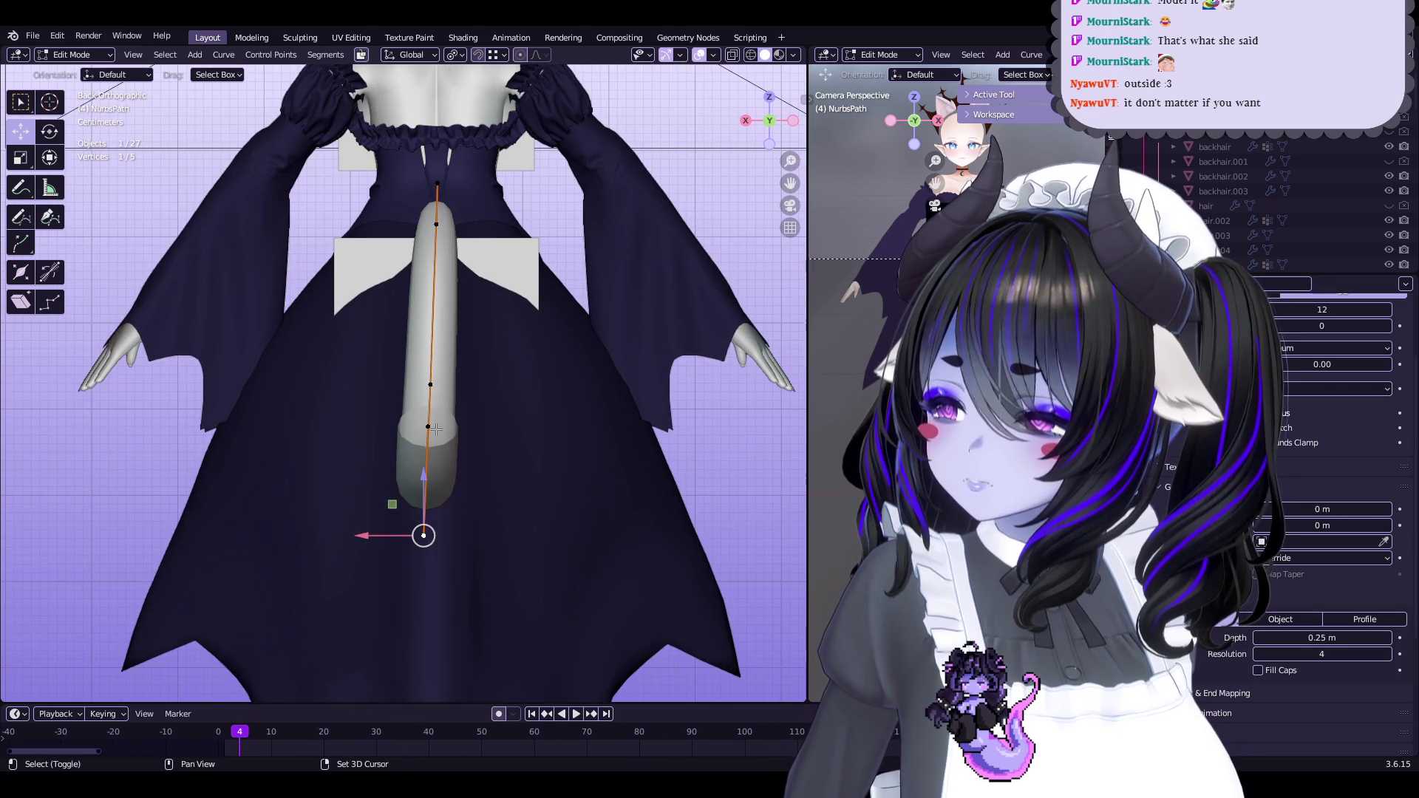
{"action": "left_click_drag", "start_coordinate": [380, 475], "coordinate": [388, 477]}
{"action": "left_click", "coordinate": [399, 388]}
{"action": "left_click_drag", "start_coordinate": [399, 389], "coordinate": [400, 389]}
{"action": "left_click", "coordinate": [437, 426]}
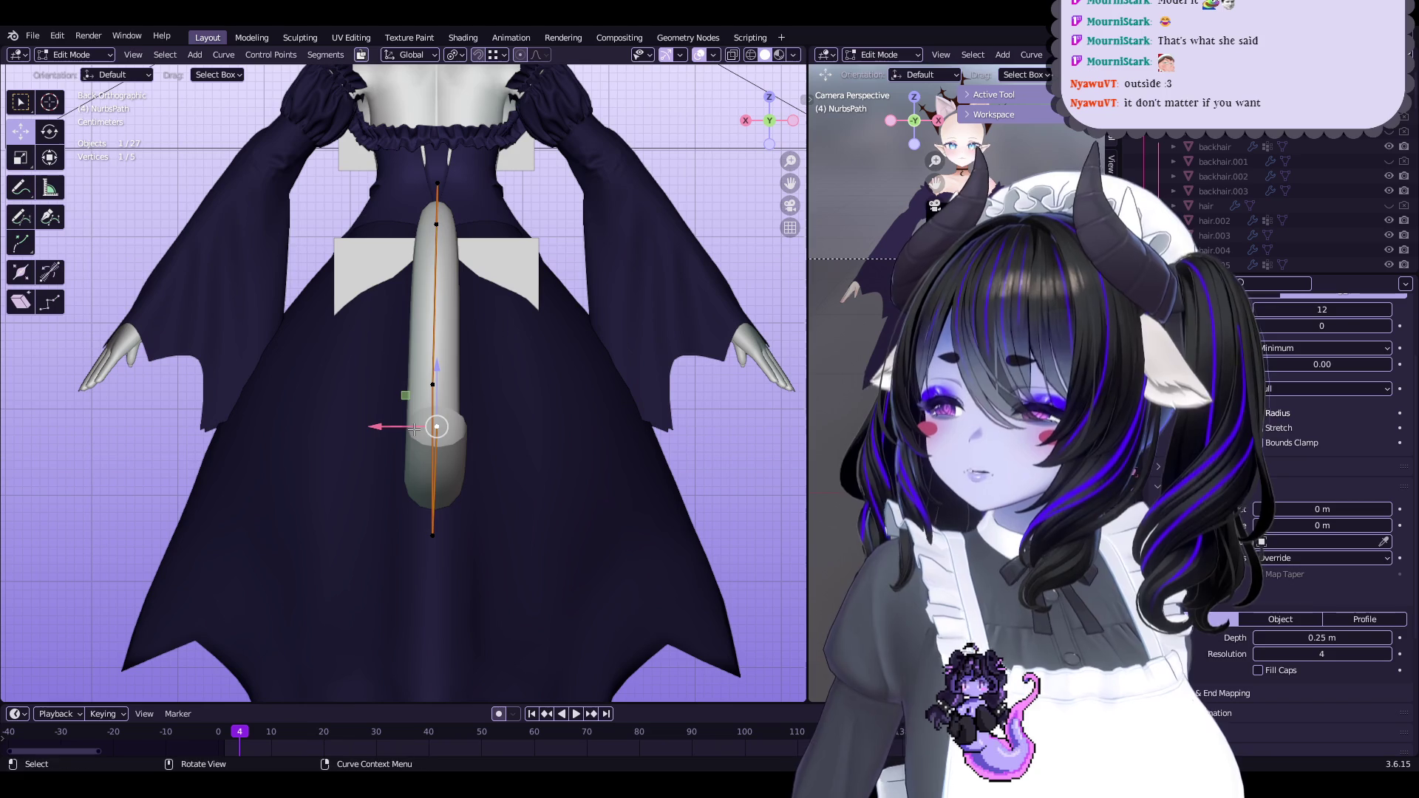
{"action": "key", "text": "Tab"}
{"action": "mouse_move", "coordinate": [411, 428]}
{"action": "middle_mouse_down"}
{"action": "mouse_move", "coordinate": [600, 378]}
{"action": "mouse_move", "coordinate": [548, 333]}
{"action": "mouse_move", "coordinate": [659, 460]}
{"action": "mouse_move", "coordinate": [650, 444]}
{"action": "middle_mouse_up"}
{"action": "key", "text": "ctrl+s"}
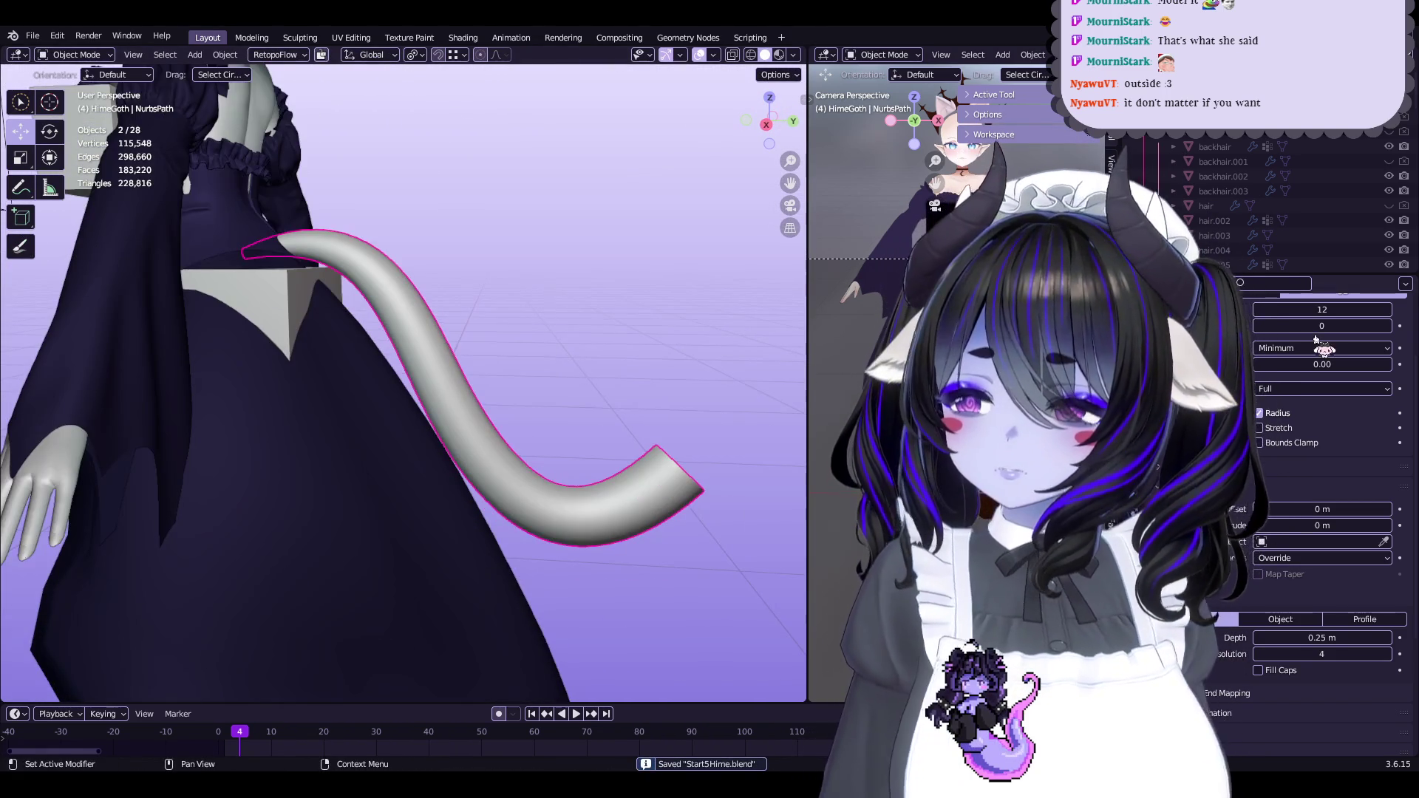
Convert the tail curve to a mesh via Convert To > Mesh
{"action": "middle_click_drag", "start_coordinate": [745, 314], "coordinate": [702, 336]}
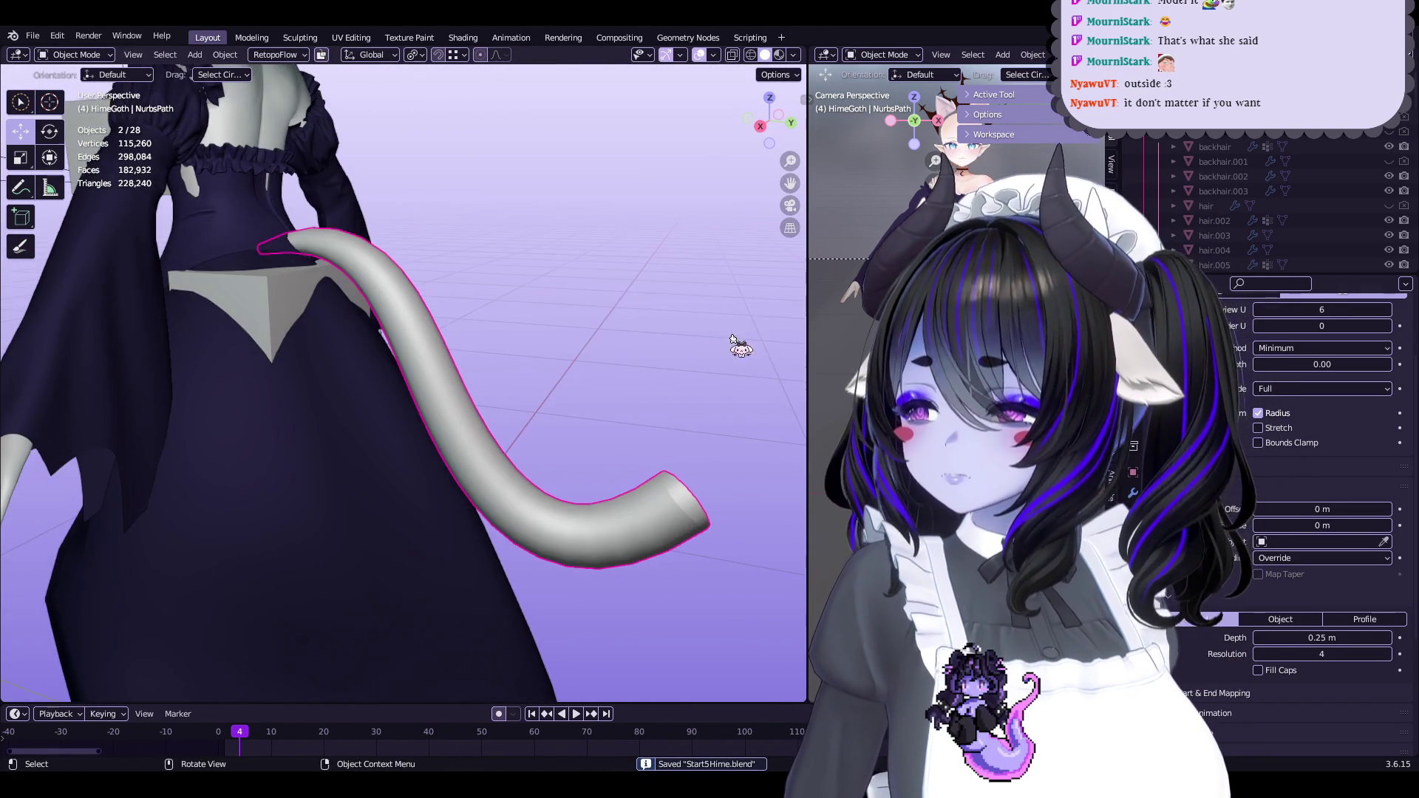
{"action": "right_click", "coordinate": [672, 544]}
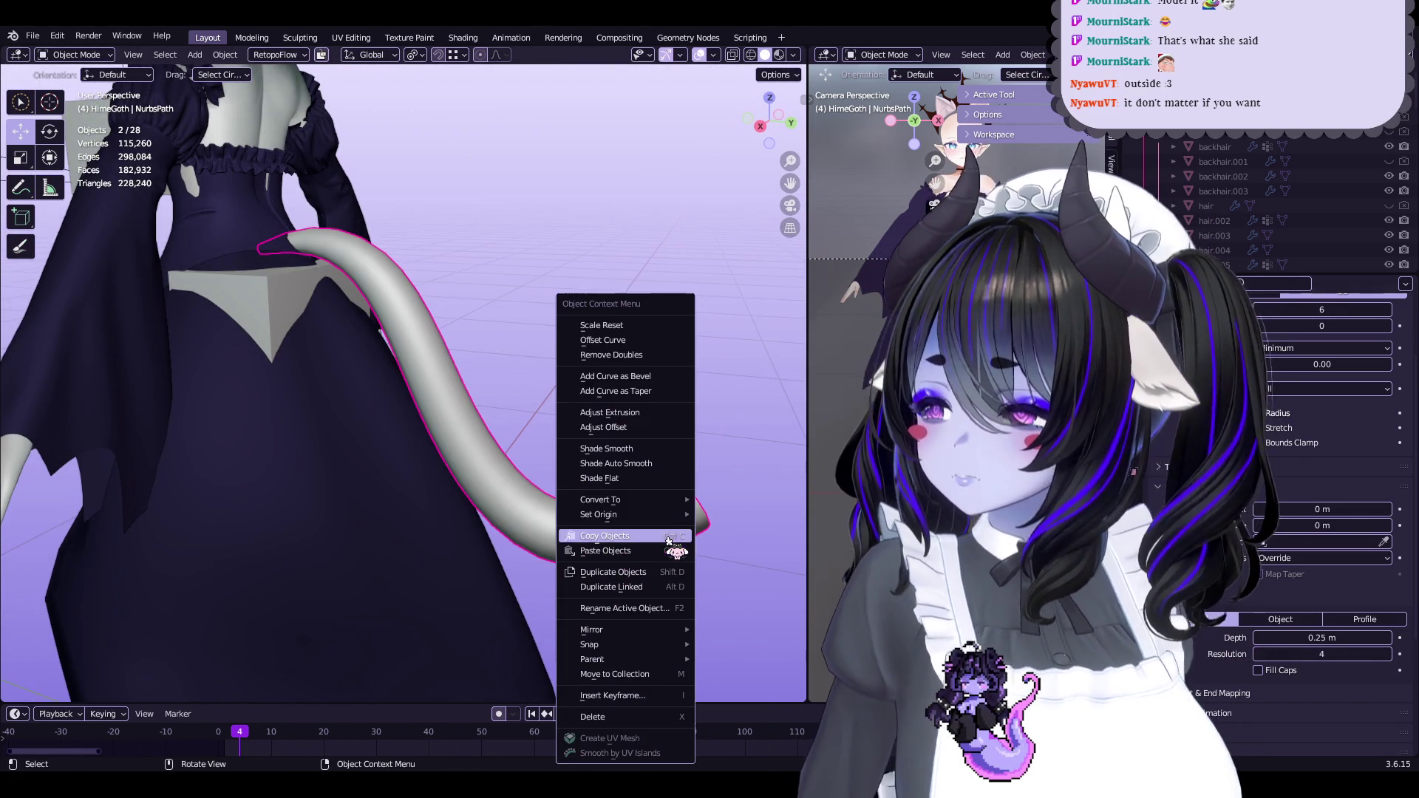
{"action": "mouse_move", "coordinate": [669, 518]}
{"action": "left_click", "coordinate": [721, 524]}
In Edit Mode, fill the tail's open end with faces and switch to vertex select
{"action": "key", "text": "Tab"}
{"action": "mouse_move", "coordinate": [665, 462]}
{"action": "middle_mouse_down"}
{"action": "mouse_move", "coordinate": [512, 366]}
{"action": "mouse_move", "coordinate": [507, 396]}
{"action": "mouse_move", "coordinate": [418, 510]}
{"action": "mouse_move", "coordinate": [462, 395]}
{"action": "mouse_move", "coordinate": [443, 389]}
{"action": "mouse_move", "coordinate": [497, 388]}
{"action": "mouse_move", "coordinate": [562, 347]}
{"action": "mouse_move", "coordinate": [582, 369]}
{"action": "mouse_move", "coordinate": [560, 388]}
{"action": "middle_mouse_up"}
{"action": "scroll", "coordinate": [563, 448], "scroll_direction": "up", "scroll_amount": 2}
{"action": "key", "text": "f"}
{"action": "key", "text": "f"}
{"action": "key", "text": "f"}
{"action": "key", "text": "ctrl+z"}
{"action": "key", "text": "e"}
{"action": "key", "text": "1"}
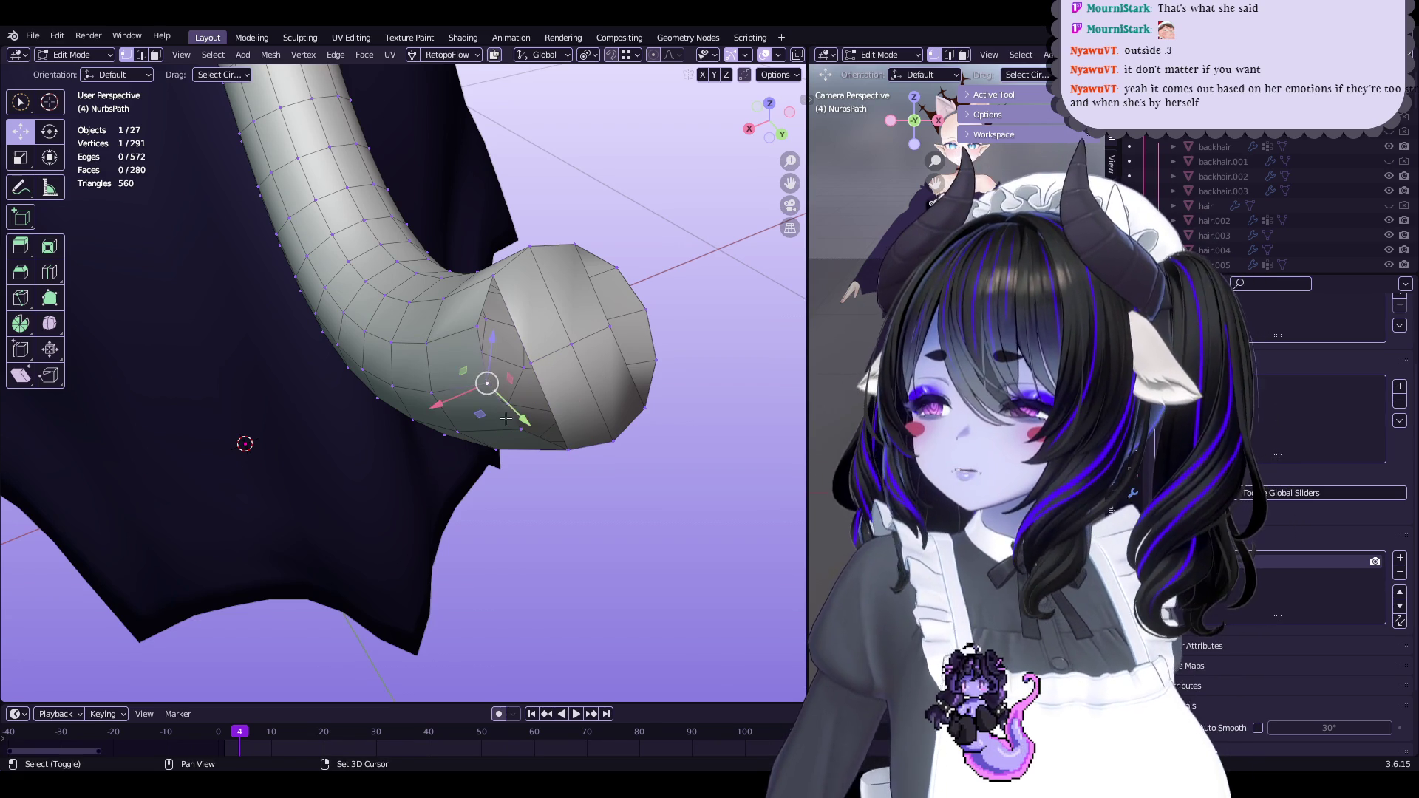
Fill the gap at the tail end, then shape it with the Grab and Smooth sculpt brushes
{"action": "mouse_move", "coordinate": [553, 405]}
{"action": "middle_mouse_down"}
{"action": "mouse_move", "coordinate": [527, 368]}
{"action": "mouse_move", "coordinate": [566, 336]}
{"action": "mouse_move", "coordinate": [439, 428]}
{"action": "mouse_move", "coordinate": [481, 355]}
{"action": "mouse_move", "coordinate": [571, 340]}
{"action": "middle_mouse_up"}
{"action": "key", "text": "f"}
{"action": "key", "text": "2"}
{"action": "key", "text": "ctrl+Tab"}
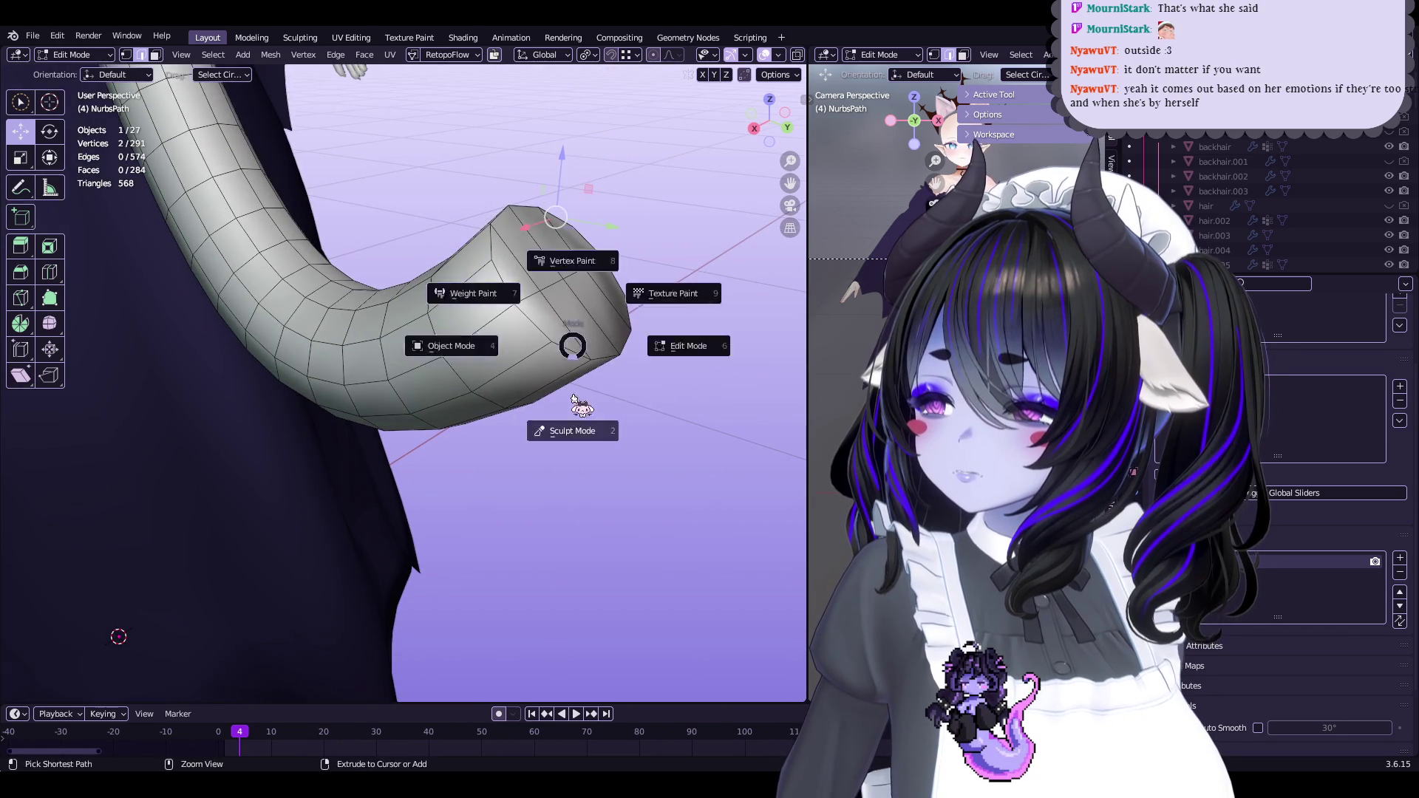
{"action": "left_click", "coordinate": [571, 387]}
{"action": "key", "text": "g"}
{"action": "mouse_move", "coordinate": [610, 214]}
{"action": "middle_mouse_down"}
{"action": "mouse_move", "coordinate": [629, 258]}
{"action": "mouse_move", "coordinate": [601, 304]}
{"action": "mouse_move", "coordinate": [652, 299]}
{"action": "mouse_move", "coordinate": [517, 428]}
{"action": "middle_mouse_up"}
{"action": "key", "text": "s"}
{"action": "mouse_move", "coordinate": [427, 341]}
{"action": "middle_mouse_down"}
{"action": "mouse_move", "coordinate": [582, 364]}
{"action": "mouse_move", "coordinate": [538, 441]}
{"action": "mouse_move", "coordinate": [584, 522]}
{"action": "middle_mouse_up"}
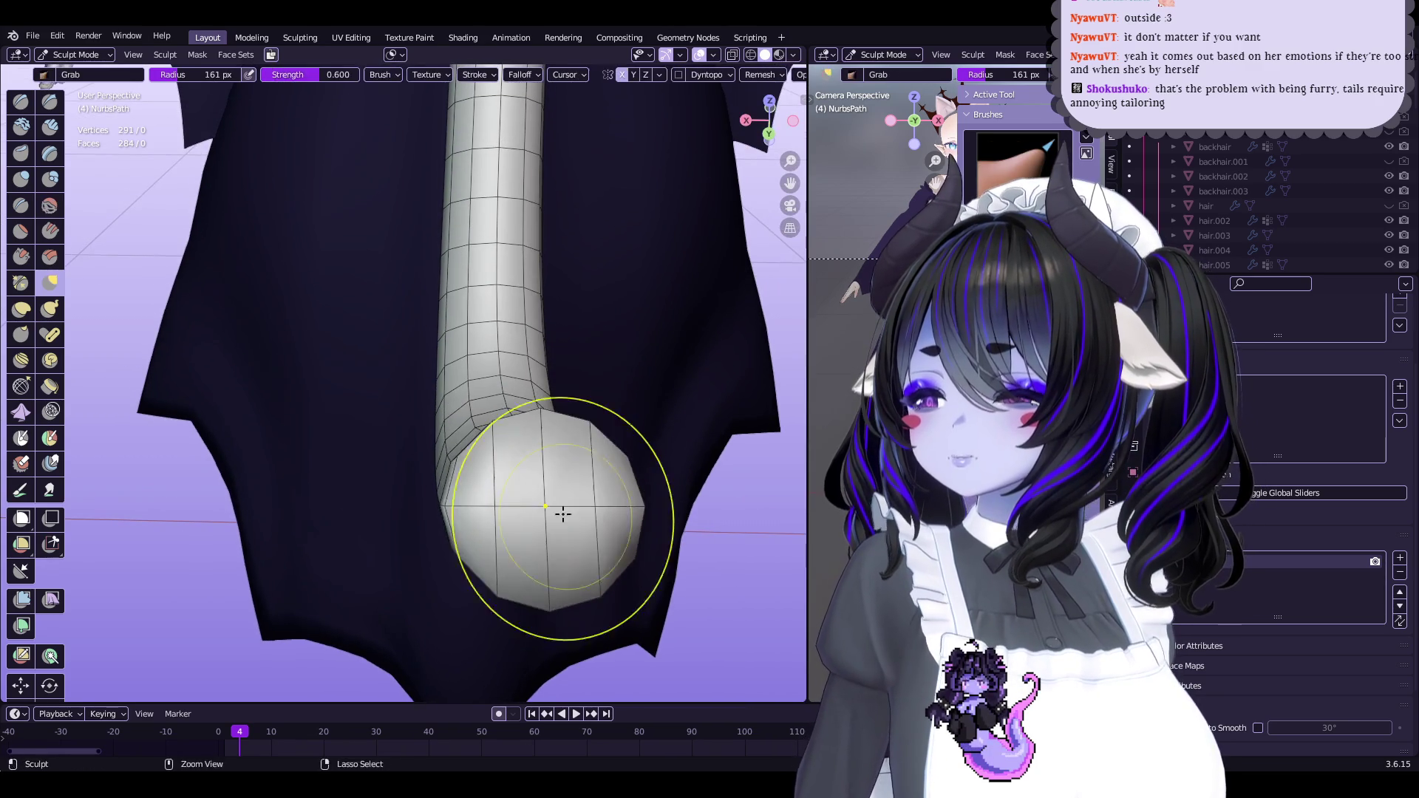
{"action": "mouse_move", "coordinate": [491, 555]}
{"action": "middle_mouse_down"}
{"action": "mouse_move", "coordinate": [650, 421]}
{"action": "mouse_move", "coordinate": [498, 437]}
{"action": "middle_mouse_up"}
Smooth the face geometry at the tail end in Edit Mode
{"action": "key", "text": "Tab"}
{"action": "mouse_move", "coordinate": [612, 403]}
{"action": "middle_mouse_down", "text": "shift"}
{"action": "mouse_move", "coordinate": [510, 443]}
{"action": "mouse_move", "coordinate": [500, 368]}
{"action": "middle_mouse_up", "text": "shift"}
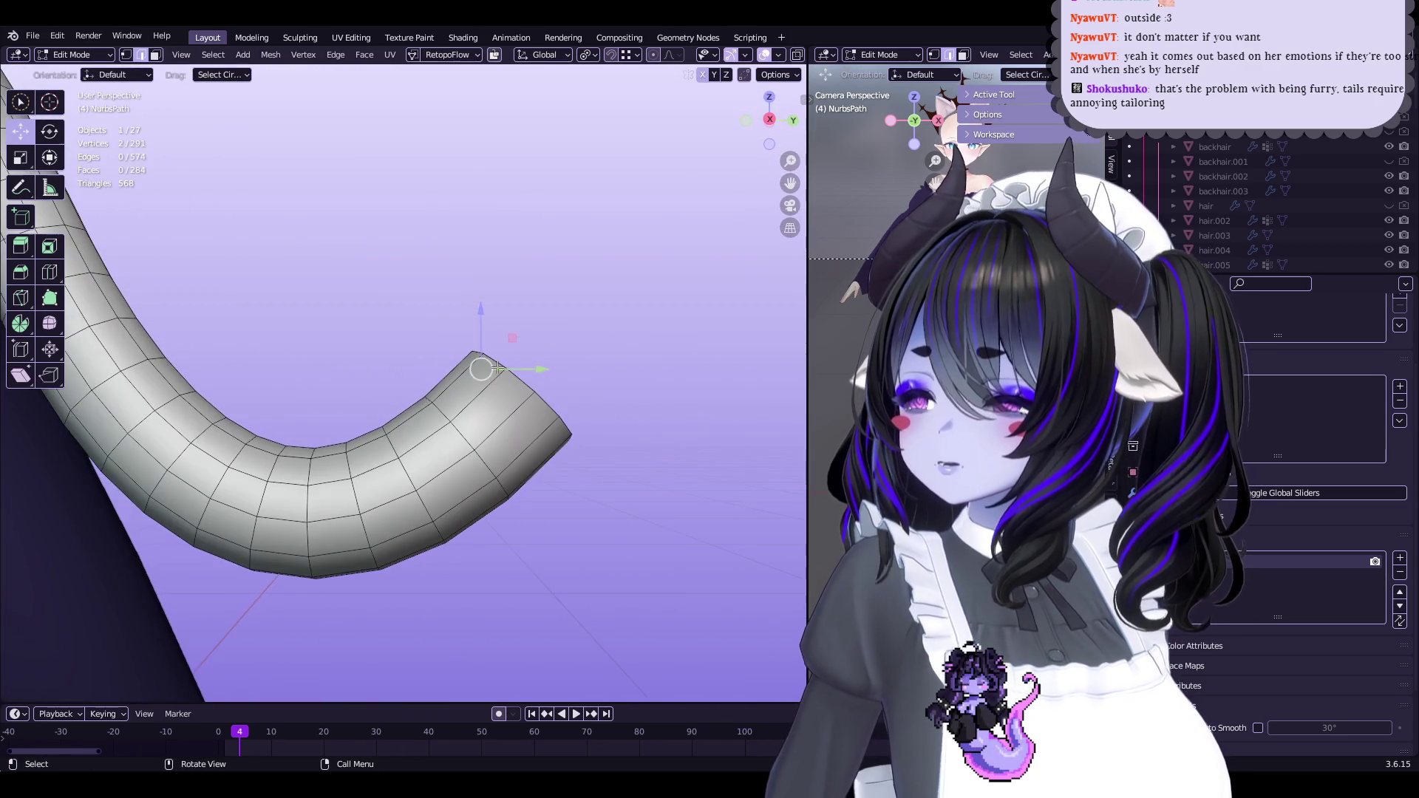
{"action": "left_click", "coordinate": [156, 56]}
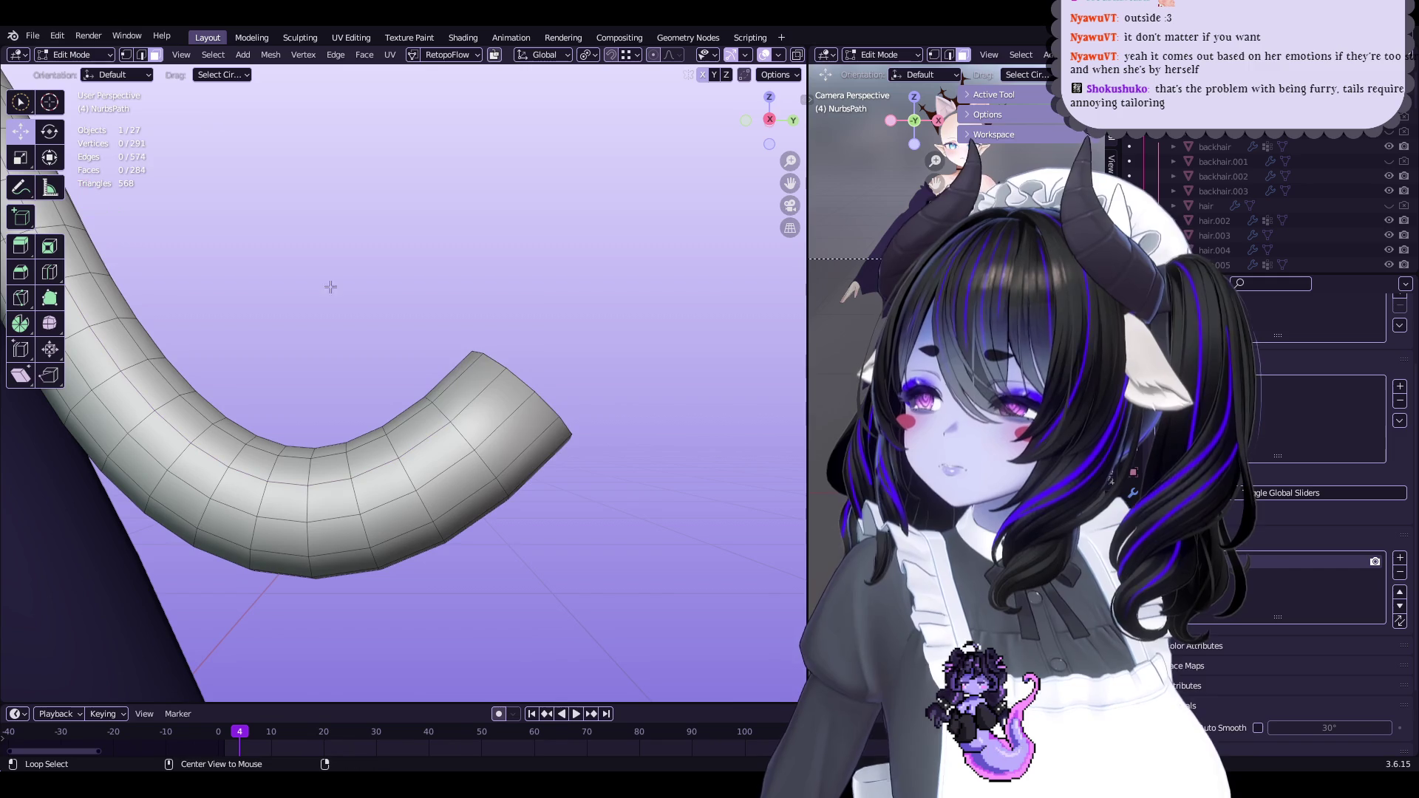
{"action": "mouse_move", "coordinate": [453, 382]}
{"action": "middle_mouse_down"}
{"action": "mouse_move", "coordinate": [451, 459]}
{"action": "mouse_move", "coordinate": [123, 180]}
{"action": "middle_mouse_up"}
{"action": "left_click", "coordinate": [49, 324]}
{"action": "mouse_move", "coordinate": [543, 362]}
{"action": "left_mouse_down"}
{"action": "mouse_move", "coordinate": [618, 342]}
{"action": "mouse_move", "coordinate": [761, 343]}
{"action": "mouse_move", "coordinate": [646, 396]}
{"action": "left_mouse_up"}
{"action": "mouse_move", "coordinate": [646, 396]}
{"action": "middle_mouse_down"}
{"action": "mouse_move", "coordinate": [498, 441]}
{"action": "mouse_move", "coordinate": [552, 462]}
{"action": "mouse_move", "coordinate": [507, 491]}
{"action": "mouse_move", "coordinate": [525, 519]}
{"action": "mouse_move", "coordinate": [510, 443]}
{"action": "mouse_move", "coordinate": [631, 246]}
{"action": "mouse_move", "coordinate": [459, 453]}
{"action": "mouse_move", "coordinate": [475, 348]}
{"action": "mouse_move", "coordinate": [507, 301]}
{"action": "mouse_move", "coordinate": [469, 298]}
{"action": "mouse_move", "coordinate": [476, 374]}
{"action": "middle_mouse_up"}
{"action": "key", "text": "ctrl+Tab"}
{"action": "left_click", "coordinate": [491, 545]}
{"action": "key", "text": "g"}
{"action": "key", "text": "Tab"}
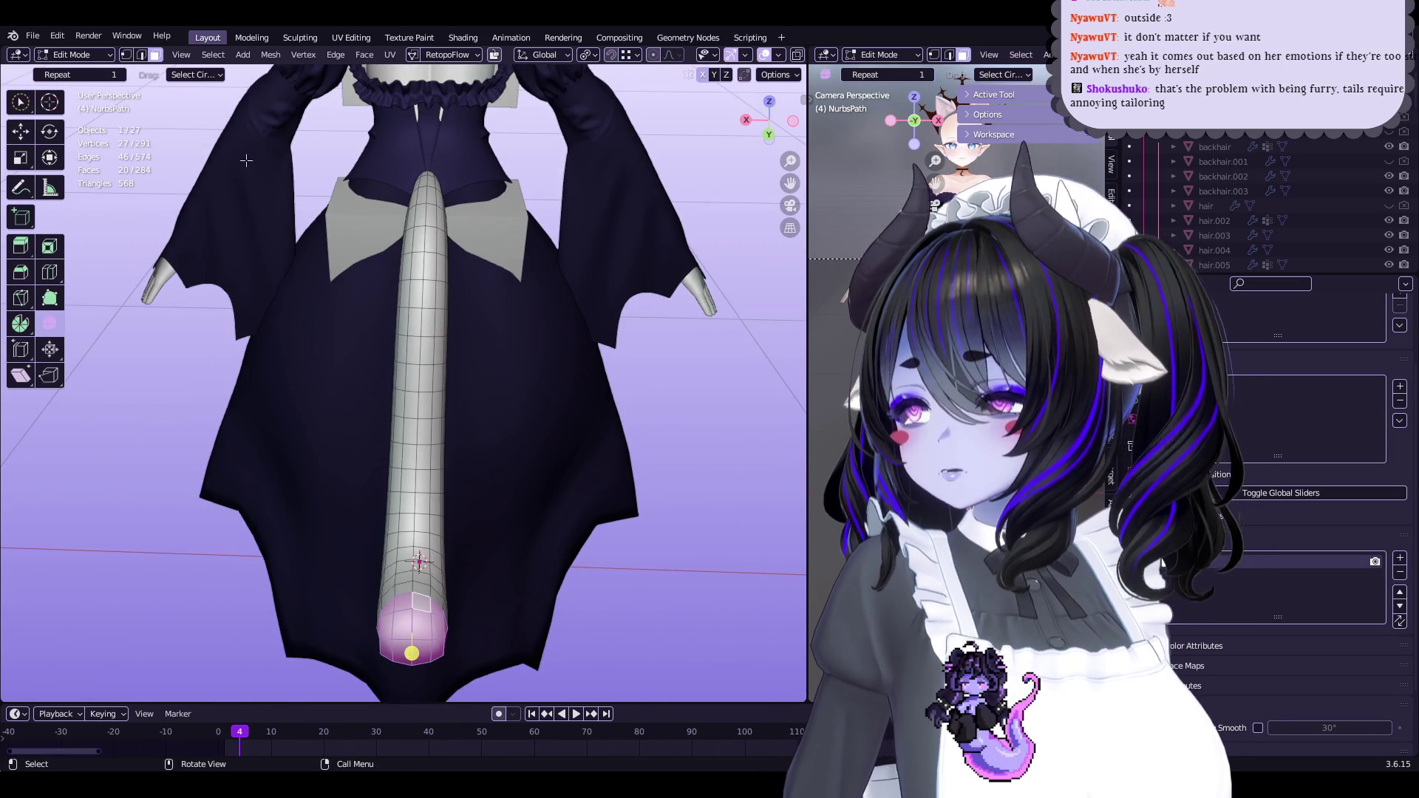
Delete a lengthwise strip of faces and then one whole half of the tube
{"action": "left_click", "coordinate": [407, 410], "text": "alt"}
{"action": "key", "text": "x"}
{"action": "left_click", "coordinate": [377, 466]}
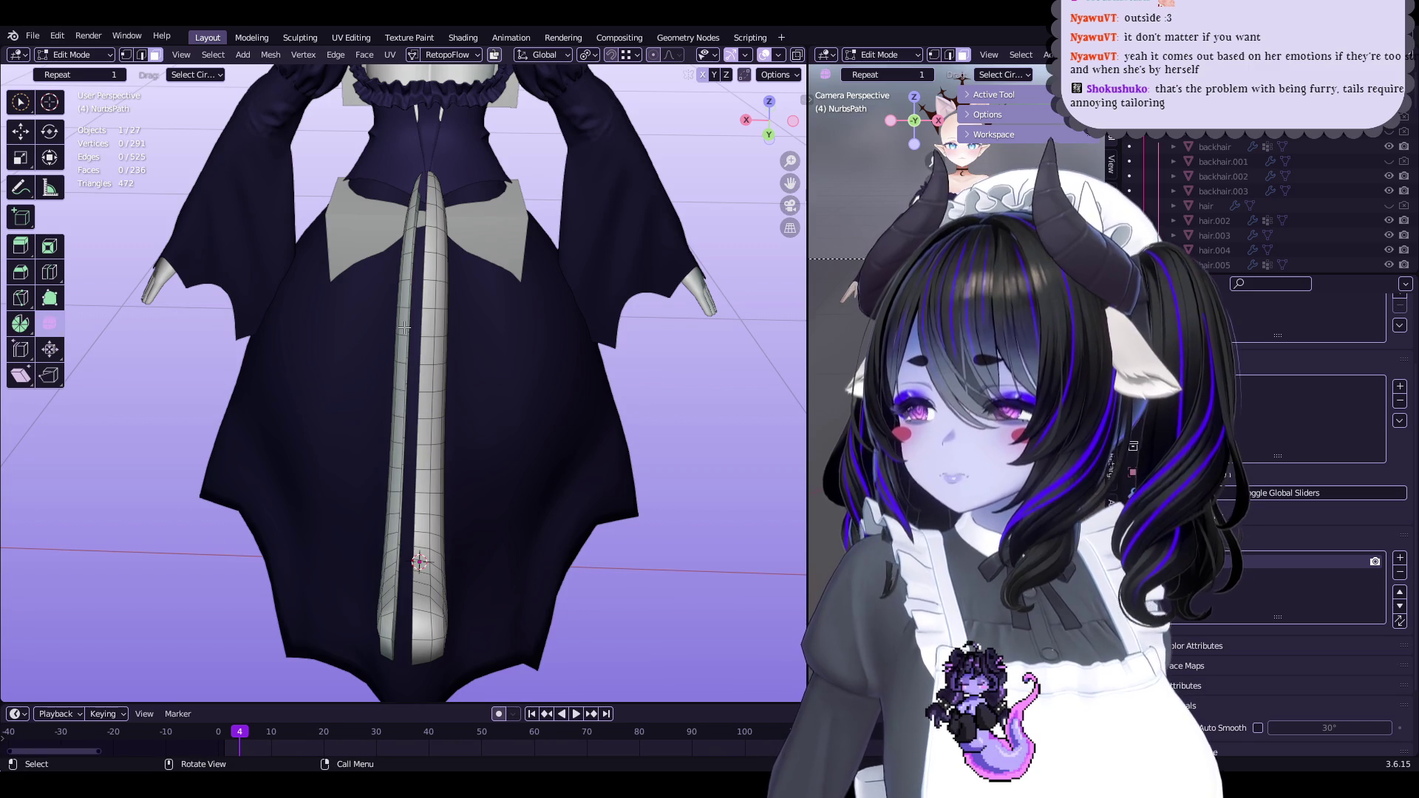
{"action": "key", "text": "l"}
{"action": "key", "text": "x"}
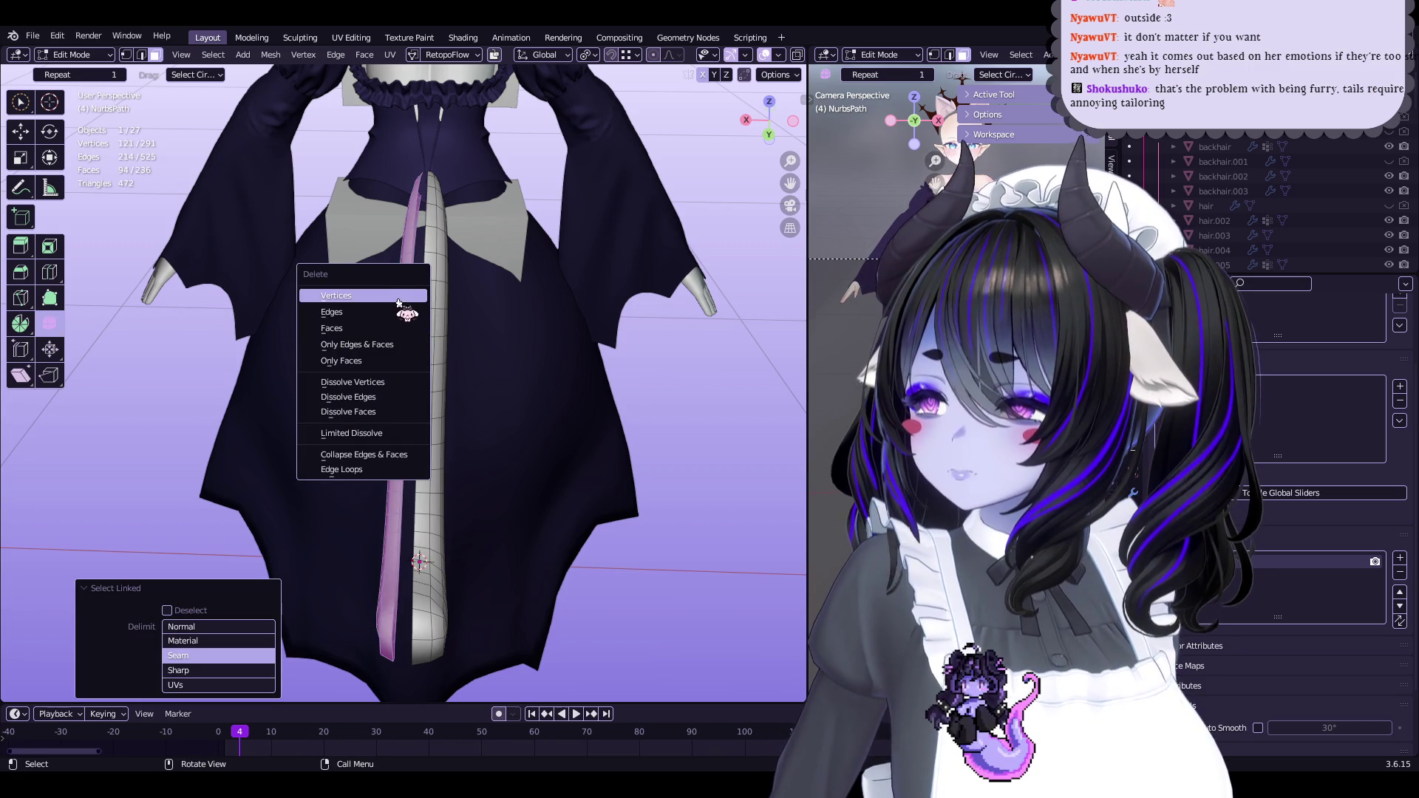
{"action": "left_click", "coordinate": [398, 293]}
Return to Object Mode, view from the back, and apply AutoMirror from the N panel
{"action": "key", "text": "Tab"}
{"action": "left_click", "coordinate": [768, 134]}
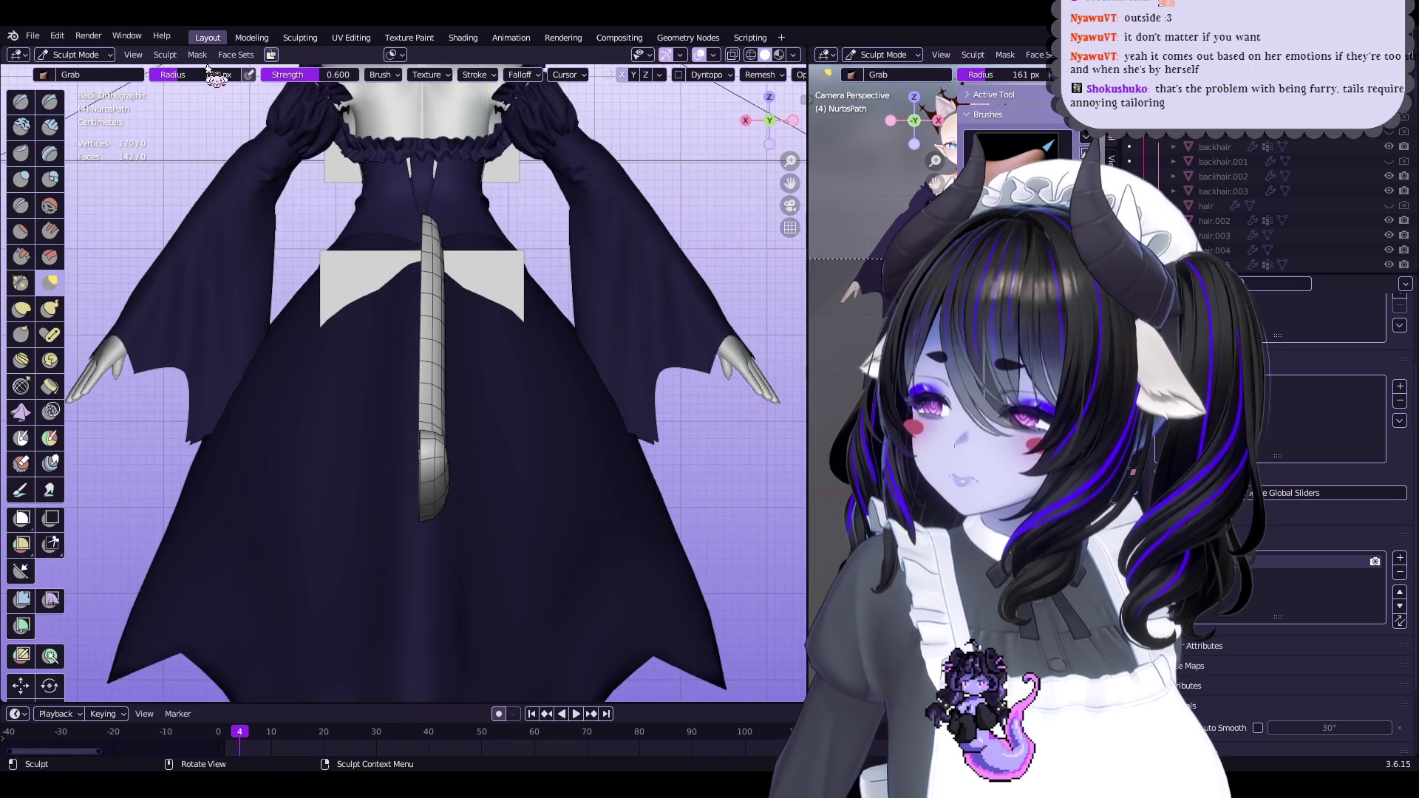
{"action": "left_click", "coordinate": [94, 56]}
{"action": "left_click", "coordinate": [78, 74]}
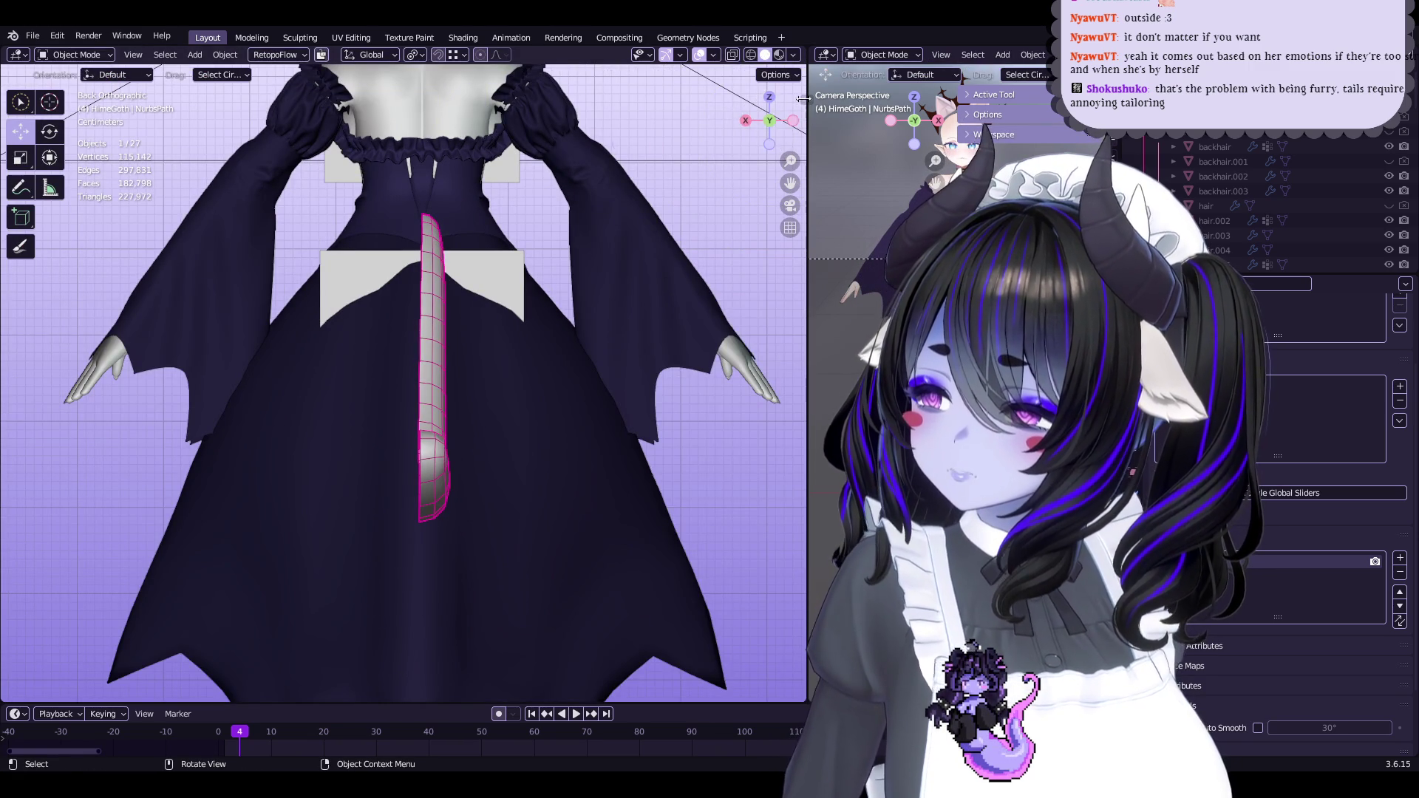
{"action": "key", "text": "n"}
{"action": "left_click", "coordinate": [742, 465]}
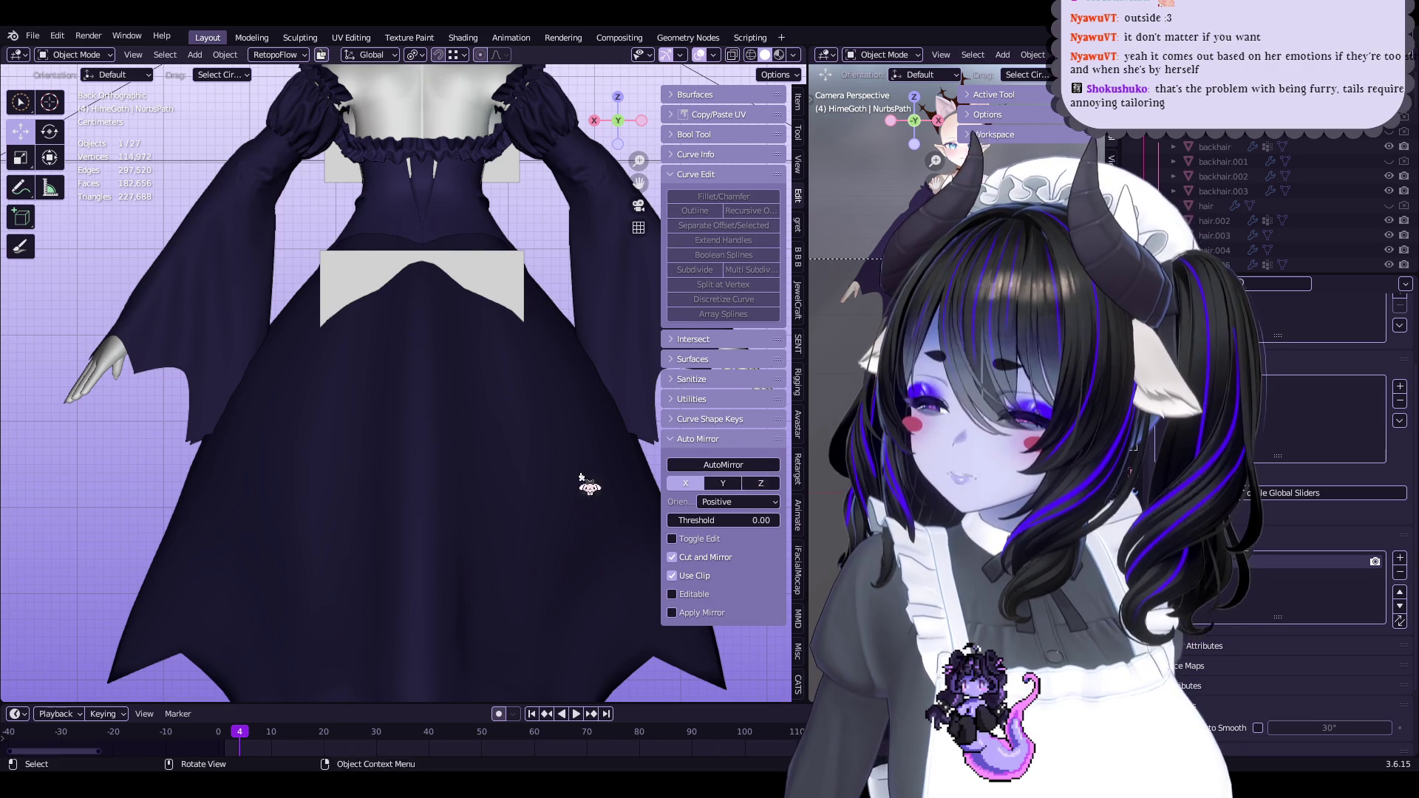
Set the Auto Mirror orientation to Negative so the half becomes a full round tail
{"action": "key", "text": "ctrl+z"}
{"action": "left_click", "coordinate": [74, 55]}
{"action": "left_click", "coordinate": [73, 71]}
{"action": "scroll", "coordinate": [466, 291], "scroll_direction": "down", "scroll_amount": 5}
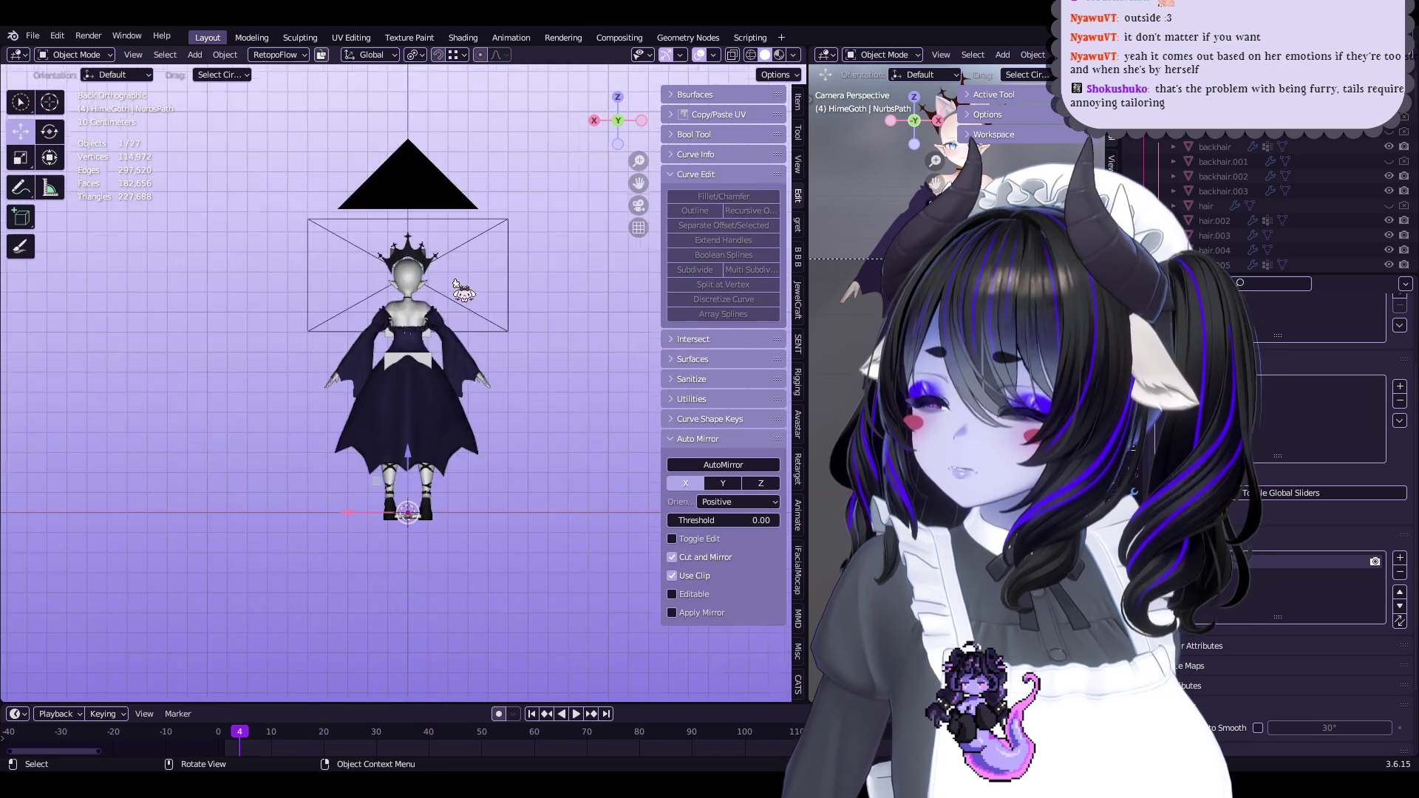
{"action": "scroll", "coordinate": [460, 285], "scroll_direction": "up", "scroll_amount": 2}
{"action": "key", "text": "Tab"}
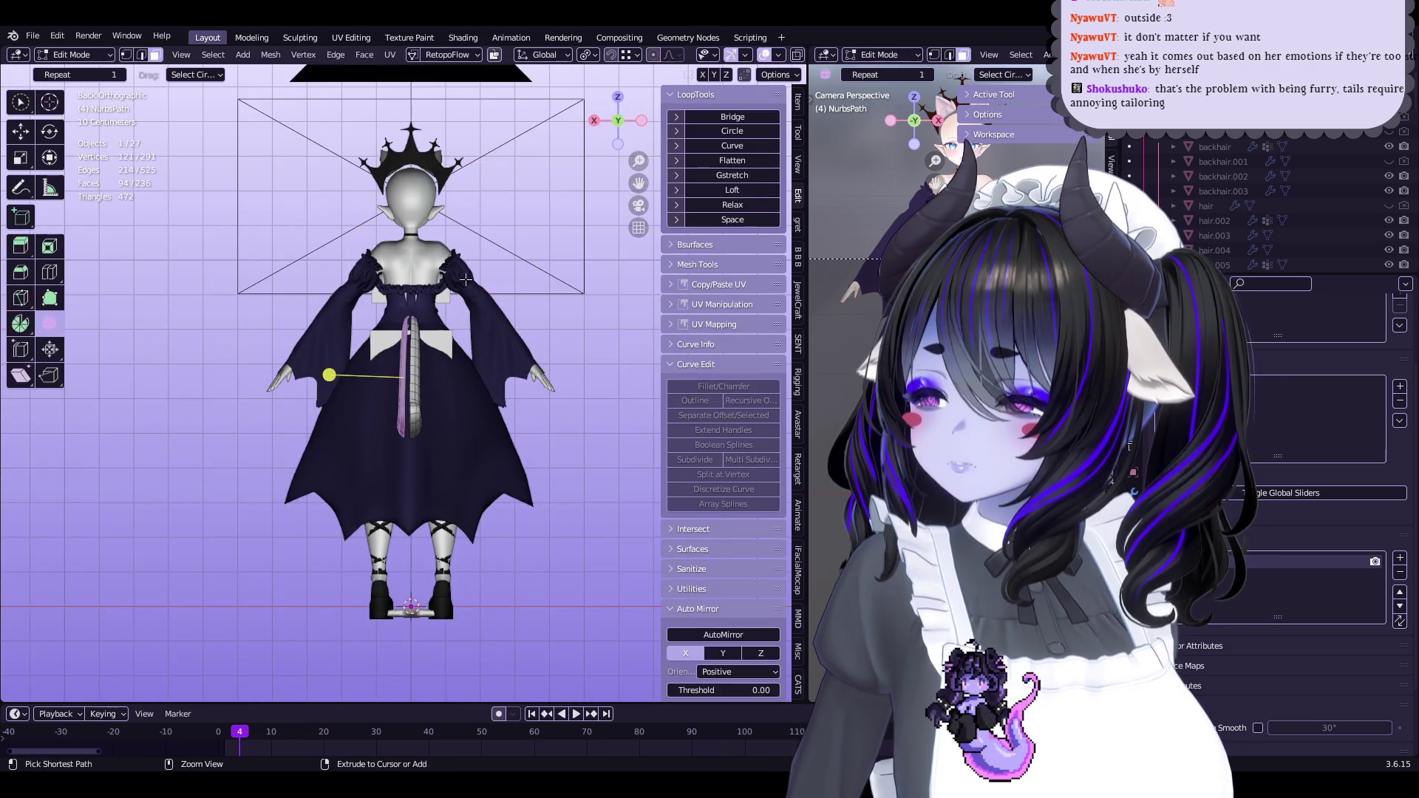
{"action": "scroll", "coordinate": [481, 294], "scroll_direction": "up", "scroll_amount": 5}
{"action": "left_click", "coordinate": [737, 672]}
{"action": "left_click", "coordinate": [721, 706]}
{"action": "scroll", "coordinate": [456, 409], "scroll_direction": "down", "scroll_amount": 3}
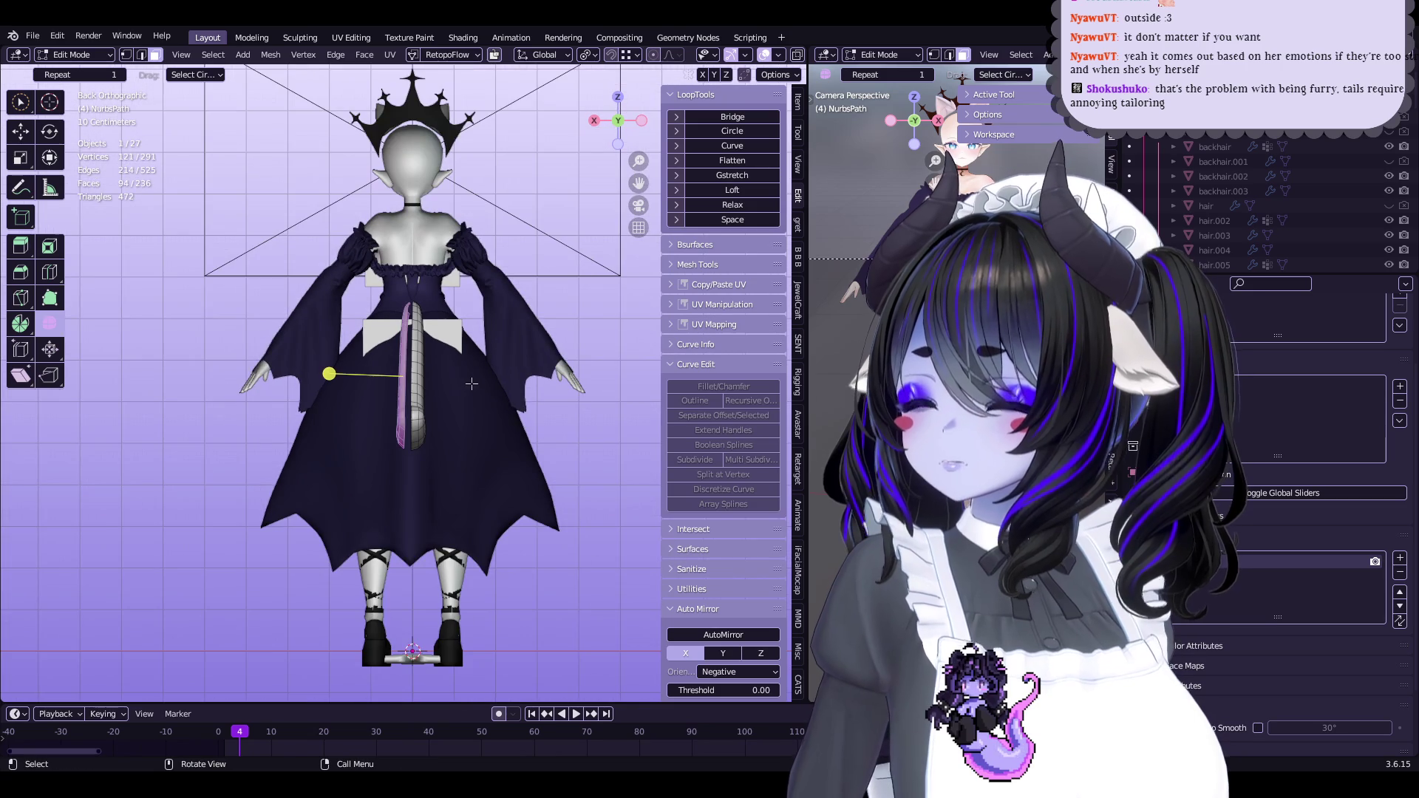
{"action": "scroll", "coordinate": [541, 352], "scroll_direction": "up", "scroll_amount": 2}
{"action": "key", "text": "ctrl+z"}
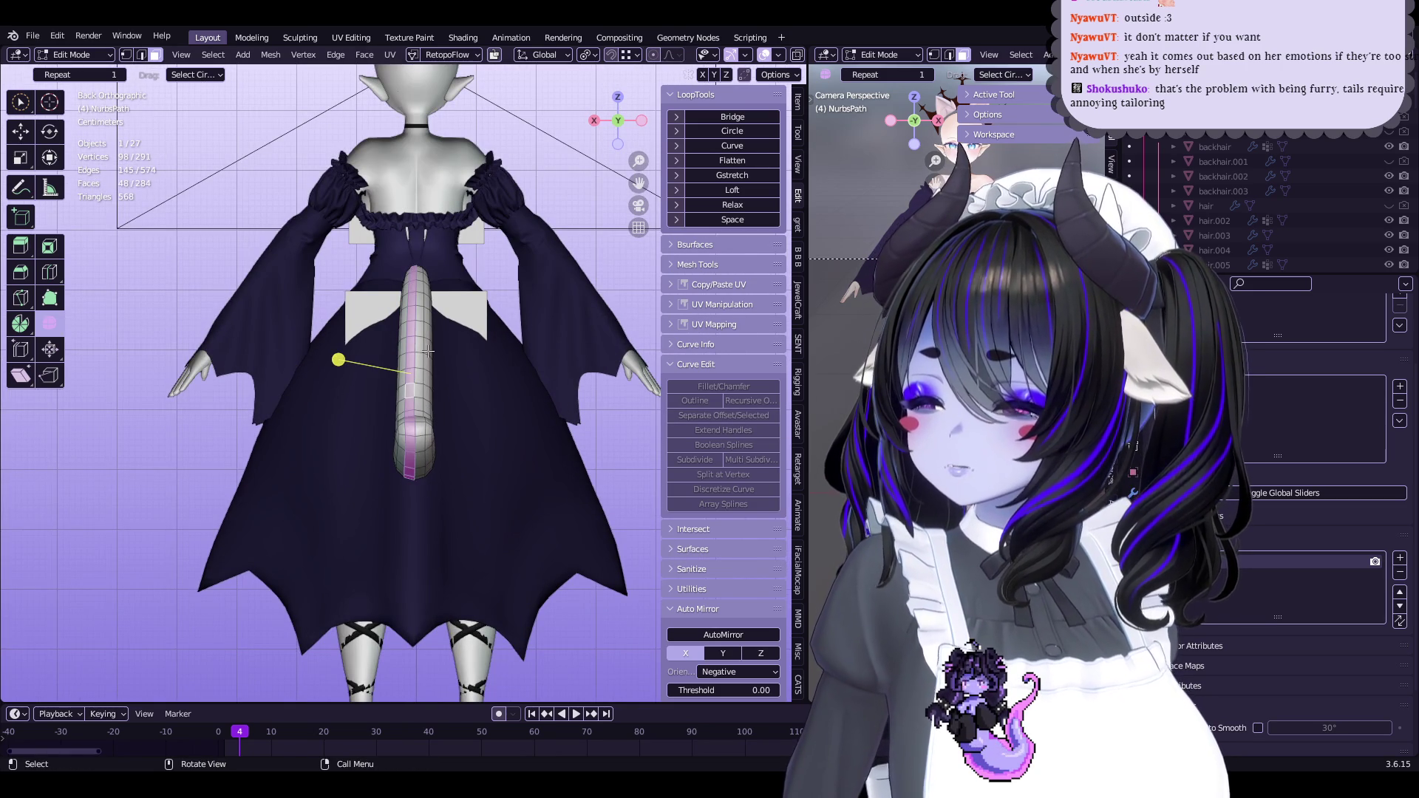
Delete the centre seam edge loop and the left strip of the tail
{"action": "scroll", "coordinate": [724, 392], "scroll_direction": "down", "scroll_amount": 1}
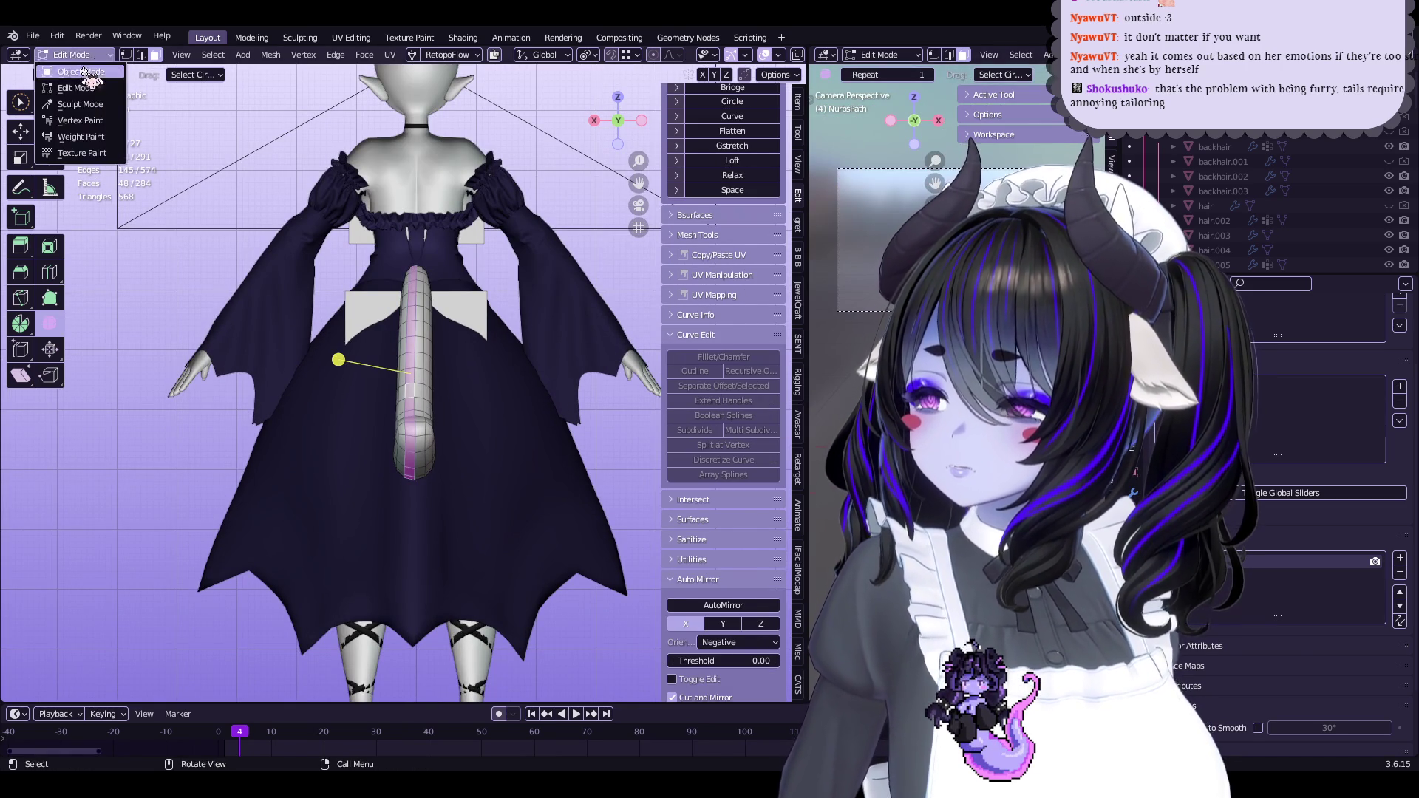
{"action": "scroll", "coordinate": [724, 370], "scroll_direction": "up", "scroll_amount": 1}
{"action": "scroll", "coordinate": [495, 325], "scroll_direction": "up", "scroll_amount": 3}
{"action": "key", "text": "x"}
{"action": "left_click", "coordinate": [496, 339]}
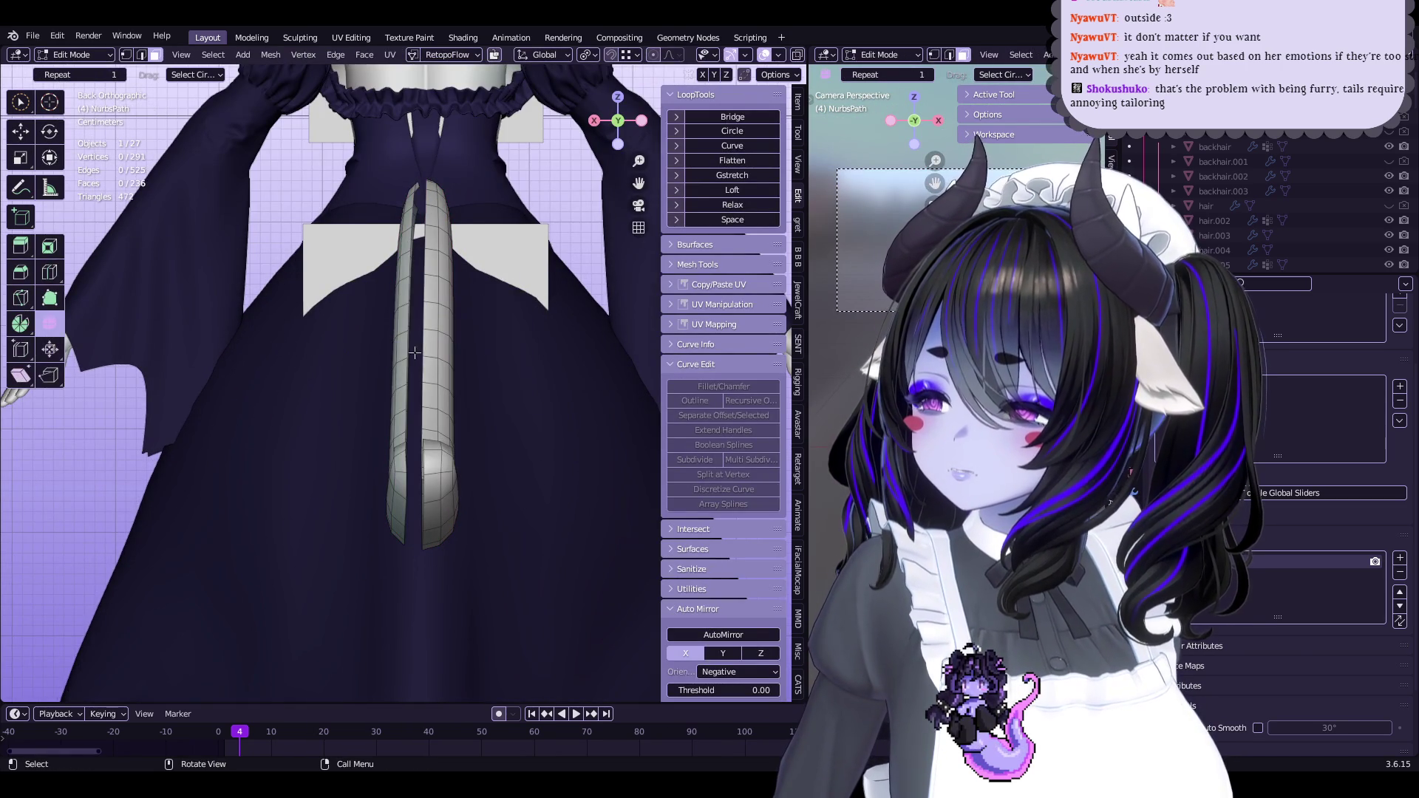
{"action": "key", "text": "l"}
{"action": "key", "text": "x"}
{"action": "left_click", "coordinate": [370, 318]}
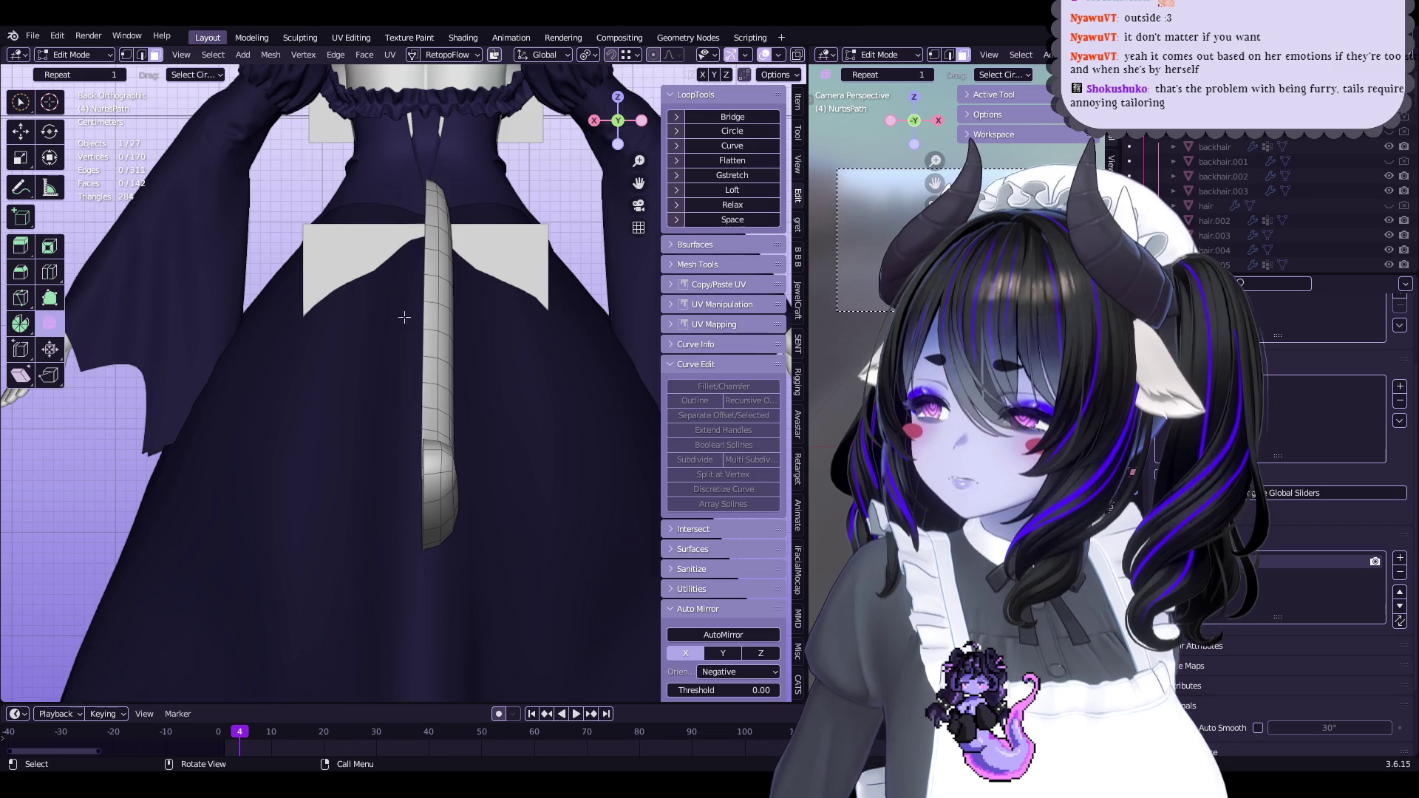
Convert the tail object into a mesh and reopen it in Edit Mode
{"action": "key", "text": "Tab"}
{"action": "right_click", "coordinate": [509, 325]}
{"action": "left_click", "coordinate": [518, 348]}
{"action": "key", "text": "Tab"}
{"action": "scroll", "coordinate": [460, 484], "scroll_direction": "up", "scroll_amount": 2}
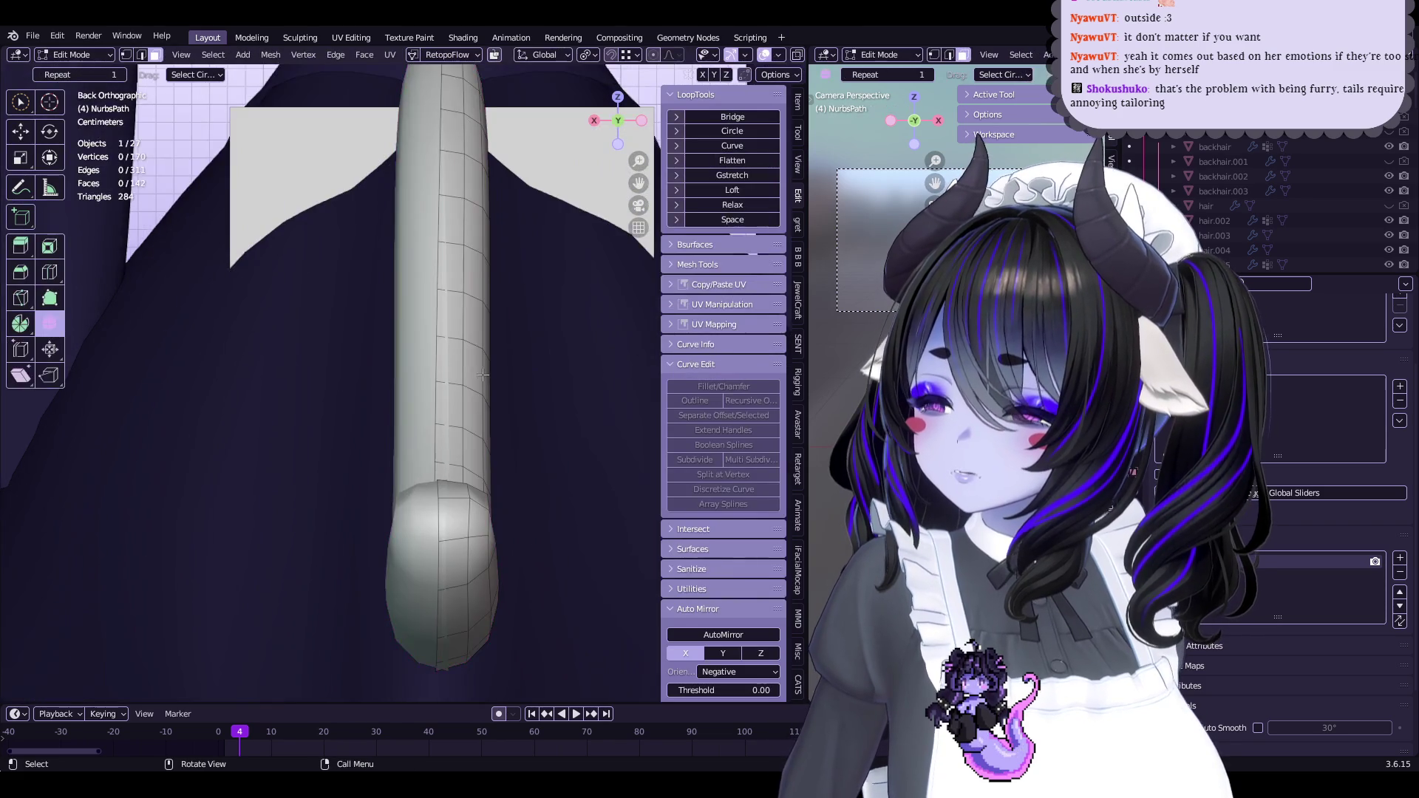
{"action": "scroll", "coordinate": [460, 483], "scroll_direction": "down", "scroll_amount": 2}
{"action": "scroll", "coordinate": [411, 396], "scroll_direction": "up", "scroll_amount": 1}
Flatten the centre seam vertices to zero width on X, then nudge them along X
{"action": "key", "text": "1"}
{"action": "key", "text": "s"}
{"action": "key", "text": "z"}
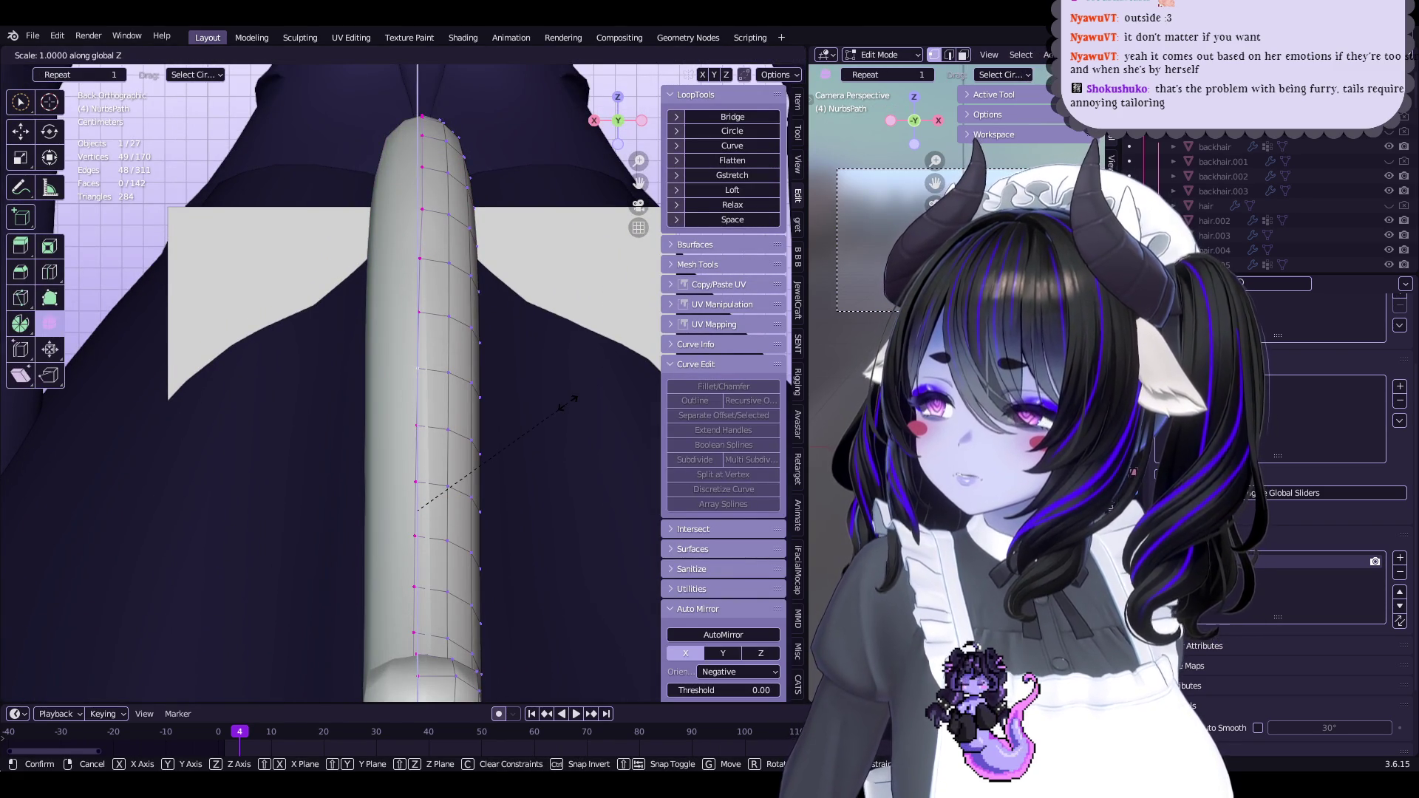
{"action": "key", "text": "x"}
{"action": "key", "text": "0"}
{"action": "key", "text": "Return"}
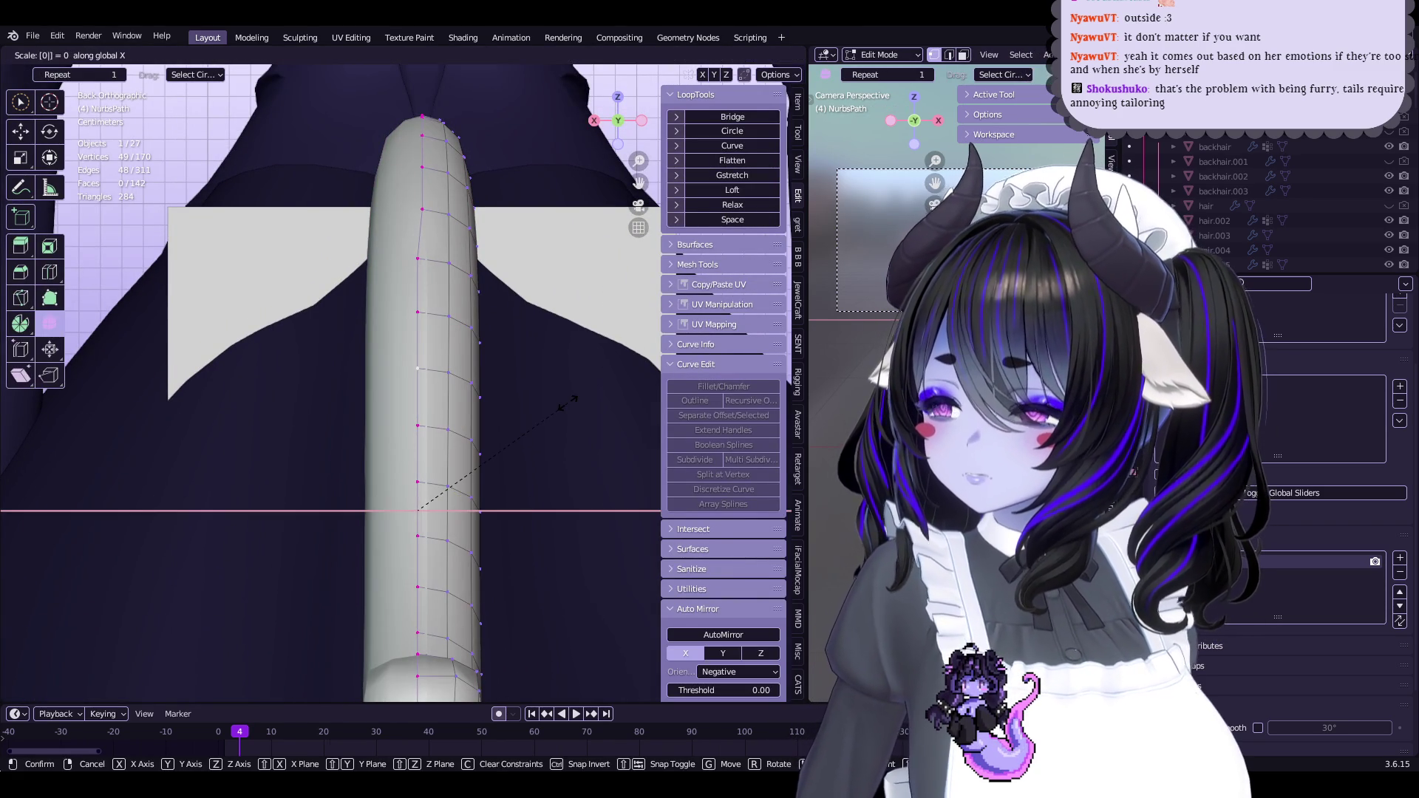
{"action": "left_click", "coordinate": [20, 131]}
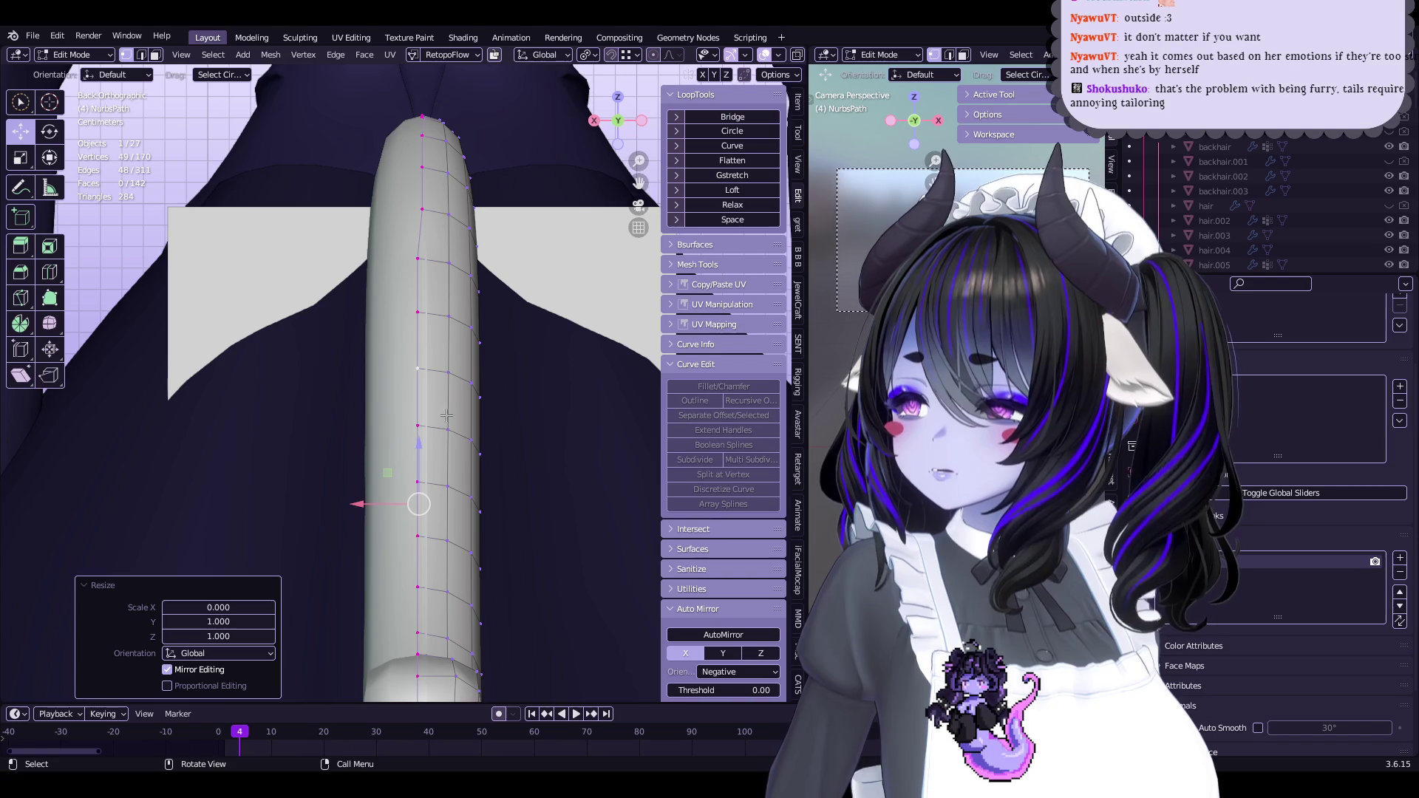
{"action": "left_click_drag", "start_coordinate": [389, 510], "coordinate": [396, 507]}
{"action": "mouse_move", "coordinate": [397, 507]}
{"action": "middle_mouse_down"}
{"action": "mouse_move", "coordinate": [486, 504]}
{"action": "mouse_move", "coordinate": [473, 510]}
{"action": "middle_mouse_up"}
Put the tail into Sculpt Mode with the Grab brush
{"action": "key", "text": "Tab"}
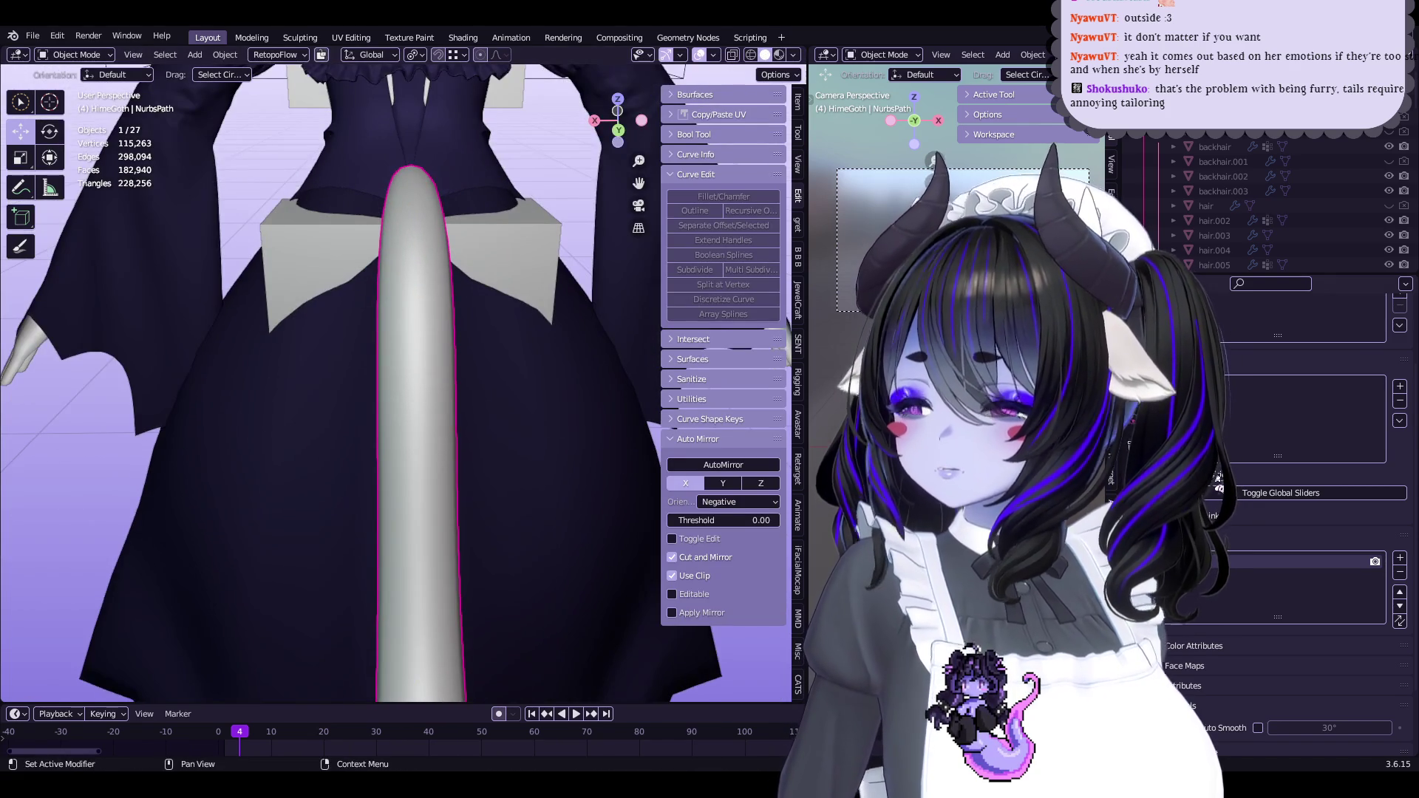
{"action": "mouse_move", "coordinate": [561, 415]}
{"action": "middle_mouse_down"}
{"action": "mouse_move", "coordinate": [518, 443]}
{"action": "mouse_move", "coordinate": [436, 443]}
{"action": "middle_mouse_up"}
{"action": "key", "text": "ctrl+Tab"}
{"action": "left_click", "coordinate": [437, 564]}
{"action": "mouse_move", "coordinate": [436, 564]}
{"action": "middle_mouse_down"}
{"action": "mouse_move", "coordinate": [326, 552]}
{"action": "mouse_move", "coordinate": [387, 428]}
{"action": "mouse_move", "coordinate": [457, 403]}
{"action": "middle_mouse_up"}
{"action": "key", "text": "Tab"}
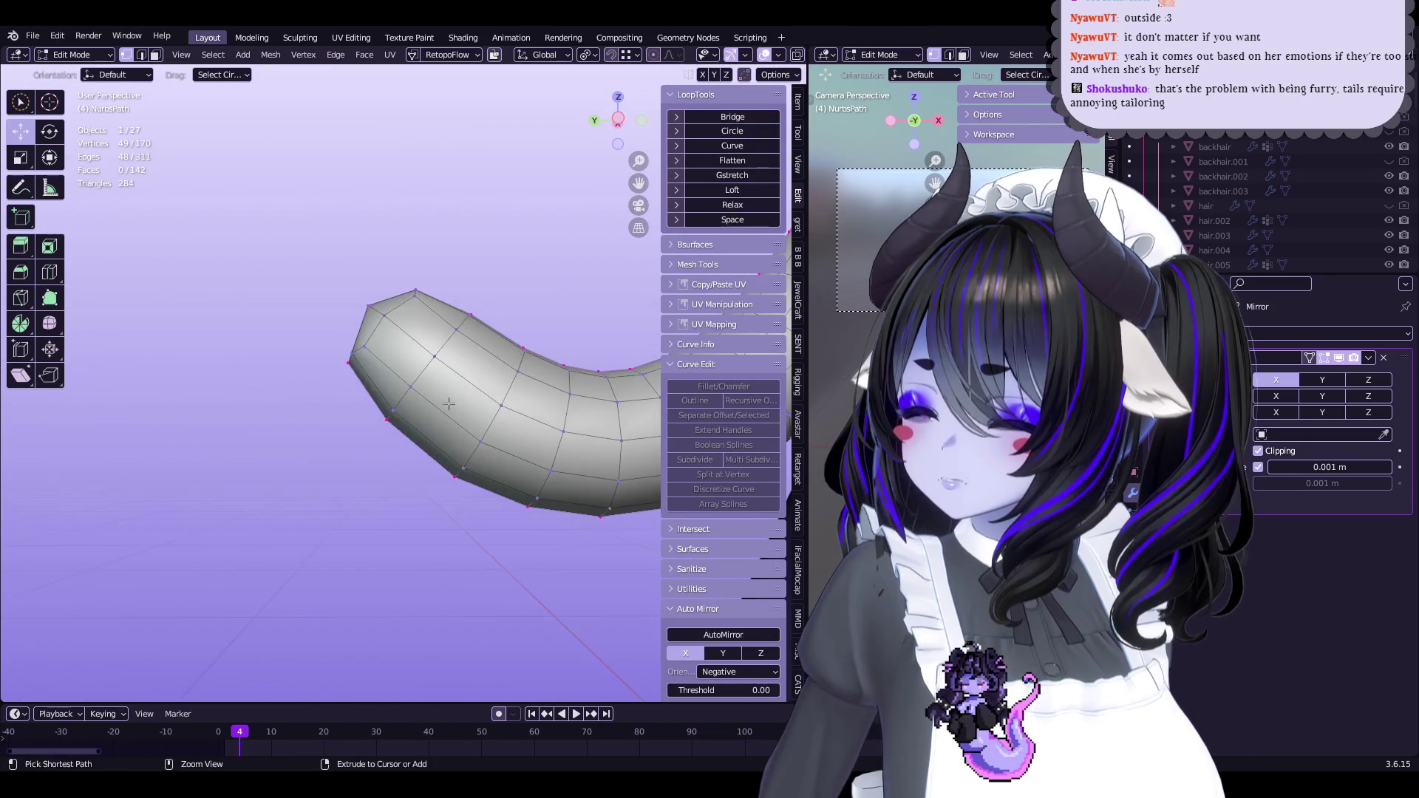
{"action": "key", "text": "Tab"}
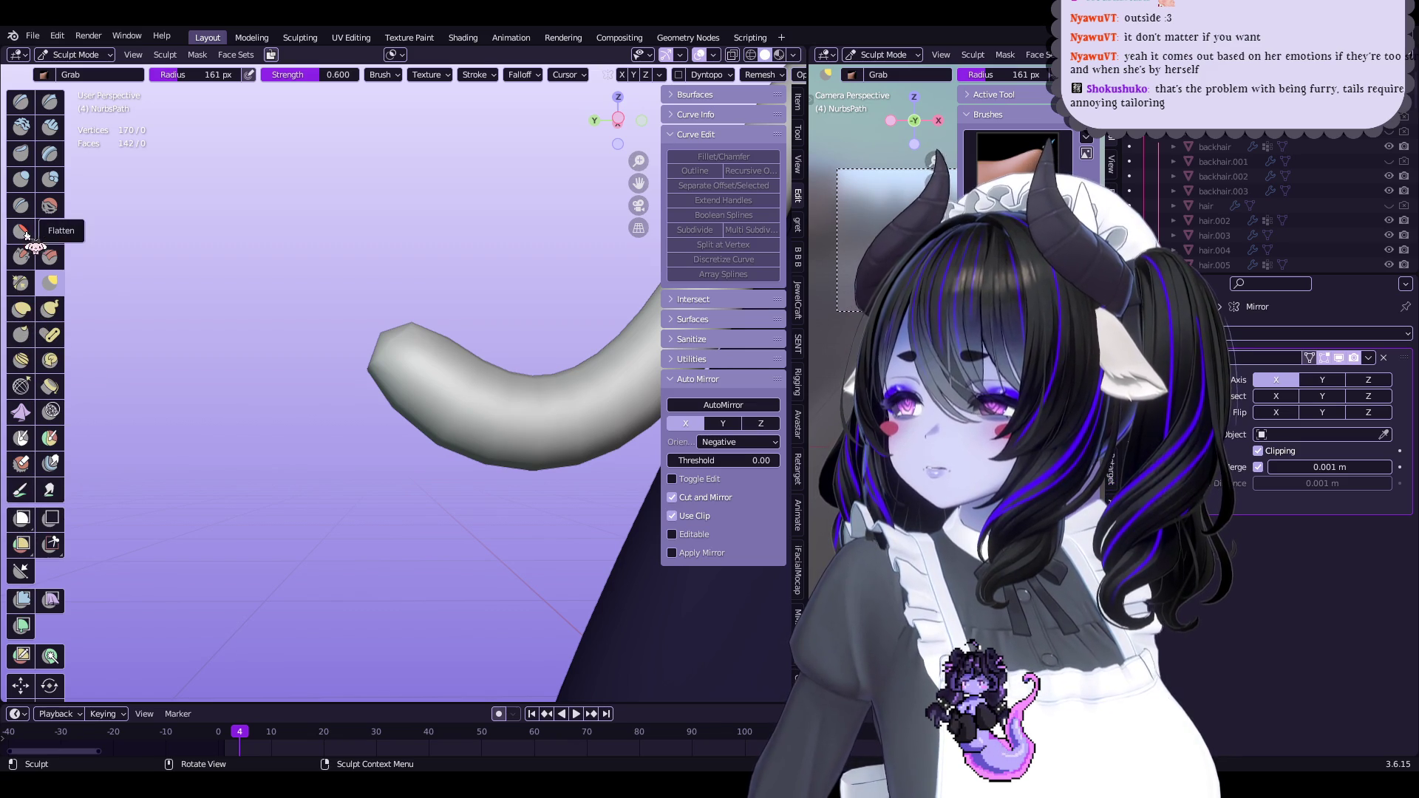
Inflate the tail tip into a bulbous end with the Inflate/Deflate brush
{"action": "left_click", "coordinate": [22, 180]}
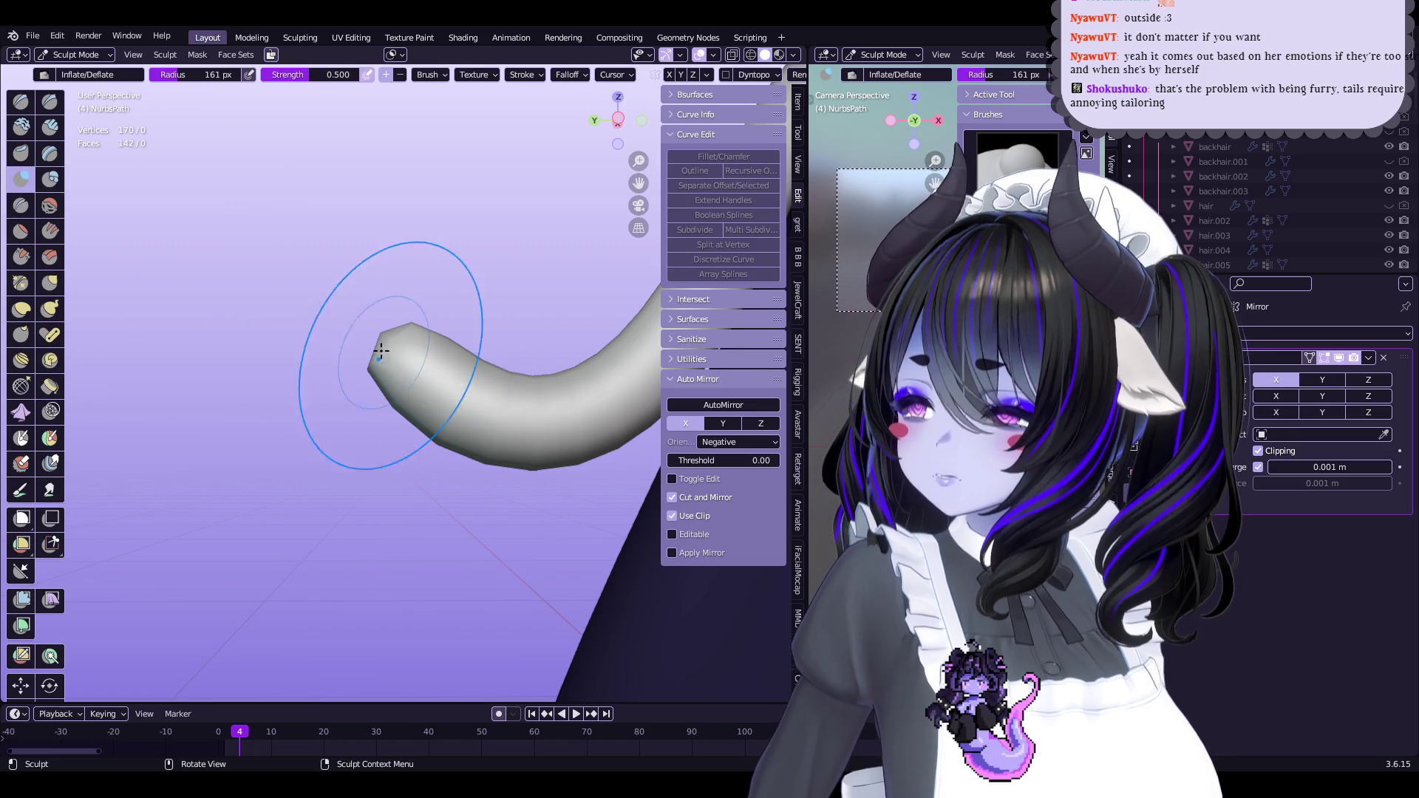
{"action": "mouse_move", "coordinate": [365, 327]}
{"action": "middle_mouse_down"}
{"action": "mouse_move", "coordinate": [352, 412]}
{"action": "mouse_move", "coordinate": [289, 364]}
{"action": "middle_mouse_up"}
{"action": "left_click_drag", "start_coordinate": [370, 388], "coordinate": [311, 409]}
{"action": "mouse_move", "coordinate": [310, 408]}
{"action": "middle_mouse_down"}
{"action": "mouse_move", "coordinate": [548, 463]}
{"action": "mouse_move", "coordinate": [414, 477]}
{"action": "mouse_move", "coordinate": [377, 420]}
{"action": "mouse_move", "coordinate": [443, 318]}
{"action": "mouse_move", "coordinate": [457, 493]}
{"action": "middle_mouse_up"}
{"action": "scroll", "coordinate": [507, 456], "scroll_direction": "up", "scroll_amount": 6}
Inspect the whole tail mesh in Edit Mode, then return to Sculpt Mode
{"action": "key", "text": "Tab"}
{"action": "key", "text": "Tab"}
{"action": "mouse_move", "coordinate": [496, 492]}
{"action": "middle_mouse_down"}
{"action": "mouse_move", "coordinate": [476, 456]}
{"action": "mouse_move", "coordinate": [520, 384]}
{"action": "mouse_move", "coordinate": [482, 433]}
{"action": "mouse_move", "coordinate": [502, 414]}
{"action": "mouse_move", "coordinate": [488, 400]}
{"action": "middle_mouse_up"}
{"action": "scroll", "coordinate": [489, 400], "scroll_direction": "up", "scroll_amount": 2}
{"action": "scroll", "coordinate": [561, 438], "scroll_direction": "down", "scroll_amount": 3}
{"action": "mouse_move", "coordinate": [561, 438]}
{"action": "middle_mouse_down"}
{"action": "mouse_move", "coordinate": [286, 384]}
{"action": "mouse_move", "coordinate": [350, 380]}
{"action": "middle_mouse_up"}
{"action": "key", "text": "Tab"}
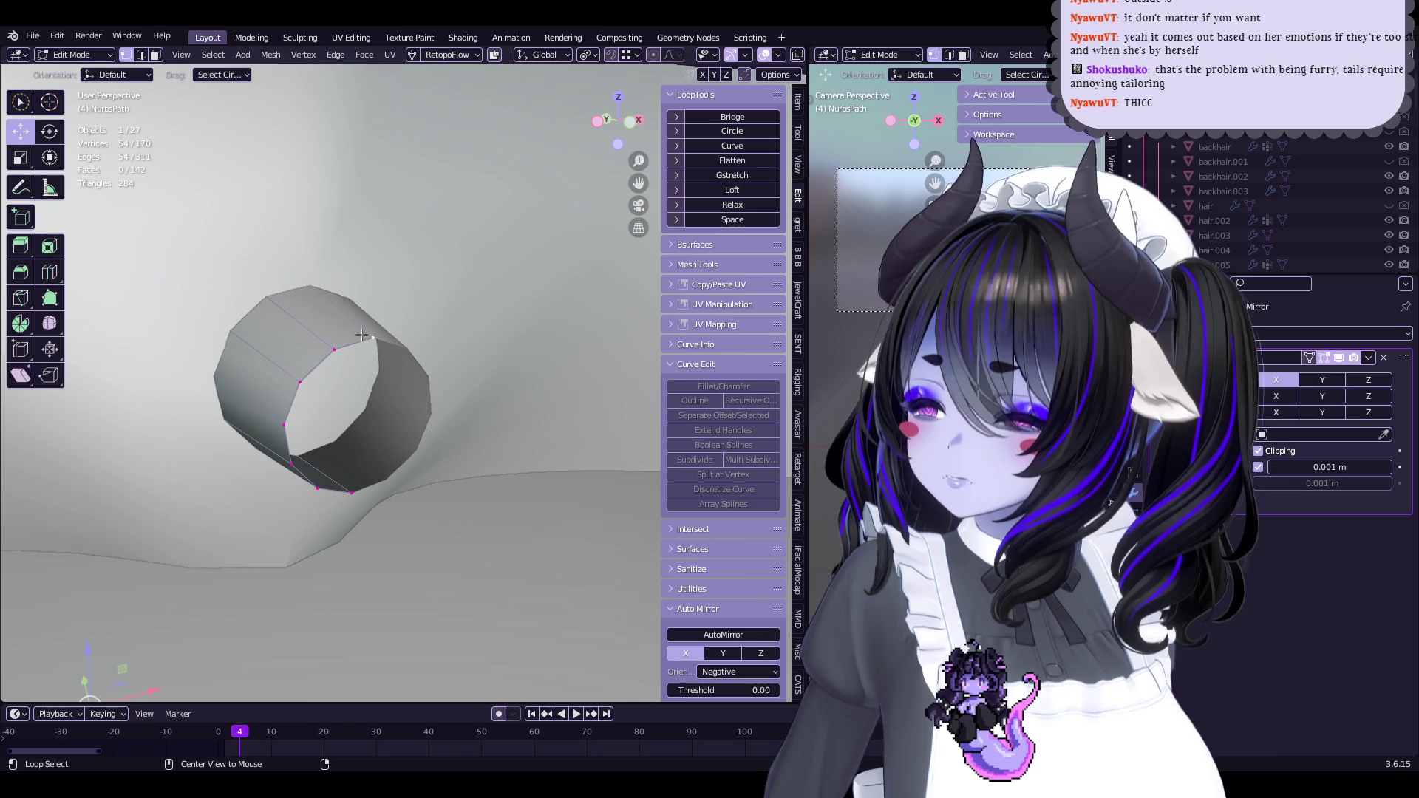
{"action": "scroll", "coordinate": [339, 348], "scroll_direction": "down", "scroll_amount": 10}
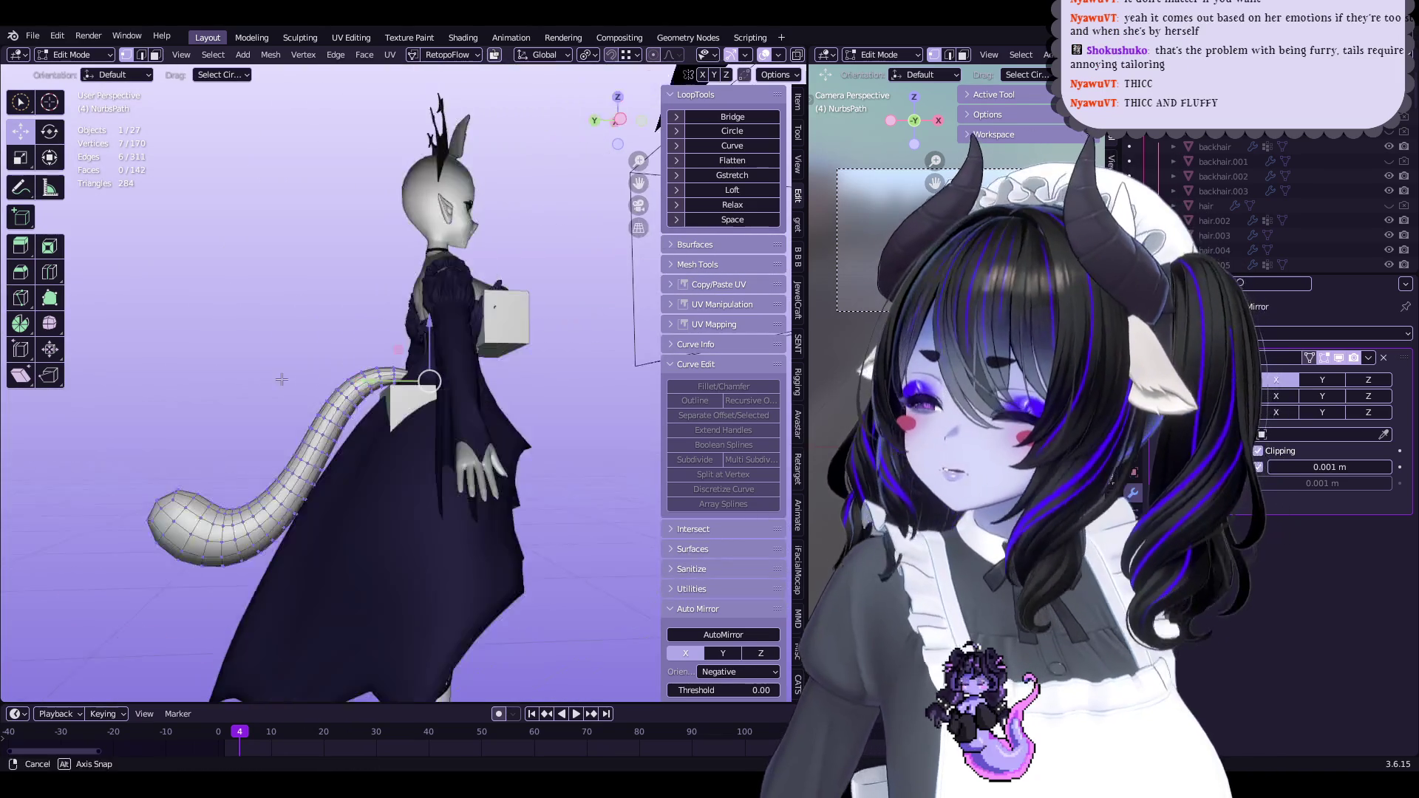
{"action": "key", "text": "ctrl+Tab"}
{"action": "mouse_move", "coordinate": [355, 338]}
{"action": "middle_mouse_down"}
{"action": "mouse_move", "coordinate": [364, 365]}
{"action": "mouse_move", "coordinate": [557, 376]}
{"action": "mouse_move", "coordinate": [532, 369]}
{"action": "mouse_move", "coordinate": [475, 425]}
{"action": "mouse_move", "coordinate": [444, 539]}
{"action": "mouse_move", "coordinate": [436, 384]}
{"action": "mouse_move", "coordinate": [453, 311]}
{"action": "mouse_move", "coordinate": [460, 356]}
{"action": "mouse_move", "coordinate": [415, 397]}
{"action": "mouse_move", "coordinate": [456, 370]}
{"action": "mouse_move", "coordinate": [179, 101]}
{"action": "middle_mouse_up"}
{"action": "scroll", "coordinate": [442, 458], "scroll_direction": "up", "scroll_amount": 5}
{"action": "scroll", "coordinate": [478, 418], "scroll_direction": "down", "scroll_amount": 2}
Pick the Snake Hook brush and view the tail from the right side and behind
{"action": "left_click", "coordinate": [74, 54]}
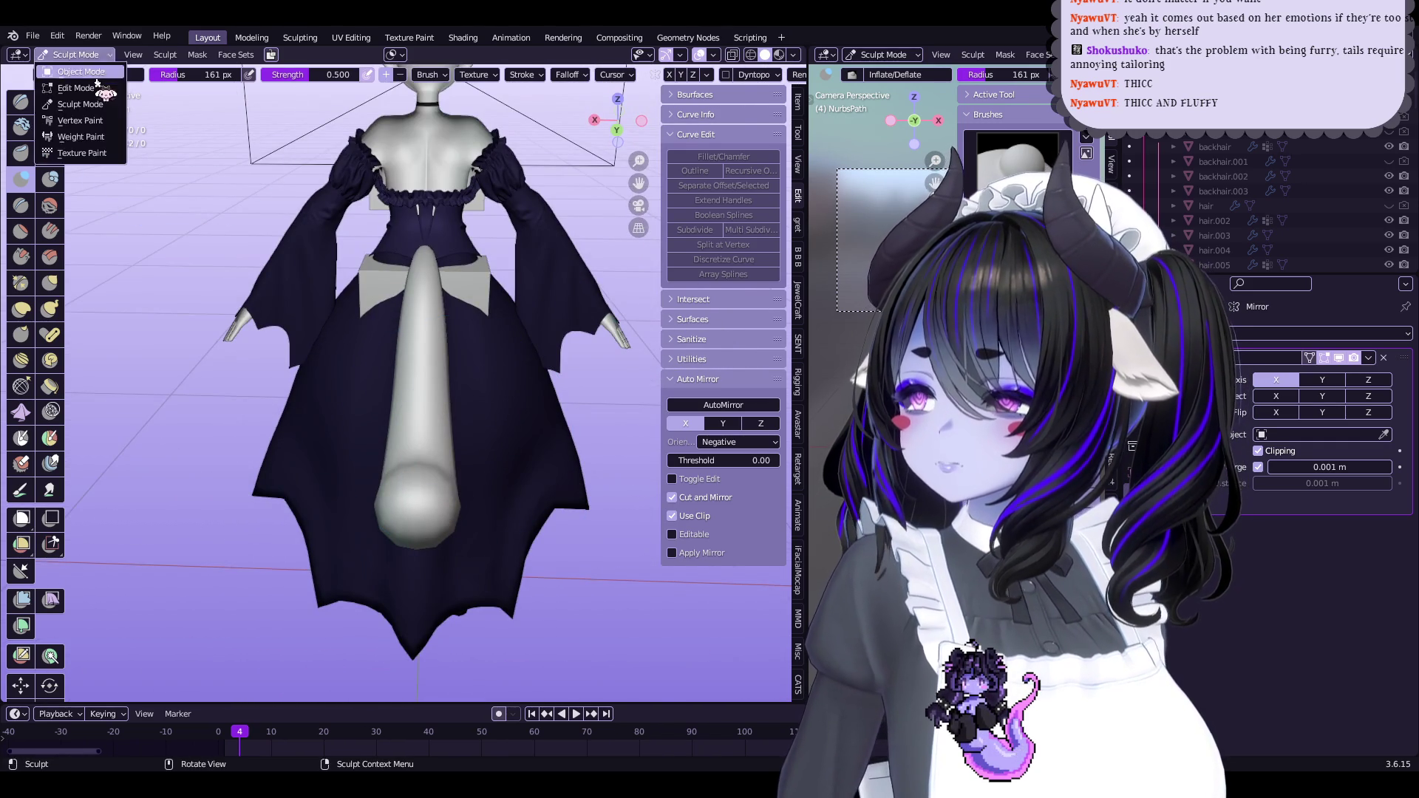
{"action": "left_click", "coordinate": [70, 71]}
{"action": "middle_click_drag", "start_coordinate": [296, 333], "coordinate": [539, 567]}
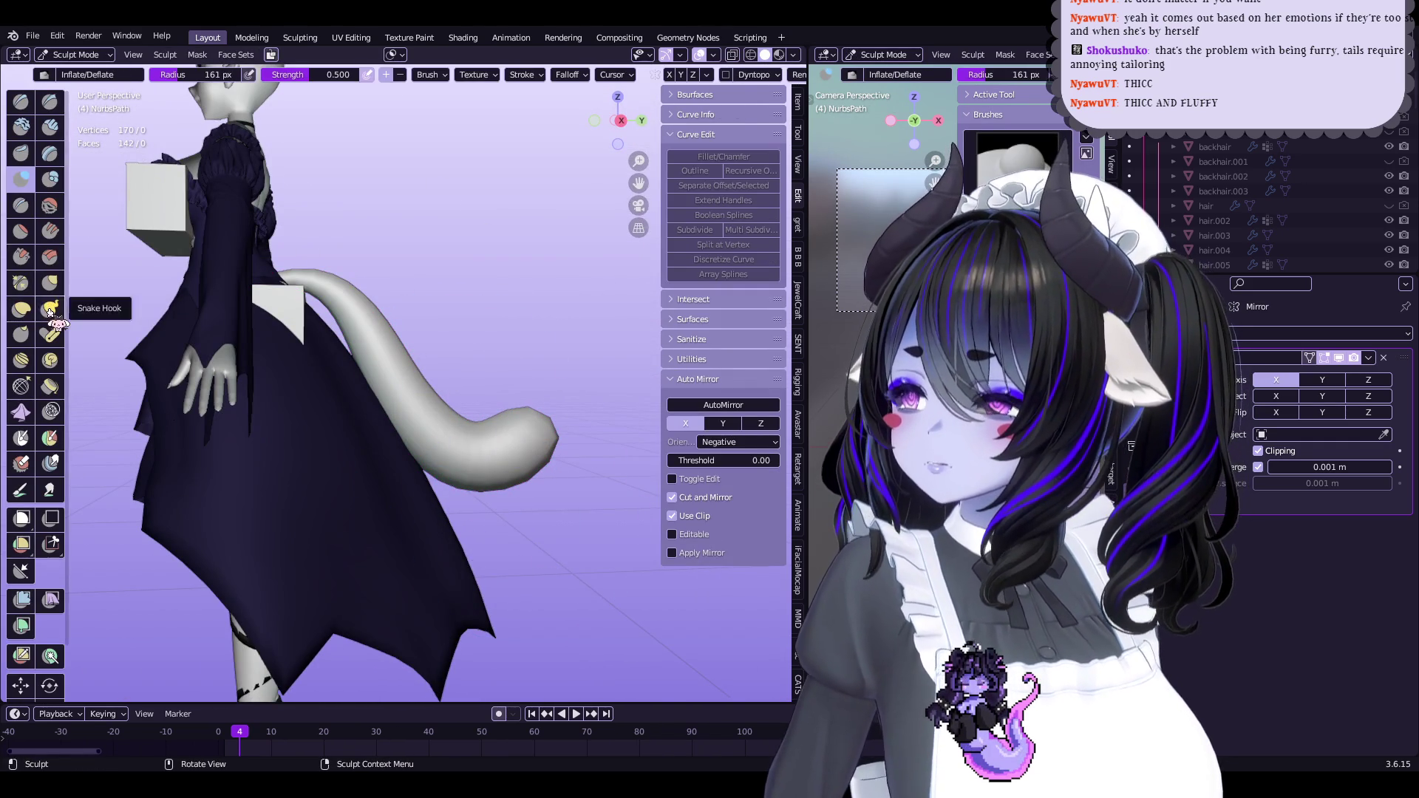
{"action": "left_click", "coordinate": [50, 311]}
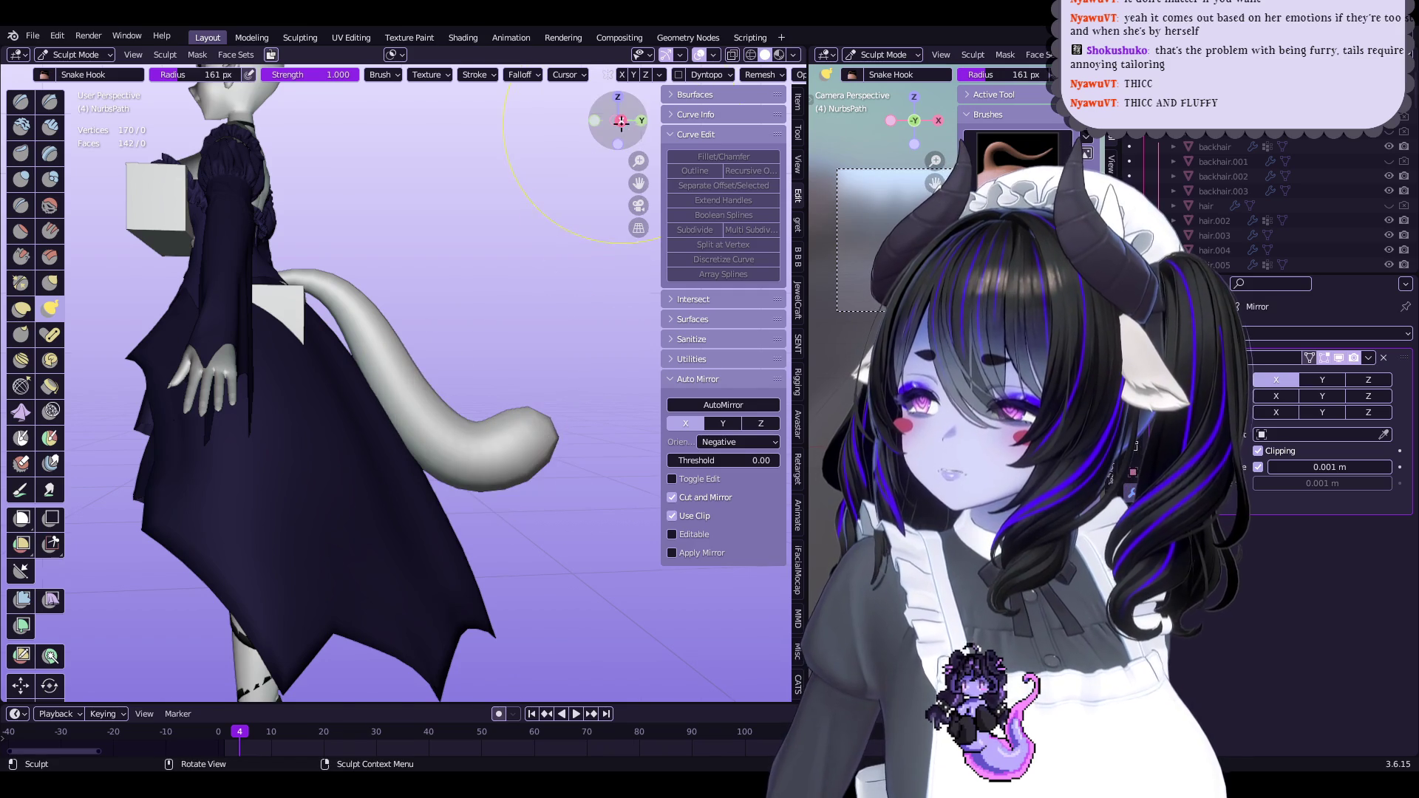
{"action": "left_click", "coordinate": [620, 121]}
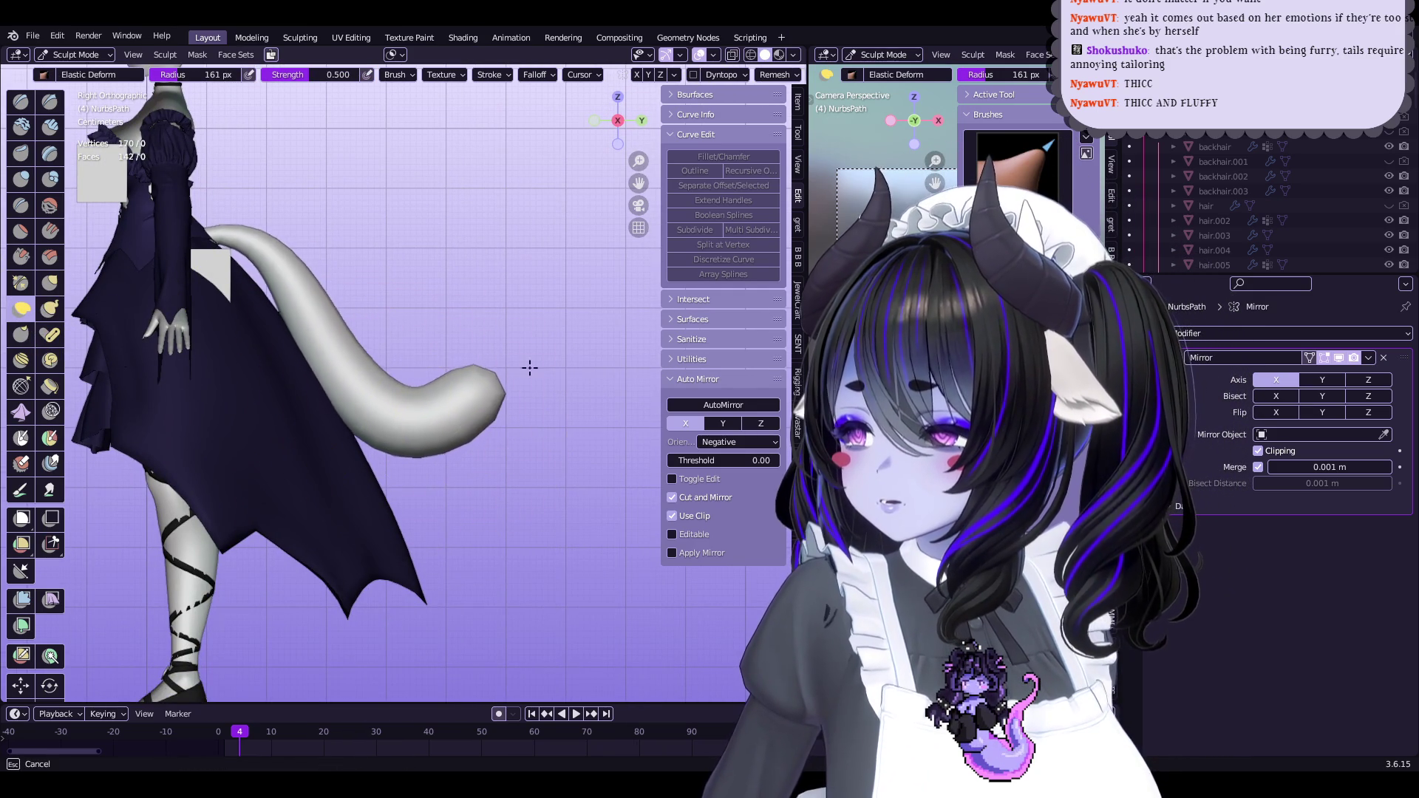
{"action": "scroll", "coordinate": [532, 351], "scroll_direction": "up", "scroll_amount": 2}
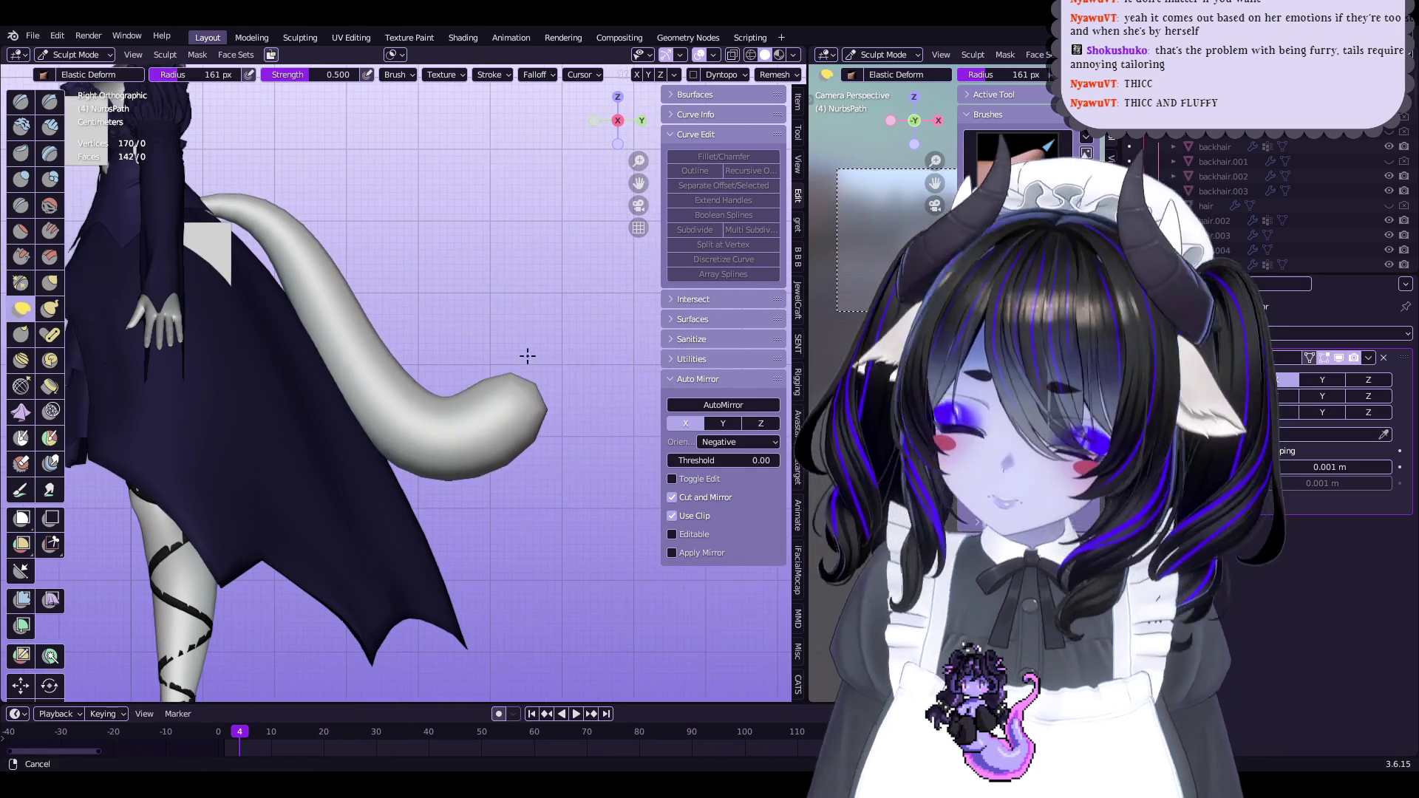
{"action": "mouse_move", "coordinate": [387, 402]}
{"action": "middle_mouse_down"}
{"action": "mouse_move", "coordinate": [473, 407]}
{"action": "mouse_move", "coordinate": [422, 429]}
{"action": "mouse_move", "coordinate": [443, 429]}
{"action": "mouse_move", "coordinate": [201, 99]}
{"action": "middle_mouse_up"}
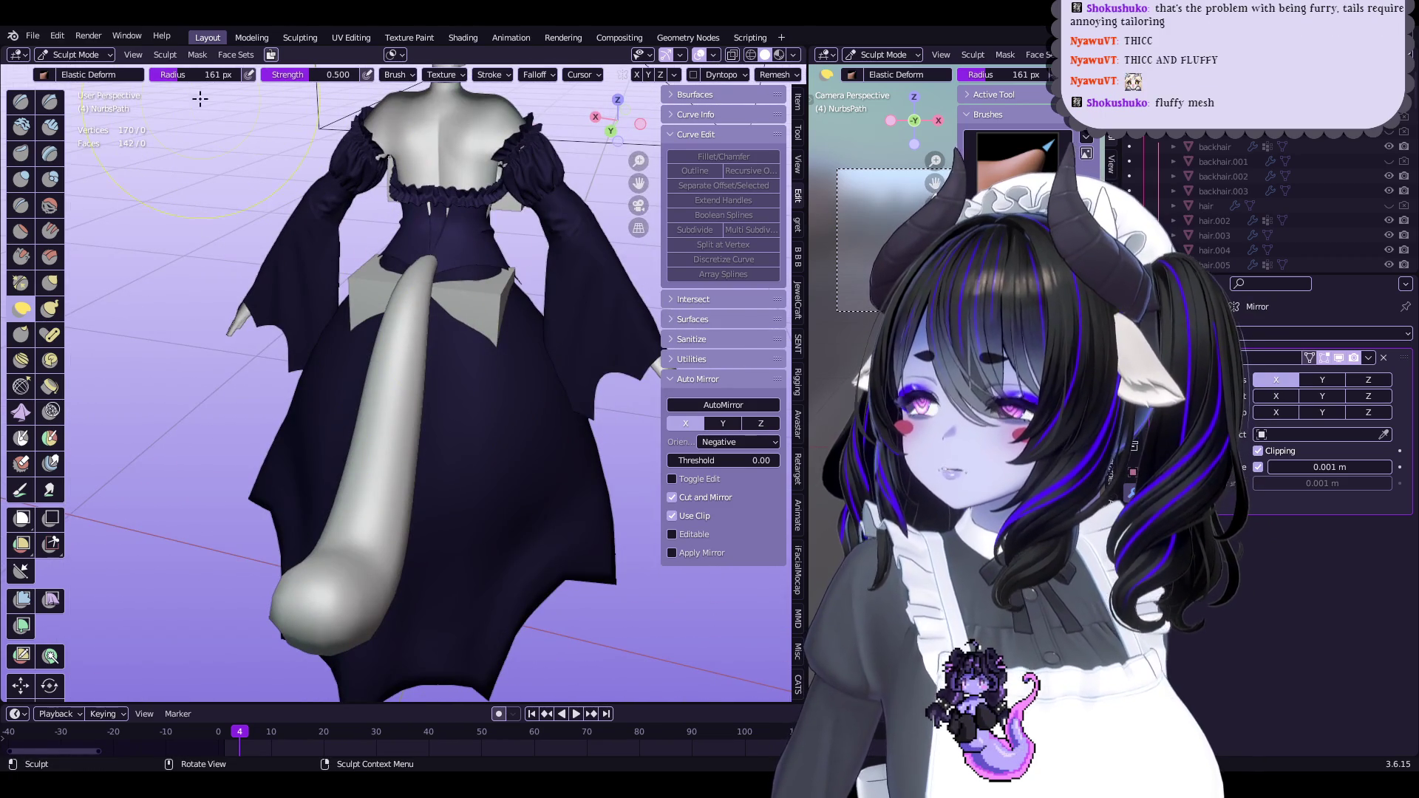
Return to Object Mode, save Start5Hime.blend, and open the tail in Edit Mode
{"action": "left_click", "coordinate": [106, 56]}
{"action": "left_click", "coordinate": [74, 73]}
{"action": "key", "text": "ctrl+s"}
{"action": "mouse_move", "coordinate": [459, 348]}
{"action": "middle_mouse_down"}
{"action": "mouse_move", "coordinate": [545, 374]}
{"action": "mouse_move", "coordinate": [518, 327]}
{"action": "mouse_move", "coordinate": [475, 412]}
{"action": "mouse_move", "coordinate": [533, 380]}
{"action": "mouse_move", "coordinate": [480, 342]}
{"action": "middle_mouse_up"}
{"action": "left_click", "coordinate": [475, 412]}
{"action": "key", "text": "Tab"}
{"action": "mouse_move", "coordinate": [378, 438]}
{"action": "middle_mouse_down"}
{"action": "mouse_move", "coordinate": [331, 406]}
{"action": "mouse_move", "coordinate": [423, 377]}
{"action": "middle_mouse_up"}
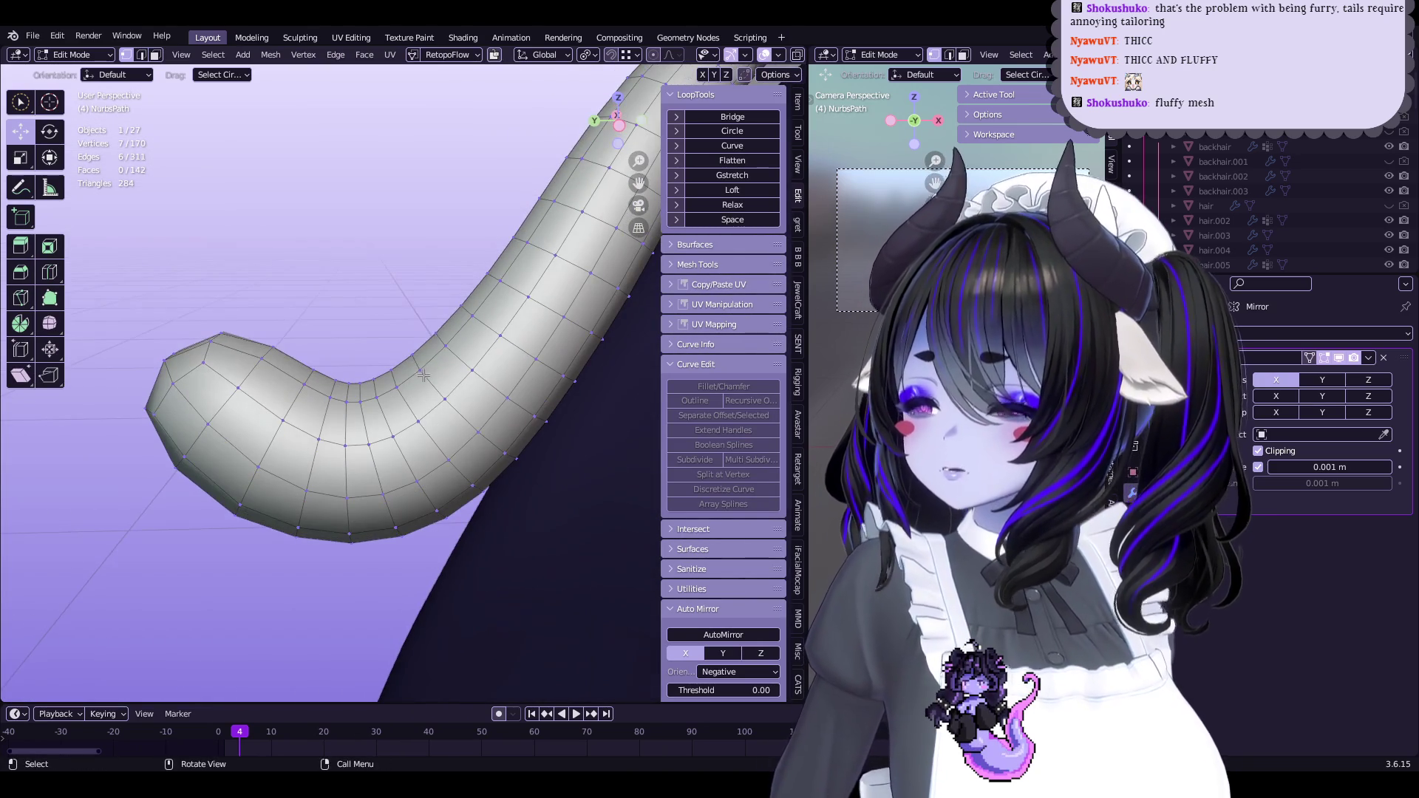
Leave Edit Mode and save the blend file
{"action": "middle_click_drag", "start_coordinate": [432, 328], "coordinate": [428, 338]}
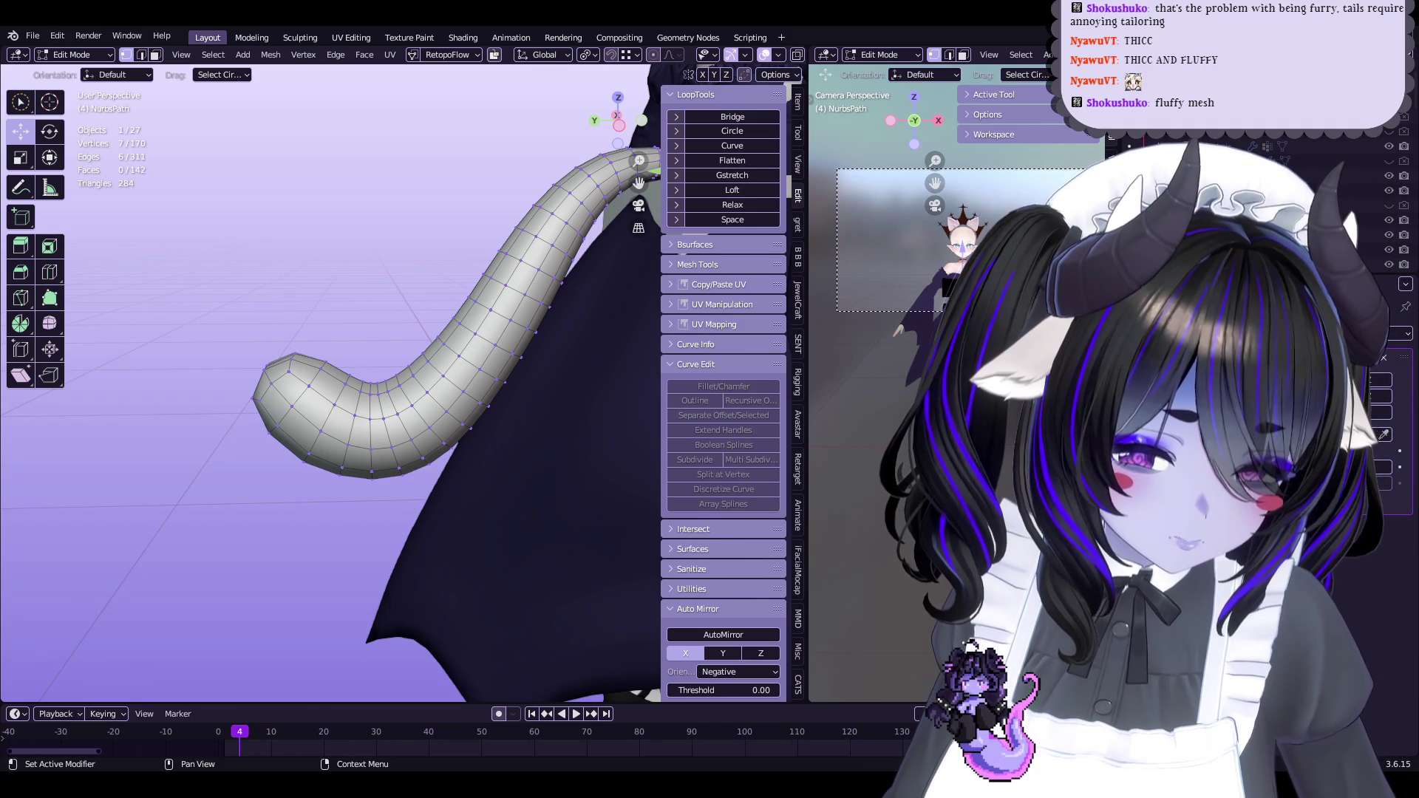
{"action": "key", "text": "Tab"}
{"action": "mouse_move", "coordinate": [443, 332]}
{"action": "middle_mouse_down"}
{"action": "mouse_move", "coordinate": [386, 374]}
{"action": "mouse_move", "coordinate": [258, 370]}
{"action": "mouse_move", "coordinate": [515, 373]}
{"action": "mouse_move", "coordinate": [478, 432]}
{"action": "mouse_move", "coordinate": [295, 436]}
{"action": "middle_mouse_up"}
{"action": "key", "text": "ctrl+s"}
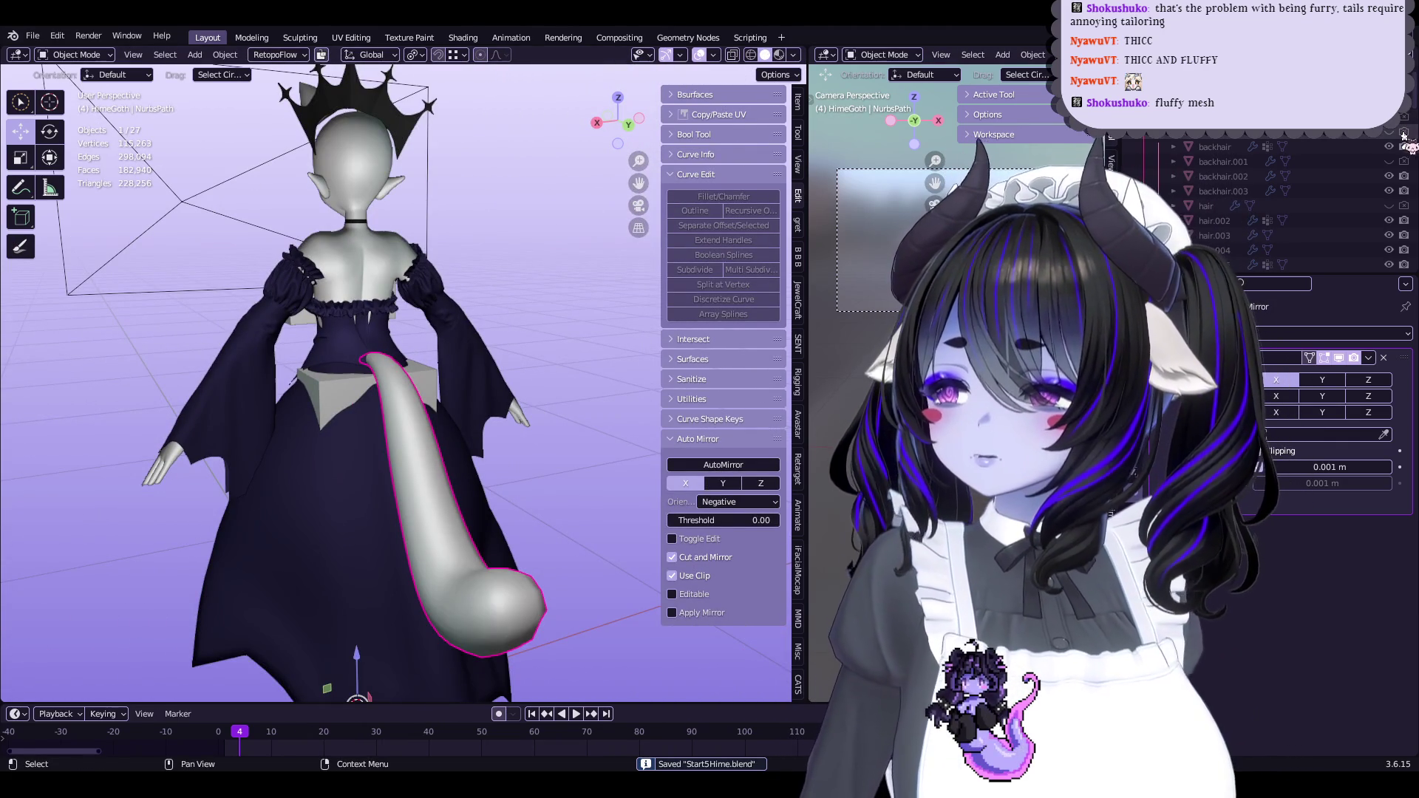
Unhide the hair objects in the outliner, edit the tail, then pick the backhair object
{"action": "left_click", "coordinate": [1394, 137]}
{"action": "mouse_move", "coordinate": [491, 310]}
{"action": "middle_mouse_down"}
{"action": "mouse_move", "coordinate": [602, 308]}
{"action": "mouse_move", "coordinate": [574, 342]}
{"action": "mouse_move", "coordinate": [612, 312]}
{"action": "mouse_move", "coordinate": [406, 368]}
{"action": "mouse_move", "coordinate": [435, 377]}
{"action": "mouse_move", "coordinate": [539, 330]}
{"action": "mouse_move", "coordinate": [559, 441]}
{"action": "mouse_move", "coordinate": [627, 167]}
{"action": "middle_mouse_up"}
{"action": "left_click", "coordinate": [558, 436]}
{"action": "key", "text": "Tab"}
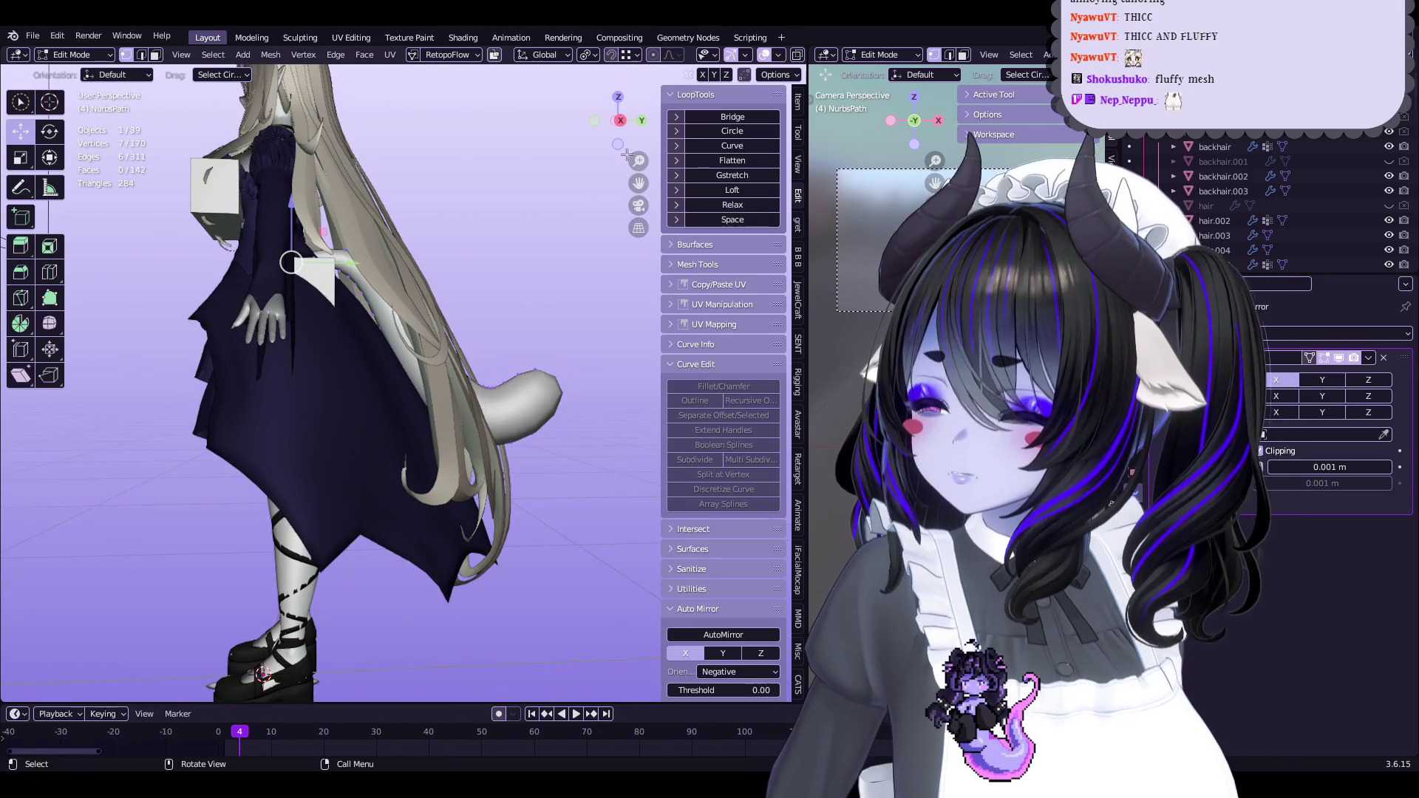
{"action": "mouse_move", "coordinate": [622, 122]}
{"action": "left_mouse_down"}
{"action": "mouse_move", "coordinate": [329, 373]}
{"action": "mouse_move", "coordinate": [414, 354]}
{"action": "left_mouse_up"}
{"action": "mouse_move", "coordinate": [414, 354]}
{"action": "middle_mouse_down"}
{"action": "mouse_move", "coordinate": [629, 400]}
{"action": "mouse_move", "coordinate": [466, 423]}
{"action": "mouse_move", "coordinate": [455, 410]}
{"action": "middle_mouse_up"}
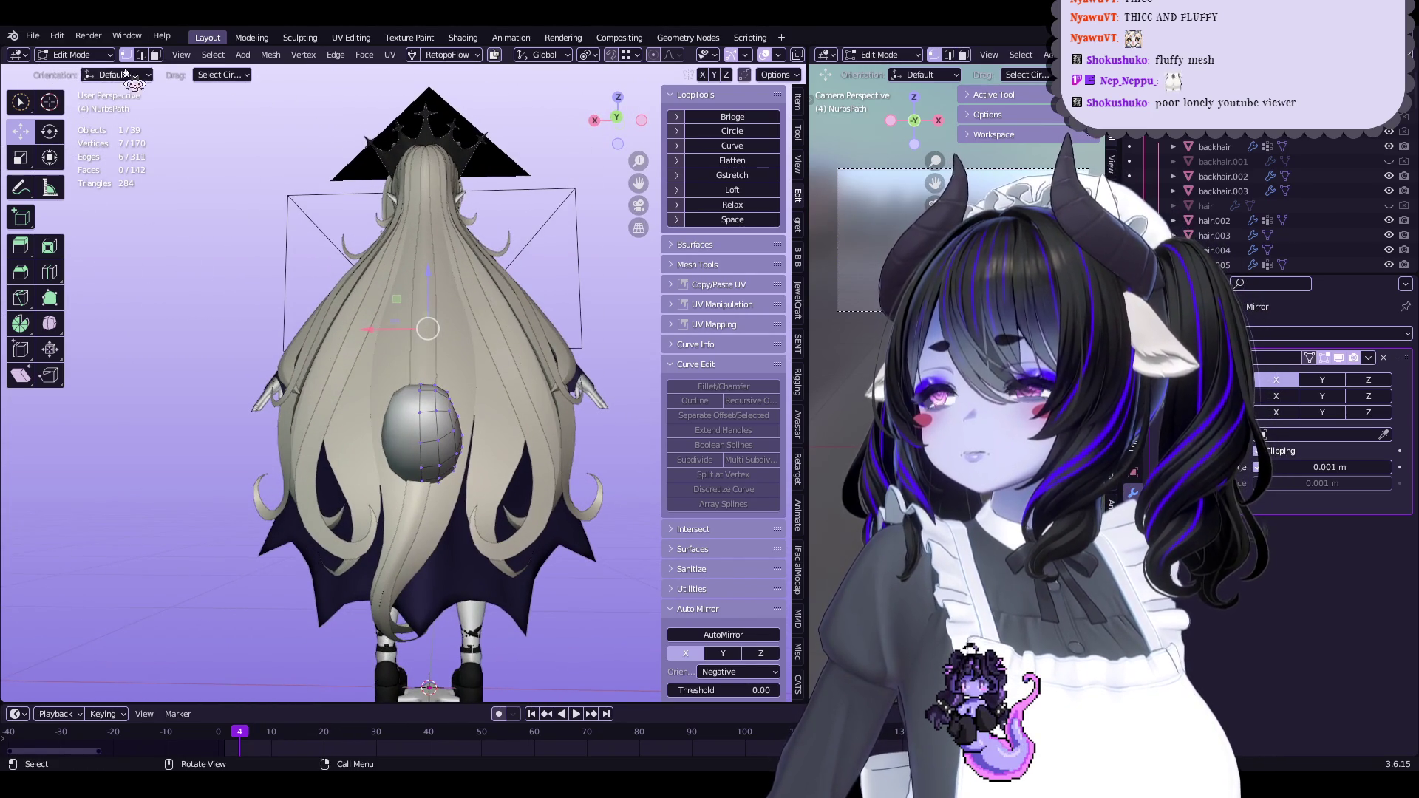
{"action": "left_click", "coordinate": [79, 57]}
{"action": "left_click", "coordinate": [74, 72]}
Open backhair and backhair.002 together in Edit Mode
{"action": "left_click", "coordinate": [439, 509]}
{"action": "key", "text": "Tab"}
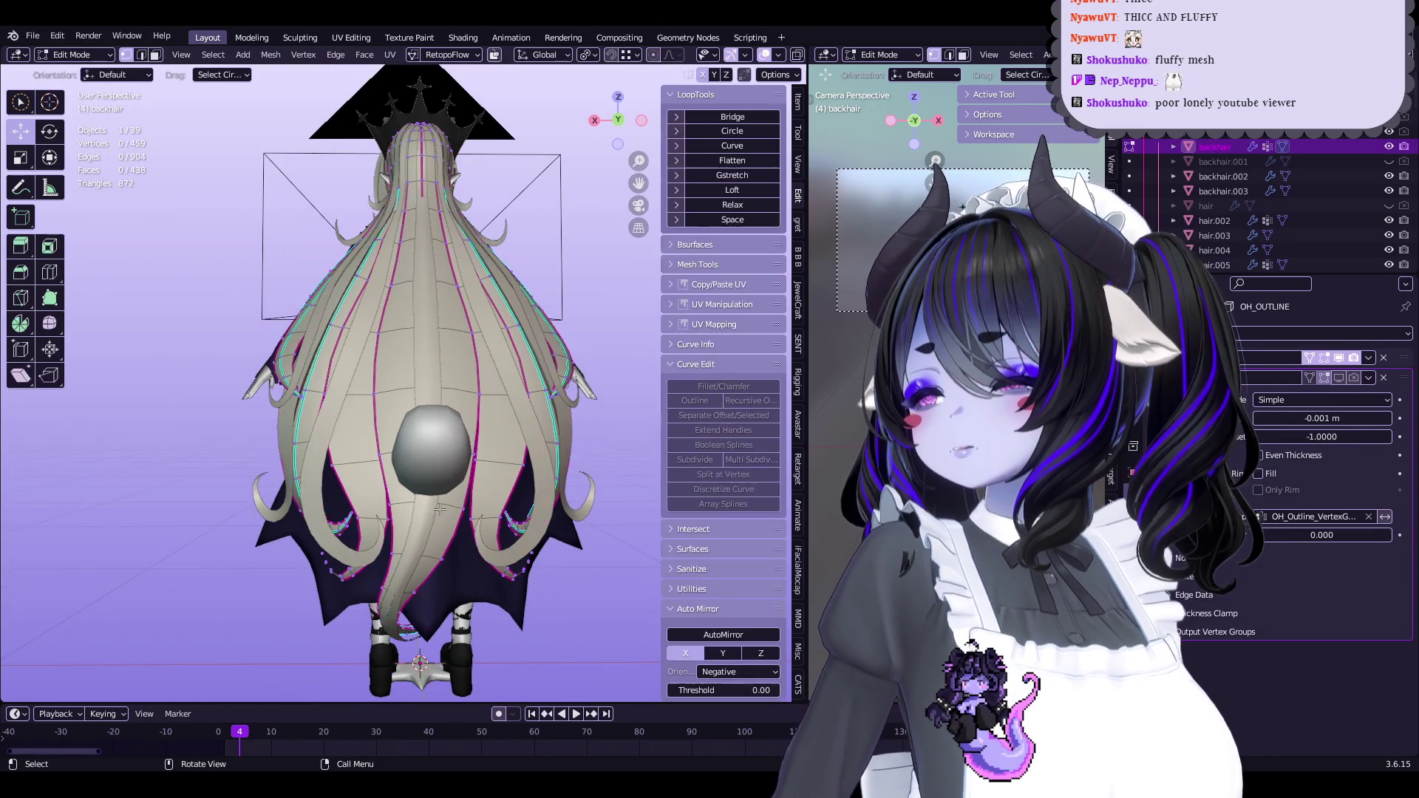
{"action": "left_click", "coordinate": [430, 507], "text": "alt"}
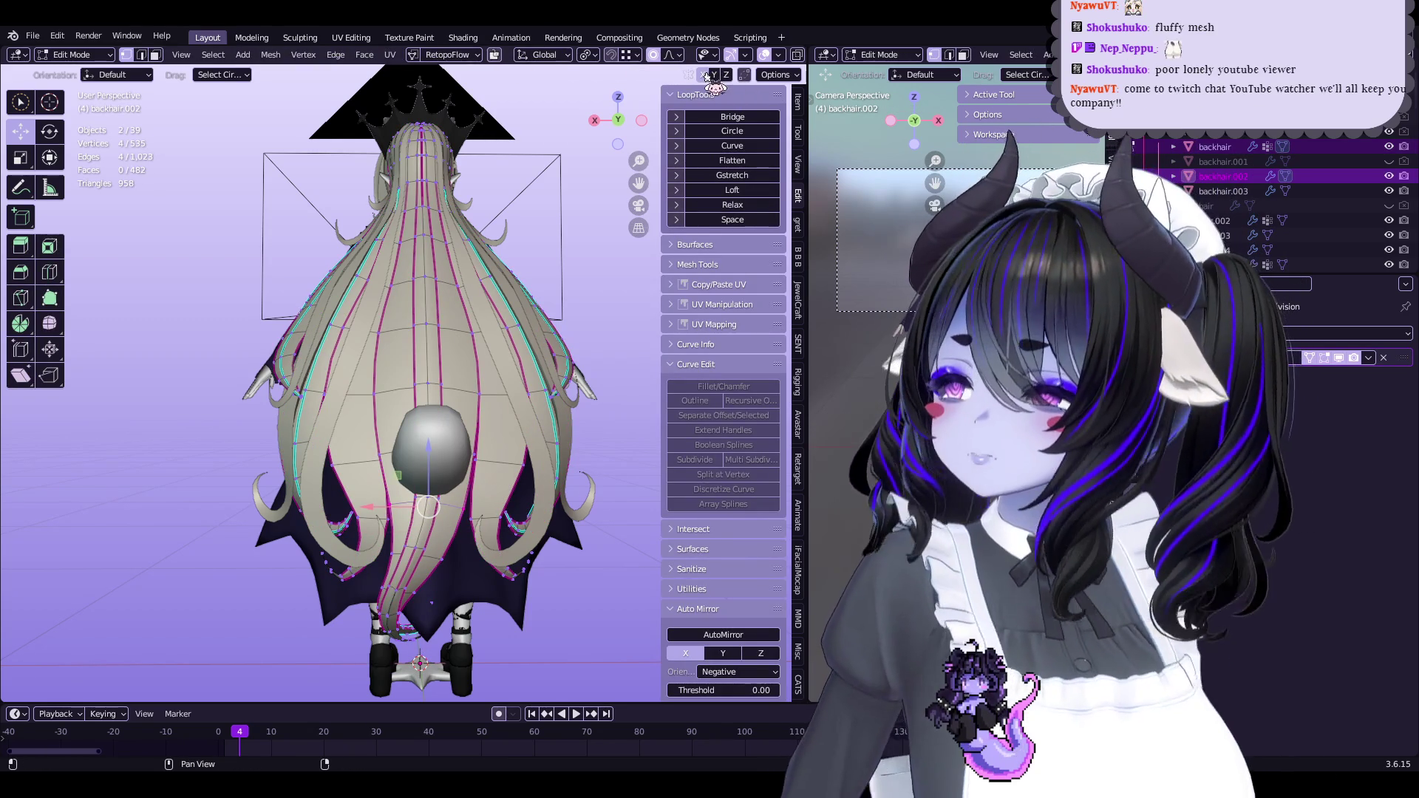
Proportionally move the lower back hair vertices in four passes to part them around the tail
{"action": "key", "text": "g"}
{"action": "left_click", "coordinate": [412, 398]}
{"action": "scroll", "coordinate": [411, 397], "scroll_direction": "up", "scroll_amount": 2}
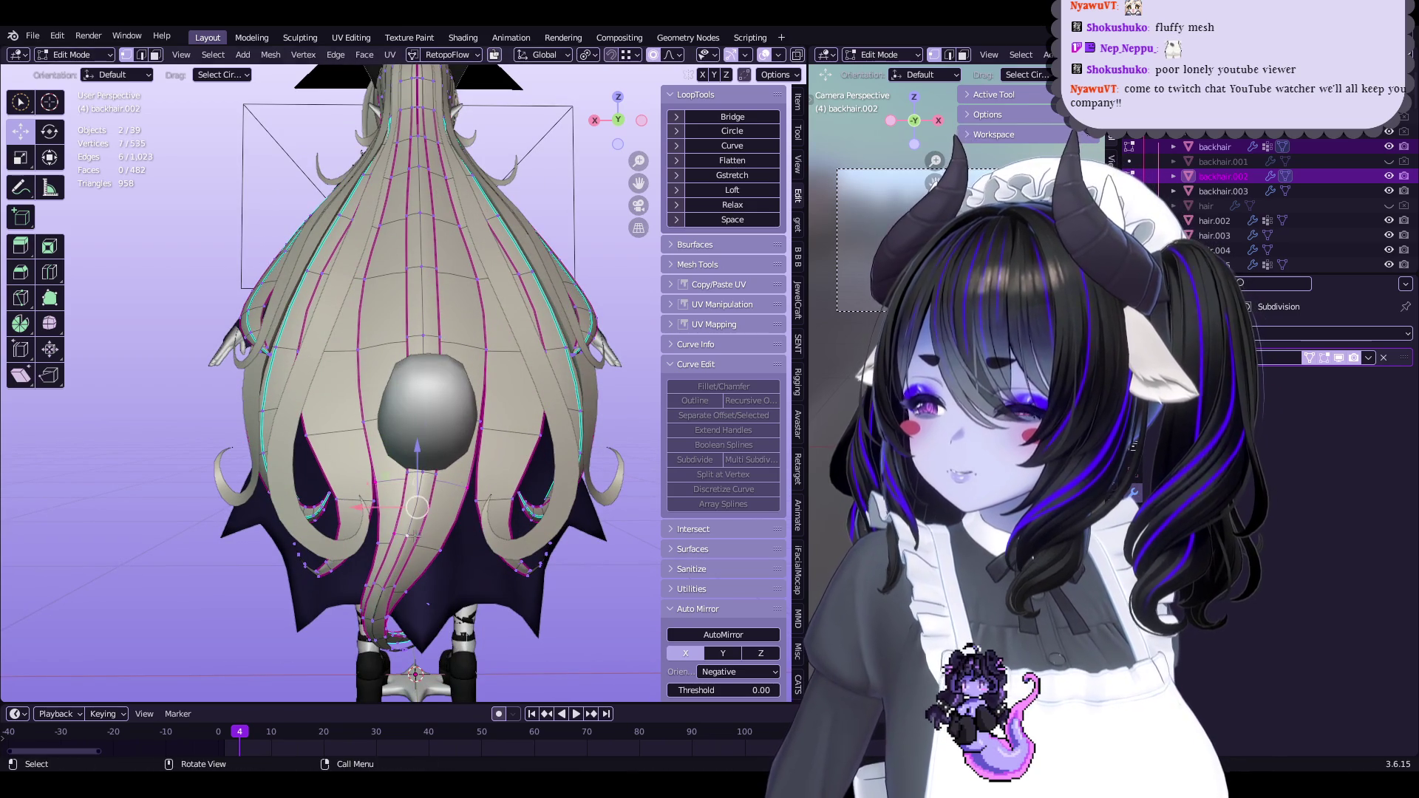
{"action": "key", "text": "g"}
{"action": "left_click", "coordinate": [451, 511]}
{"action": "middle_click_drag", "start_coordinate": [451, 510], "coordinate": [403, 449]}
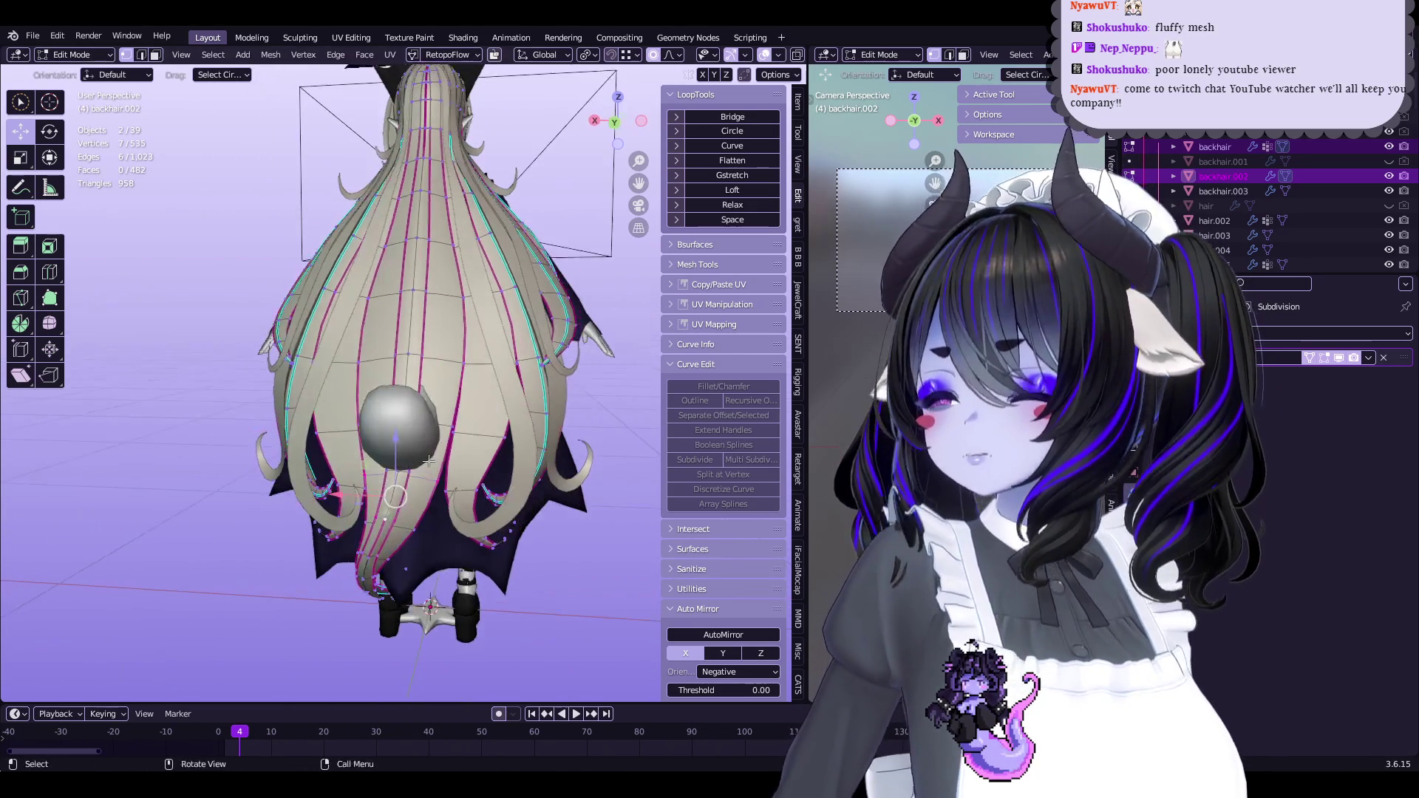
{"action": "key", "text": "g"}
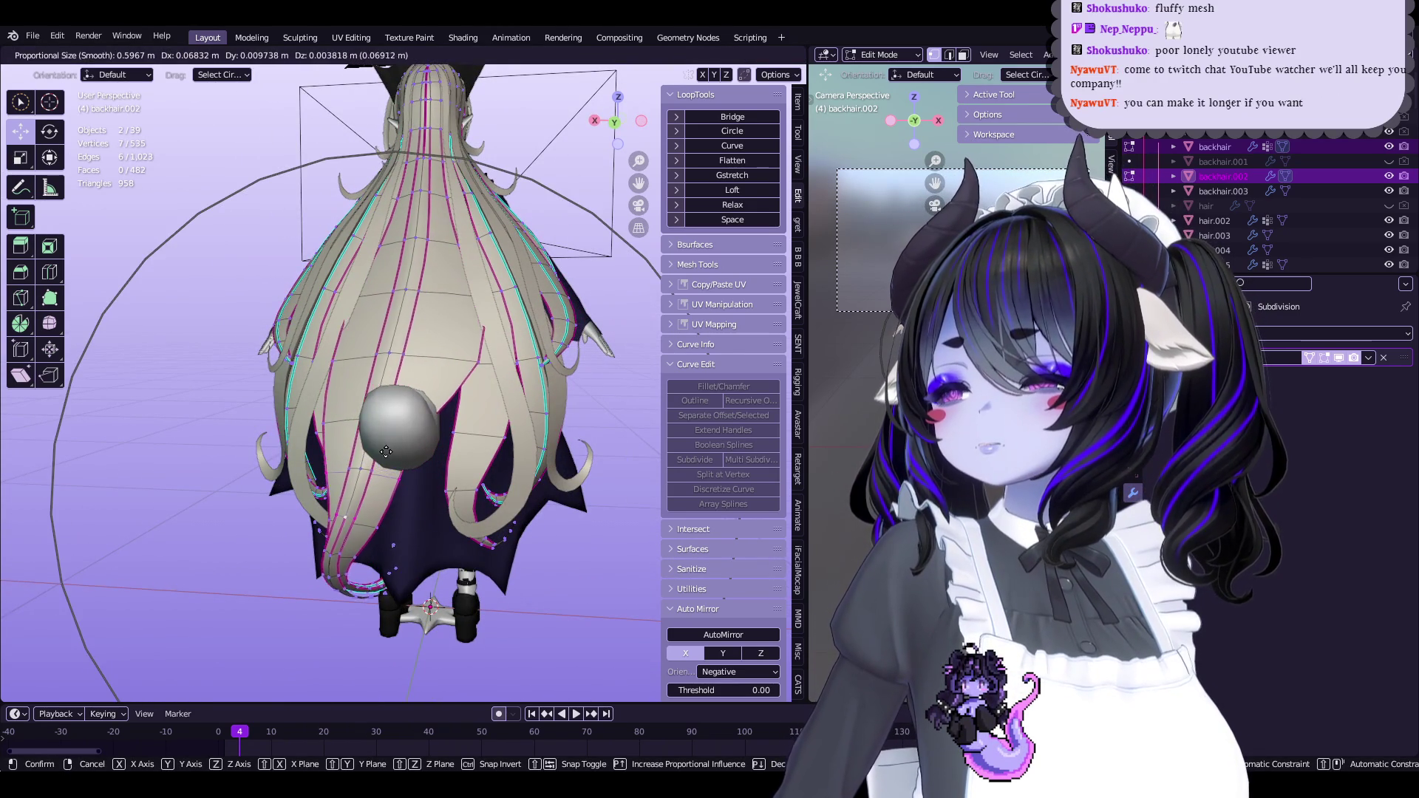
{"action": "left_click", "coordinate": [392, 310]}
{"action": "middle_click_drag", "start_coordinate": [510, 431], "coordinate": [224, 113]}
{"action": "key", "text": "g"}
{"action": "left_click", "coordinate": [490, 405]}
Switch editing back to the tail mesh and select a single tail vertex
{"action": "key", "text": "alt+q"}
{"action": "mouse_move", "coordinate": [473, 399]}
{"action": "middle_mouse_down"}
{"action": "mouse_move", "coordinate": [507, 409]}
{"action": "mouse_move", "coordinate": [289, 323]}
{"action": "middle_mouse_up"}
{"action": "left_click", "coordinate": [289, 324]}
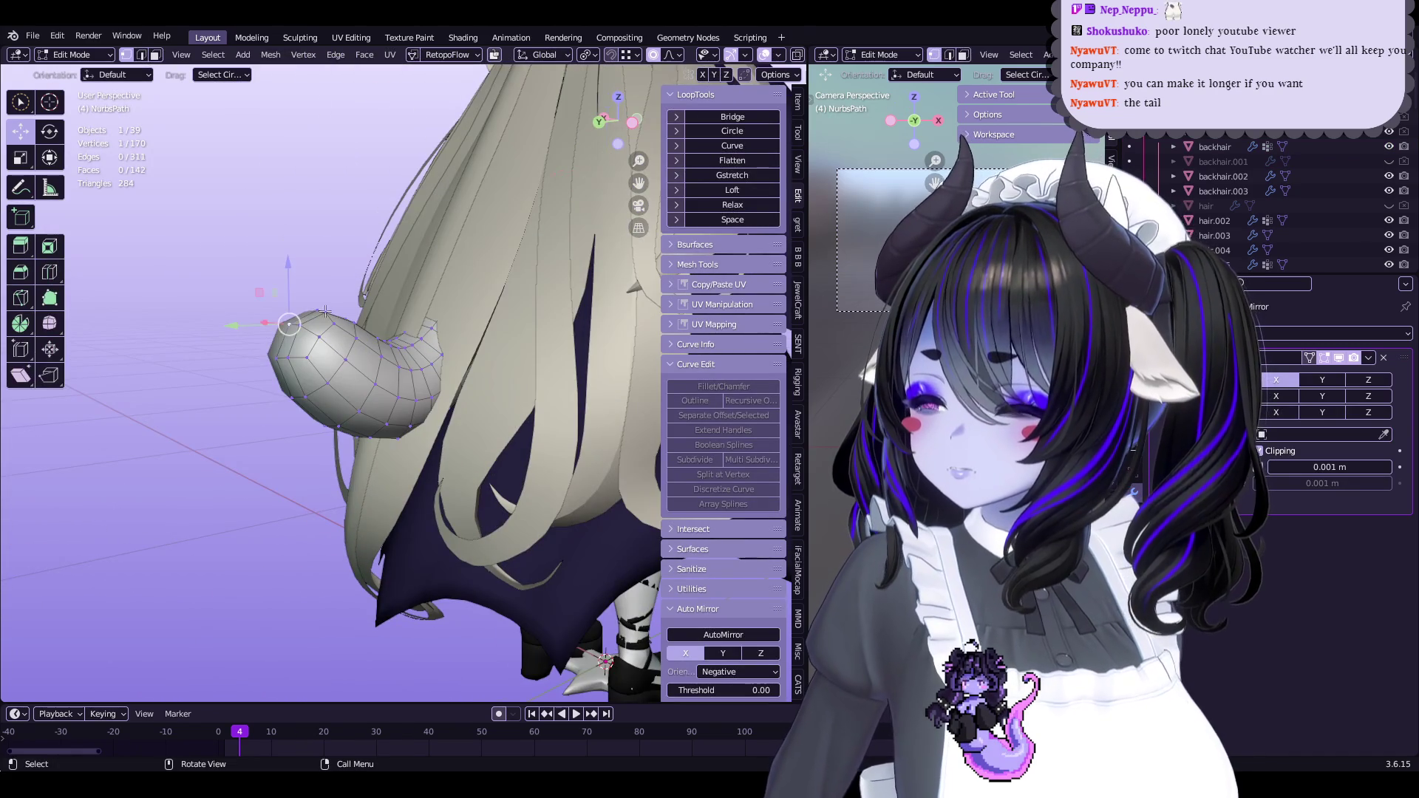
From back and left side views, shift the tail vertices along Y and lower them along Z with proportional falloff
{"action": "left_click", "coordinate": [620, 147]}
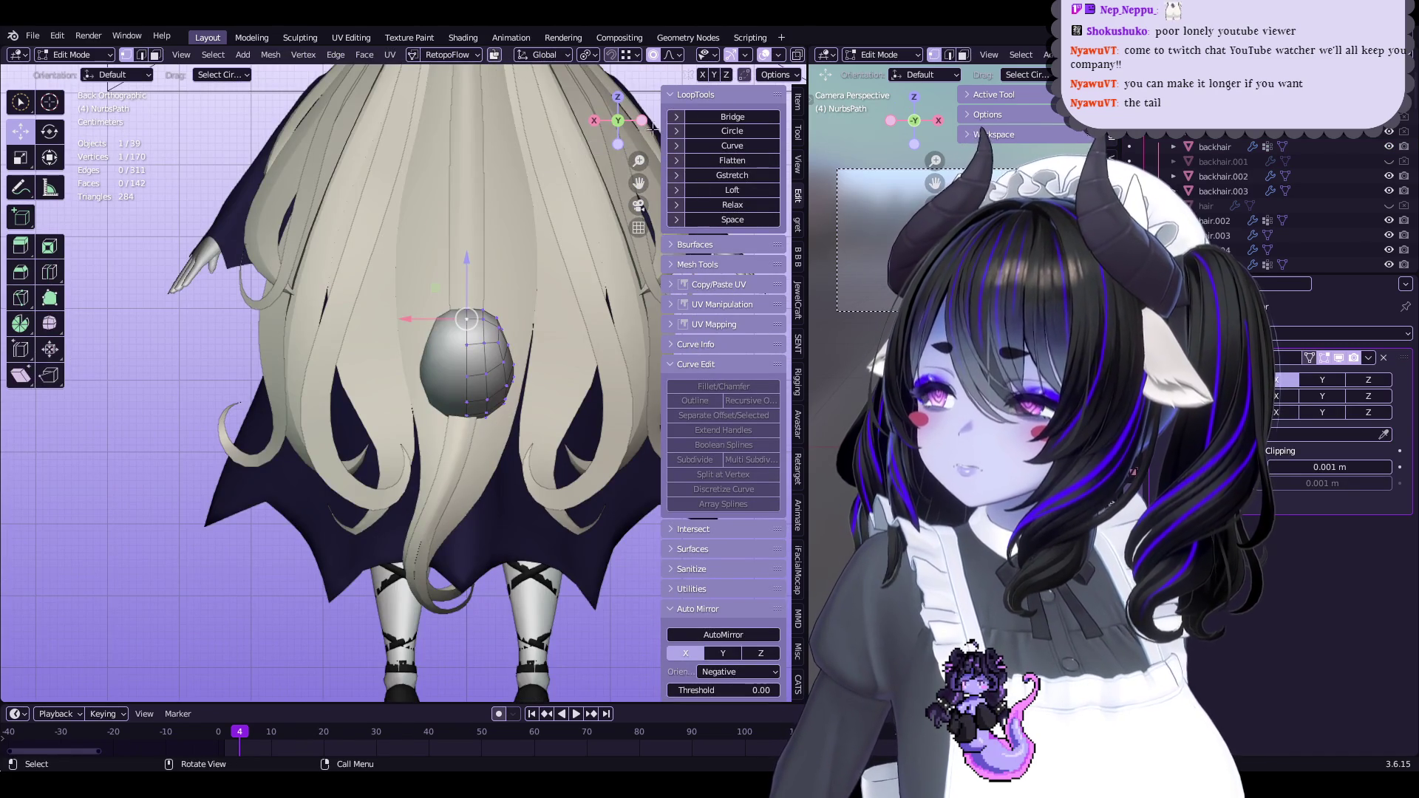
{"action": "left_click", "coordinate": [642, 121]}
{"action": "key", "text": "g"}
{"action": "scroll", "coordinate": [334, 581], "scroll_direction": "down", "scroll_amount": 2}
{"action": "key", "text": "Escape"}
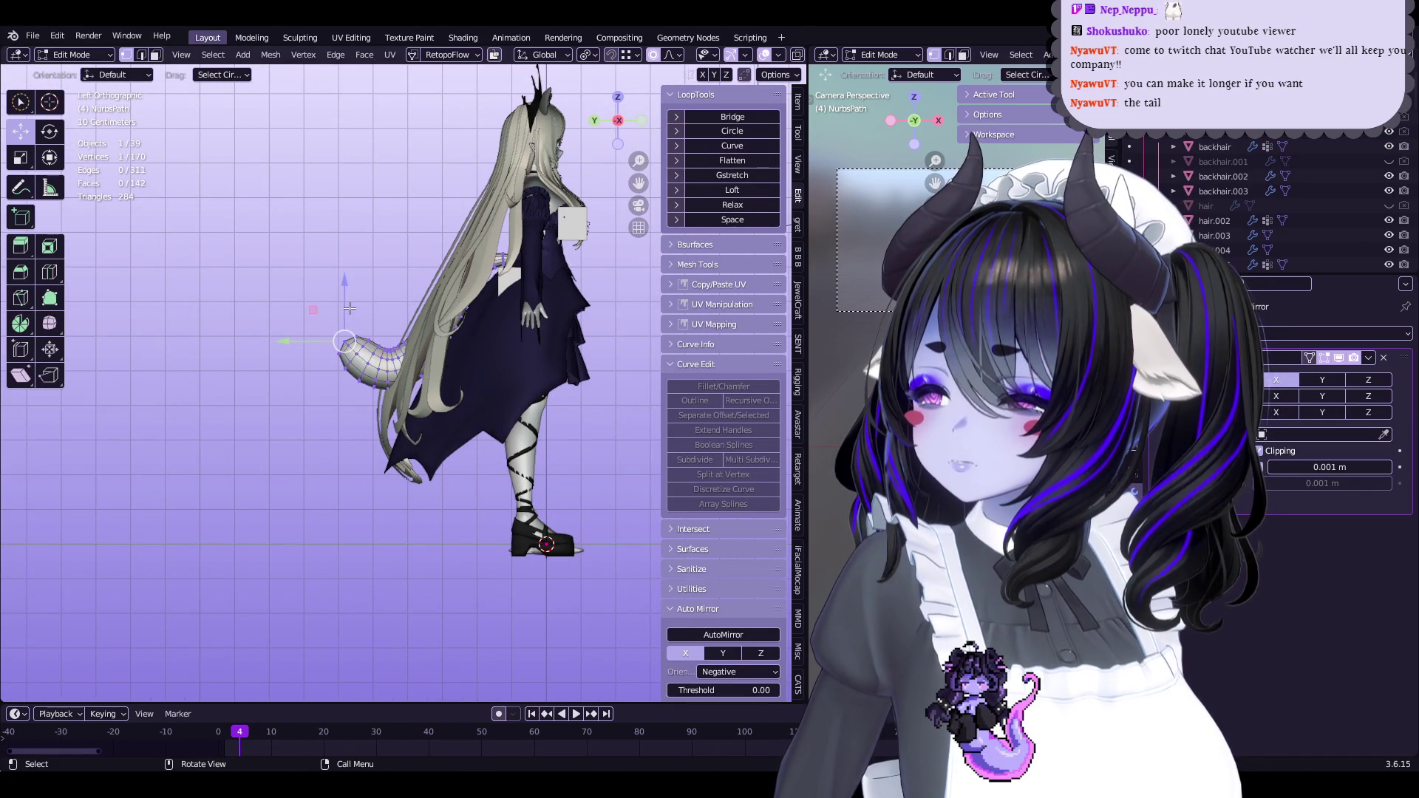
{"action": "mouse_move", "coordinate": [349, 308]}
{"action": "left_mouse_down"}
{"action": "mouse_move", "coordinate": [297, 328]}
{"action": "mouse_move", "coordinate": [329, 329]}
{"action": "mouse_move", "coordinate": [332, 371]}
{"action": "left_mouse_up"}
{"action": "key", "text": "y"}
{"action": "left_click", "coordinate": [314, 323]}
{"action": "key", "text": "Escape"}
Raise the tail vertices slightly along Z and check the tail's position from behind and the side
{"action": "scroll", "coordinate": [330, 329], "scroll_direction": "down", "scroll_amount": 4}
{"action": "middle_click_drag", "start_coordinate": [332, 371], "coordinate": [292, 414]}
{"action": "left_click_drag", "start_coordinate": [291, 414], "coordinate": [292, 392]}
{"action": "mouse_move", "coordinate": [291, 391]}
{"action": "middle_mouse_down"}
{"action": "mouse_move", "coordinate": [483, 488]}
{"action": "mouse_move", "coordinate": [517, 484]}
{"action": "mouse_move", "coordinate": [476, 489]}
{"action": "mouse_move", "coordinate": [490, 481]}
{"action": "middle_mouse_up"}
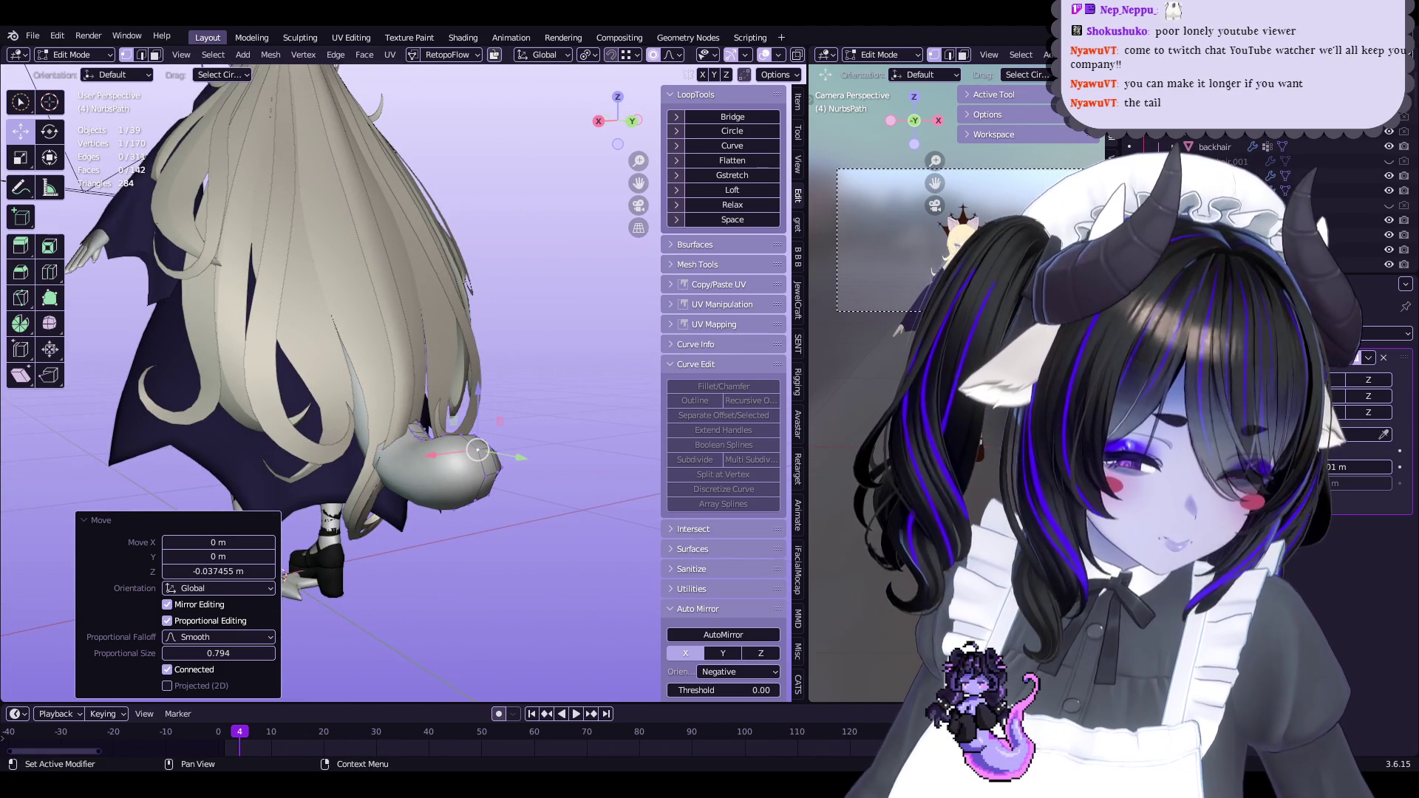
{"action": "scroll", "coordinate": [582, 401], "scroll_direction": "up", "scroll_amount": 3}
{"action": "mouse_move", "coordinate": [547, 403]}
{"action": "middle_mouse_down"}
{"action": "mouse_move", "coordinate": [582, 400]}
{"action": "mouse_move", "coordinate": [400, 497]}
{"action": "mouse_move", "coordinate": [437, 516]}
{"action": "mouse_move", "coordinate": [420, 449]}
{"action": "middle_mouse_up"}
Fatten the tail by 0.0128 m with smooth falloff and show it alone in Local View
{"action": "key", "text": "Tab"}
{"action": "scroll", "coordinate": [582, 401], "scroll_direction": "down", "scroll_amount": 5}
{"action": "key", "text": "Tab"}
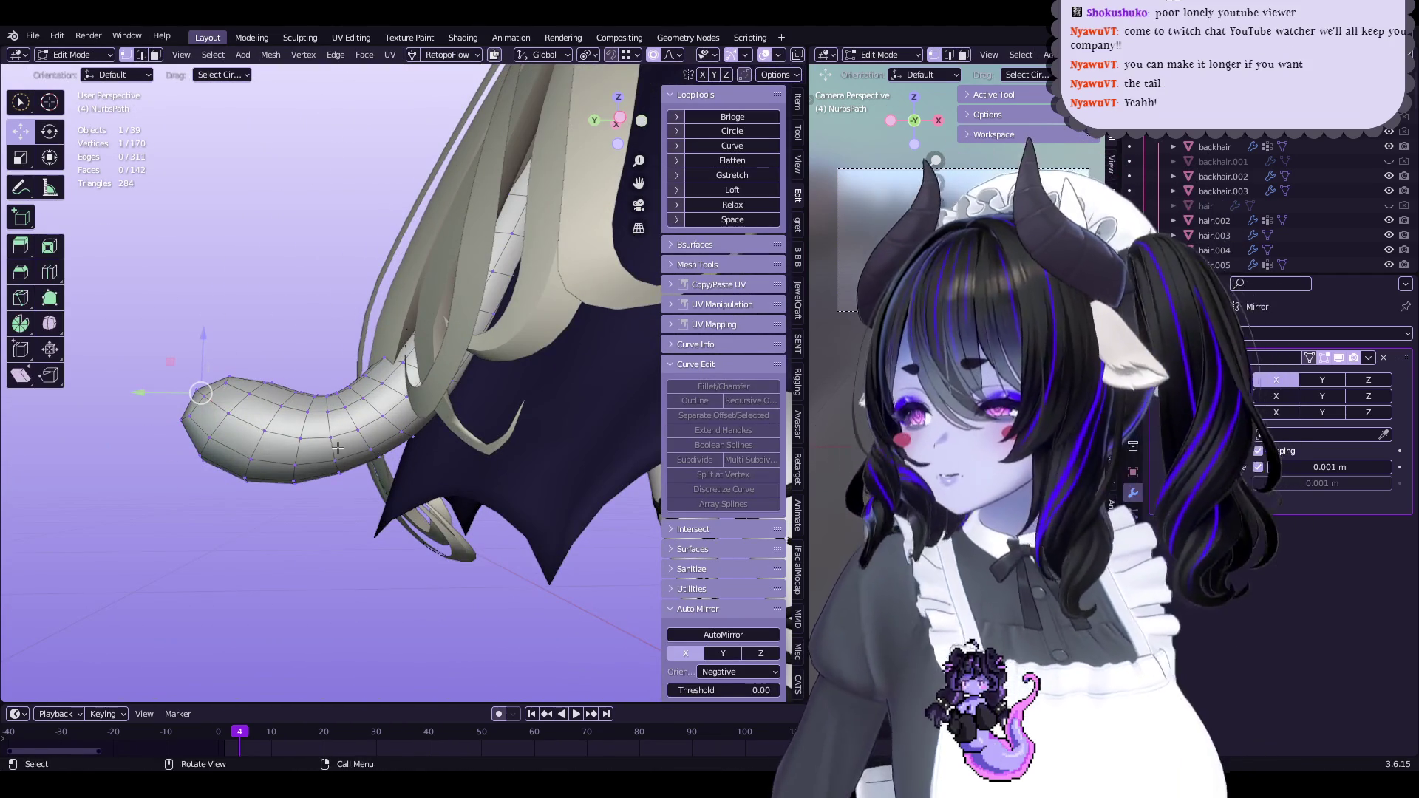
{"action": "scroll", "coordinate": [366, 439], "scroll_direction": "up", "scroll_amount": 2}
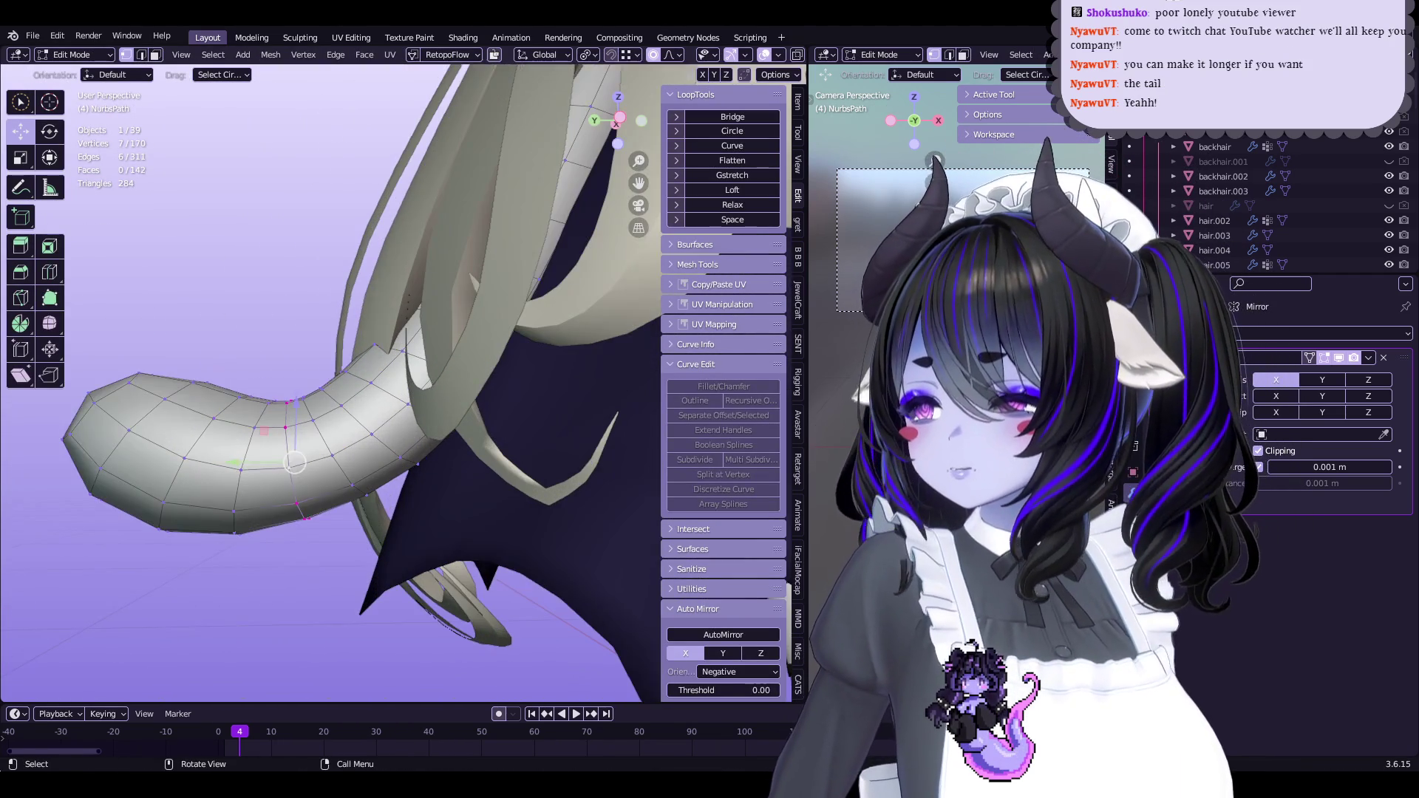
{"action": "left_click", "coordinate": [424, 424]}
{"action": "middle_click_drag", "start_coordinate": [424, 424], "coordinate": [557, 511]}
{"action": "key", "text": "KP_Divide"}
{"action": "mouse_move", "coordinate": [468, 589]}
{"action": "middle_mouse_down"}
{"action": "mouse_move", "coordinate": [442, 471]}
{"action": "mouse_move", "coordinate": [510, 455]}
{"action": "middle_mouse_up"}
Even out the selected edge loop with Set Flow, then try several loop rotations and undo them
{"action": "key", "text": "q"}
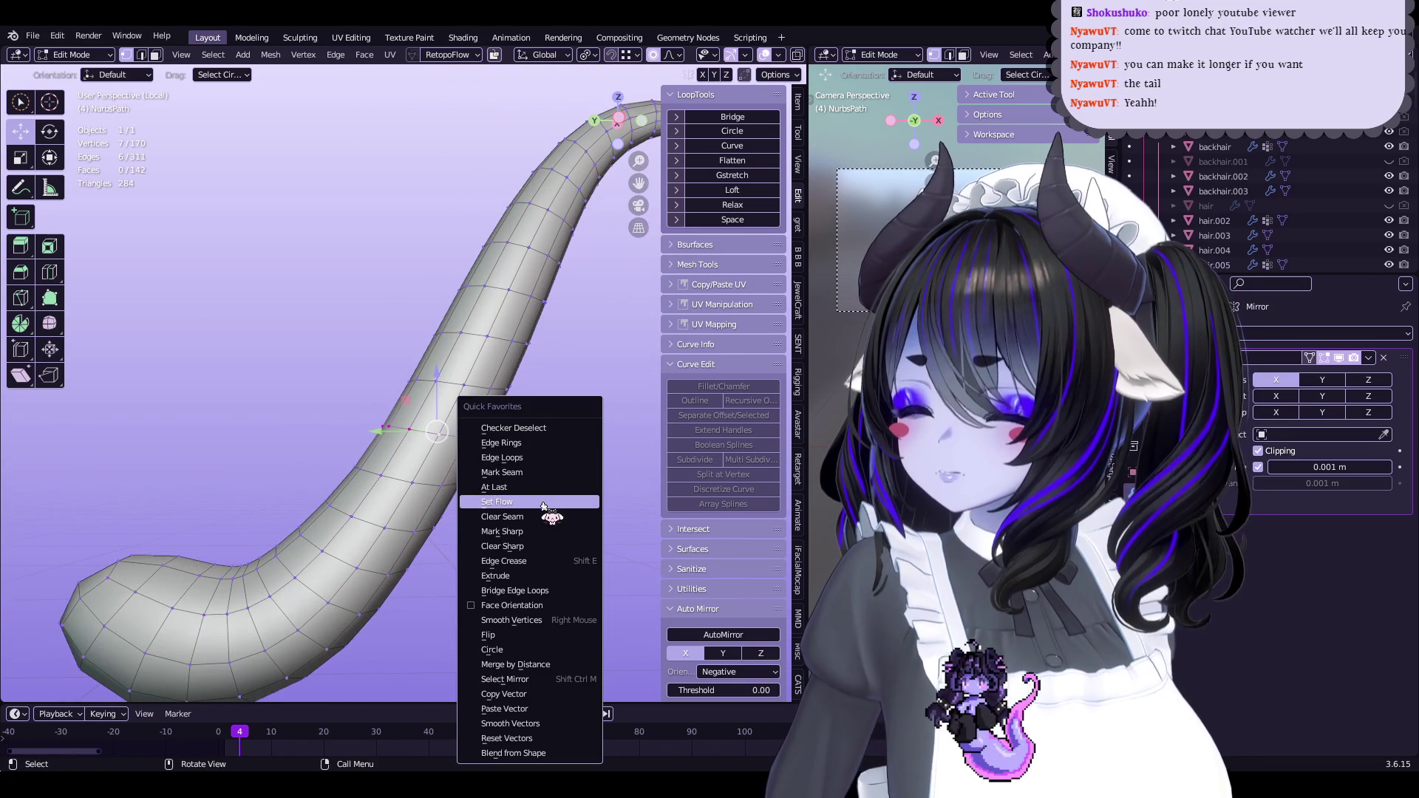
{"action": "left_click", "coordinate": [543, 506]}
{"action": "key", "text": "r"}
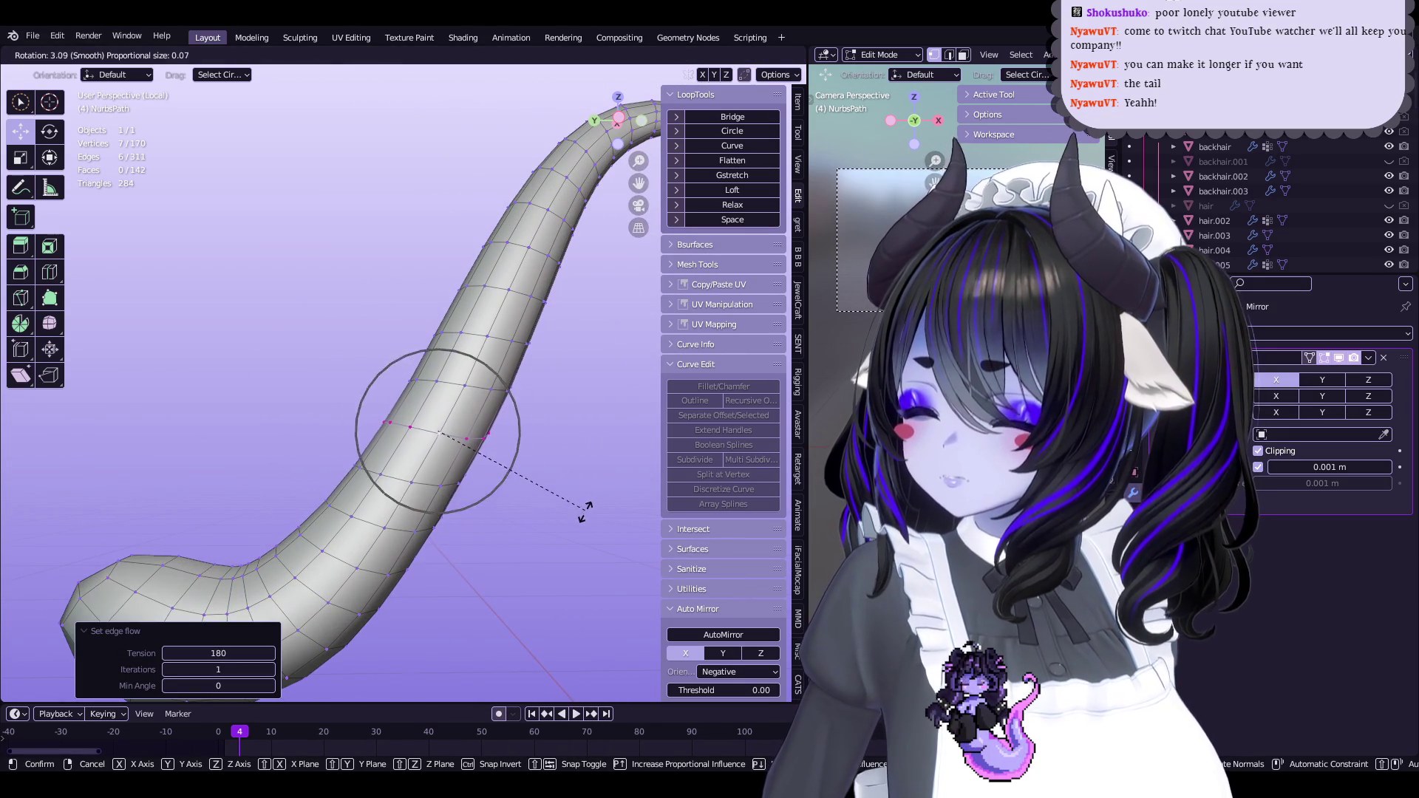
{"action": "left_click", "coordinate": [584, 510]}
{"action": "key", "text": "ctrl+z"}
{"action": "key", "text": "r"}
{"action": "left_click", "coordinate": [512, 449]}
{"action": "key", "text": "ctrl+z"}
{"action": "key", "text": "r"}
{"action": "left_click", "coordinate": [502, 471]}
{"action": "key", "text": "ctrl+z"}
{"action": "key", "text": "r"}
{"action": "left_click", "coordinate": [416, 446]}
{"action": "key", "text": "ctrl+z"}
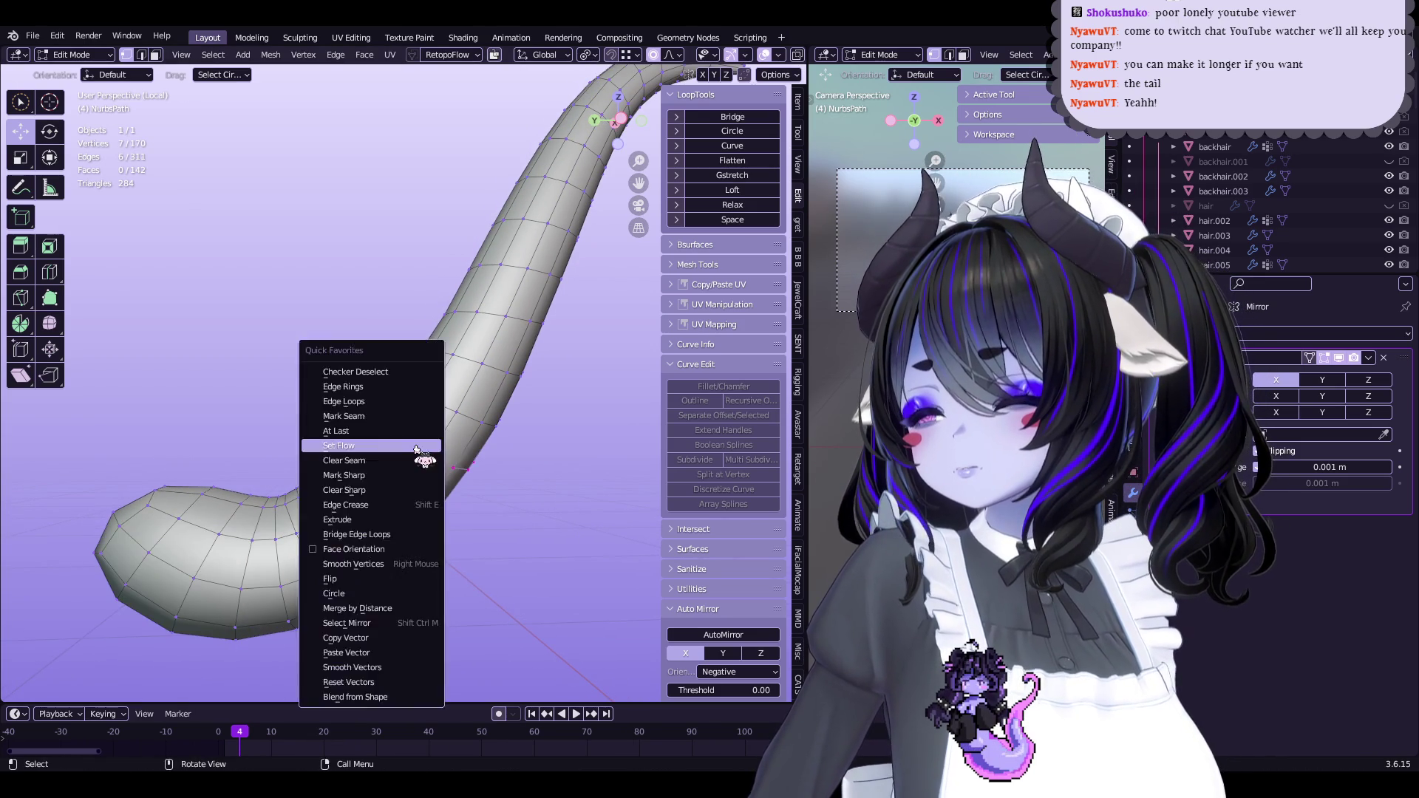
Apply Set Flow to the next edge loops up the tail
{"action": "right_click", "coordinate": [532, 452]}
{"action": "left_click", "coordinate": [548, 459]}
{"action": "left_click", "coordinate": [462, 408], "text": "alt"}
{"action": "right_click", "coordinate": [466, 409]}
{"action": "left_click", "coordinate": [468, 409]}
{"action": "mouse_move", "coordinate": [467, 409]}
{"action": "middle_mouse_down"}
{"action": "mouse_move", "coordinate": [403, 447]}
{"action": "mouse_move", "coordinate": [422, 388]}
{"action": "middle_mouse_up"}
{"action": "key", "text": "q"}
{"action": "key", "text": "Escape"}
{"action": "key", "text": "q"}
{"action": "left_click", "coordinate": [399, 446]}
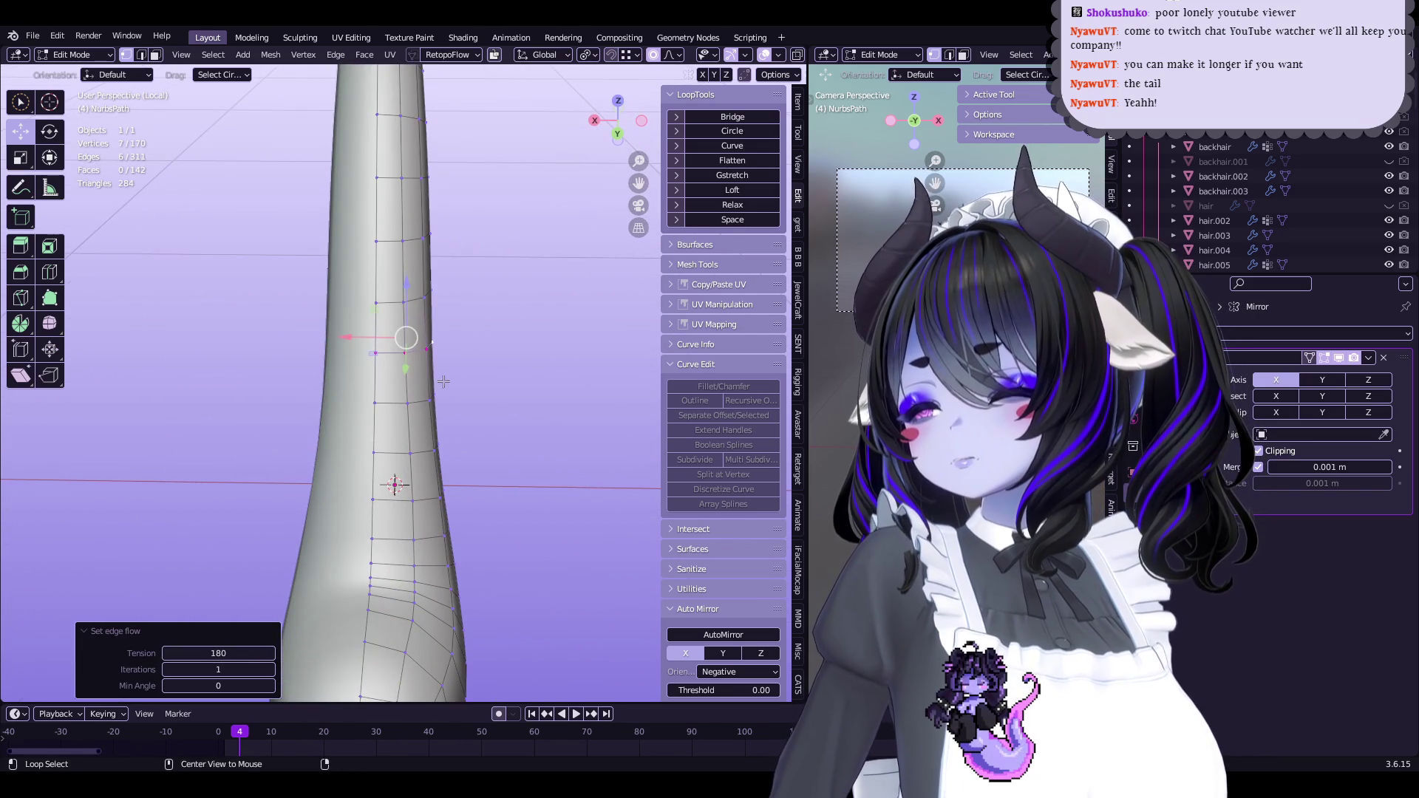
Slim a tail section and shrink the tail with Alt+S using proportional falloff
{"action": "left_click", "coordinate": [532, 381]}
{"action": "middle_click_drag", "start_coordinate": [532, 380], "coordinate": [362, 395]}
{"action": "key", "text": "alt+s"}
{"action": "scroll", "coordinate": [473, 384], "scroll_direction": "up", "scroll_amount": 7}
{"action": "left_click", "coordinate": [488, 373]}
{"action": "mouse_move", "coordinate": [488, 374]}
{"action": "middle_mouse_down"}
{"action": "mouse_move", "coordinate": [515, 361]}
{"action": "mouse_move", "coordinate": [443, 414]}
{"action": "middle_mouse_up"}
Taper the tail around a single vertex with further shrinks, then show the full avatar in Object Mode
{"action": "key", "text": "alt+s"}
{"action": "left_click", "coordinate": [510, 366]}
{"action": "left_click", "coordinate": [264, 450]}
{"action": "key", "text": "alt+s"}
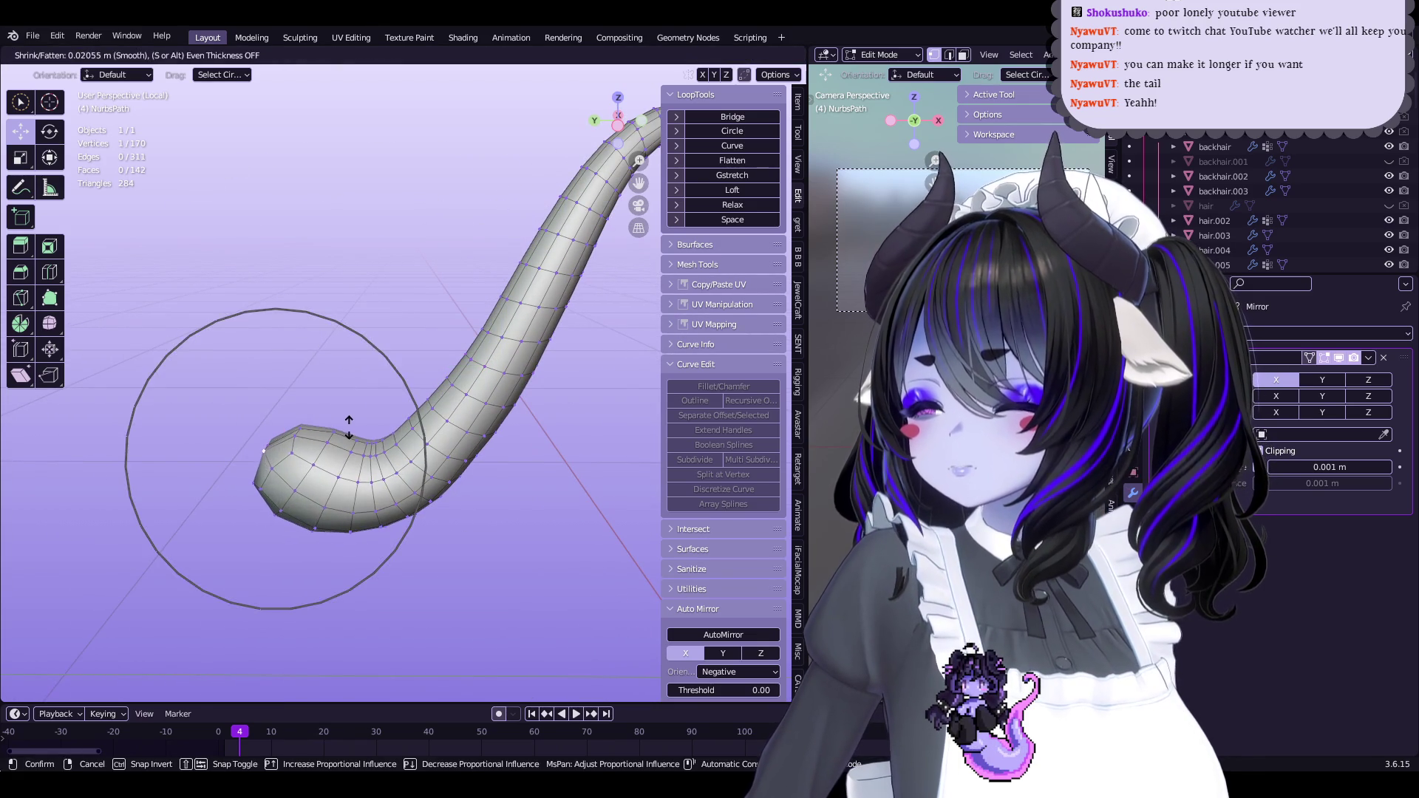
{"action": "left_click", "coordinate": [349, 427]}
{"action": "mouse_move", "coordinate": [349, 427]}
{"action": "middle_mouse_down"}
{"action": "mouse_move", "coordinate": [506, 428]}
{"action": "mouse_move", "coordinate": [273, 411]}
{"action": "middle_mouse_up"}
{"action": "key", "text": "alt+s"}
{"action": "left_click", "coordinate": [506, 428]}
{"action": "key", "text": "Tab"}
{"action": "key", "text": "KP_Divide"}
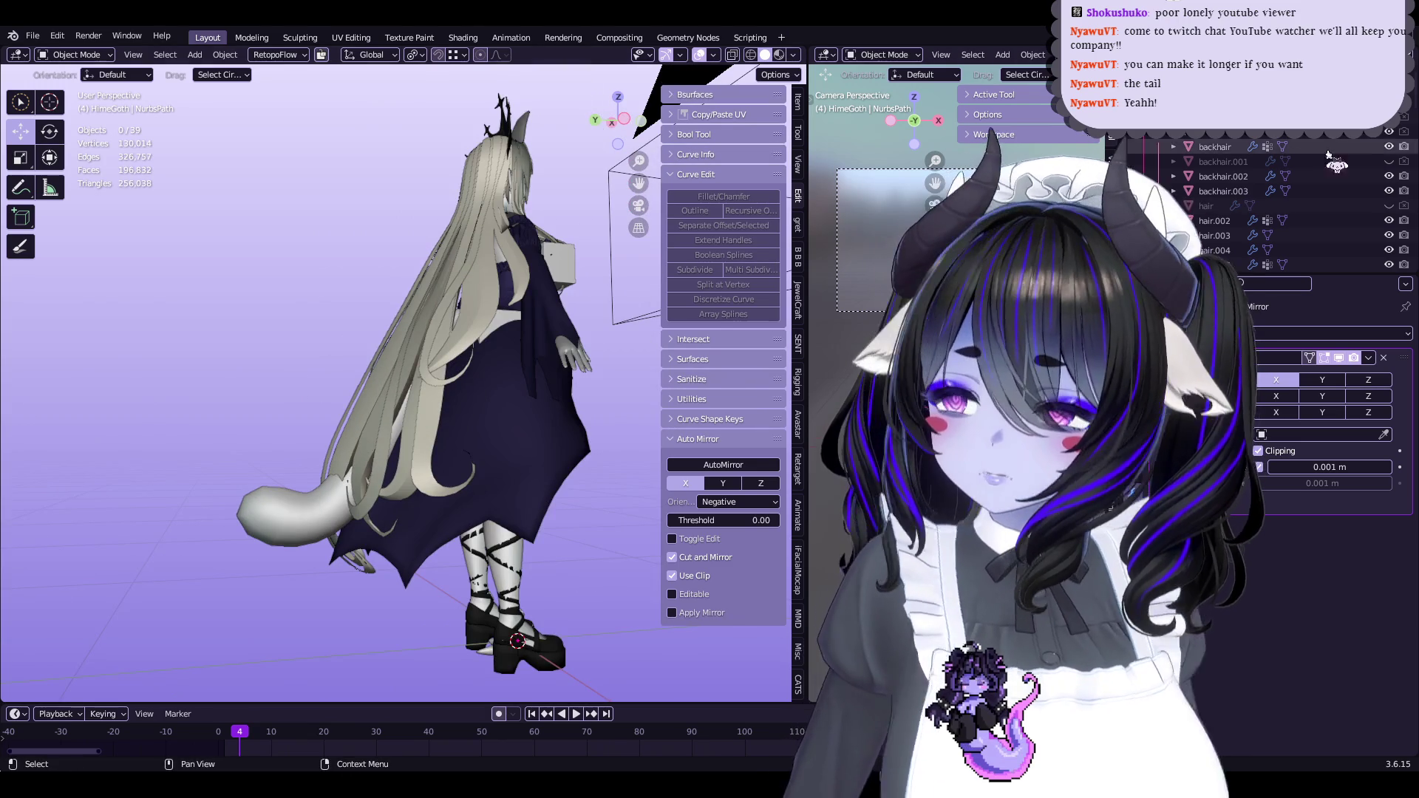
Inspect the tail's rounded tip beneath the hair from behind and save Start5Hime.blend
{"action": "mouse_move", "coordinate": [654, 443]}
{"action": "middle_mouse_down"}
{"action": "mouse_move", "coordinate": [587, 482]}
{"action": "mouse_move", "coordinate": [634, 481]}
{"action": "mouse_move", "coordinate": [698, 399]}
{"action": "mouse_move", "coordinate": [564, 424]}
{"action": "mouse_move", "coordinate": [545, 469]}
{"action": "mouse_move", "coordinate": [584, 390]}
{"action": "middle_mouse_up"}
{"action": "key", "text": "ctrl+s"}
{"action": "mouse_move", "coordinate": [510, 455]}
{"action": "middle_mouse_down"}
{"action": "mouse_move", "coordinate": [546, 484]}
{"action": "mouse_move", "coordinate": [548, 533]}
{"action": "mouse_move", "coordinate": [537, 564]}
{"action": "mouse_move", "coordinate": [522, 555]}
{"action": "mouse_move", "coordinate": [498, 584]}
{"action": "mouse_move", "coordinate": [658, 551]}
{"action": "mouse_move", "coordinate": [491, 503]}
{"action": "mouse_move", "coordinate": [621, 545]}
{"action": "middle_mouse_up"}
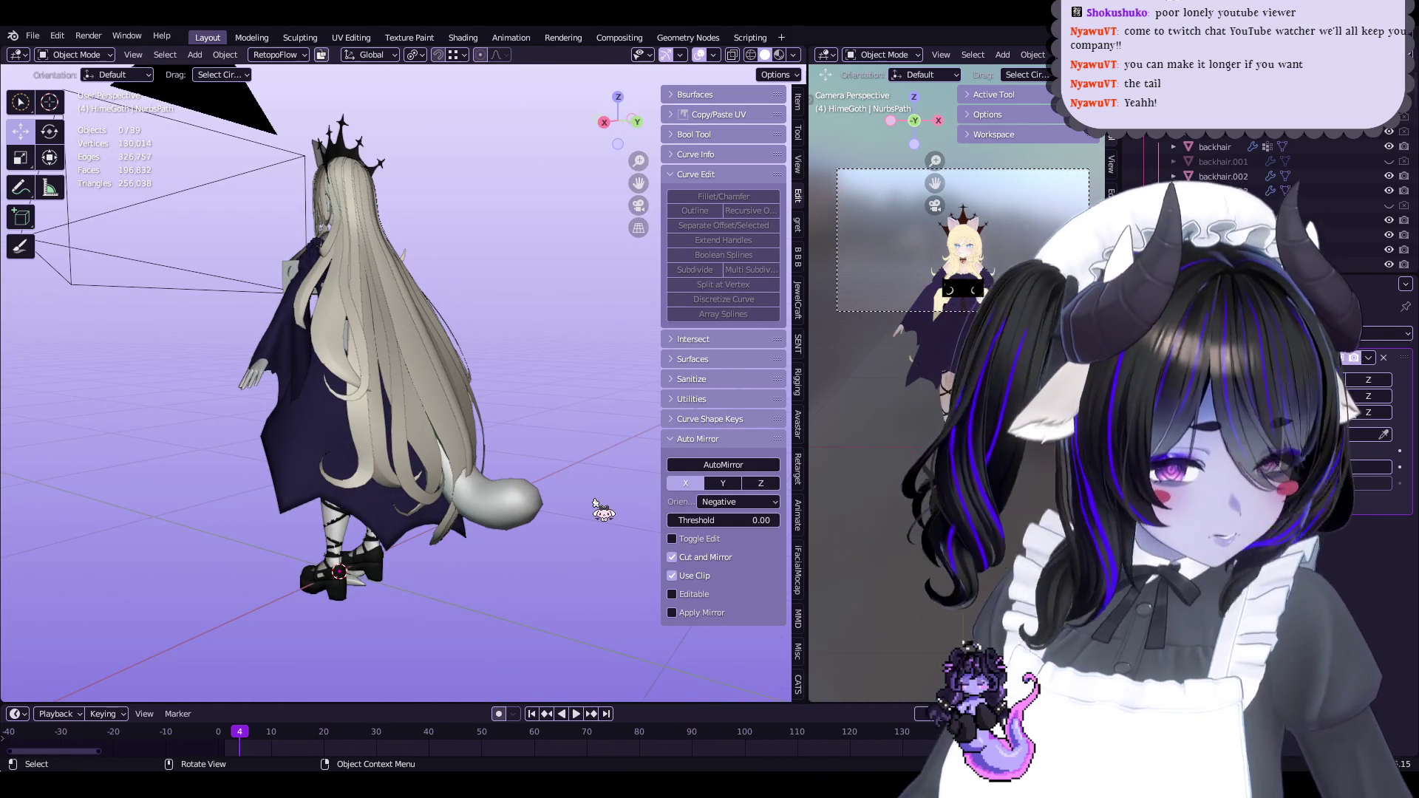
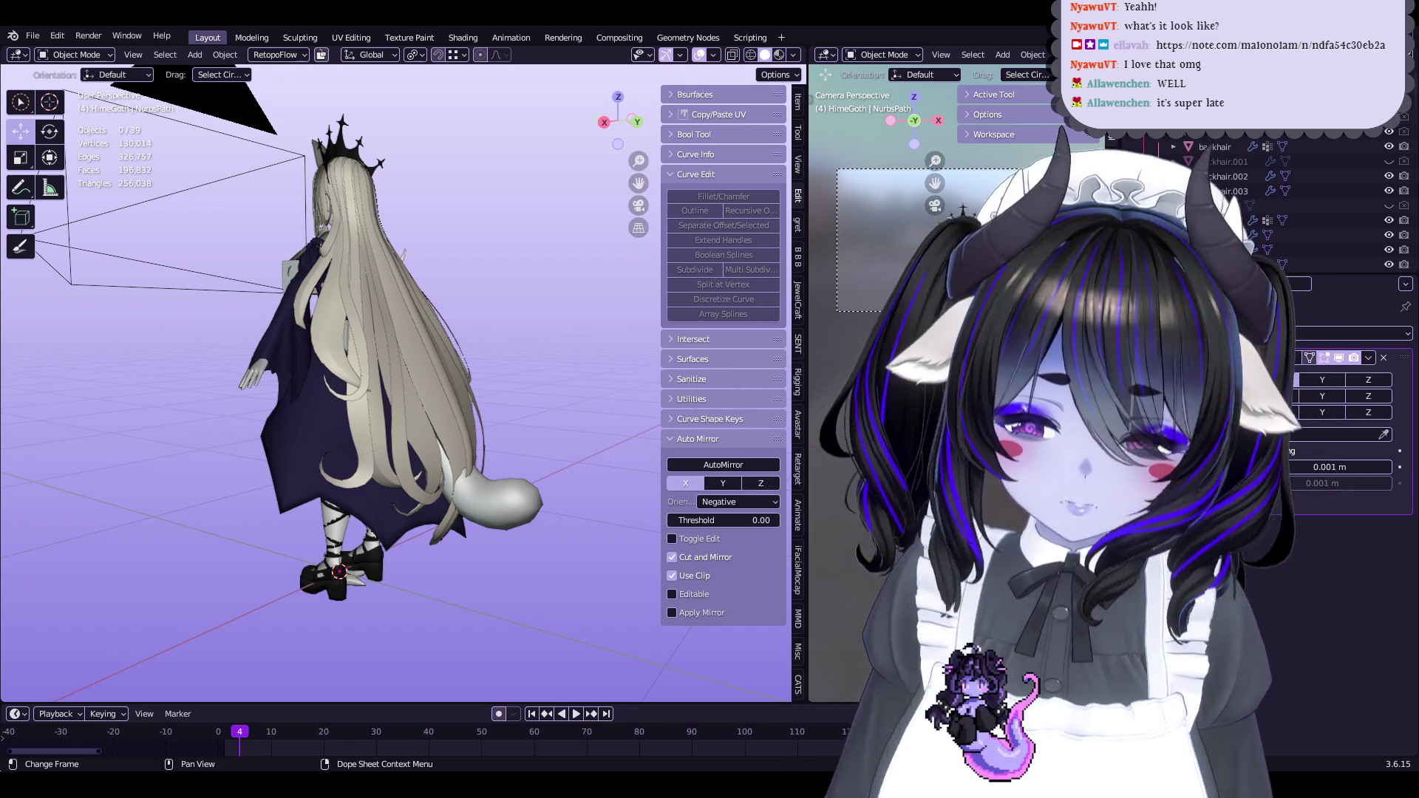
Save the avatar file and briefly inspect the round tail end's mesh in Edit Mode
{"action": "mouse_move", "coordinate": [410, 334]}
{"action": "middle_mouse_down"}
{"action": "mouse_move", "coordinate": [495, 357]}
{"action": "mouse_move", "coordinate": [333, 360]}
{"action": "mouse_move", "coordinate": [403, 403]}
{"action": "mouse_move", "coordinate": [421, 390]}
{"action": "mouse_move", "coordinate": [425, 437]}
{"action": "mouse_move", "coordinate": [387, 342]}
{"action": "mouse_move", "coordinate": [491, 507]}
{"action": "mouse_move", "coordinate": [342, 554]}
{"action": "mouse_move", "coordinate": [430, 366]}
{"action": "mouse_move", "coordinate": [436, 384]}
{"action": "middle_mouse_up"}
{"action": "key", "text": "ctrl+s"}
{"action": "left_click", "coordinate": [436, 340]}
{"action": "key", "text": "Tab"}
{"action": "scroll", "coordinate": [314, 360], "scroll_direction": "up", "scroll_amount": 3}
{"action": "scroll", "coordinate": [411, 405], "scroll_direction": "up", "scroll_amount": 3}
{"action": "key", "text": "Tab"}
{"action": "key", "text": "Tab"}
{"action": "key", "text": "Tab"}
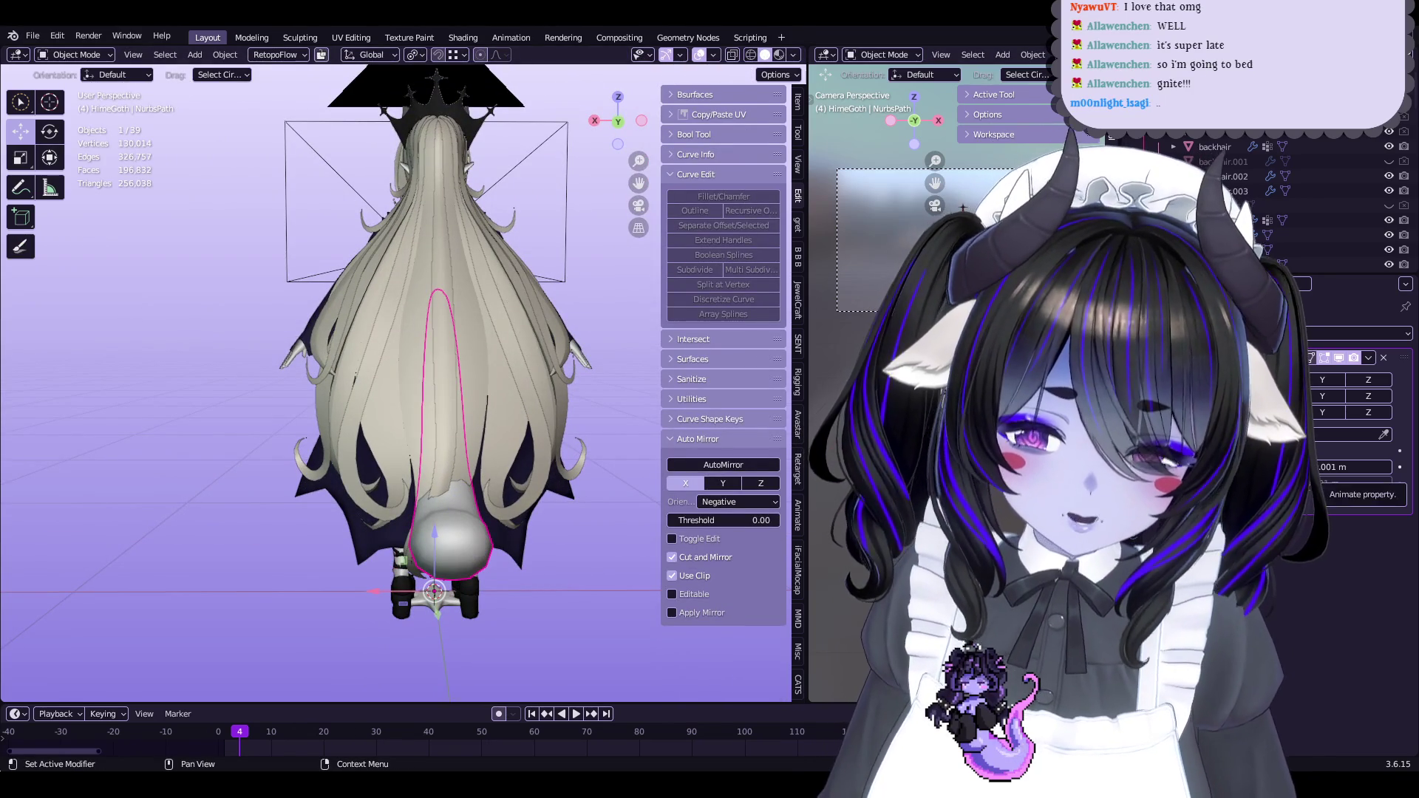
Save again and select the cat ears from a side view of the head
{"action": "mouse_move", "coordinate": [540, 385]}
{"action": "middle_mouse_down"}
{"action": "mouse_move", "coordinate": [542, 414]}
{"action": "mouse_move", "coordinate": [497, 501]}
{"action": "middle_mouse_up"}
{"action": "scroll", "coordinate": [497, 501], "scroll_direction": "up", "scroll_amount": 6}
{"action": "key", "text": "ctrl+s"}
{"action": "mouse_move", "coordinate": [475, 554]}
{"action": "middle_mouse_down"}
{"action": "mouse_move", "coordinate": [428, 507]}
{"action": "mouse_move", "coordinate": [454, 537]}
{"action": "mouse_move", "coordinate": [465, 491]}
{"action": "mouse_move", "coordinate": [554, 523]}
{"action": "middle_mouse_up"}
{"action": "scroll", "coordinate": [473, 458], "scroll_direction": "up", "scroll_amount": 5}
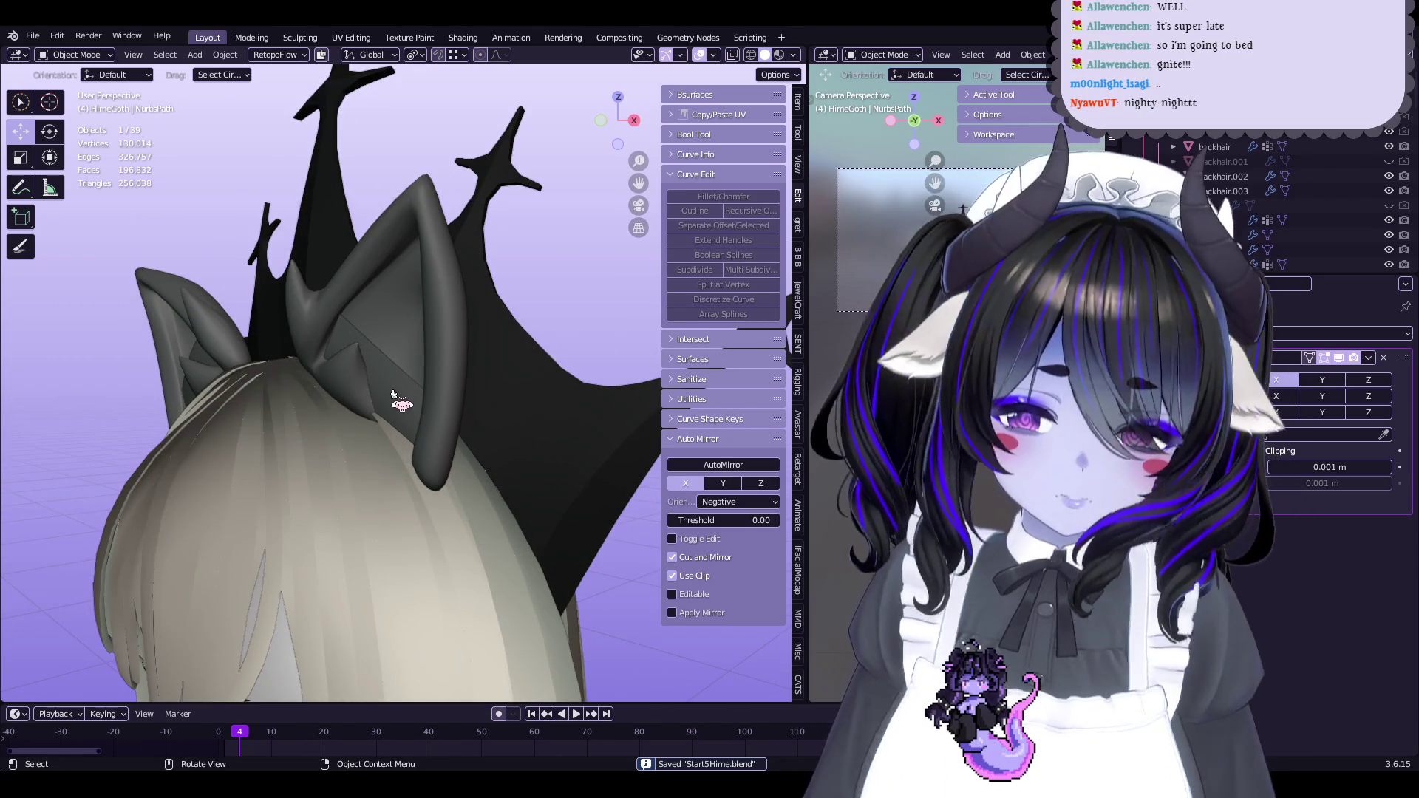
{"action": "left_click", "coordinate": [370, 366]}
{"action": "scroll", "coordinate": [421, 388], "scroll_direction": "down", "scroll_amount": 6}
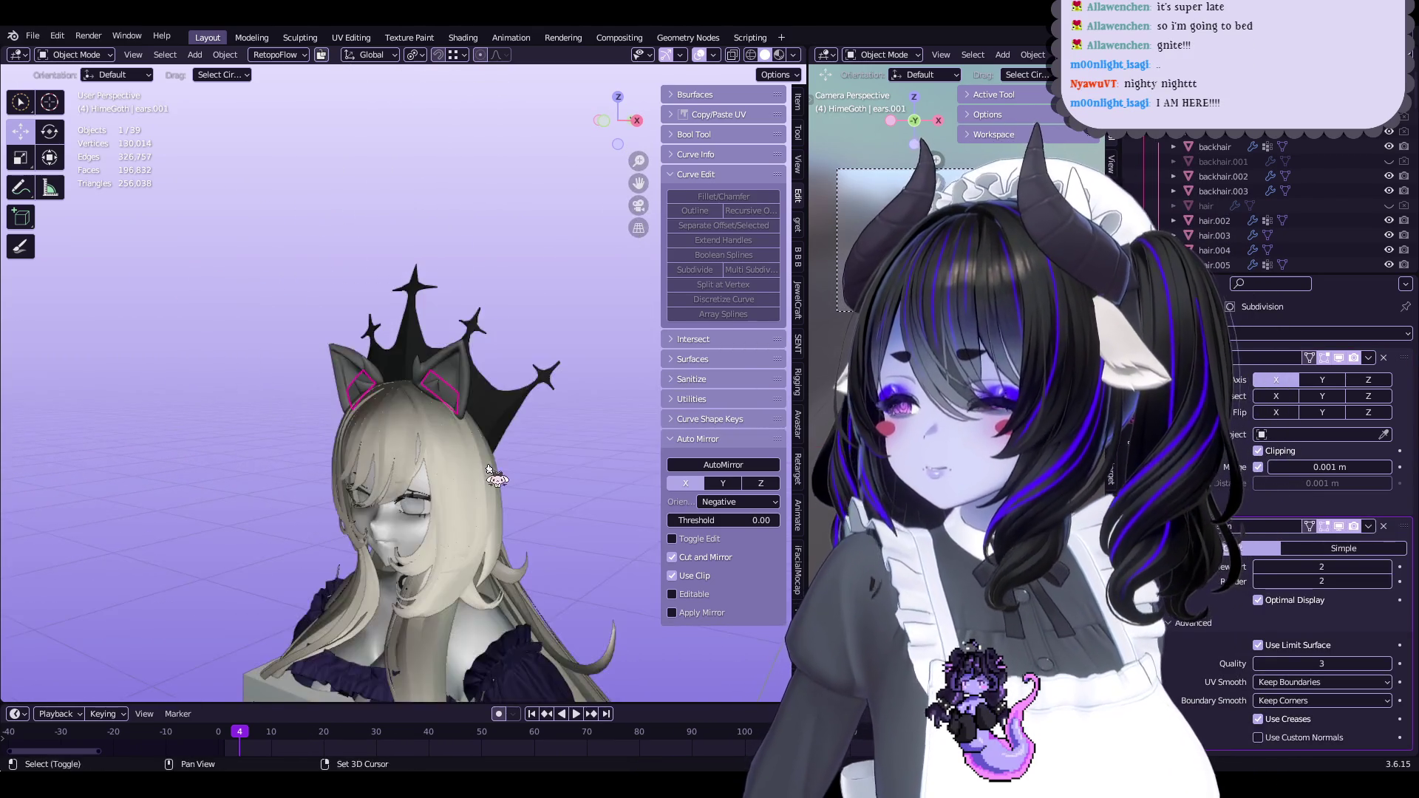
{"action": "scroll", "coordinate": [488, 471], "scroll_direction": "down", "scroll_amount": 4}
{"action": "key", "text": "ctrl+s"}
In Right Orthographic view, edit the crown's mesh and select its spike tip vertex
{"action": "mouse_move", "coordinate": [488, 470]}
{"action": "middle_mouse_down"}
{"action": "mouse_move", "coordinate": [444, 436]}
{"action": "mouse_move", "coordinate": [459, 422]}
{"action": "mouse_move", "coordinate": [529, 495]}
{"action": "mouse_move", "coordinate": [573, 253]}
{"action": "middle_mouse_up"}
{"action": "left_click", "coordinate": [623, 120]}
{"action": "scroll", "coordinate": [485, 380], "scroll_direction": "up", "scroll_amount": 5}
{"action": "left_click", "coordinate": [441, 360], "text": "shift"}
{"action": "scroll", "coordinate": [436, 377], "scroll_direction": "up", "scroll_amount": 3}
{"action": "key", "text": "Tab"}
{"action": "left_click", "coordinate": [449, 249]}
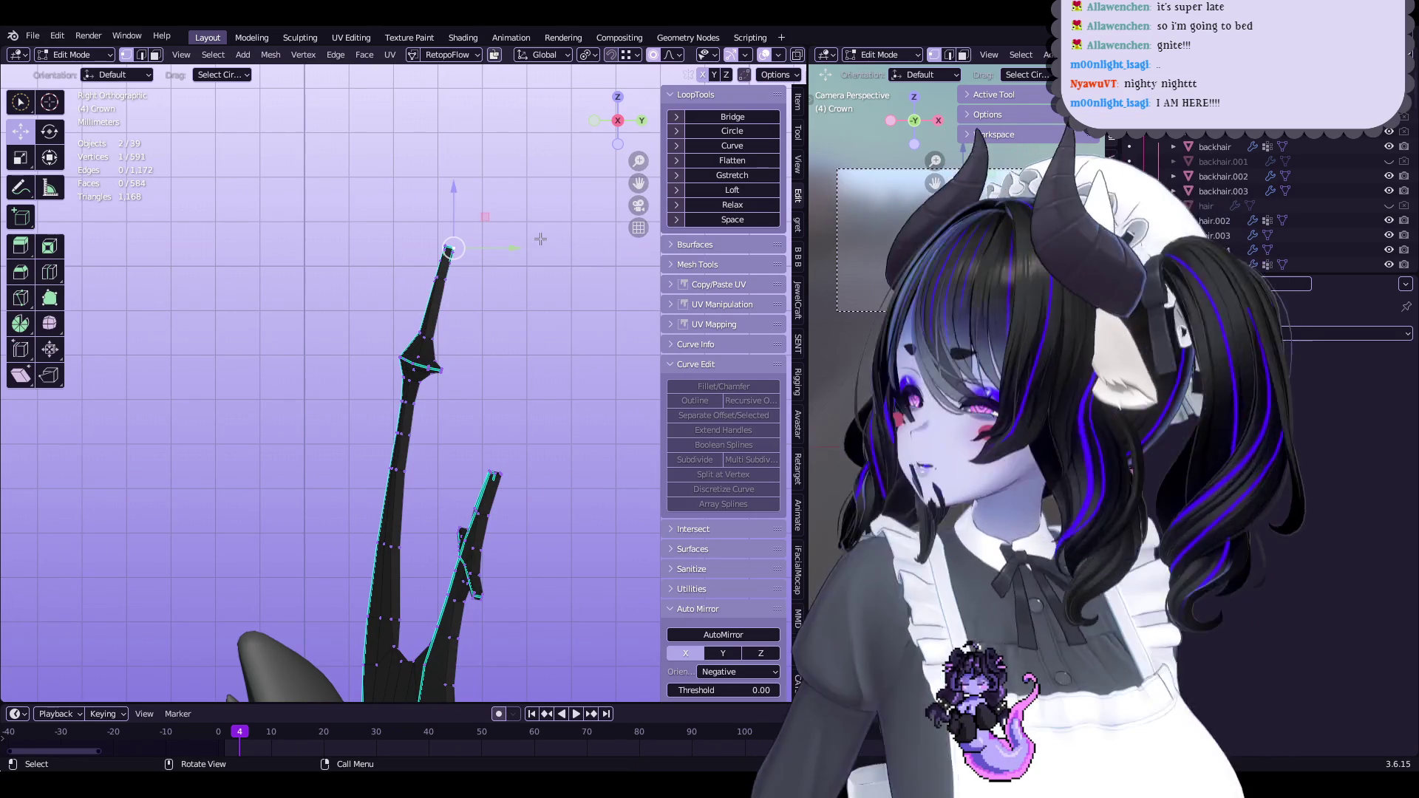
Rotate the crown's spike tip by -2.92° with proportional falloff
{"action": "key", "text": "g"}
{"action": "scroll", "coordinate": [502, 237], "scroll_direction": "down", "scroll_amount": 3}
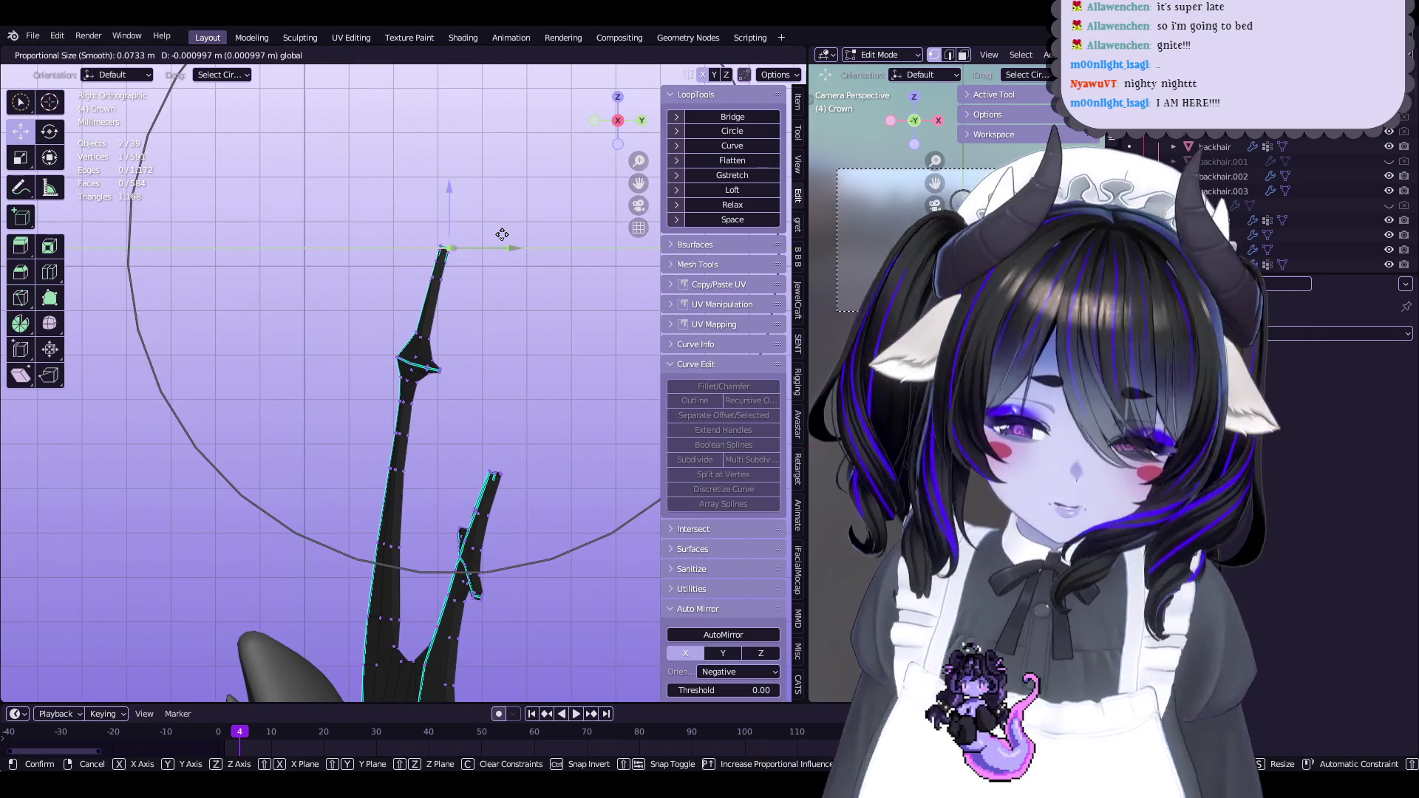
{"action": "key", "text": "Escape"}
{"action": "key", "text": "r"}
{"action": "left_click", "coordinate": [577, 259]}
{"action": "key", "text": "g"}
{"action": "key", "text": "Escape"}
{"action": "key", "text": "g"}
{"action": "key", "text": "Escape"}
Return the crown to Object Mode and save the avatar file
{"action": "key", "text": "Tab"}
{"action": "mouse_move", "coordinate": [467, 390]}
{"action": "middle_mouse_down"}
{"action": "mouse_move", "coordinate": [476, 332]}
{"action": "mouse_move", "coordinate": [442, 338]}
{"action": "middle_mouse_up"}
{"action": "key", "text": "ctrl+s"}
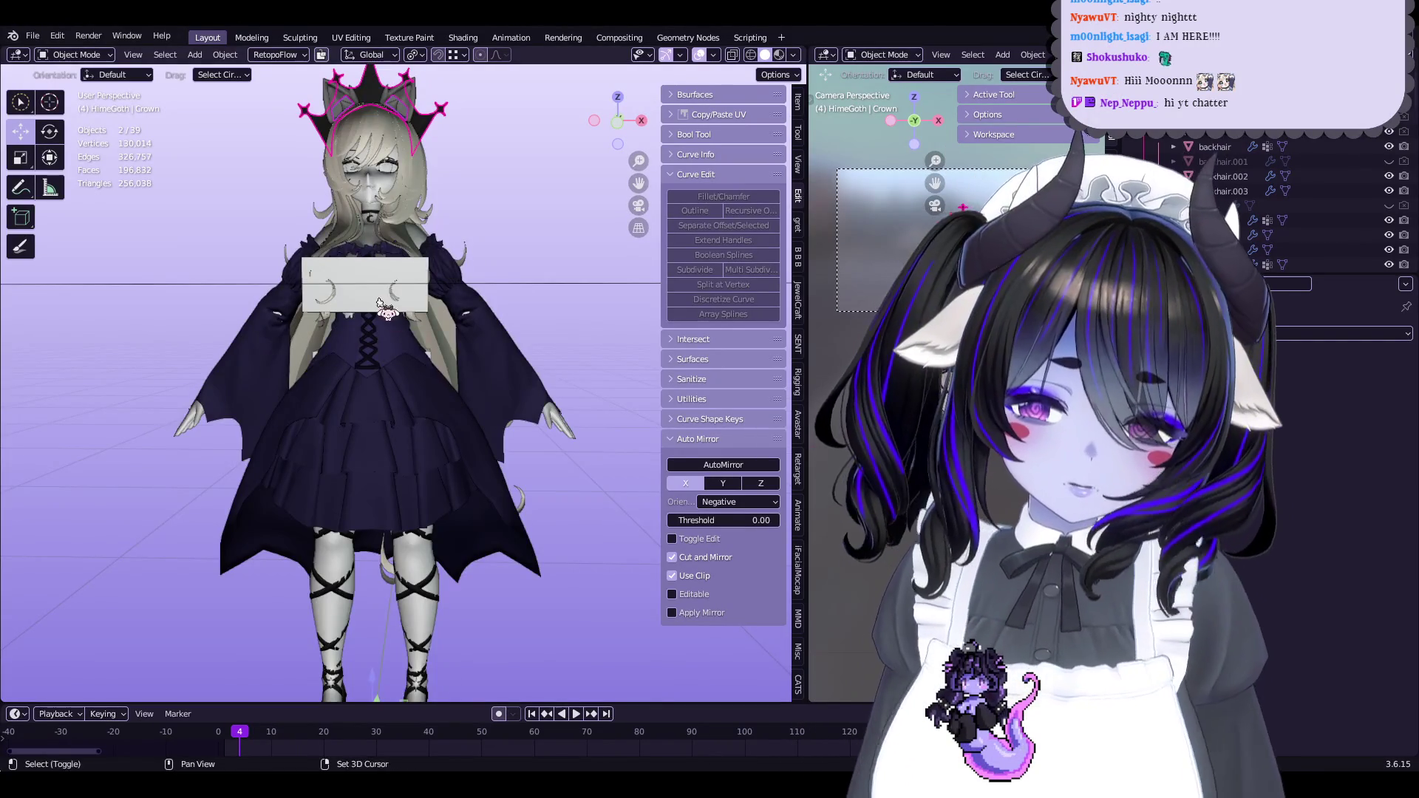
Save, select the NurbsPath tail curve on the avatar's back and open the File menu
{"action": "middle_click_drag", "start_coordinate": [386, 309], "coordinate": [406, 457]}
{"action": "scroll", "coordinate": [552, 411], "scroll_direction": "up", "scroll_amount": 2}
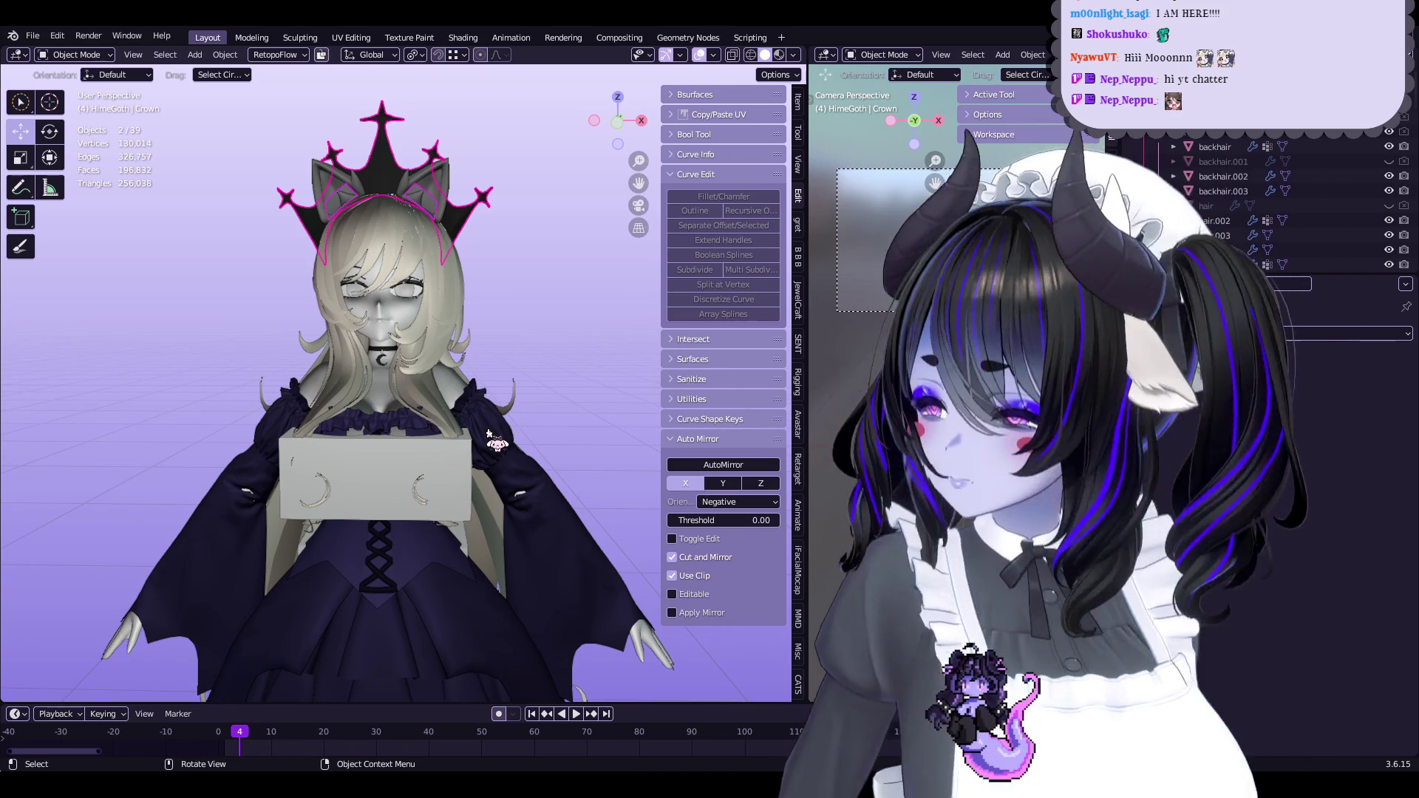
{"action": "key", "text": "ctrl+s"}
{"action": "mouse_move", "coordinate": [488, 434]}
{"action": "middle_mouse_down"}
{"action": "mouse_move", "coordinate": [591, 439]}
{"action": "mouse_move", "coordinate": [517, 370]}
{"action": "mouse_move", "coordinate": [296, 222]}
{"action": "middle_mouse_up"}
{"action": "left_click", "coordinate": [592, 438]}
{"action": "left_click", "coordinate": [33, 36]}
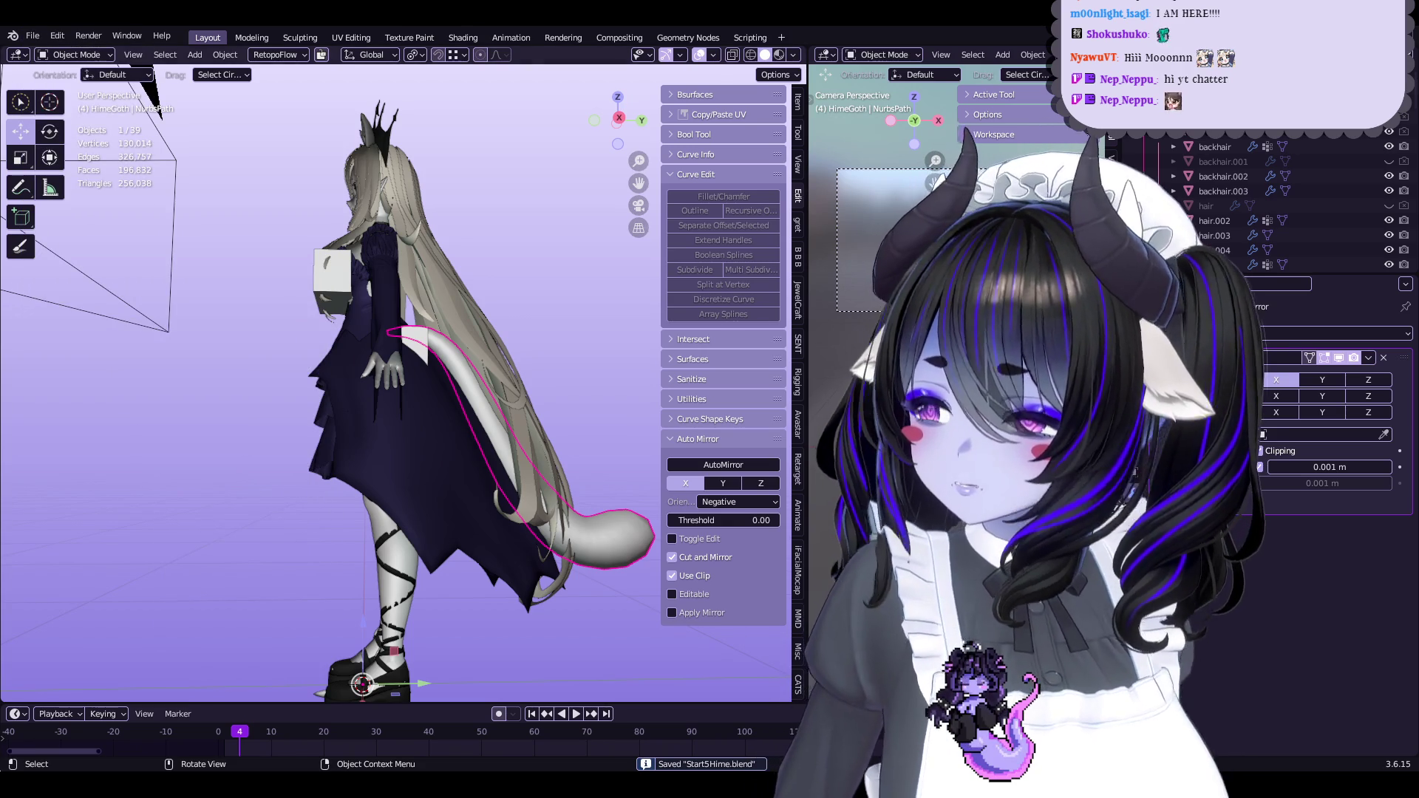
{"action": "left_click", "coordinate": [33, 37]}
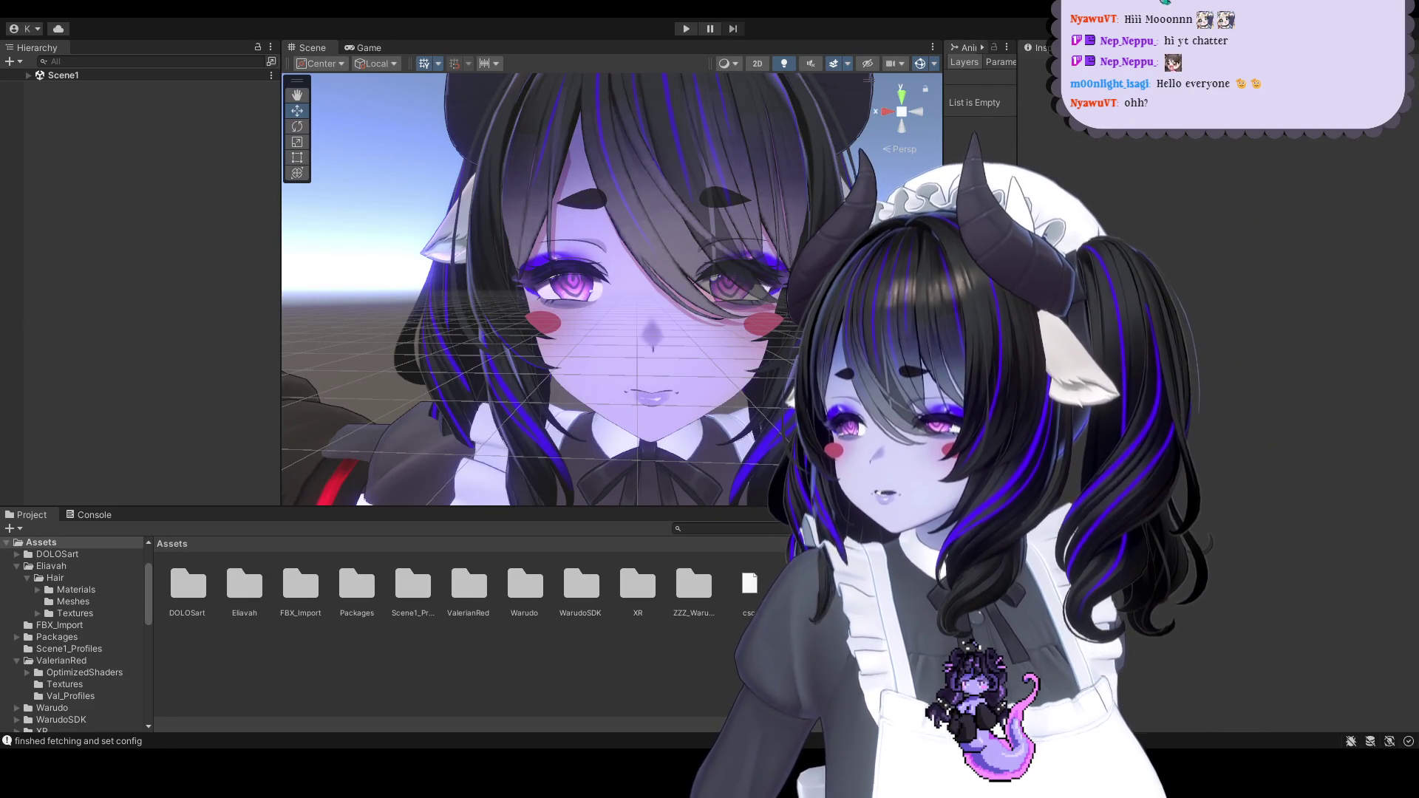
Select the top-level Assets folder in Unity's Project window
{"action": "left_click", "coordinate": [65, 600]}
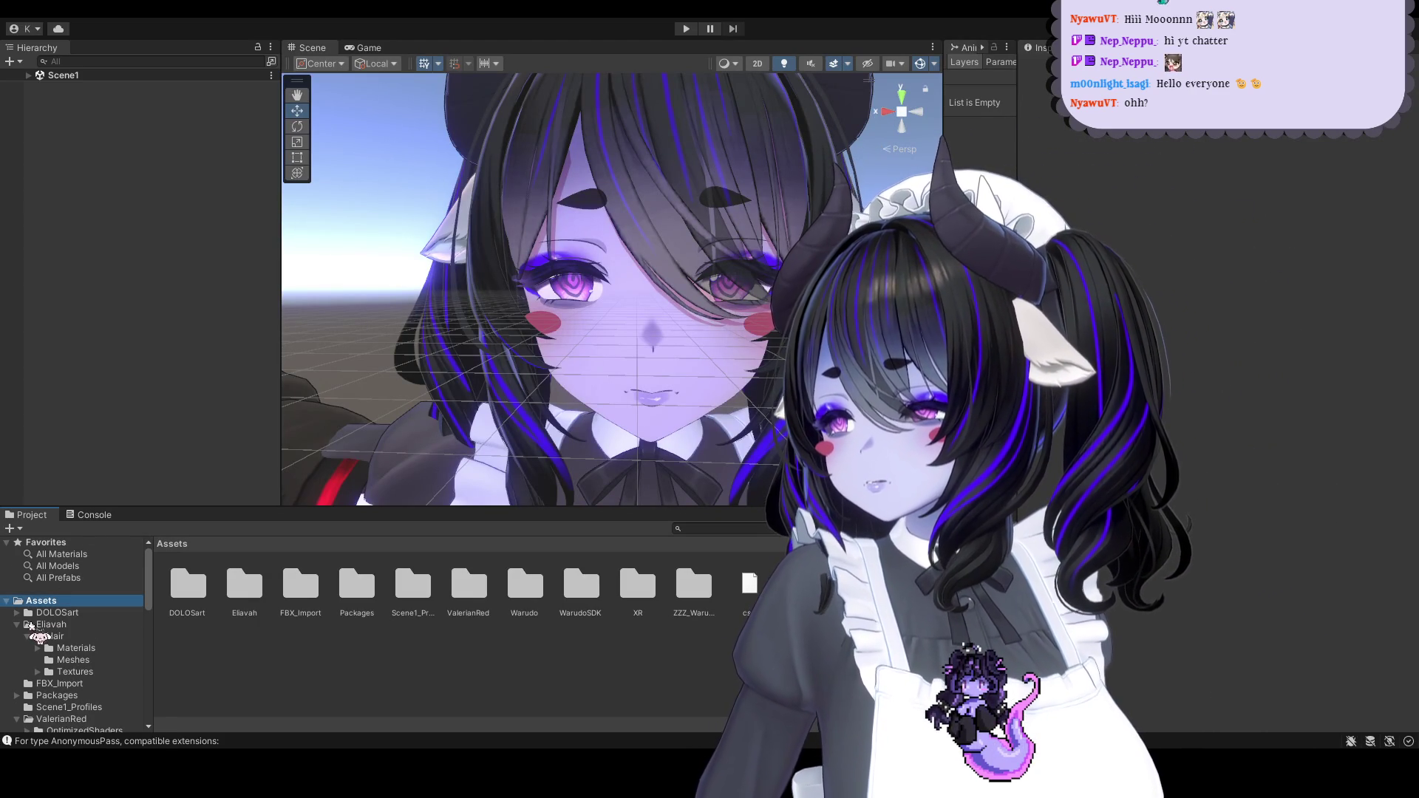
Open the Eliavah folder and frame the red-haired avatar in the Scene view
{"action": "left_click", "coordinate": [89, 624]}
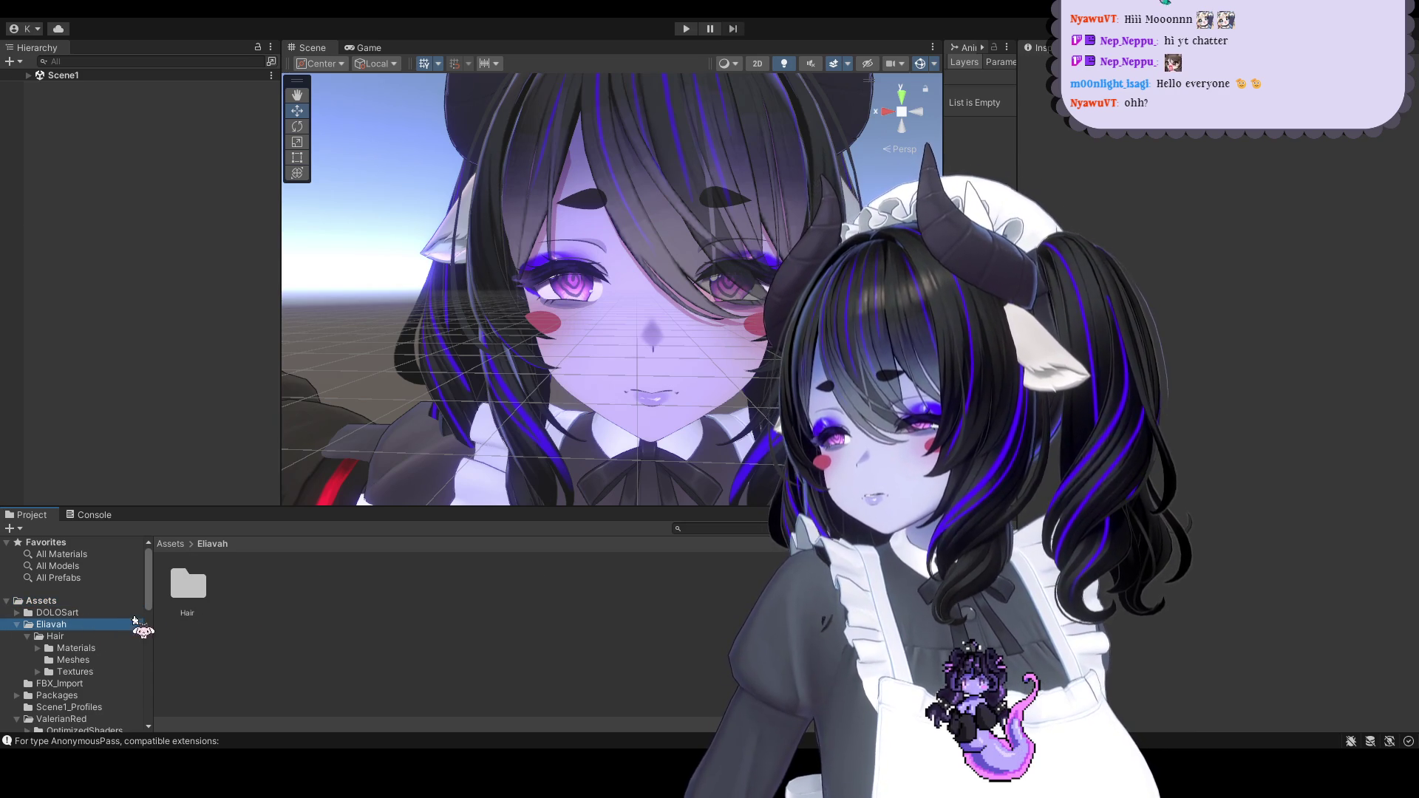
{"action": "scroll", "coordinate": [122, 648], "scroll_direction": "down", "scroll_amount": 3}
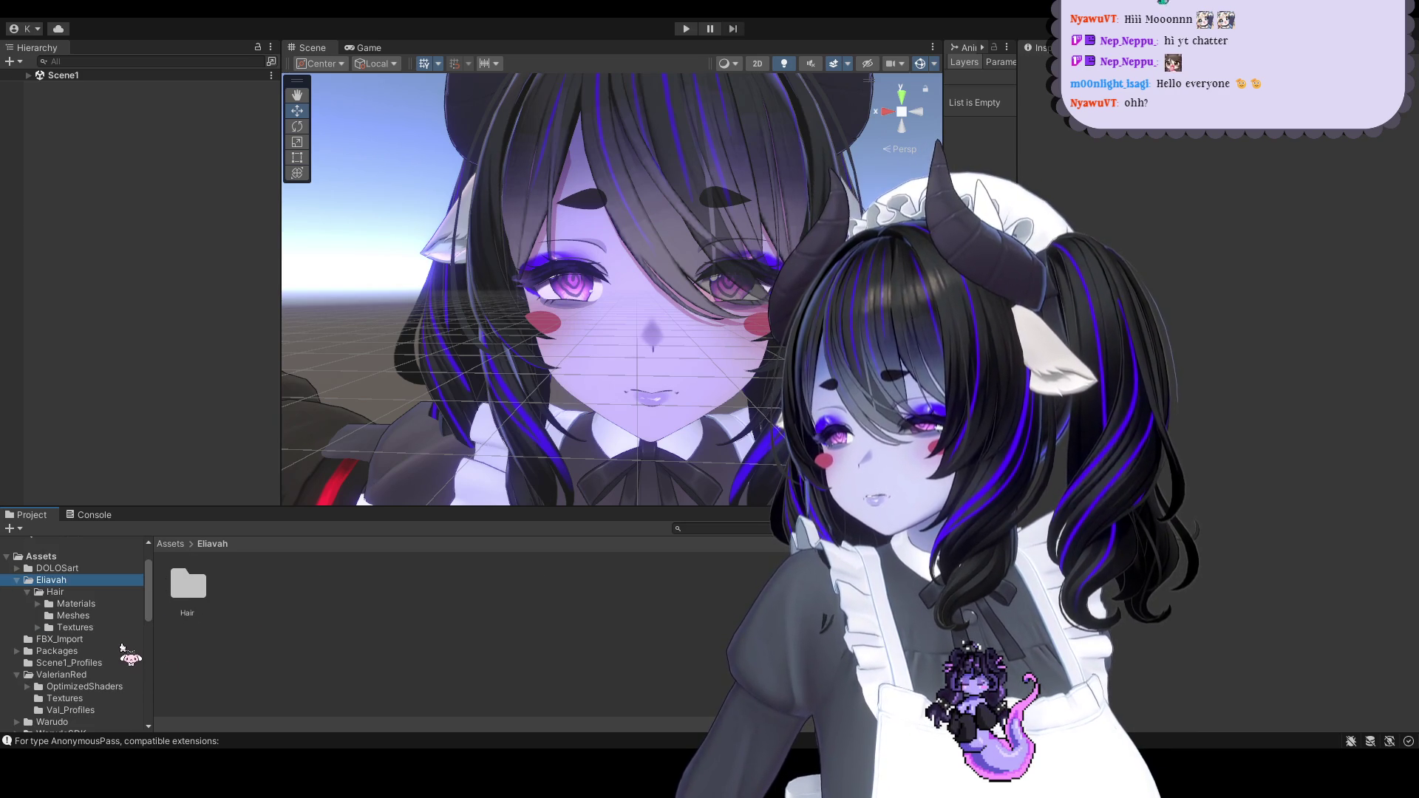
{"action": "scroll", "coordinate": [456, 314], "scroll_direction": "down", "scroll_amount": 5}
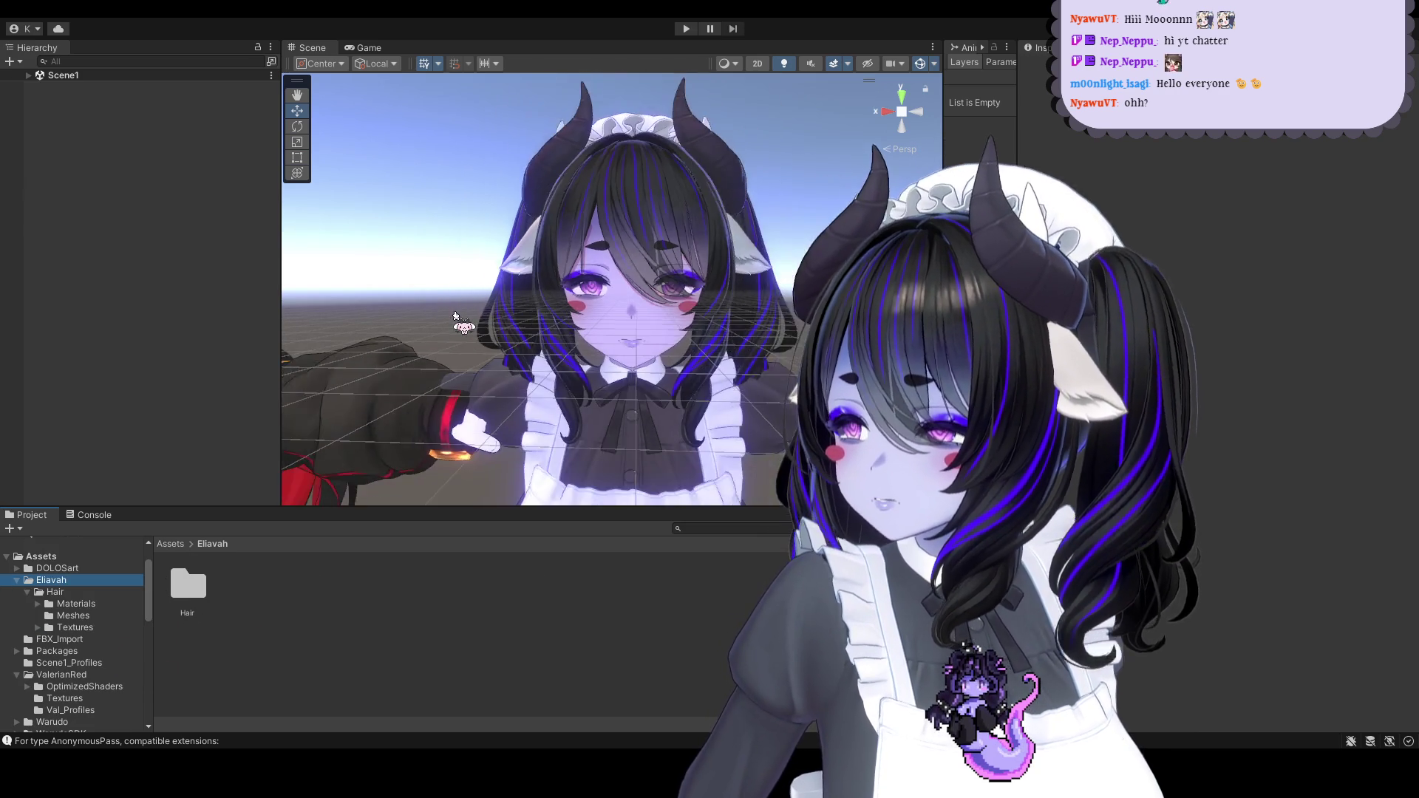
{"action": "right_click_drag", "start_coordinate": [464, 300], "coordinate": [696, 344]}
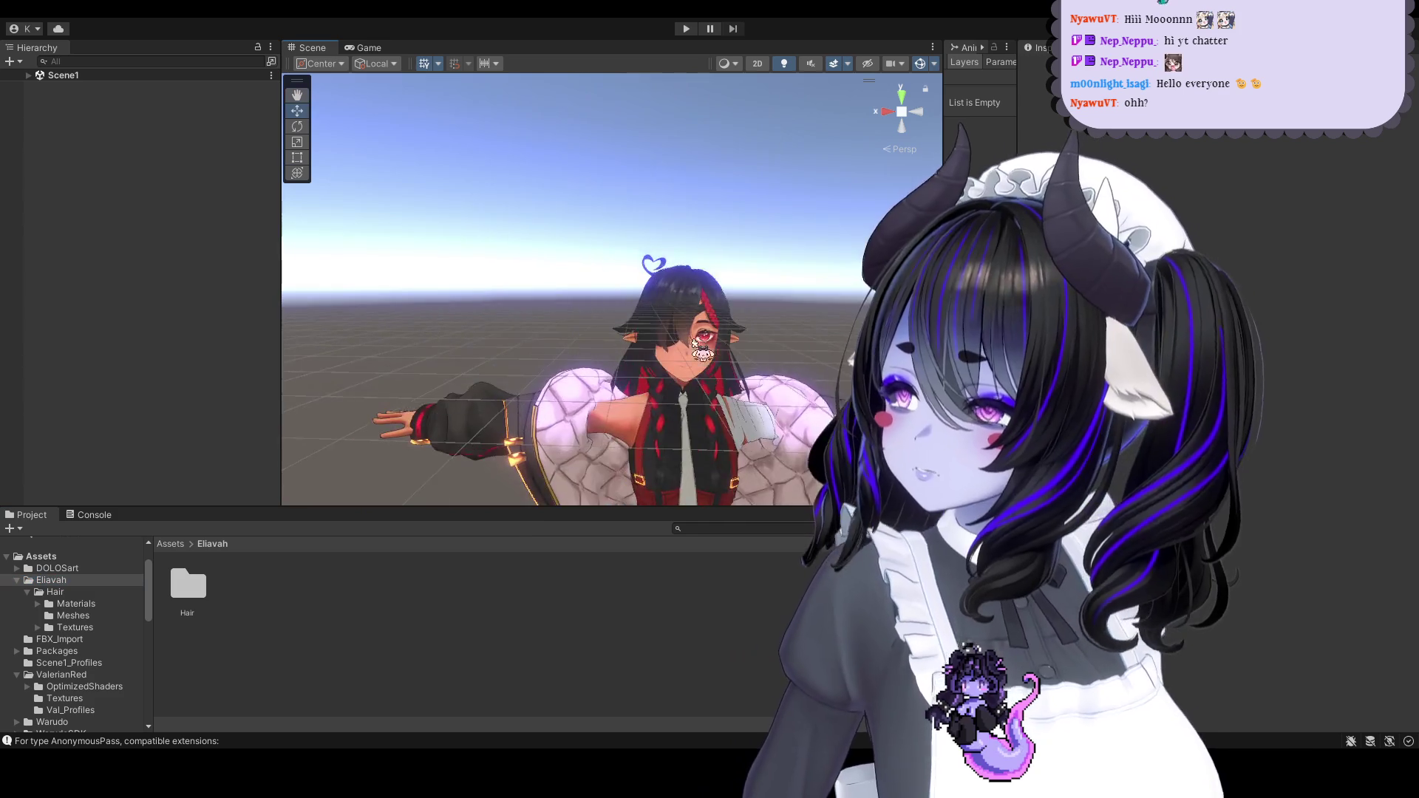
{"action": "scroll", "coordinate": [695, 342], "scroll_direction": "up", "scroll_amount": 5}
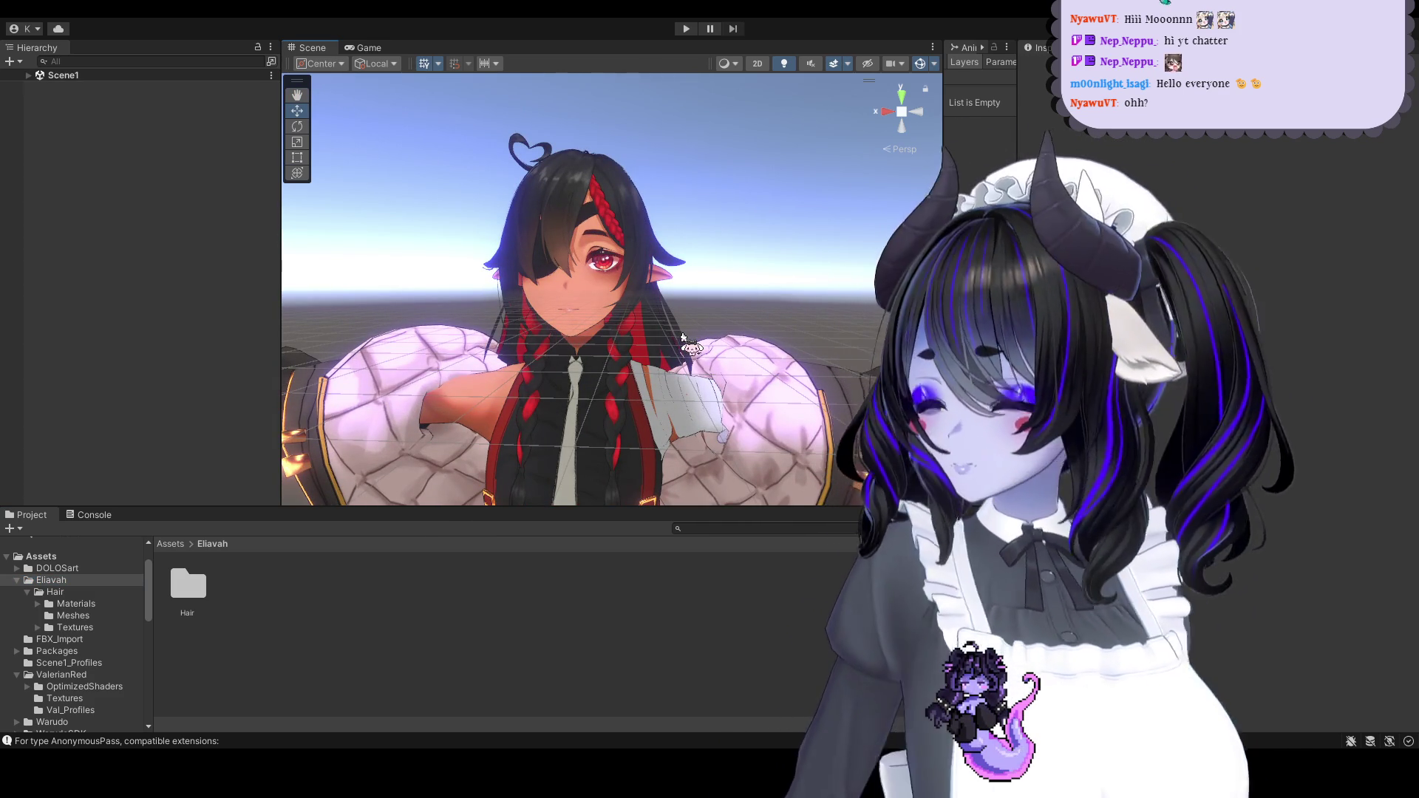
{"action": "scroll", "coordinate": [737, 267], "scroll_direction": "down", "scroll_amount": 3}
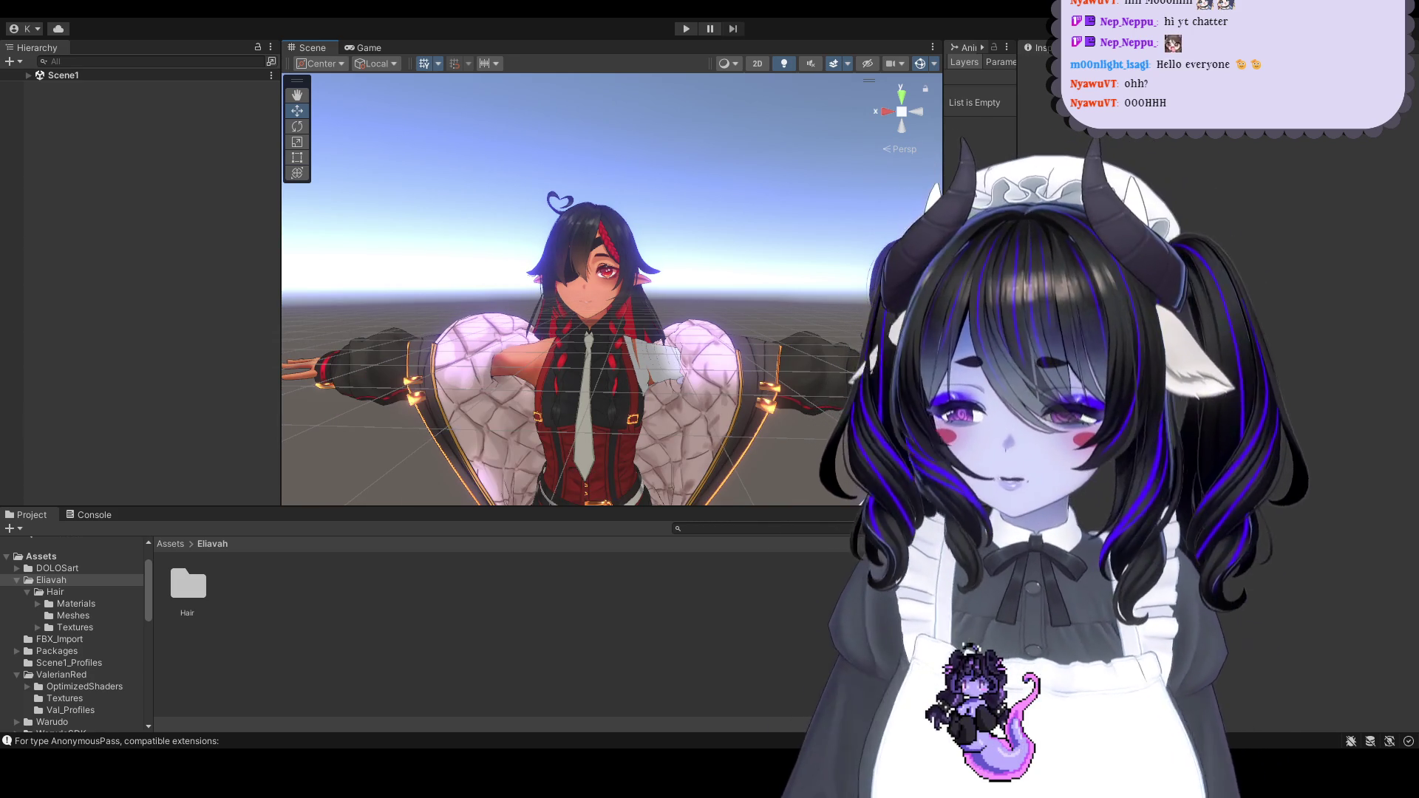
Drag the TailTest model from the Eliavah folder into Scene1 behind the maid avatar
{"action": "mouse_move", "coordinate": [517, 355]}
{"action": "left_mouse_down", "text": "alt"}
{"action": "mouse_move", "coordinate": [650, 358]}
{"action": "mouse_move", "coordinate": [598, 301]}
{"action": "left_mouse_up", "text": "alt"}
{"action": "mouse_move", "coordinate": [597, 302]}
{"action": "middle_mouse_down"}
{"action": "mouse_move", "coordinate": [675, 180]}
{"action": "mouse_move", "coordinate": [630, 293]}
{"action": "middle_mouse_up"}
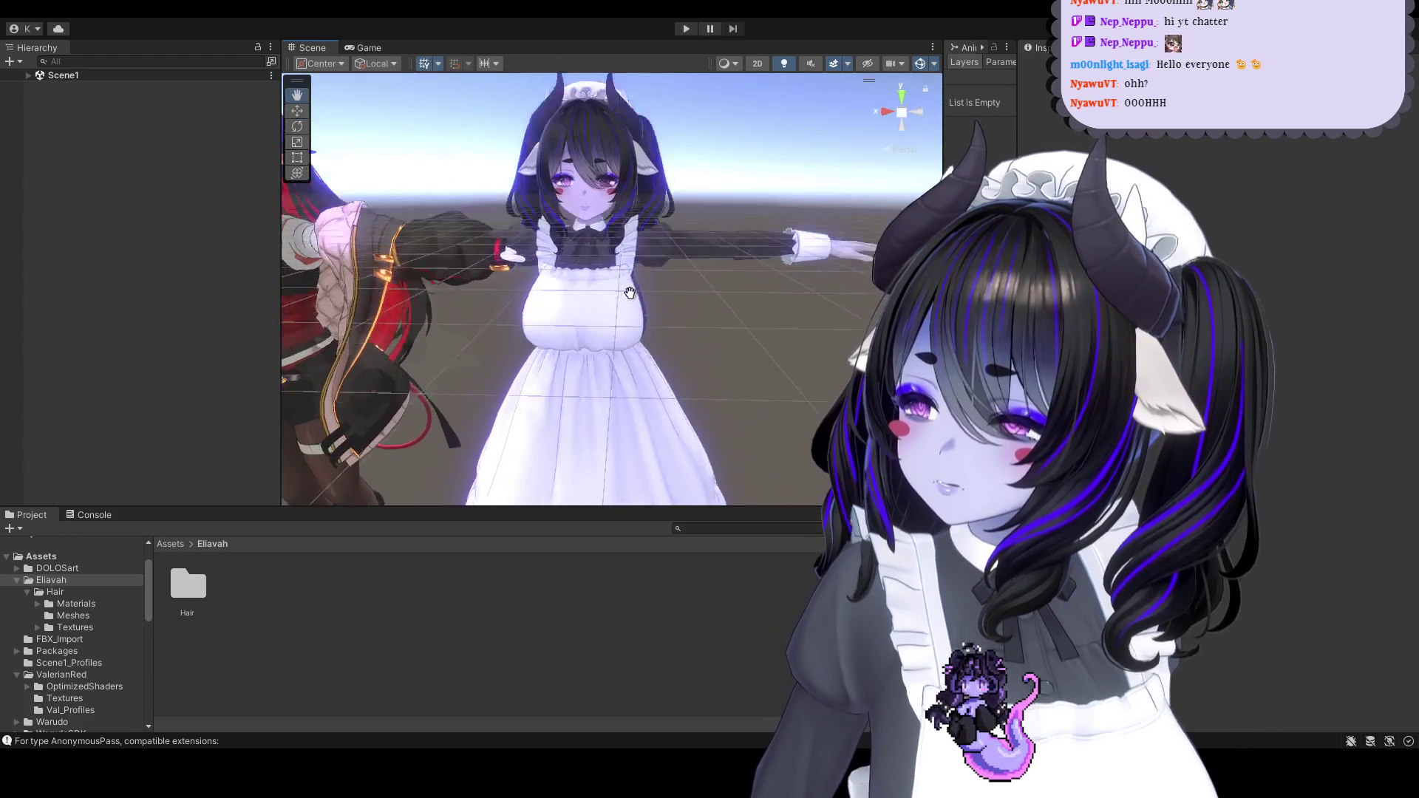
{"action": "scroll", "coordinate": [630, 292], "scroll_direction": "down", "scroll_amount": 3}
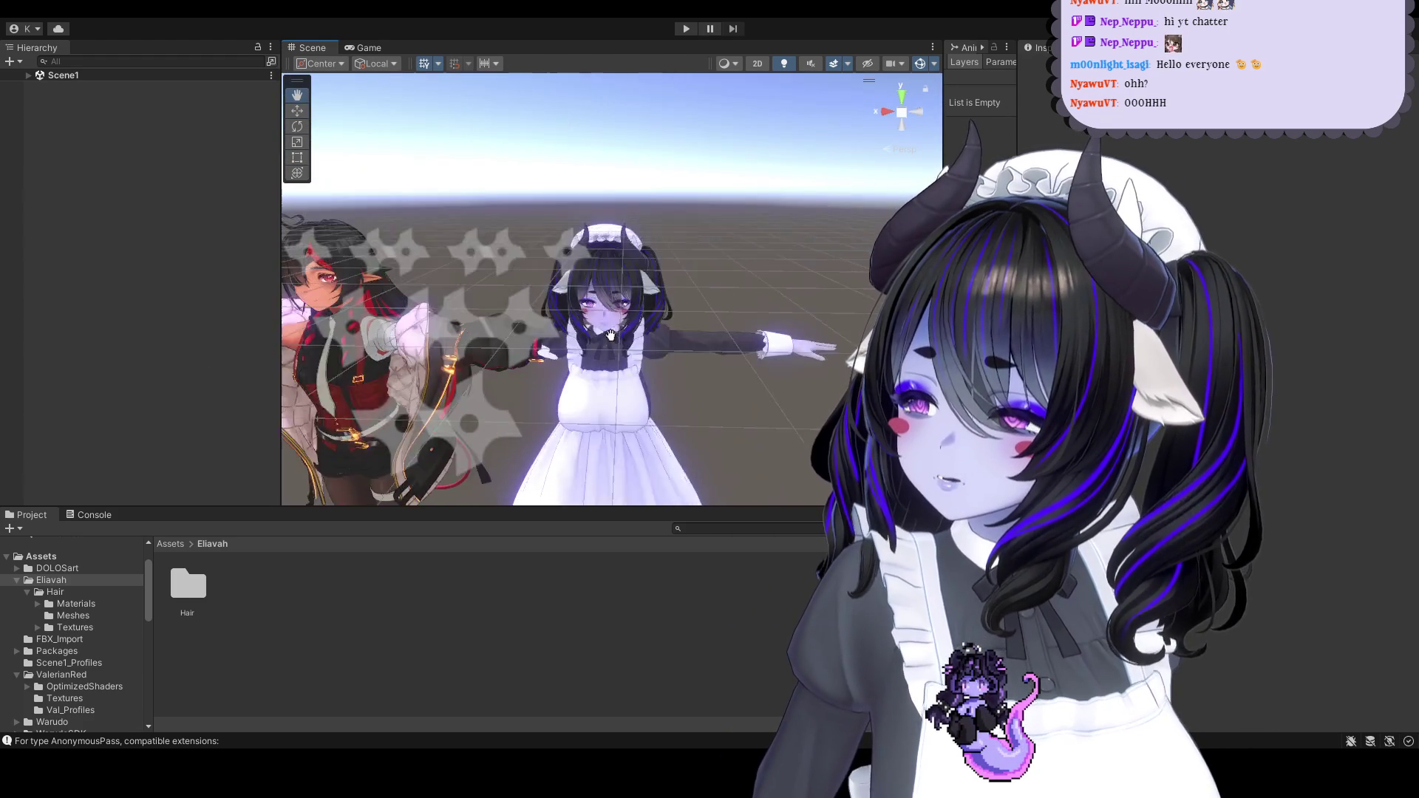
{"action": "scroll", "coordinate": [630, 292], "scroll_direction": "up", "scroll_amount": 5}
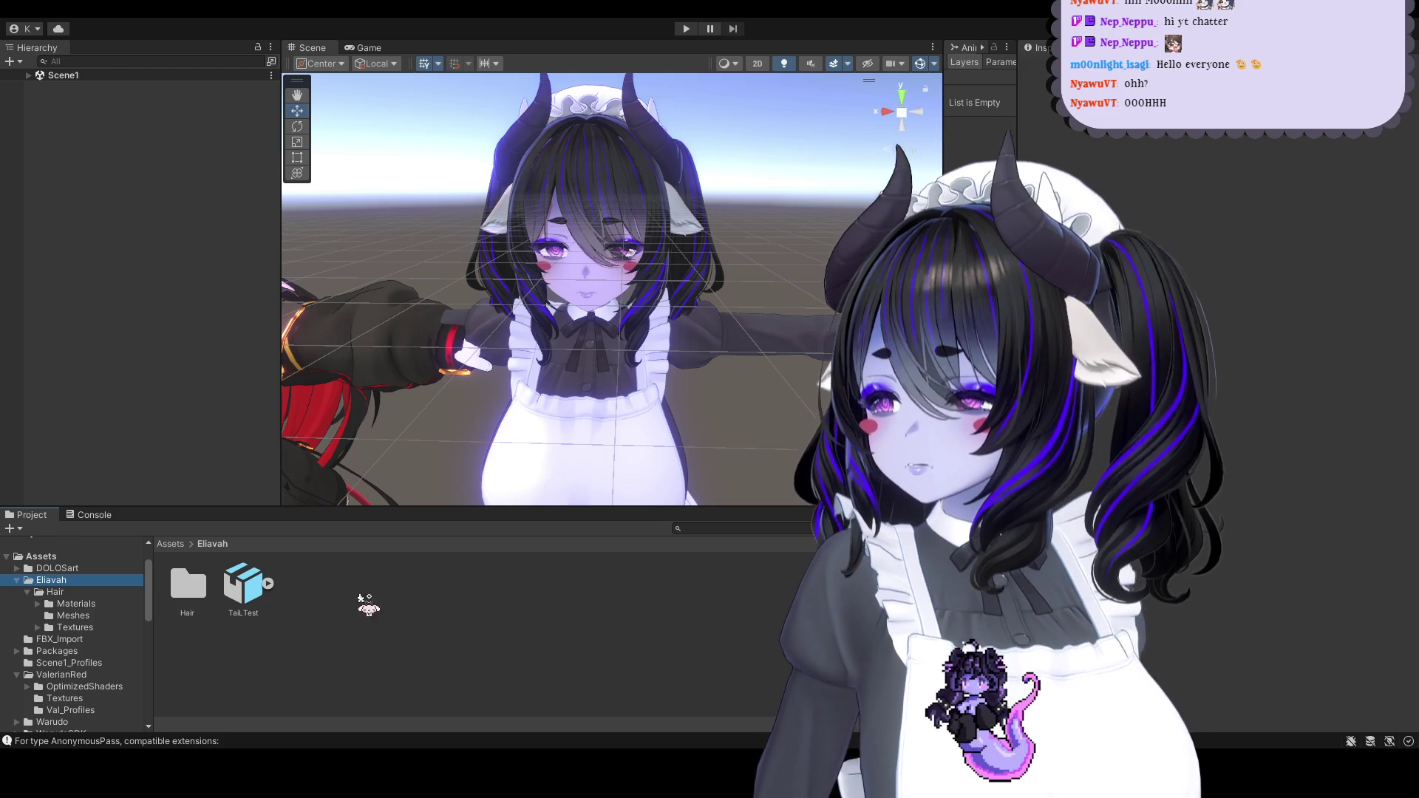
{"action": "left_click", "coordinate": [244, 588]}
{"action": "left_click_drag", "start_coordinate": [66, 79], "coordinate": [59, 77]}
{"action": "mouse_move", "coordinate": [488, 311]}
{"action": "left_mouse_down", "text": "alt"}
{"action": "mouse_move", "coordinate": [591, 360]}
{"action": "mouse_move", "coordinate": [774, 327]}
{"action": "mouse_move", "coordinate": [614, 325]}
{"action": "mouse_move", "coordinate": [679, 327]}
{"action": "mouse_move", "coordinate": [679, 344]}
{"action": "mouse_move", "coordinate": [539, 267]}
{"action": "left_mouse_up", "text": "alt"}
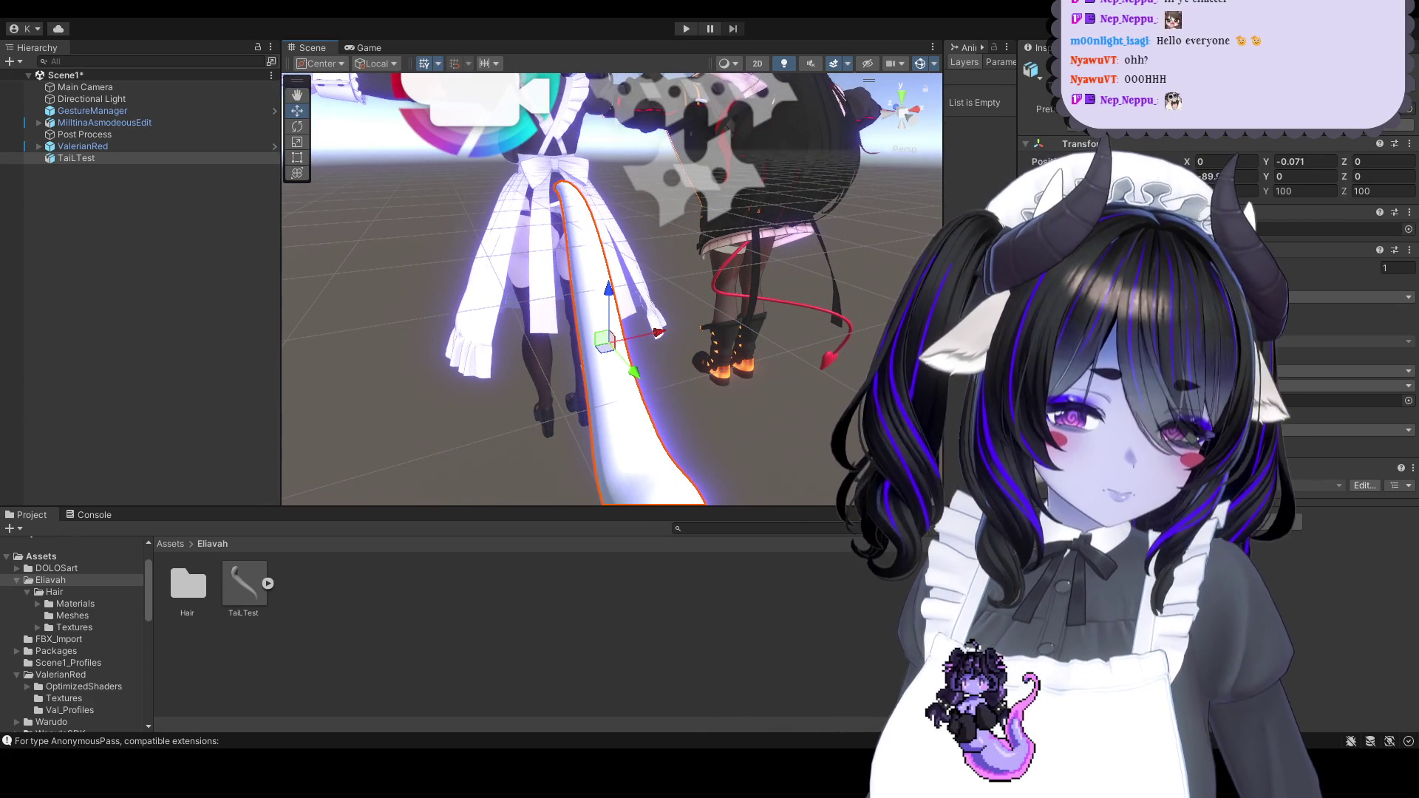
Create a material named 'New Material' in the Eliavah folder
{"action": "mouse_move", "coordinate": [635, 362]}
{"action": "left_mouse_down", "text": "alt"}
{"action": "mouse_move", "coordinate": [649, 364]}
{"action": "mouse_move", "coordinate": [628, 373]}
{"action": "left_mouse_up", "text": "alt"}
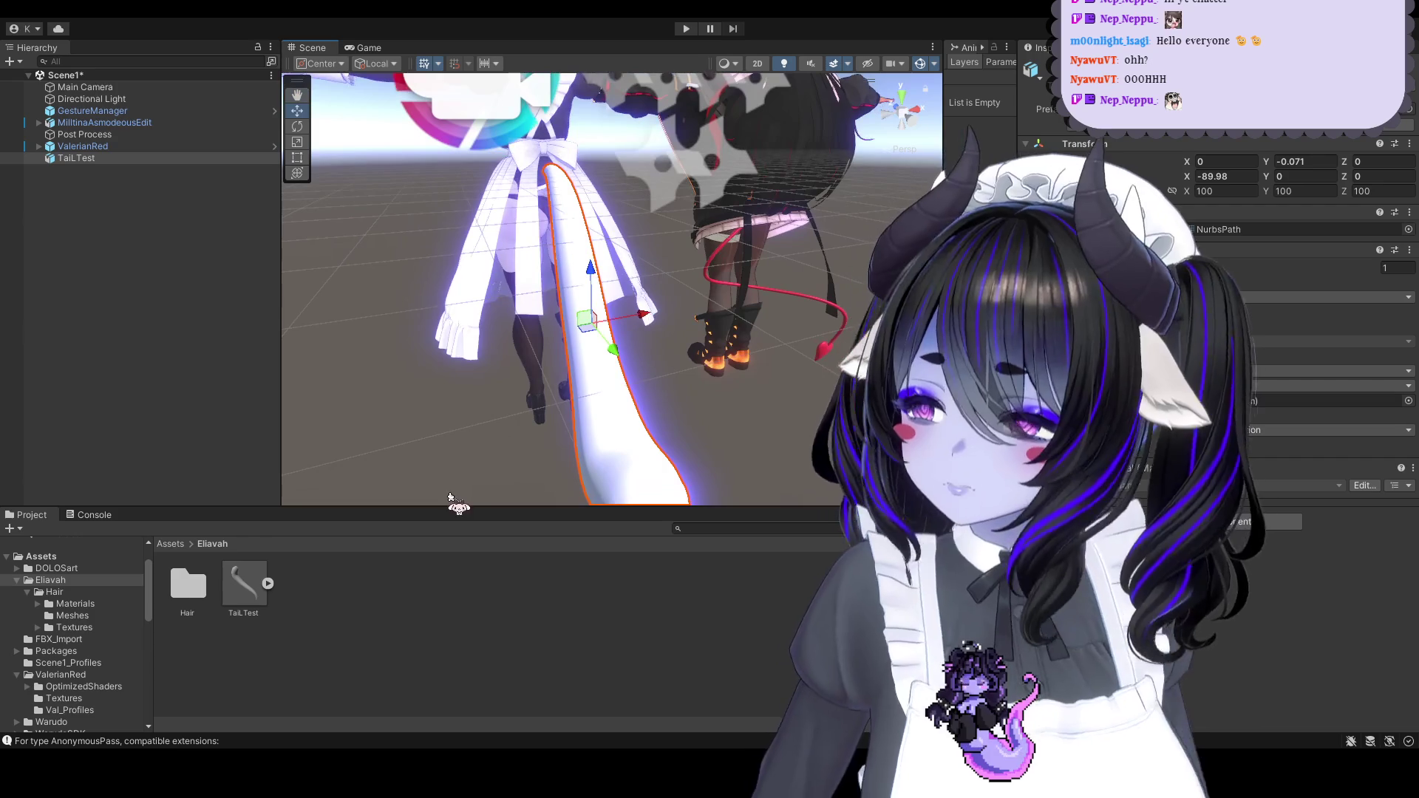
{"action": "left_click", "coordinate": [459, 590]}
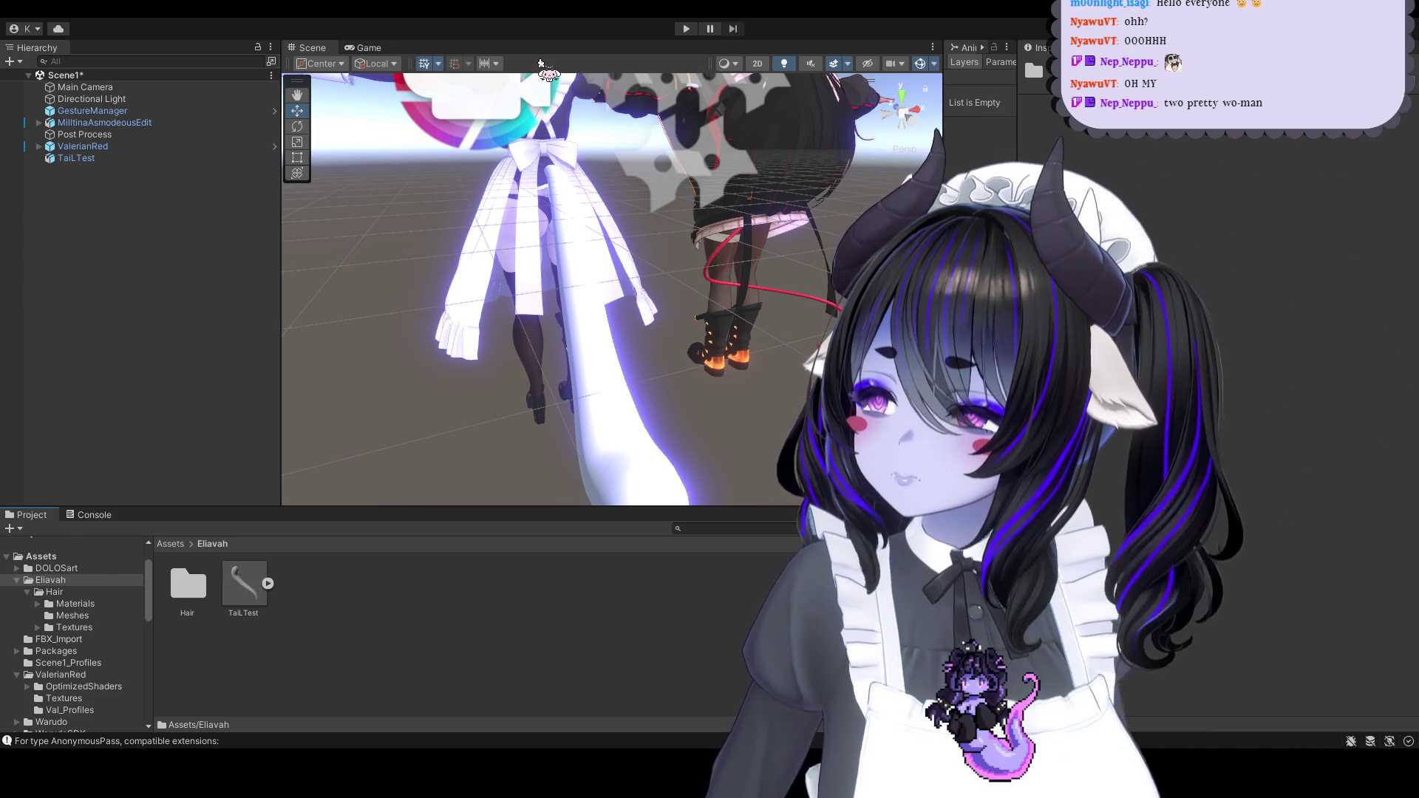
{"action": "left_click", "coordinate": [798, 505]}
{"action": "key", "text": "Return"}
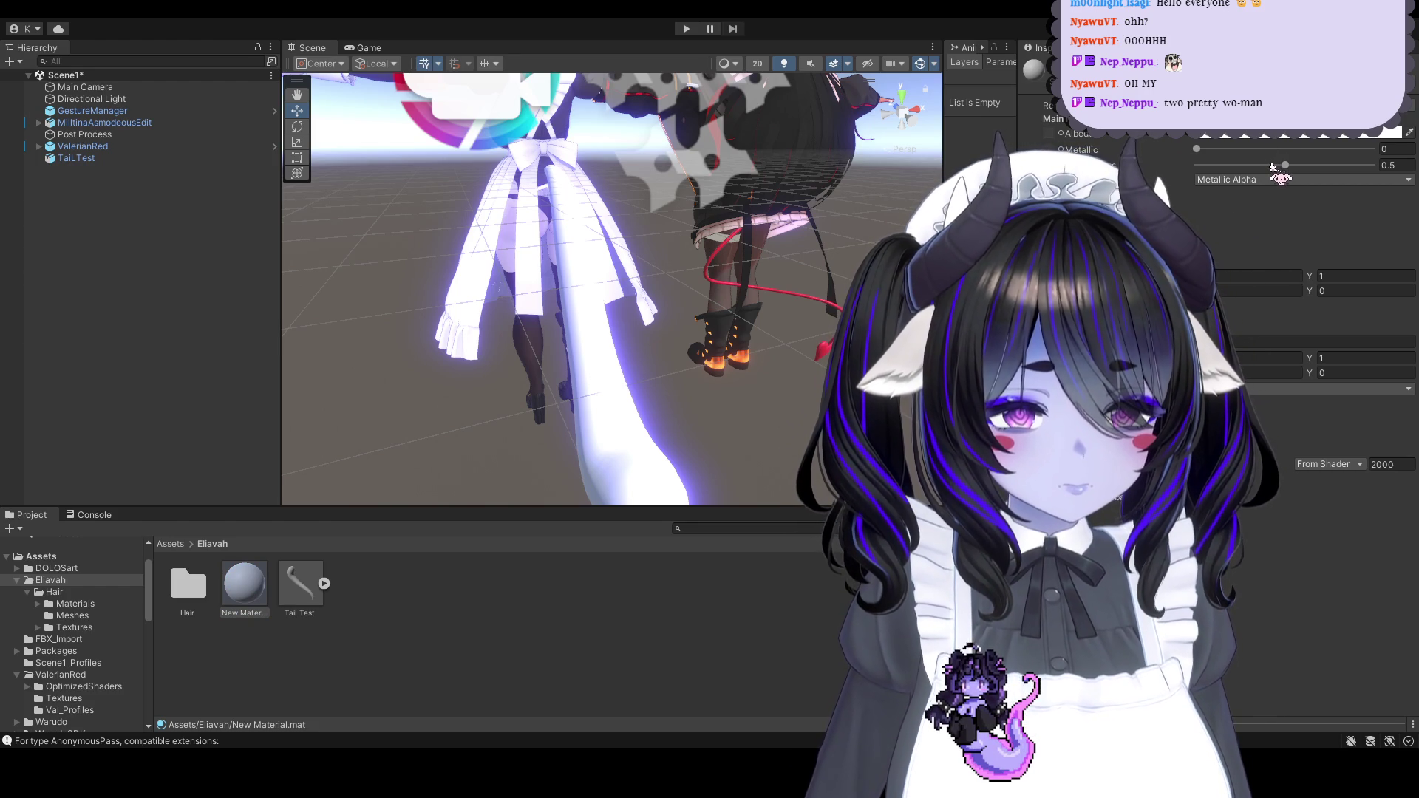
Set TailTest.fbx's Material Creation Mode to None in its Materials import settings
{"action": "mouse_move", "coordinate": [247, 608]}
{"action": "left_mouse_down"}
{"action": "mouse_move", "coordinate": [541, 448]}
{"action": "mouse_move", "coordinate": [624, 453]}
{"action": "mouse_move", "coordinate": [317, 562]}
{"action": "left_mouse_up"}
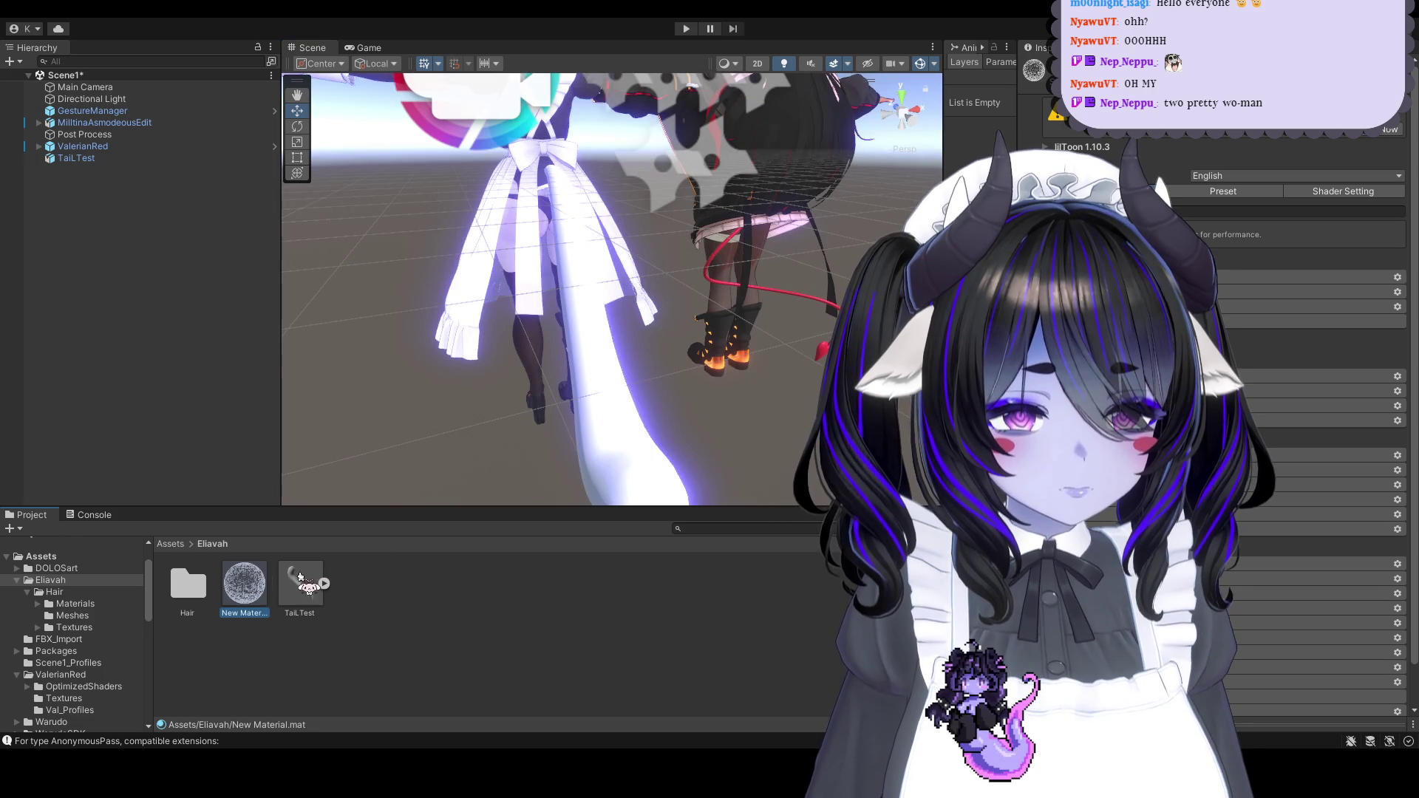
{"action": "left_click", "coordinate": [613, 453]}
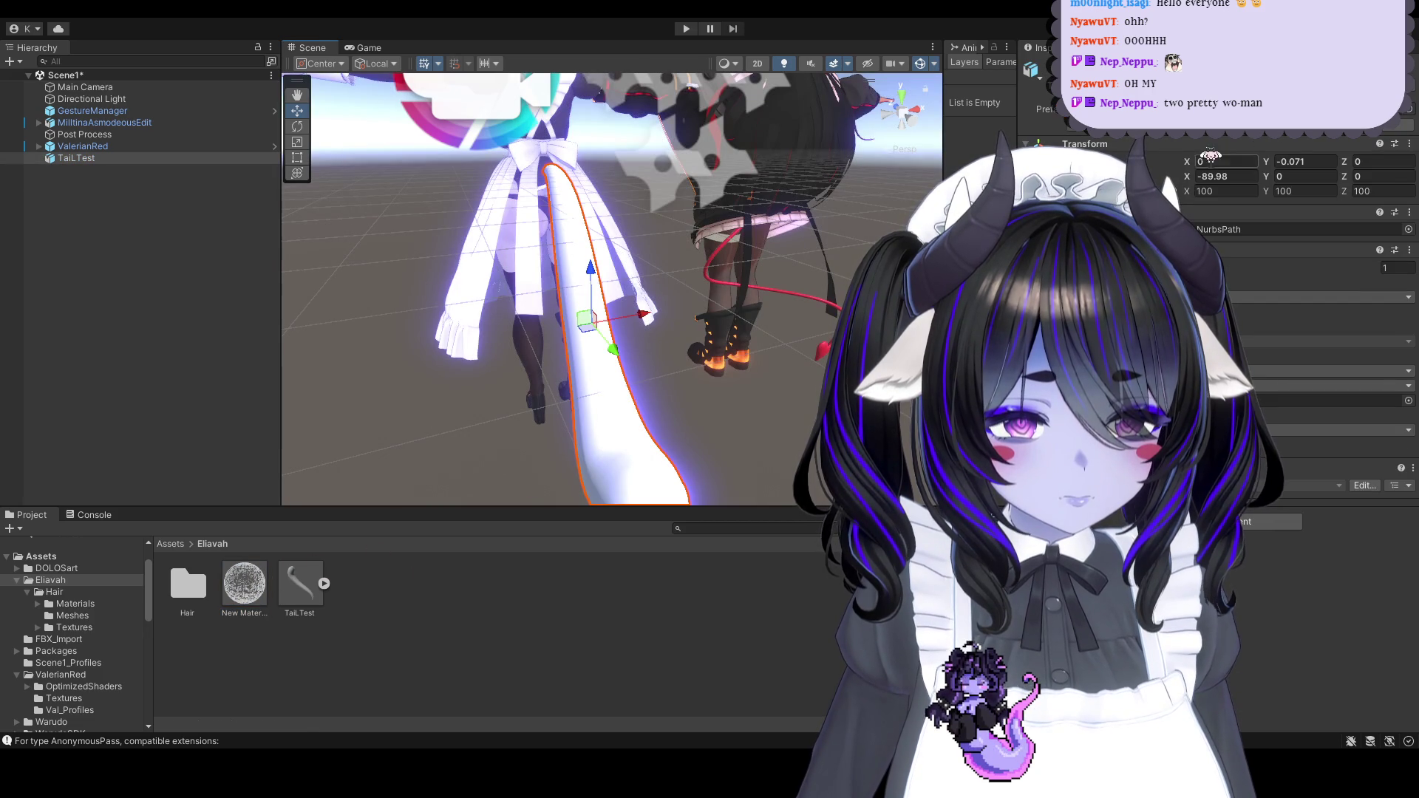
{"action": "left_click", "coordinate": [299, 587]}
{"action": "left_click", "coordinate": [1360, 112]}
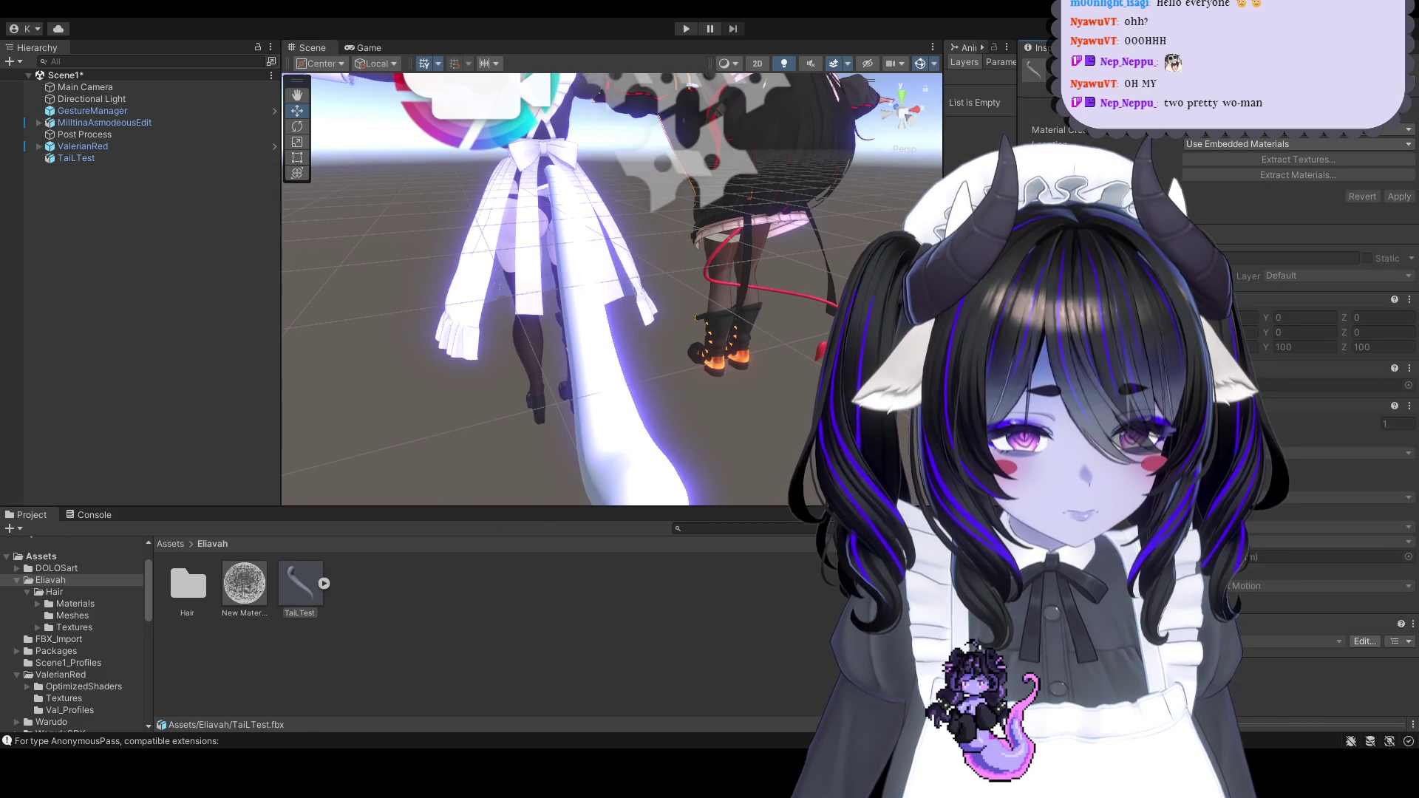
{"action": "left_click", "coordinate": [1072, 112]}
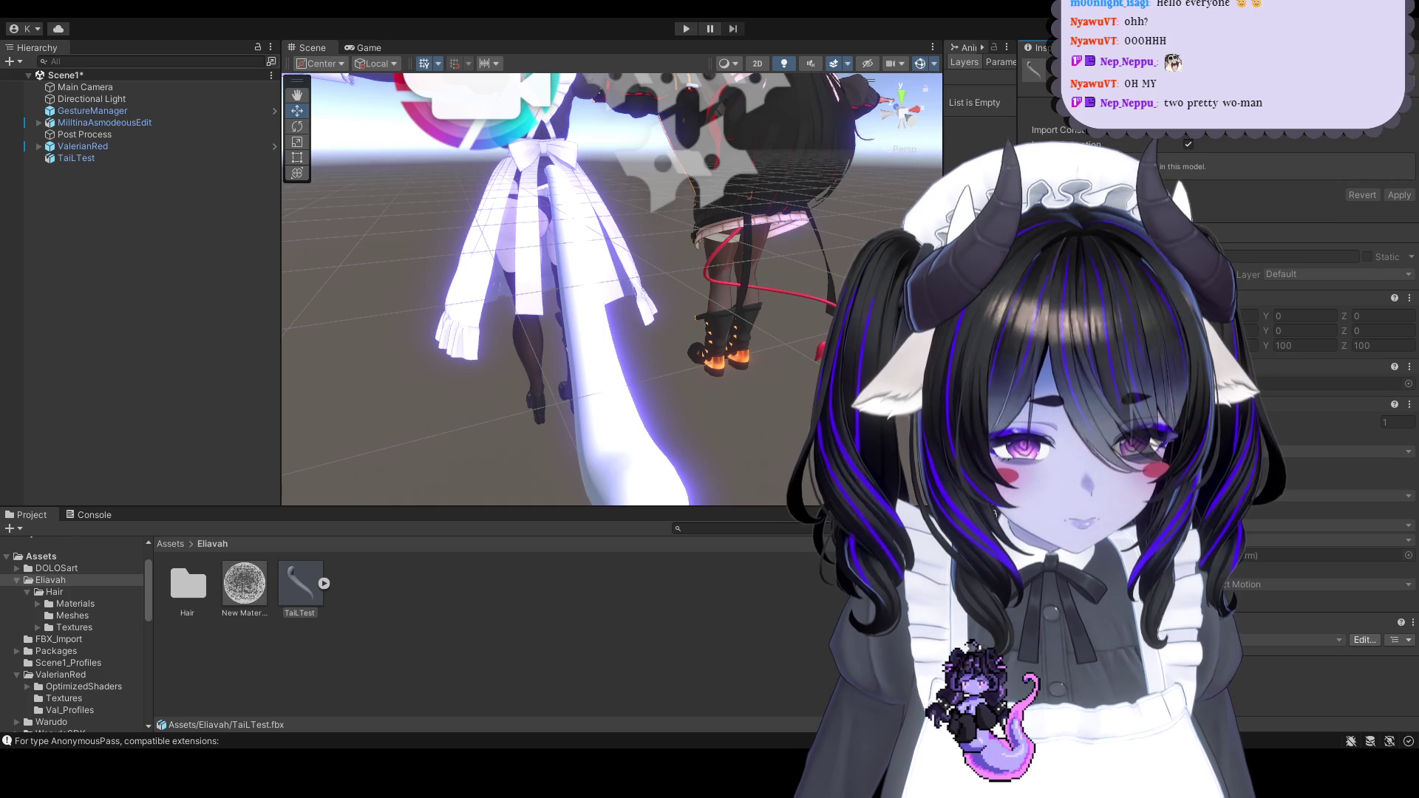
{"action": "left_click", "coordinate": [1360, 112]}
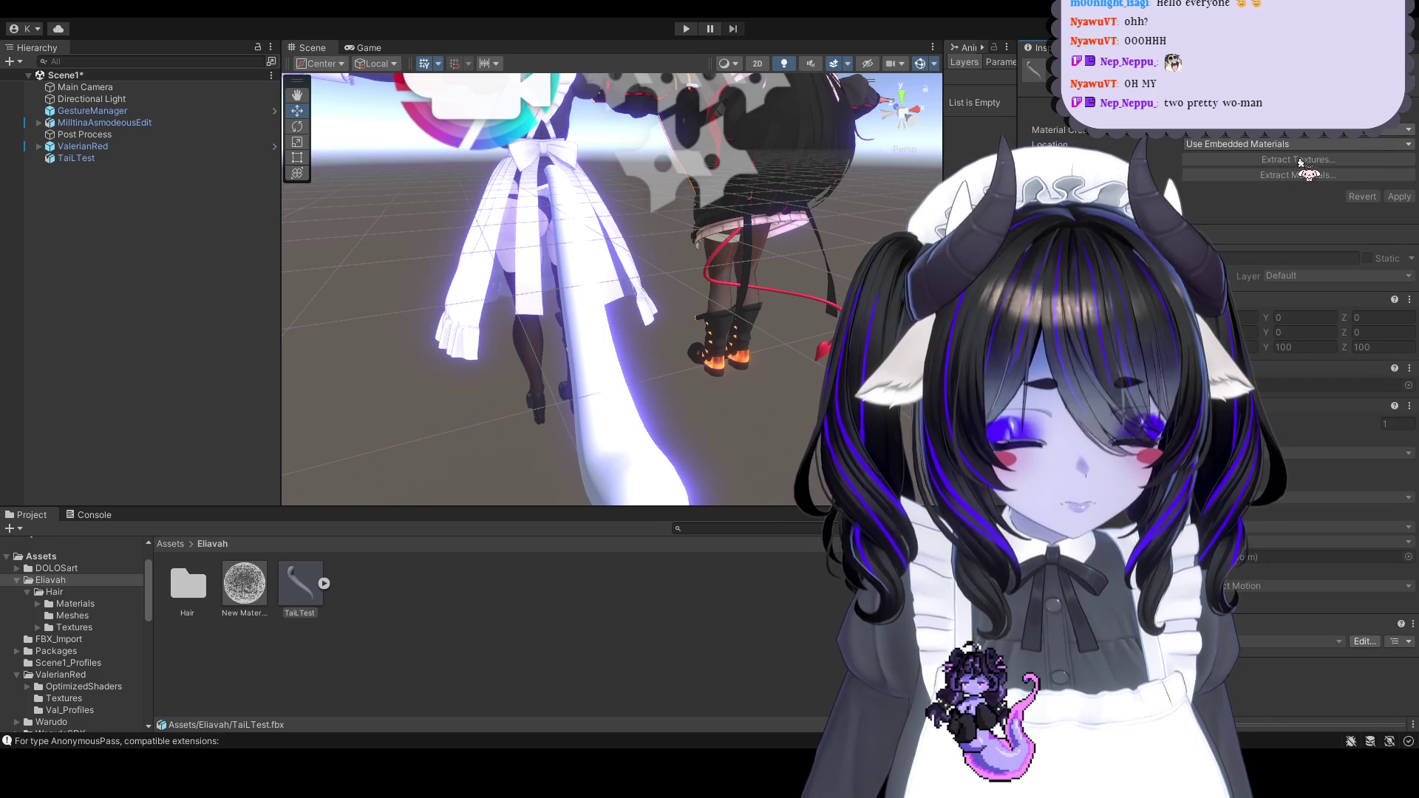
{"action": "left_click", "coordinate": [1315, 139]}
{"action": "left_click", "coordinate": [1259, 148]}
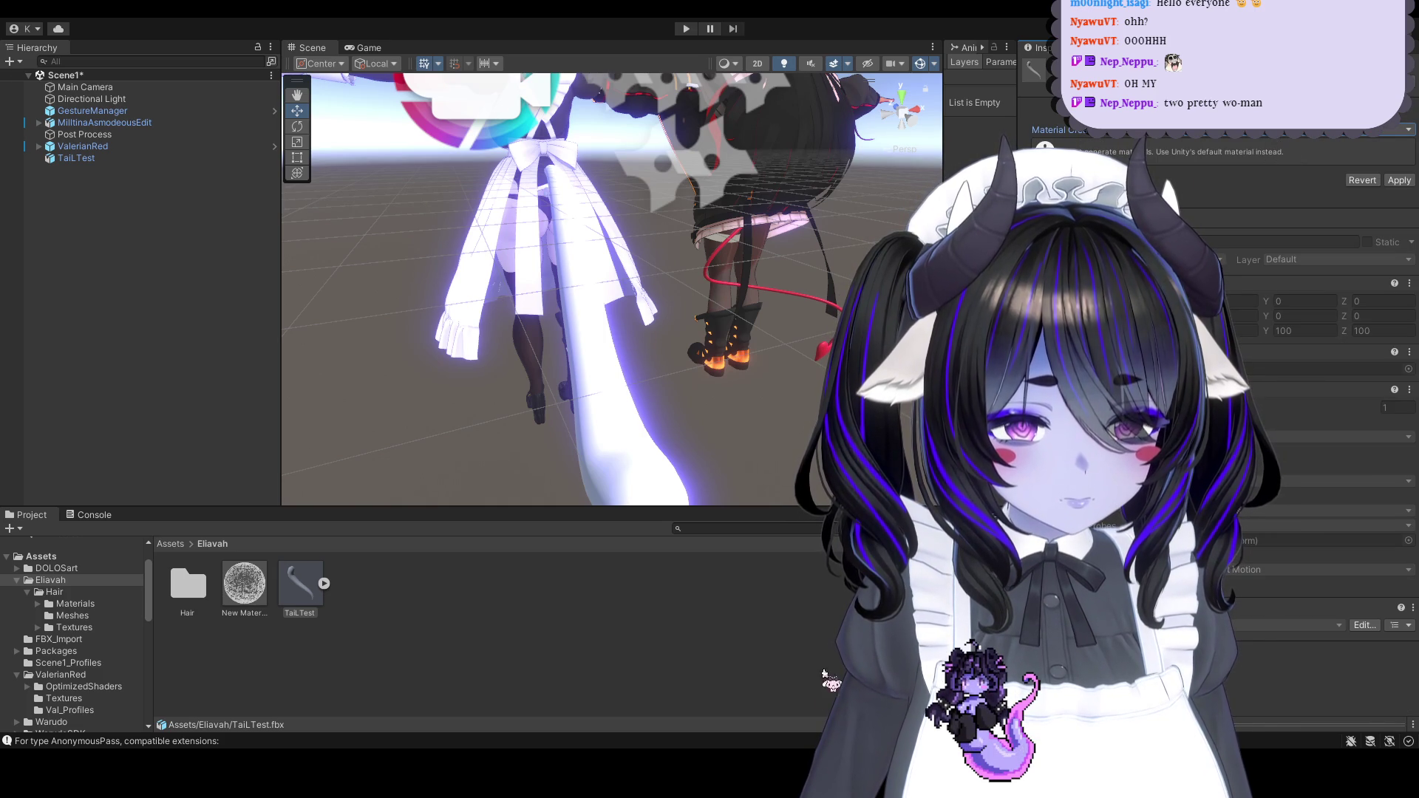